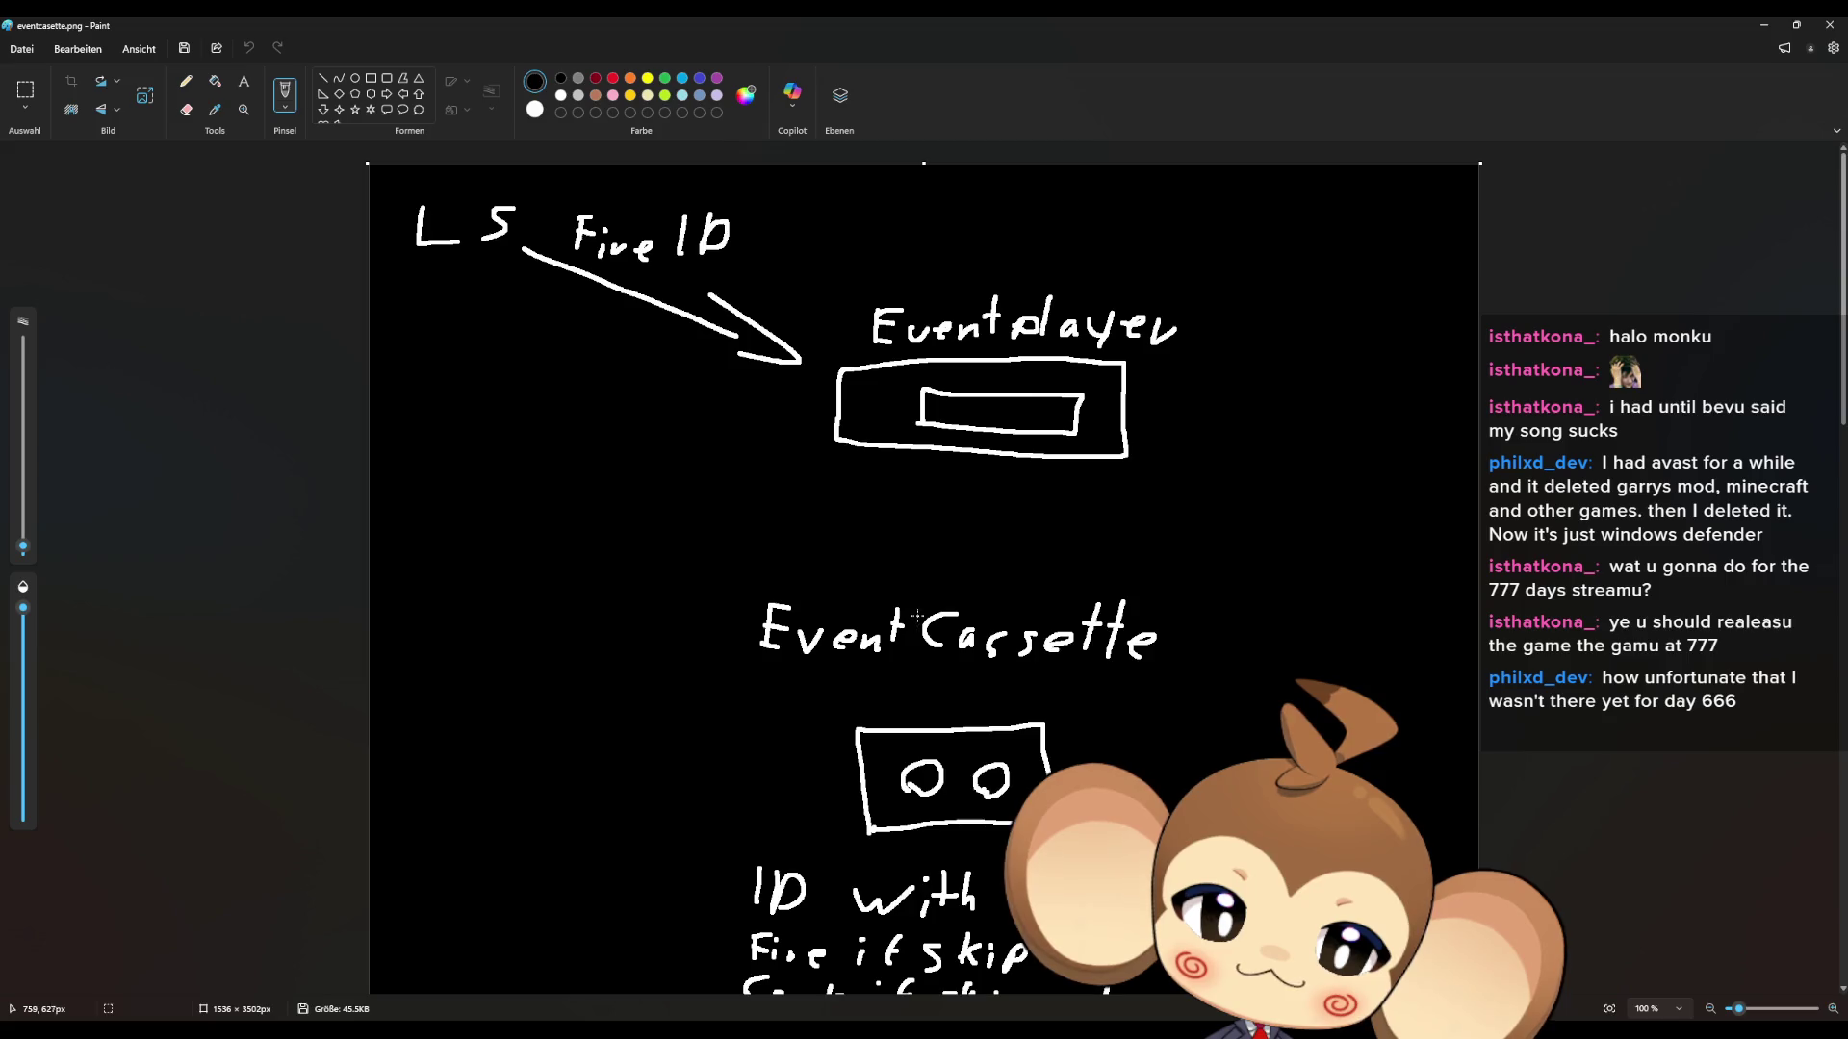
- Draw small empty squares to the left of the 'Fire if skip' and 'Cancle if skip' notes
scroll(937, 559, "down", 2)
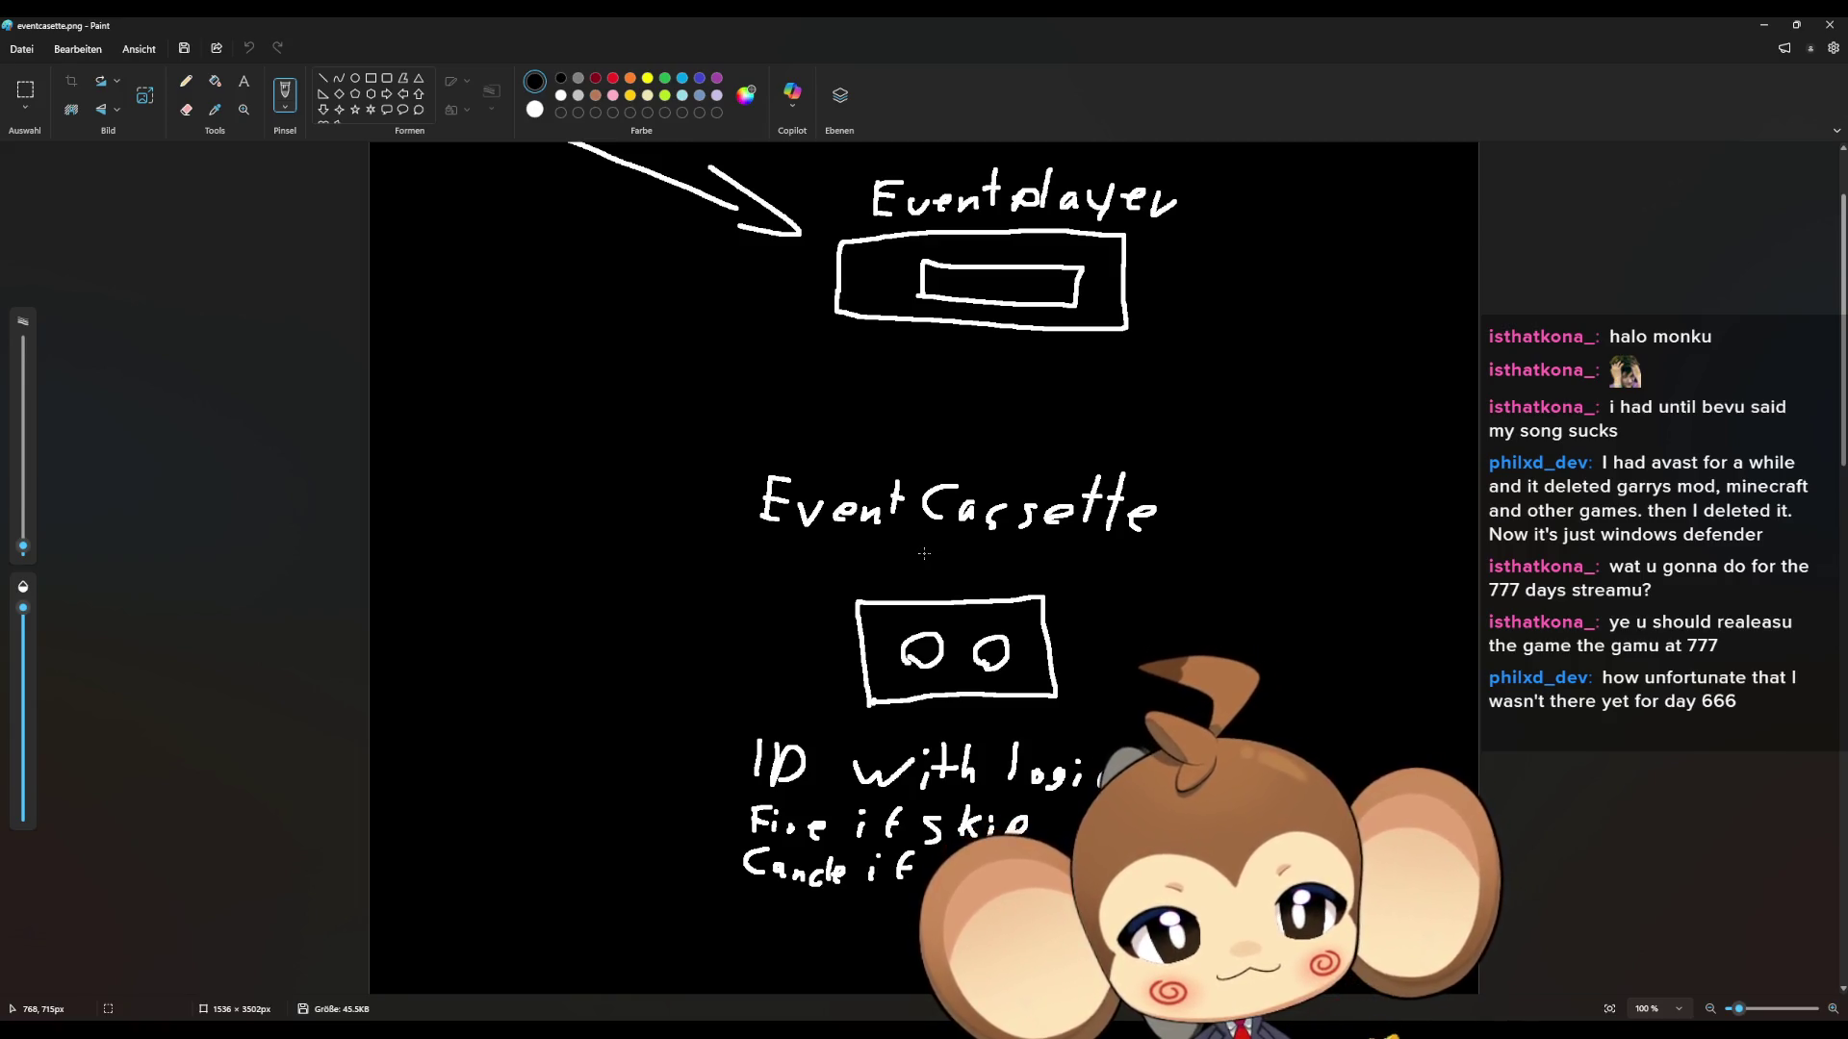
scroll(924, 553, "up", 2)
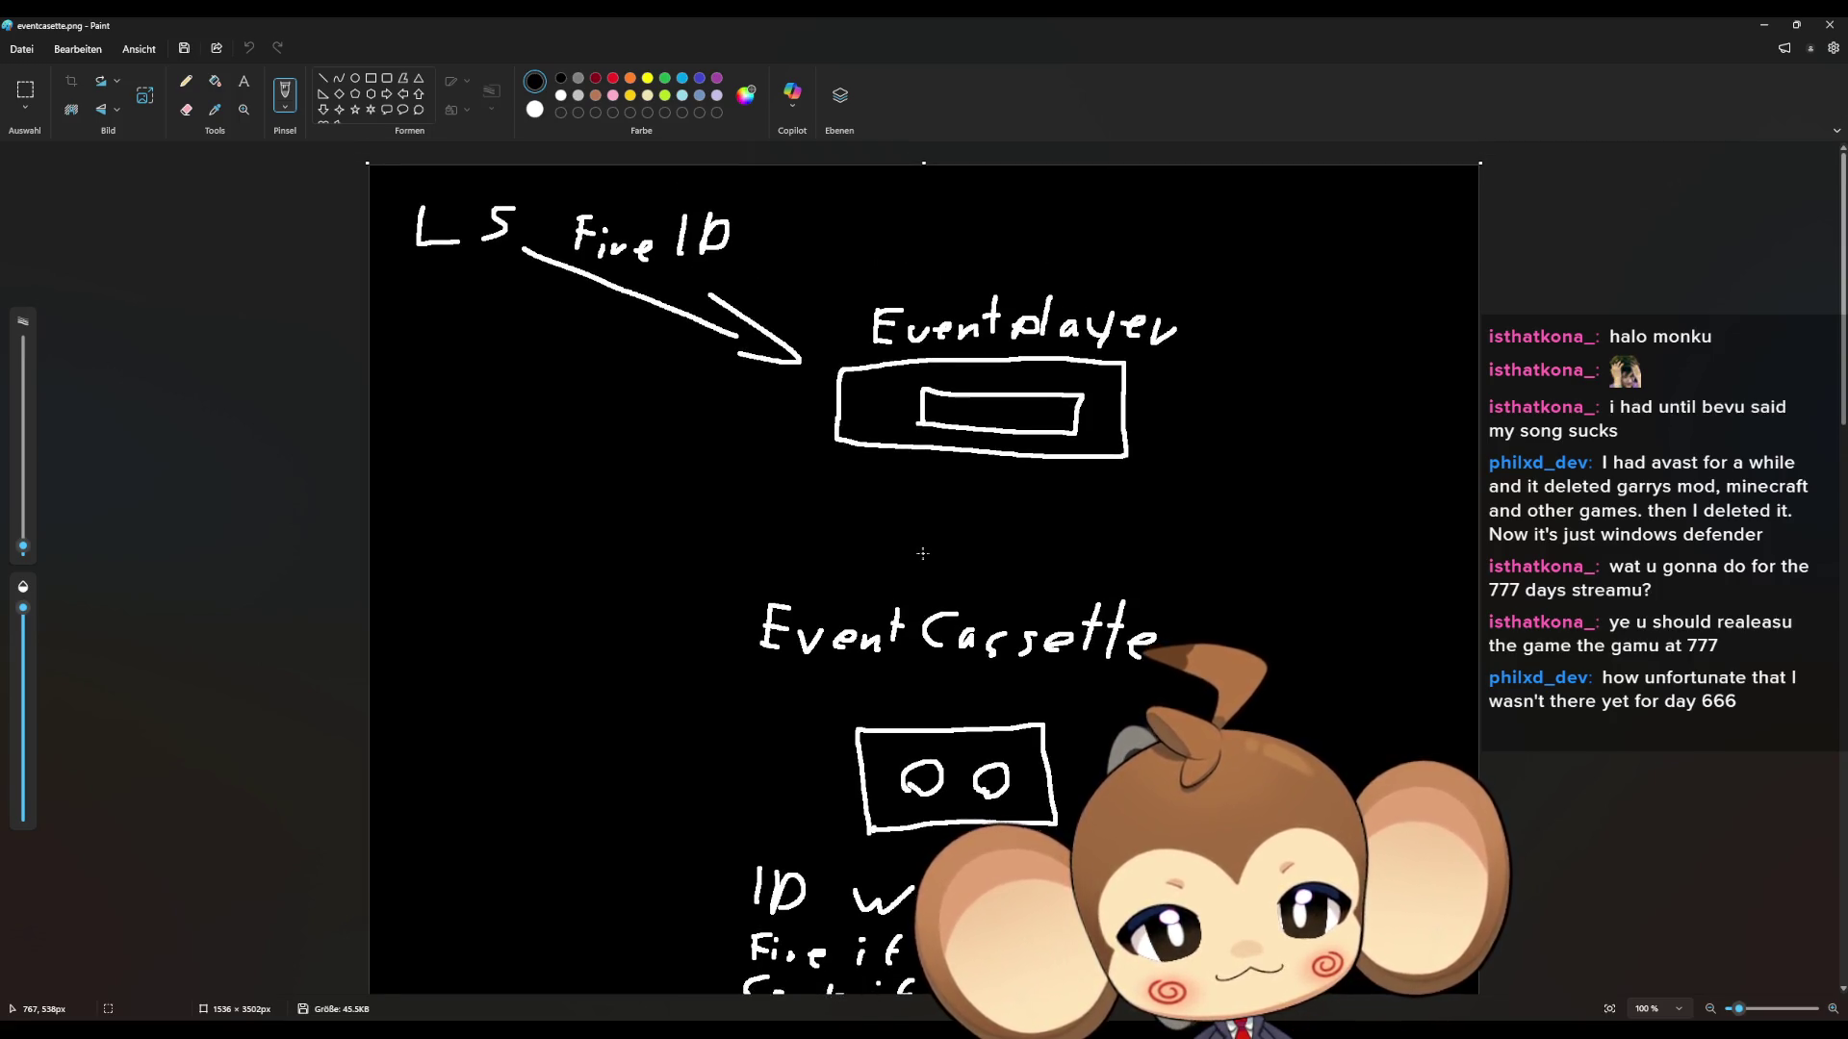
scroll(922, 554, "down", 2)
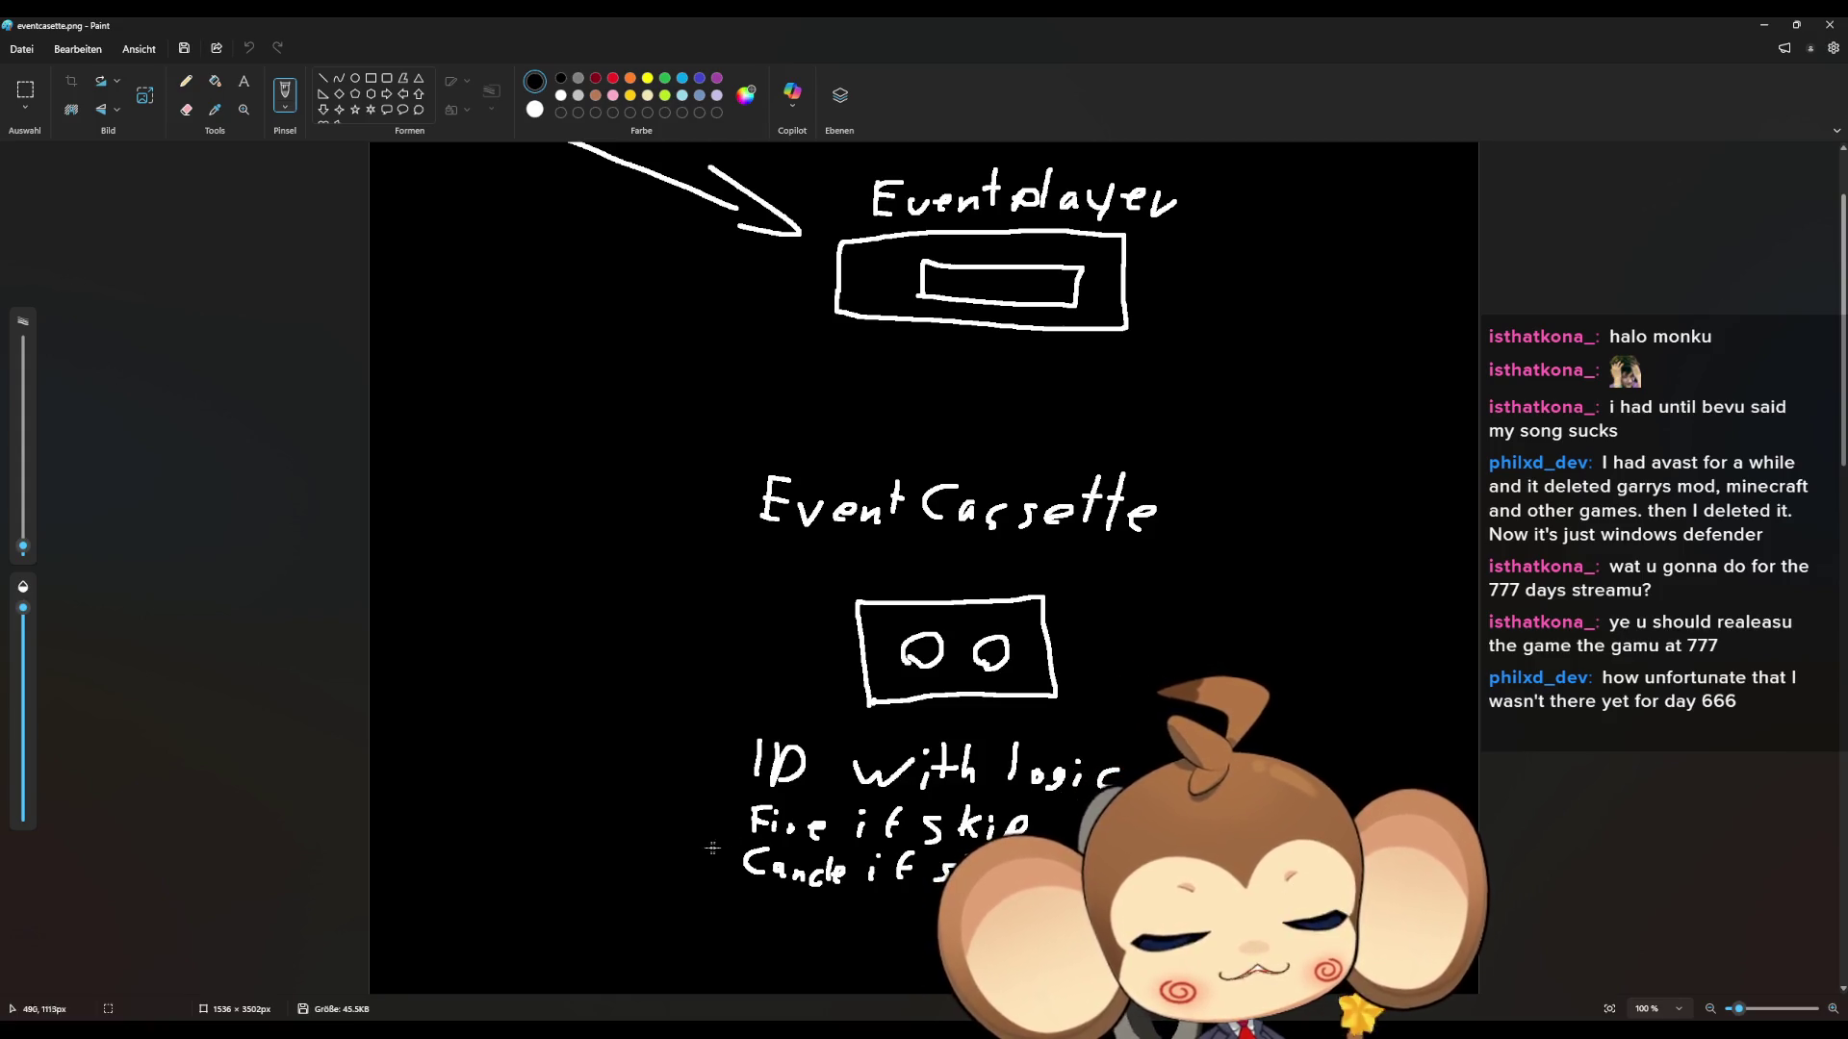
mouse_move(692, 838)
left_mouse_down()
mouse_move(688, 795)
mouse_move(727, 795)
mouse_move(729, 838)
mouse_move(689, 839)
left_mouse_up()
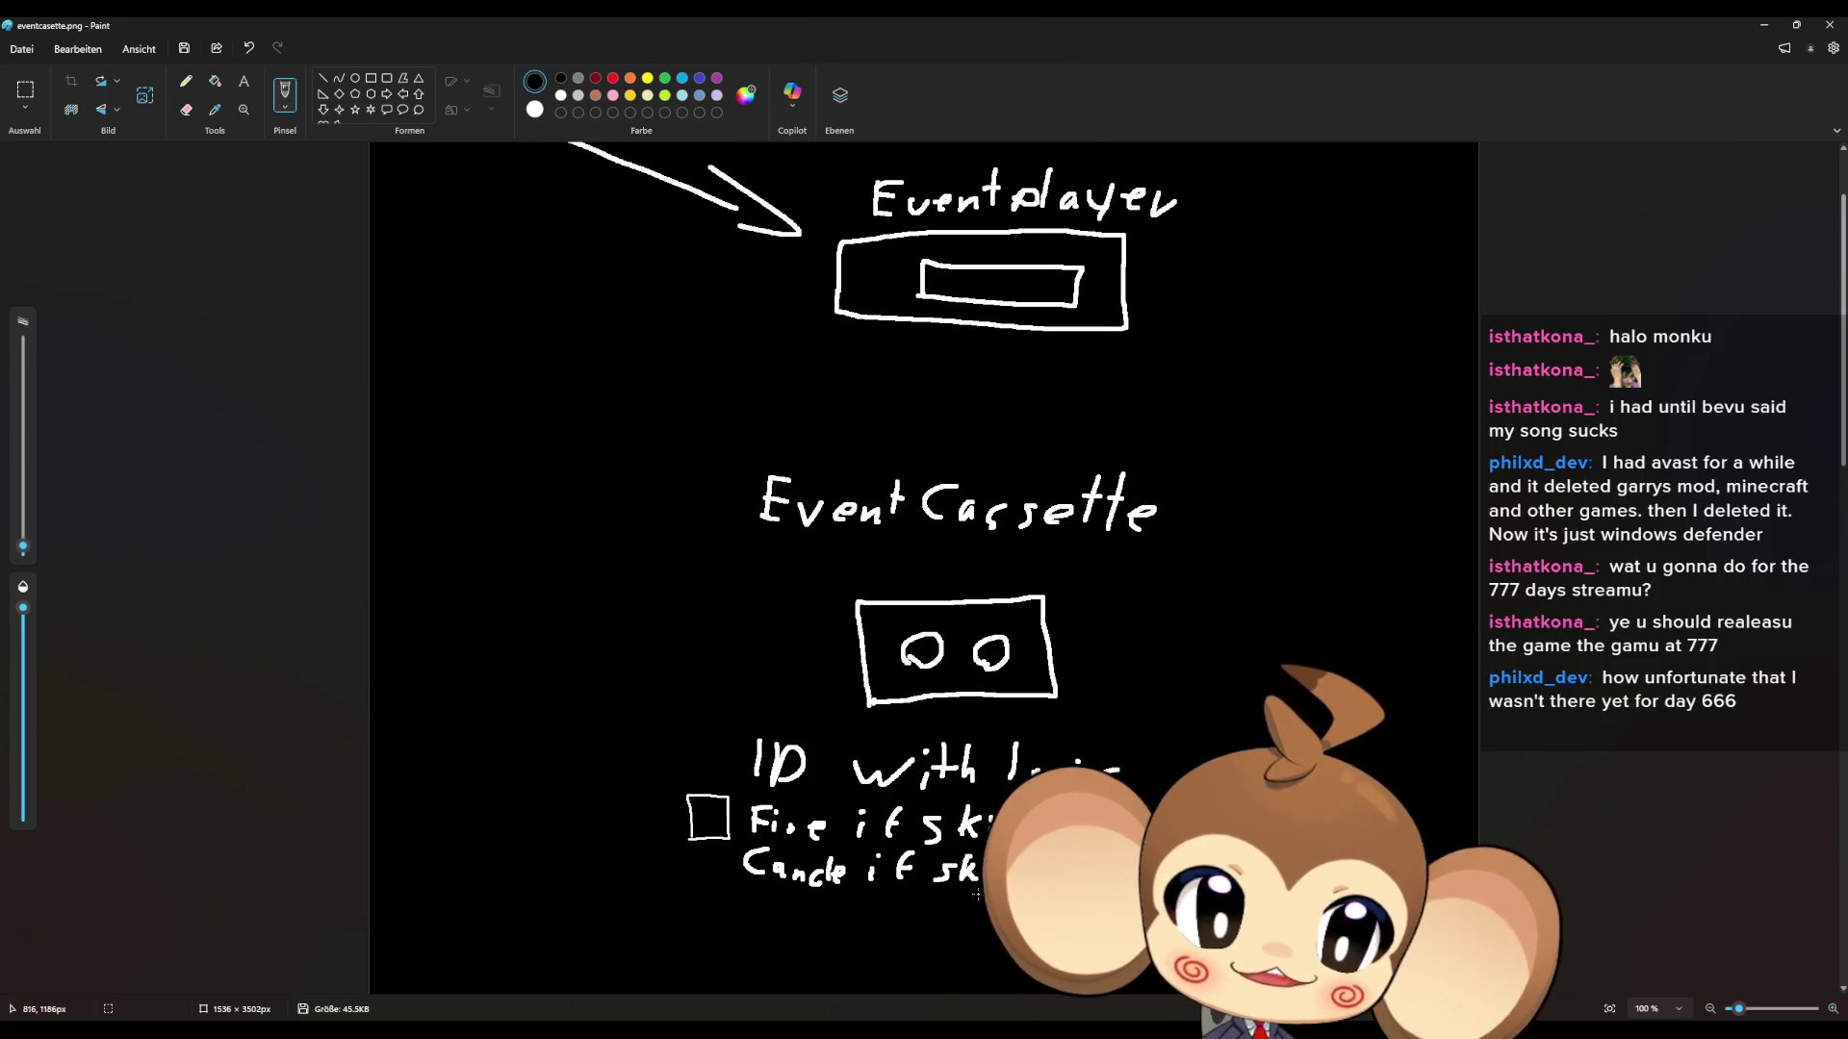
mouse_move(689, 890)
left_mouse_down()
mouse_move(688, 862)
mouse_move(731, 852)
mouse_move(683, 887)
left_mouse_up()
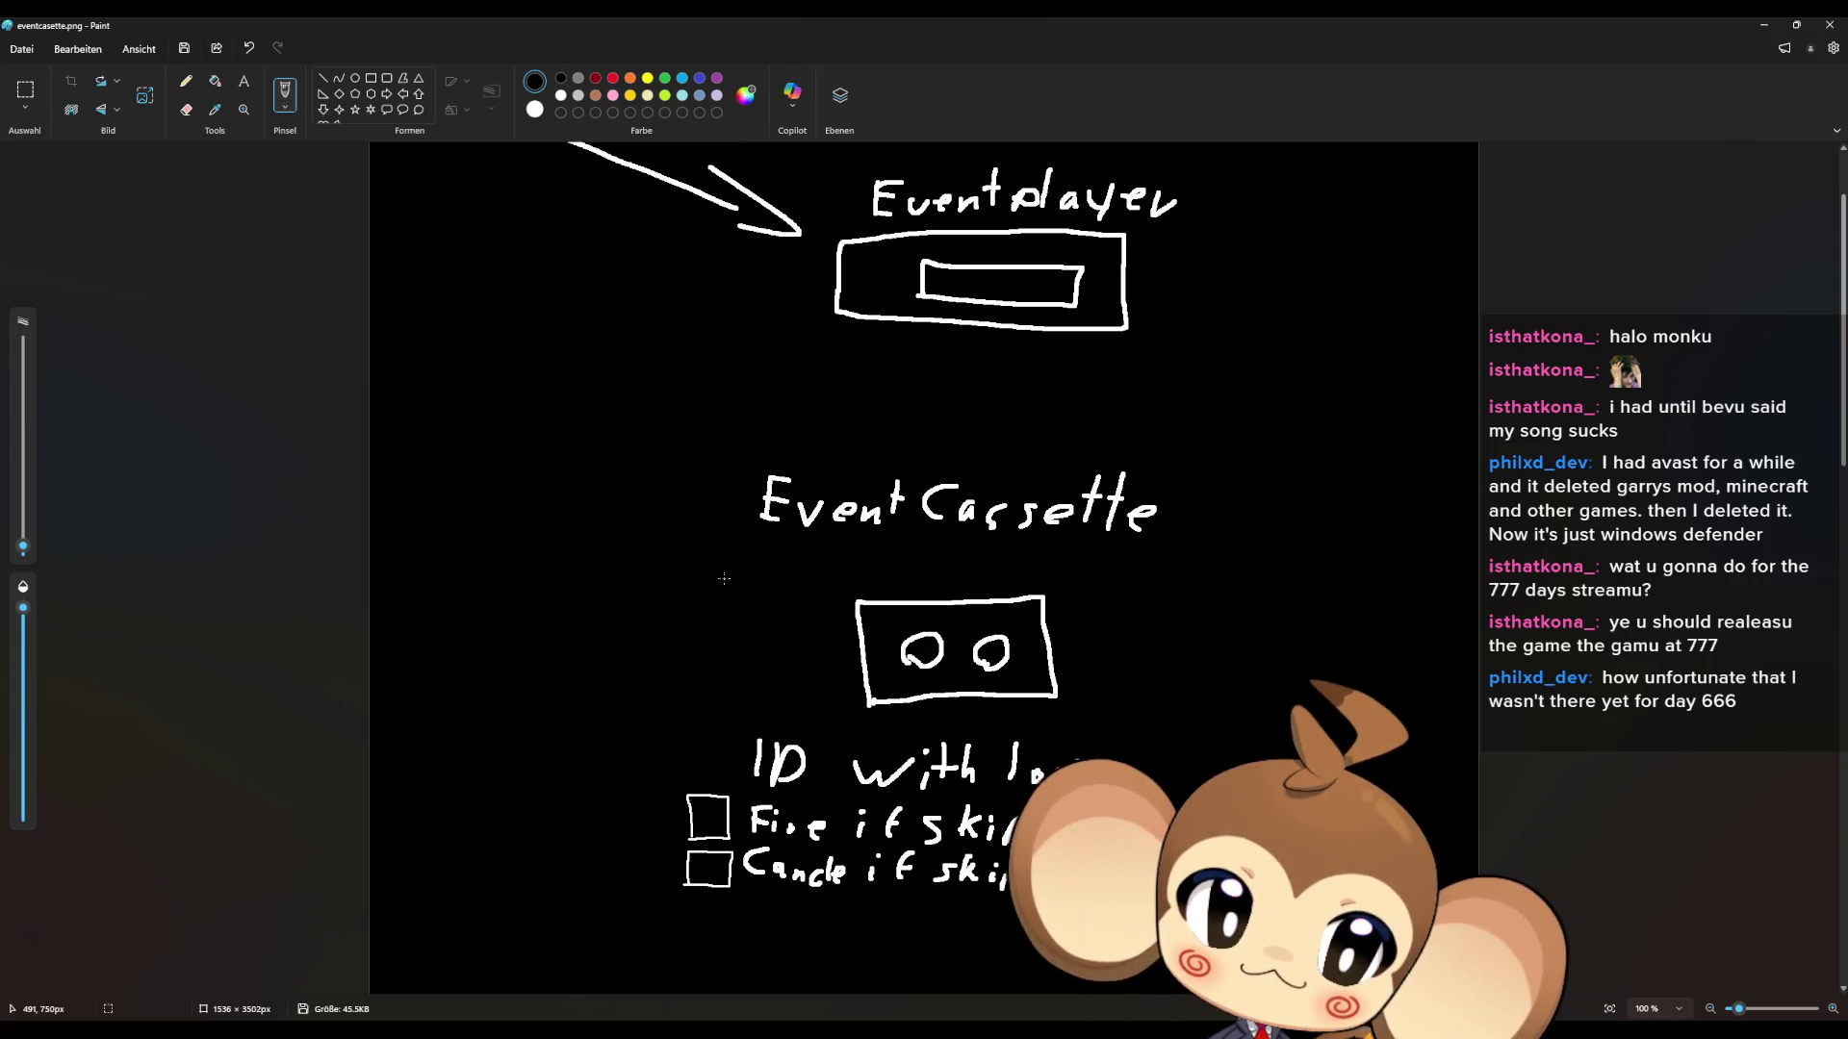
scroll(722, 587, "up", 3)
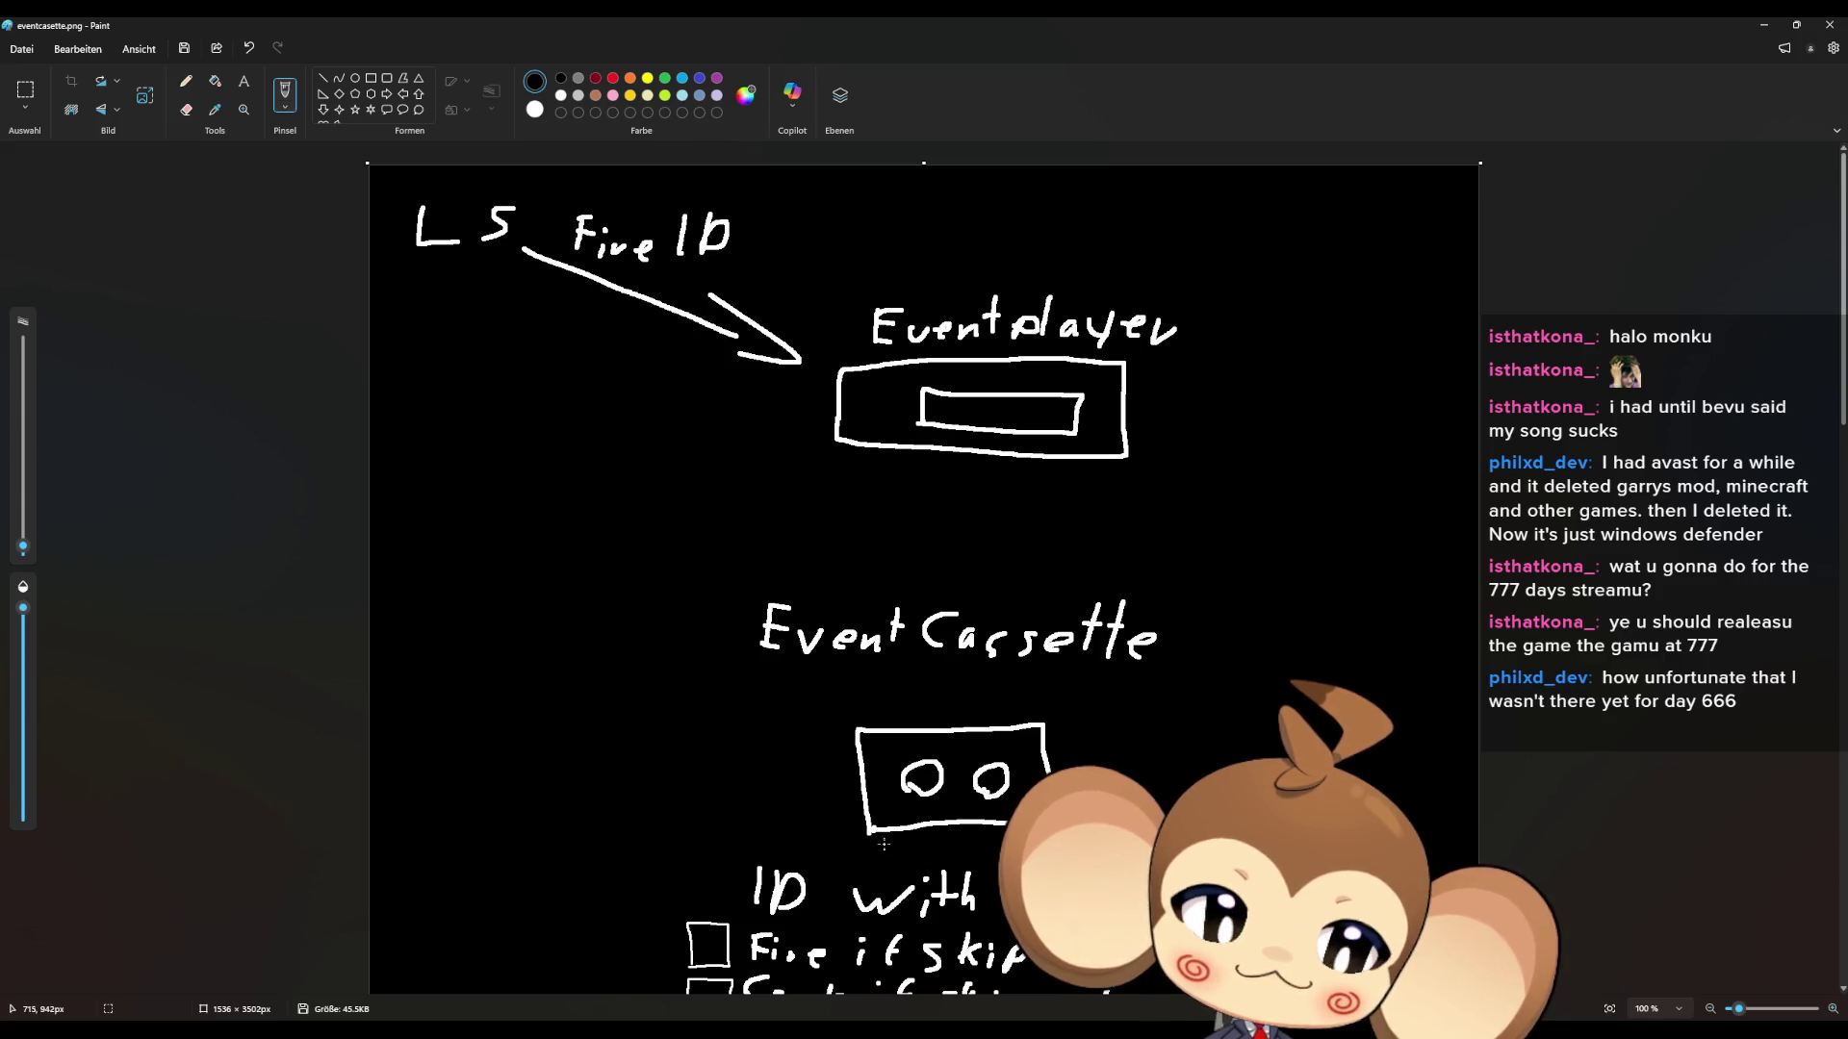
scroll(874, 839, "down", 2)
scroll(874, 839, "down", 1)
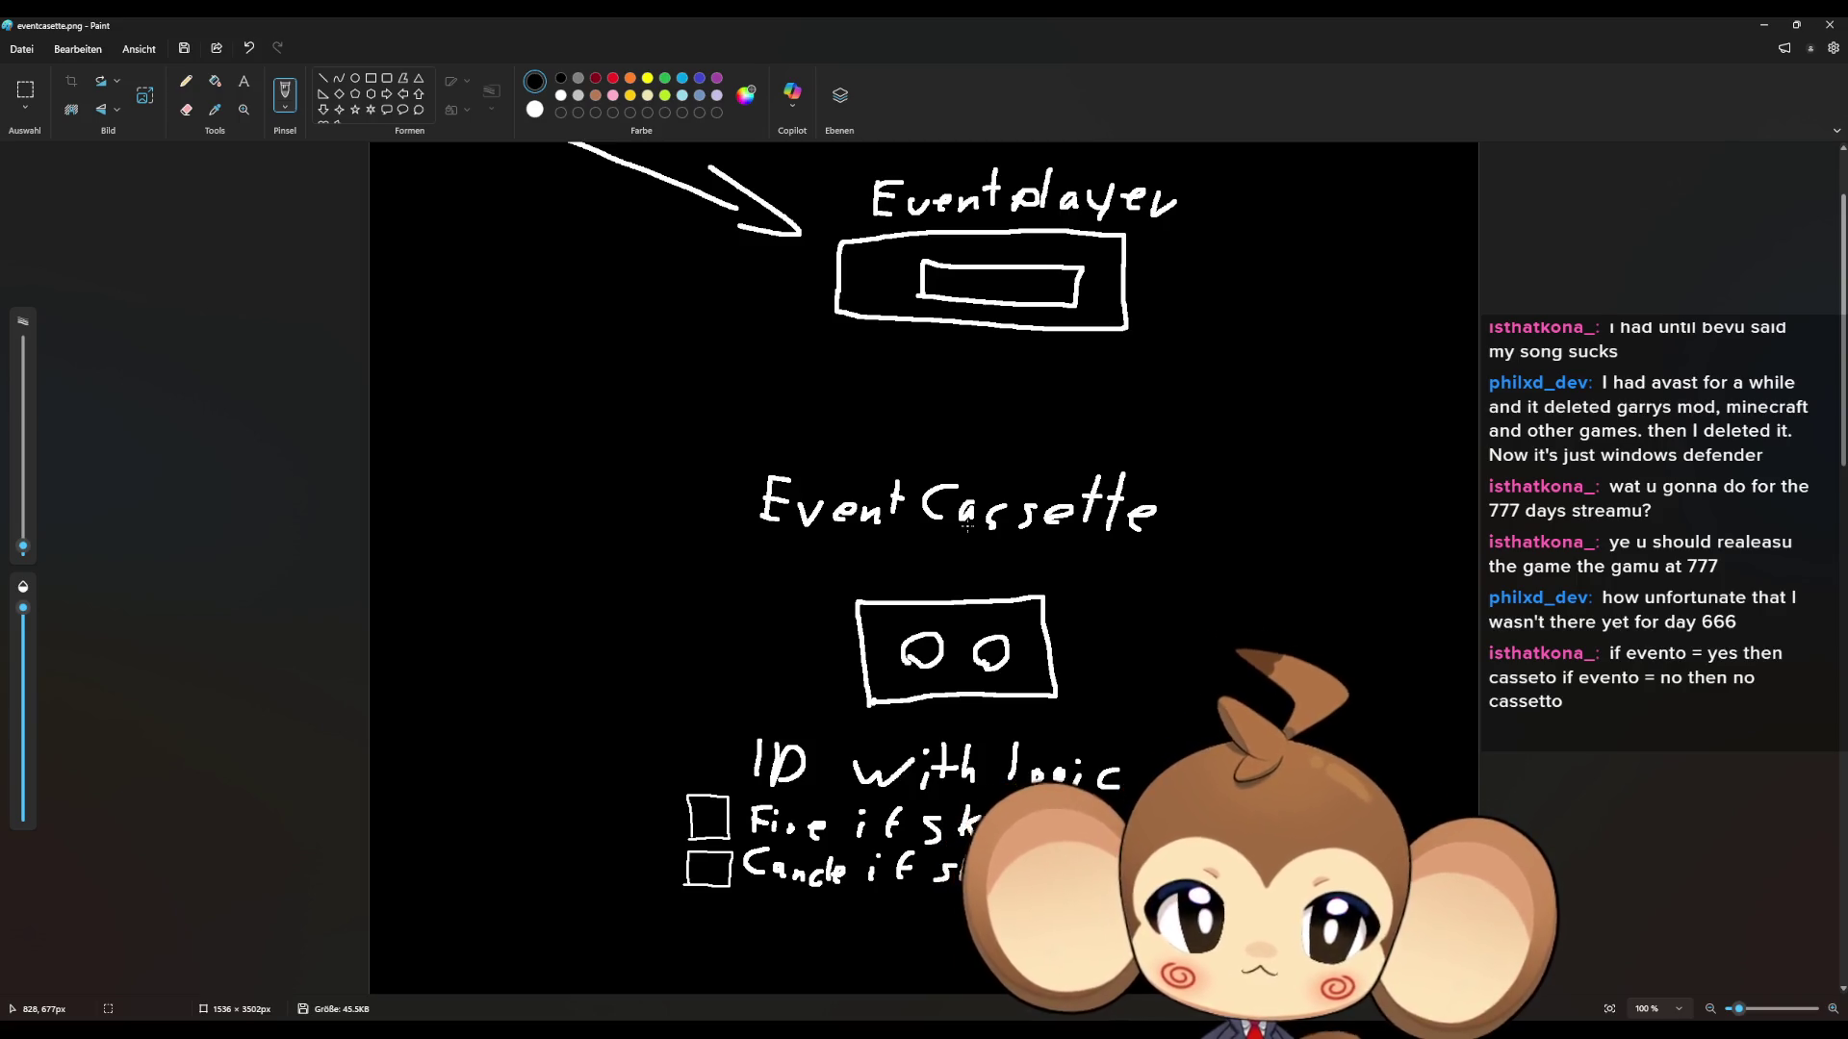
scroll(971, 405, "up", 3)
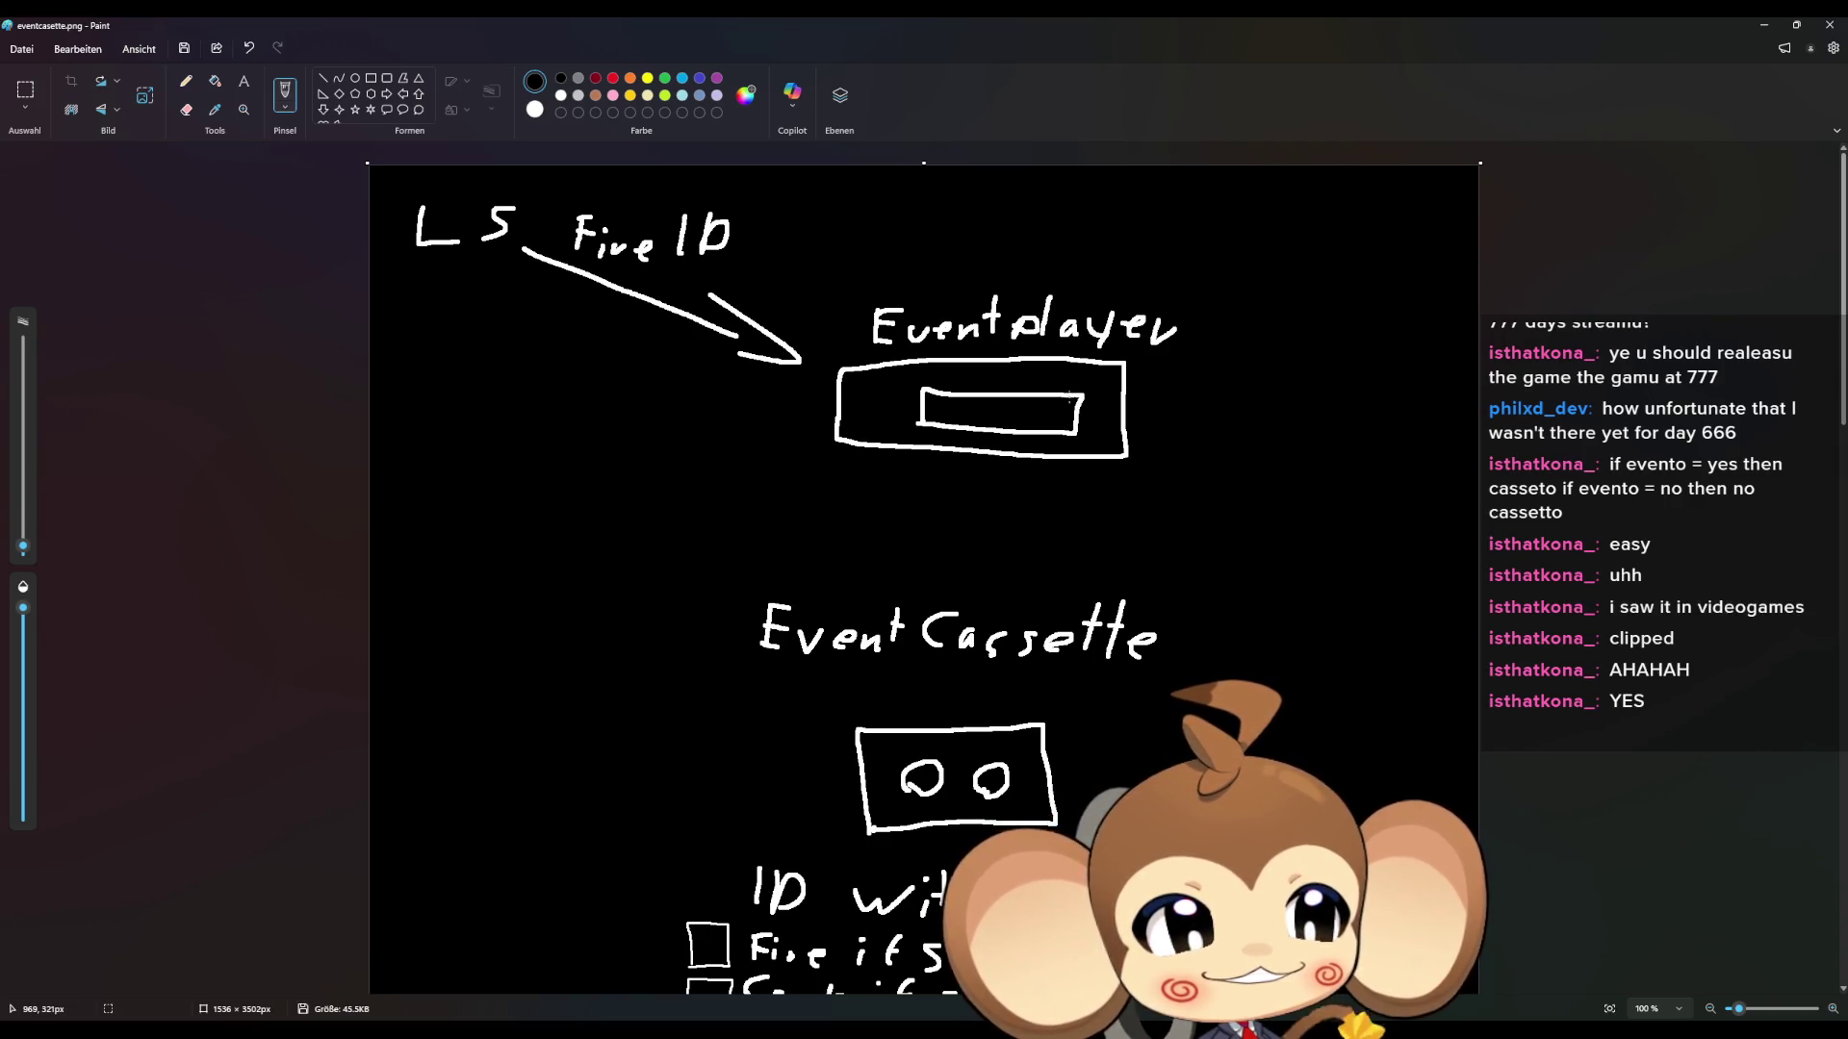
scroll(874, 460, "down", 2)
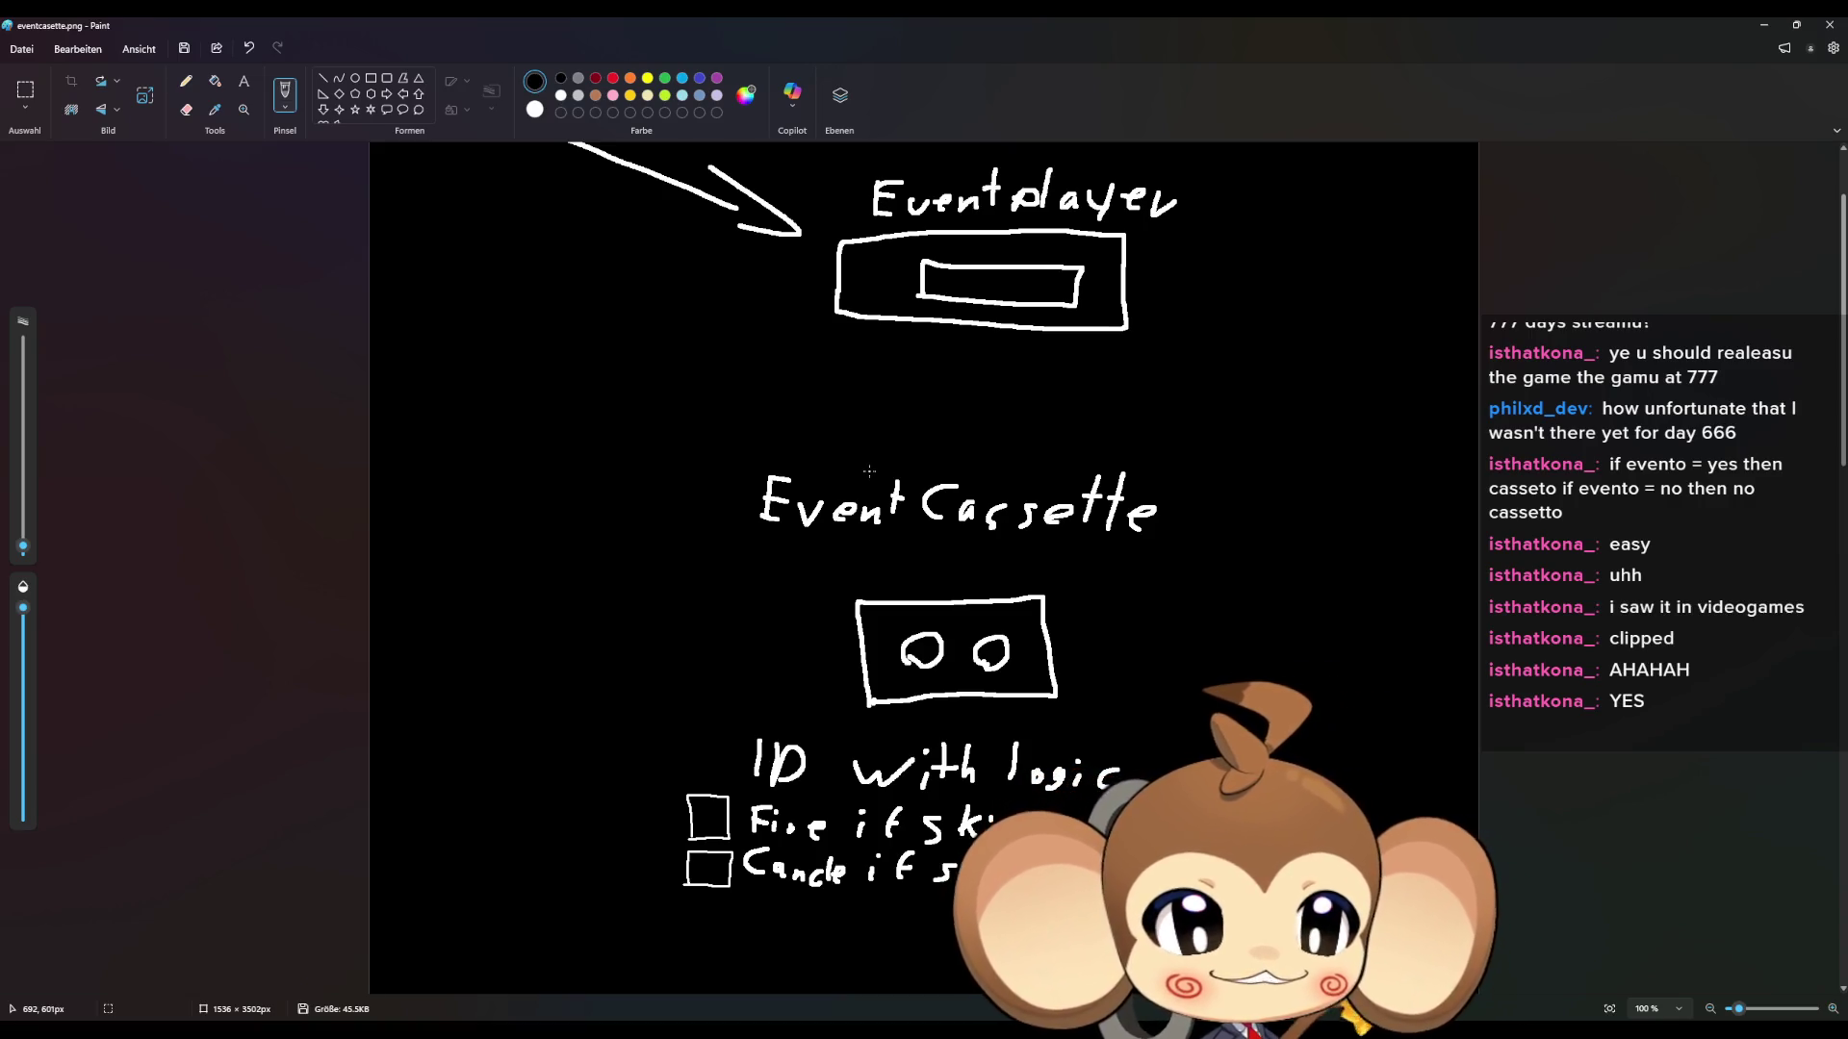
scroll(828, 472, "down", 1)
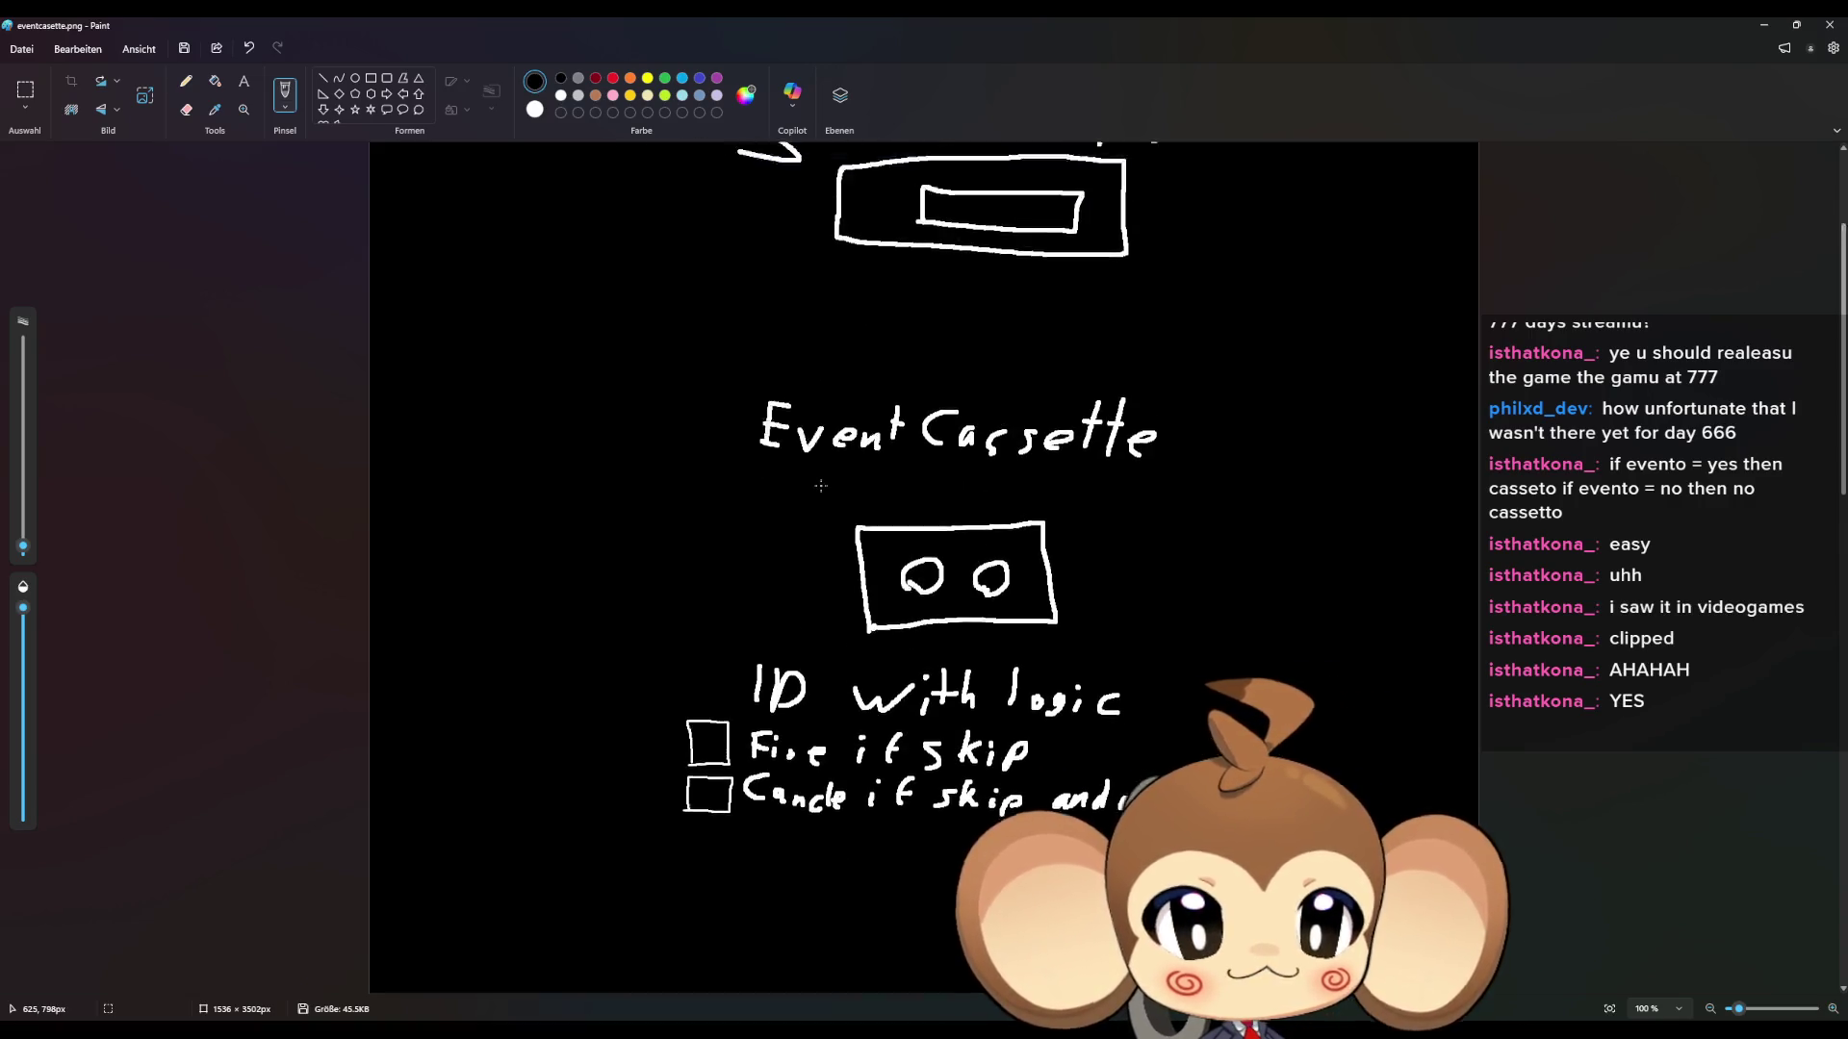
scroll(821, 486, "up", 3)
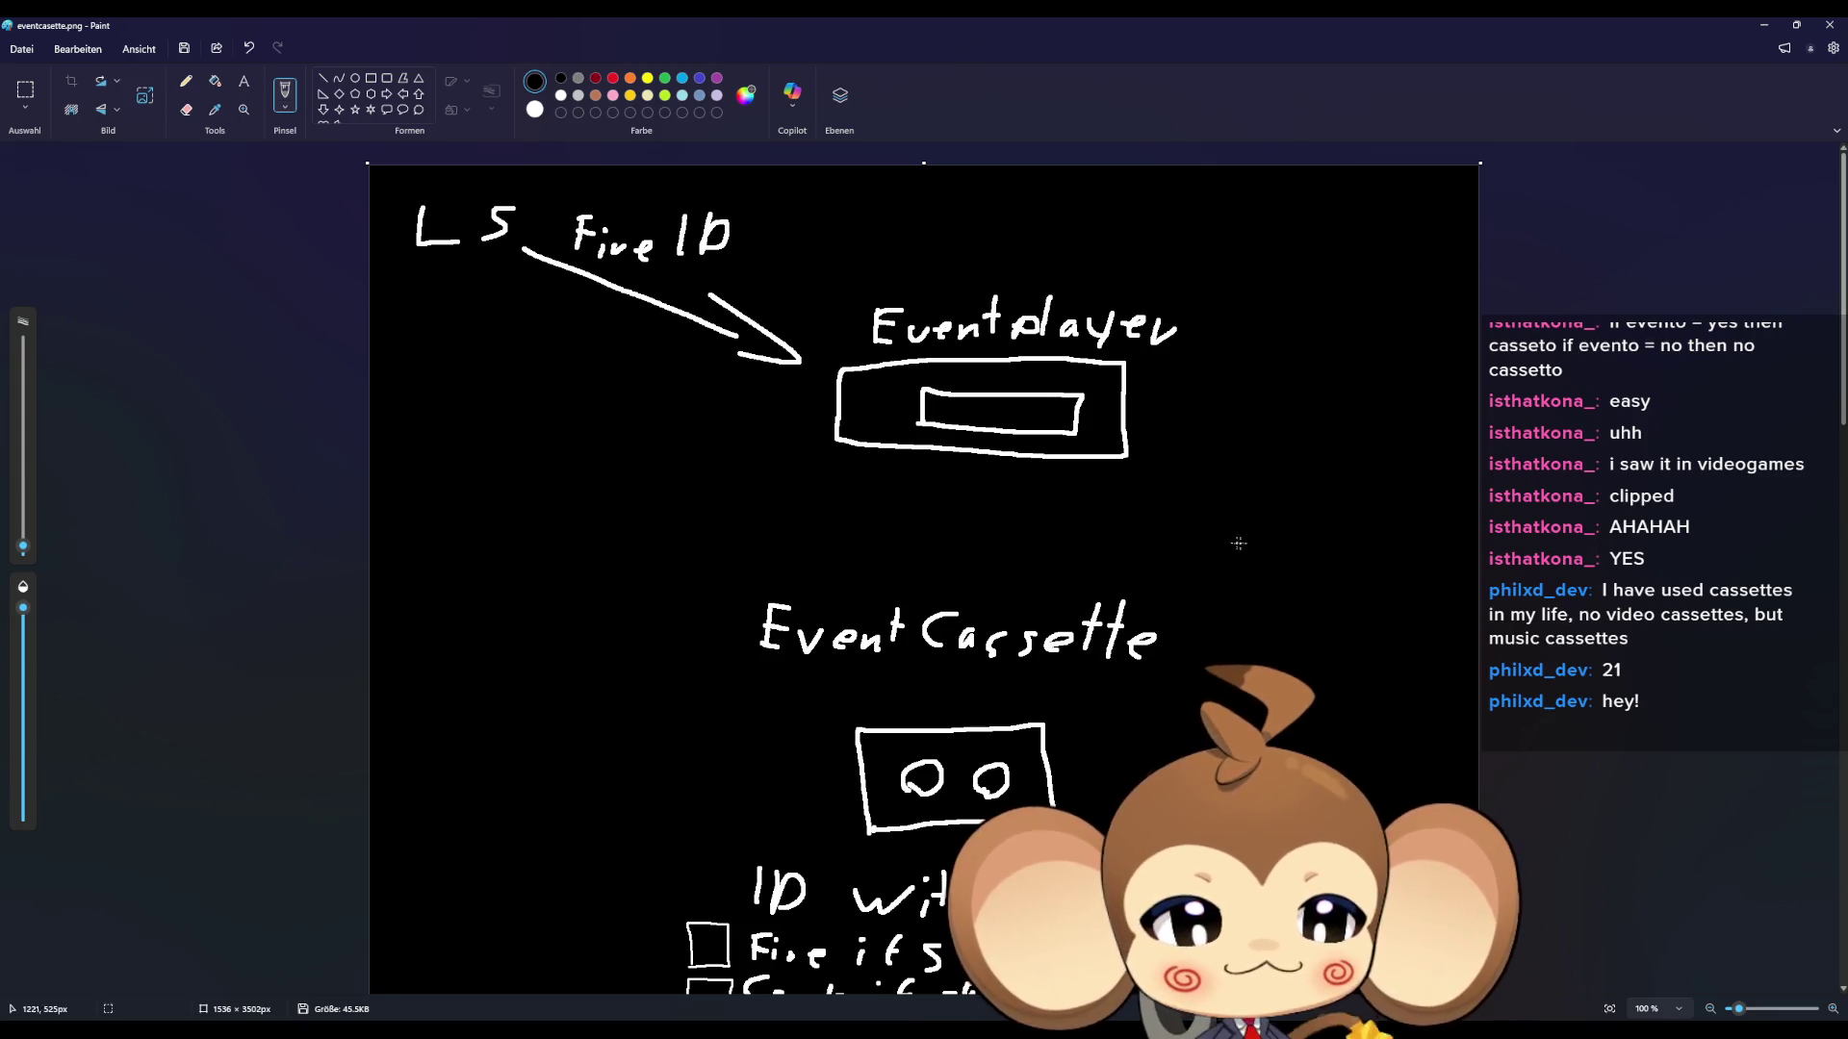
scroll(1100, 484, "down", 5)
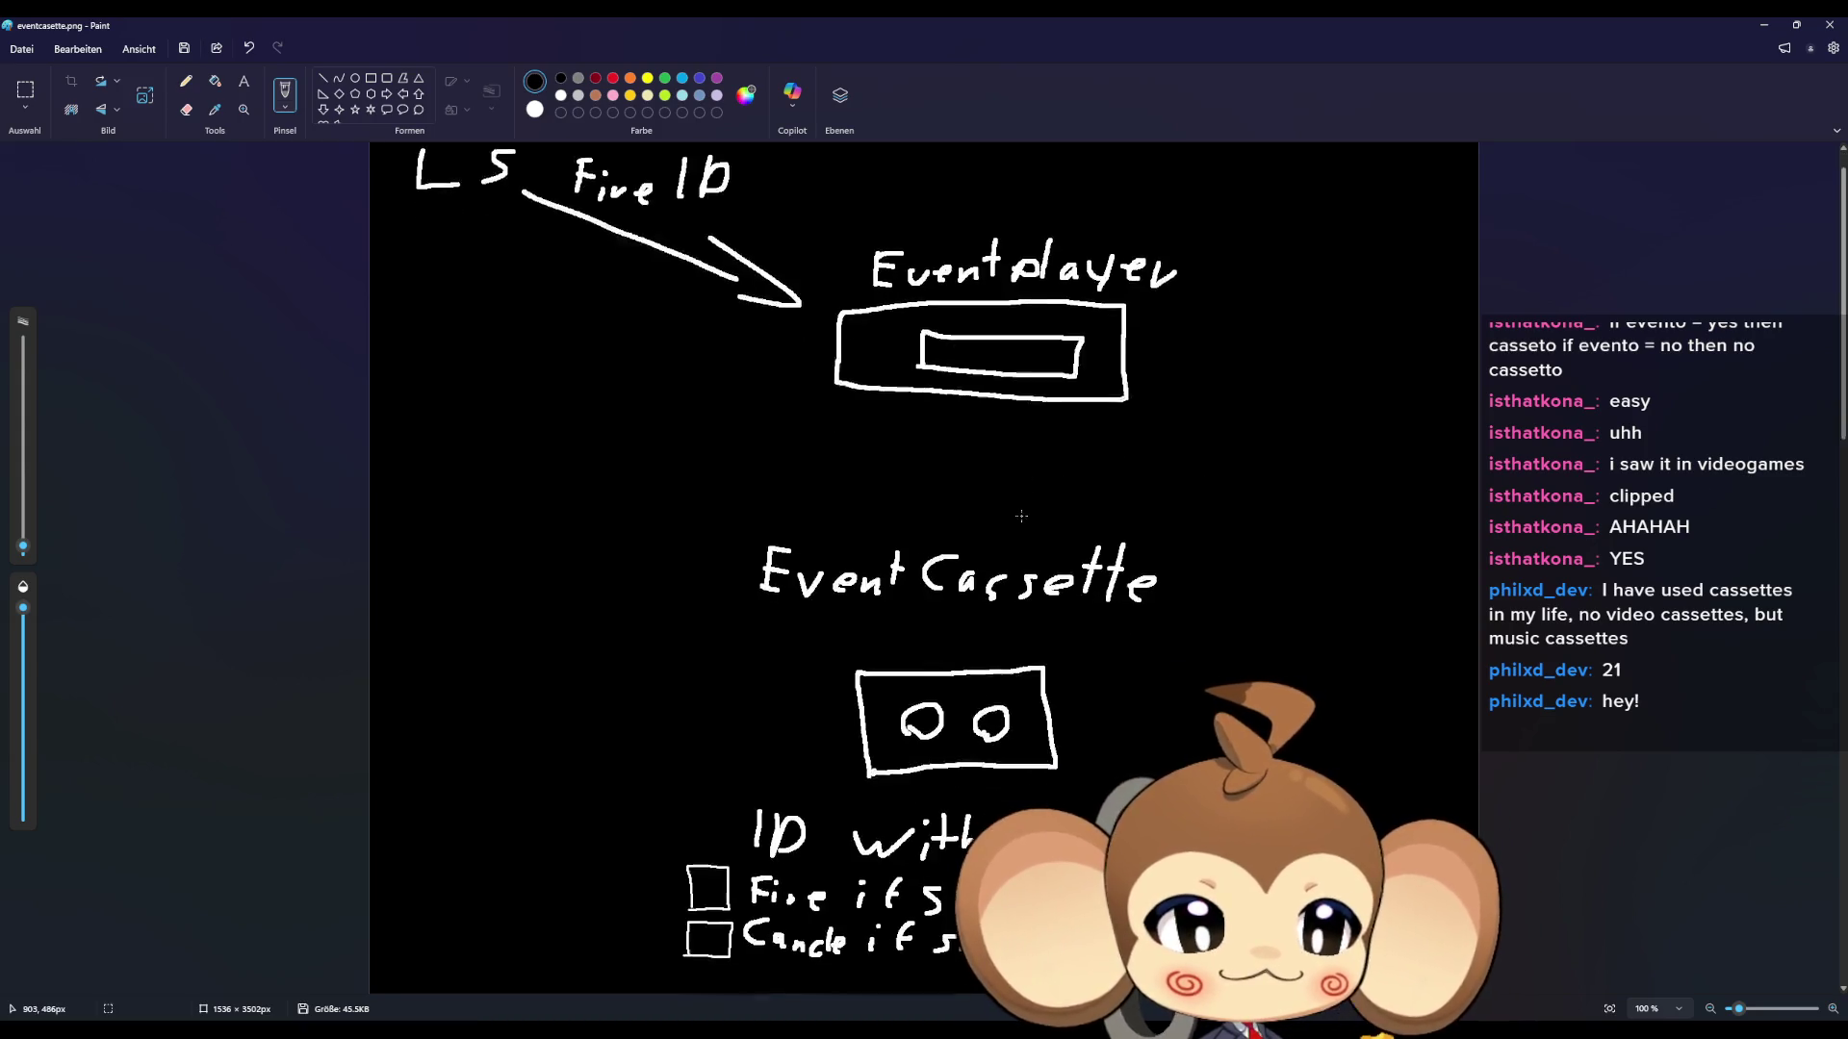
scroll(1022, 522, "down", 1)
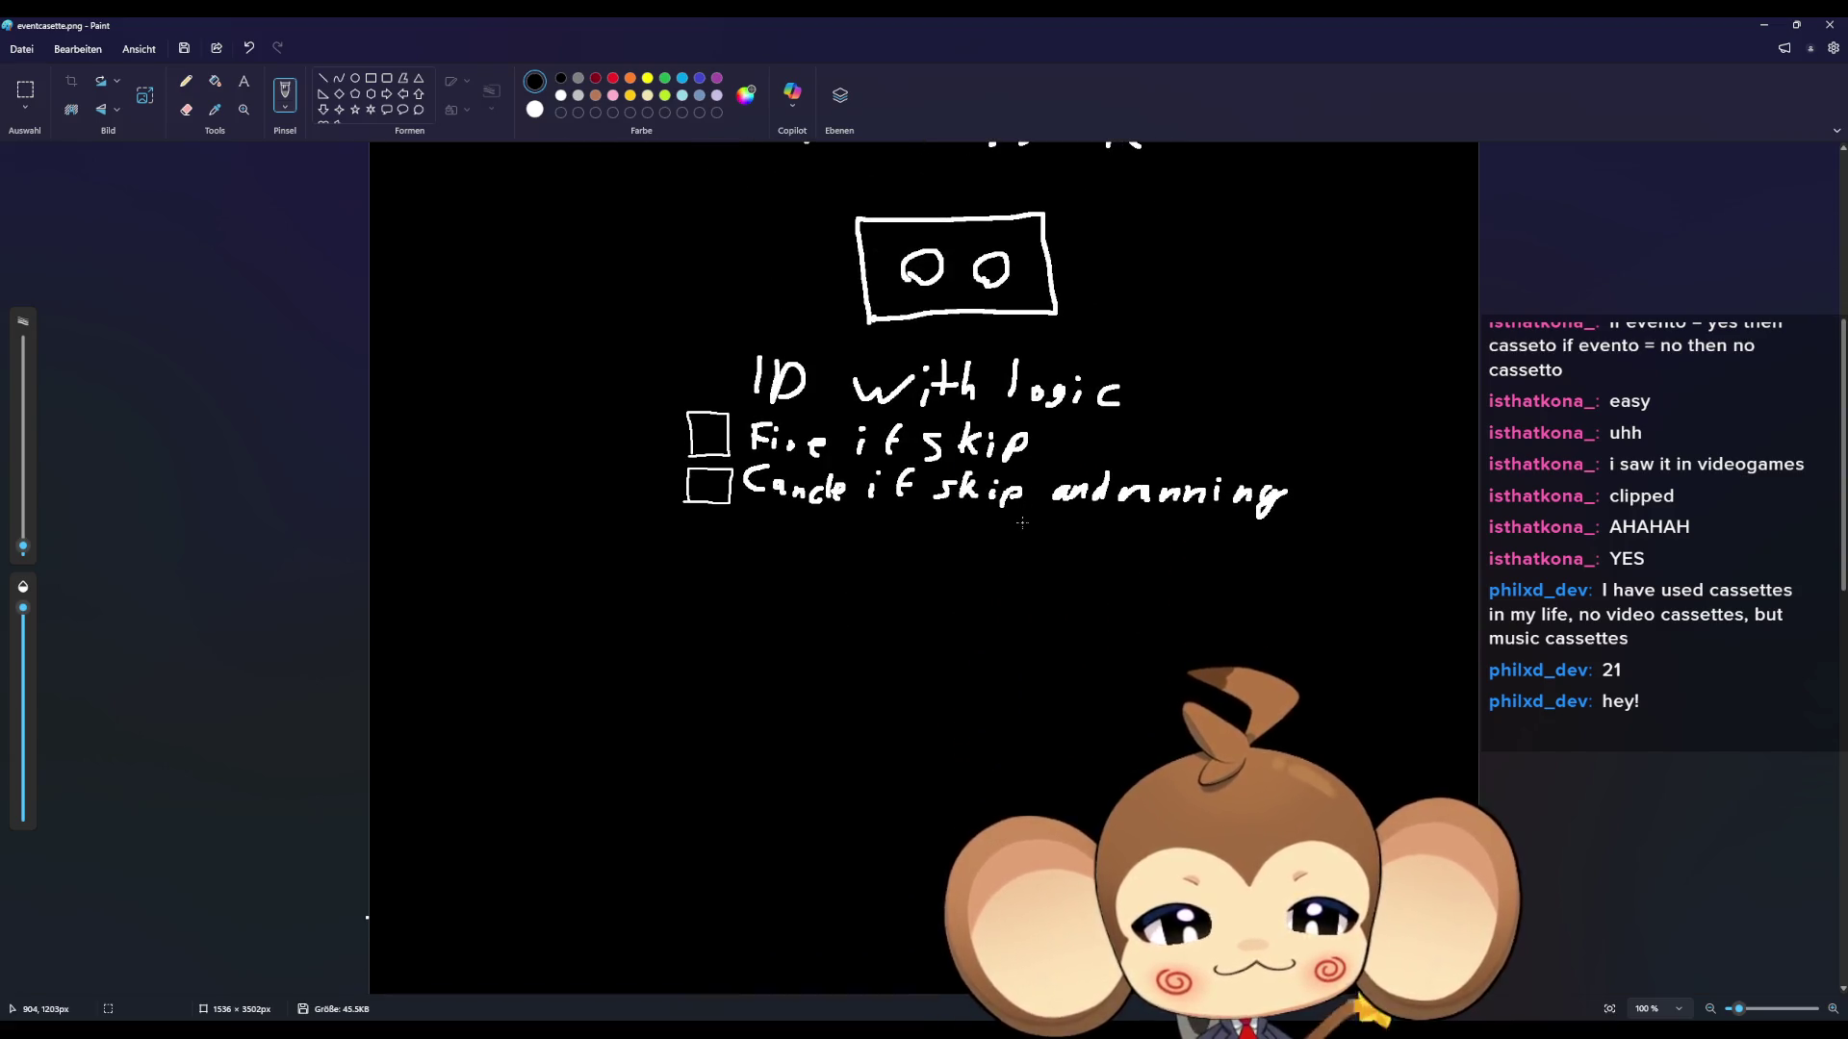
scroll(1022, 522, "up", 3)
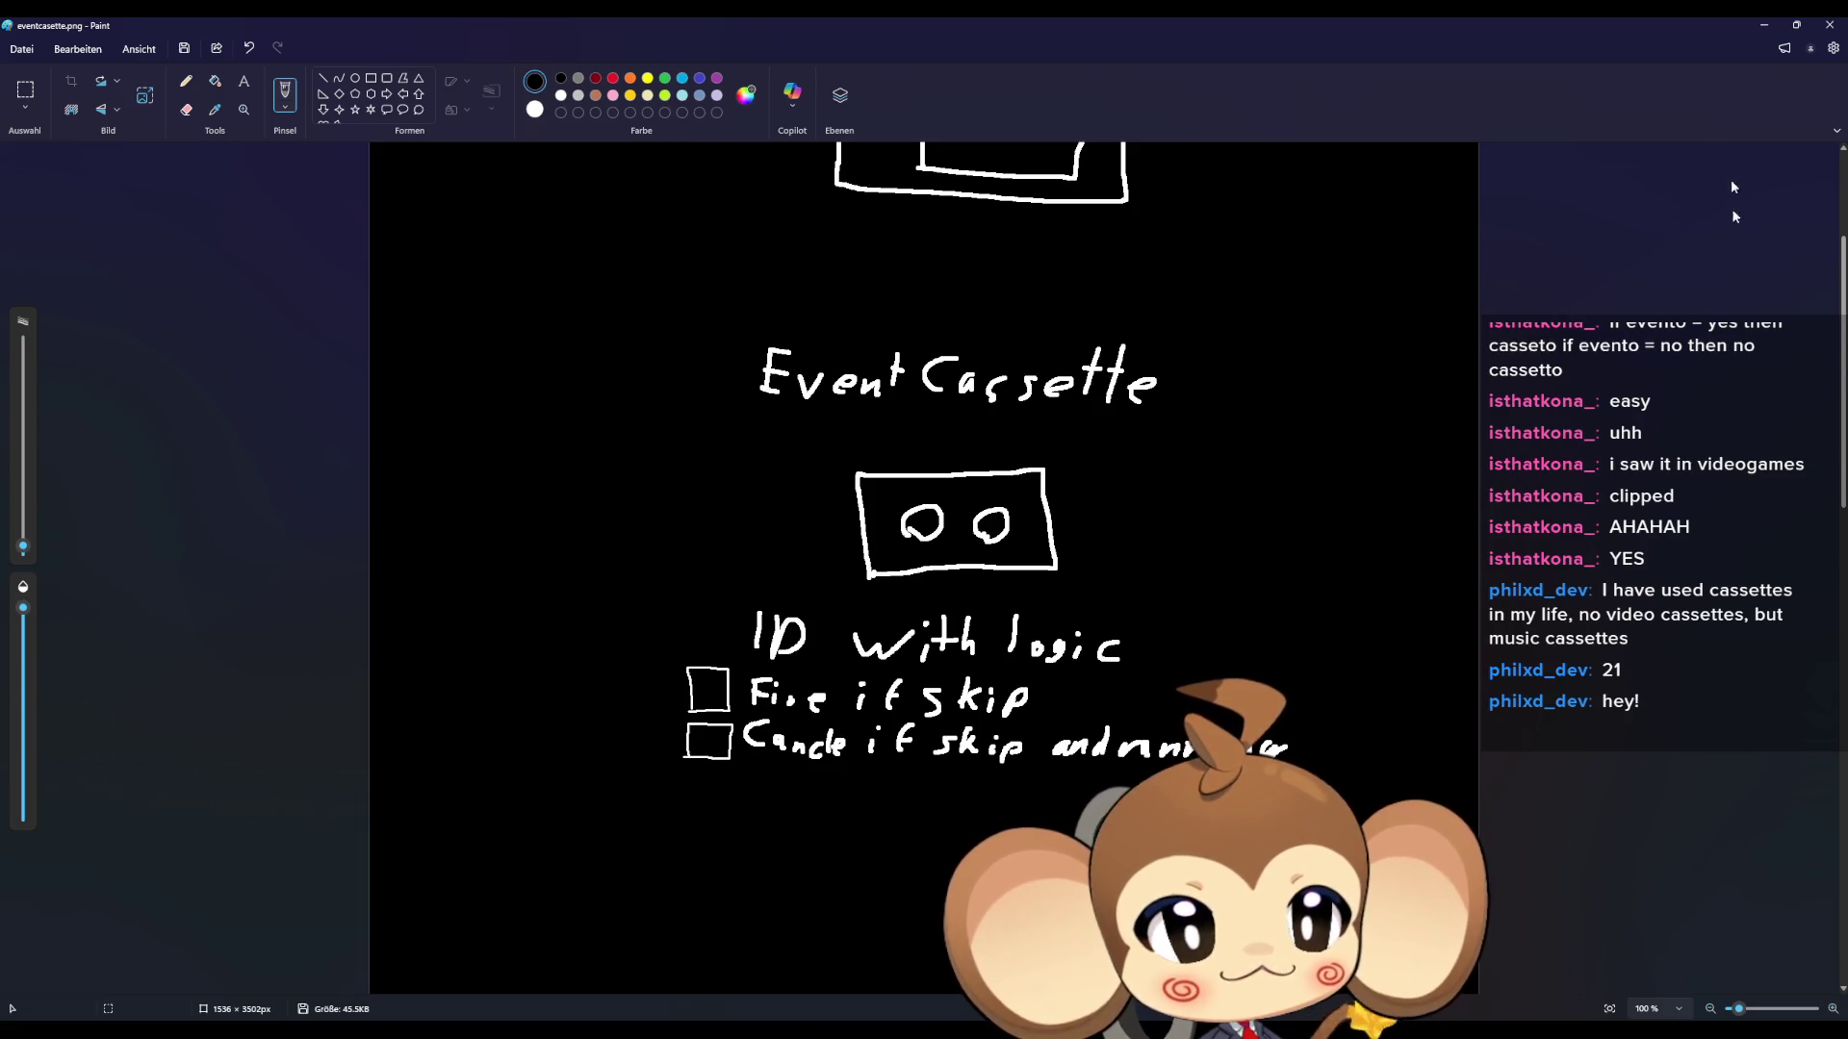
key("alt+Tab")
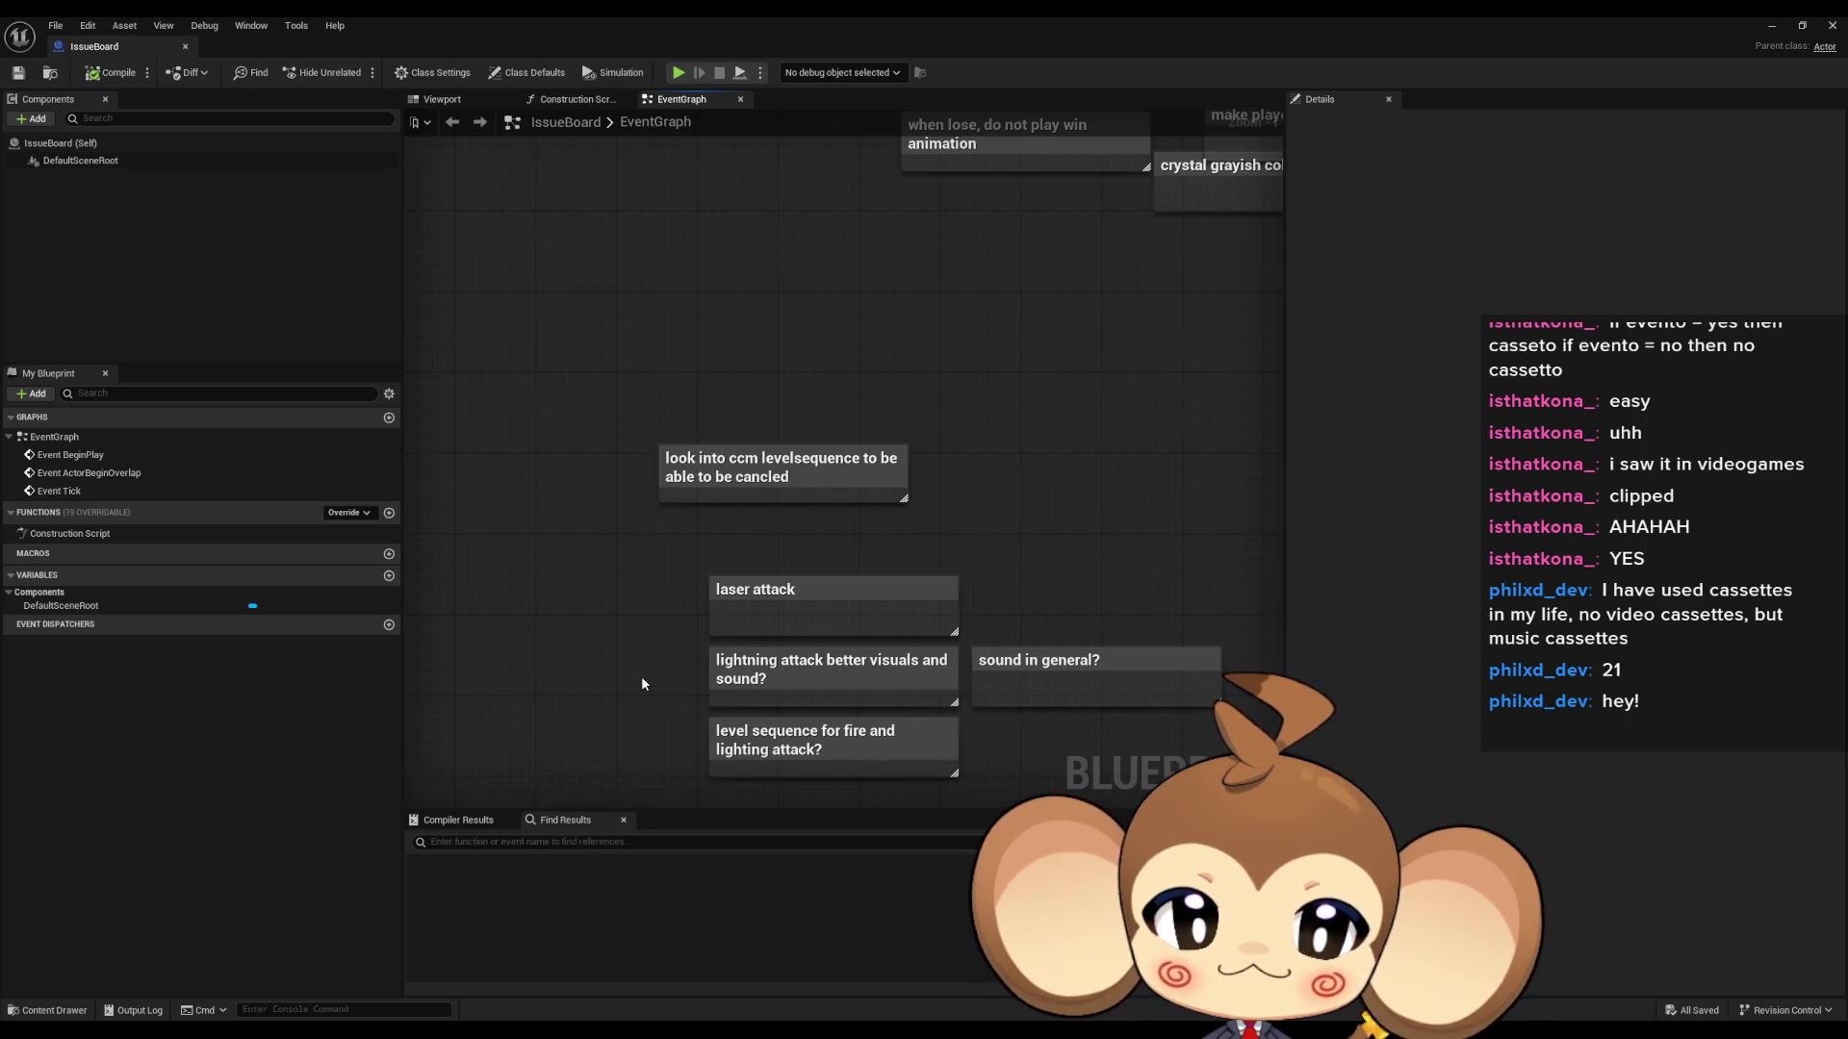
- Minimize the IssueBoard blueprint editor to reveal the ProjectWeltenbaum level editor
left_click(1772, 26)
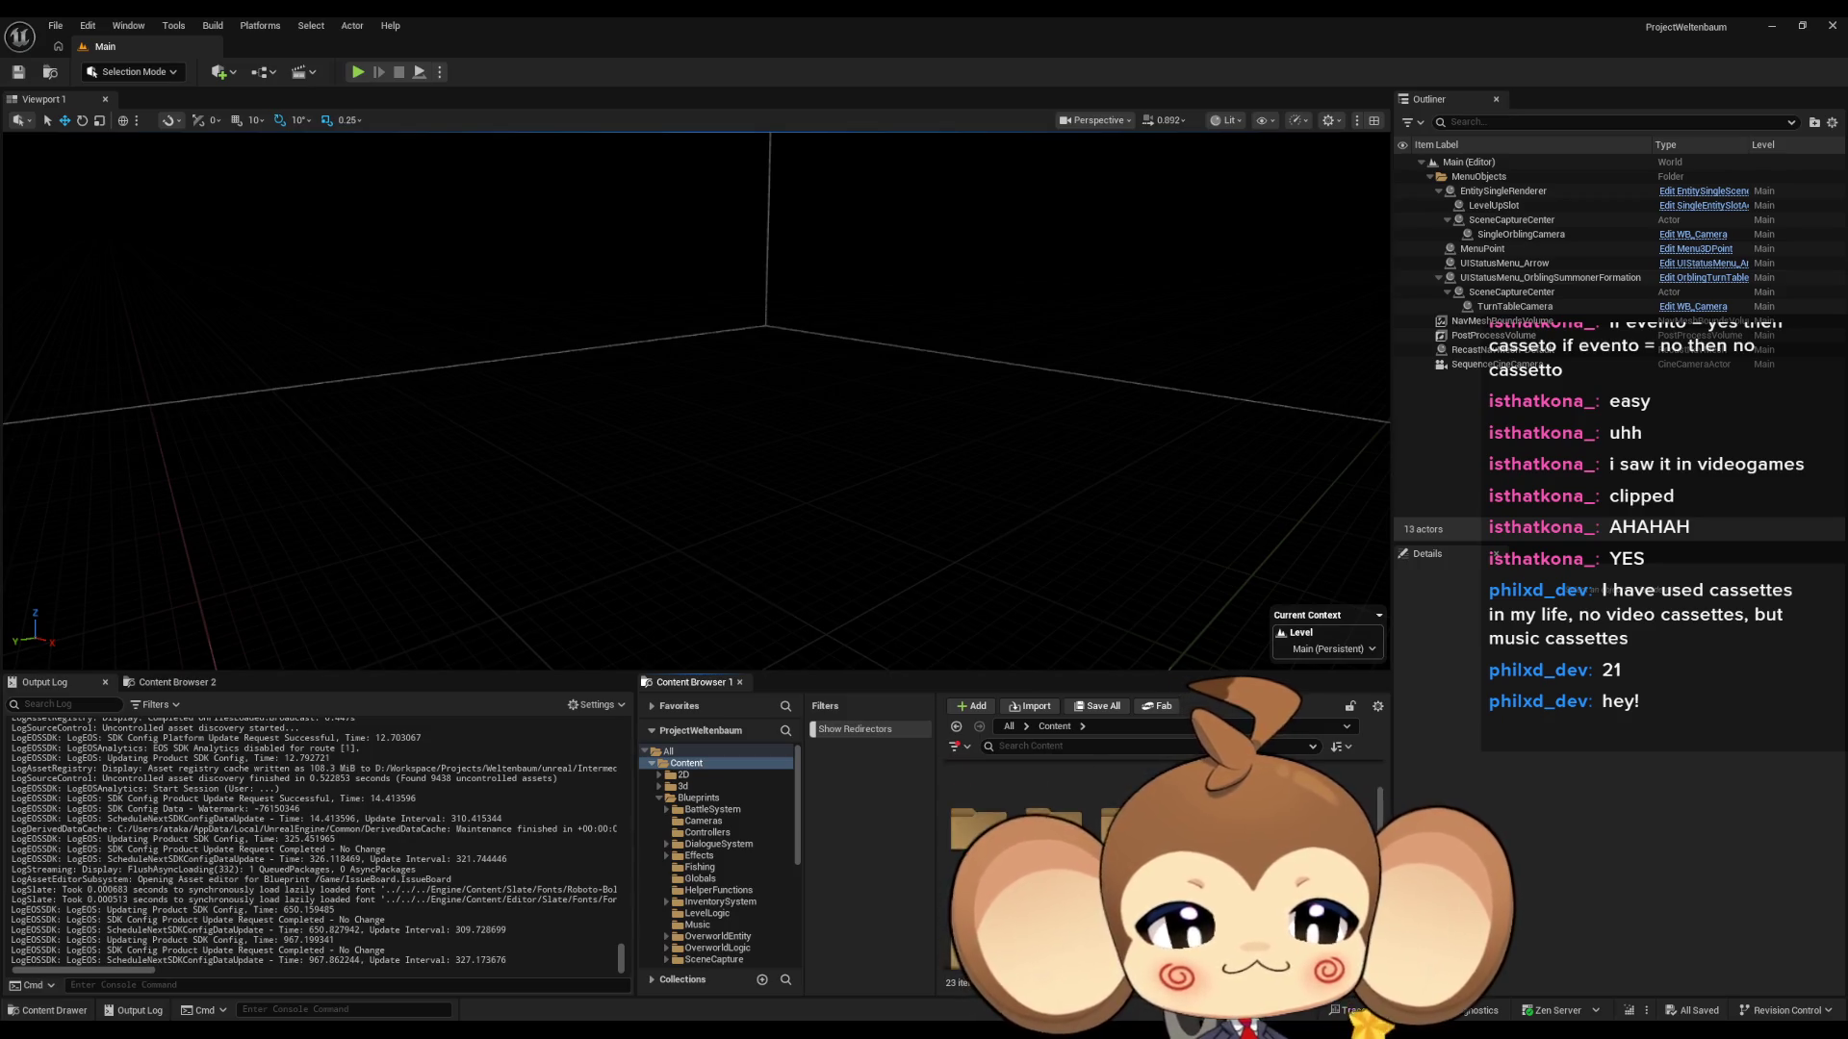
- Open Content/Blueprints in the Content Browser and scroll its 24 items back to the top
double_click(1139, 793)
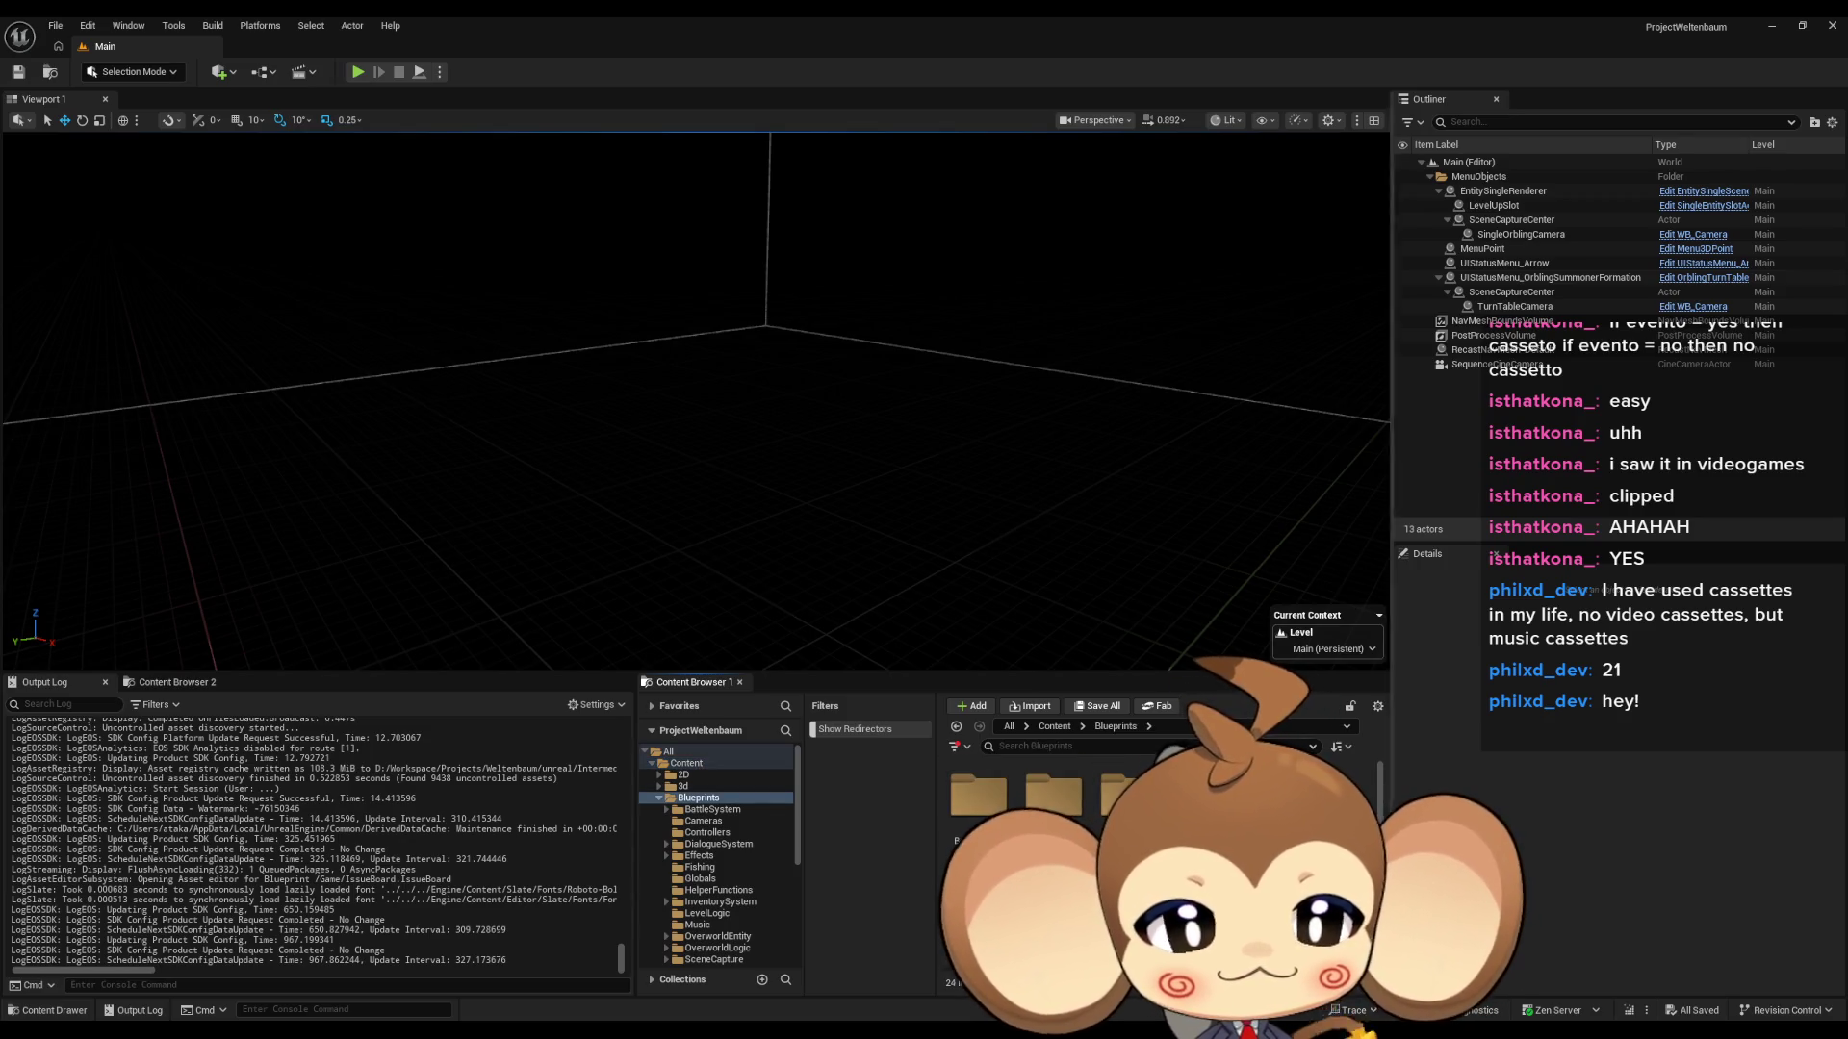
scroll(1139, 818, "down", 2)
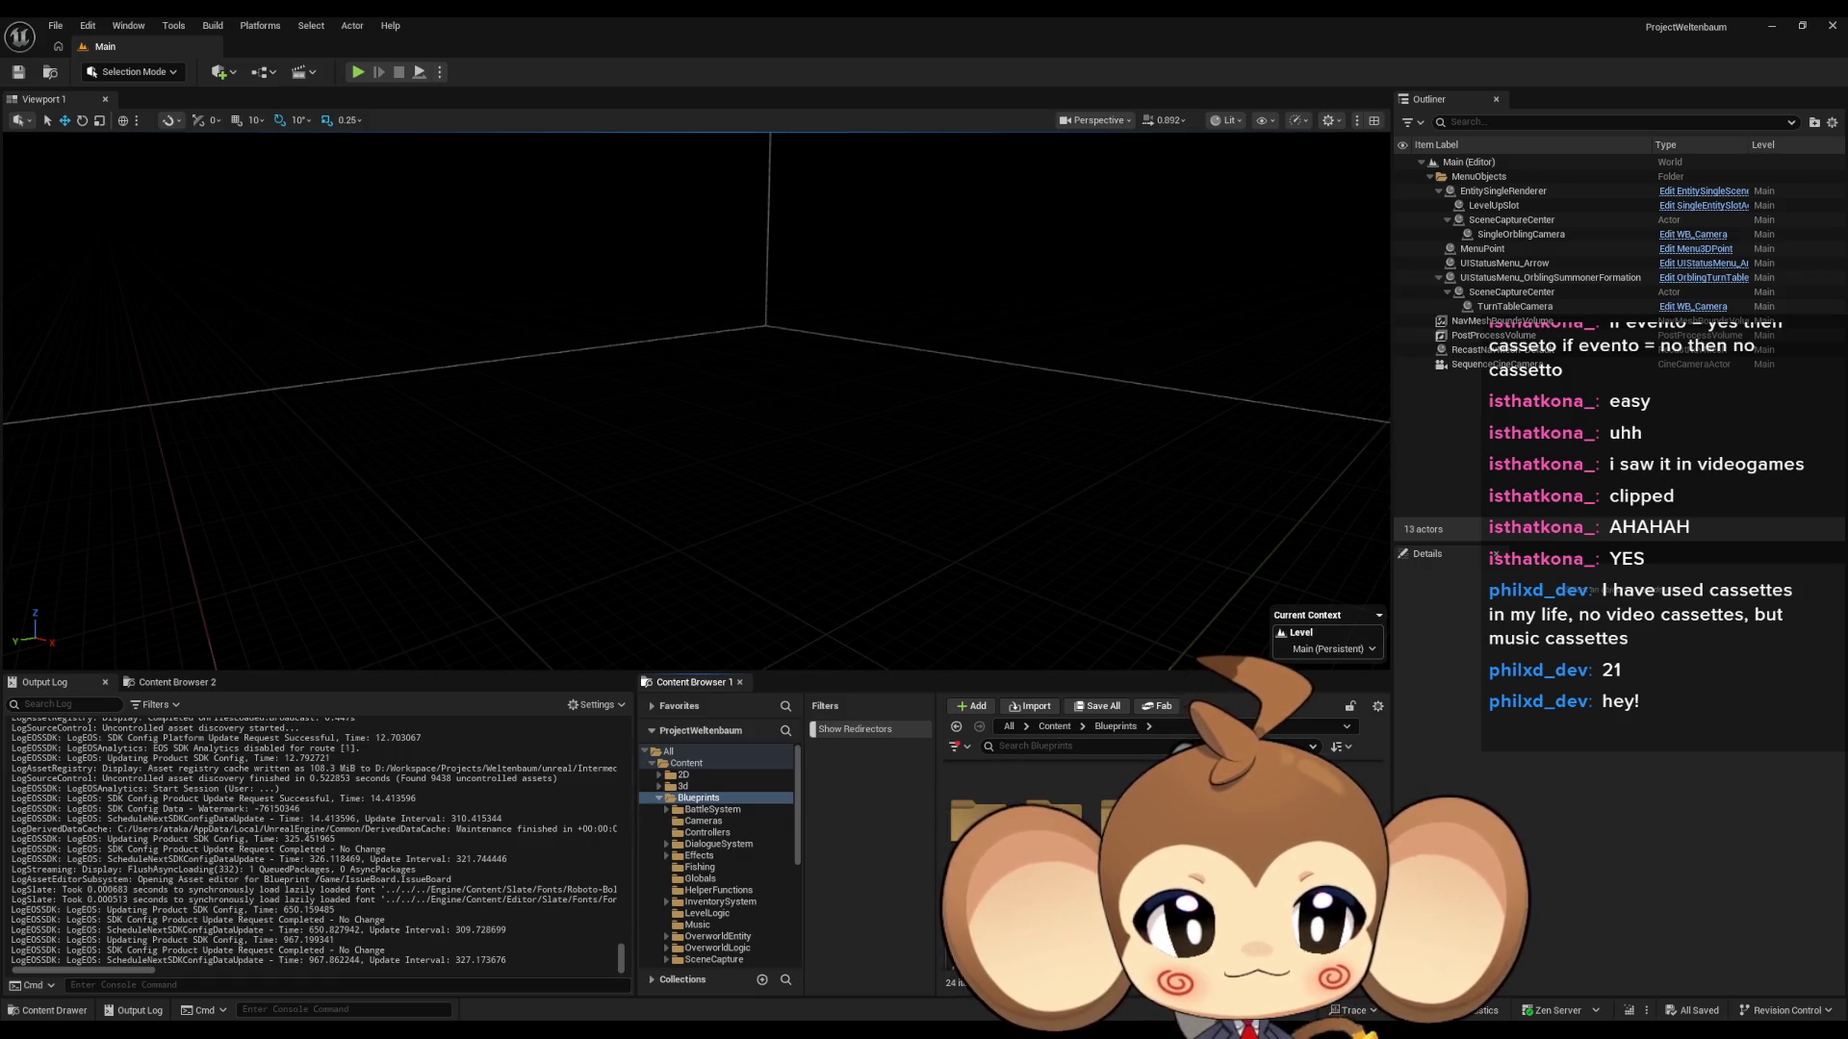
scroll(1059, 818, "down", 1)
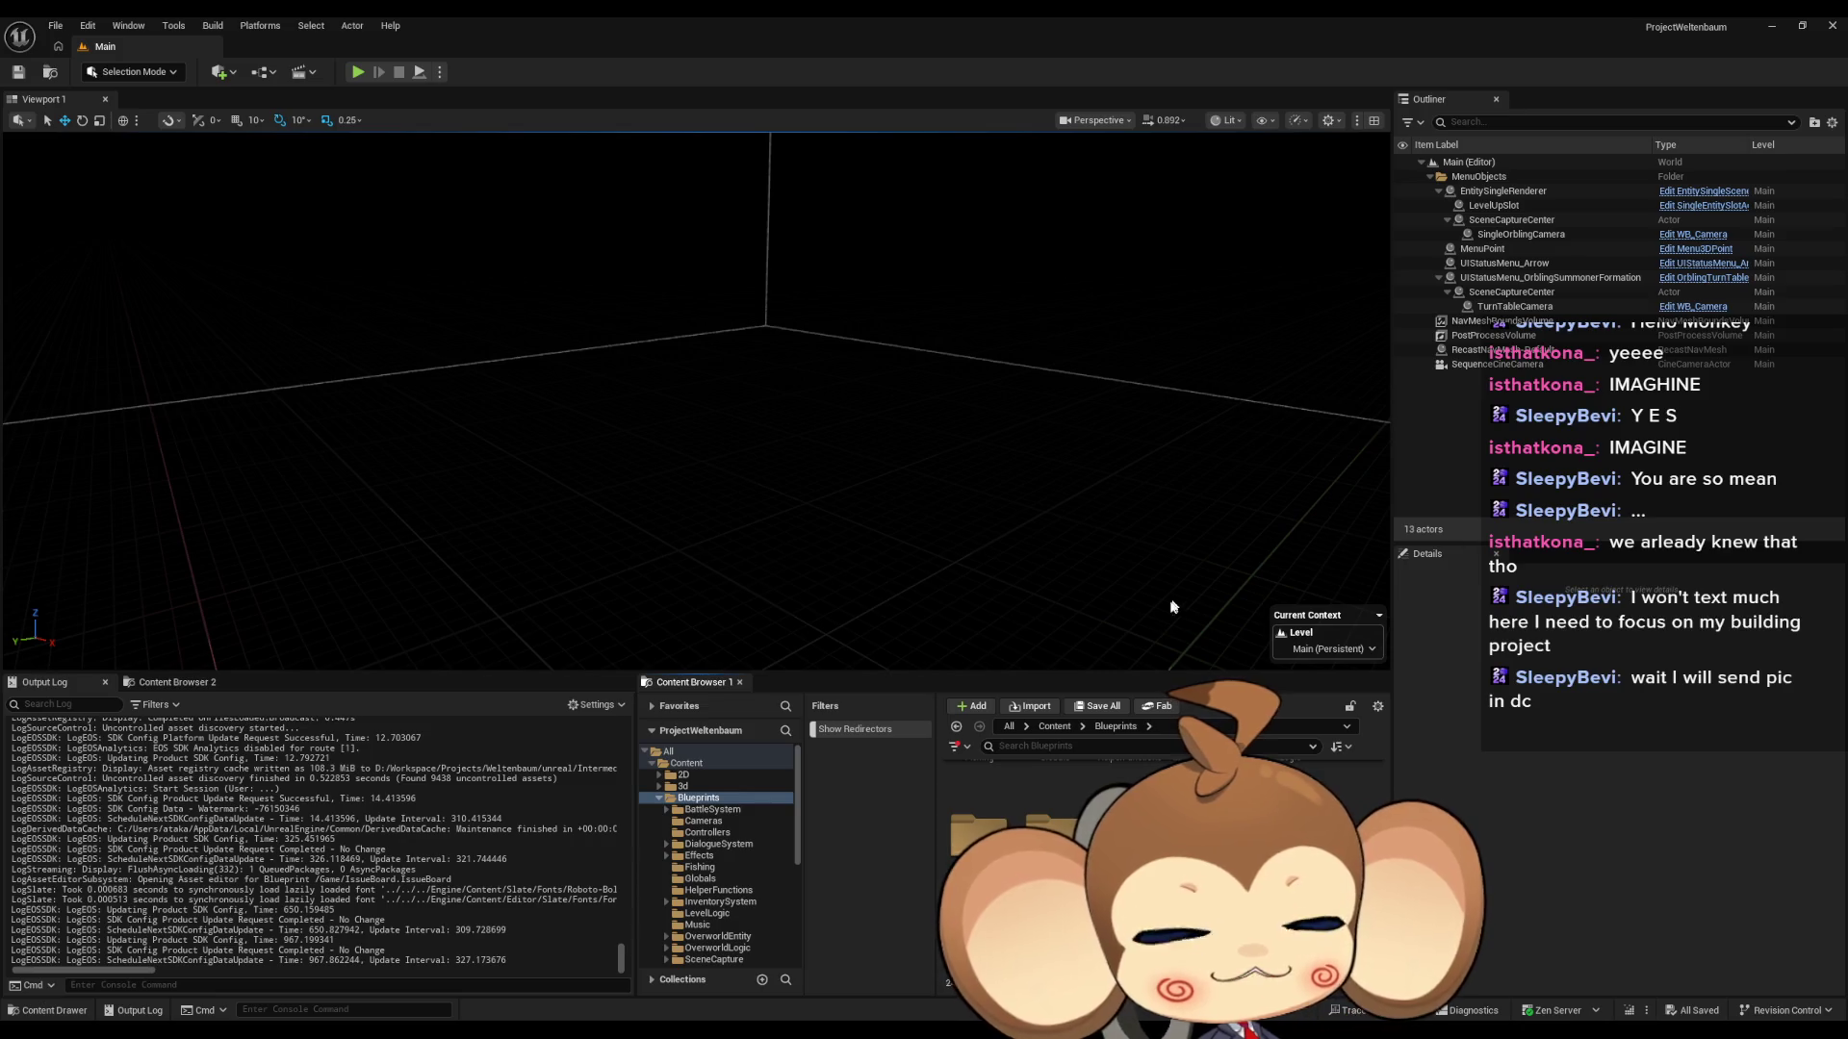
scroll(1059, 866, "up", 1)
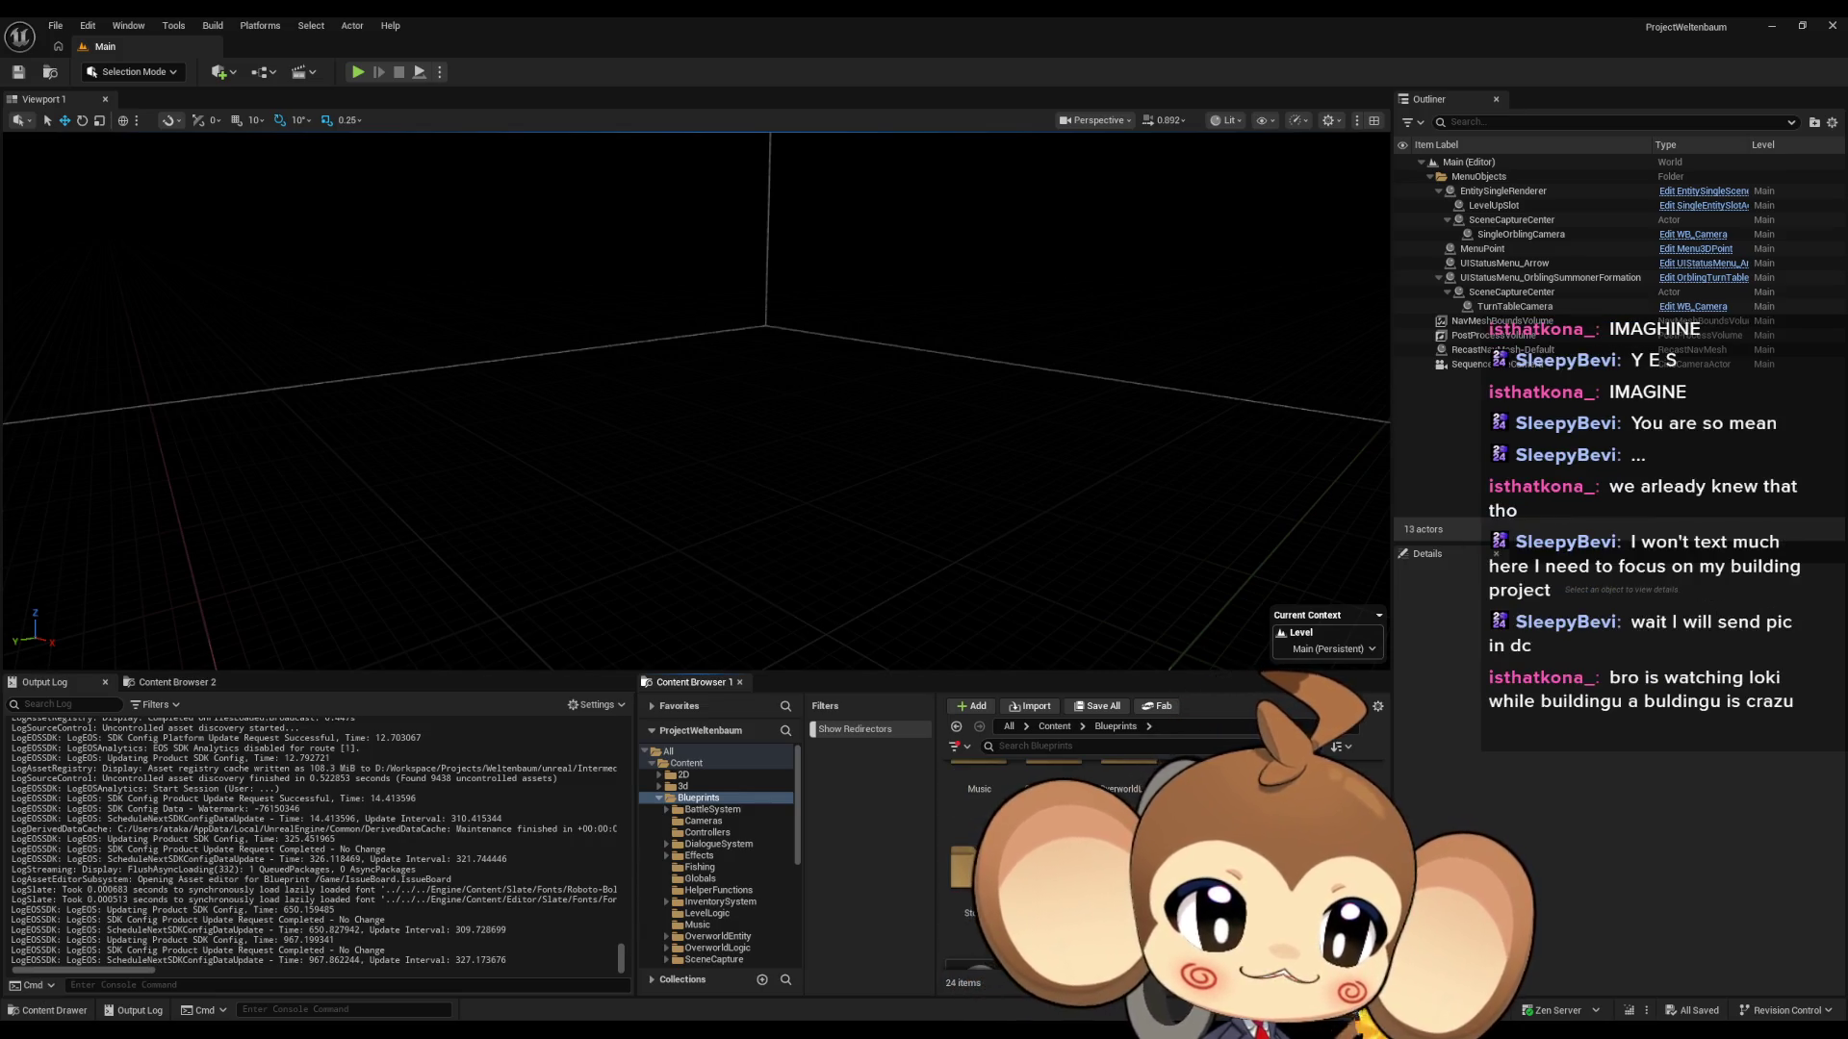
scroll(1058, 847, "up", 3)
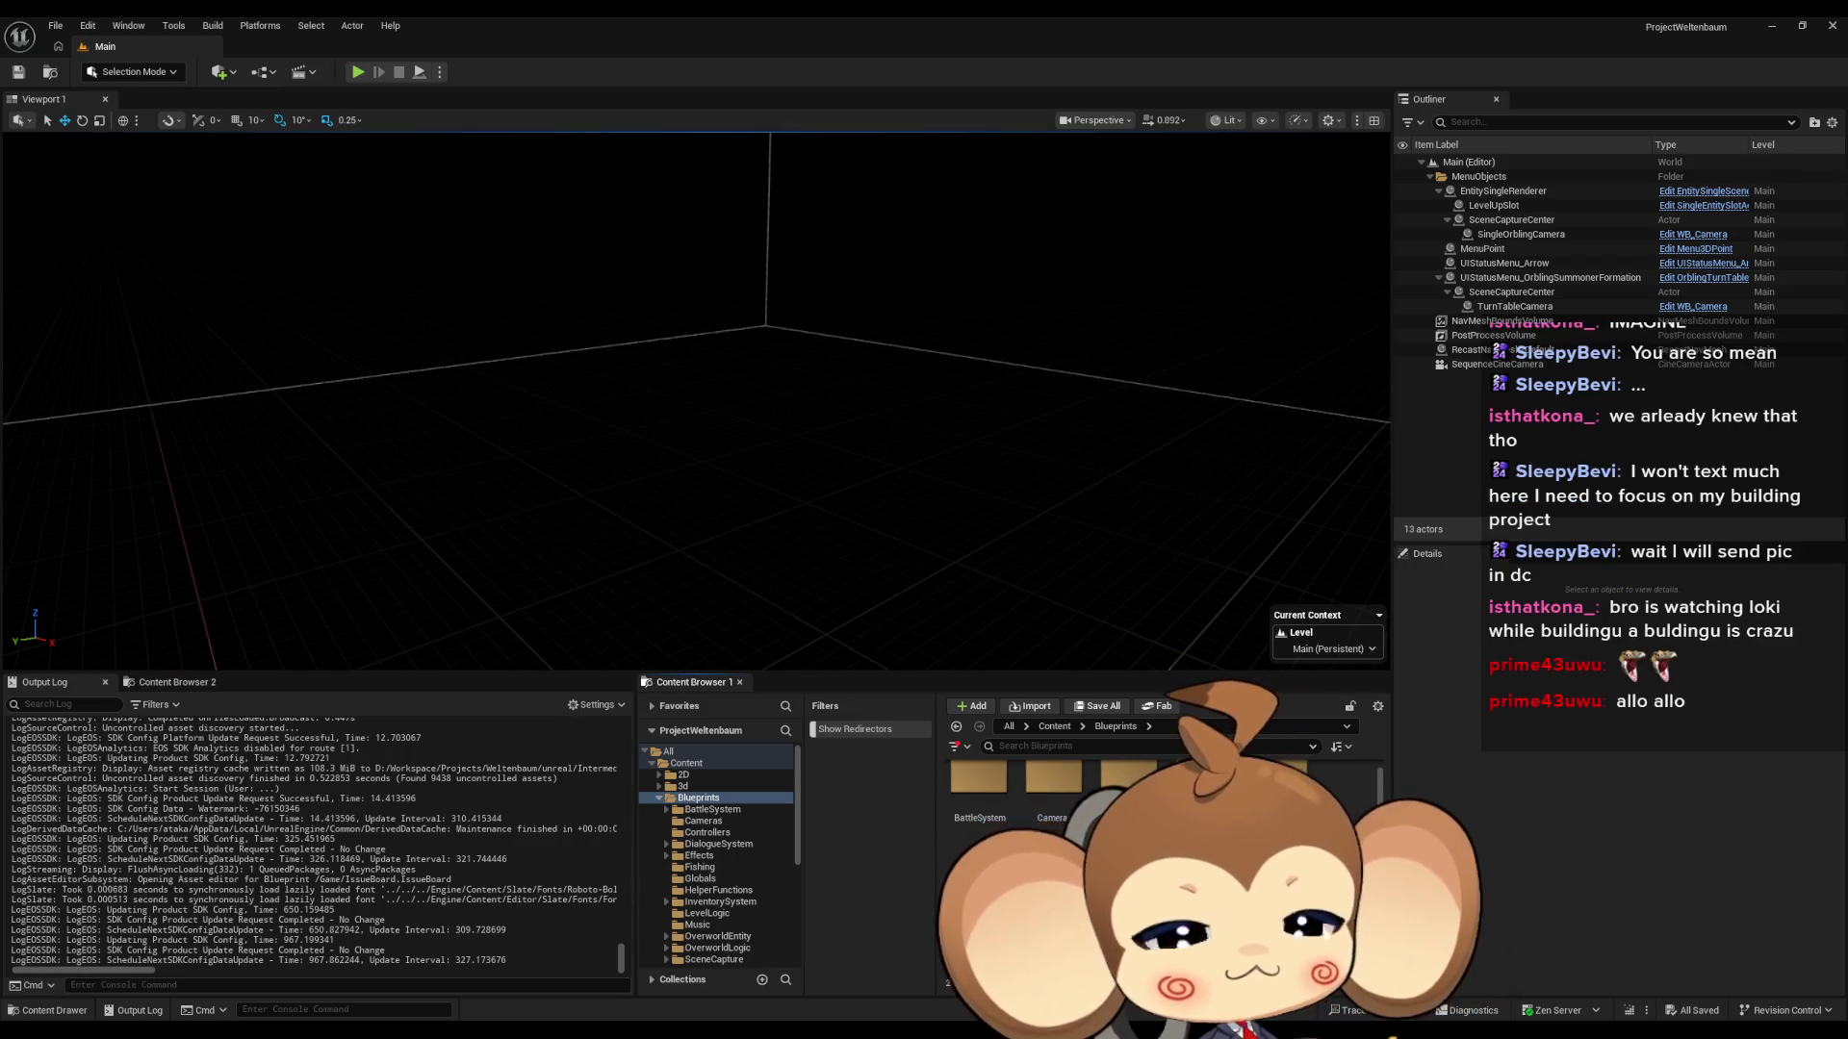
scroll(1058, 867, "up", 1)
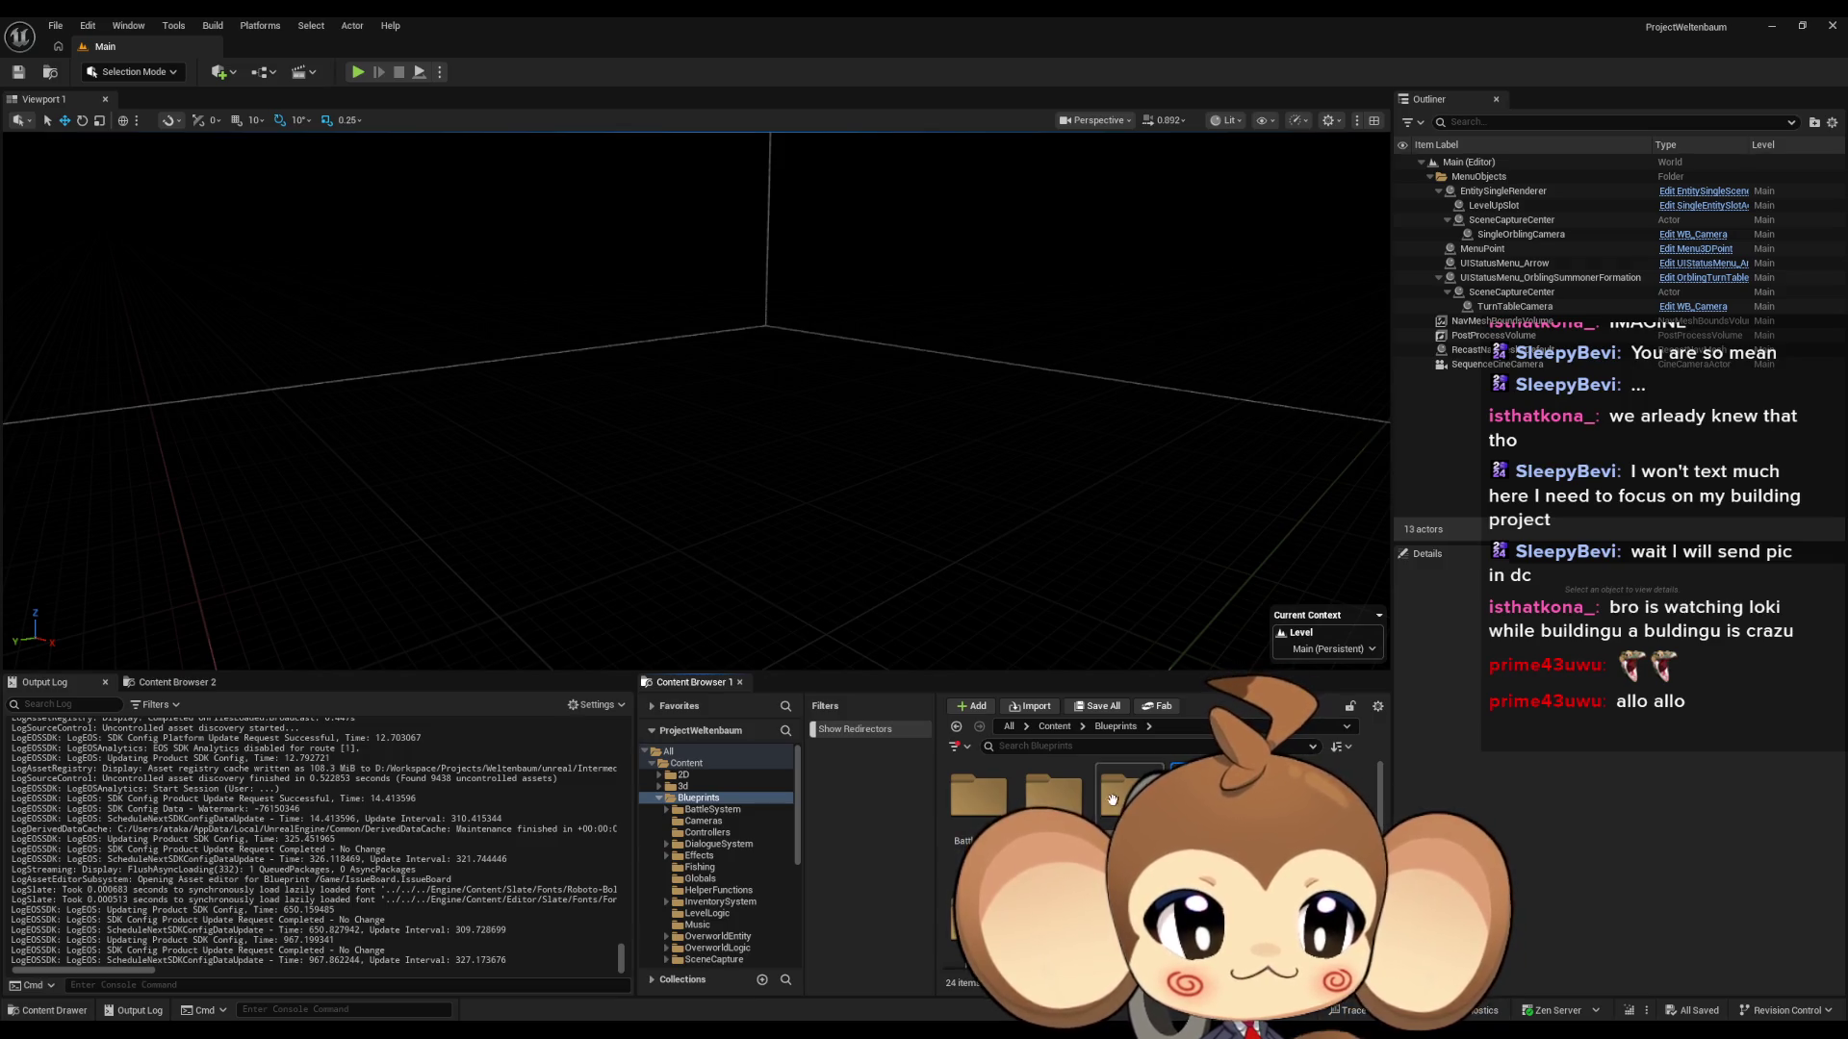
scroll(1111, 799, "up", 1)
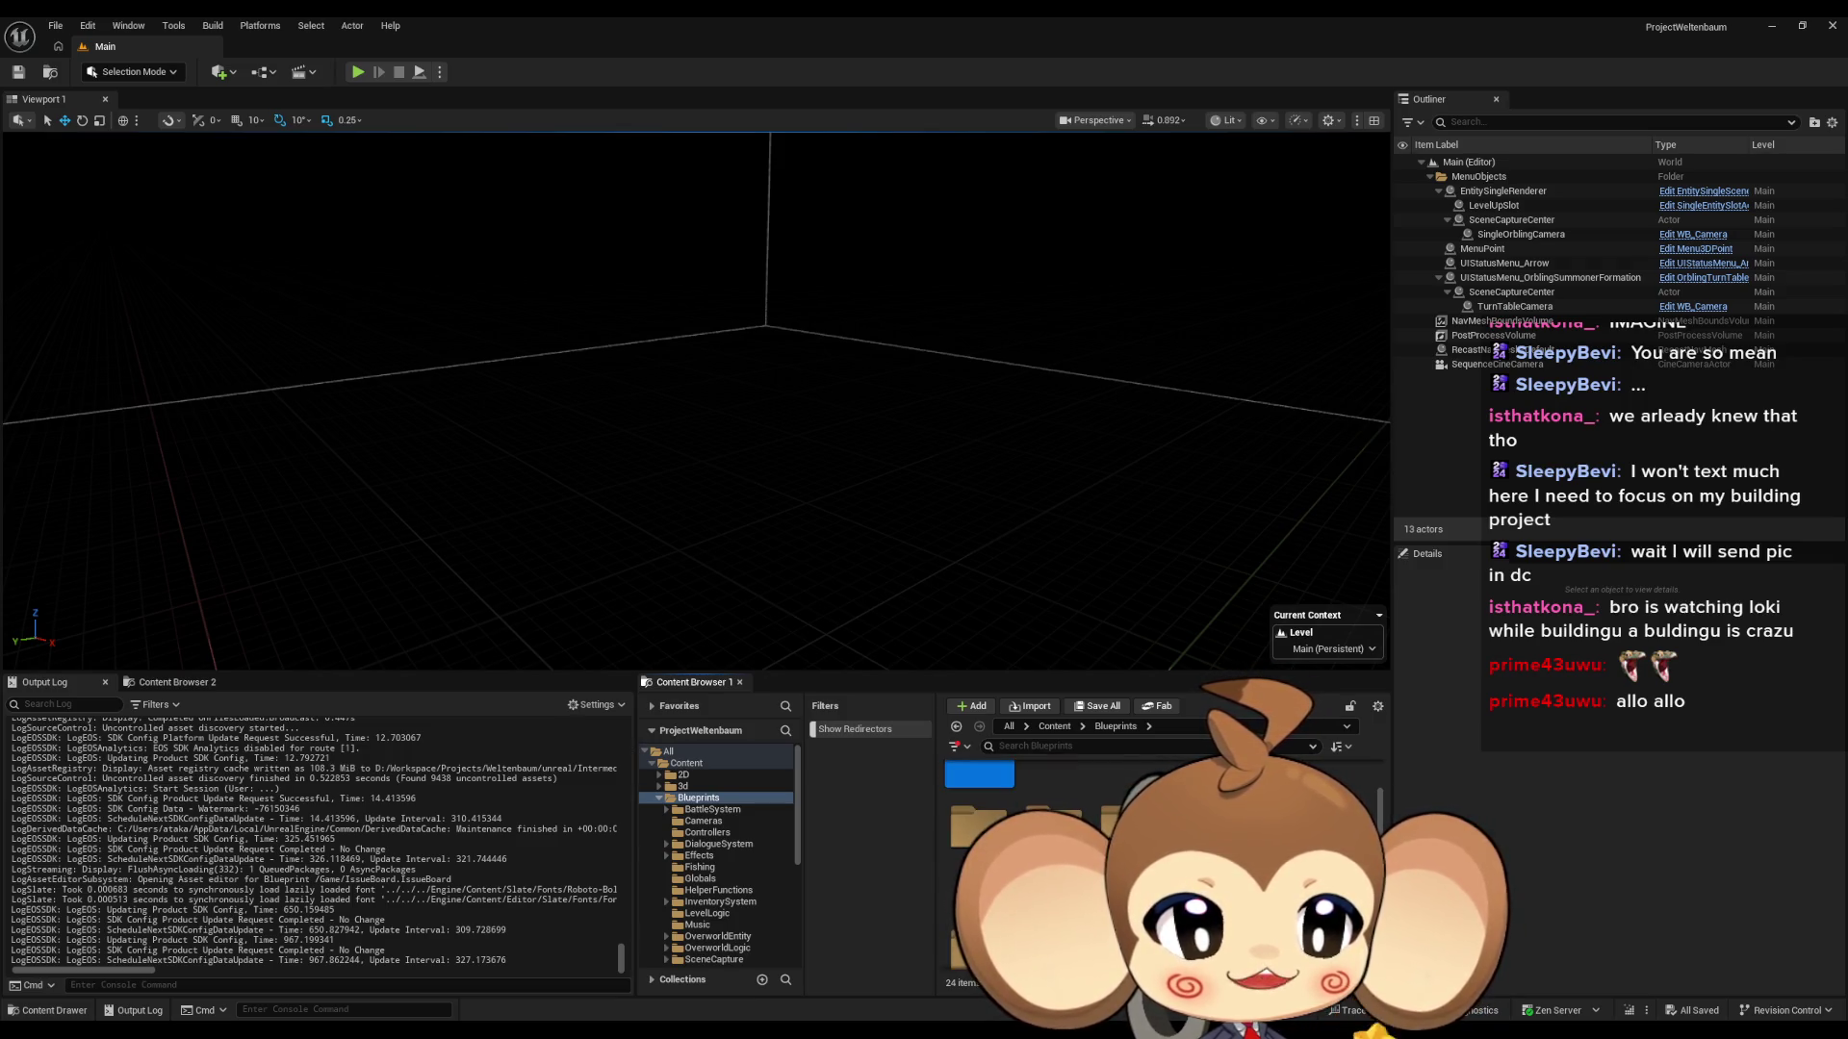
right_click(1356, 818)
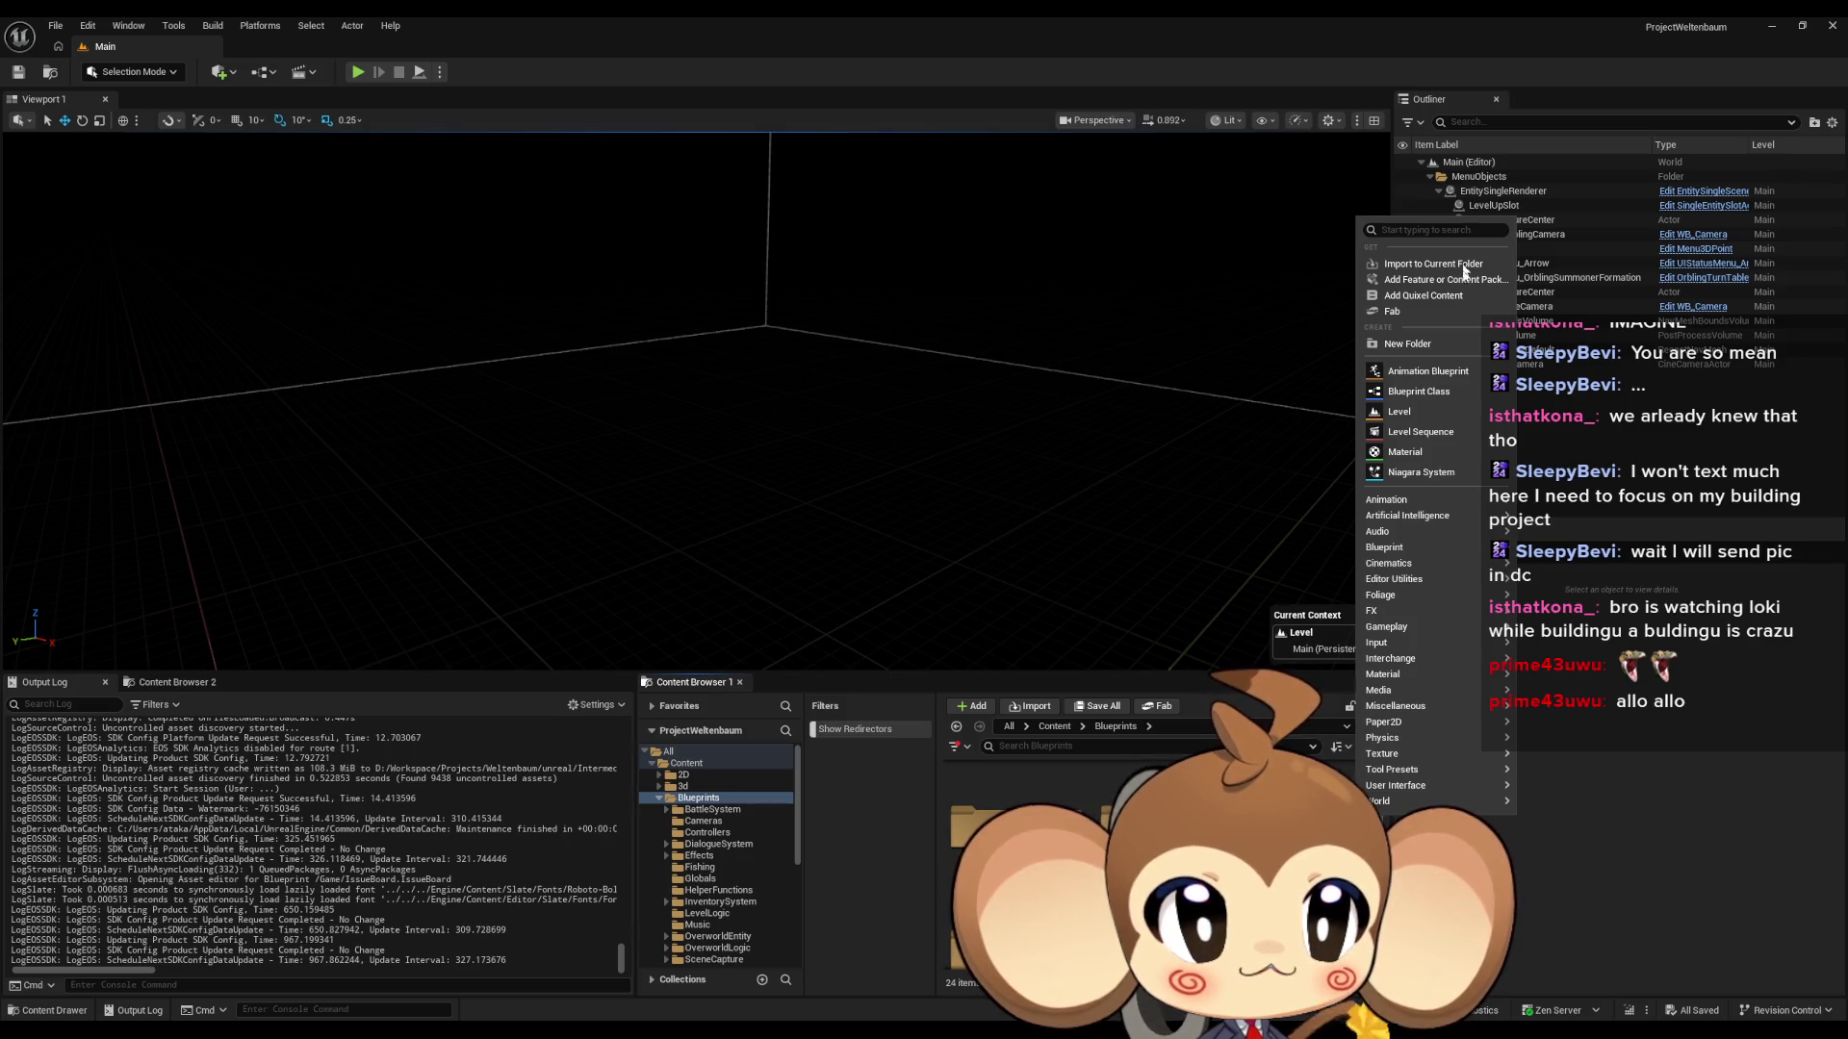
- Create a folder named LevelSequenceFunctions inside Blueprints and open it
left_click(1413, 344)
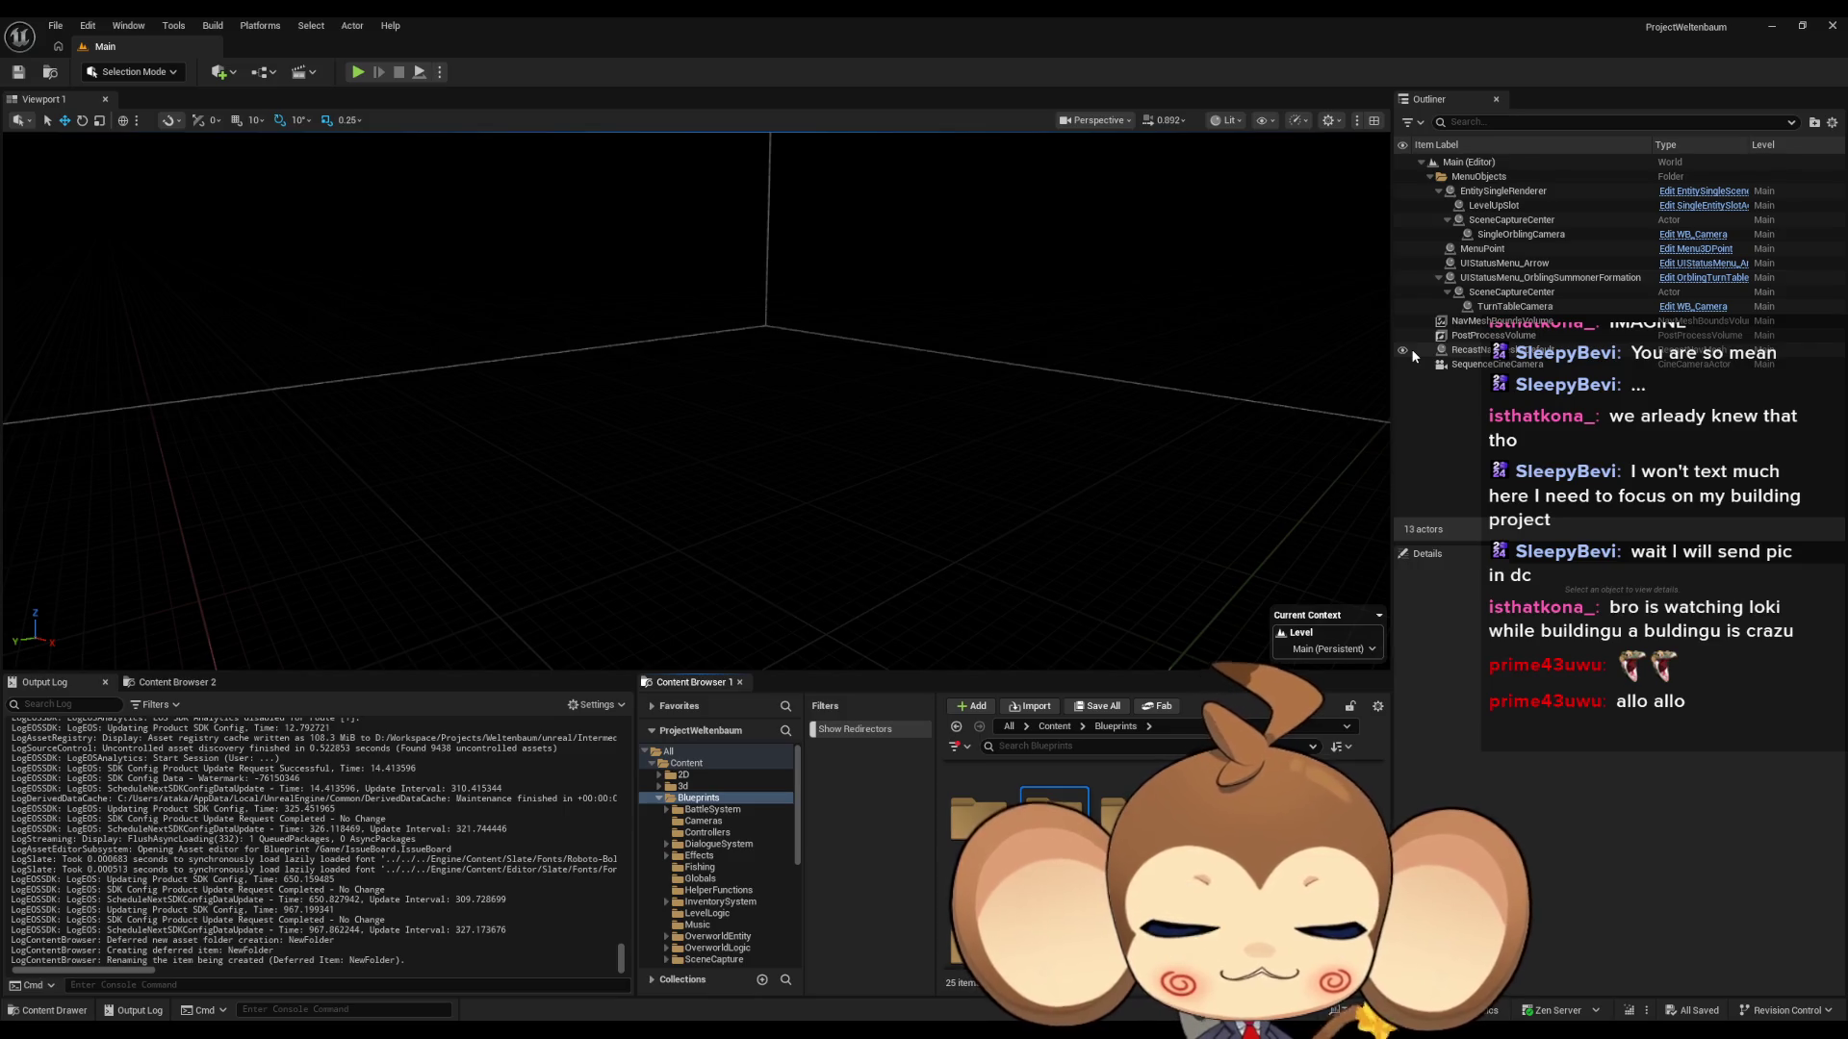
key("Return")
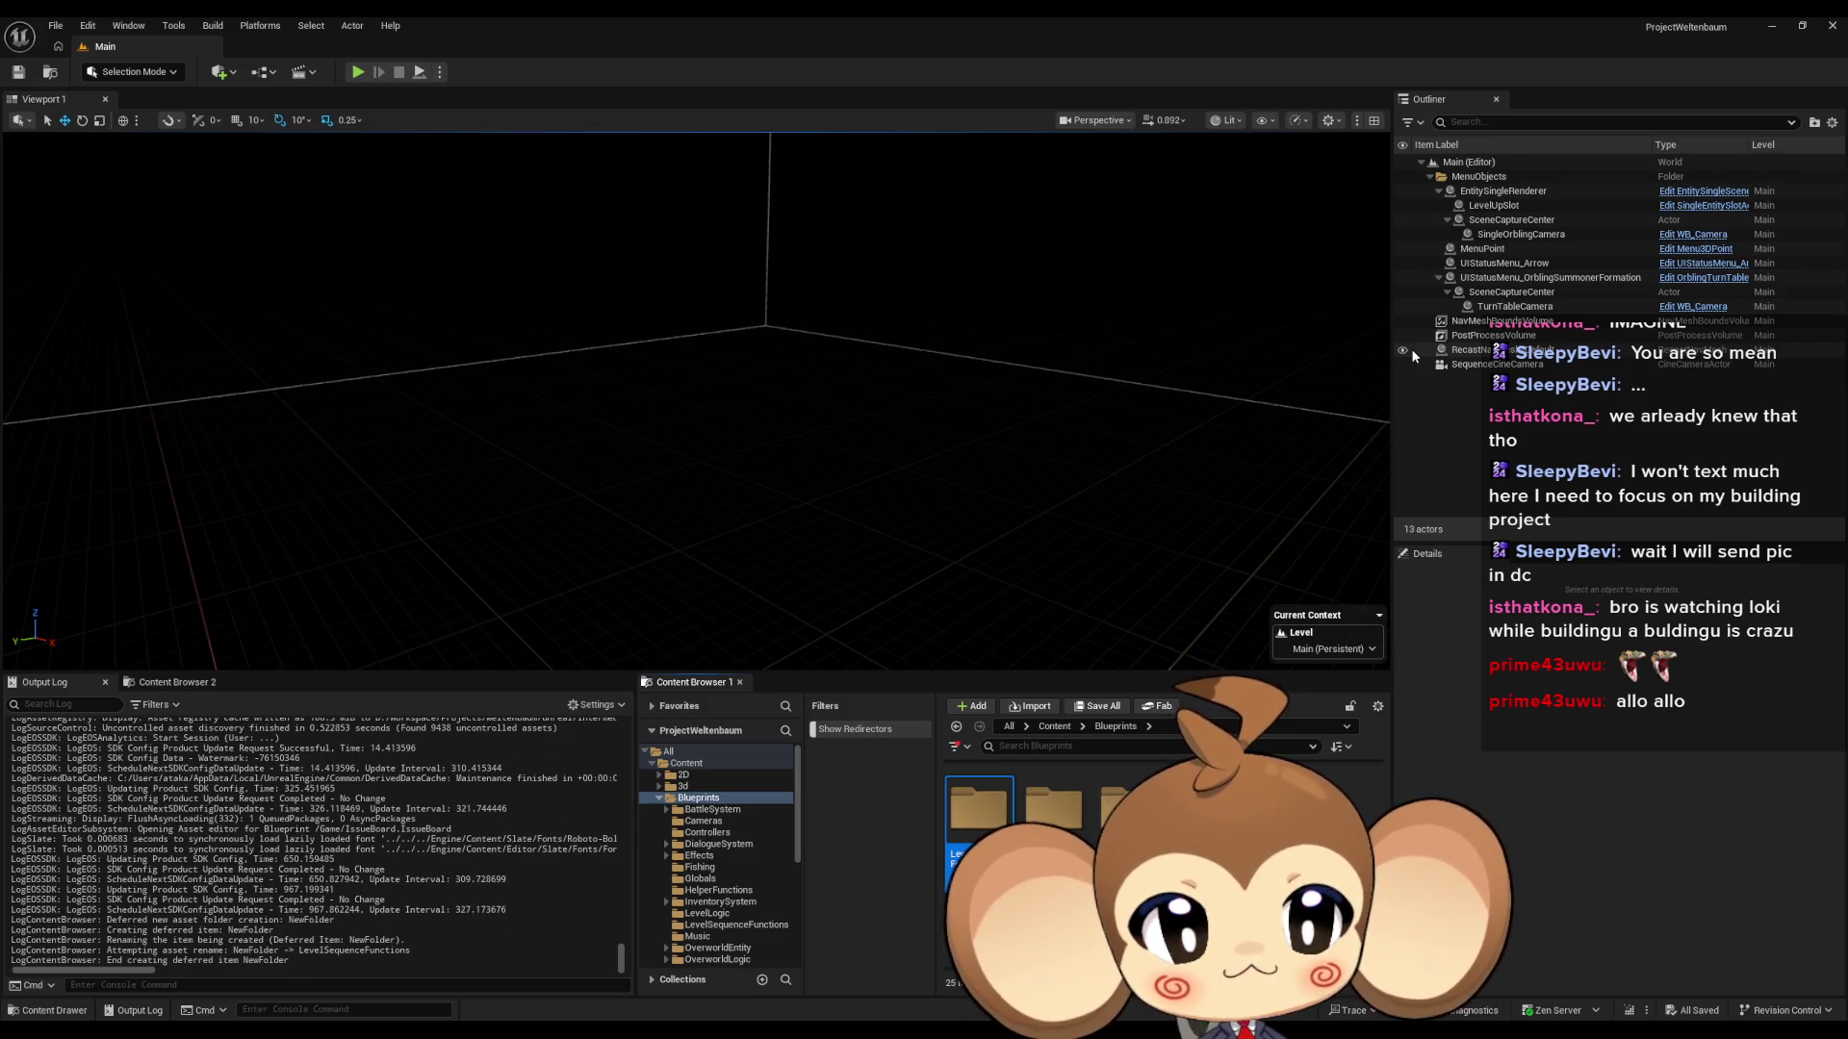
double_click(991, 816)
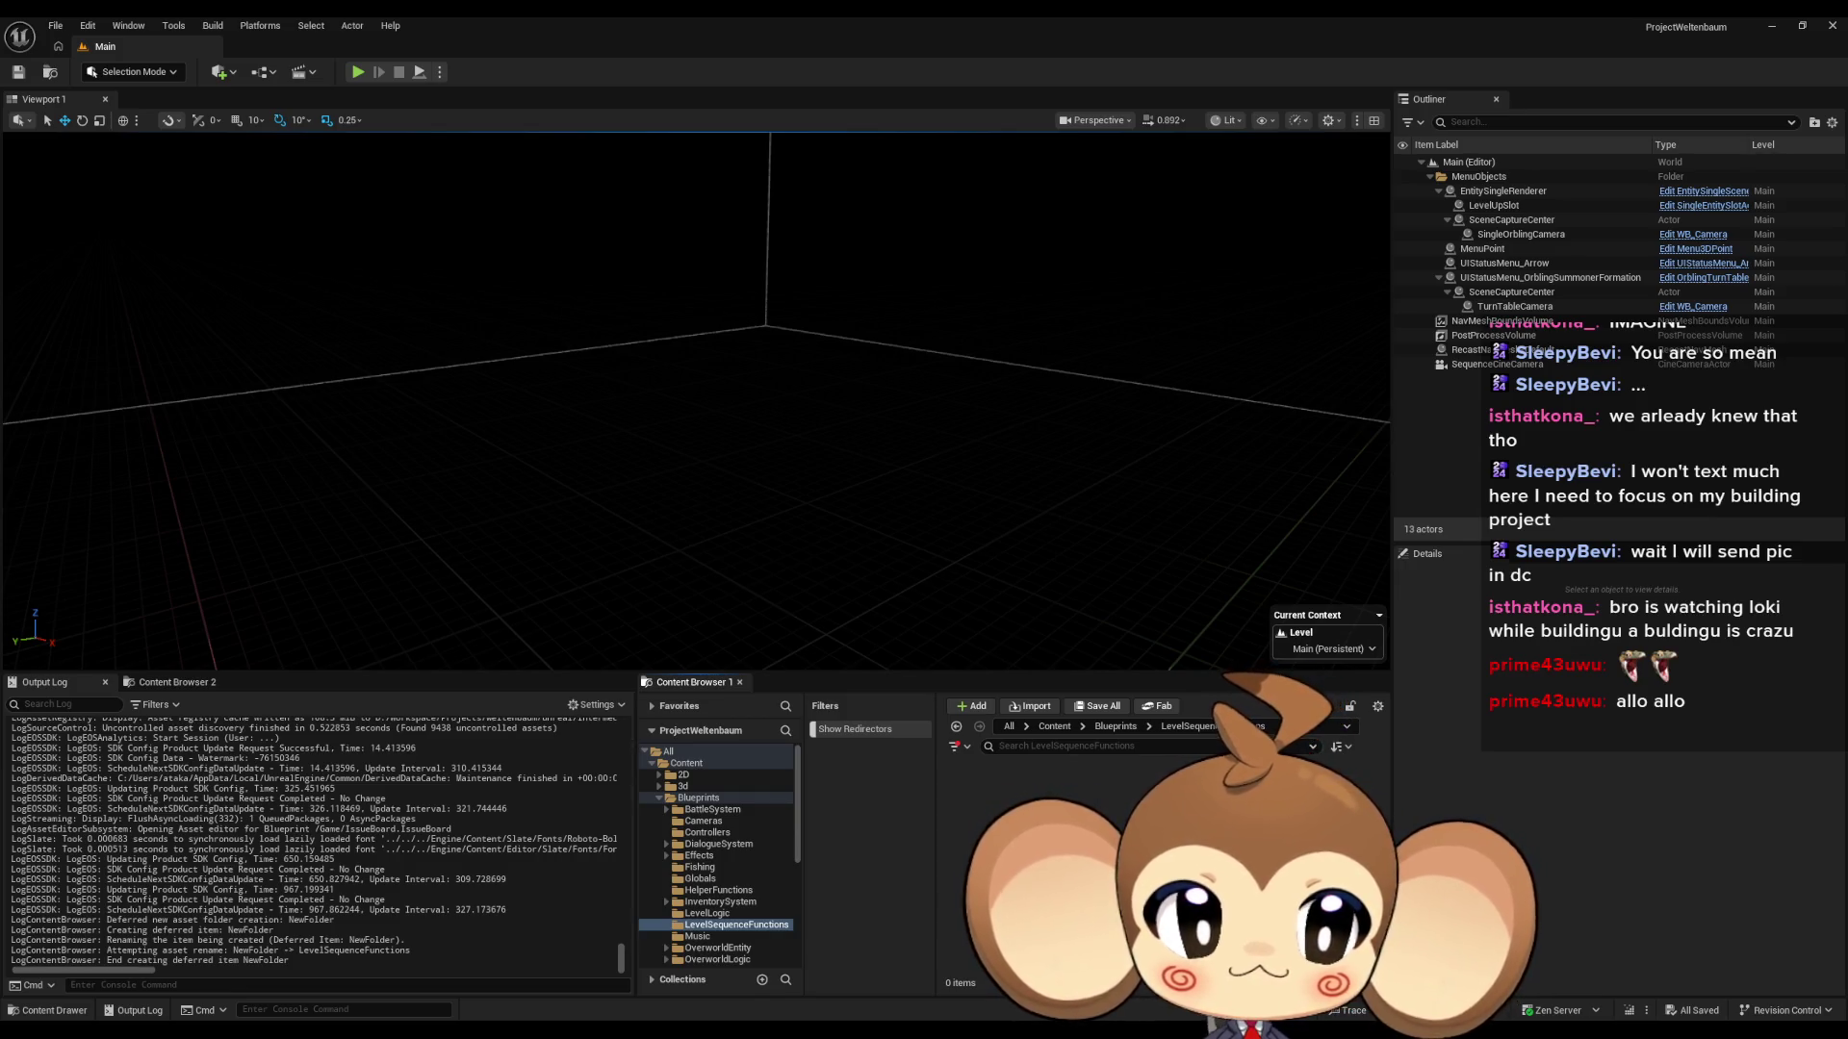
- Create a new Blueprint class named Abstract_EventCasette in that folder
right_click(1022, 808)
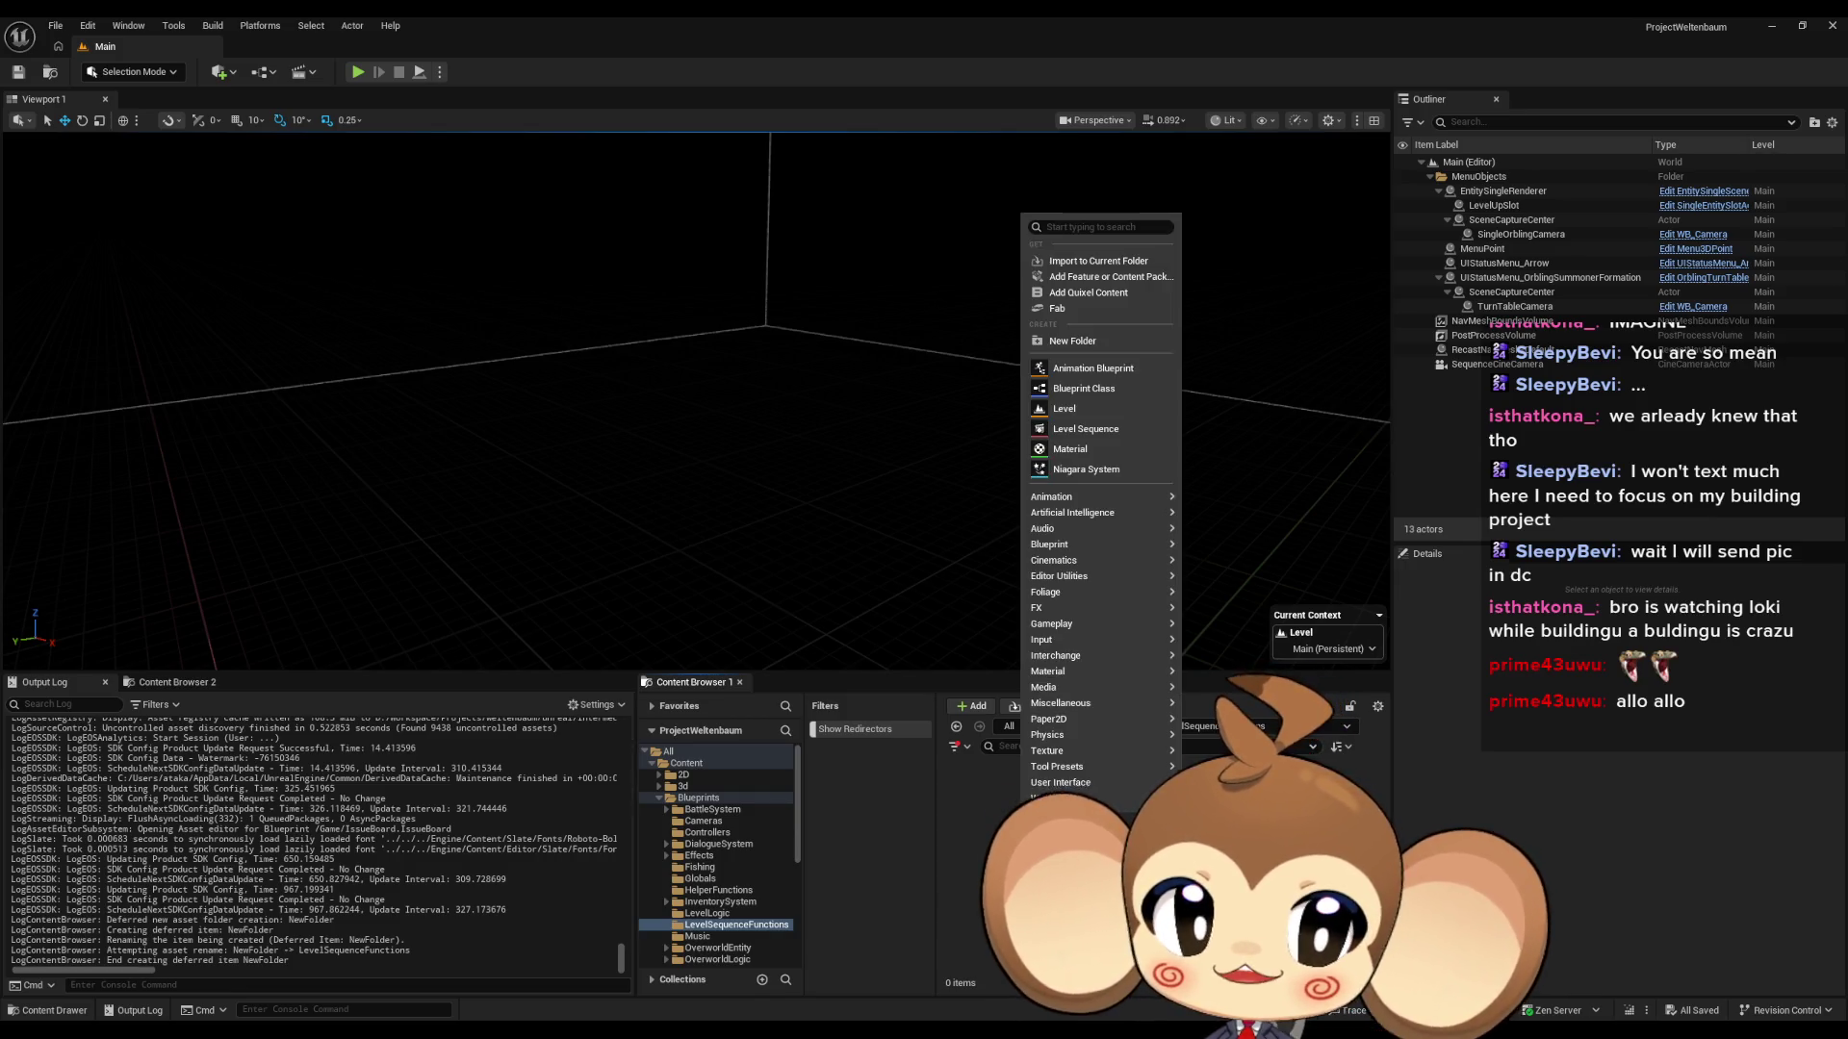
left_click(1115, 389)
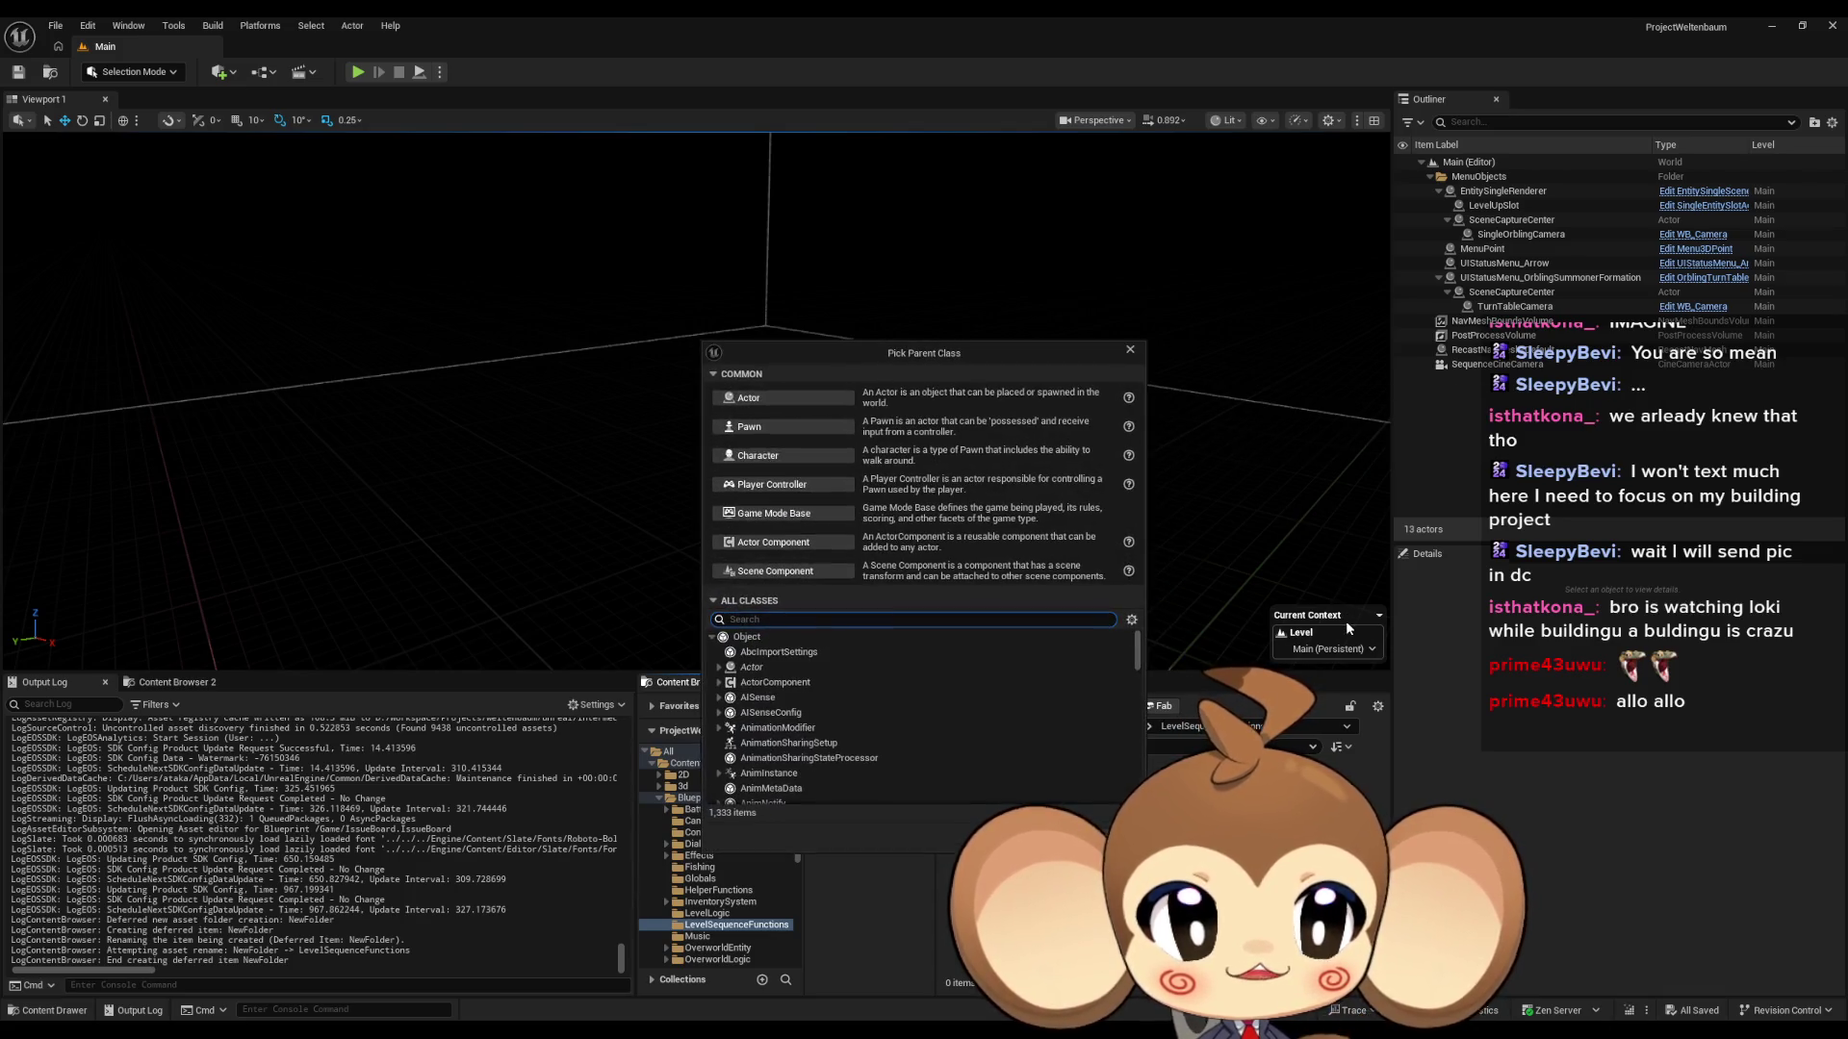
left_click(775, 399)
type("Abstract_")
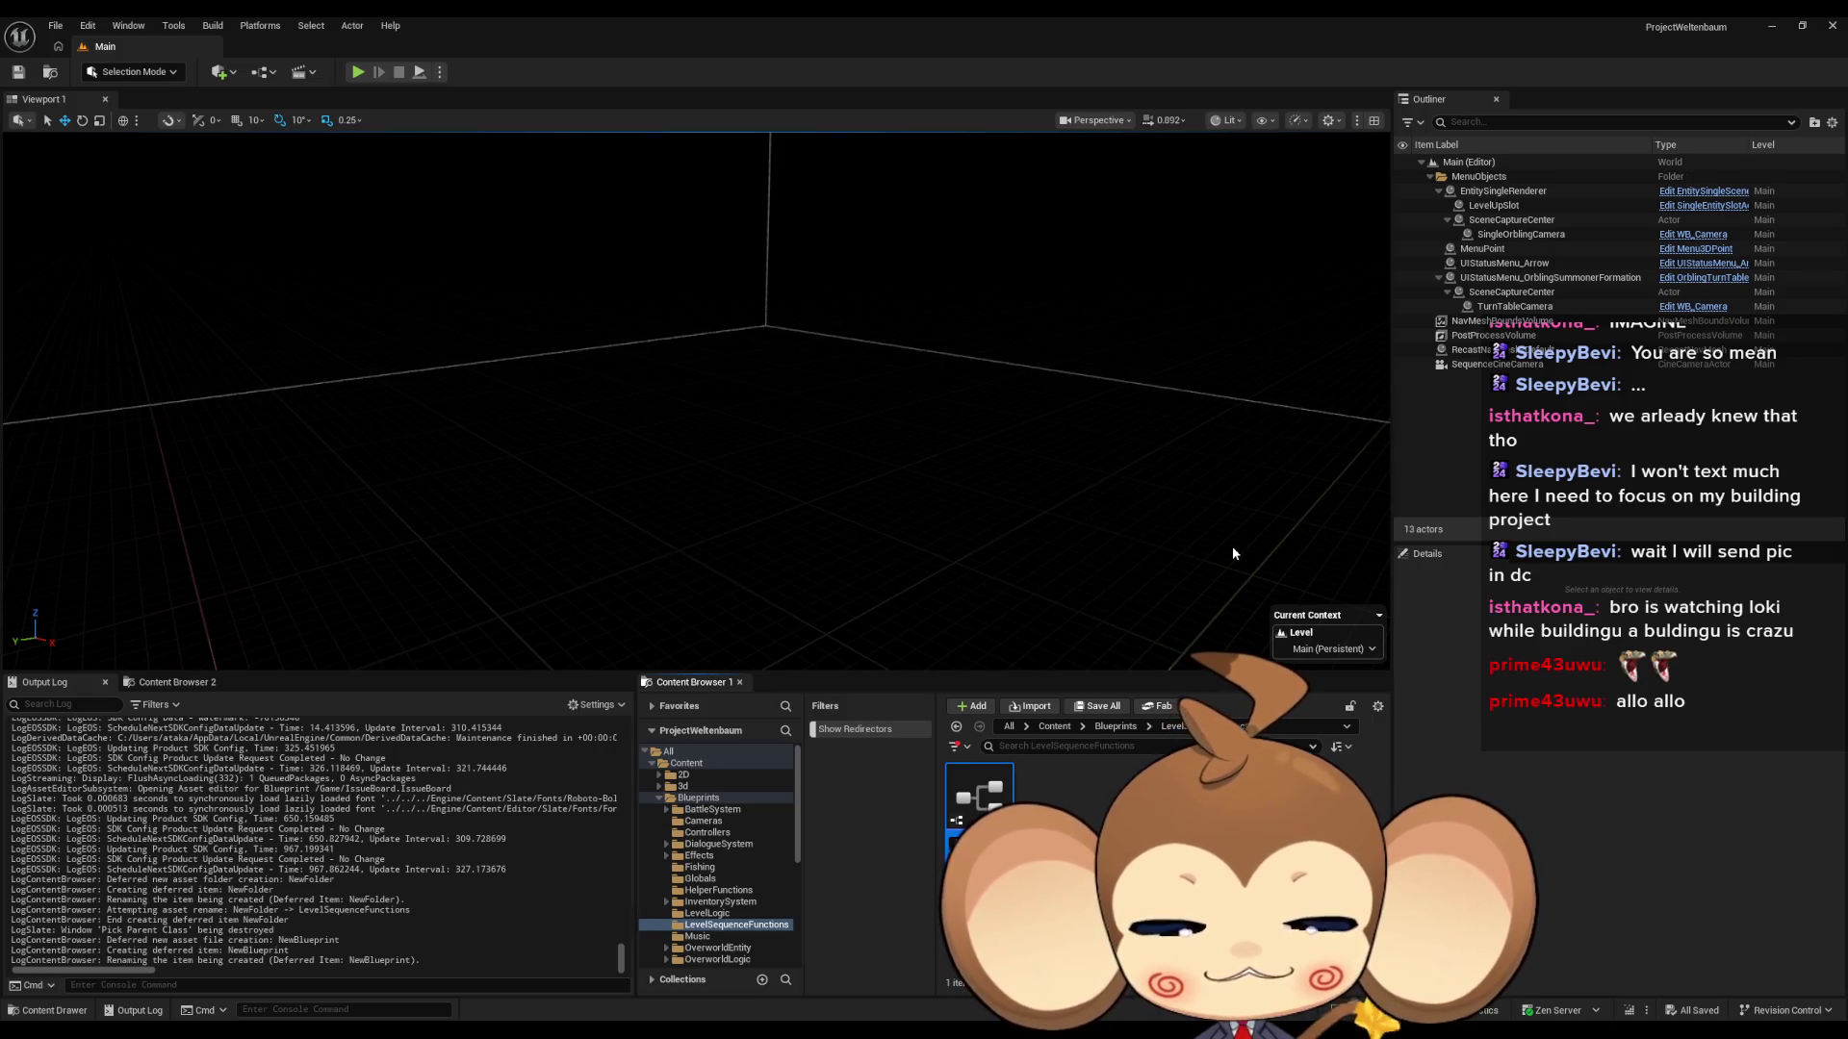
type("EventCasette")
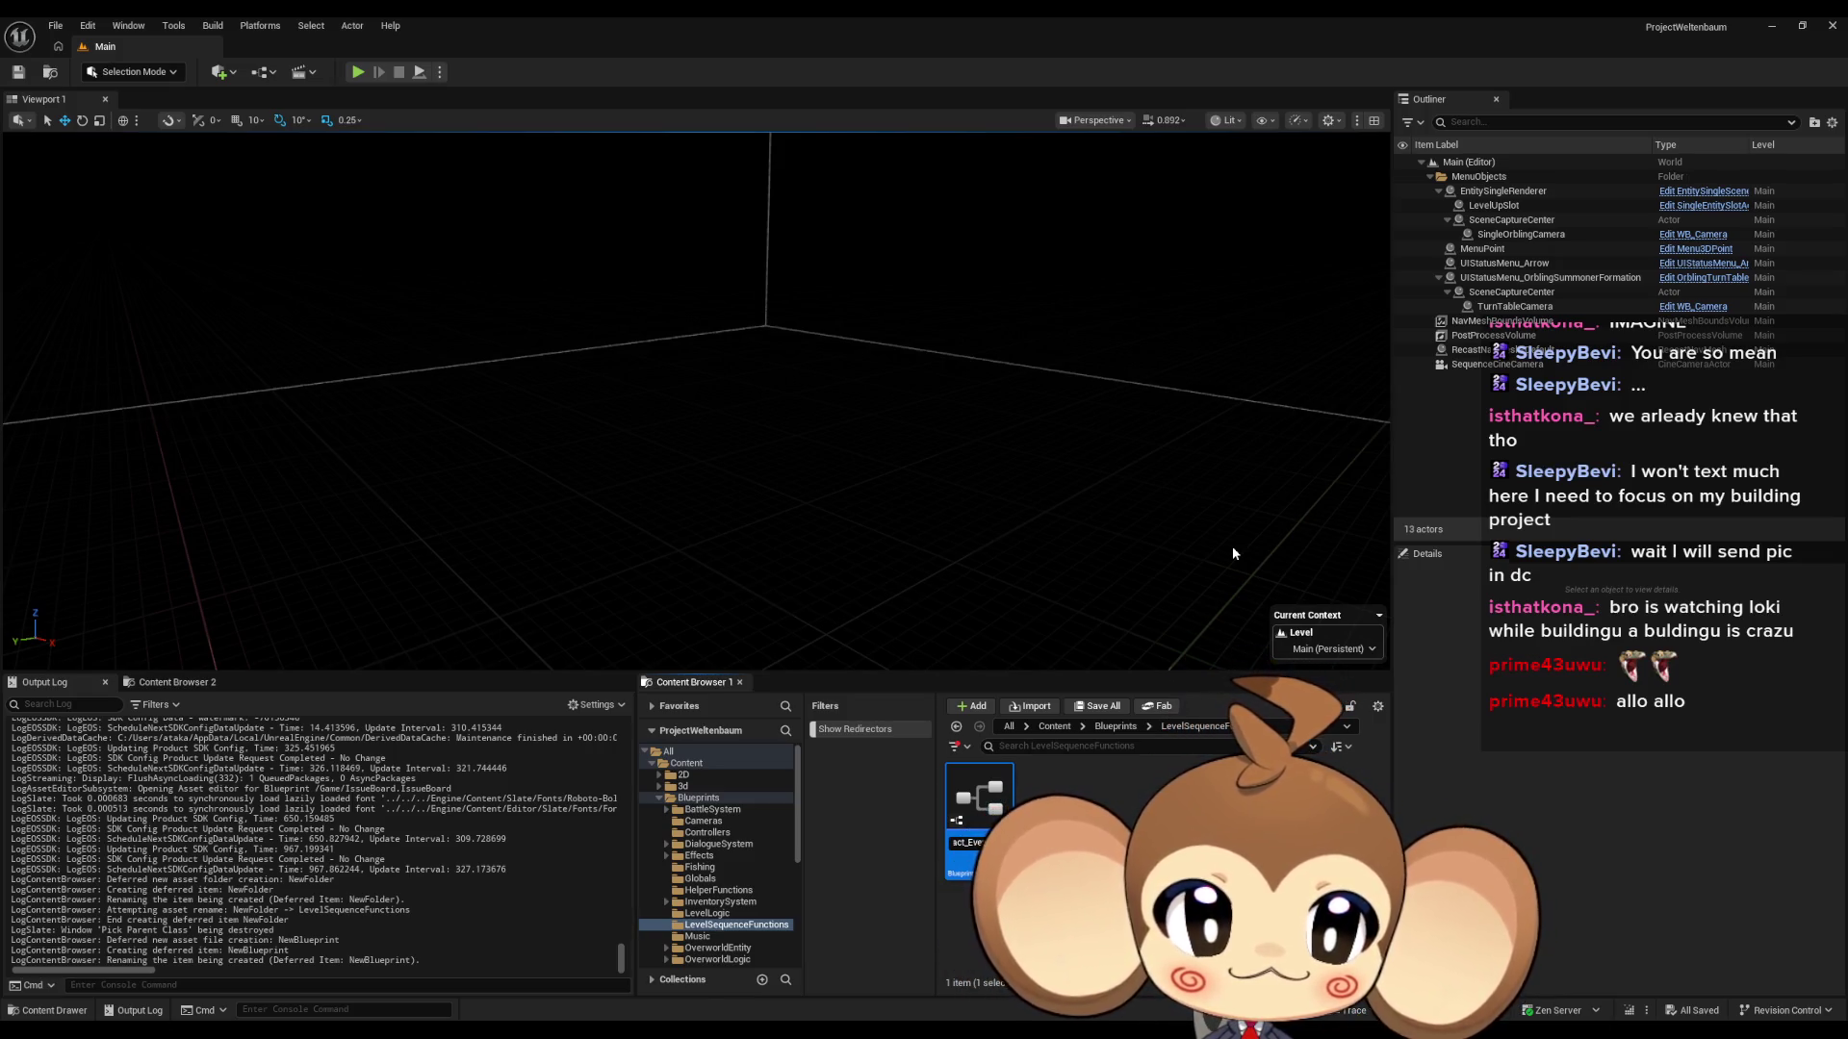
key("Return")
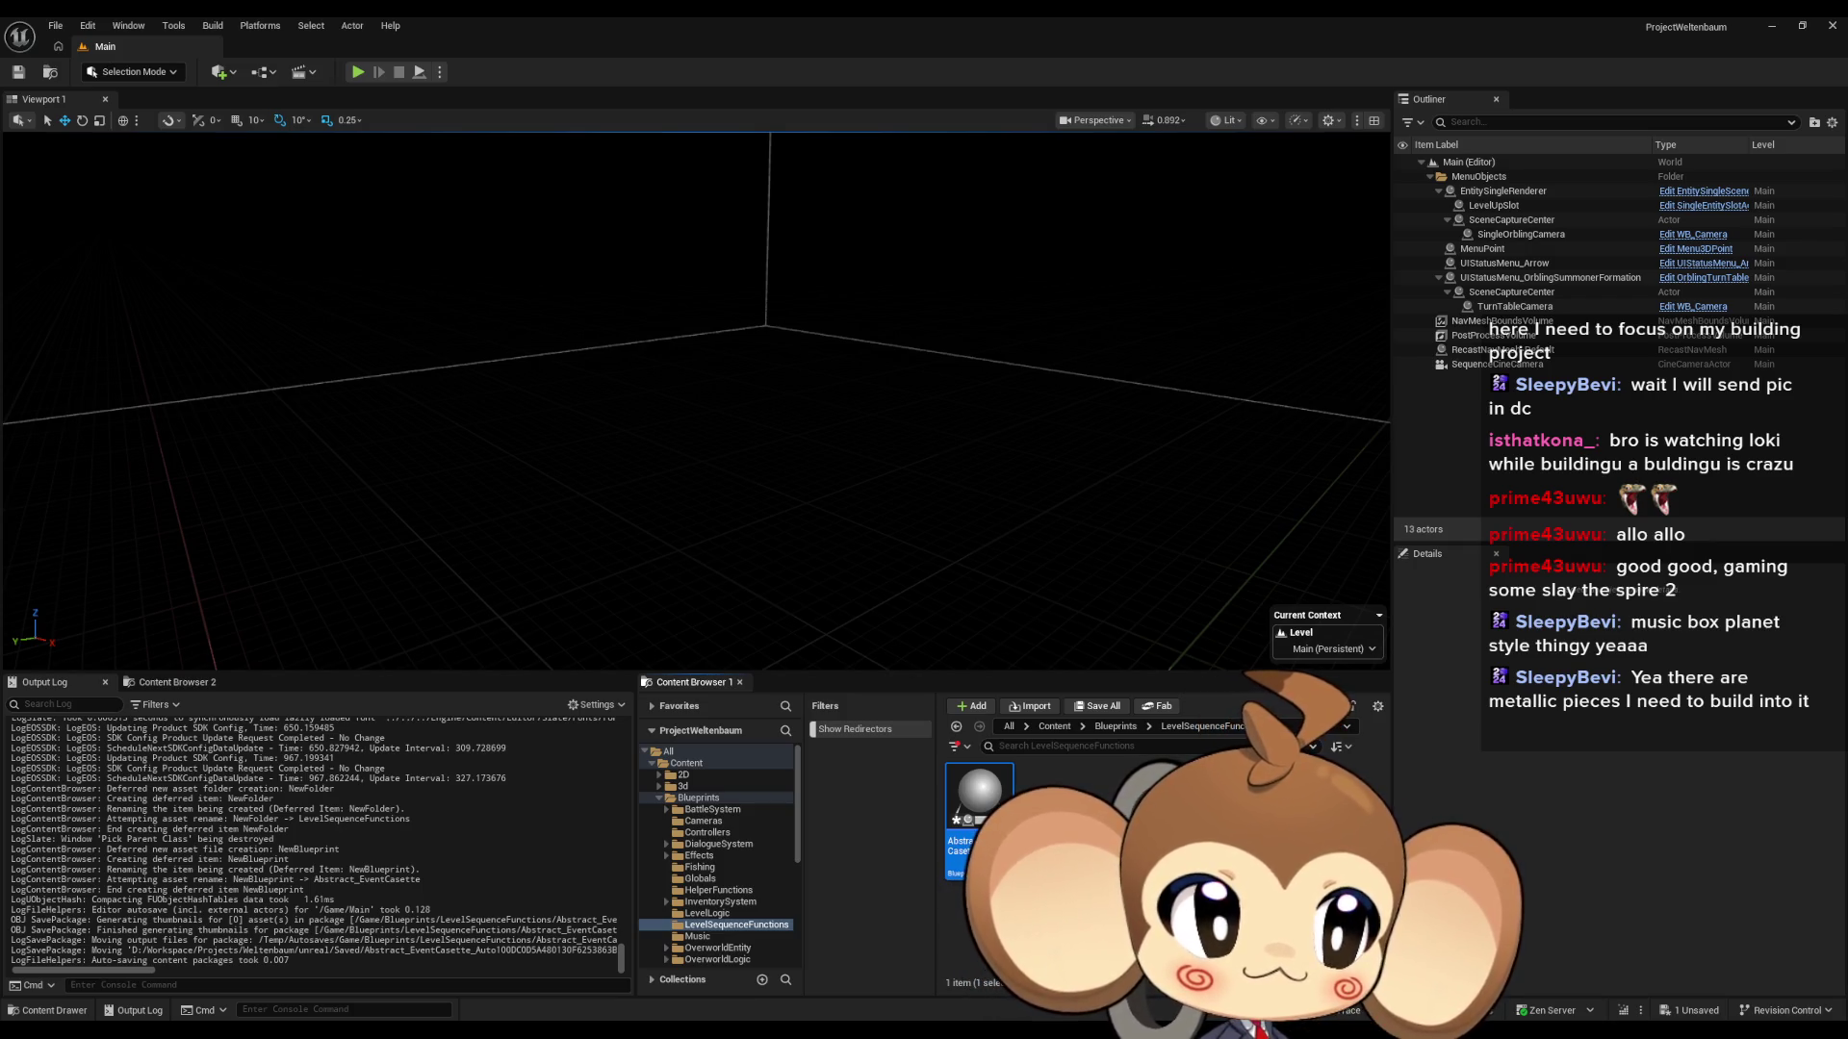
- Open the Abstract_EventCasette asset in the Blueprint editor
double_click(974, 814)
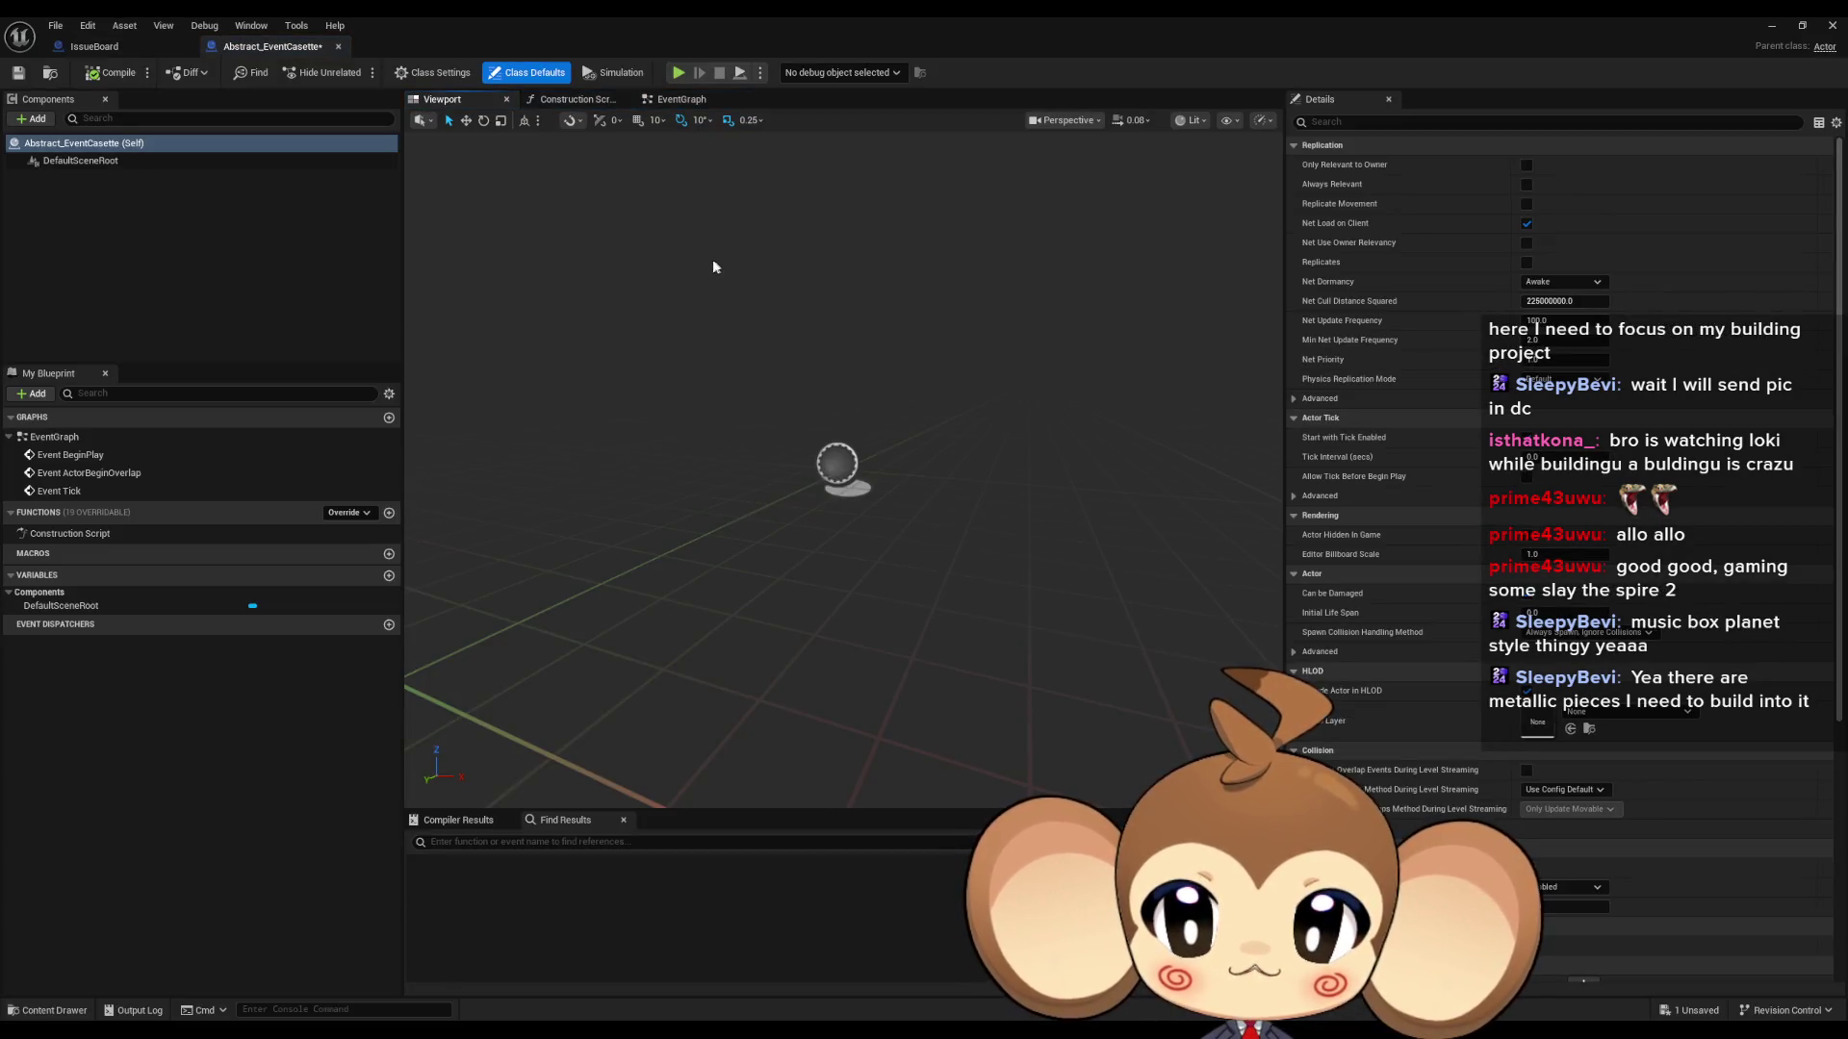
- Add a String variable named CasetteID to the Blueprint
left_click(389, 576)
left_click(269, 623)
left_click(277, 626)
left_click(277, 626)
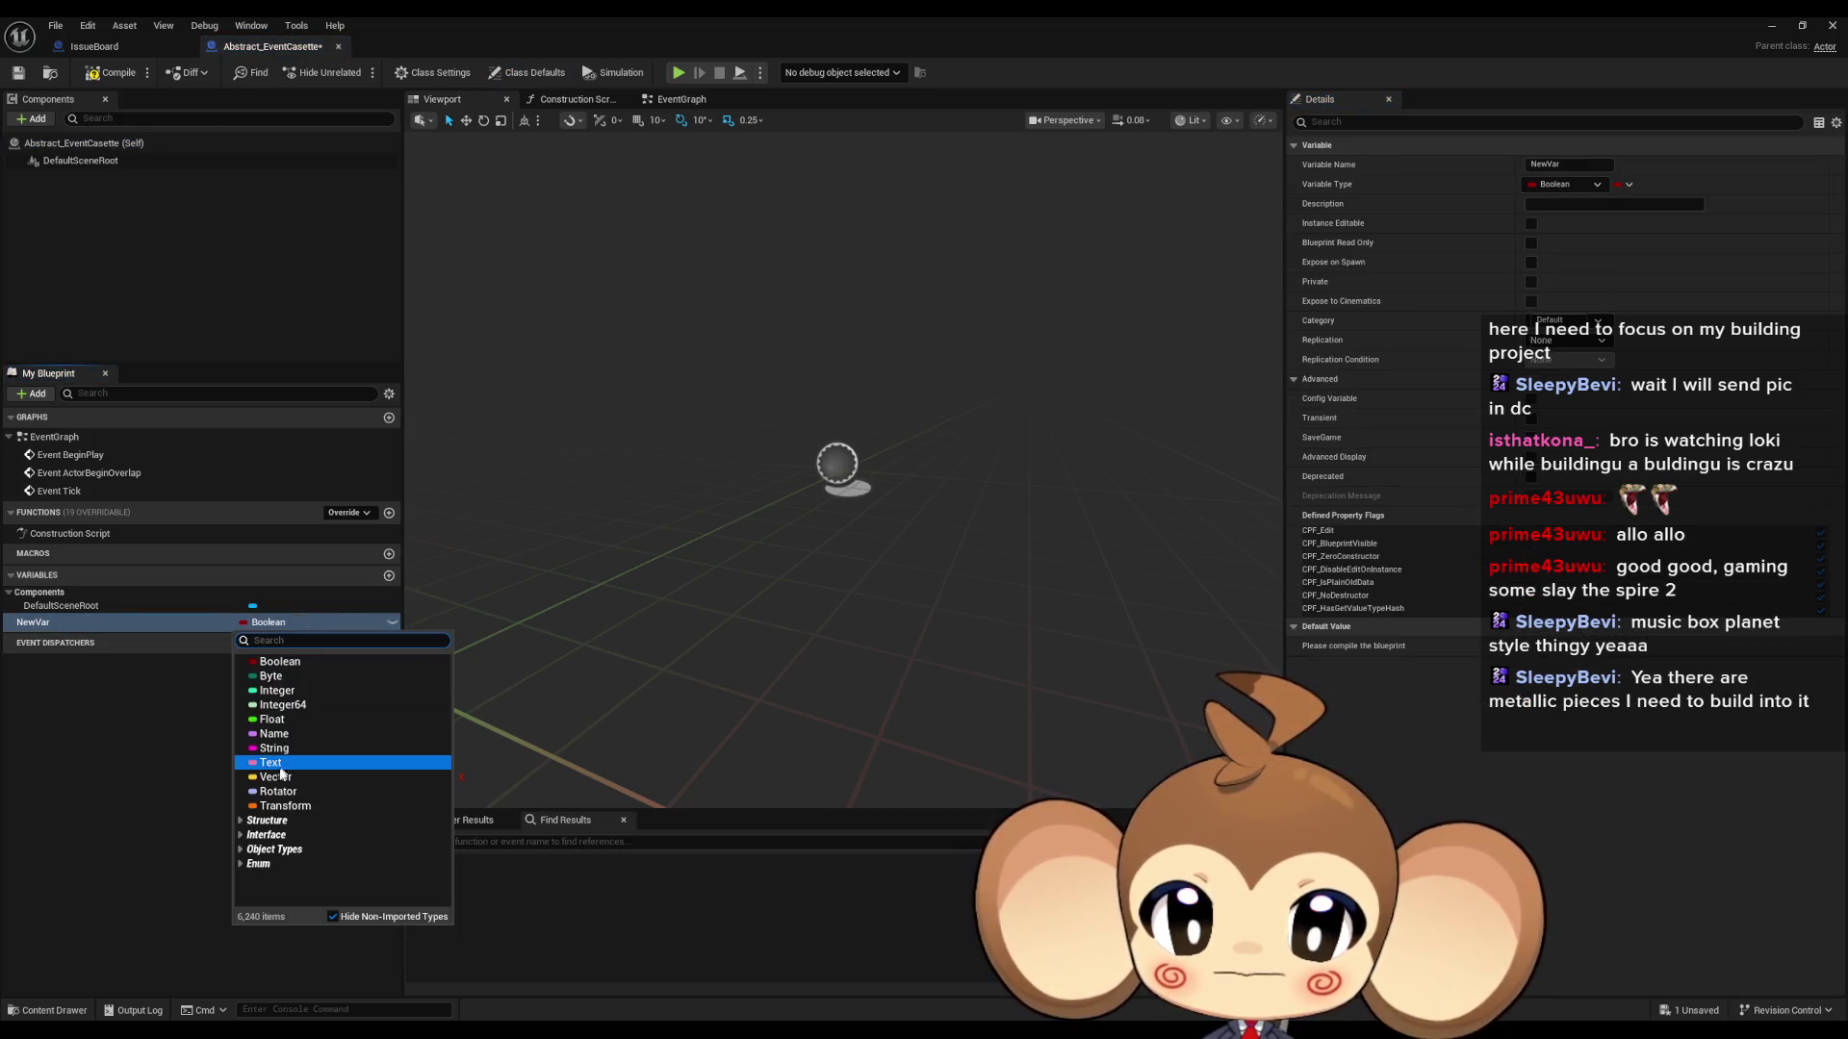
left_click(274, 748)
double_click(56, 623)
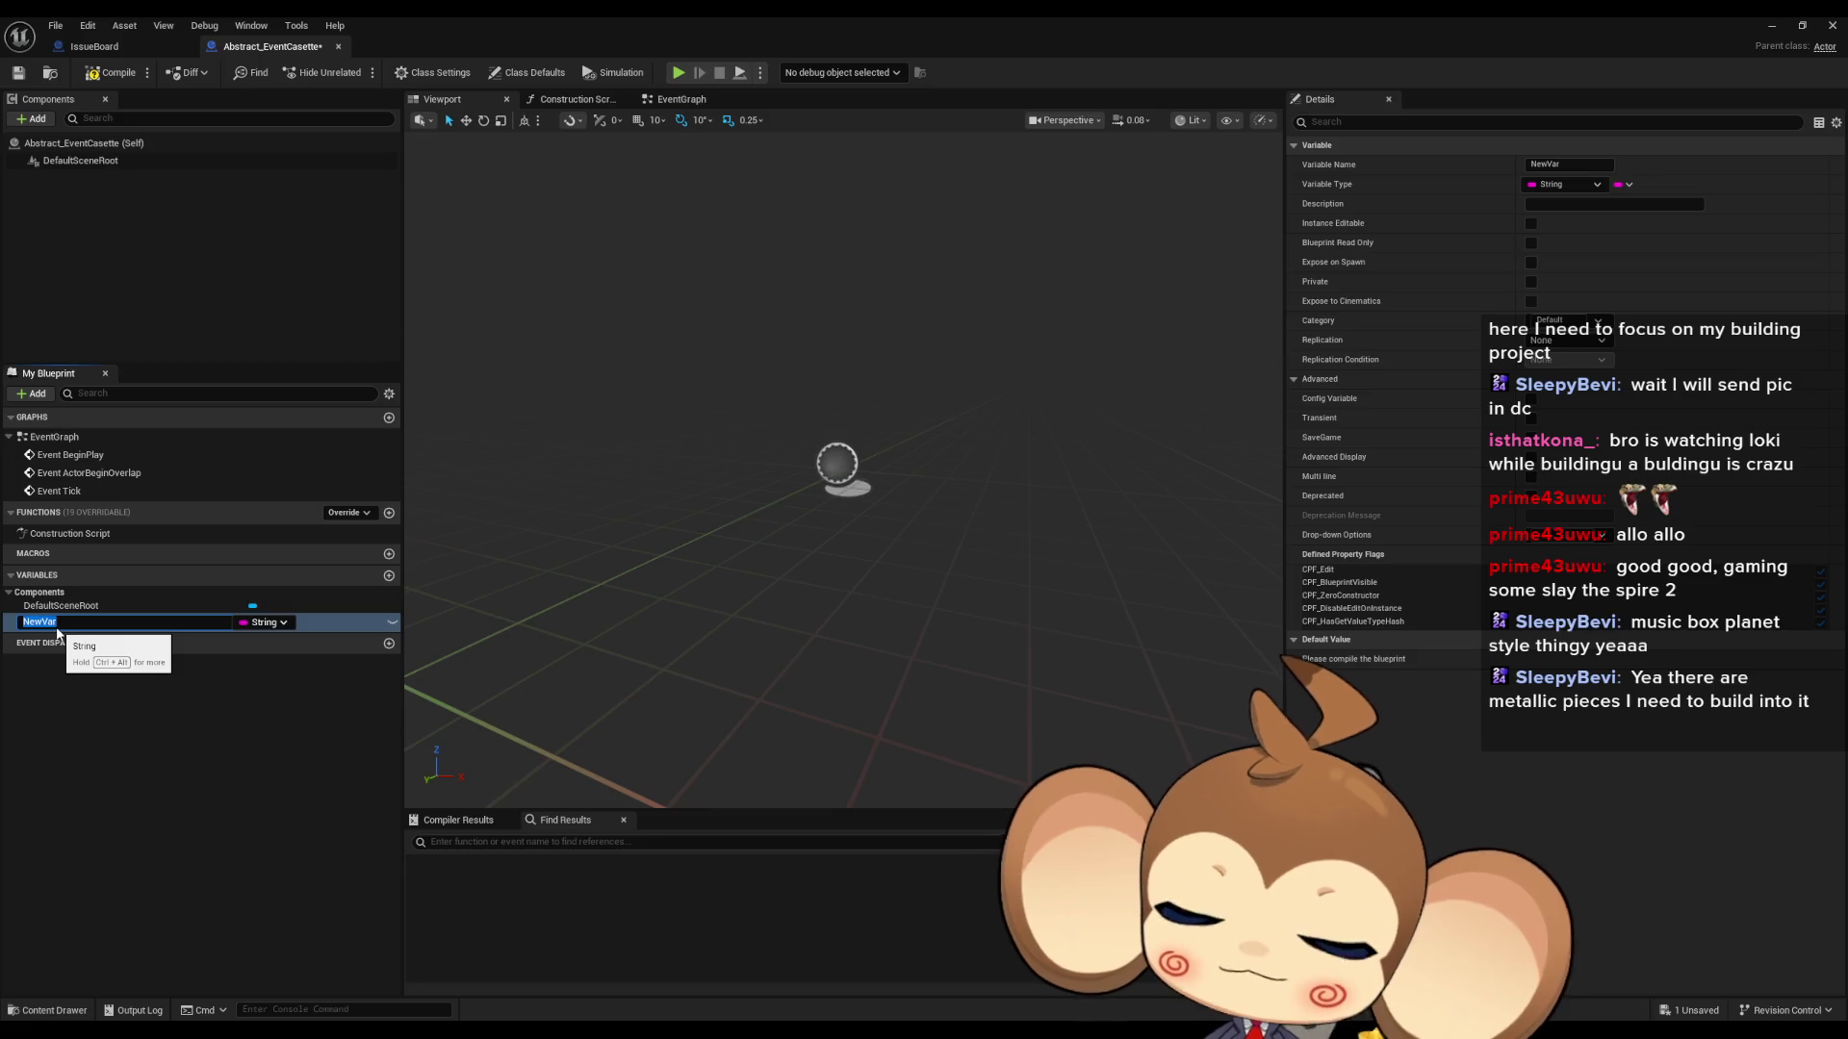
type("CasetteID")
key("Return")
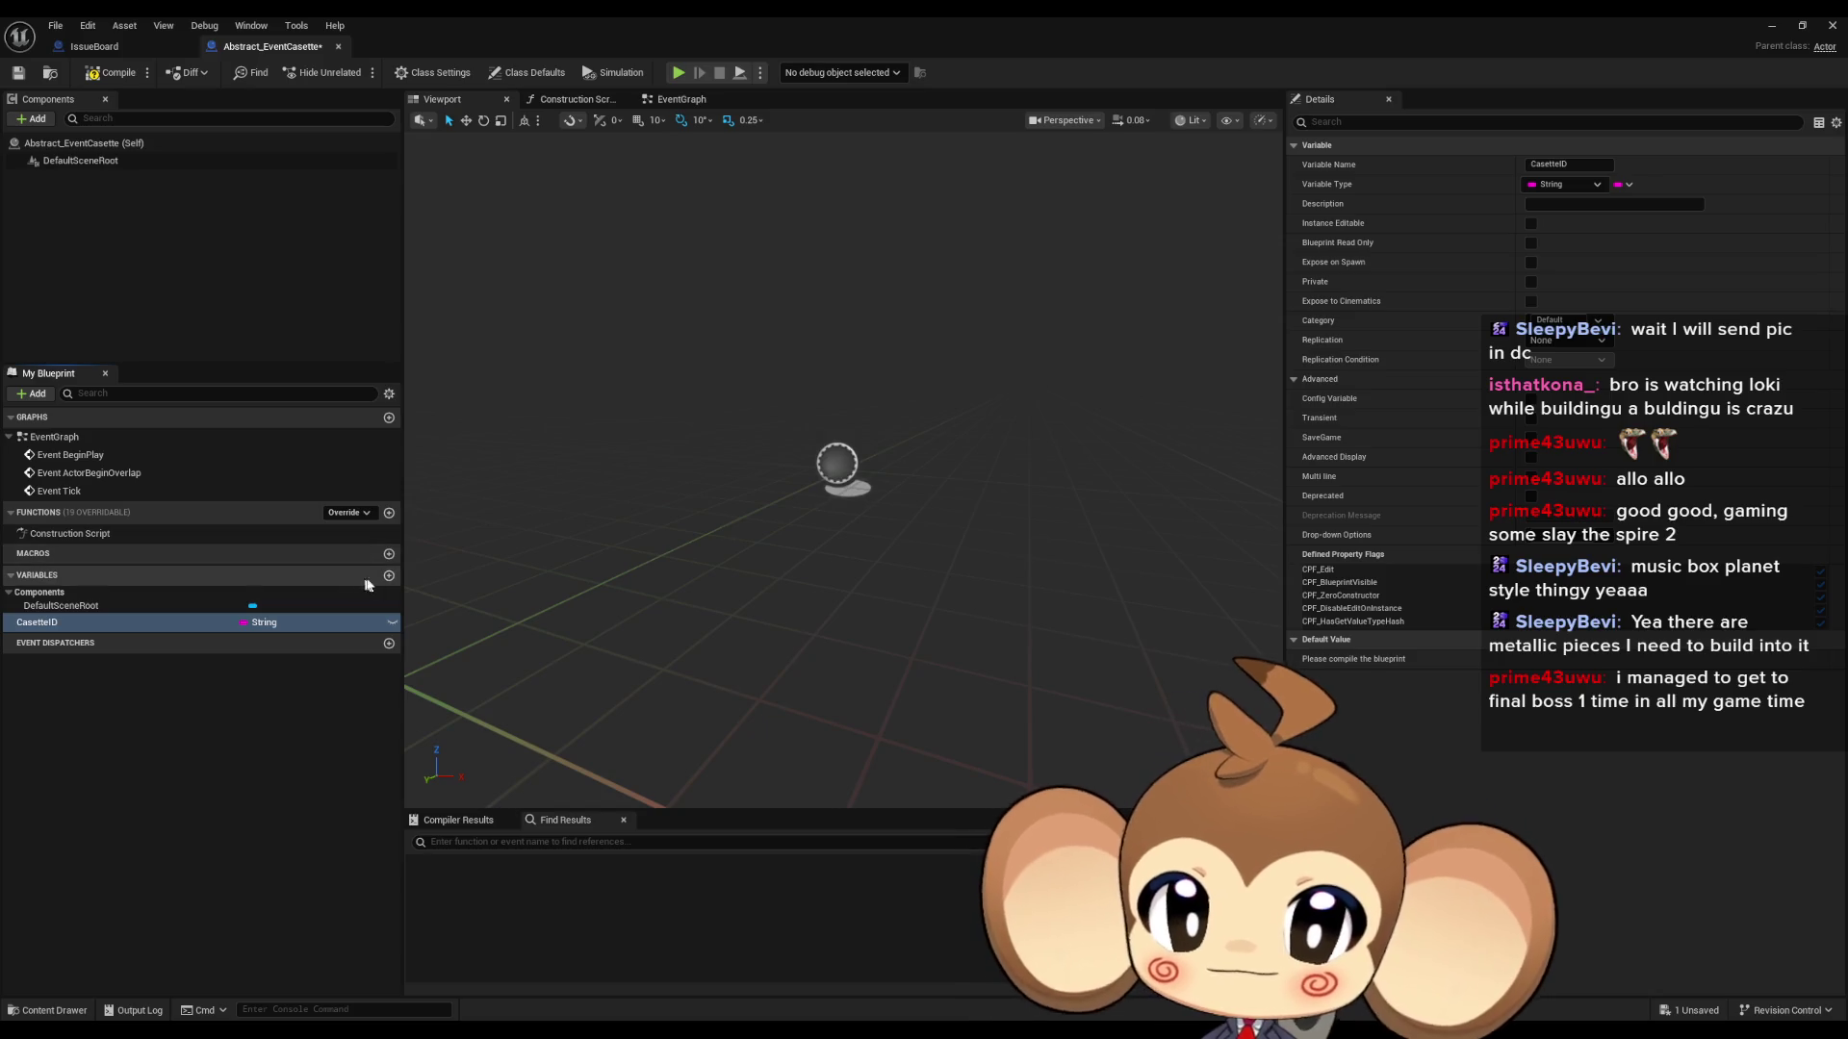
- Add a second variable typed Boolean, then bring up the EventCassette sketch in Paint
left_click(389, 575)
left_click(246, 641)
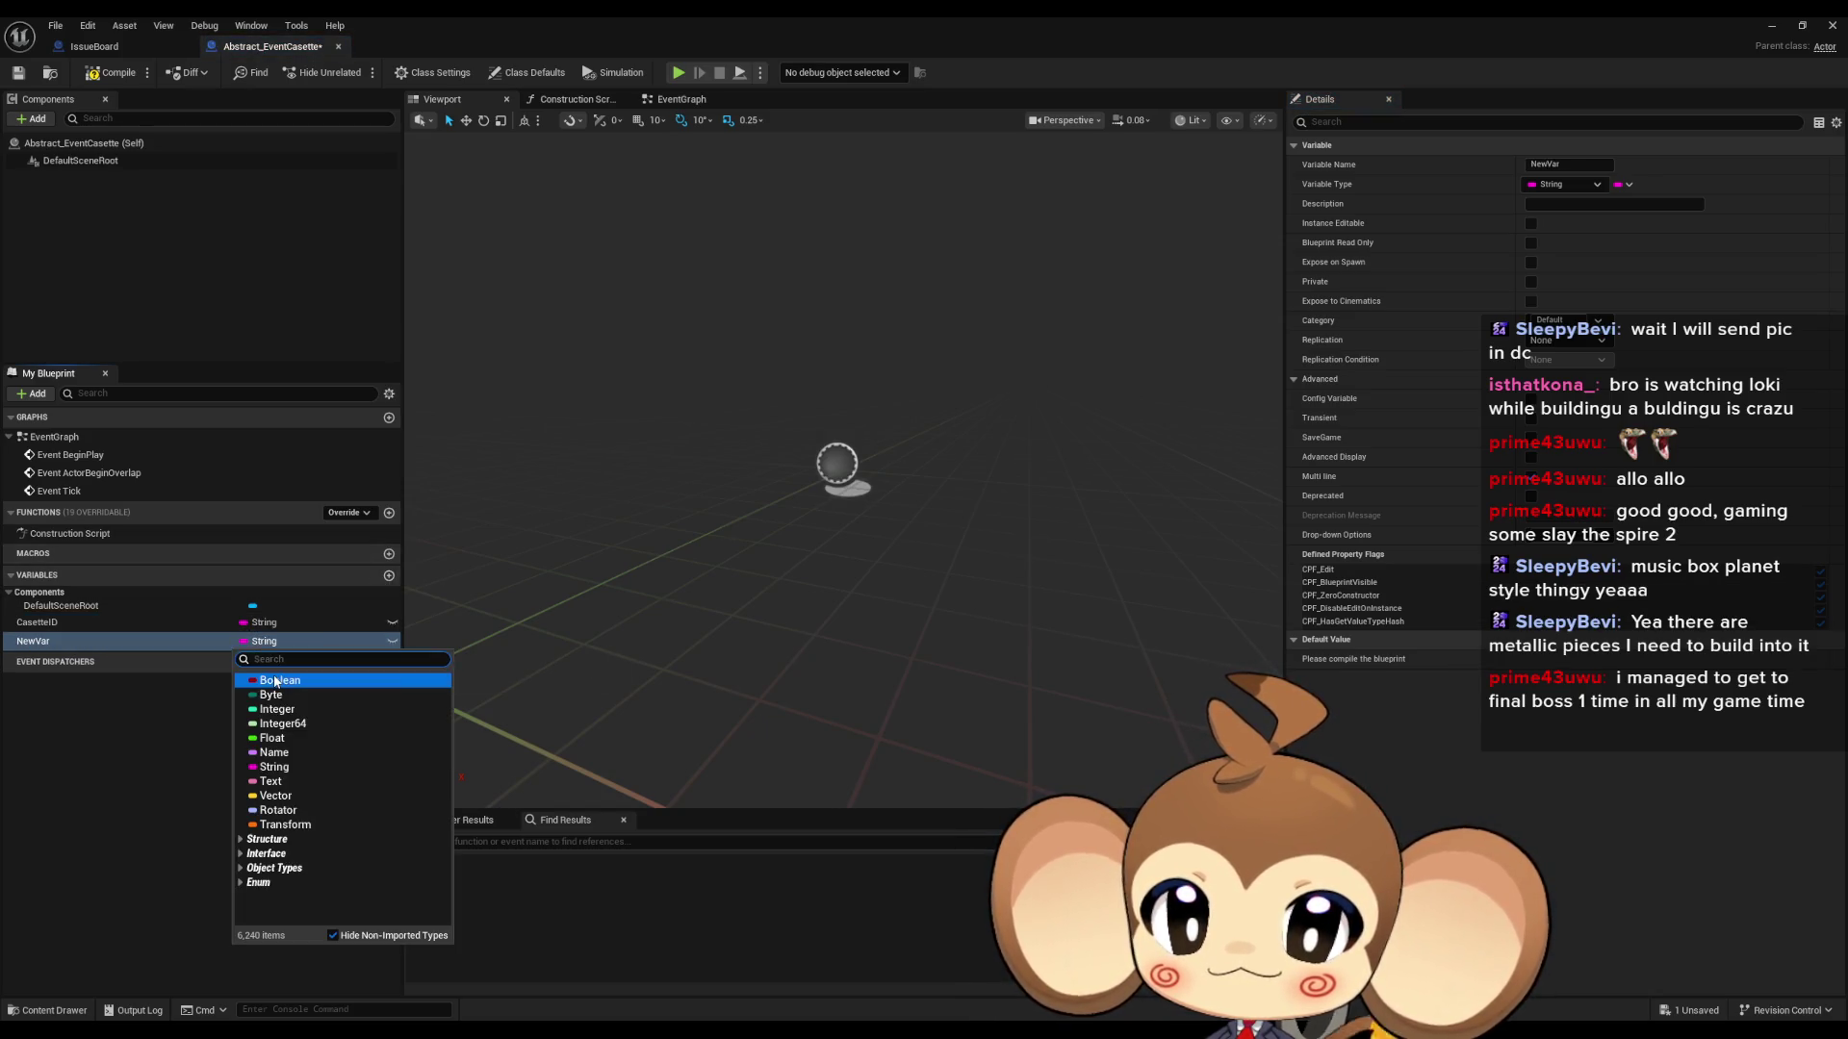
left_click(275, 682)
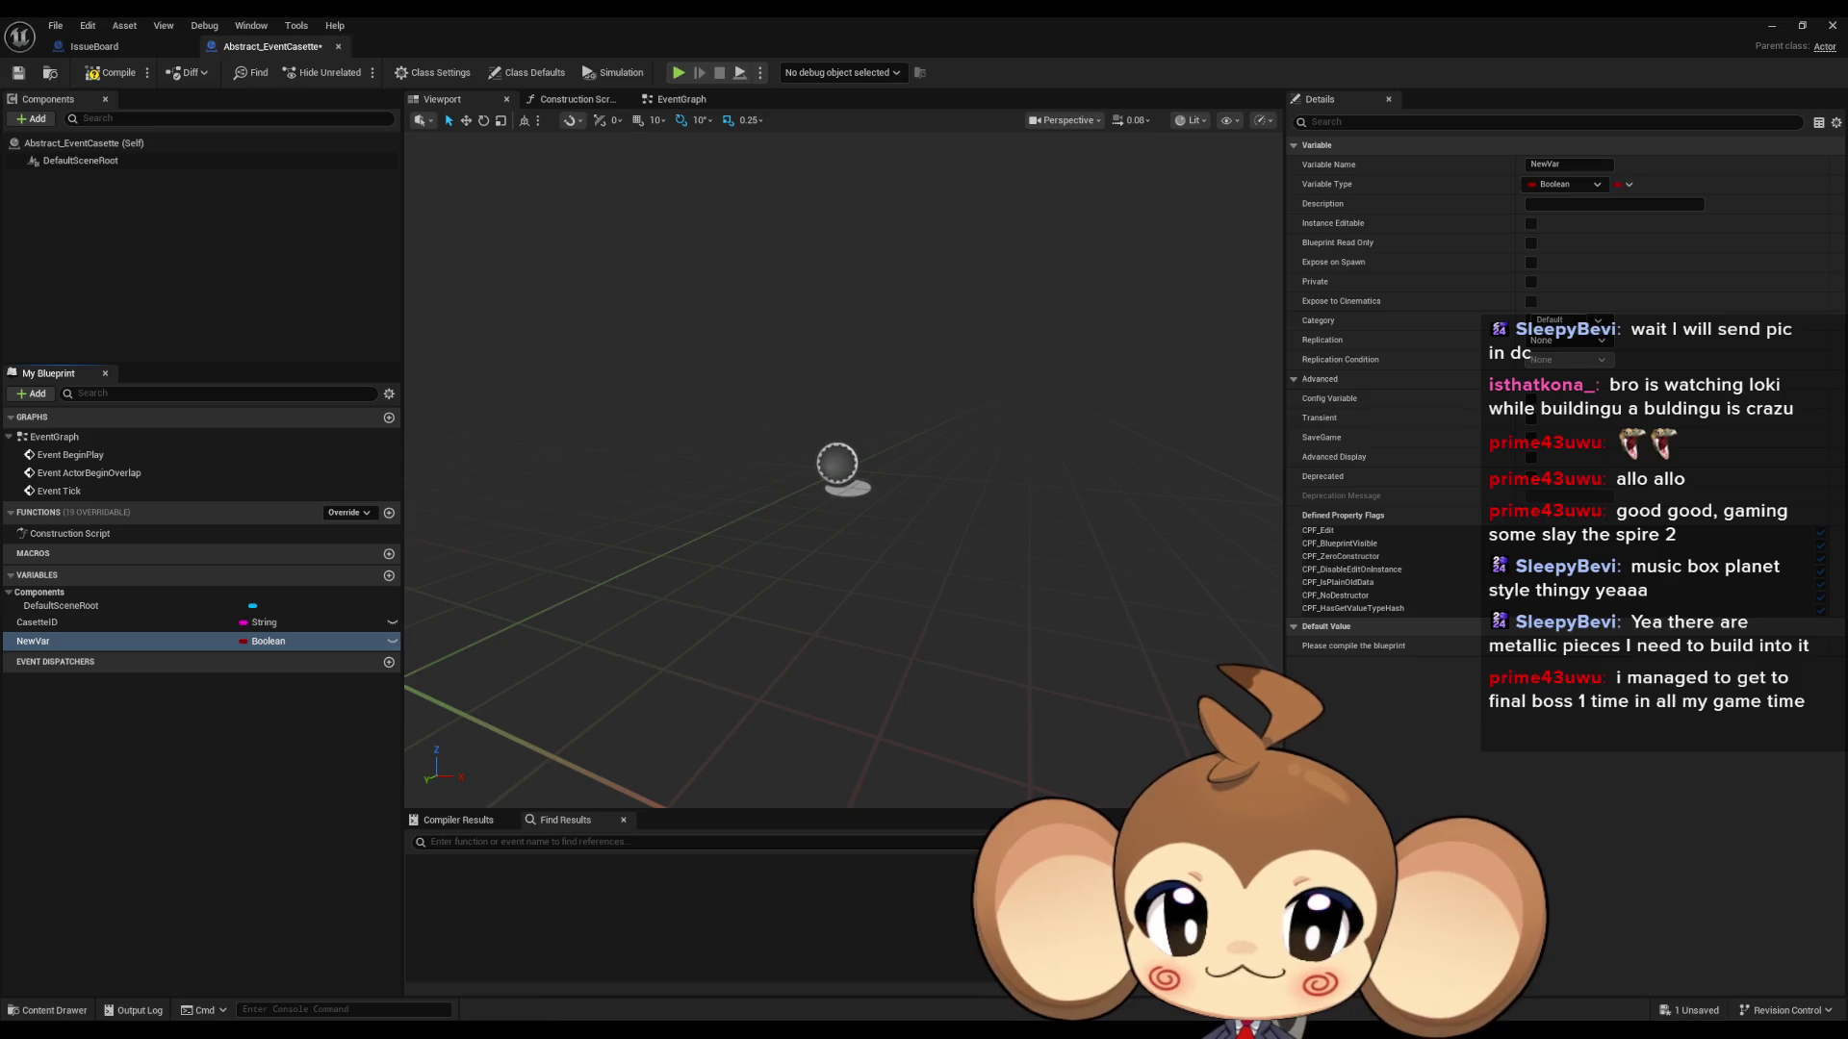
key("alt+Tab")
key("alt+Tab")
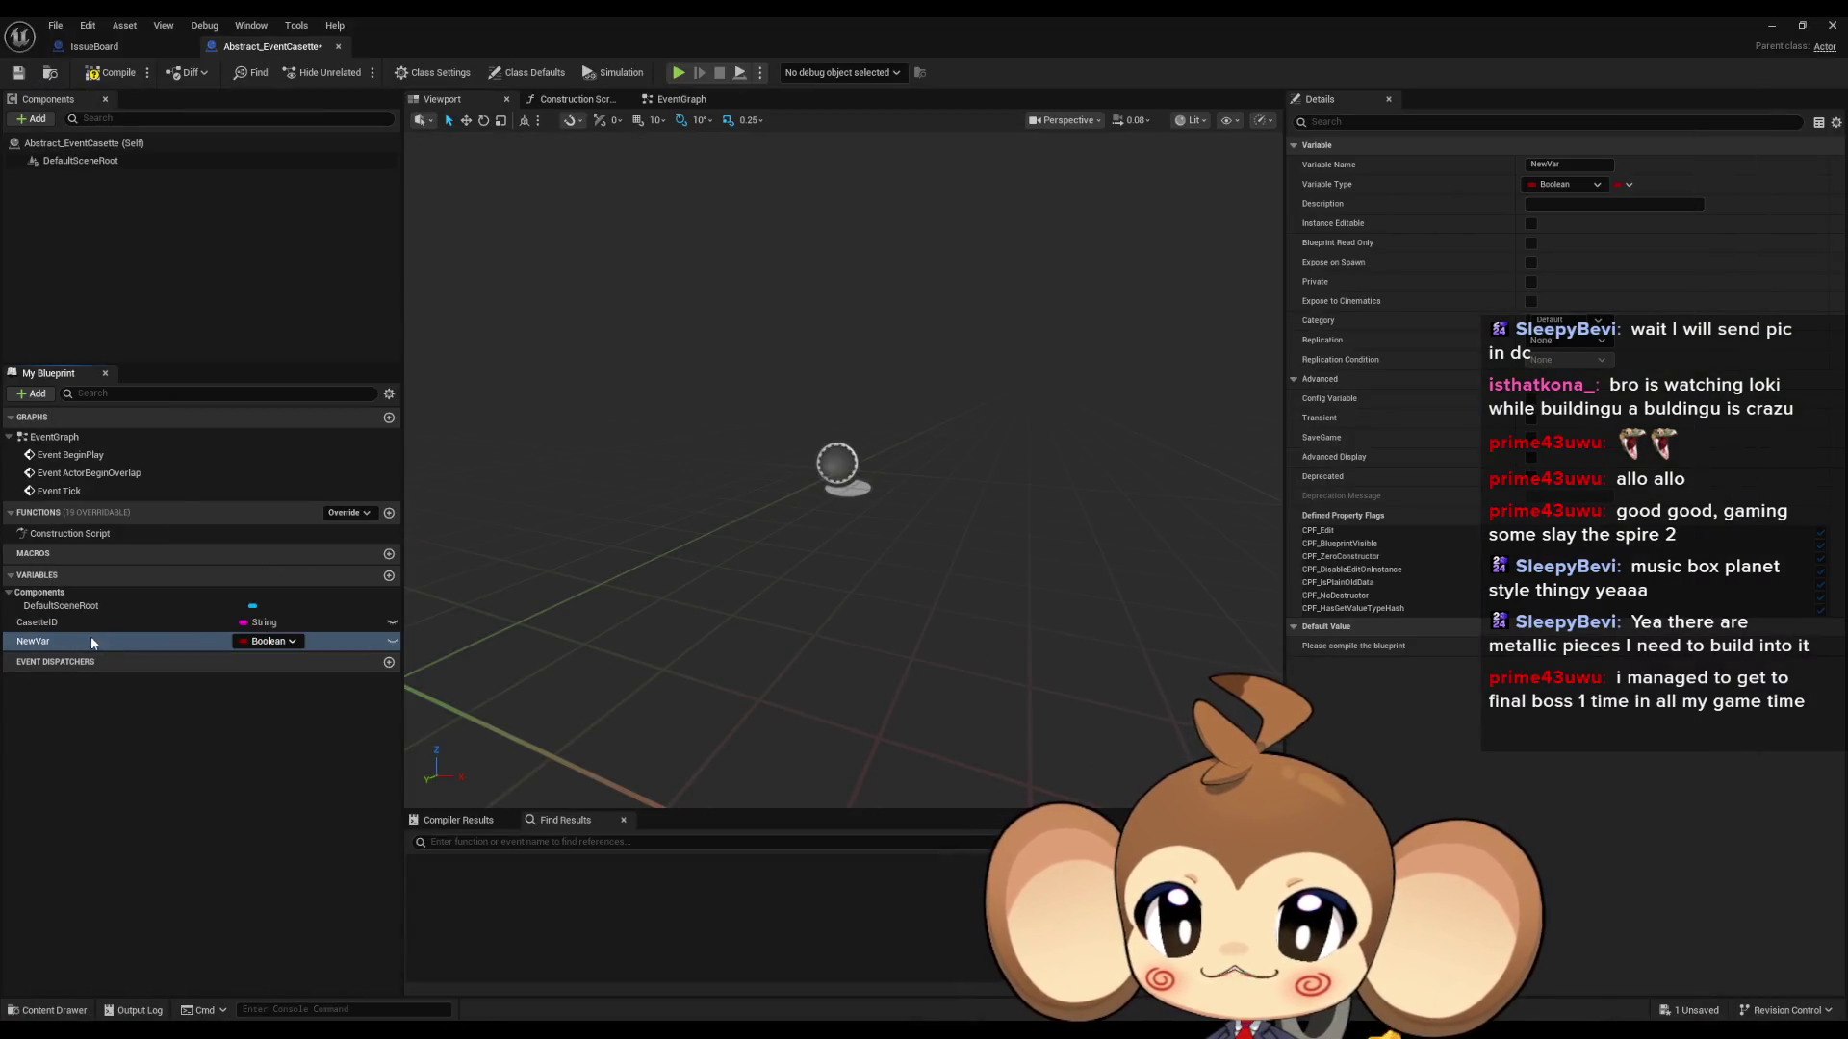
- Rename the NewVar Boolean variable to FireIfSkip
double_click(92, 639)
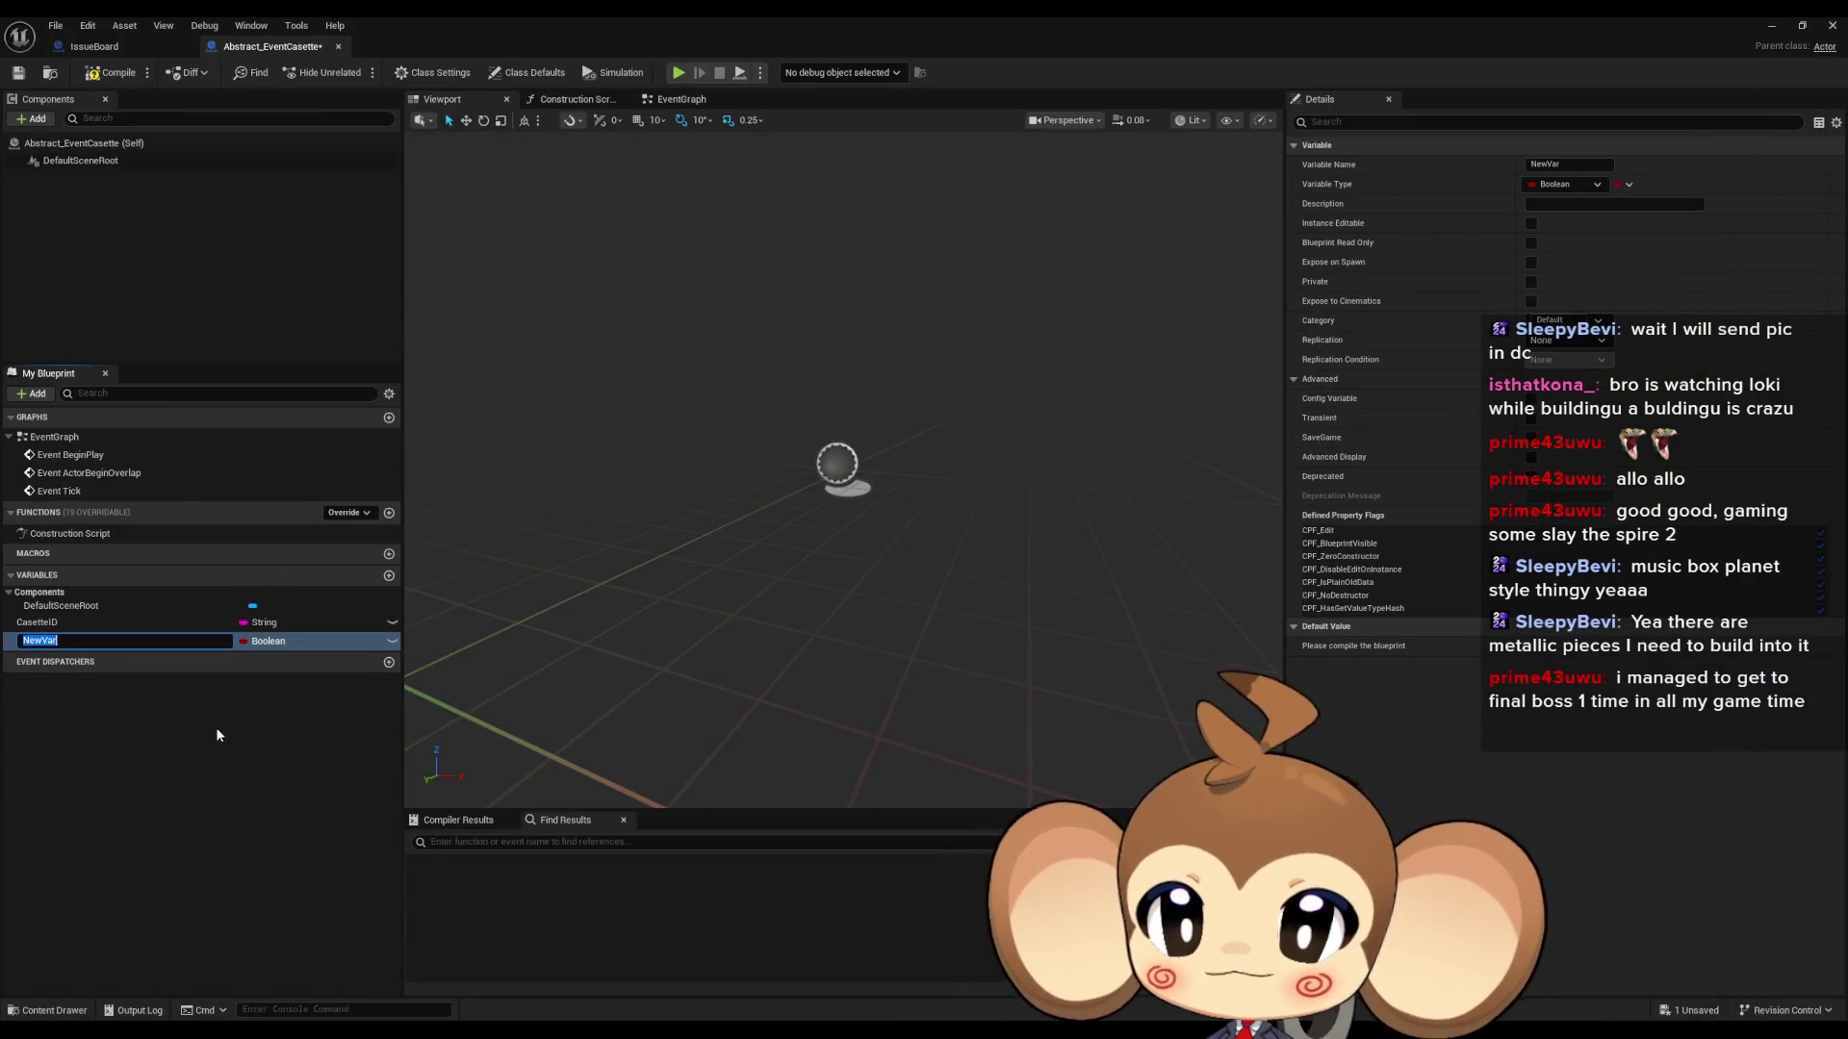
type("Fire")
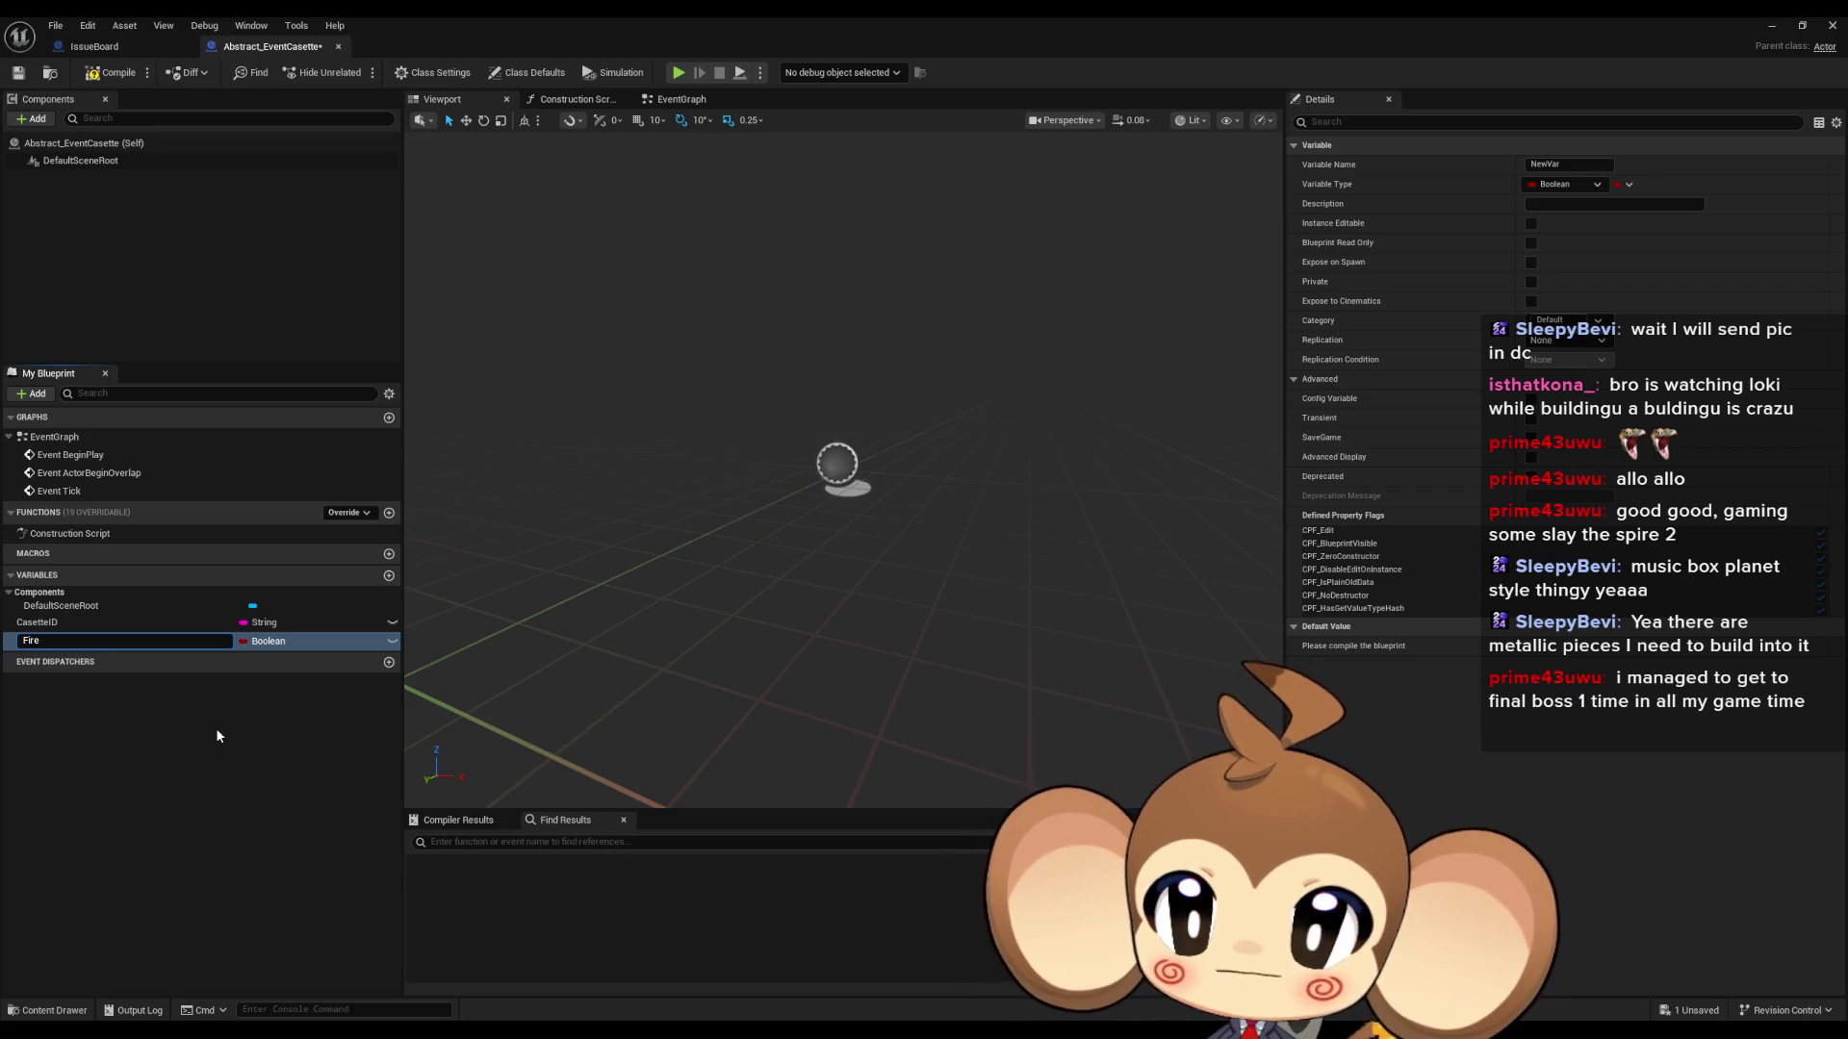
type("IfSkip")
key("Return")
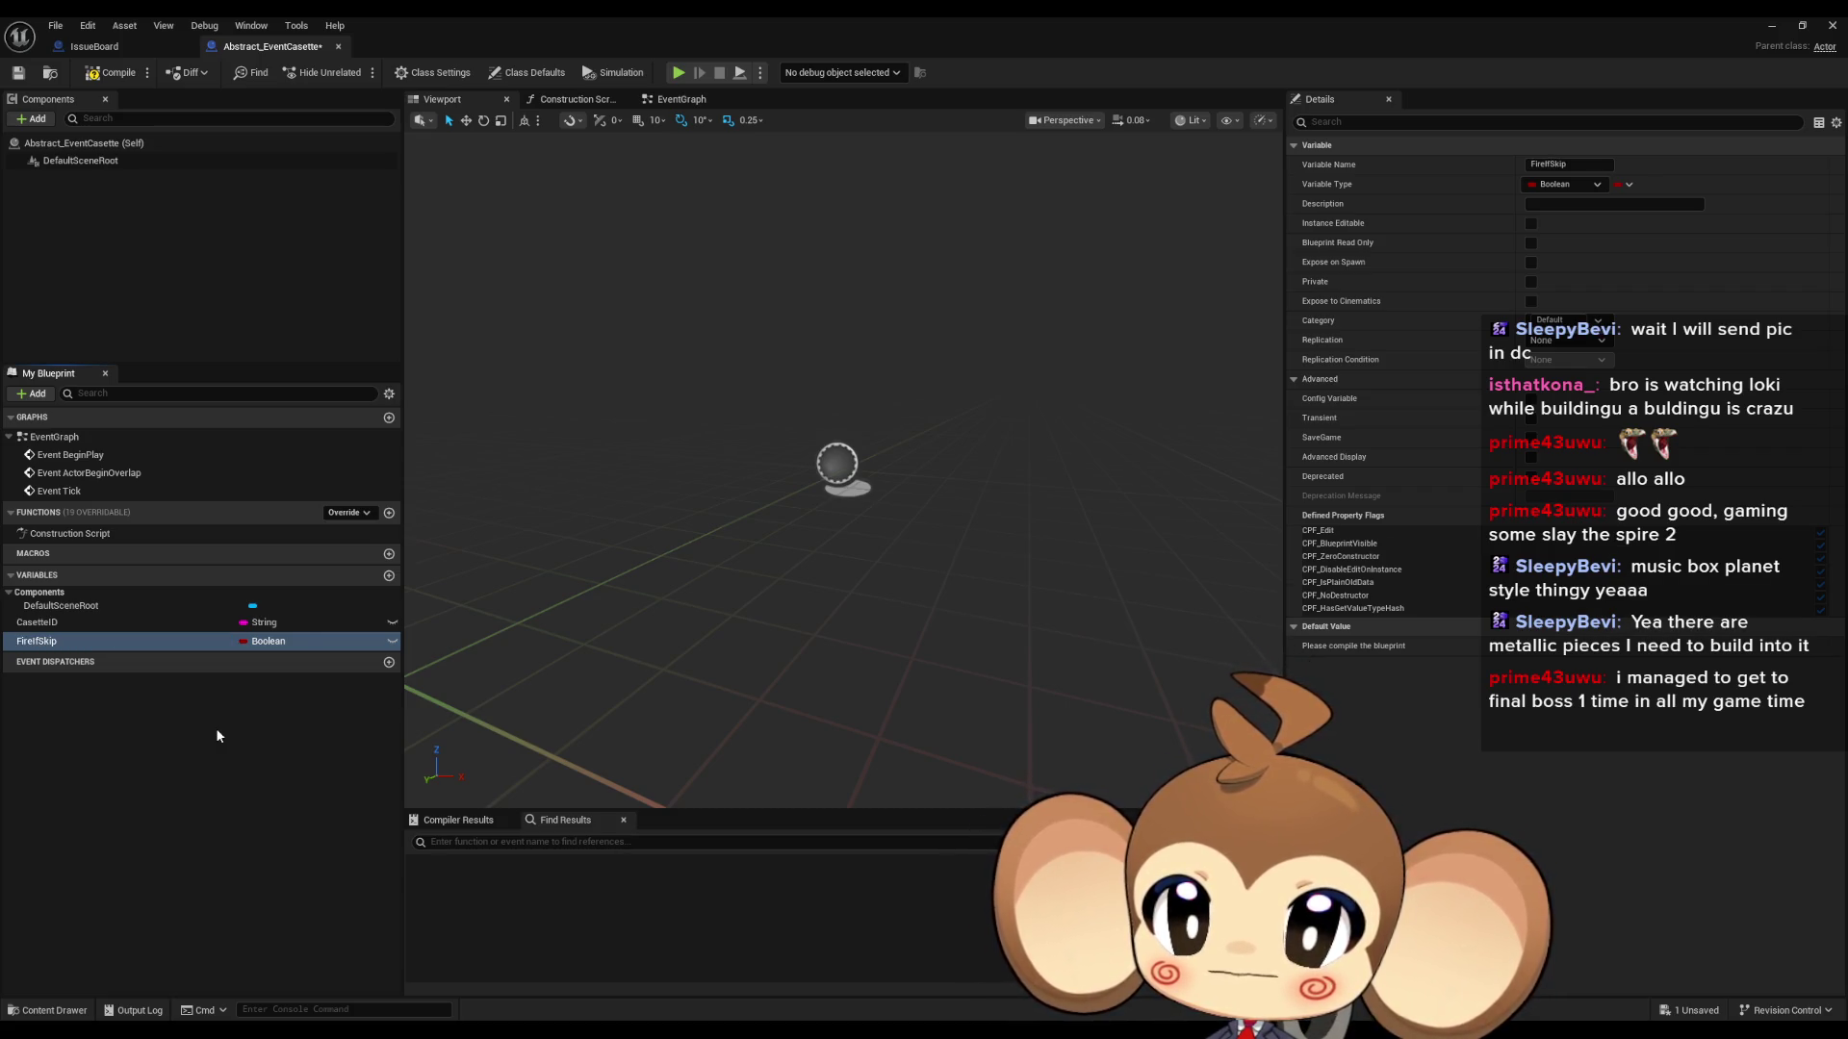
- Add another Boolean variable named CancleIfSkipAndRunning, checking the Paint sketch for the name
left_click(388, 575)
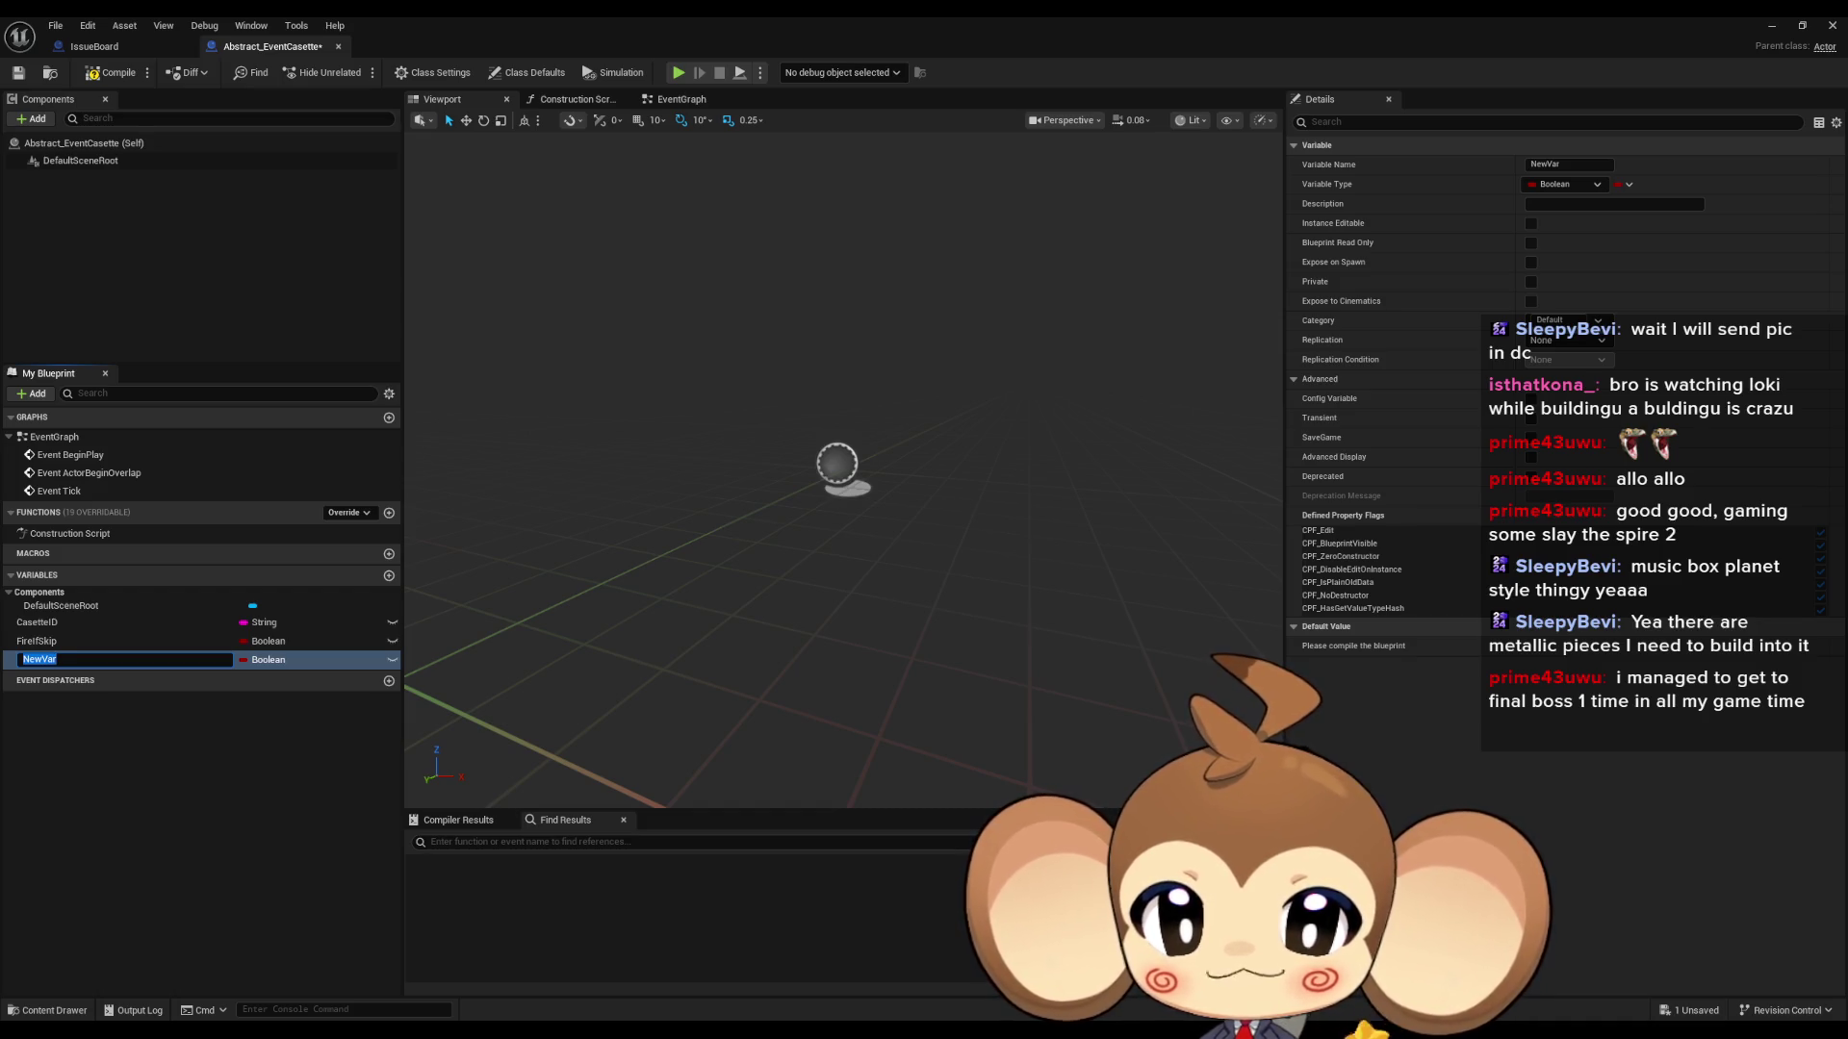
key("alt+Tab")
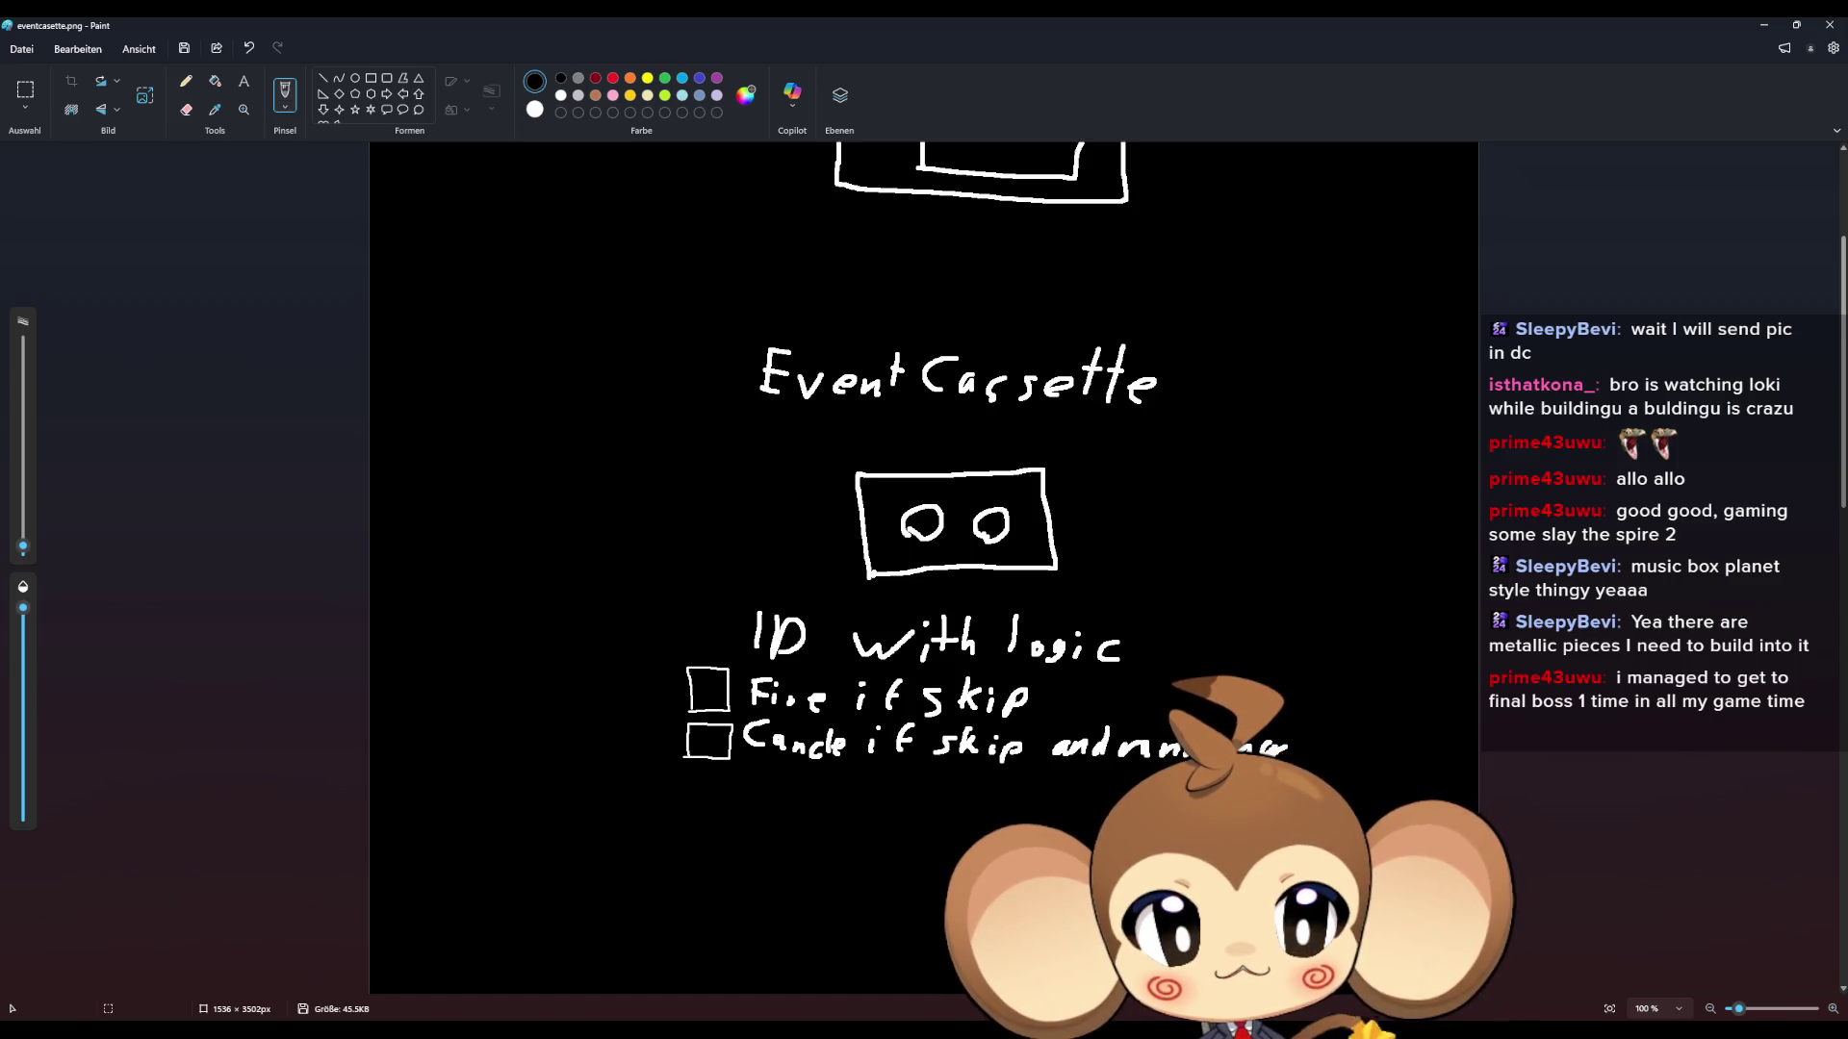
key("alt+Tab")
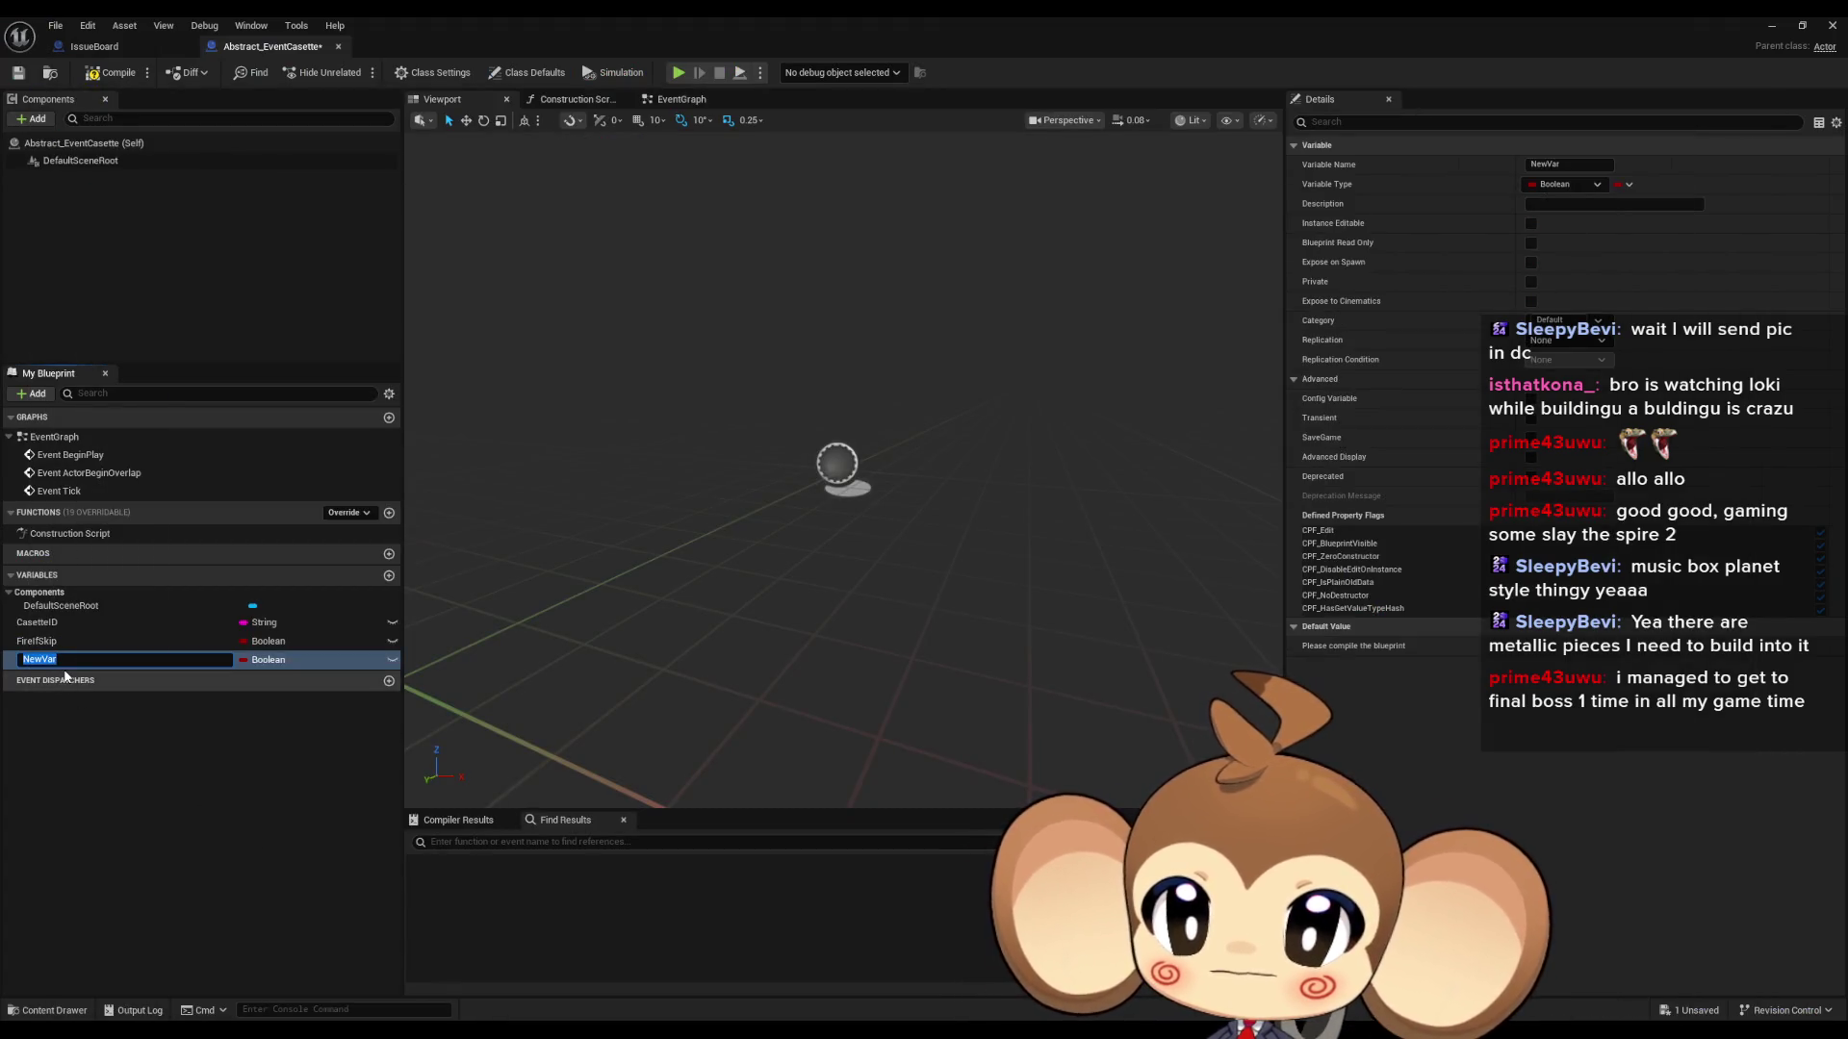
type("CancleIU")
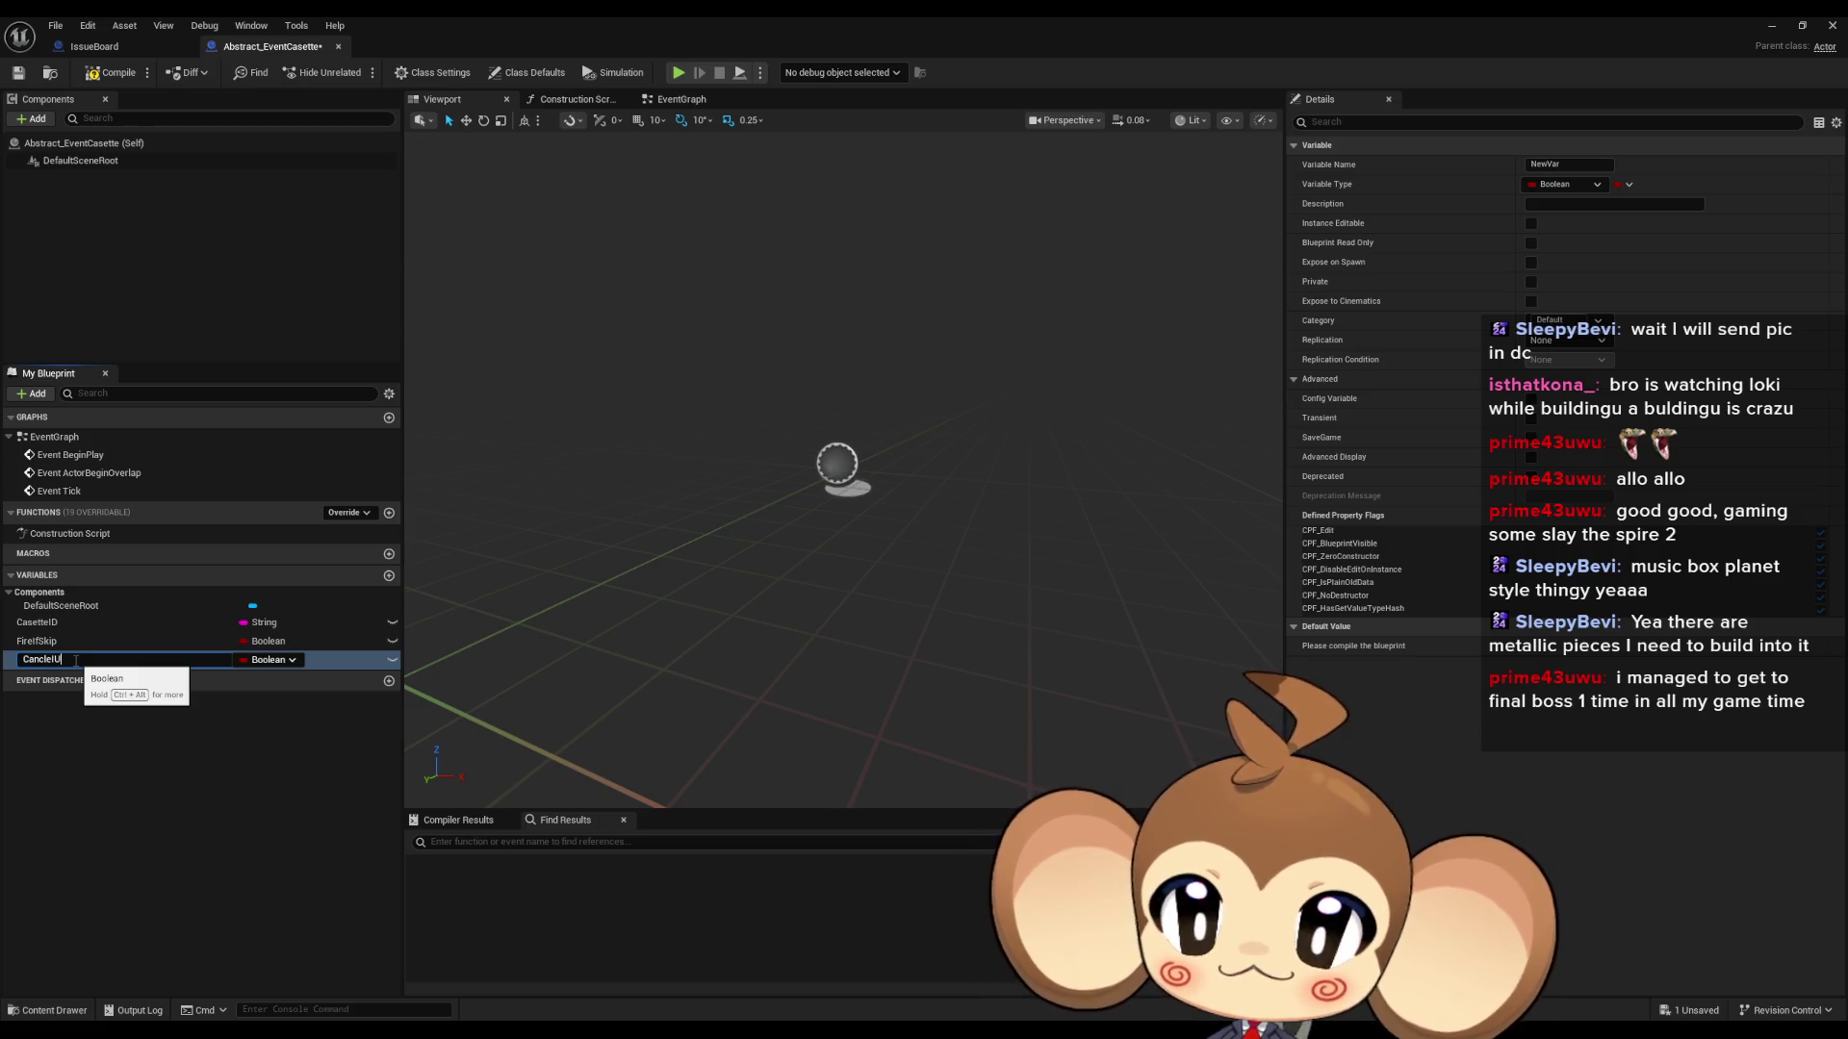
type("ku")
type("AndRunning")
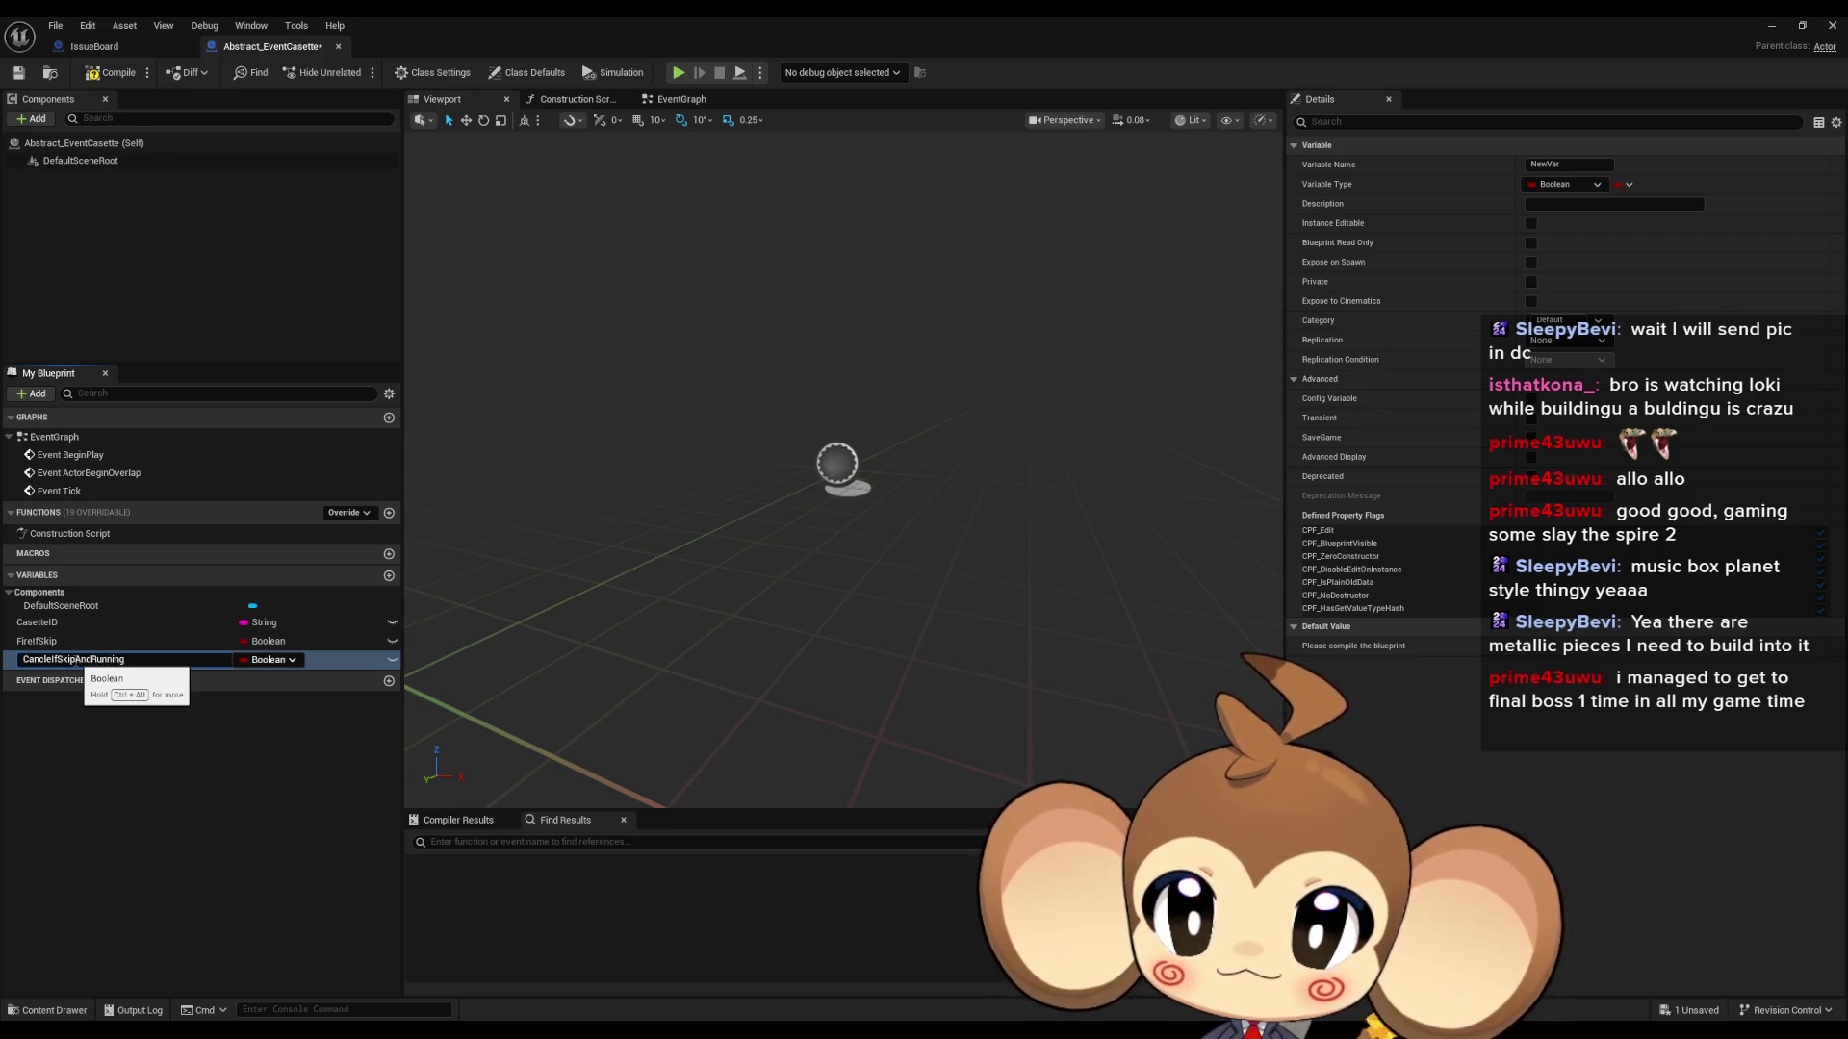
key("Return")
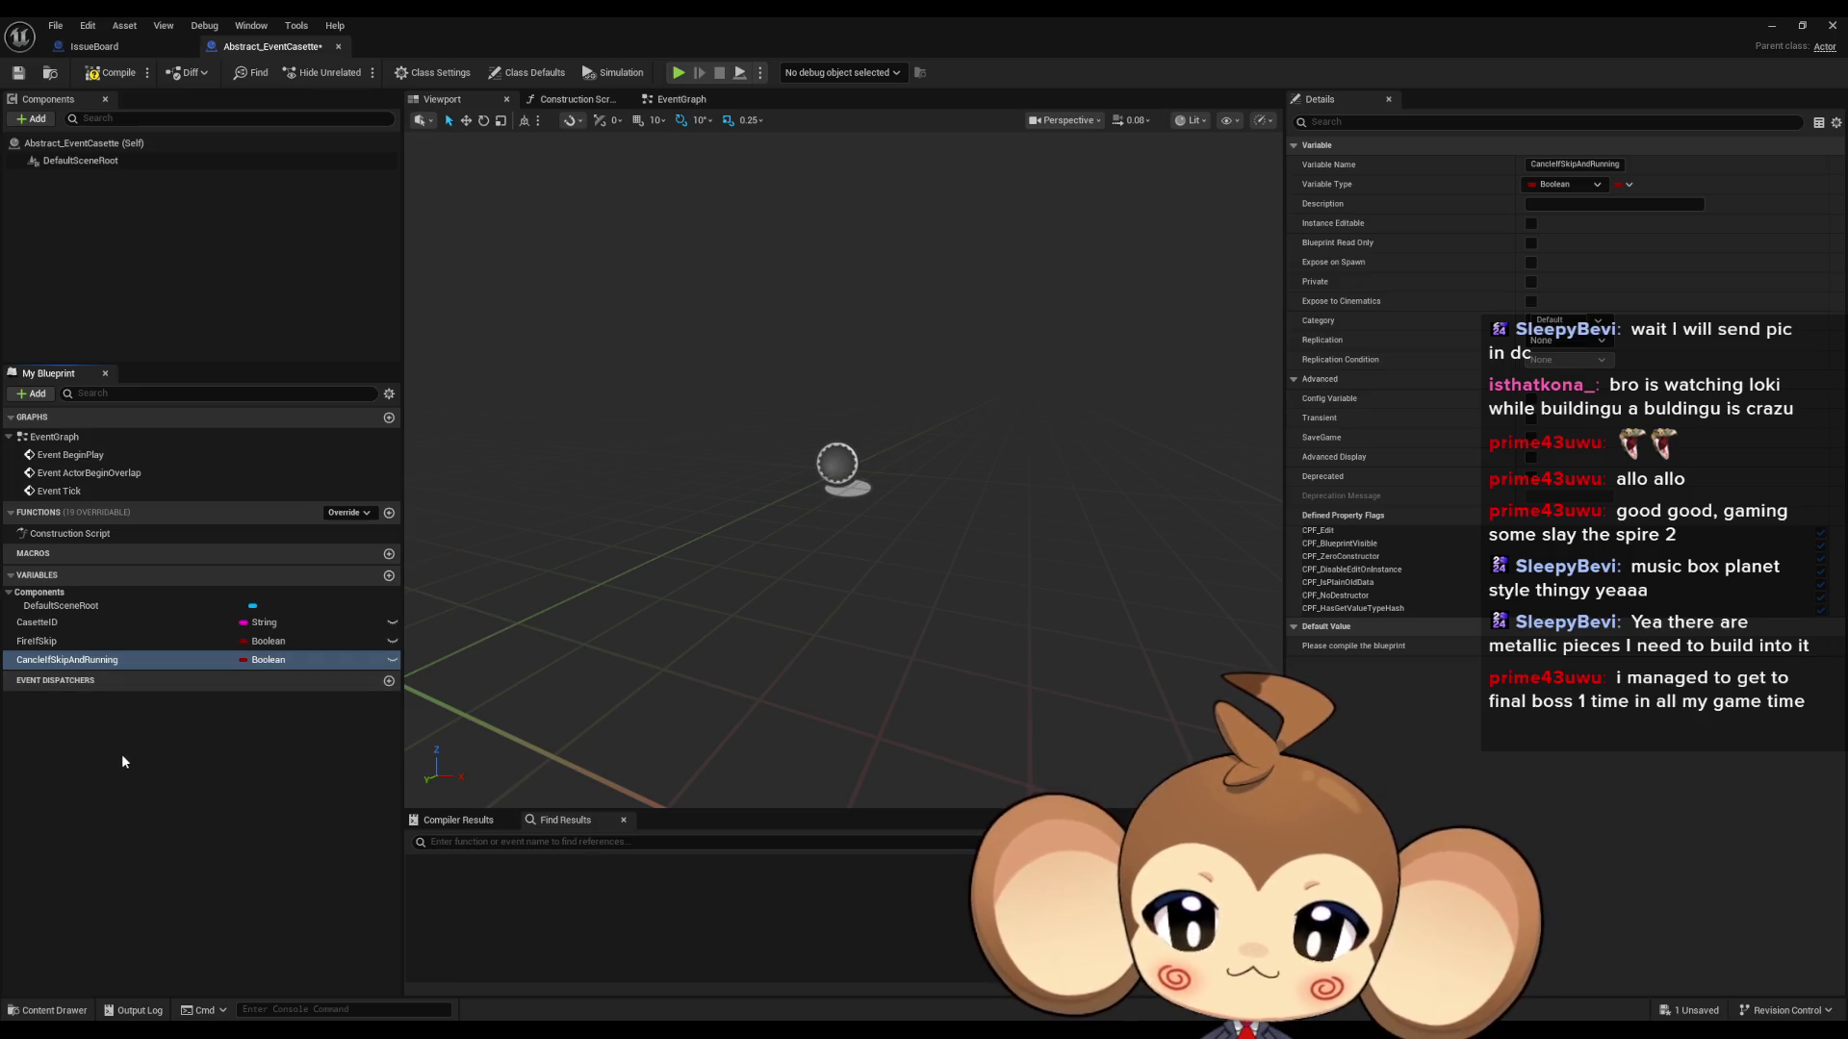
left_click(121, 754)
- Compare the CancleIfSkipAndRunning and FireIfSkip settings, then delete CancleIfSkipAndRunning
left_click(70, 664)
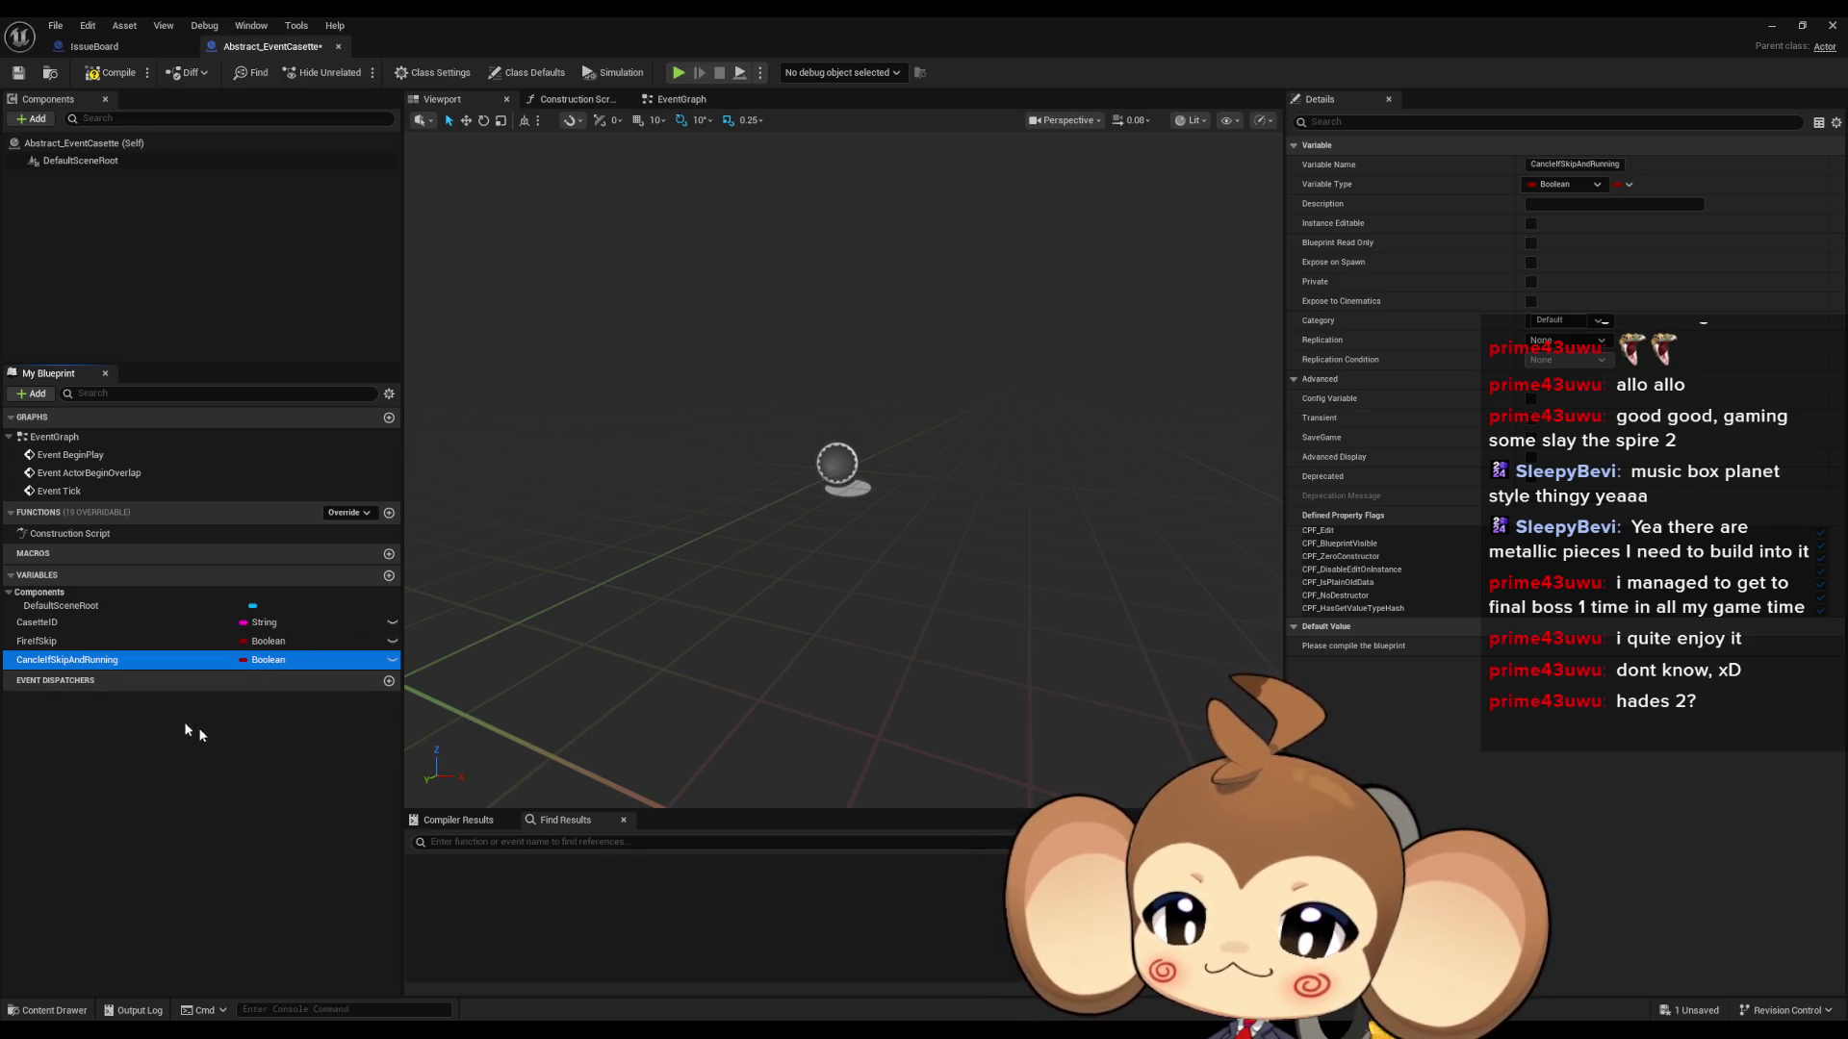
left_click(66, 641)
left_click(59, 661)
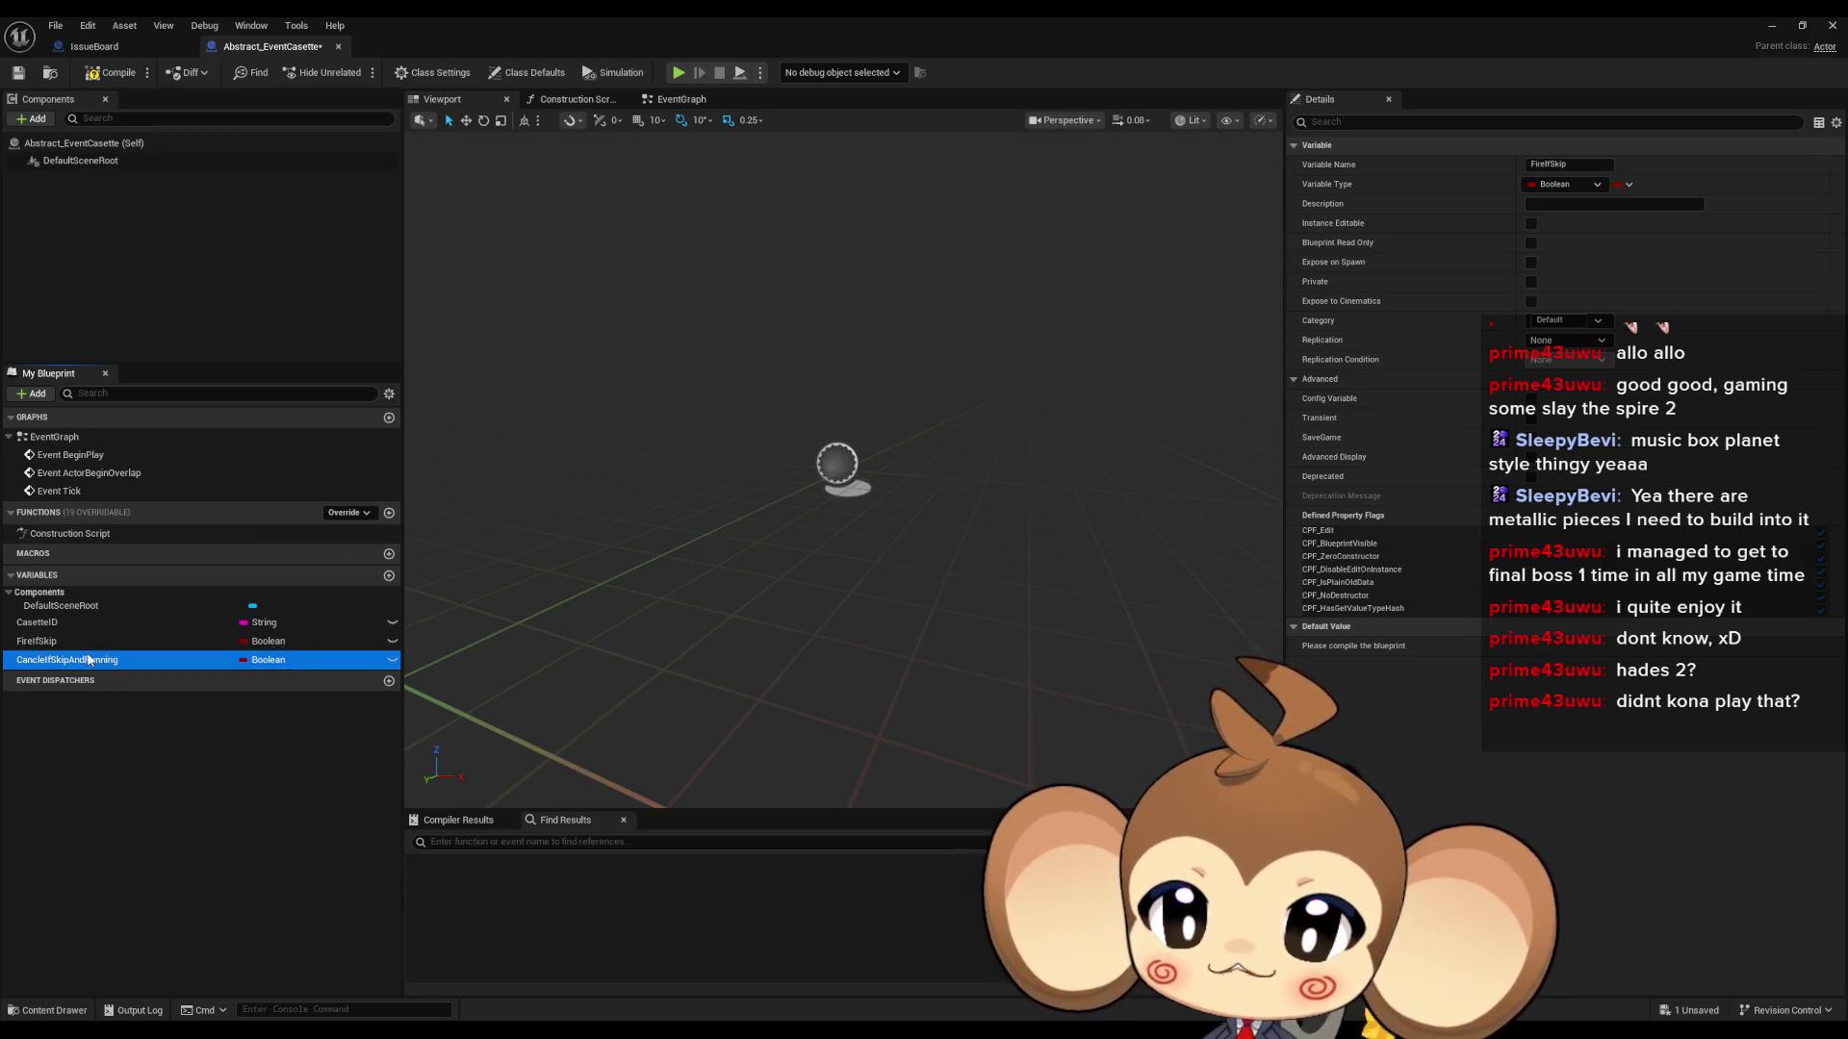
key("Delete")
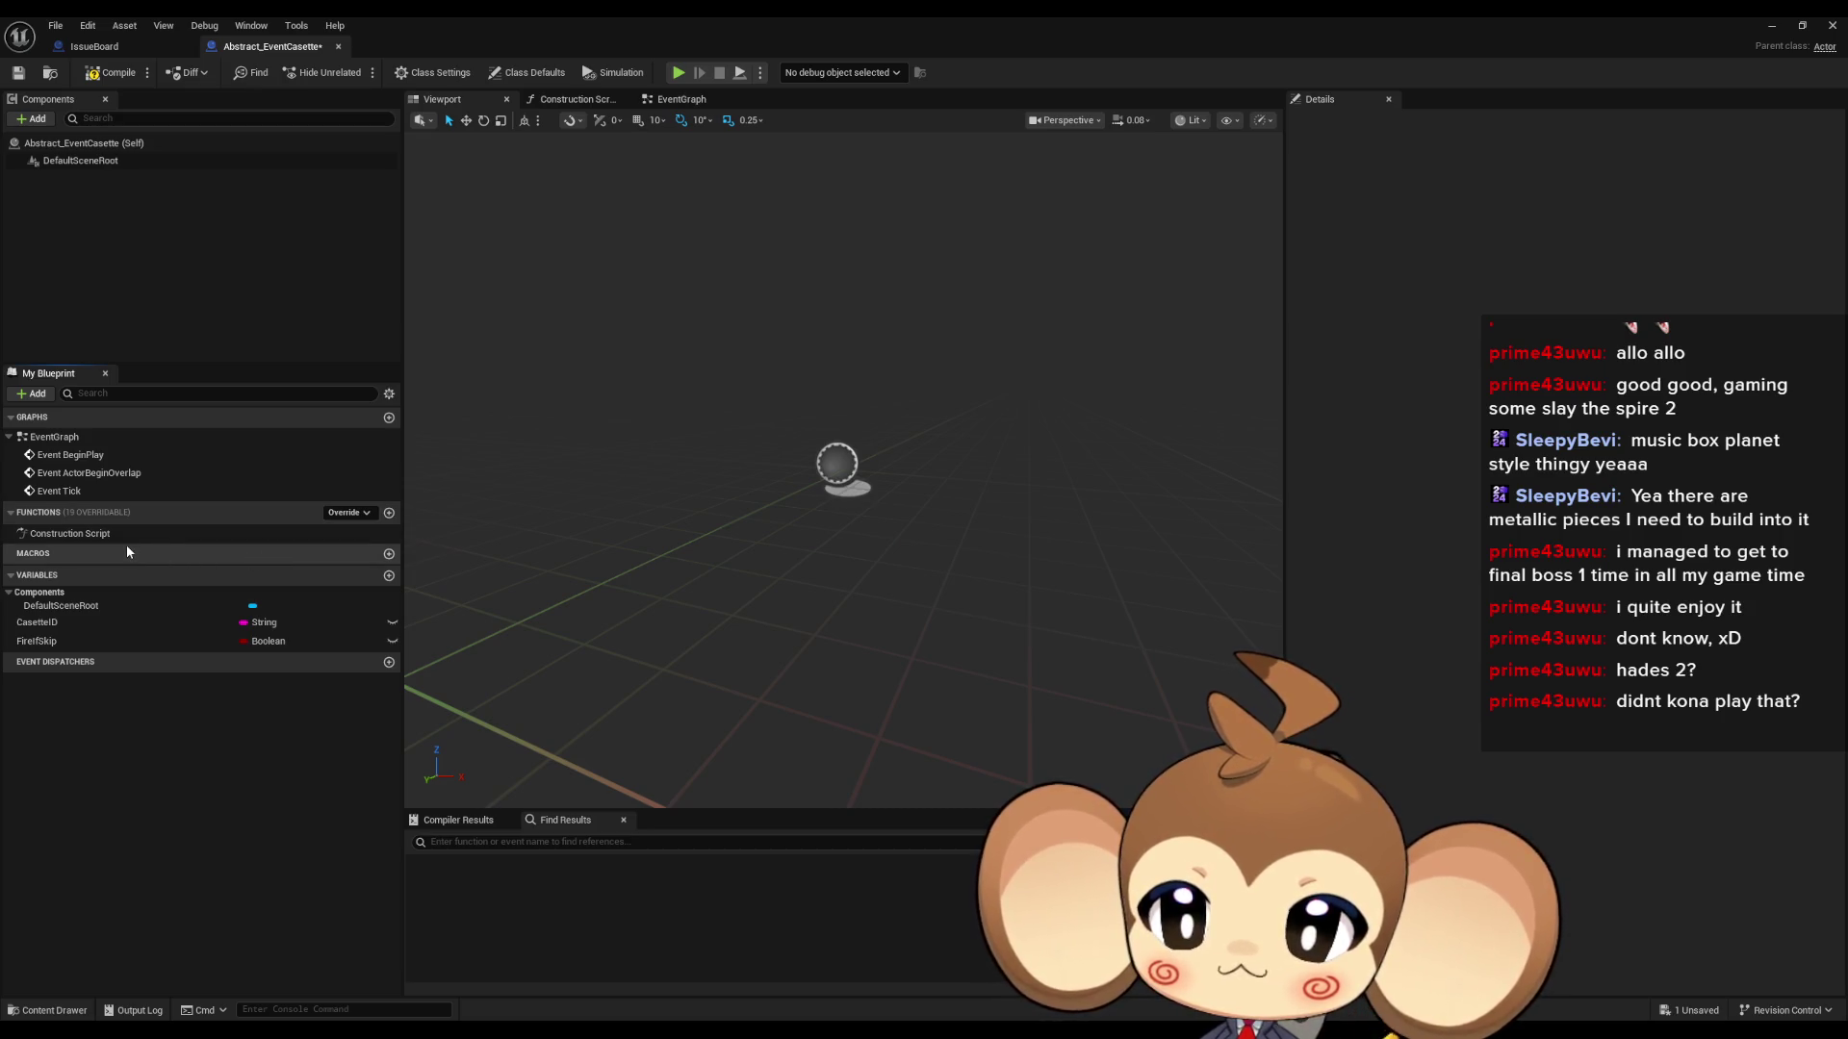
left_click(389, 514)
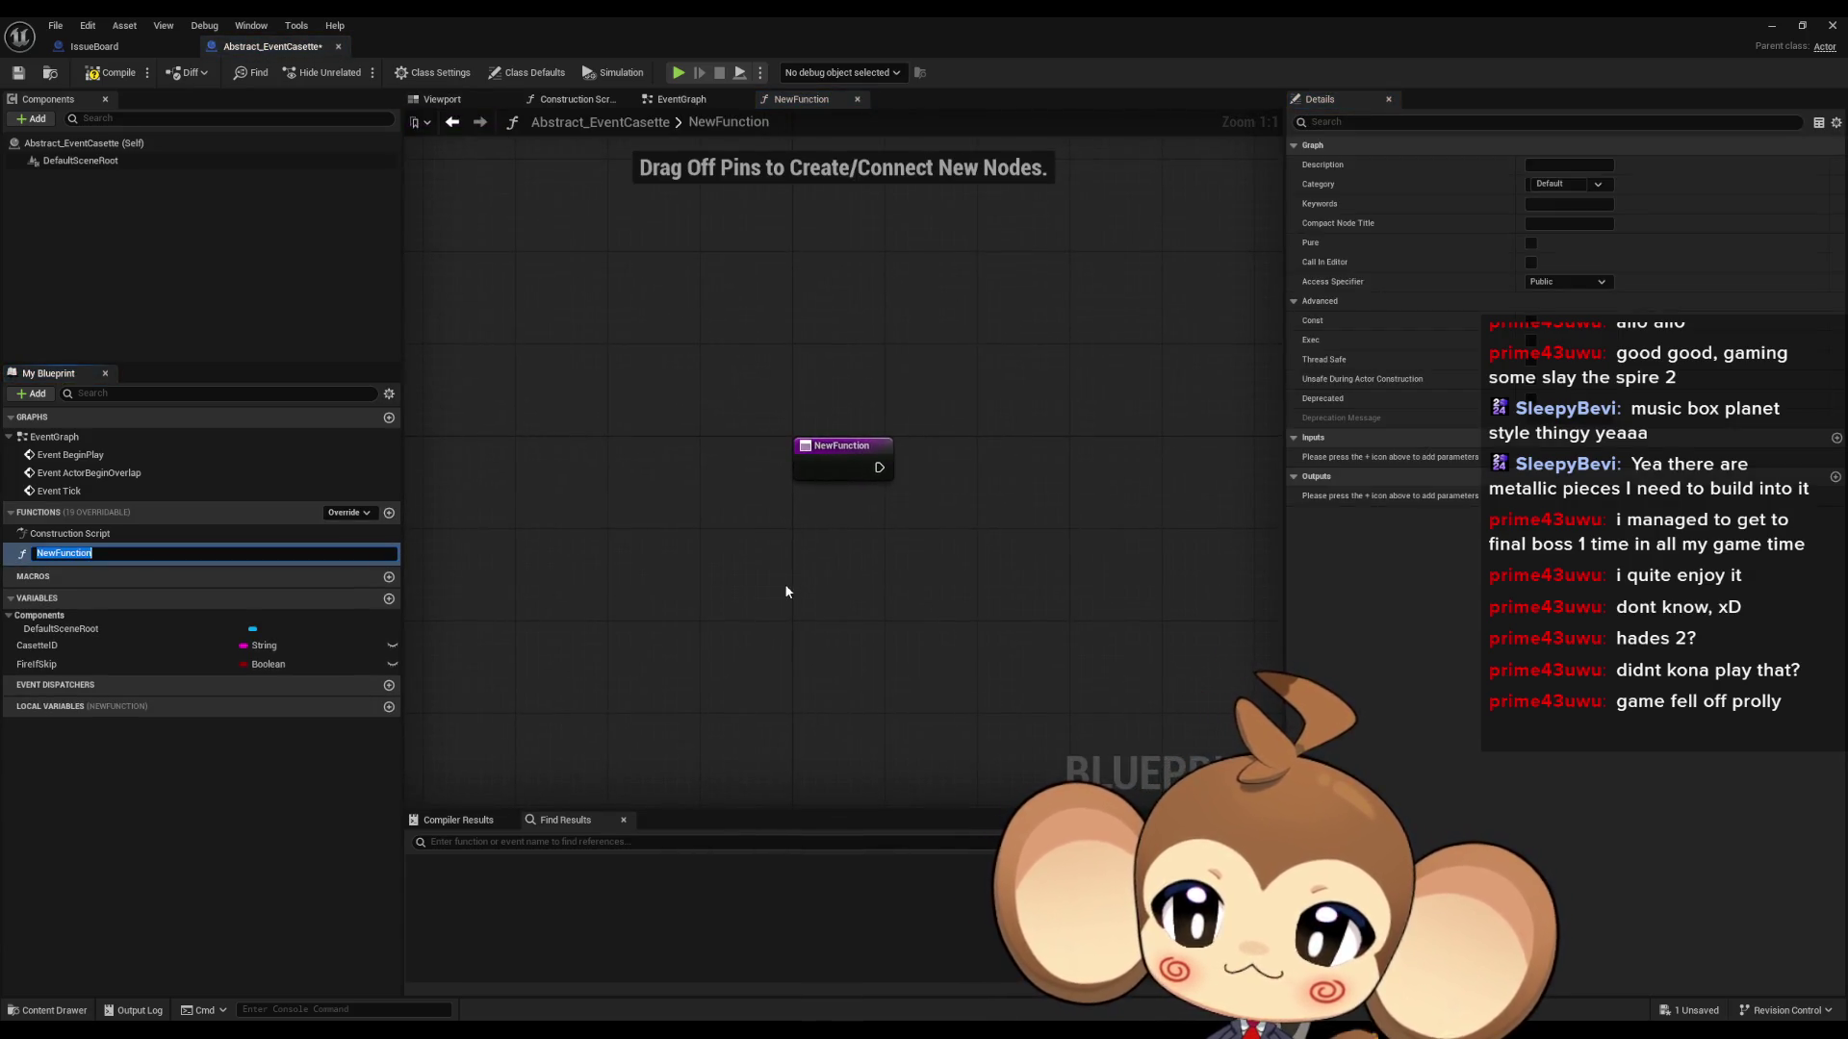
- Name the new functions PlayCasette and CancleCasette, then select PlayCasette
type("PlayCa")
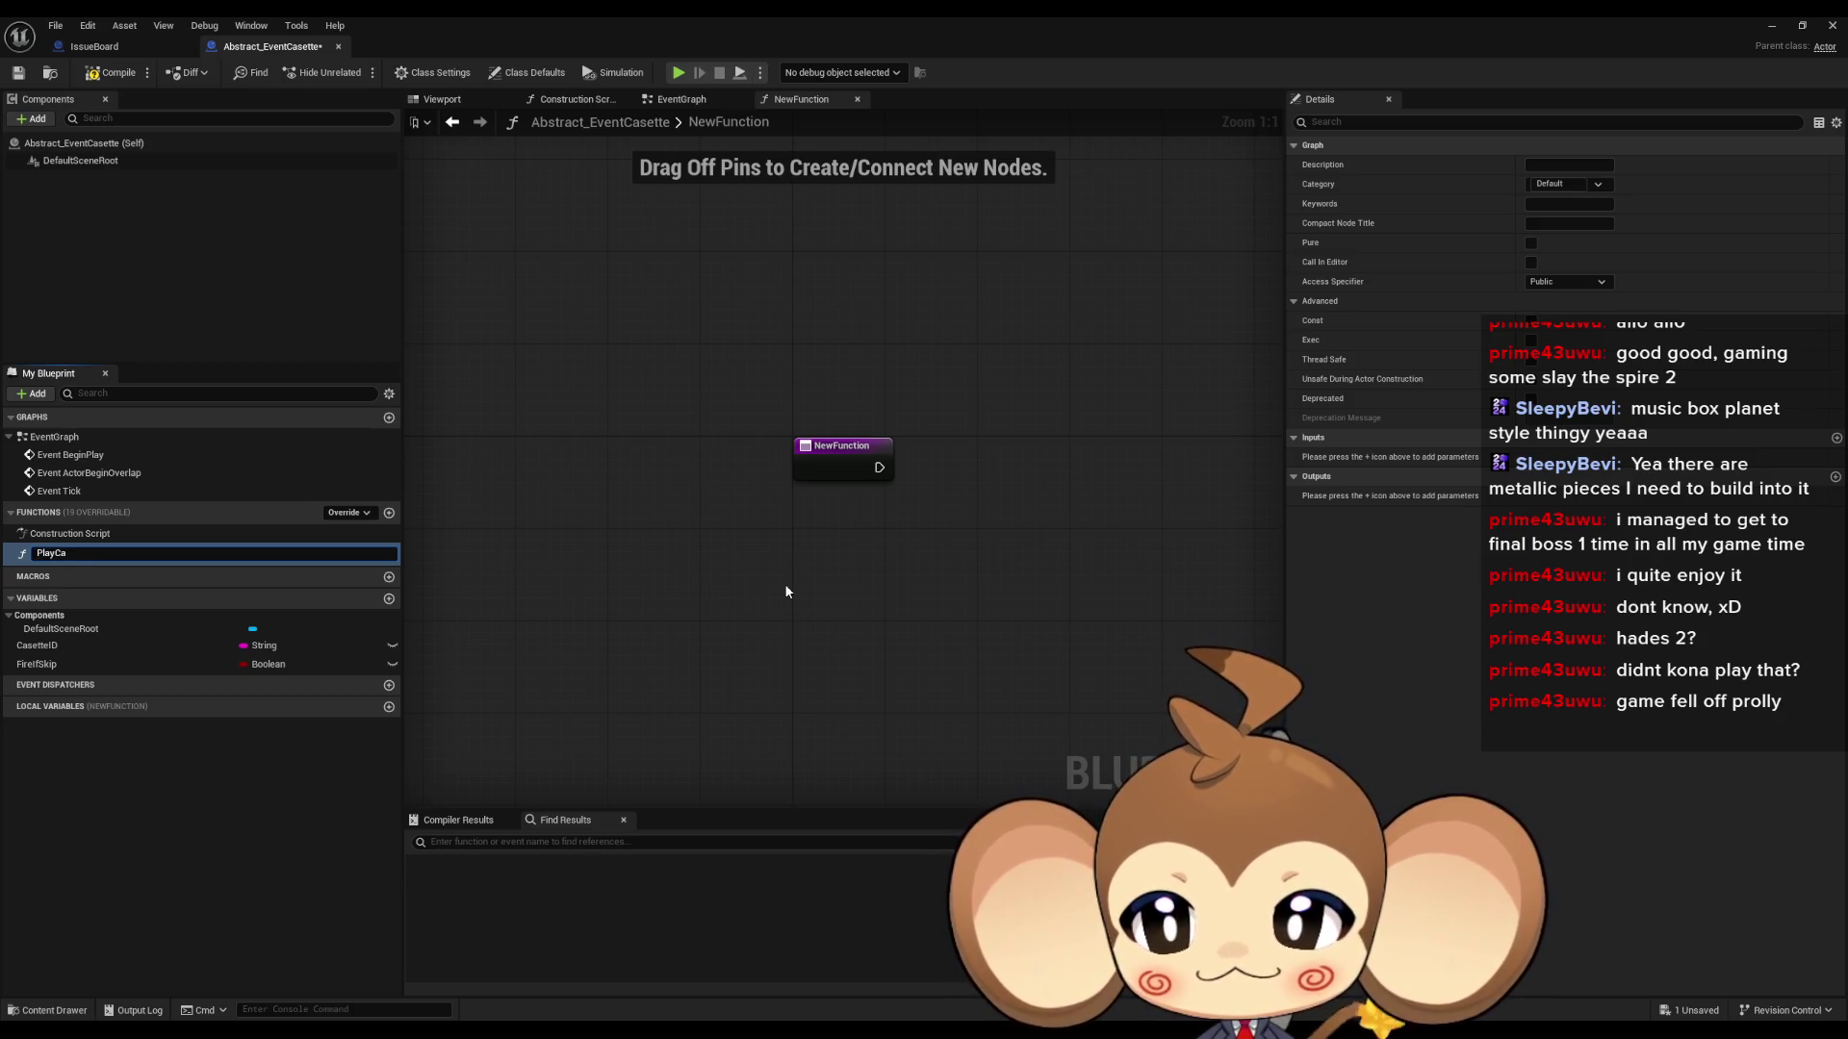
type("sette")
key("Return")
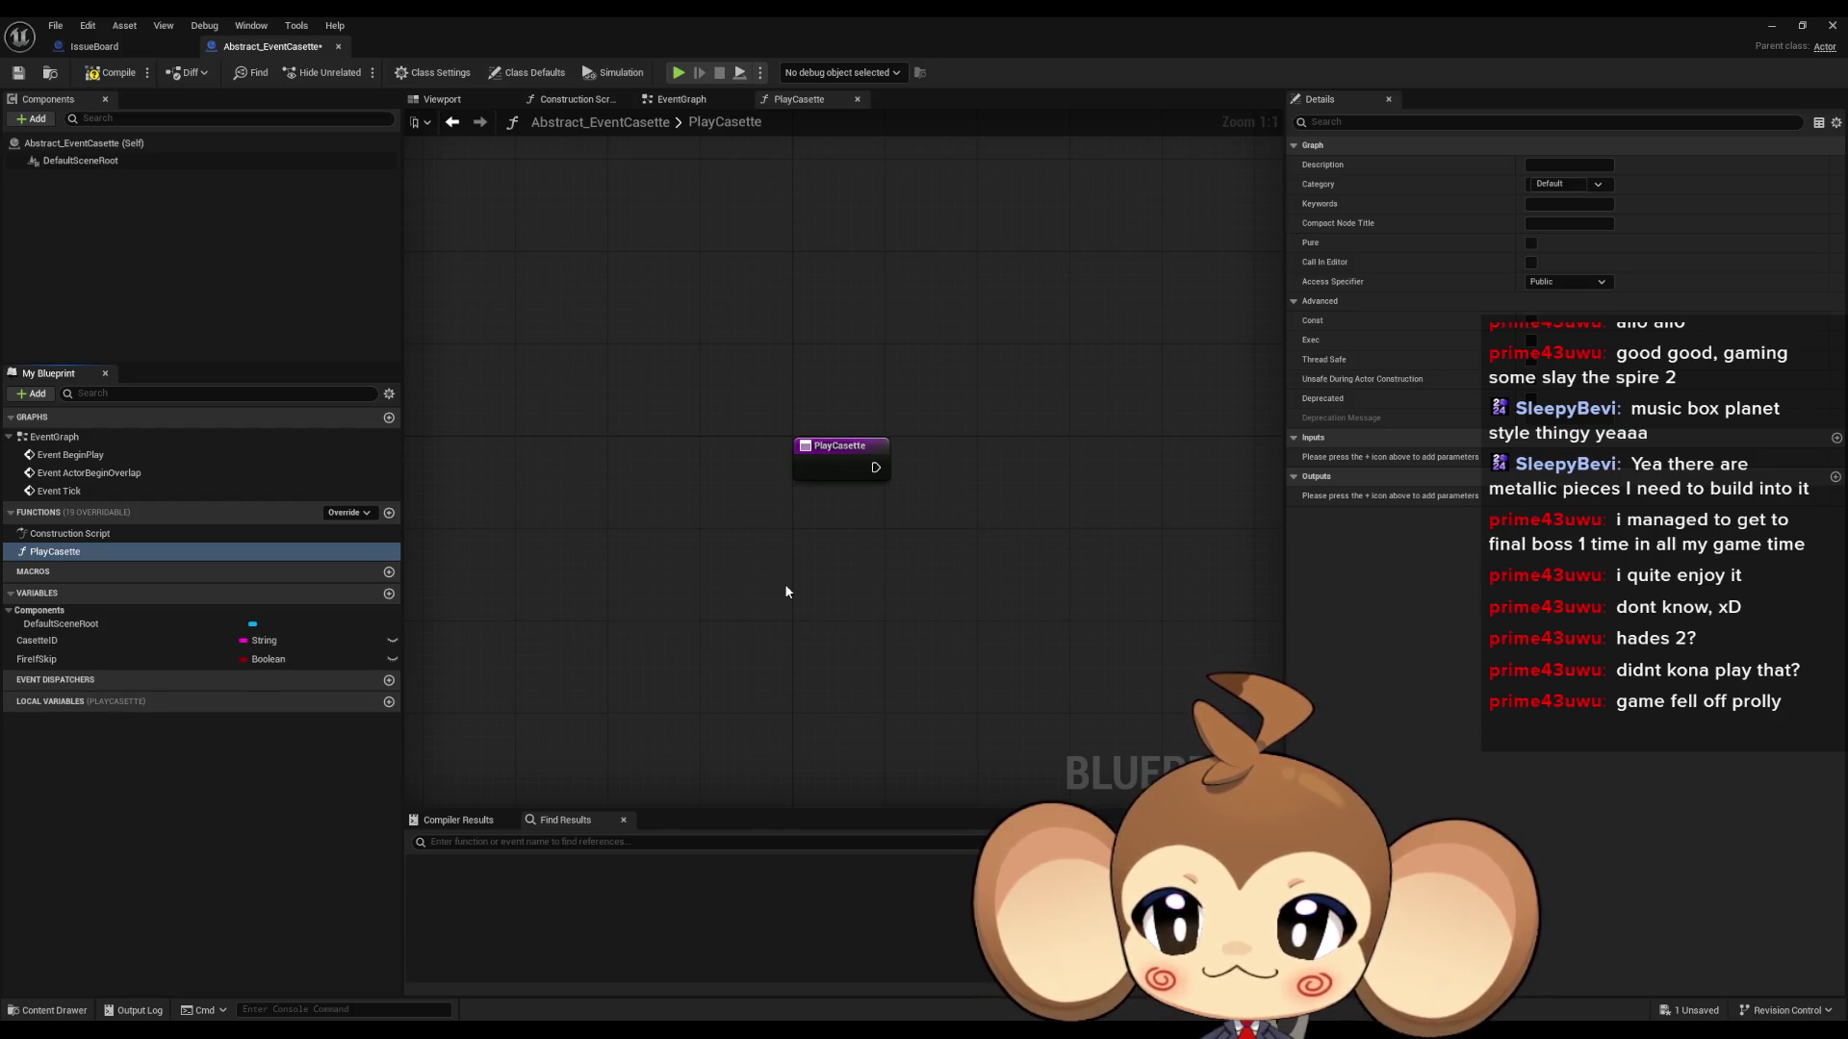
left_click(389, 513)
type("CancleCasette")
key("Return")
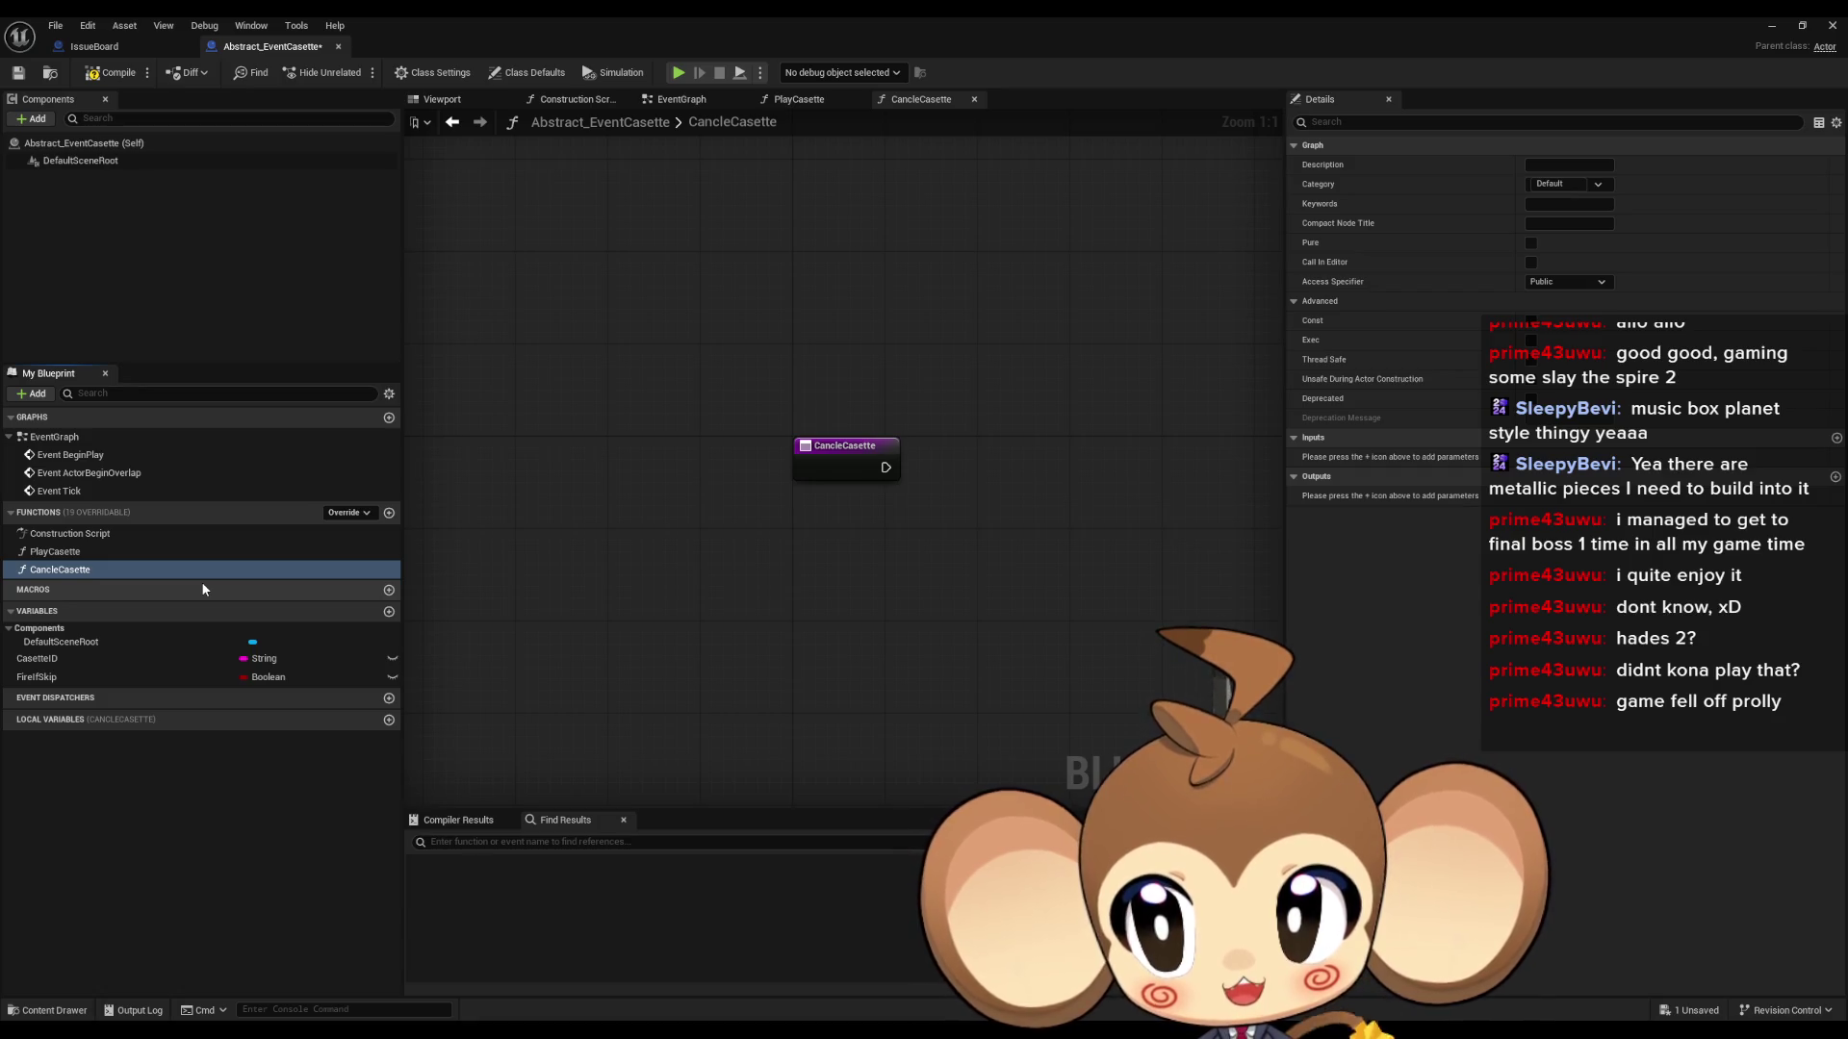
left_click(106, 555)
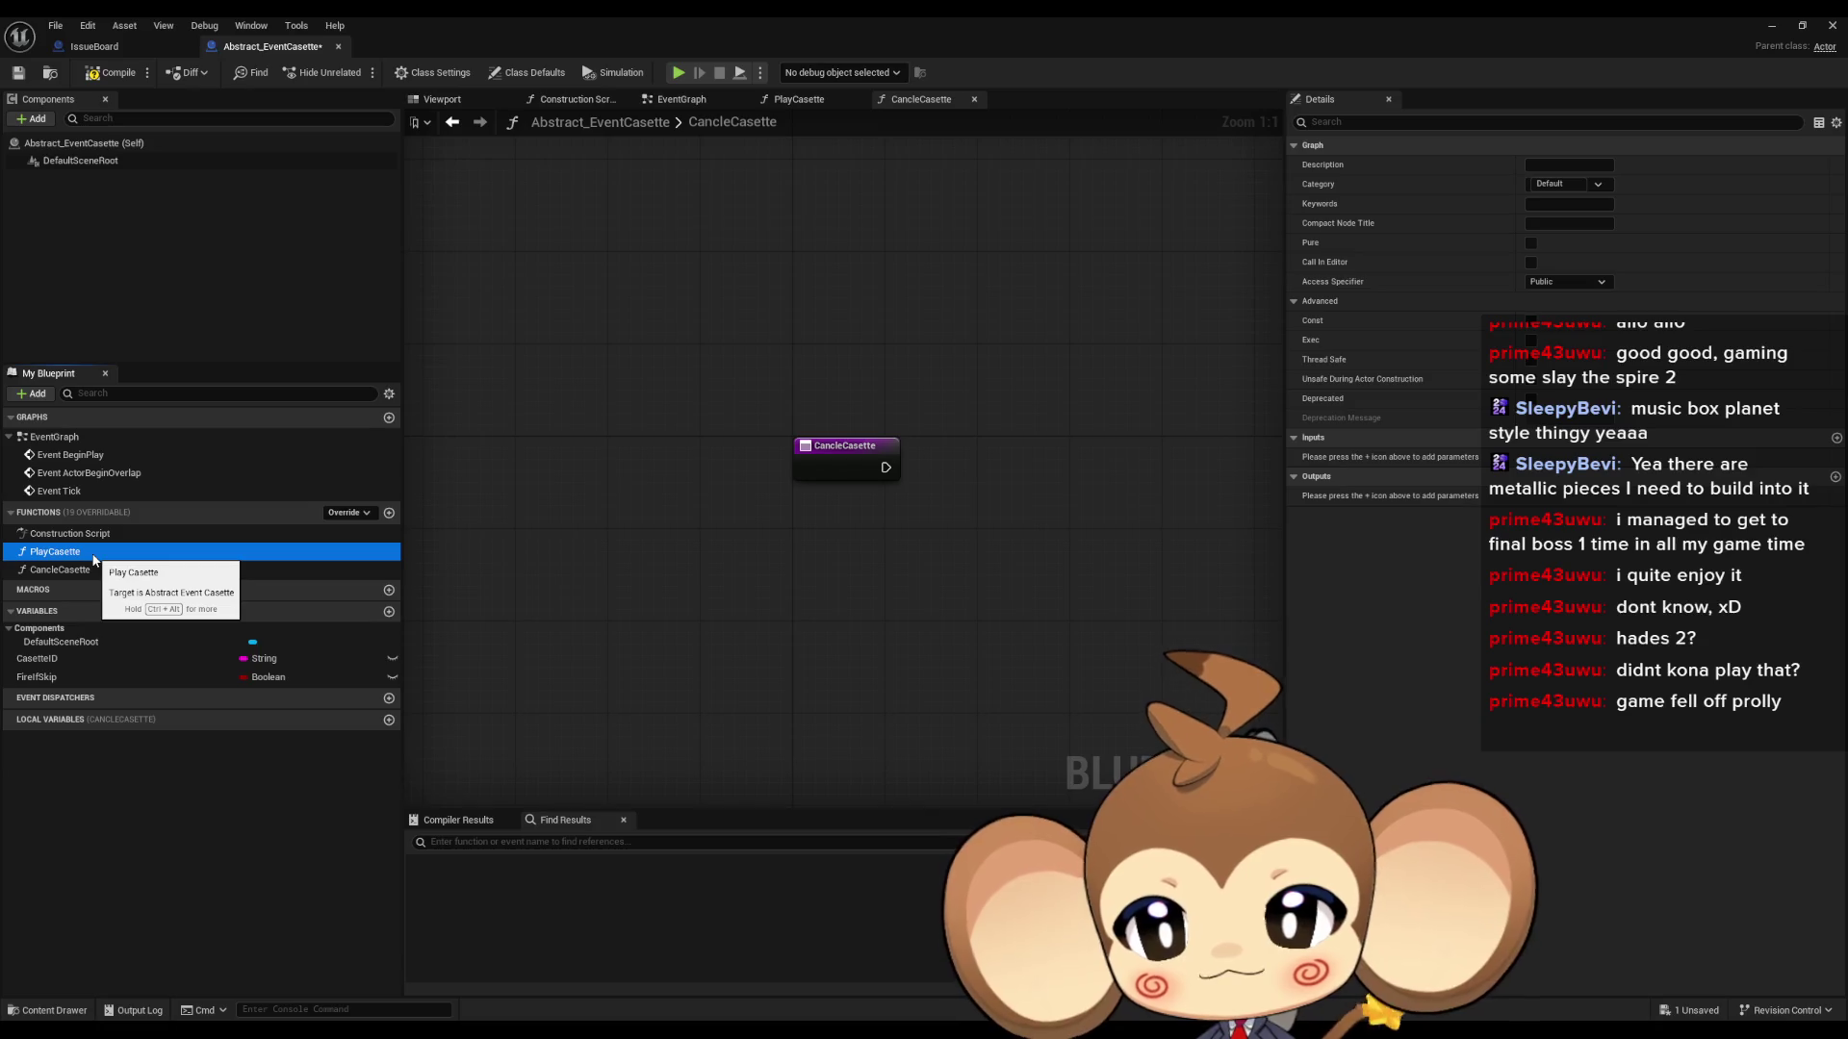
left_click(389, 698)
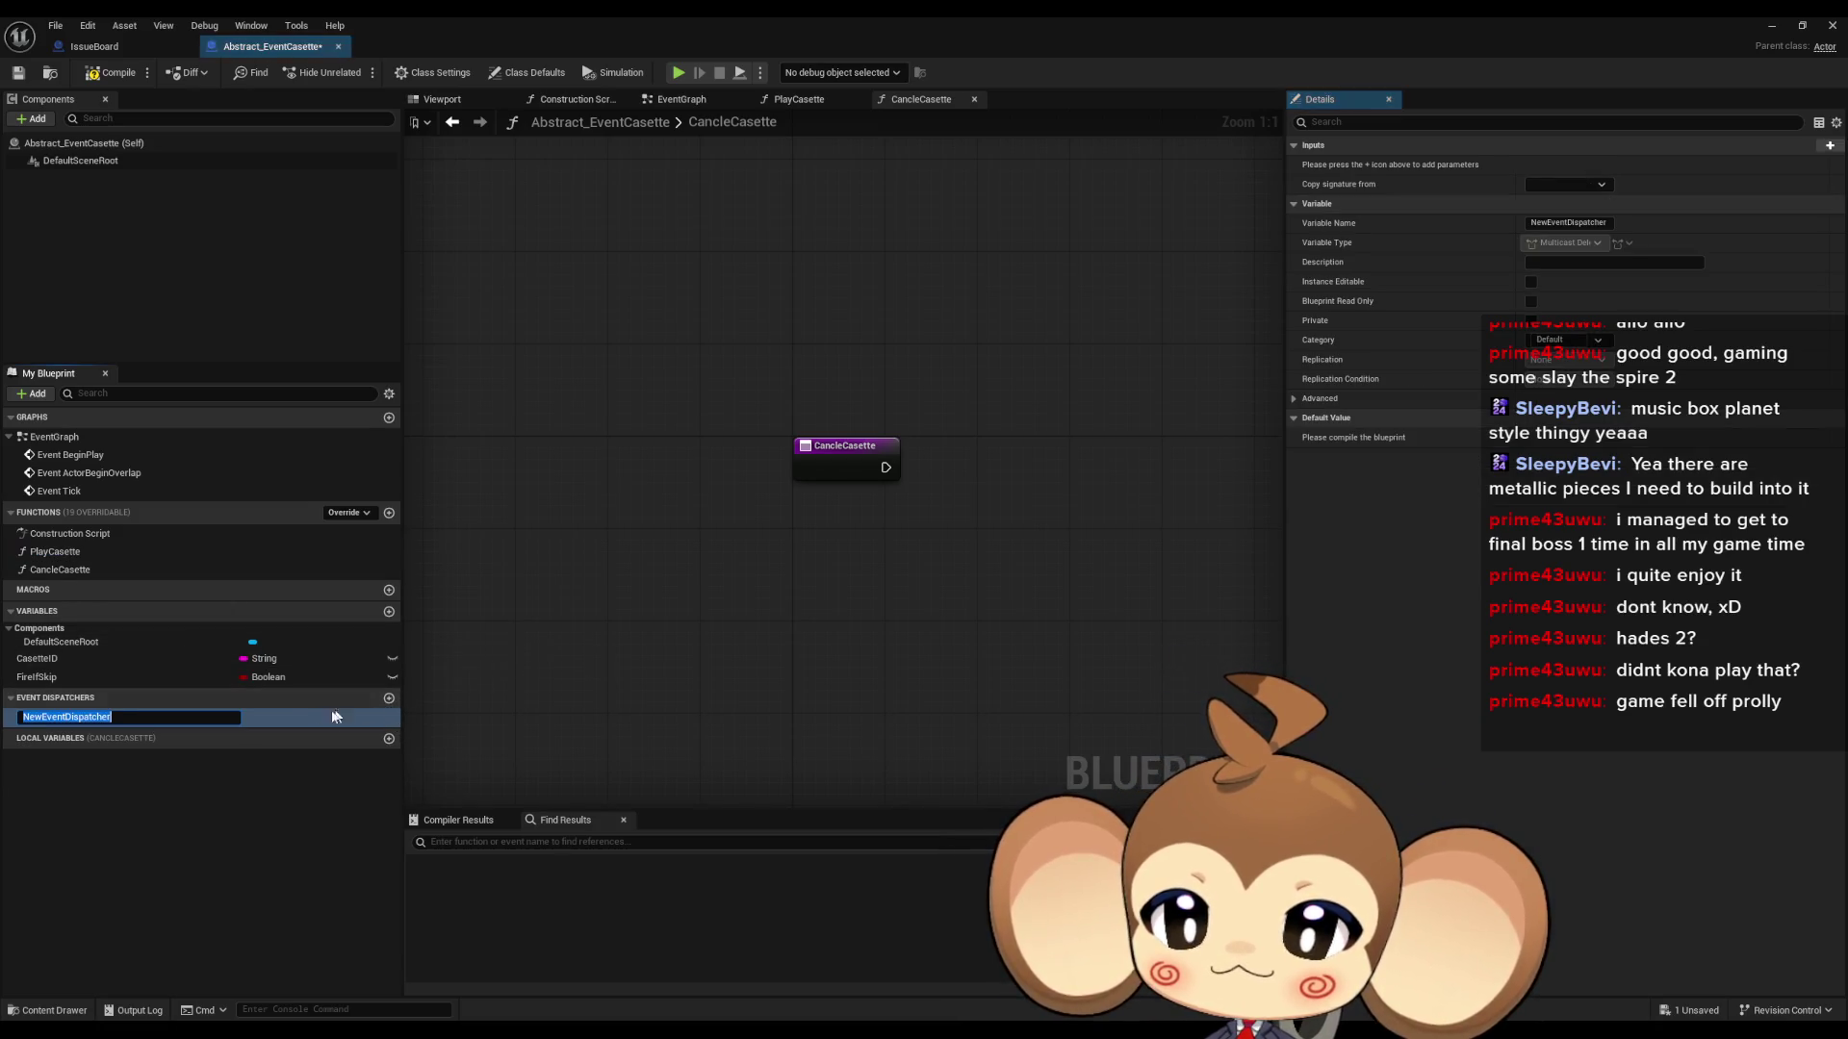
- Name the dispatcher CasetteDone and give it a String input named CasetteID
type("CasetteDone")
key("Return")
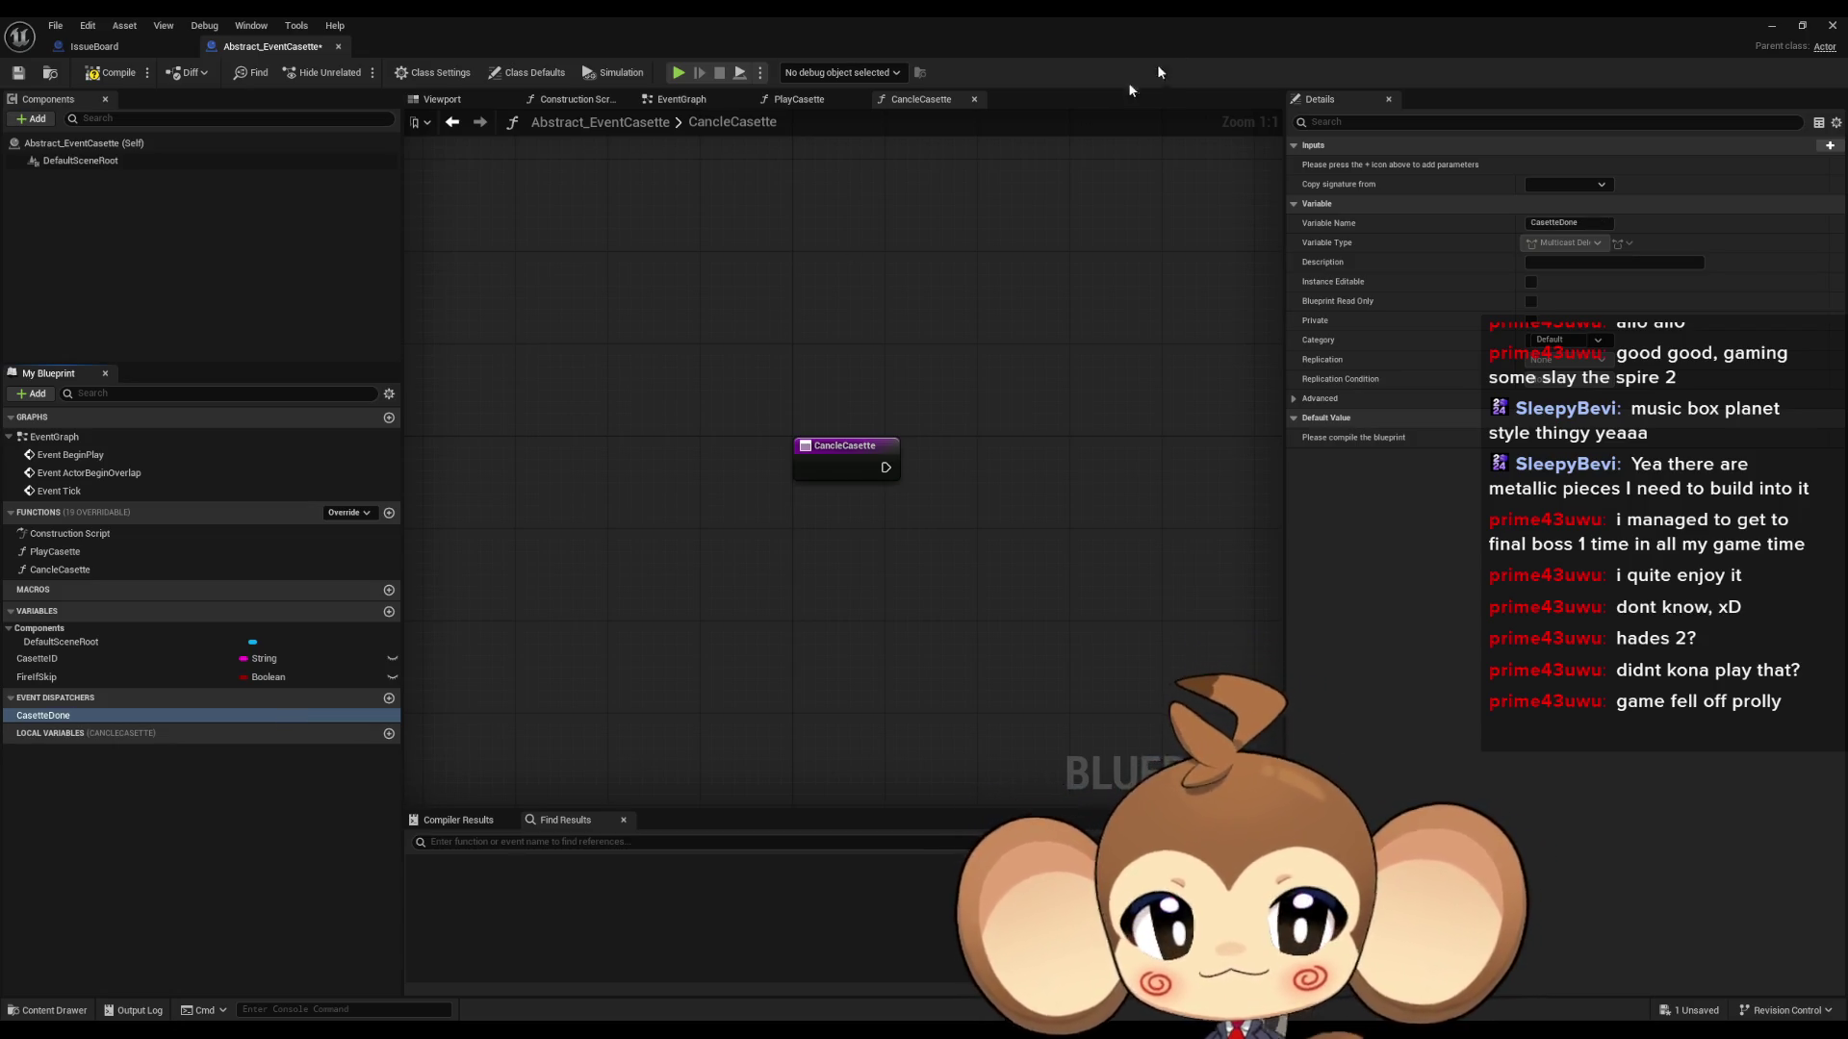
left_click(1830, 145)
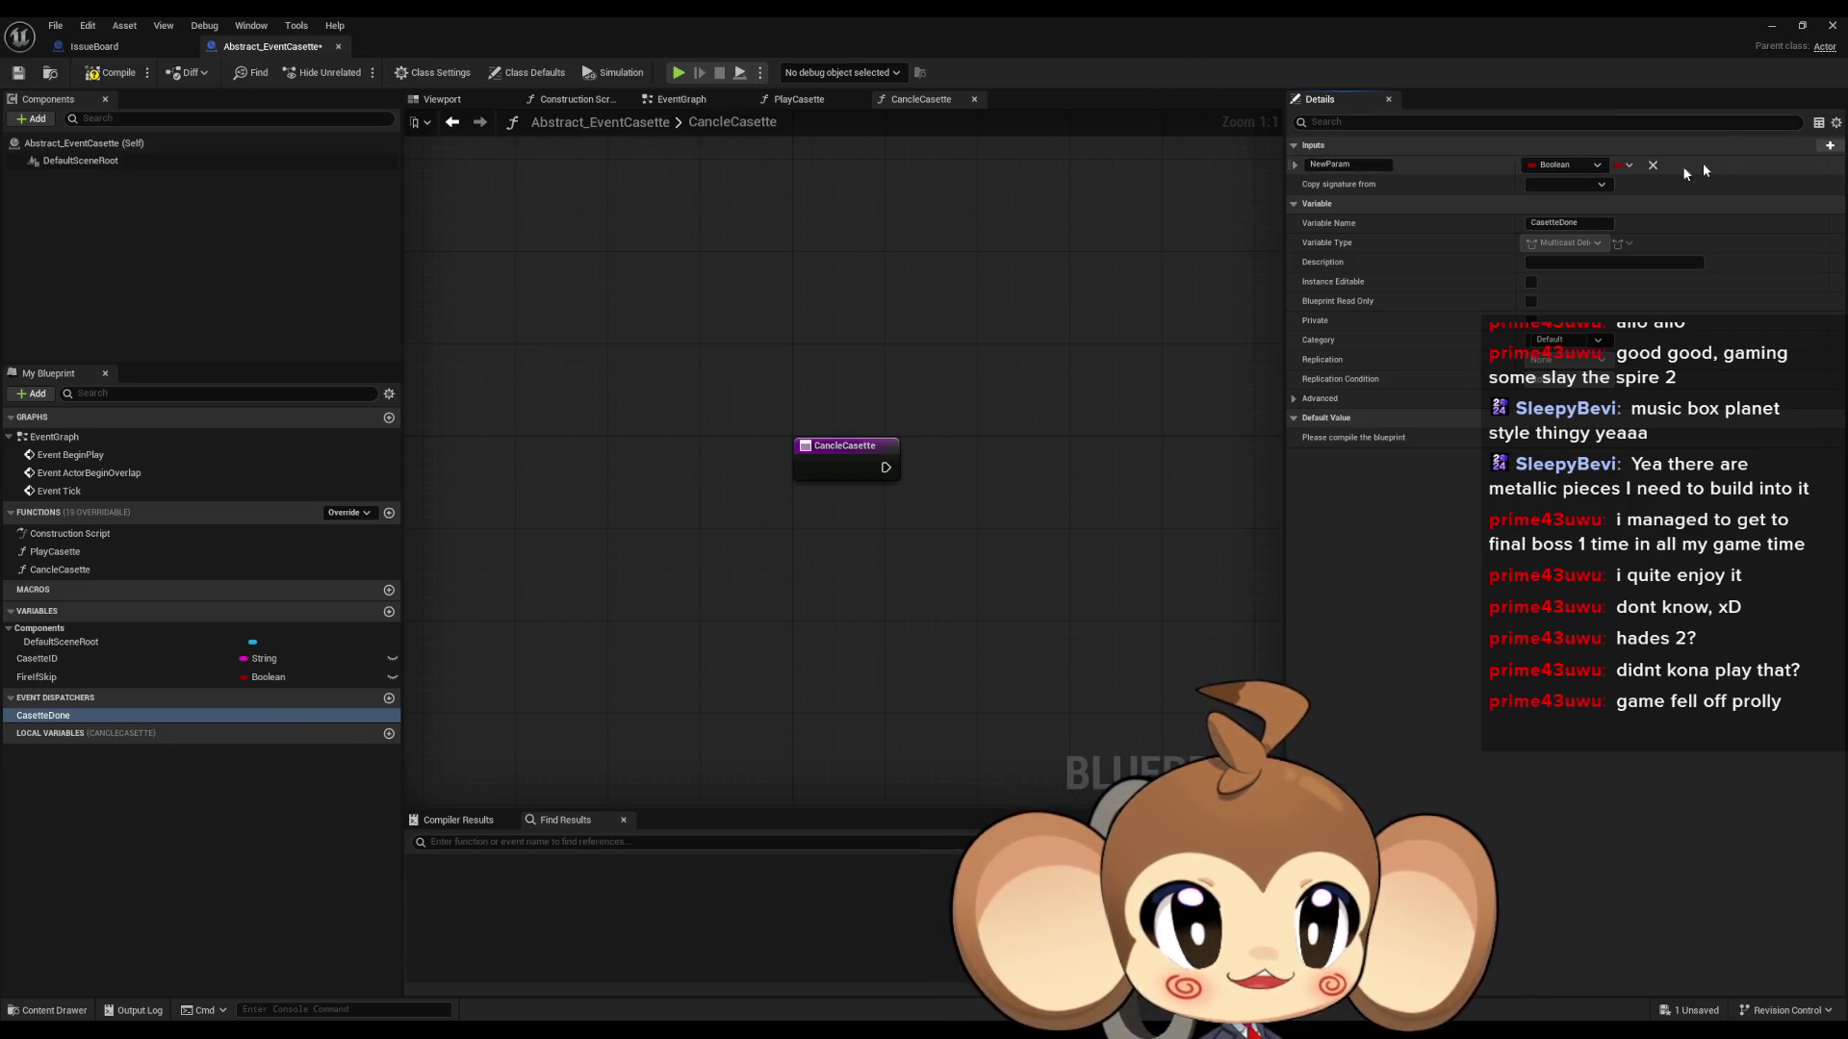
left_click(1560, 169)
left_click(1560, 293)
left_click(1329, 163)
type("Casette")
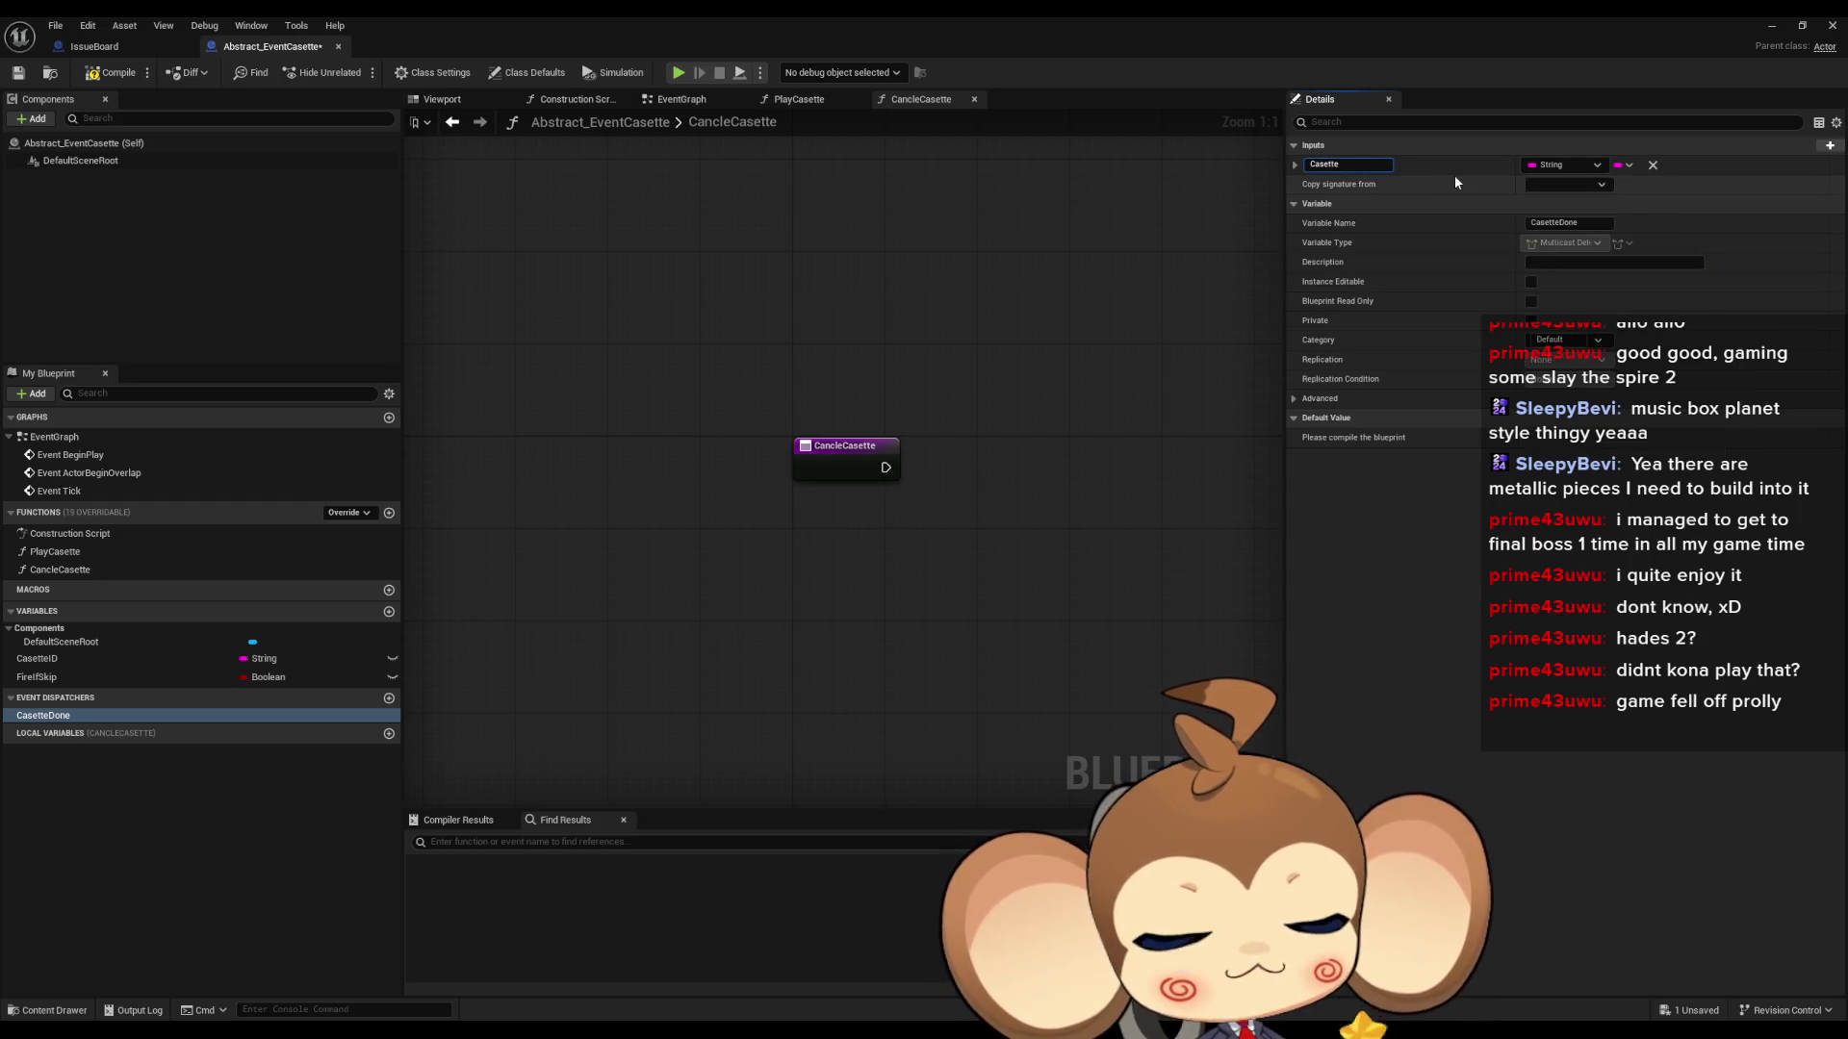
type("ID")
key("Return")
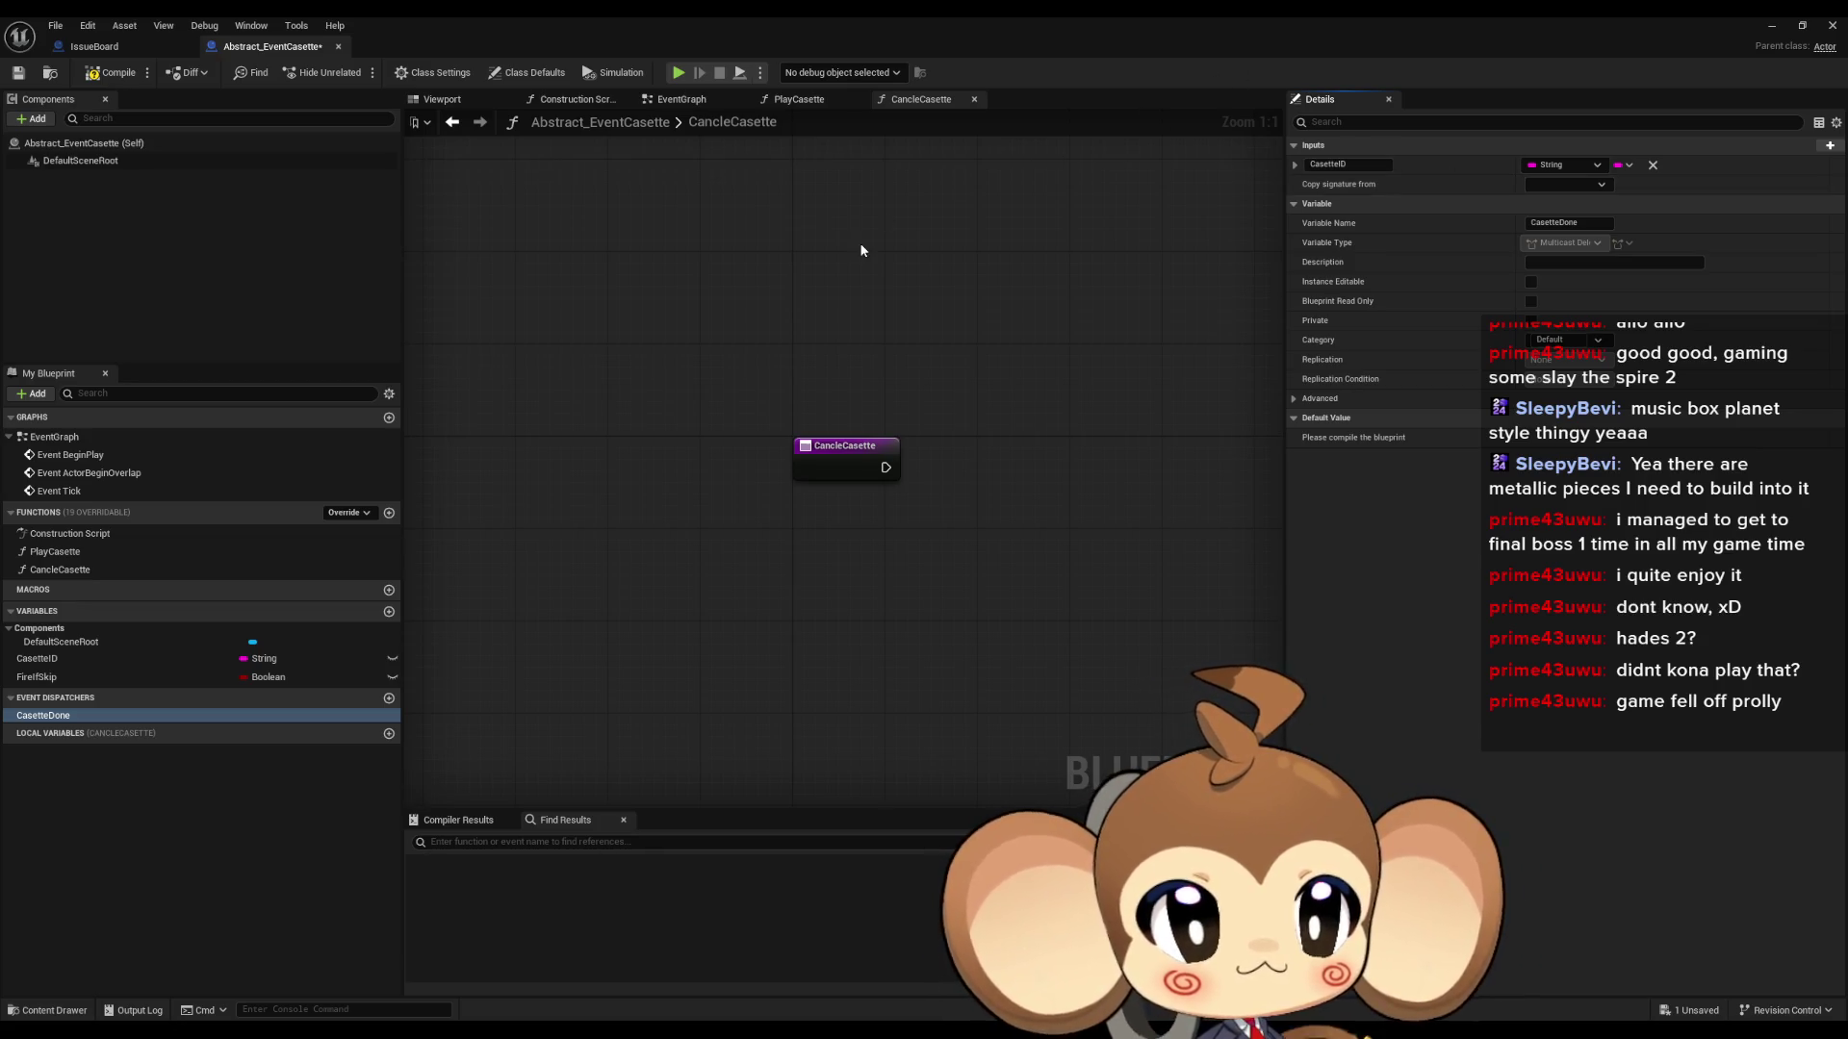
- Compile and save Abstract_EventCasette, then check the CancleCasette function's entry node
left_click(113, 73)
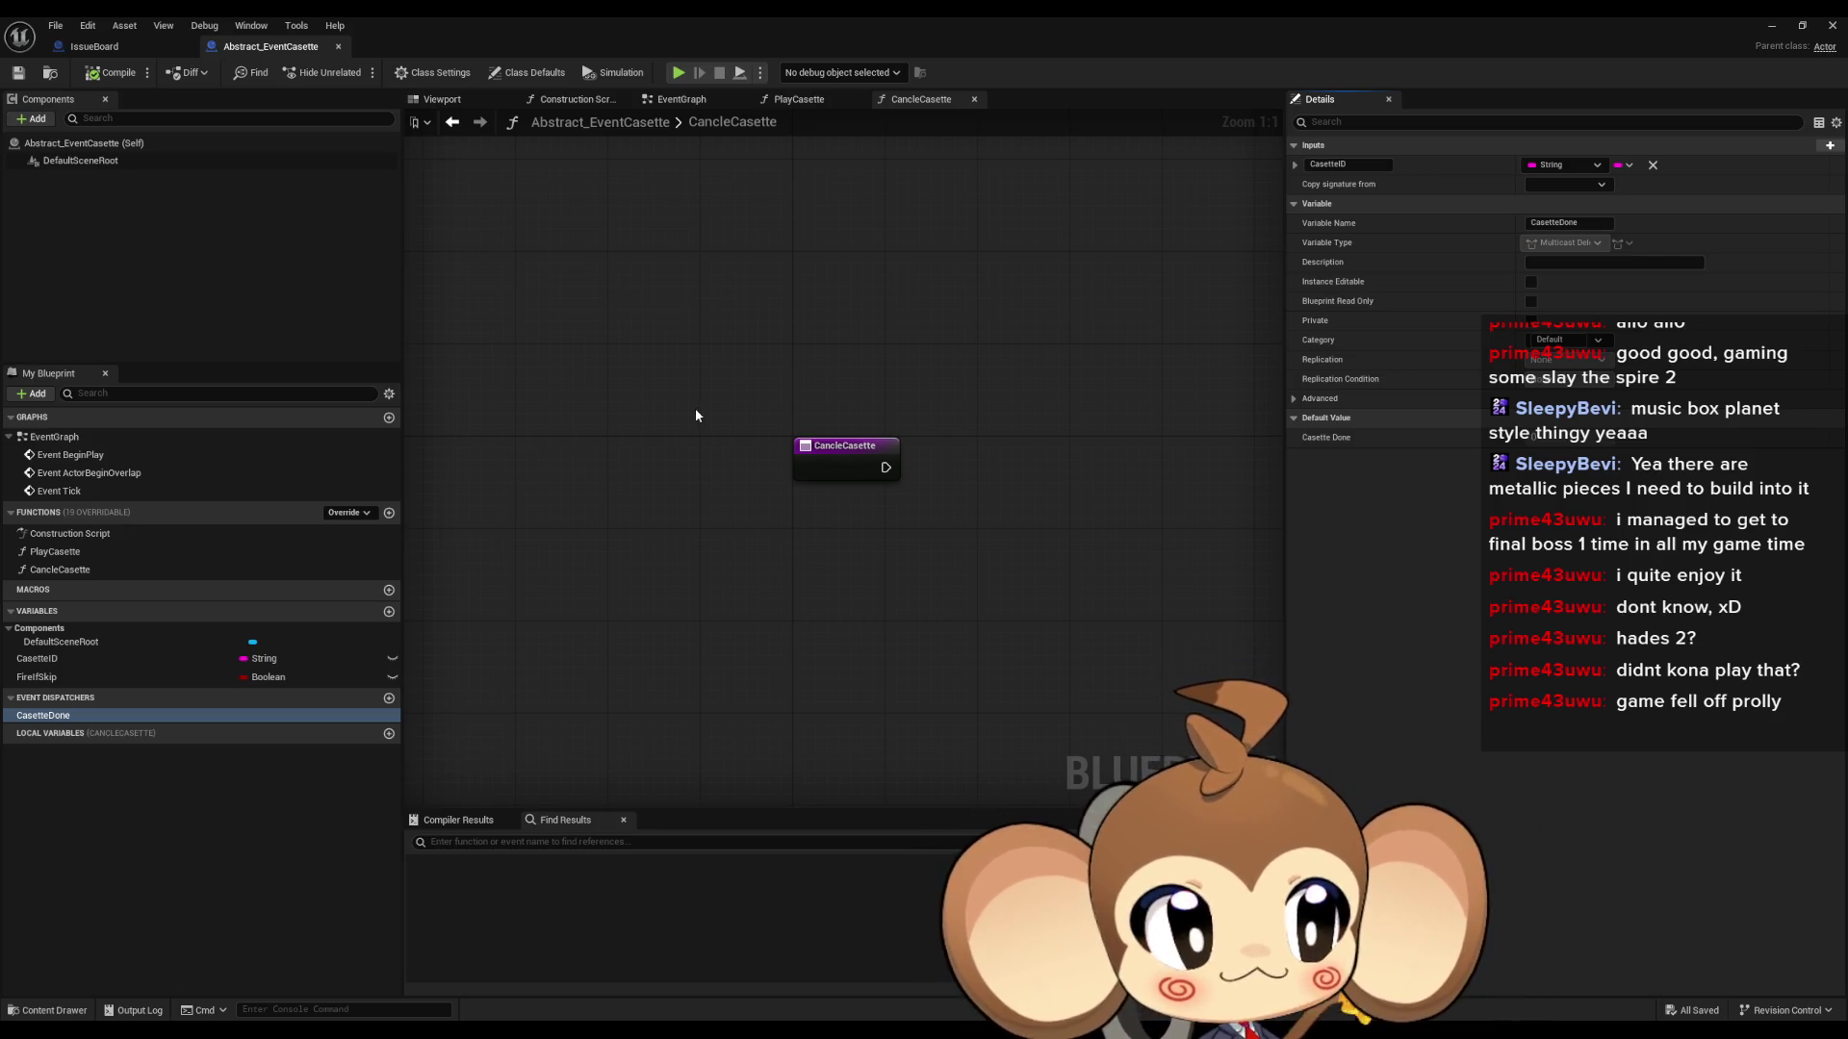
left_click_drag(684, 411, 1100, 614)
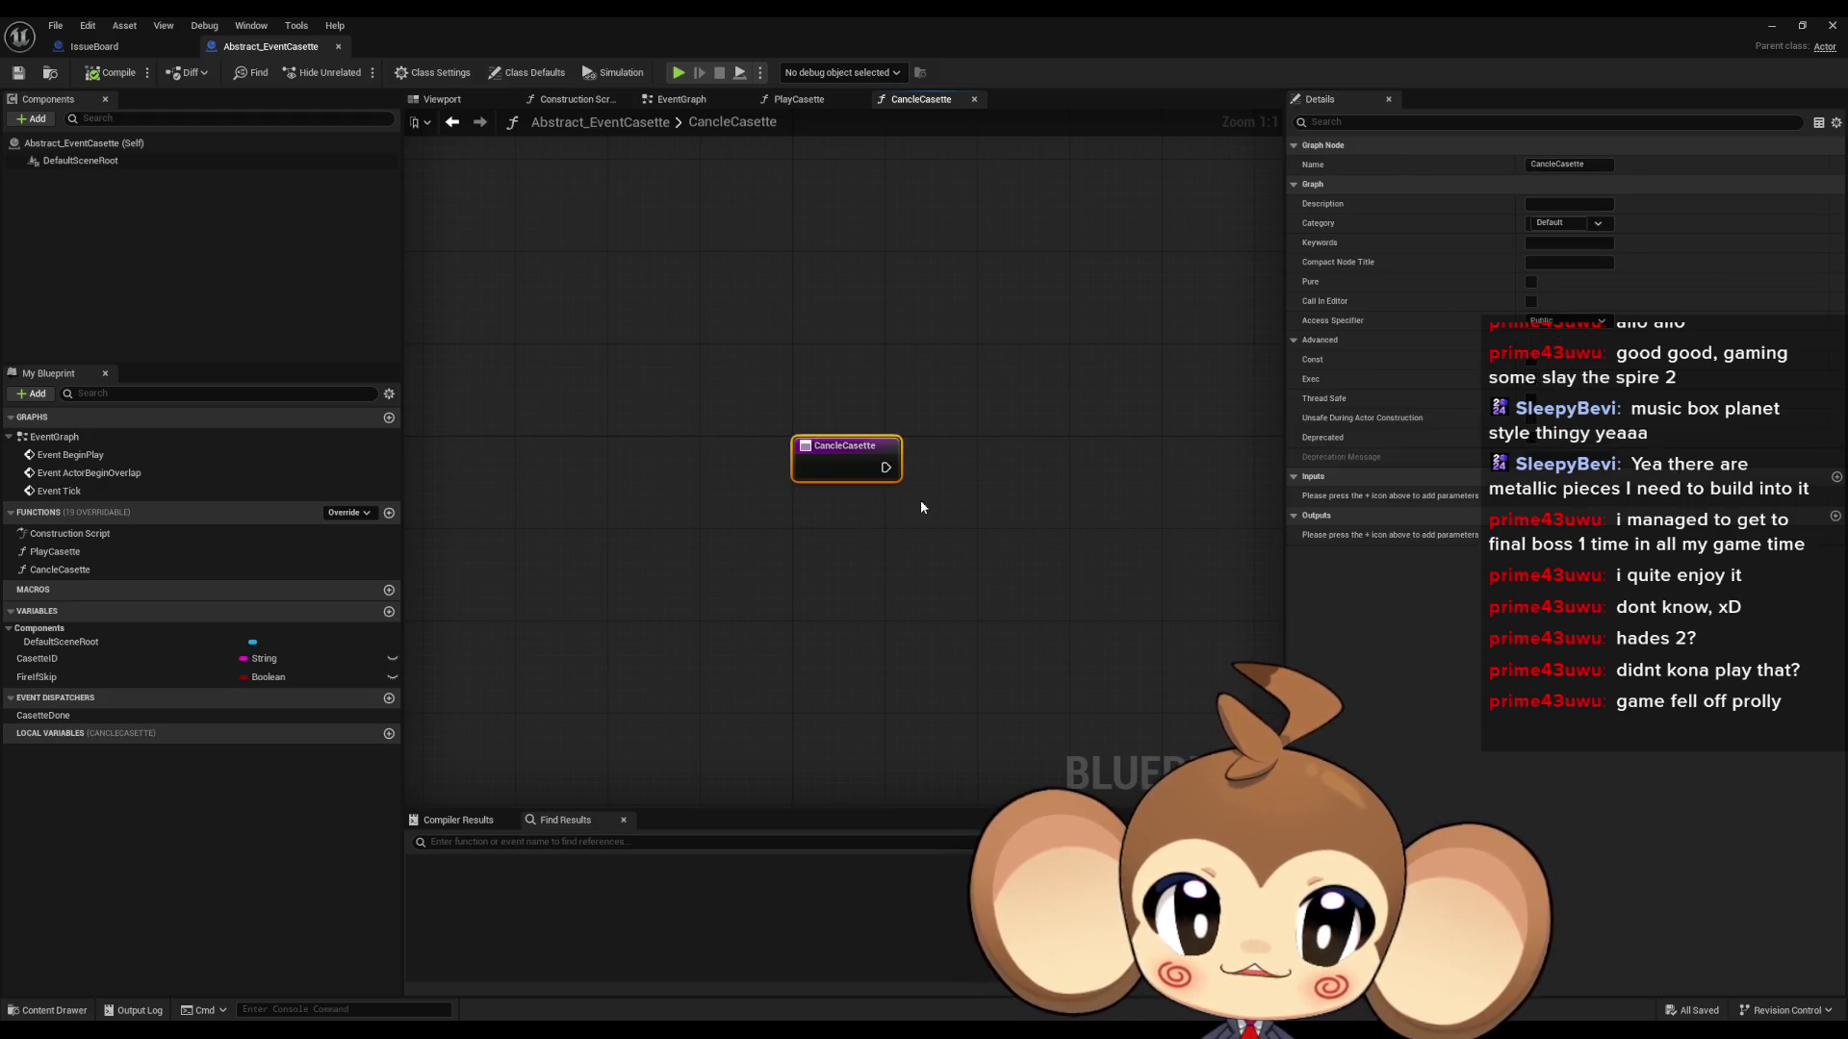
left_click_drag(920, 500, 899, 526)
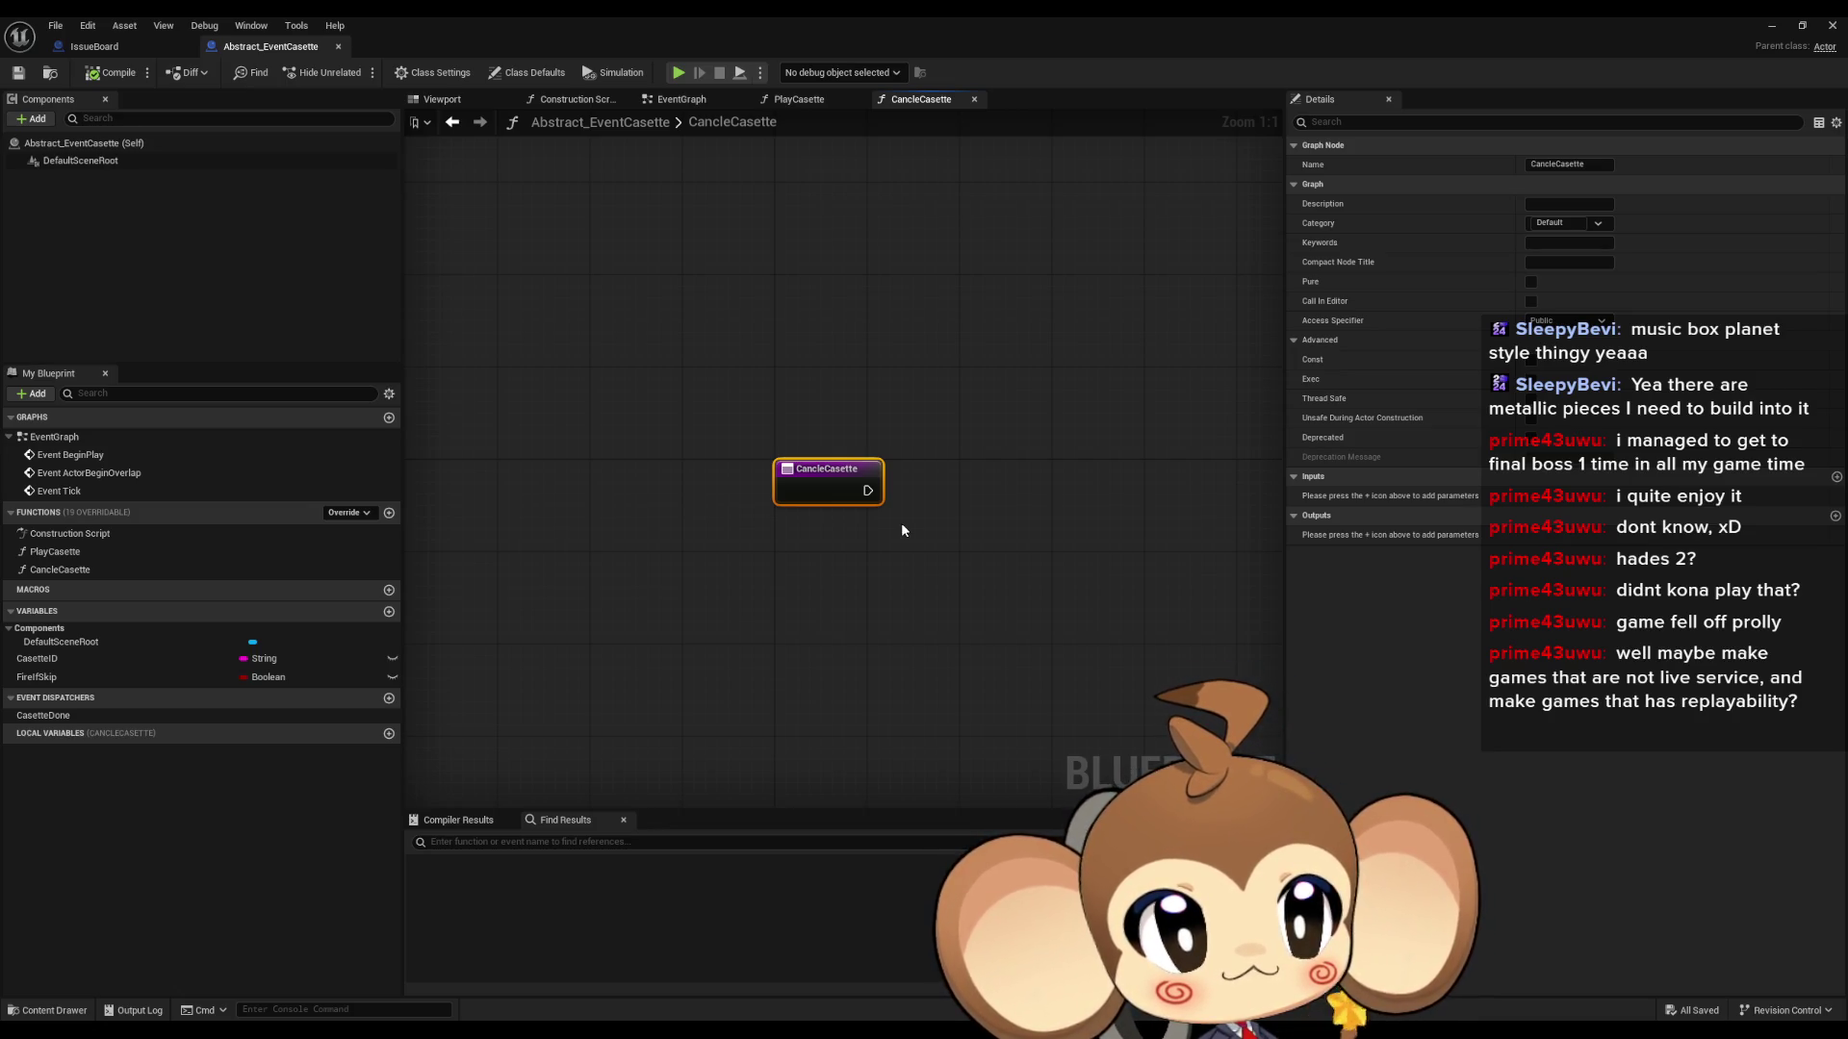
left_click(1065, 556)
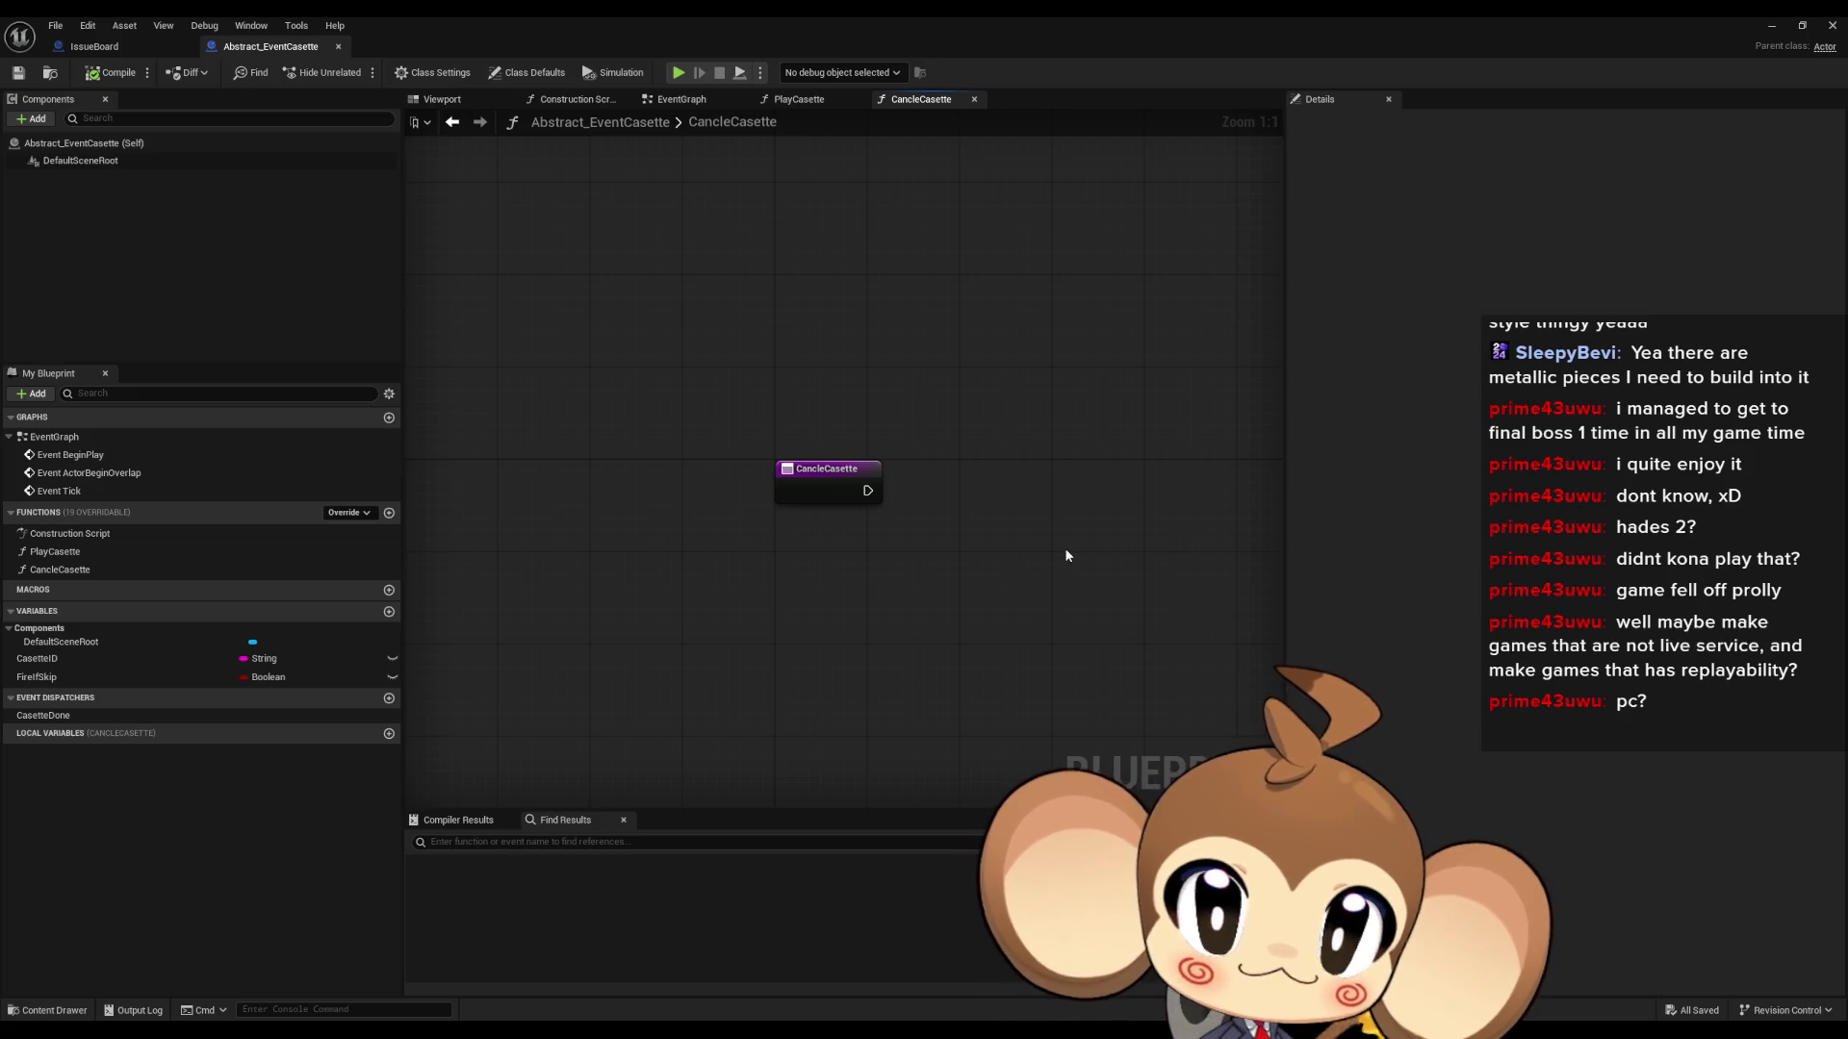
left_click_drag(701, 516, 720, 554)
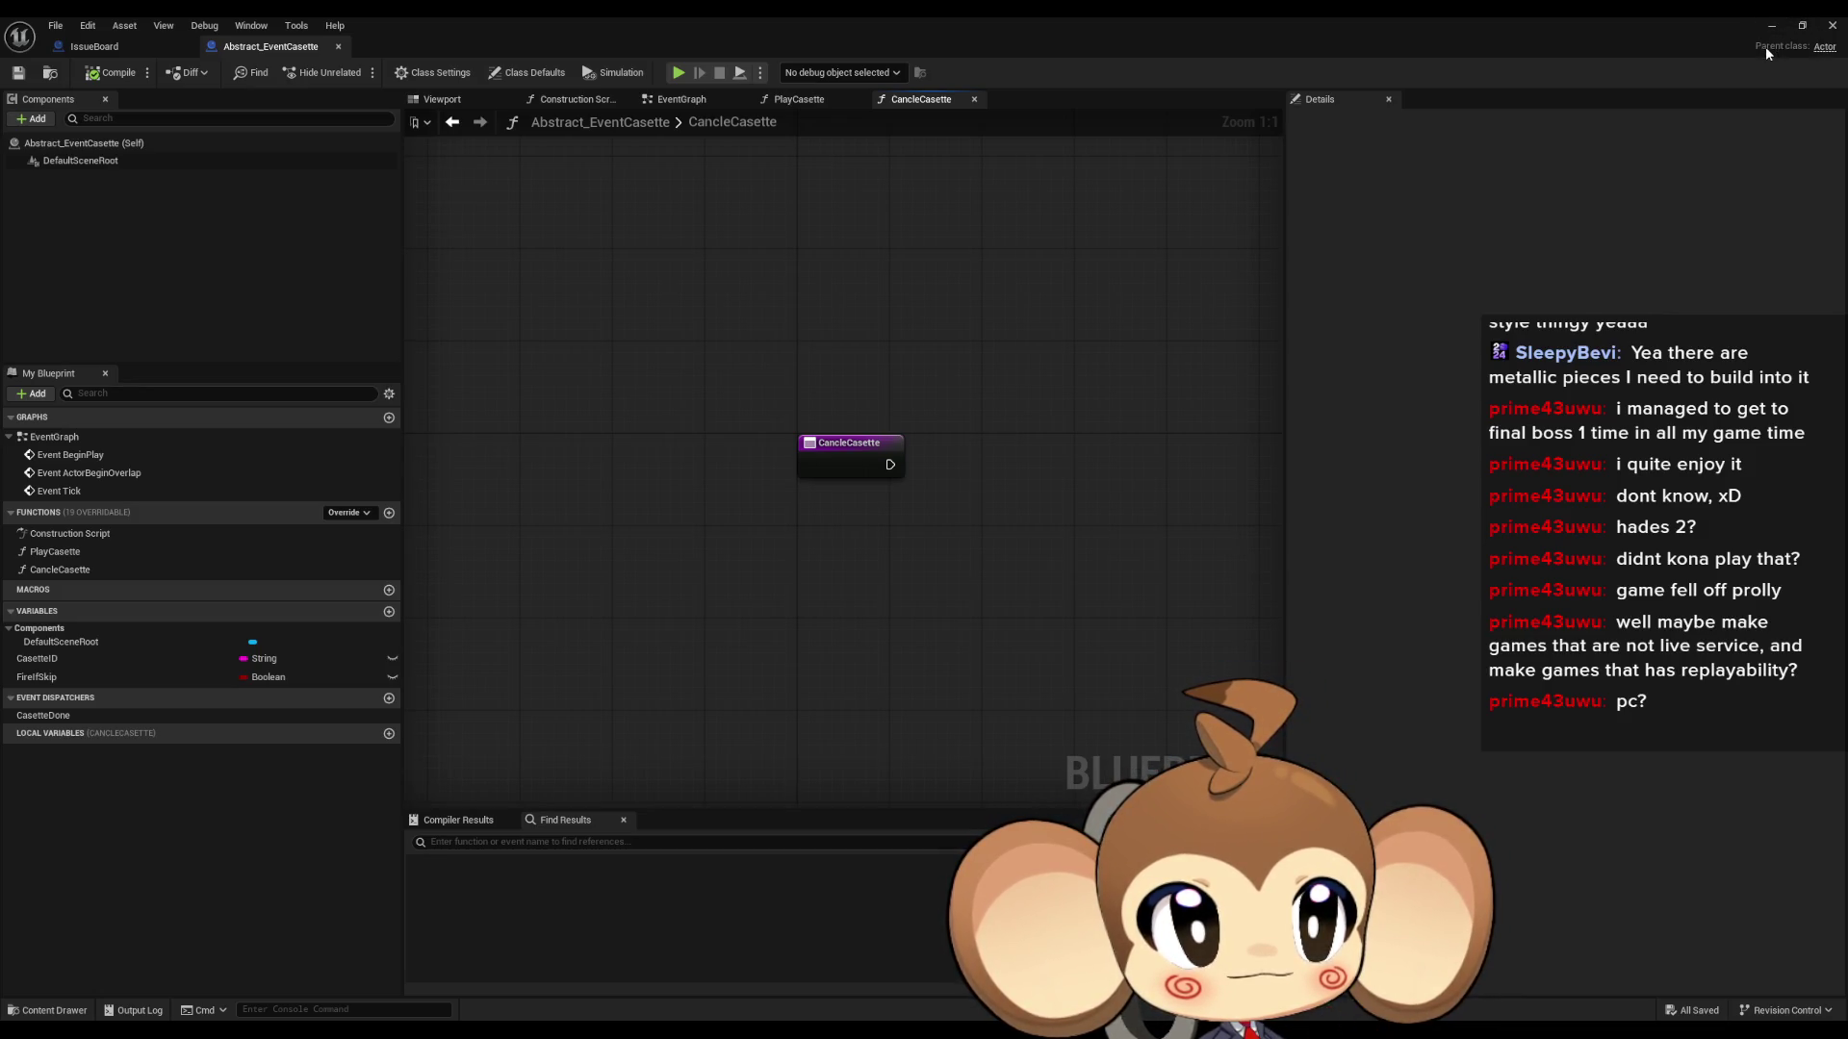
left_click_drag(666, 338, 1033, 595)
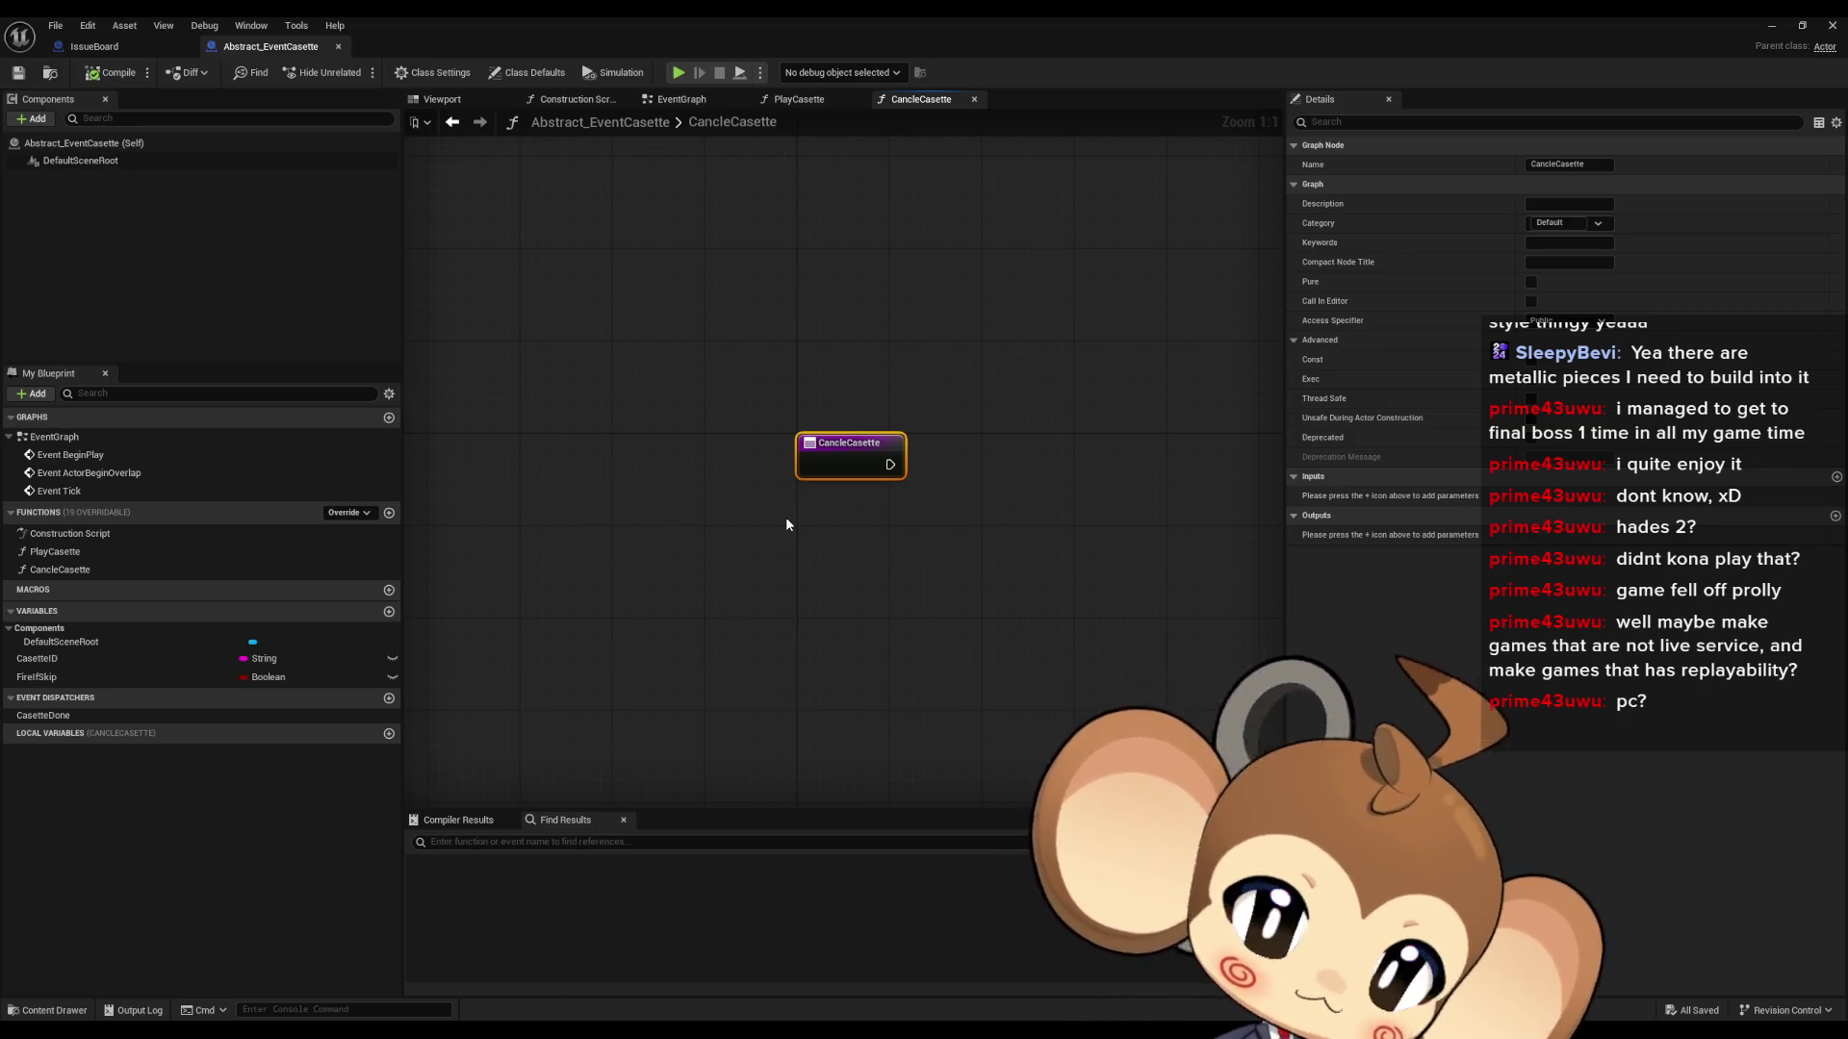
left_click(833, 543)
mouse_move(940, 565)
left_mouse_down()
mouse_move(770, 593)
mouse_move(872, 573)
left_mouse_up()
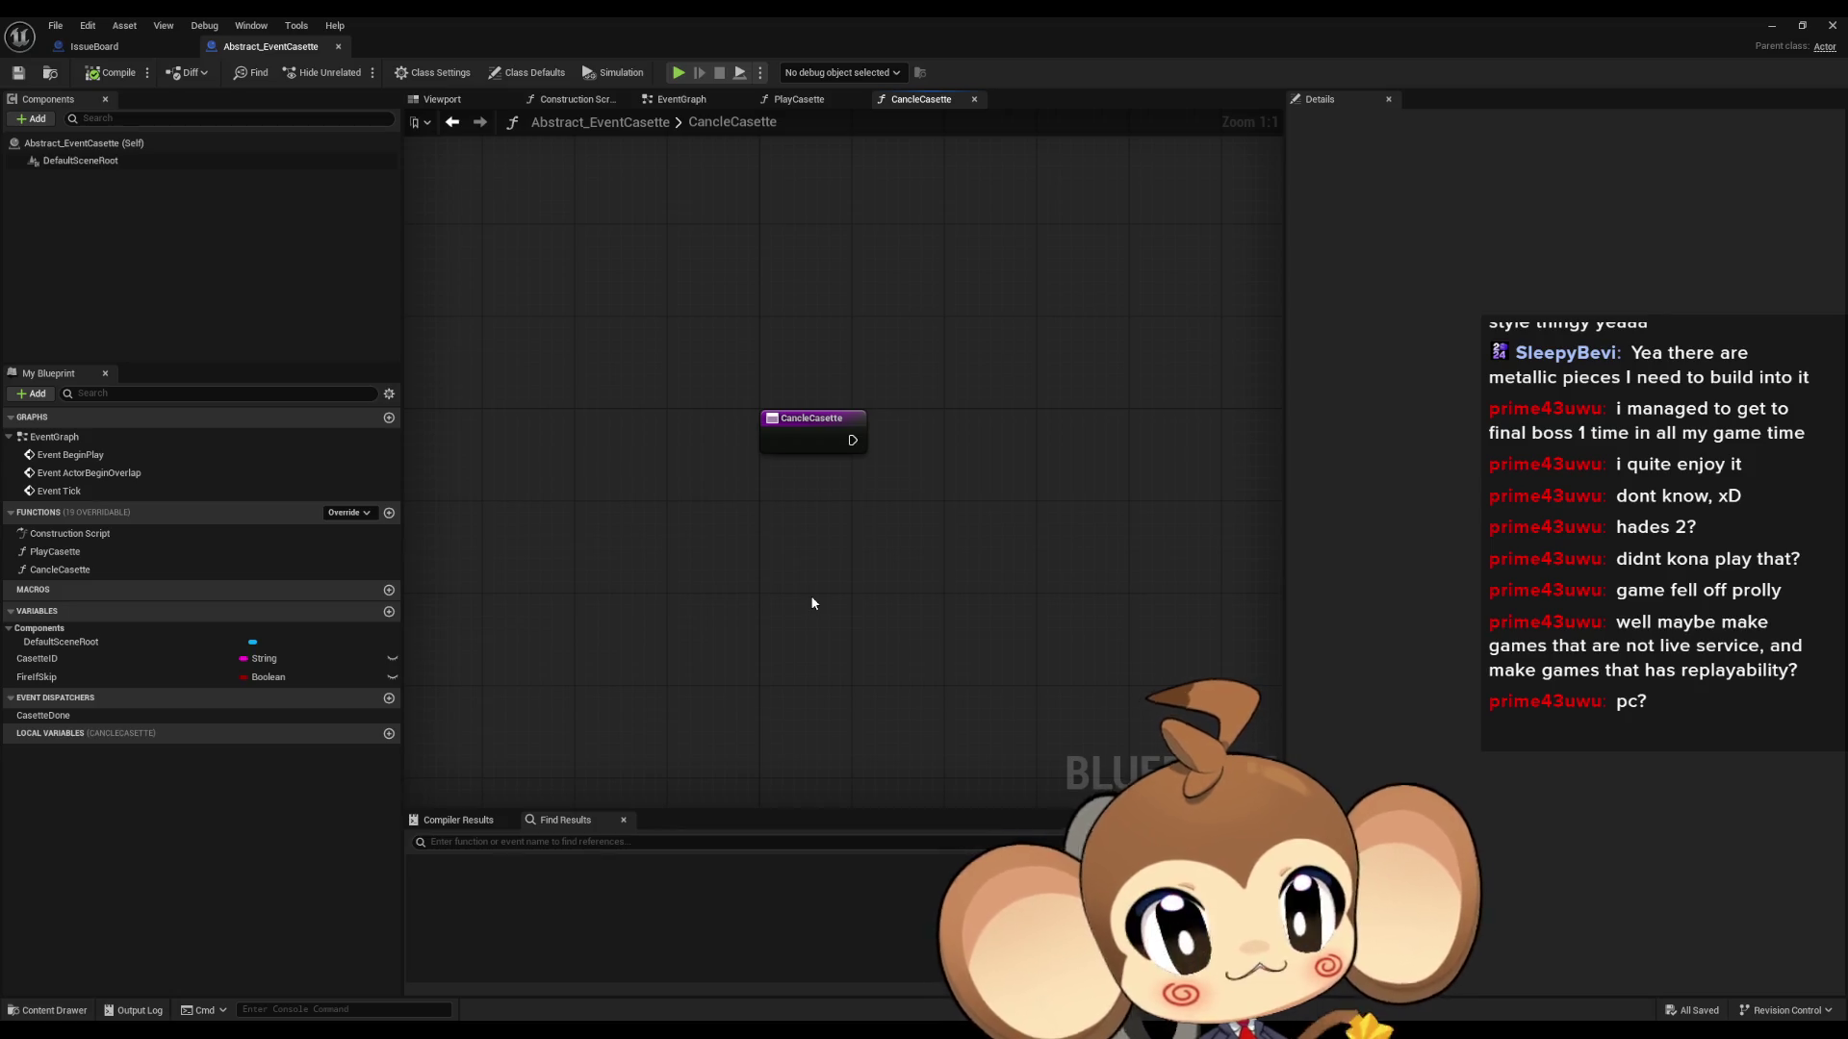
mouse_move(916, 536)
left_mouse_down()
mouse_move(867, 577)
mouse_move(746, 570)
left_mouse_up()
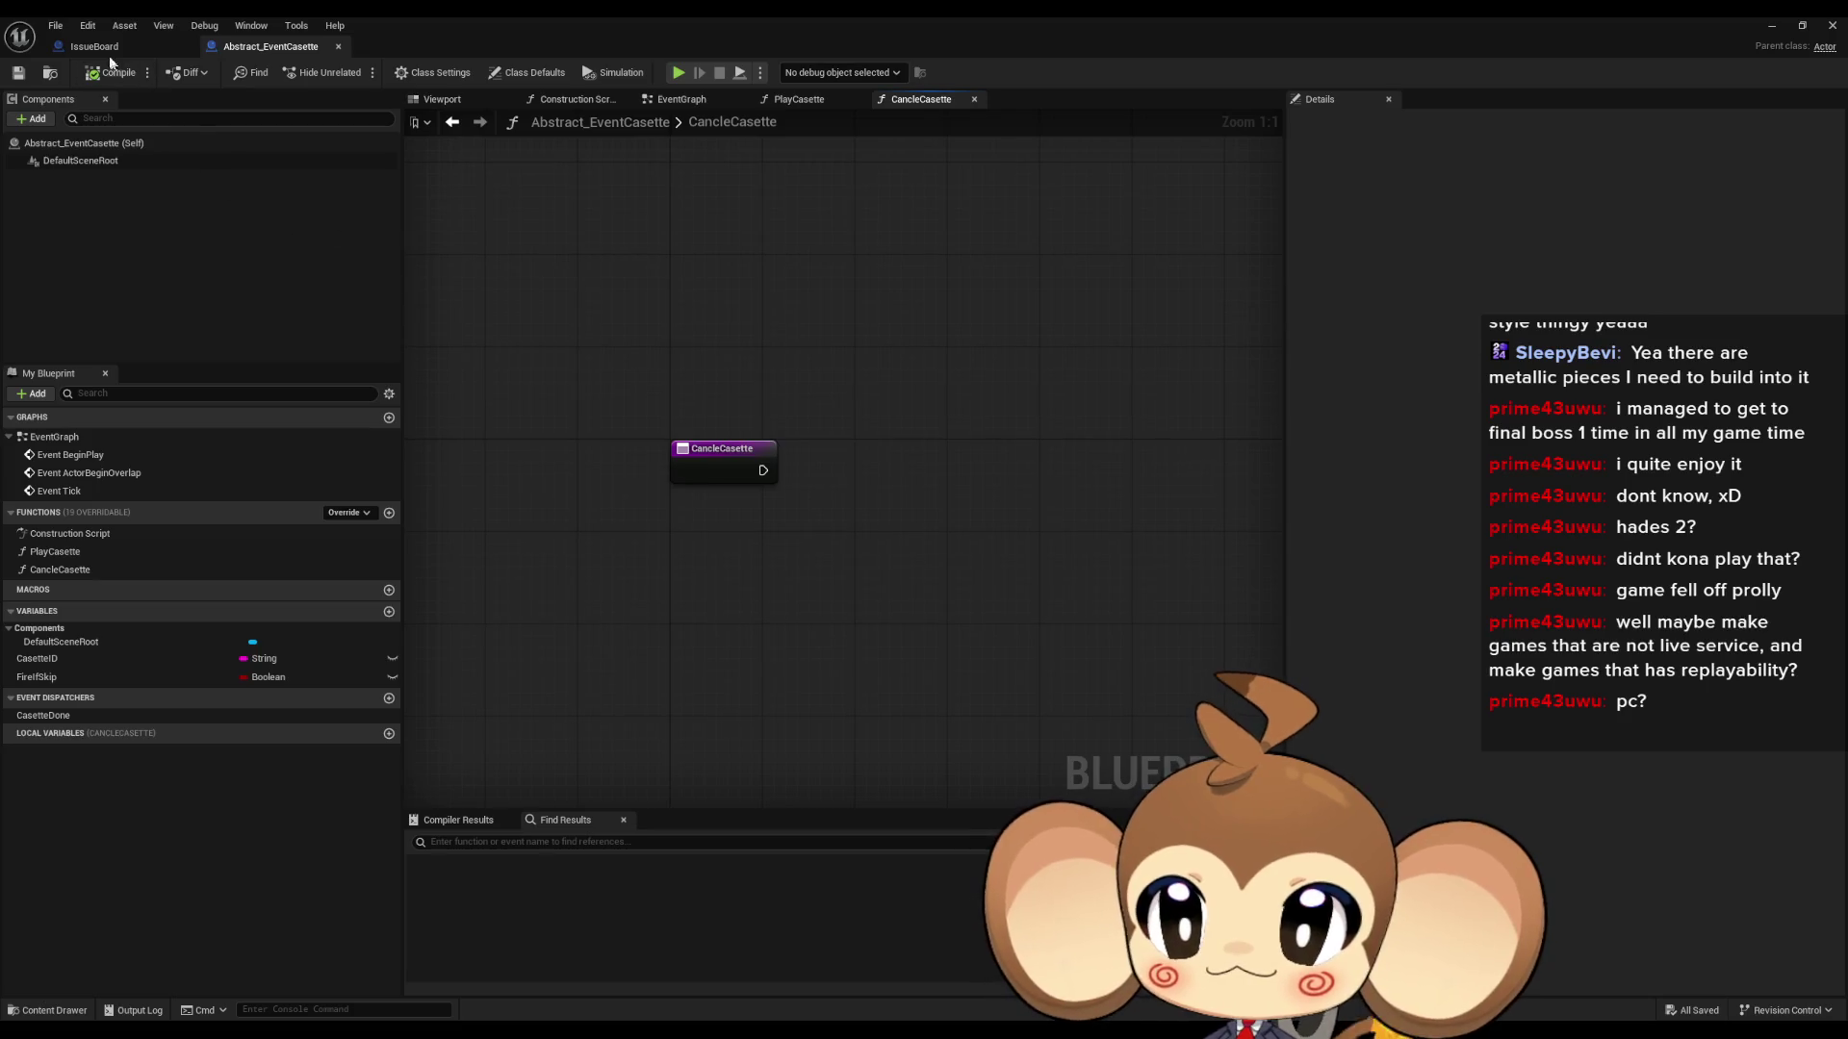
left_click(103, 49)
left_click(265, 46)
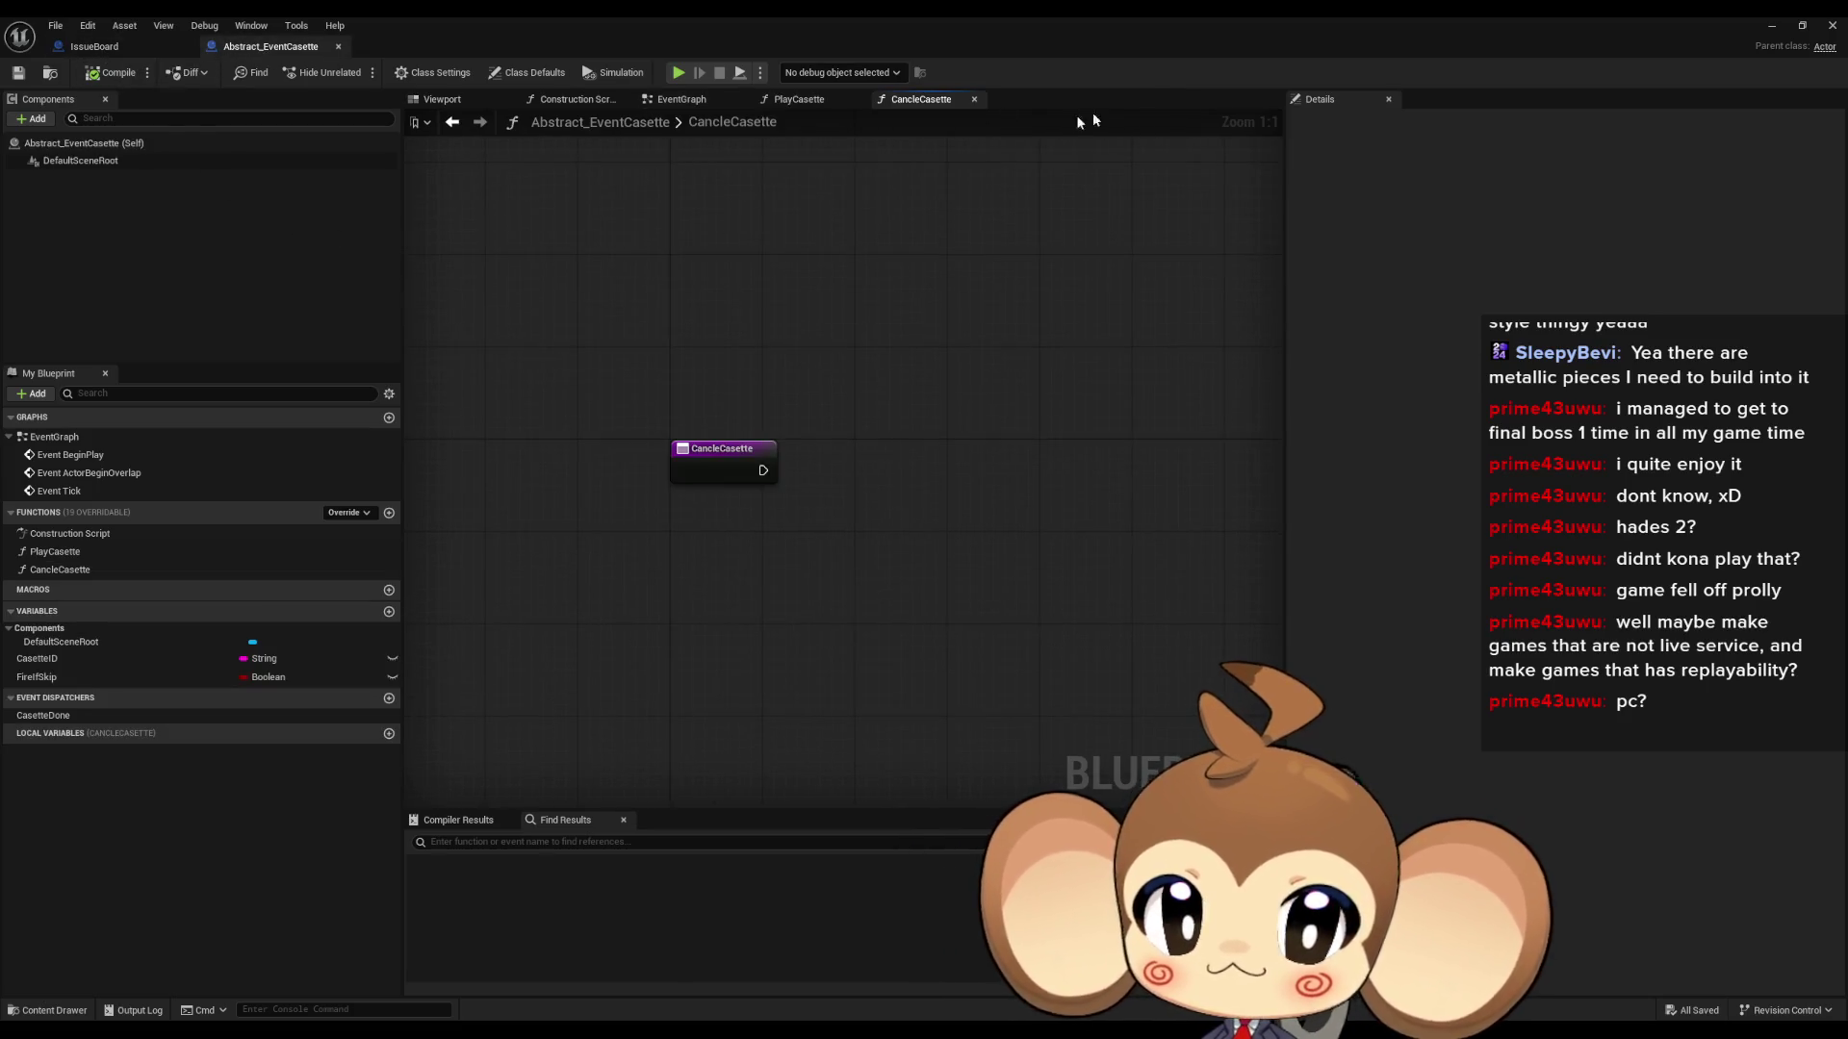
- Open LevelObjectCollectionRoot from Blueprints > OverworldLogic in a maximized Blueprint editor
double_click(1106, 37)
left_click_drag(1097, 458, 1013, 116)
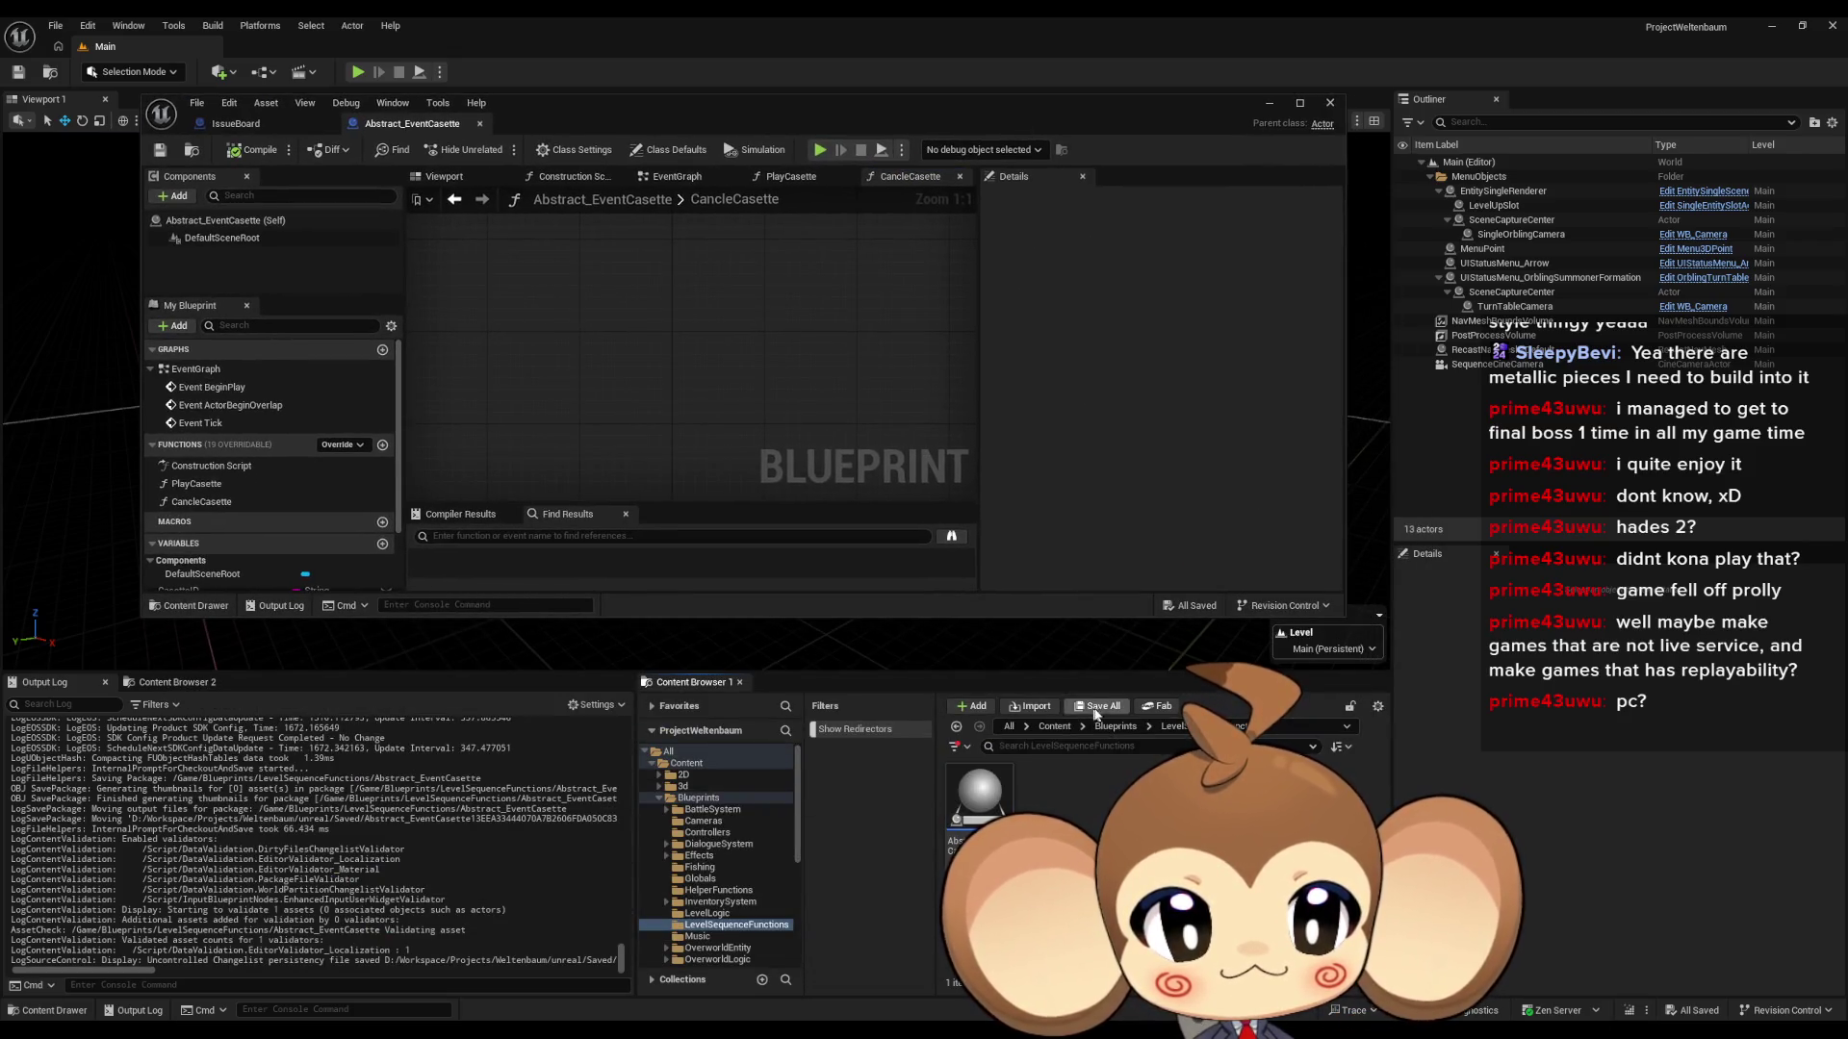
left_click(1113, 728)
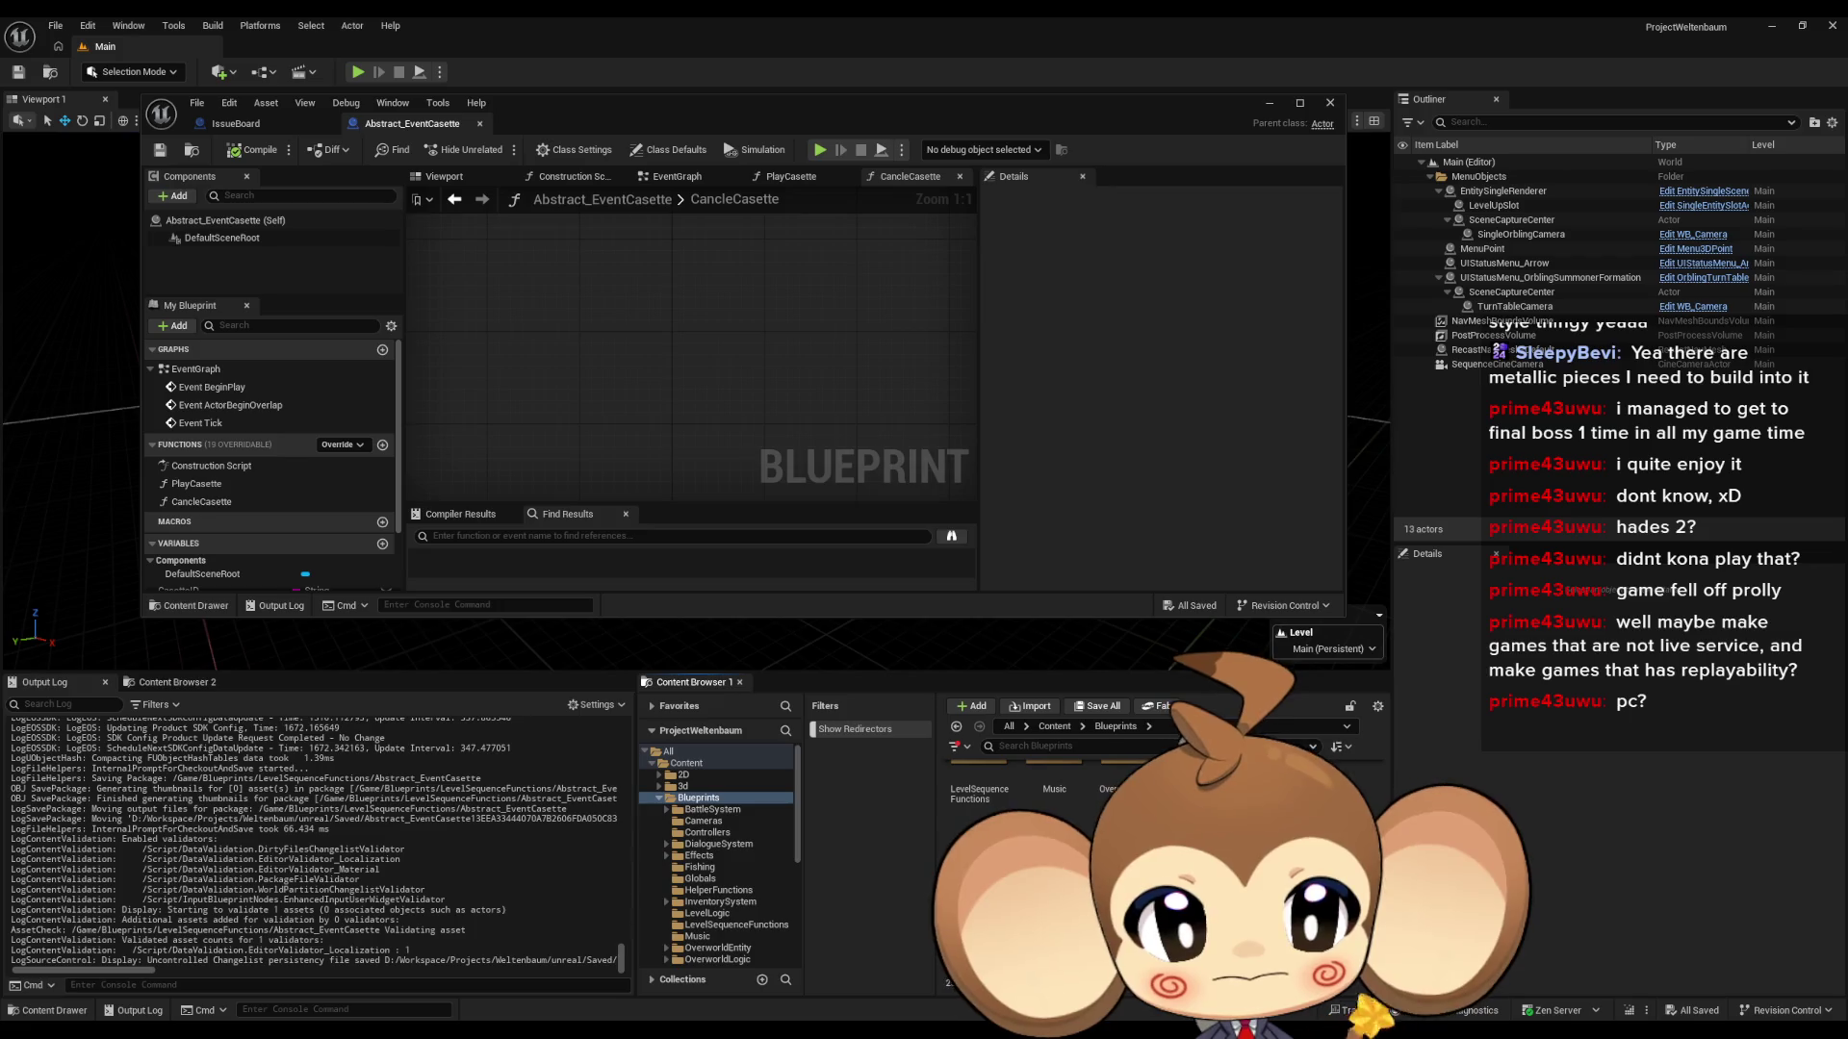
left_click(717, 960)
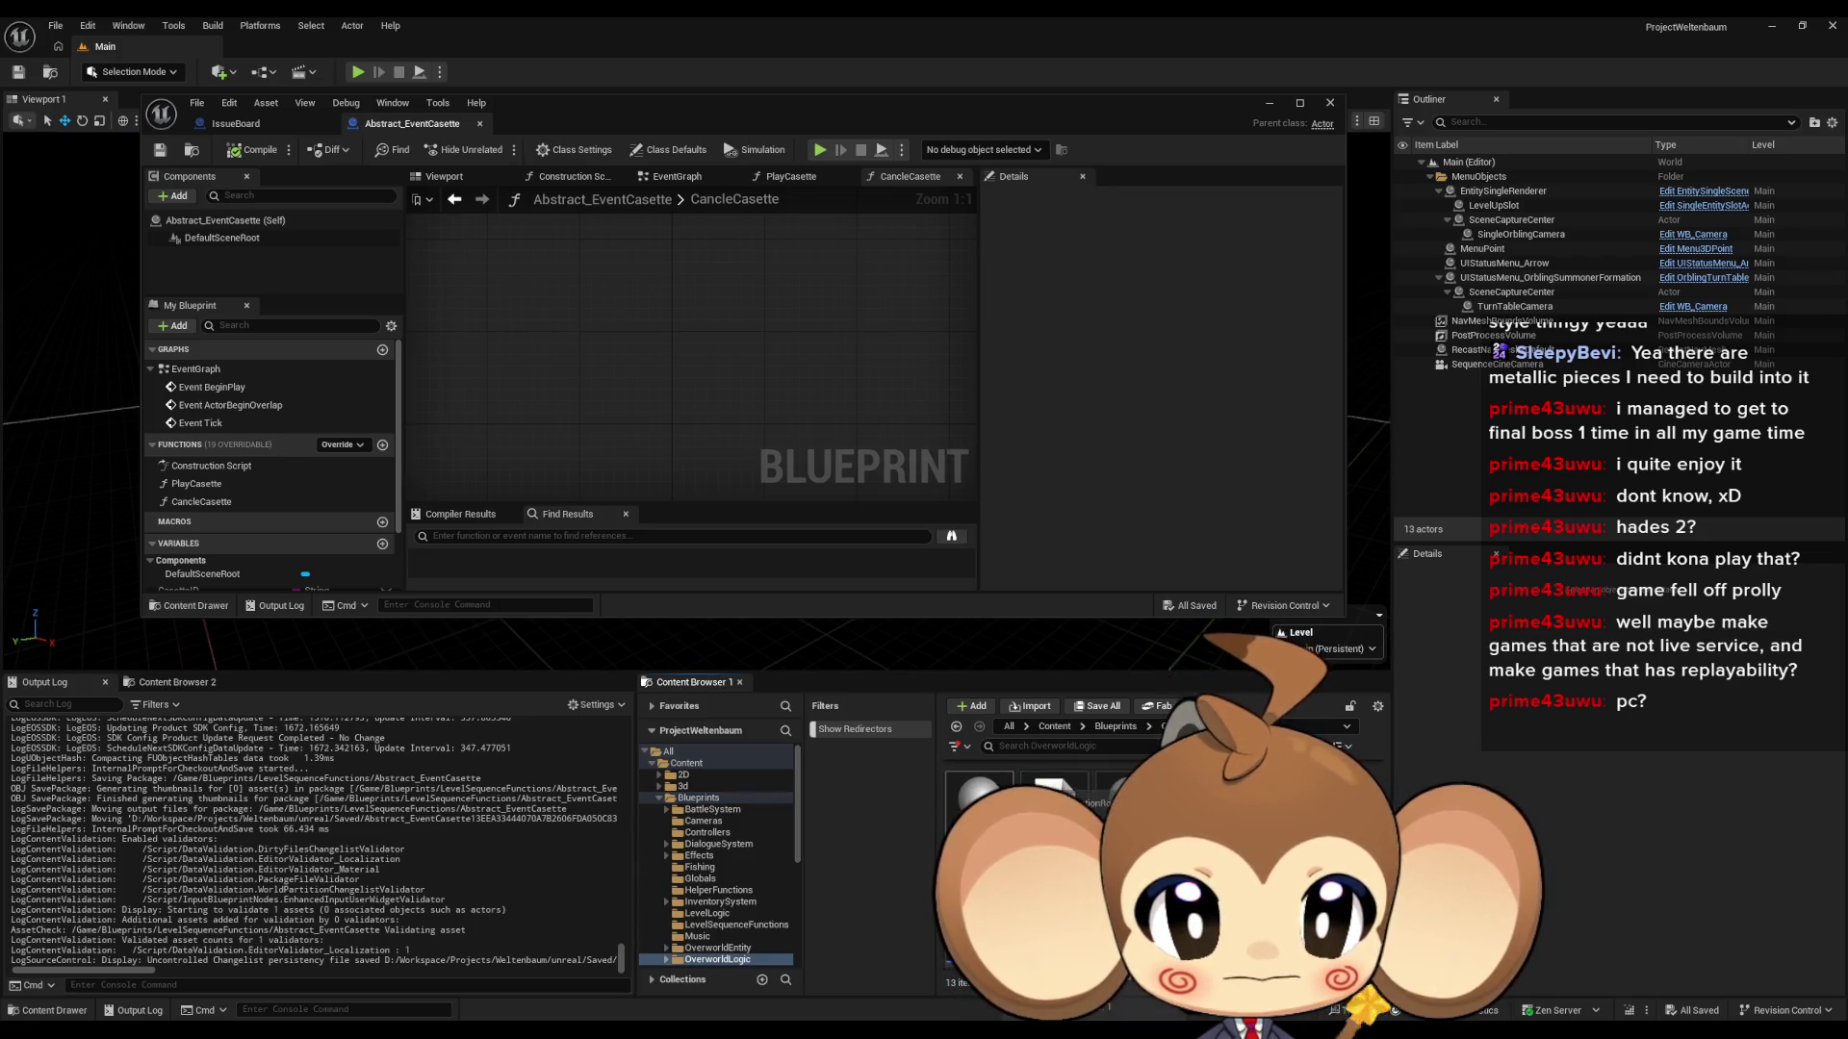
double_click(980, 803)
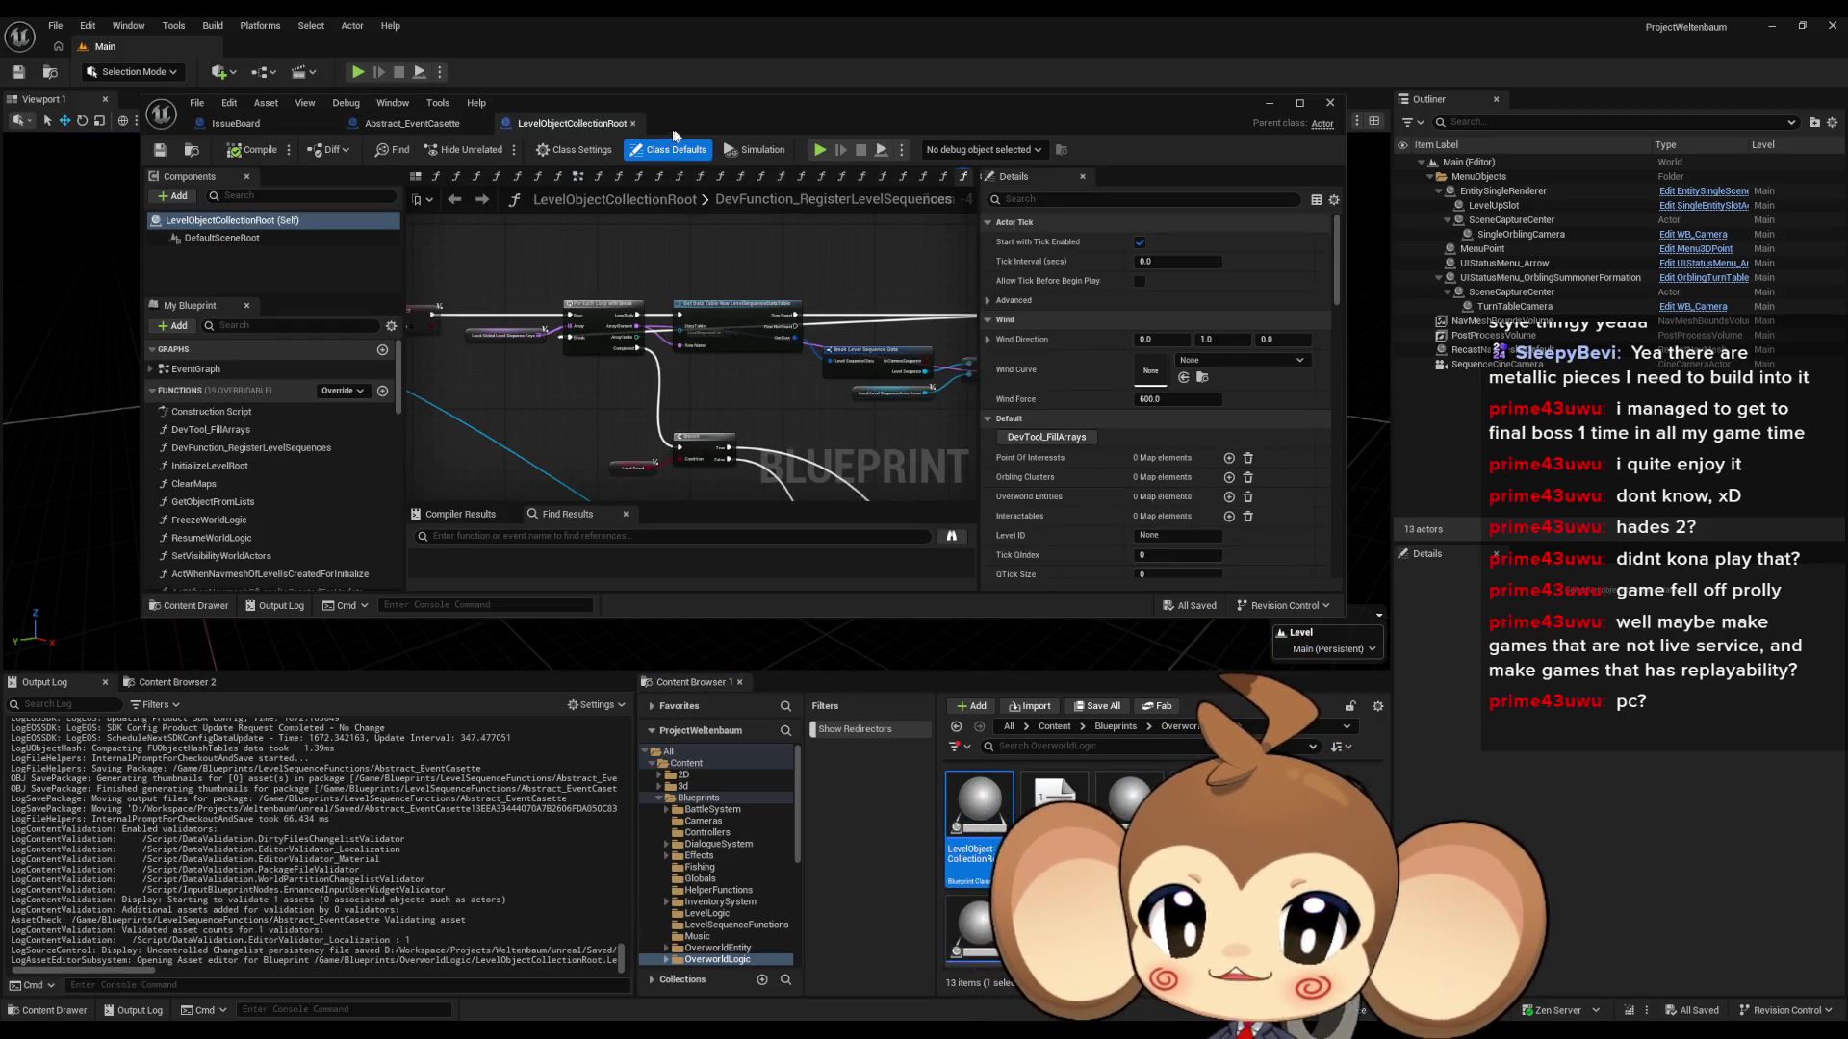
double_click(742, 130)
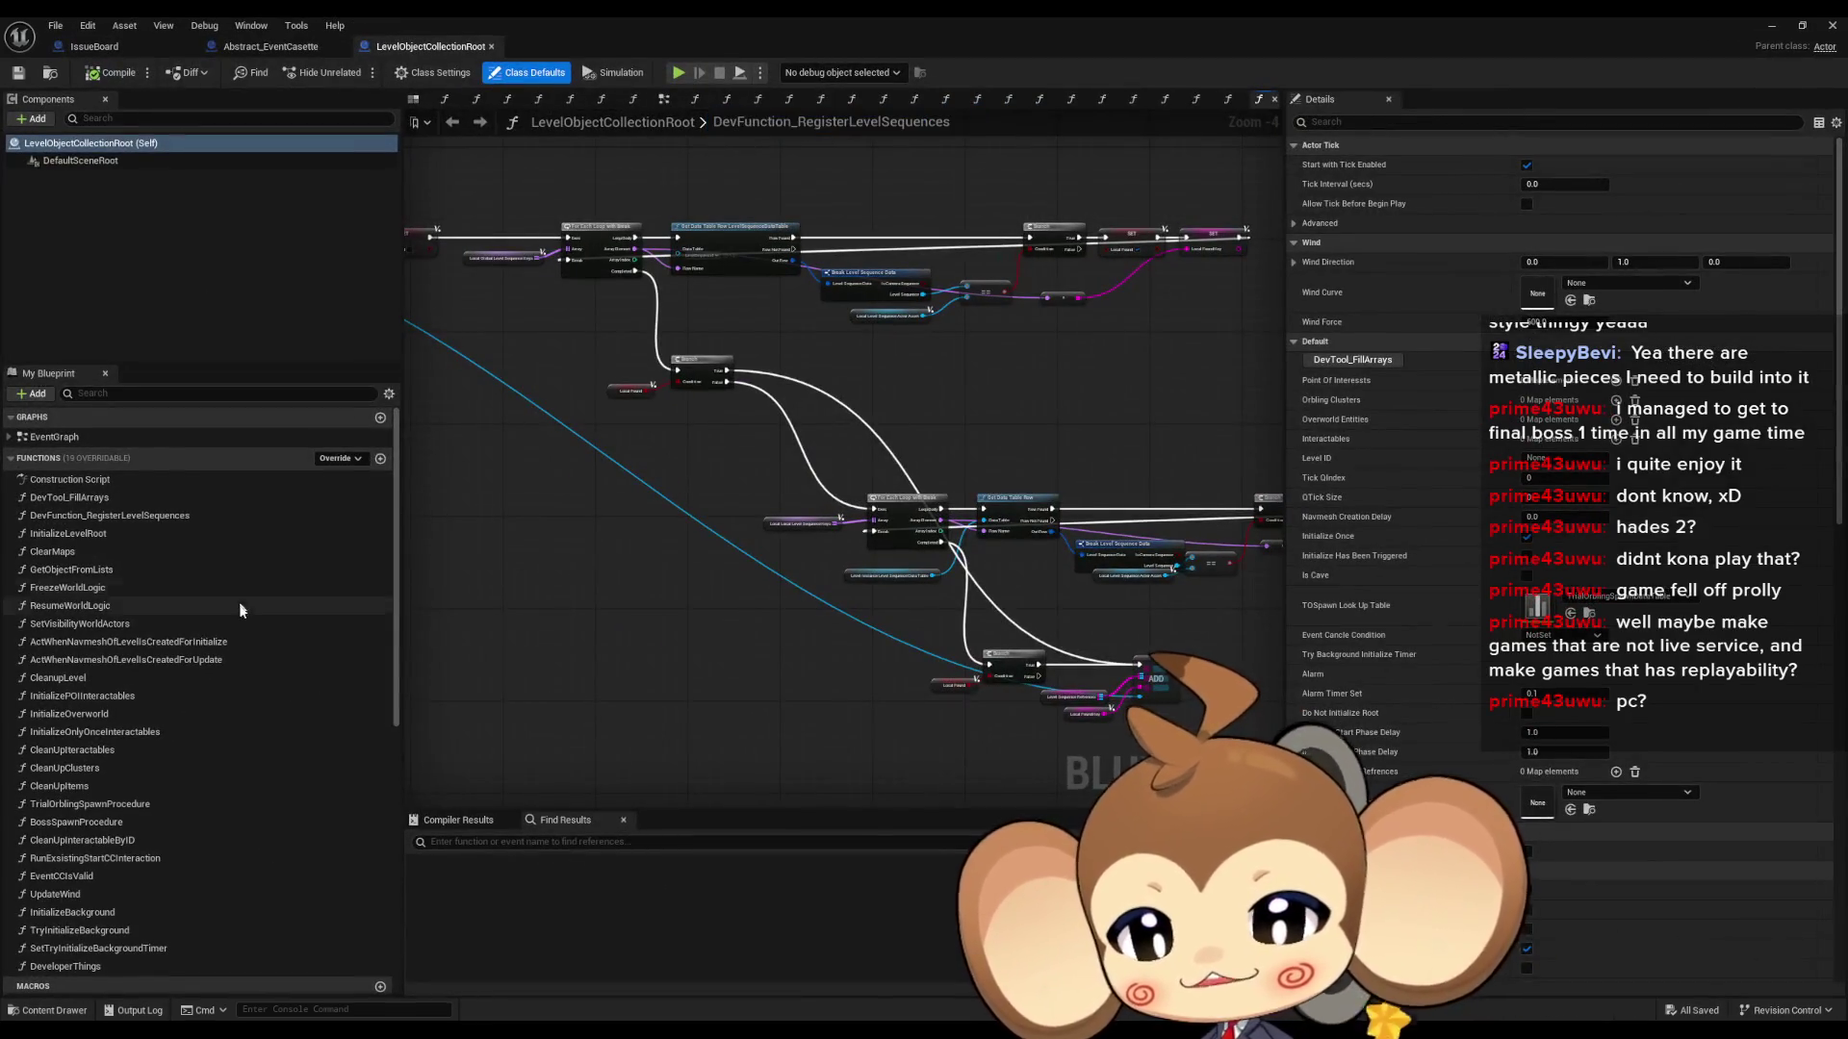
scroll(260, 640, "down", 5)
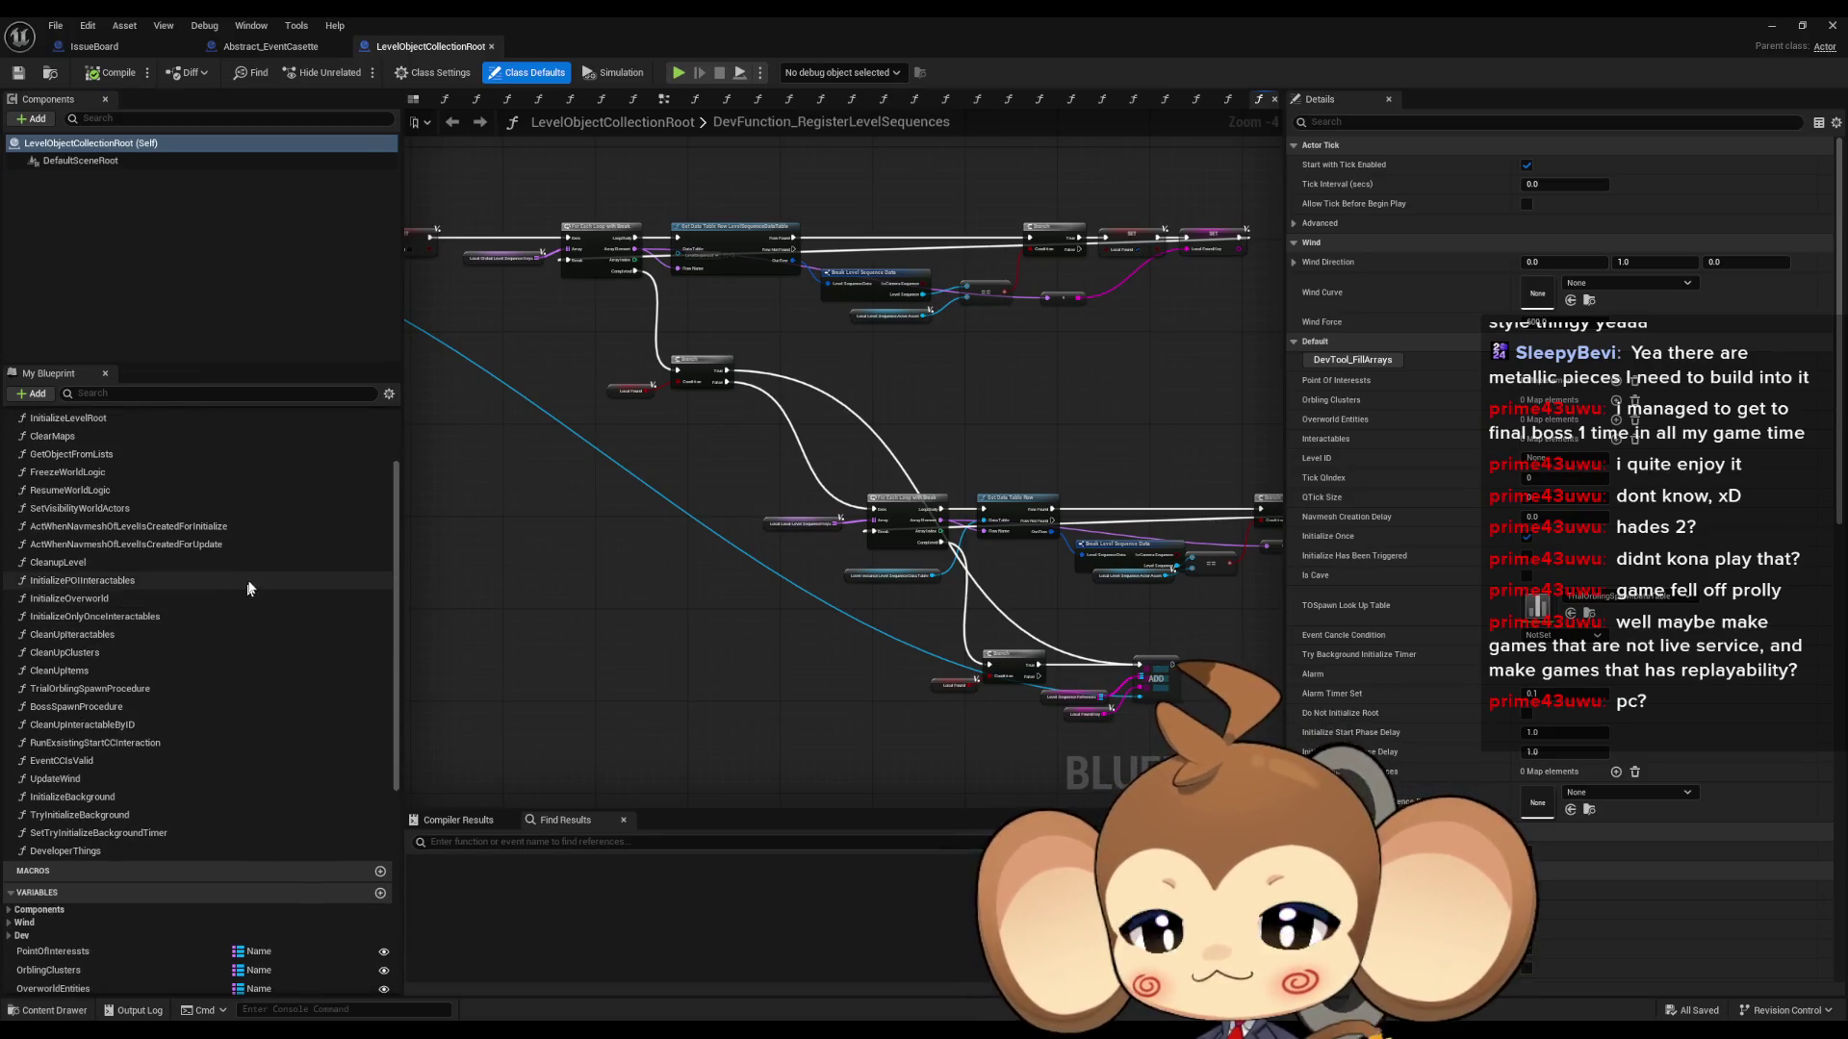
scroll(252, 549, "up", 3)
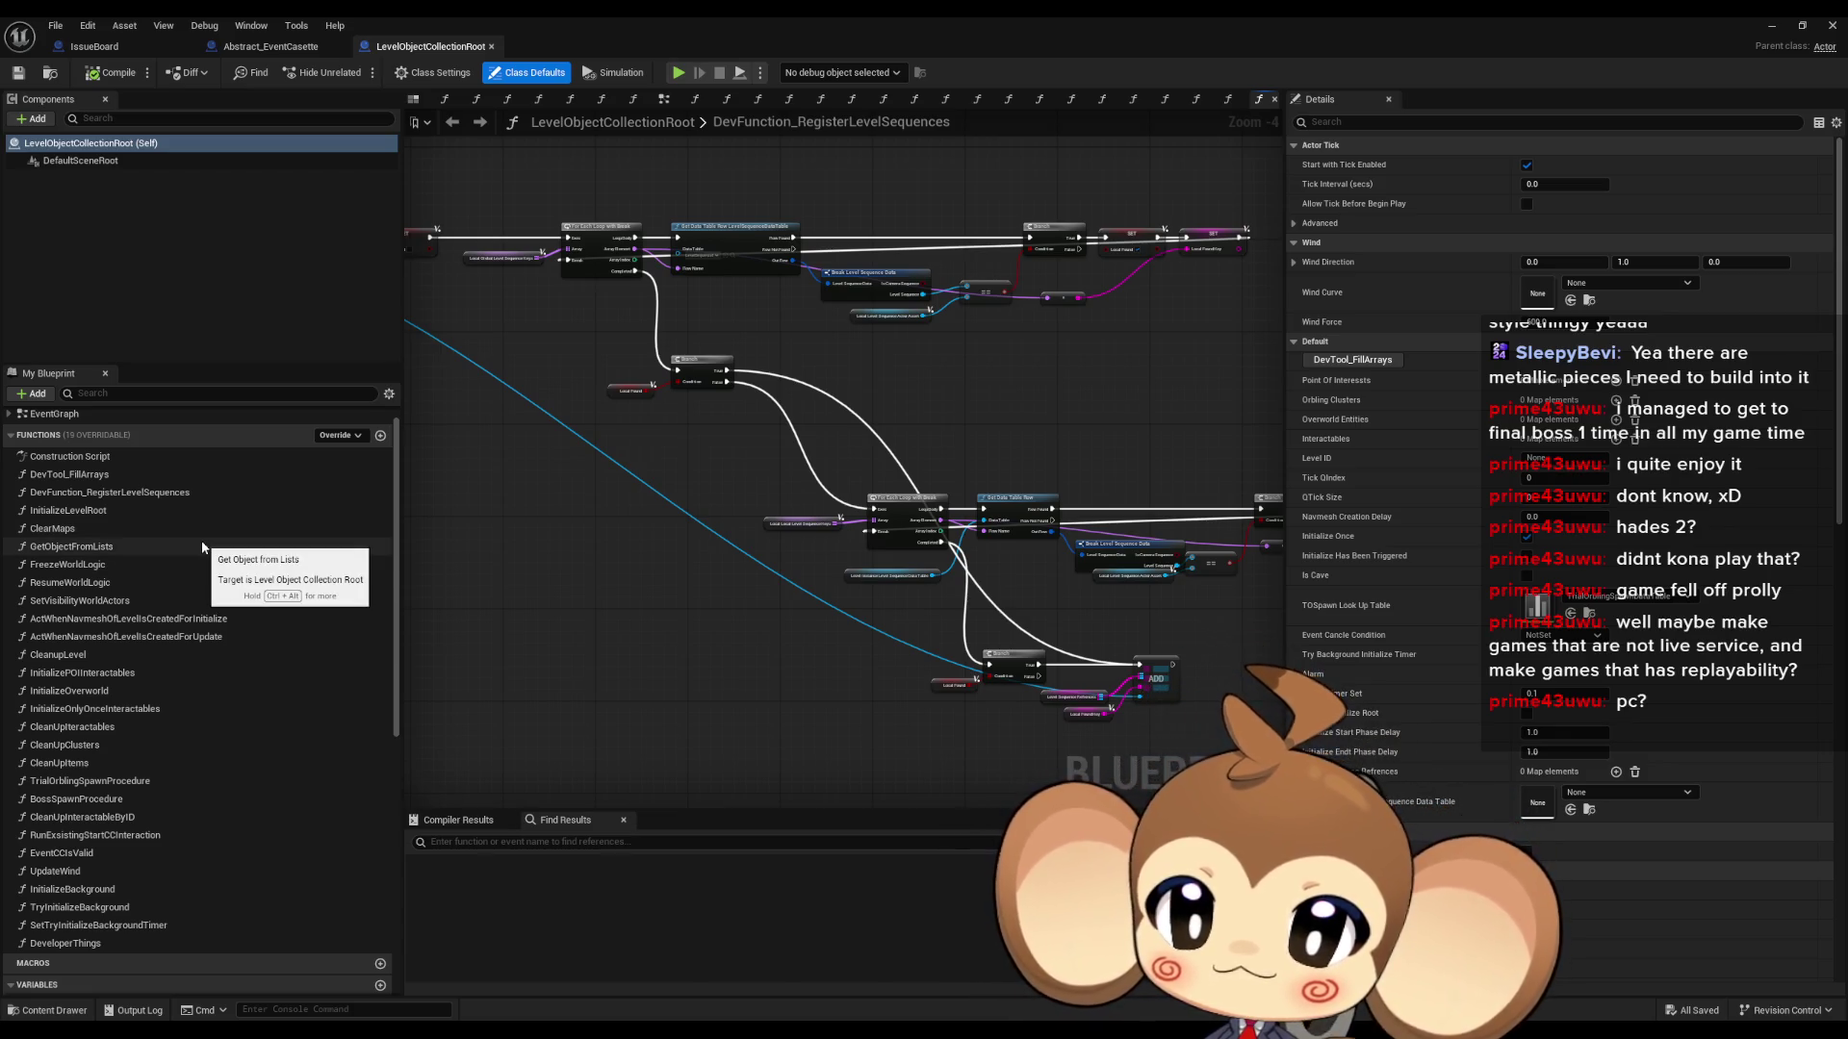
scroll(231, 661, "down", 8)
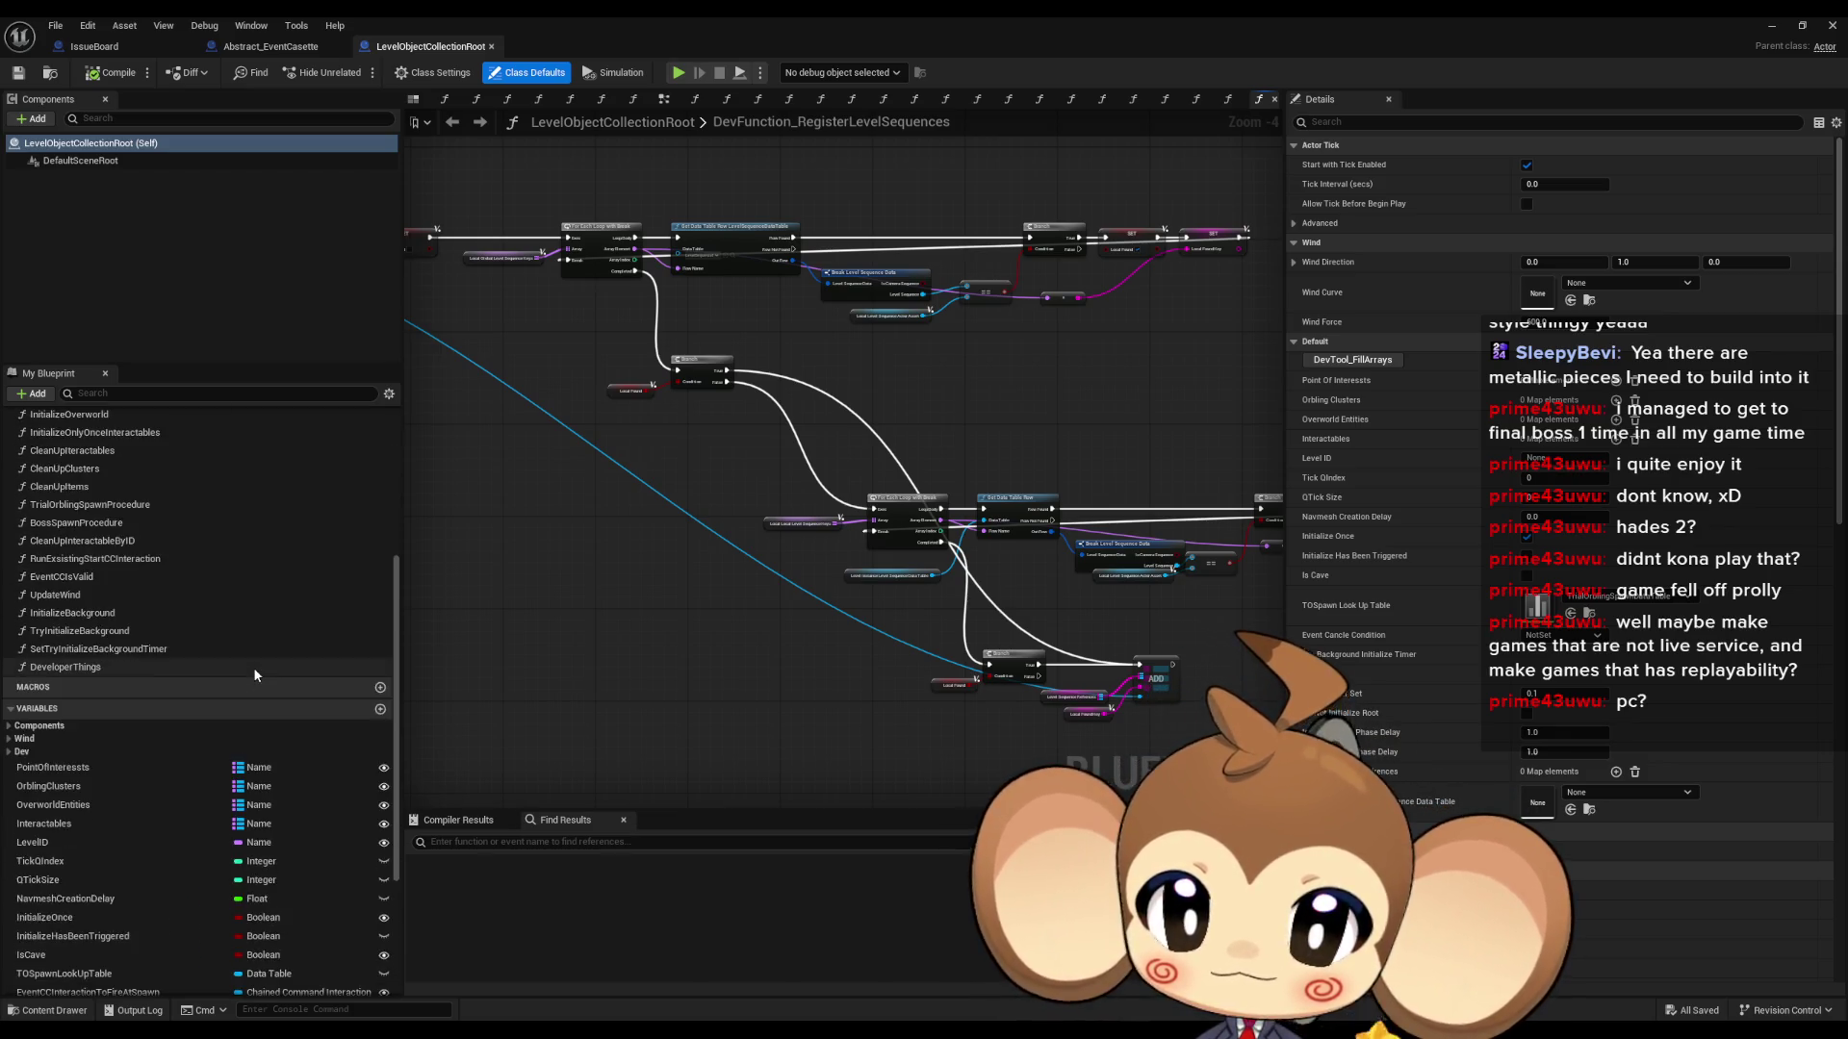
scroll(277, 689, "down", 3)
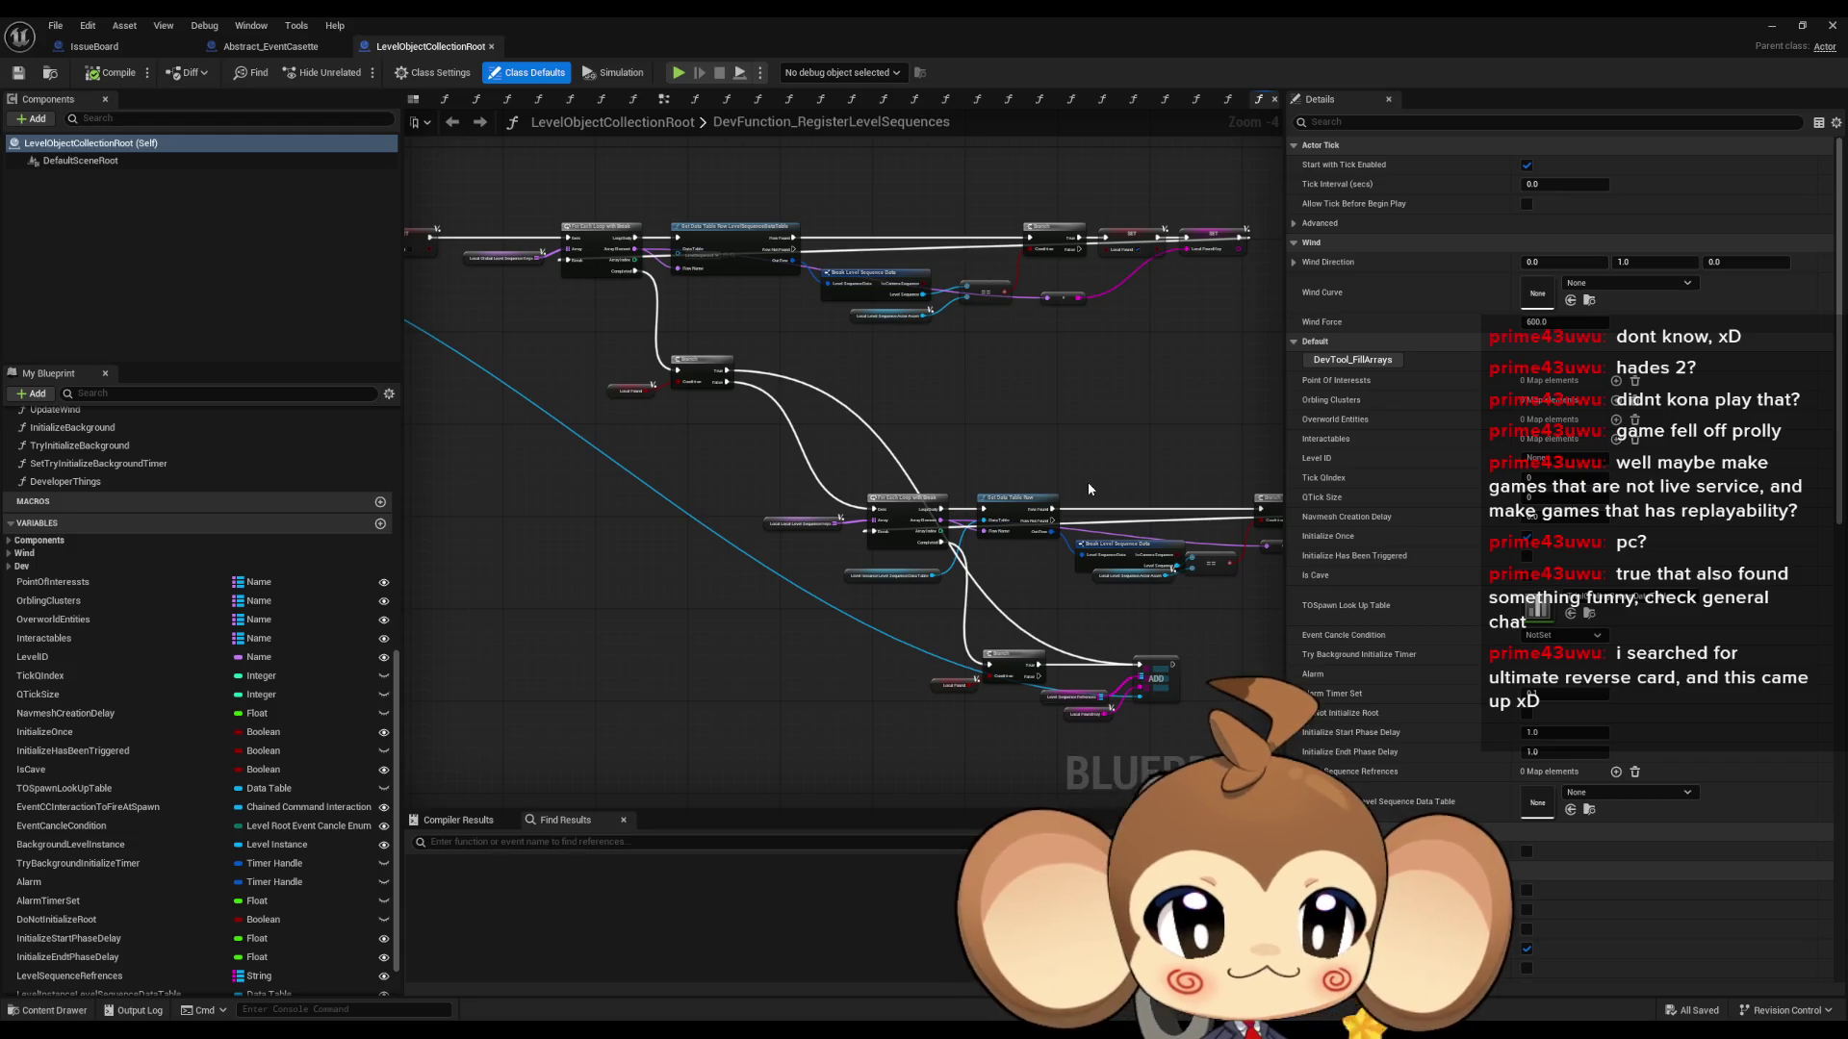
scroll(182, 599, "up", 3)
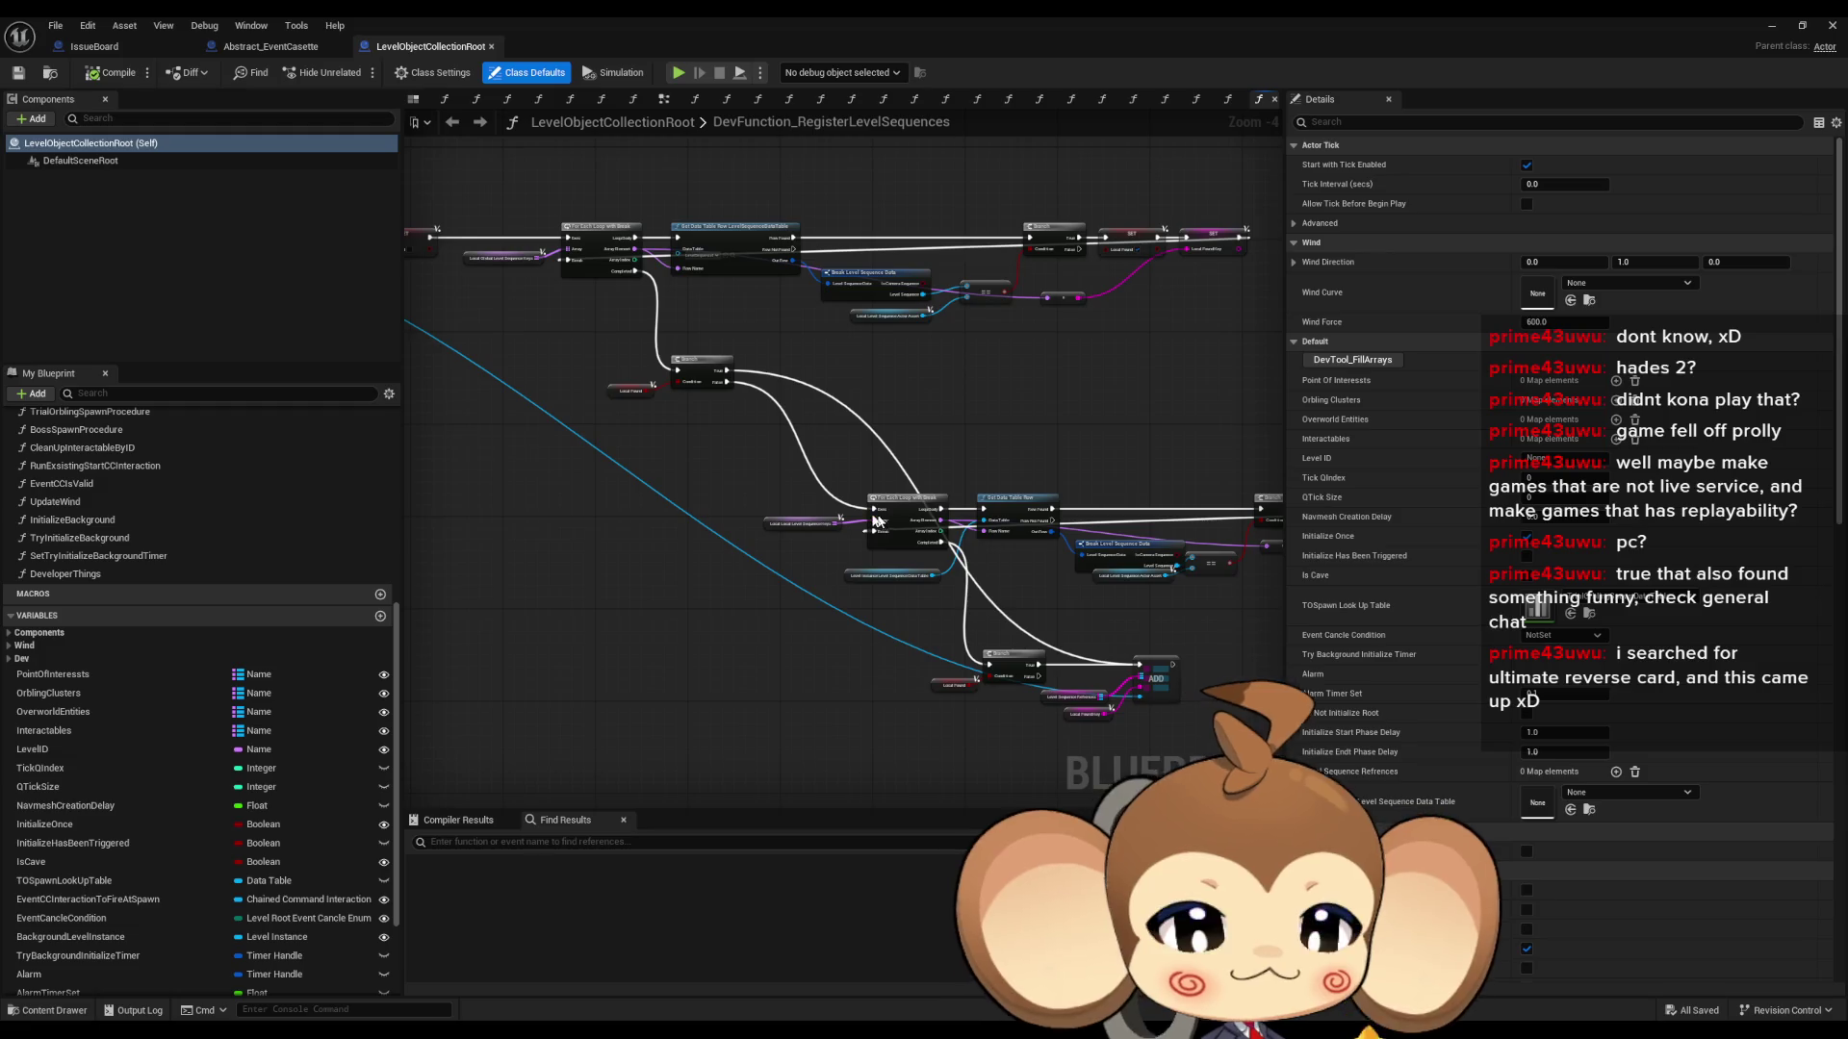
left_click_drag(618, 507, 921, 602)
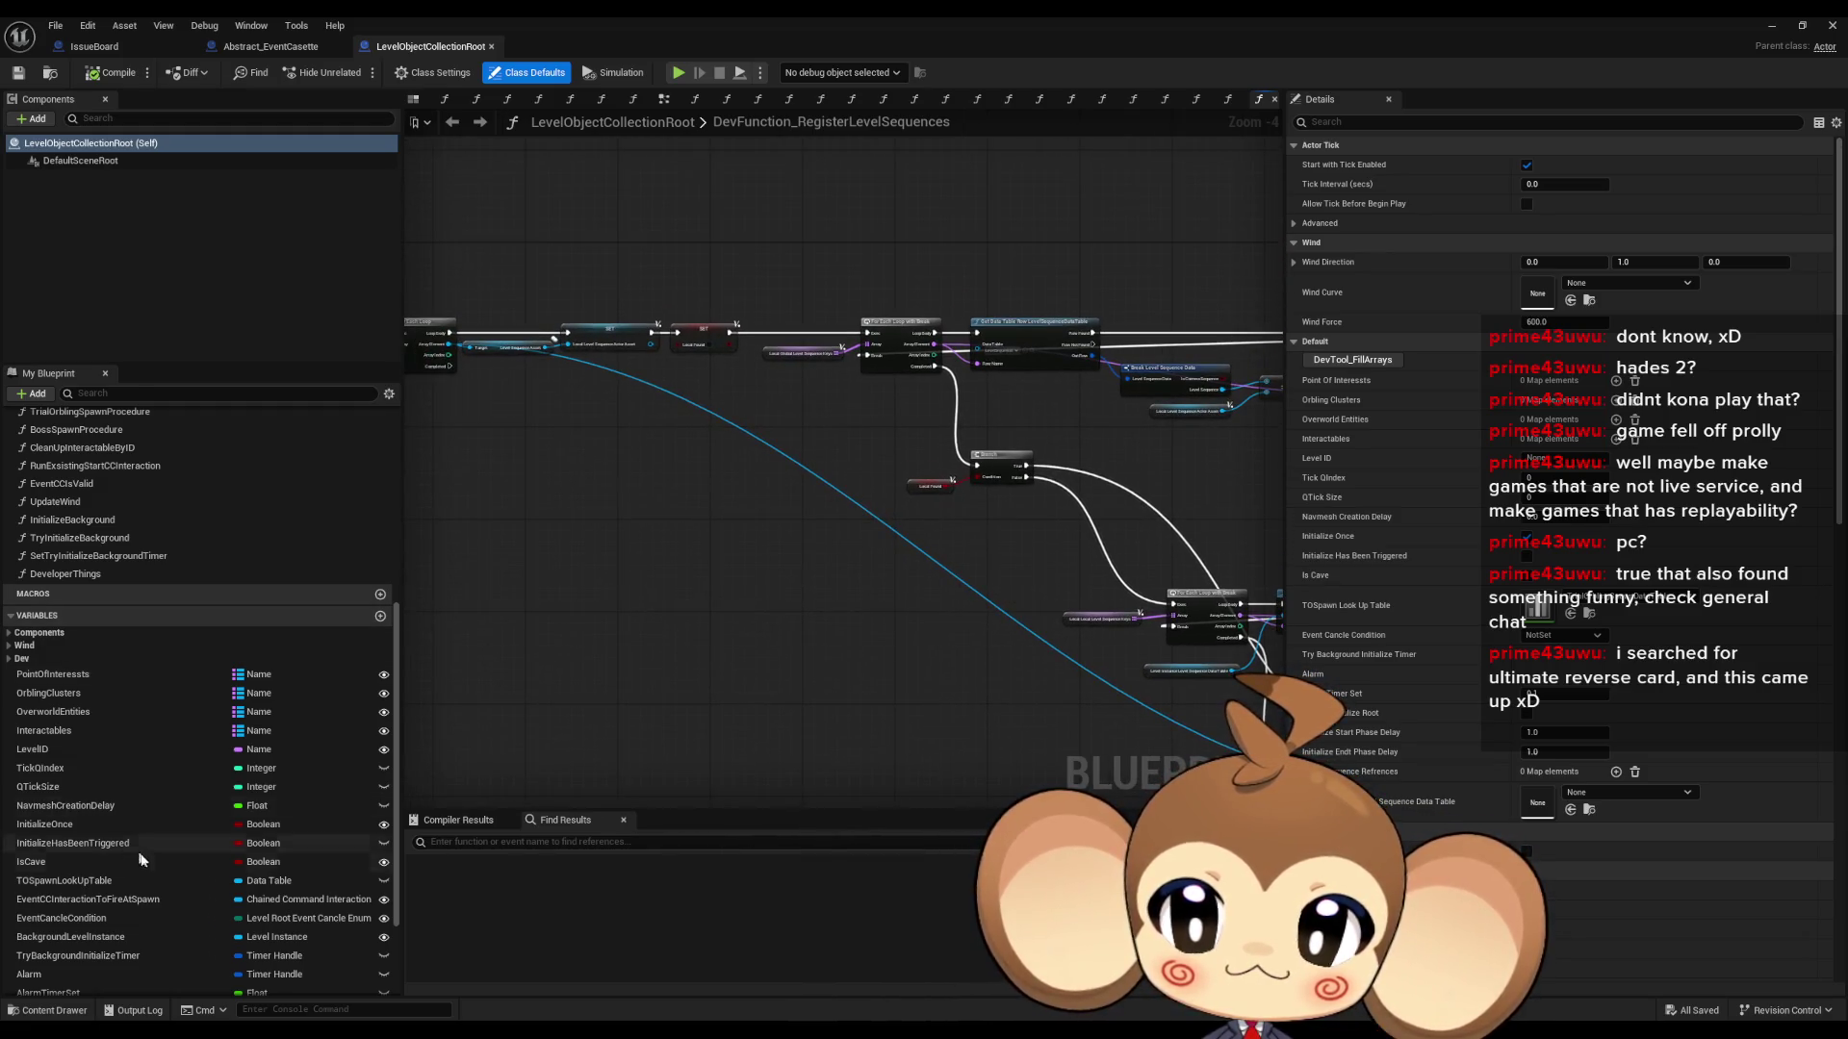
scroll(139, 859, "down", 3)
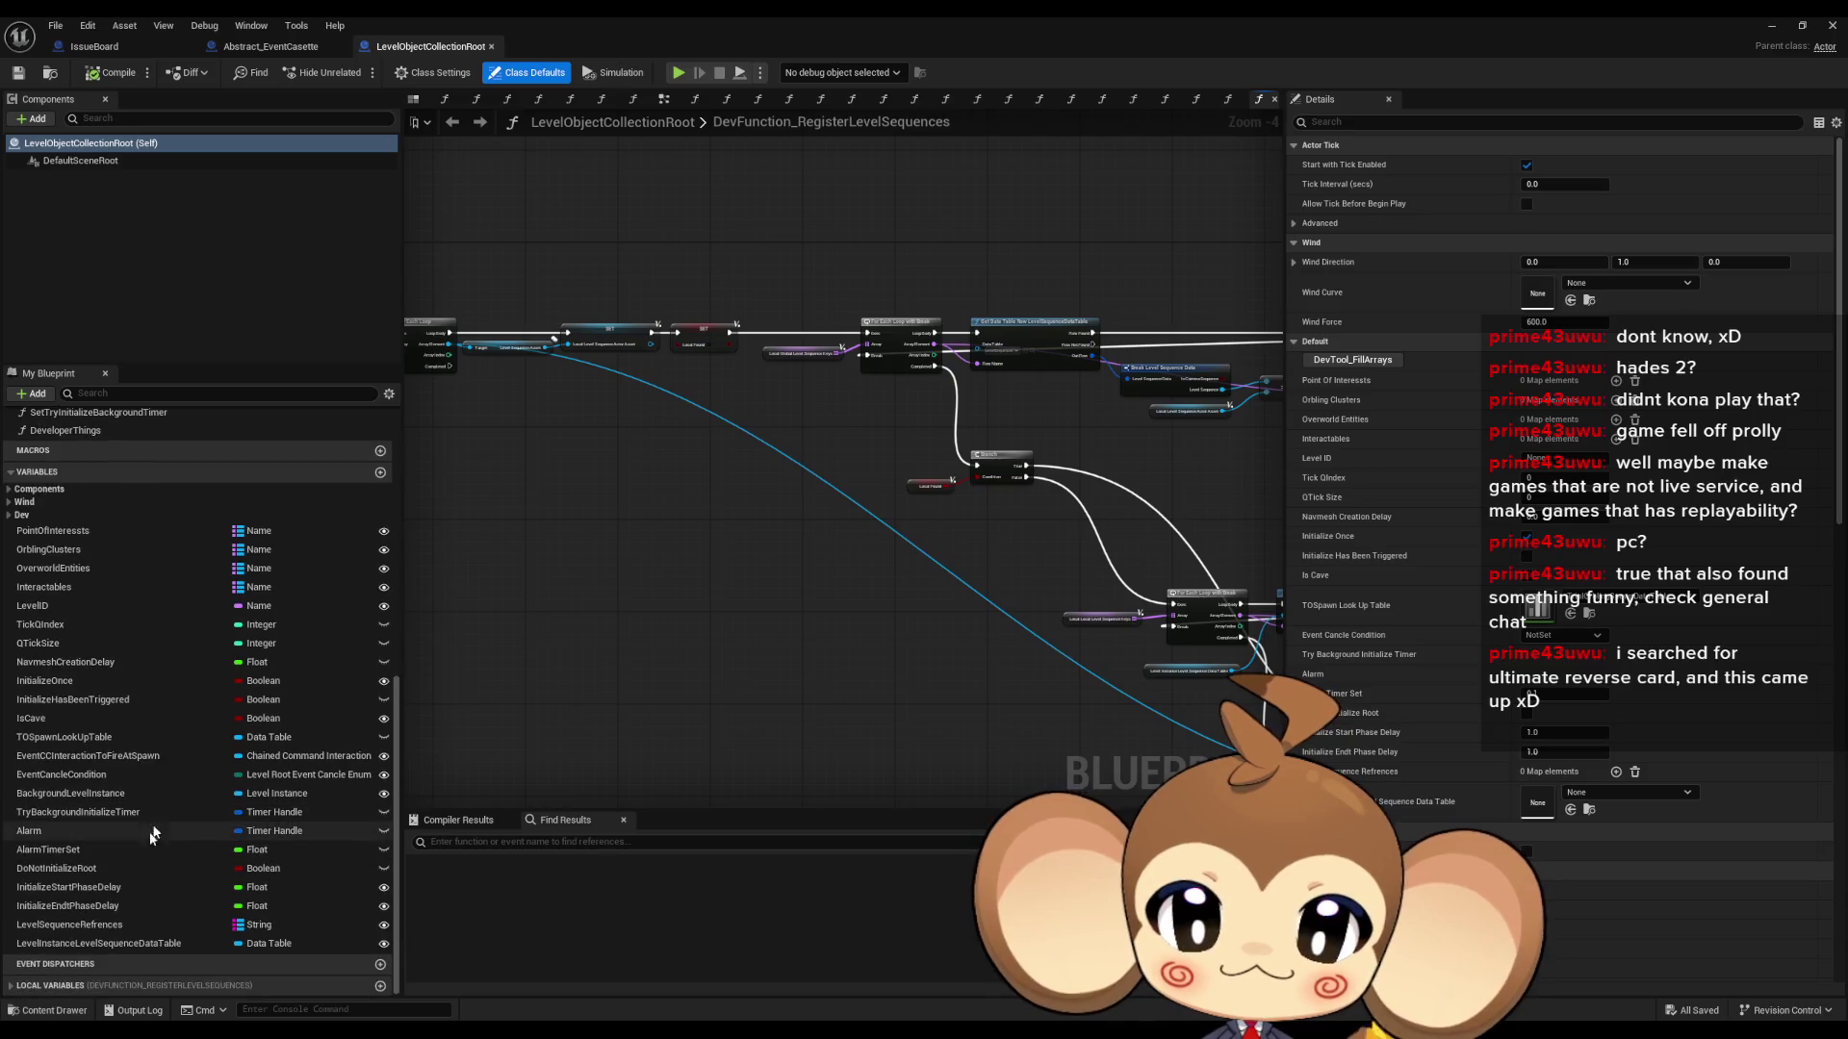
- Find references to LevelSequenceReferences by name and jump to the Find node that reads it
left_click(70, 926)
right_click(70, 926)
mouse_move(146, 835)
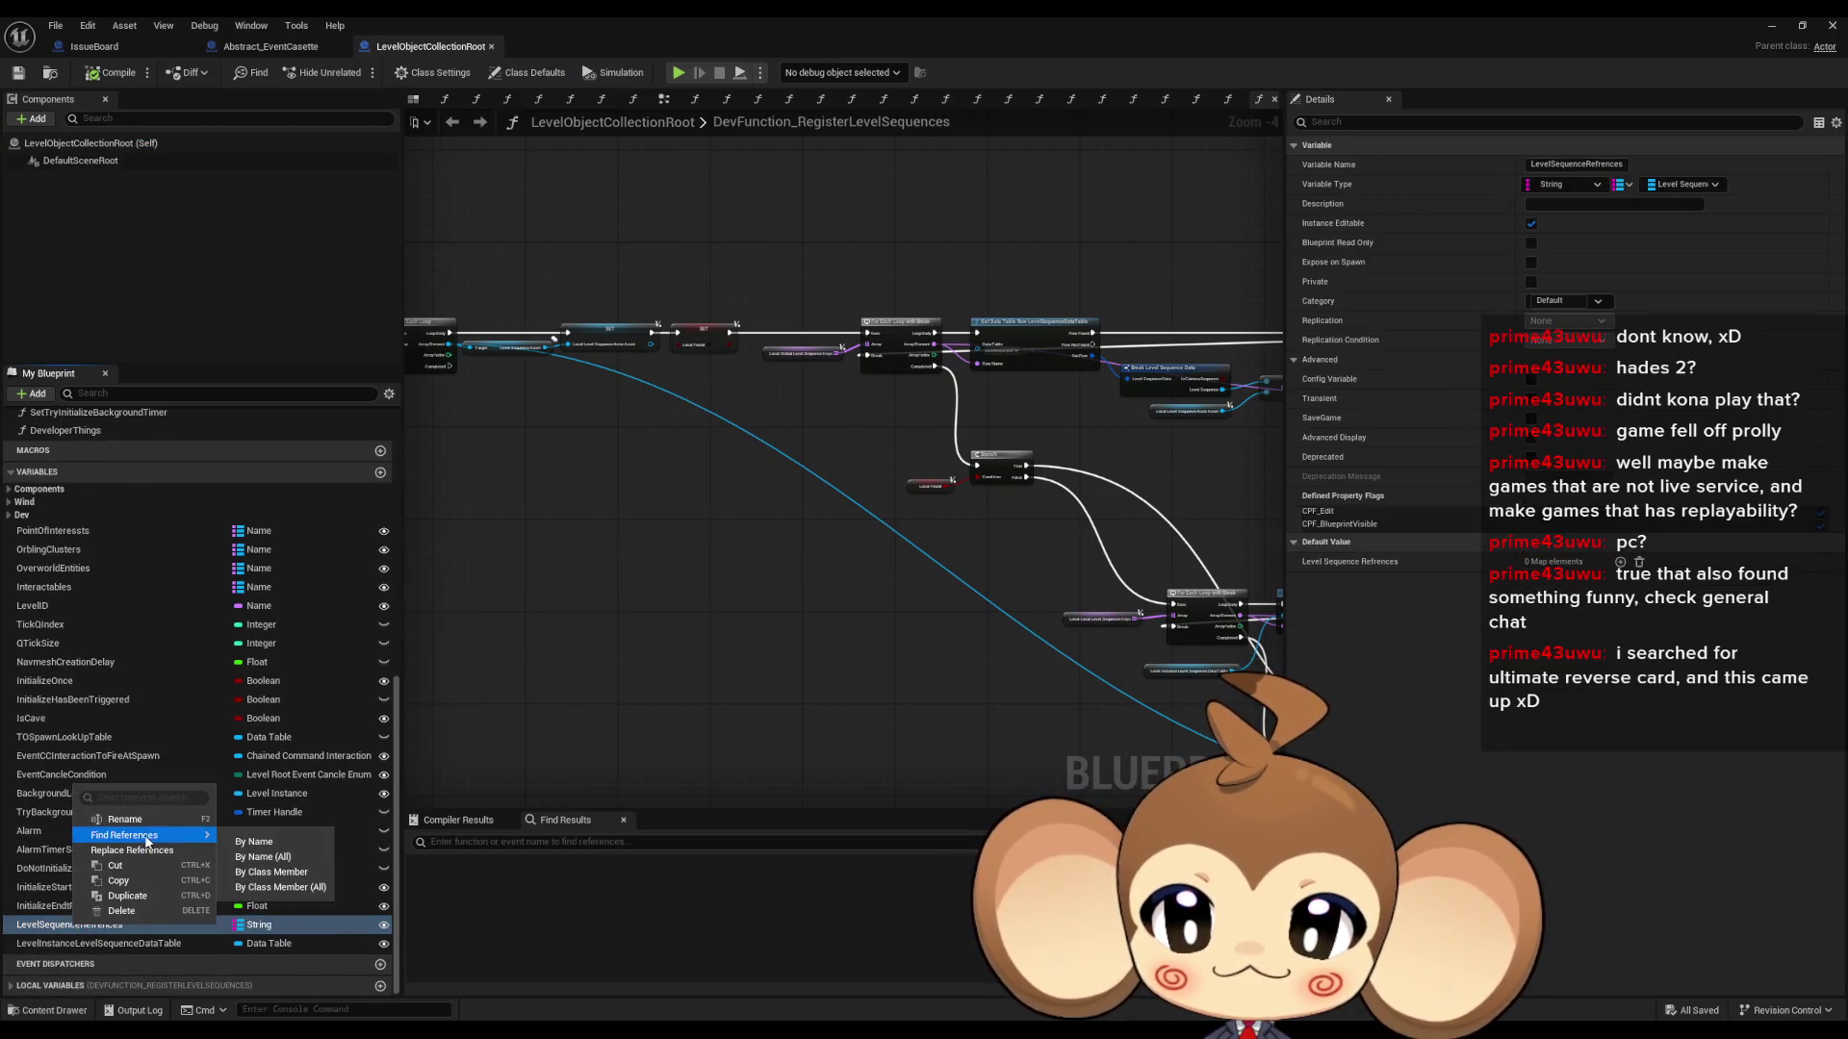
left_click(275, 872)
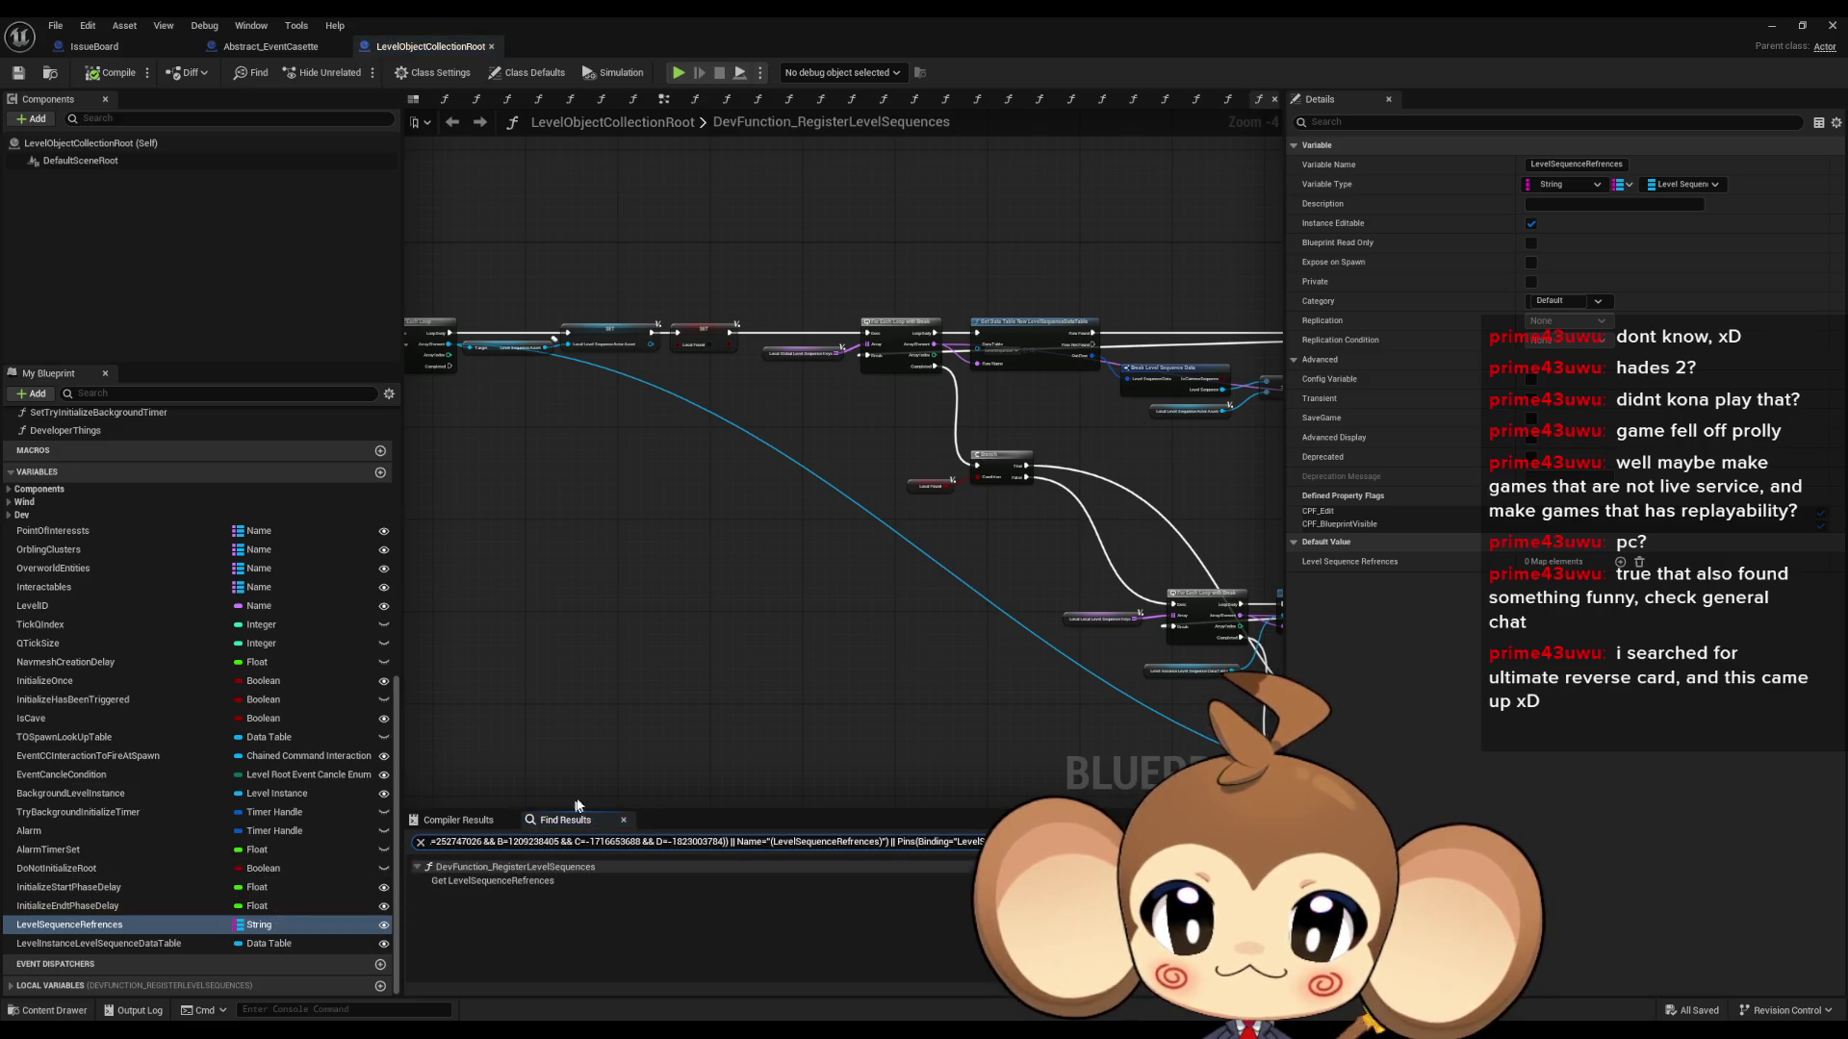
double_click(495, 882)
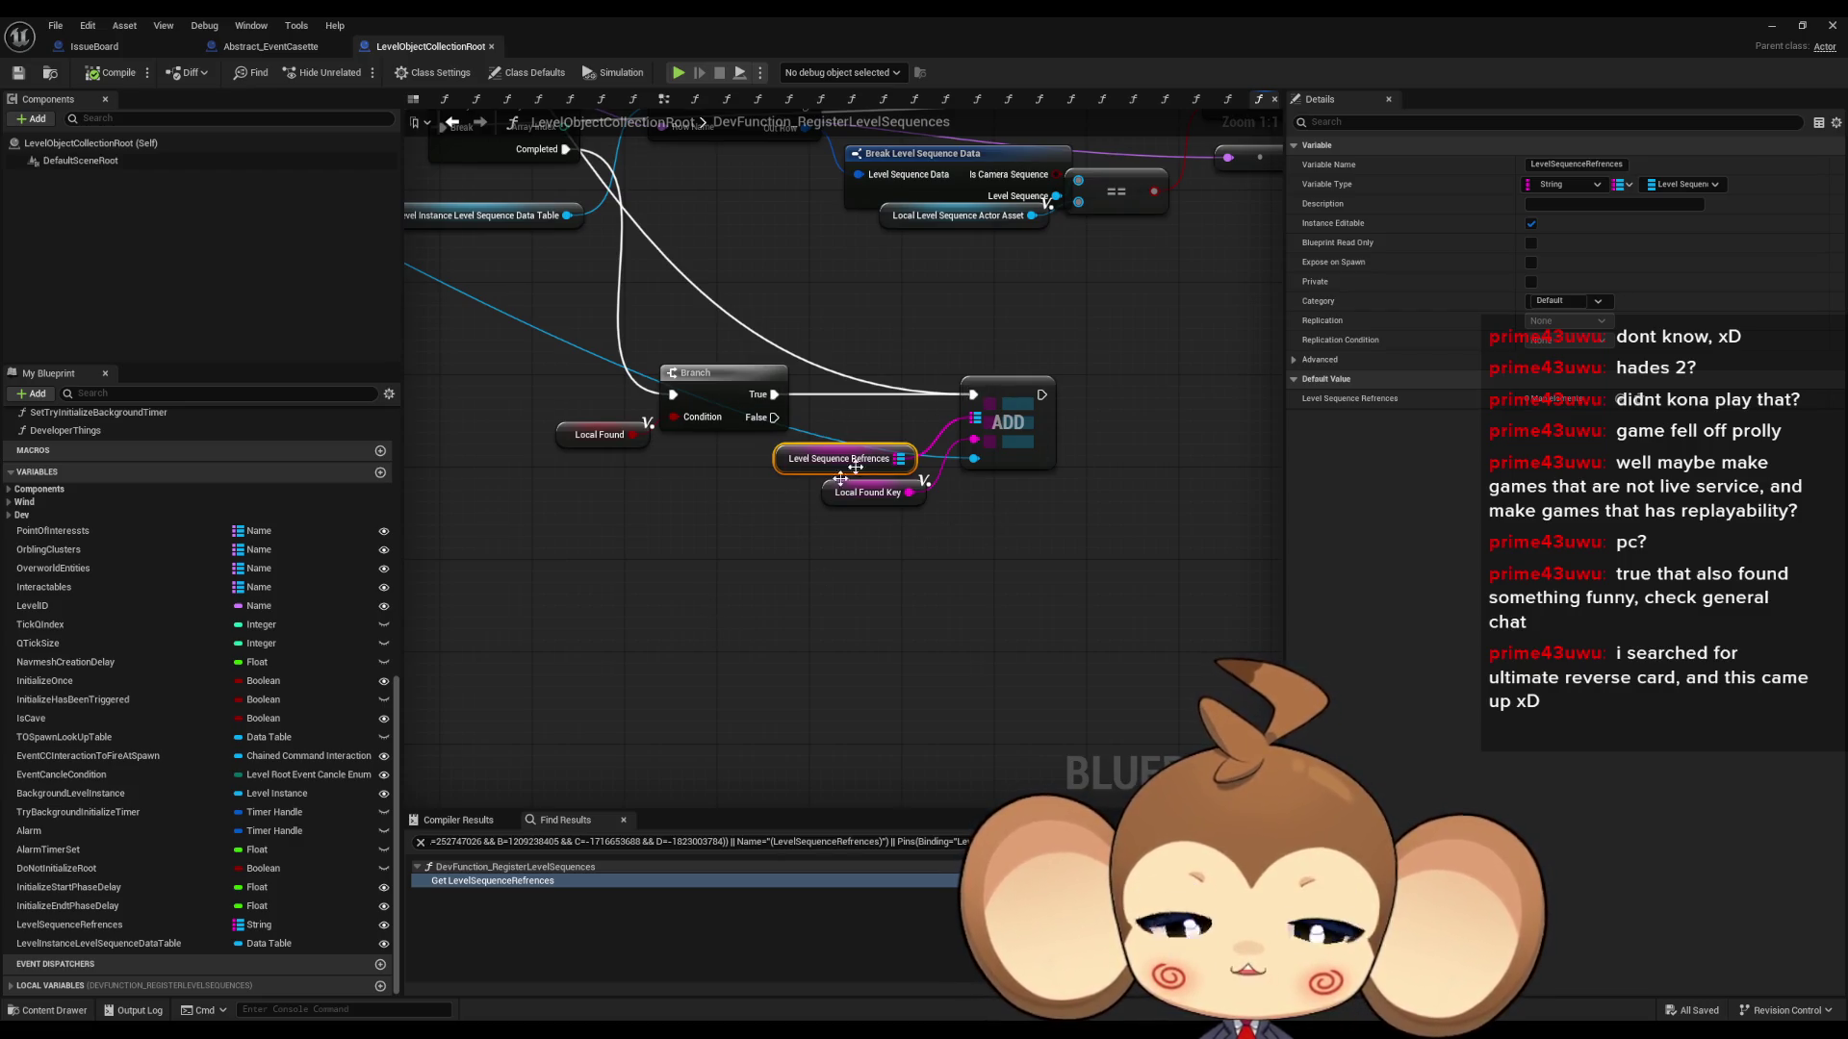
left_click_drag(849, 575, 874, 672)
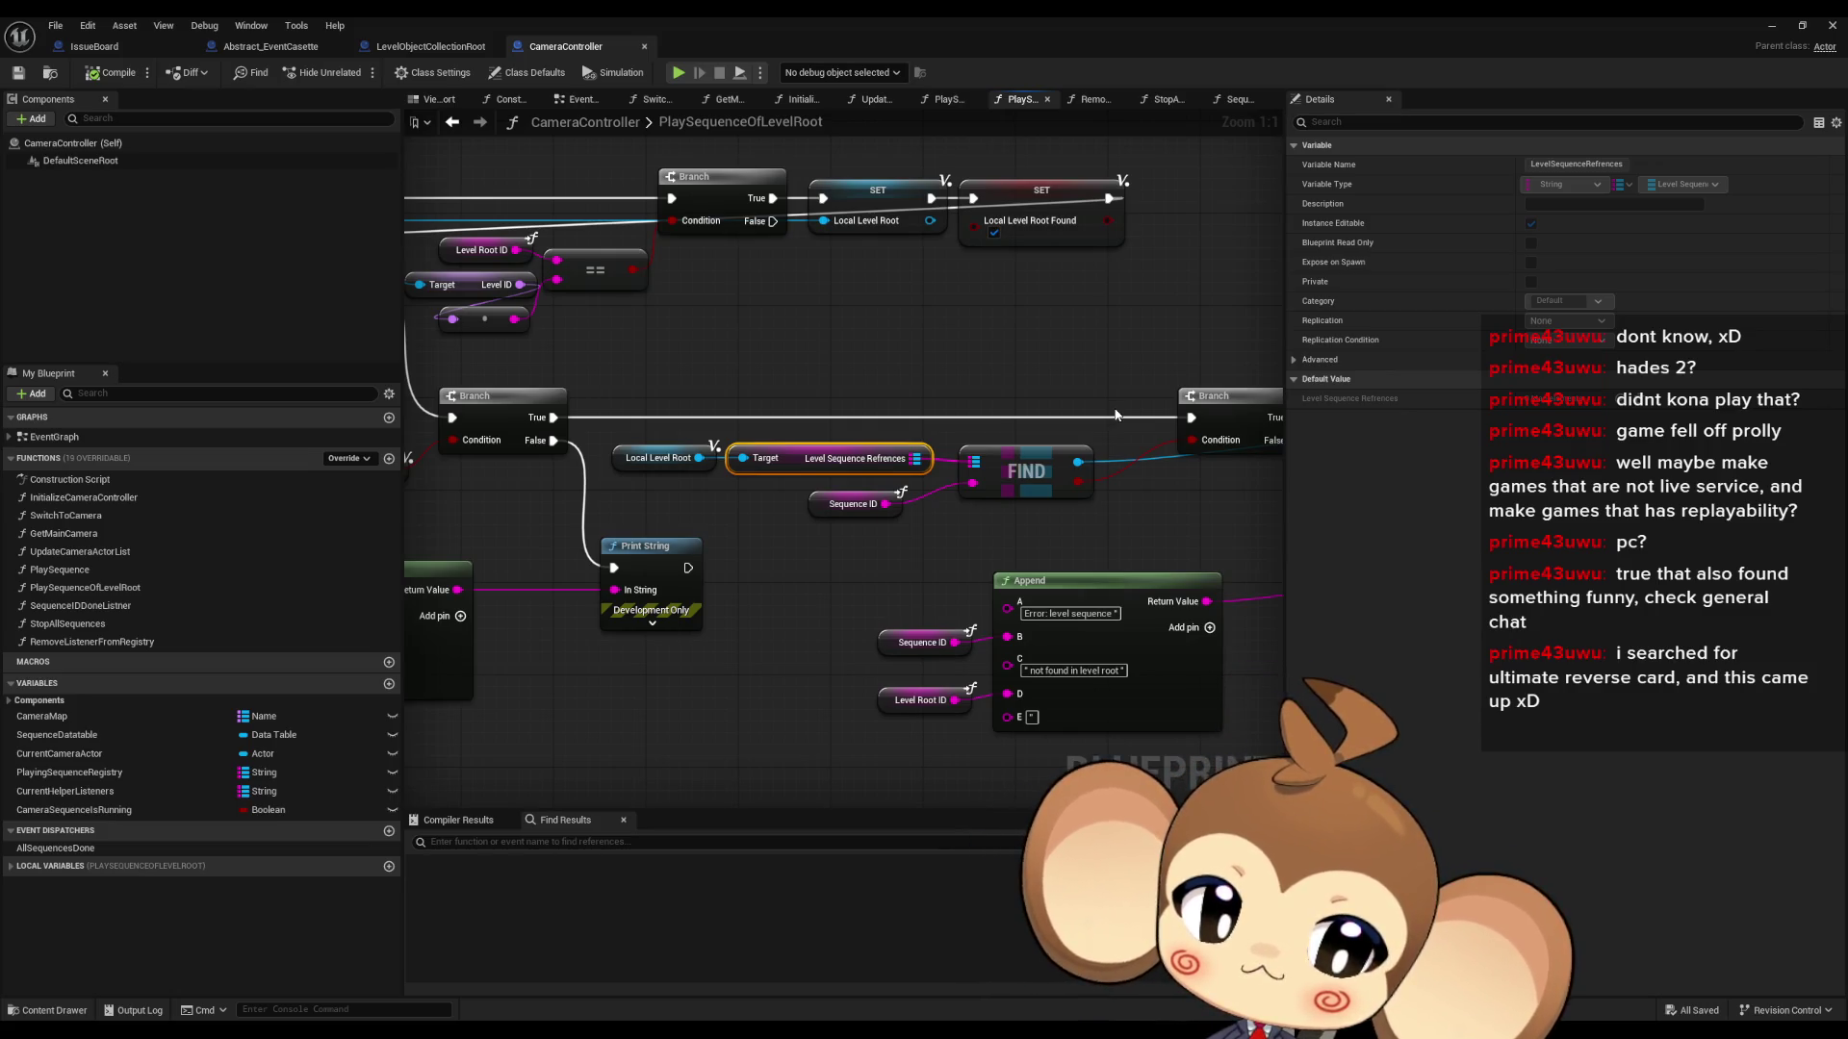
left_click_drag(1205, 490, 909, 506)
scroll(909, 499, "down", 4)
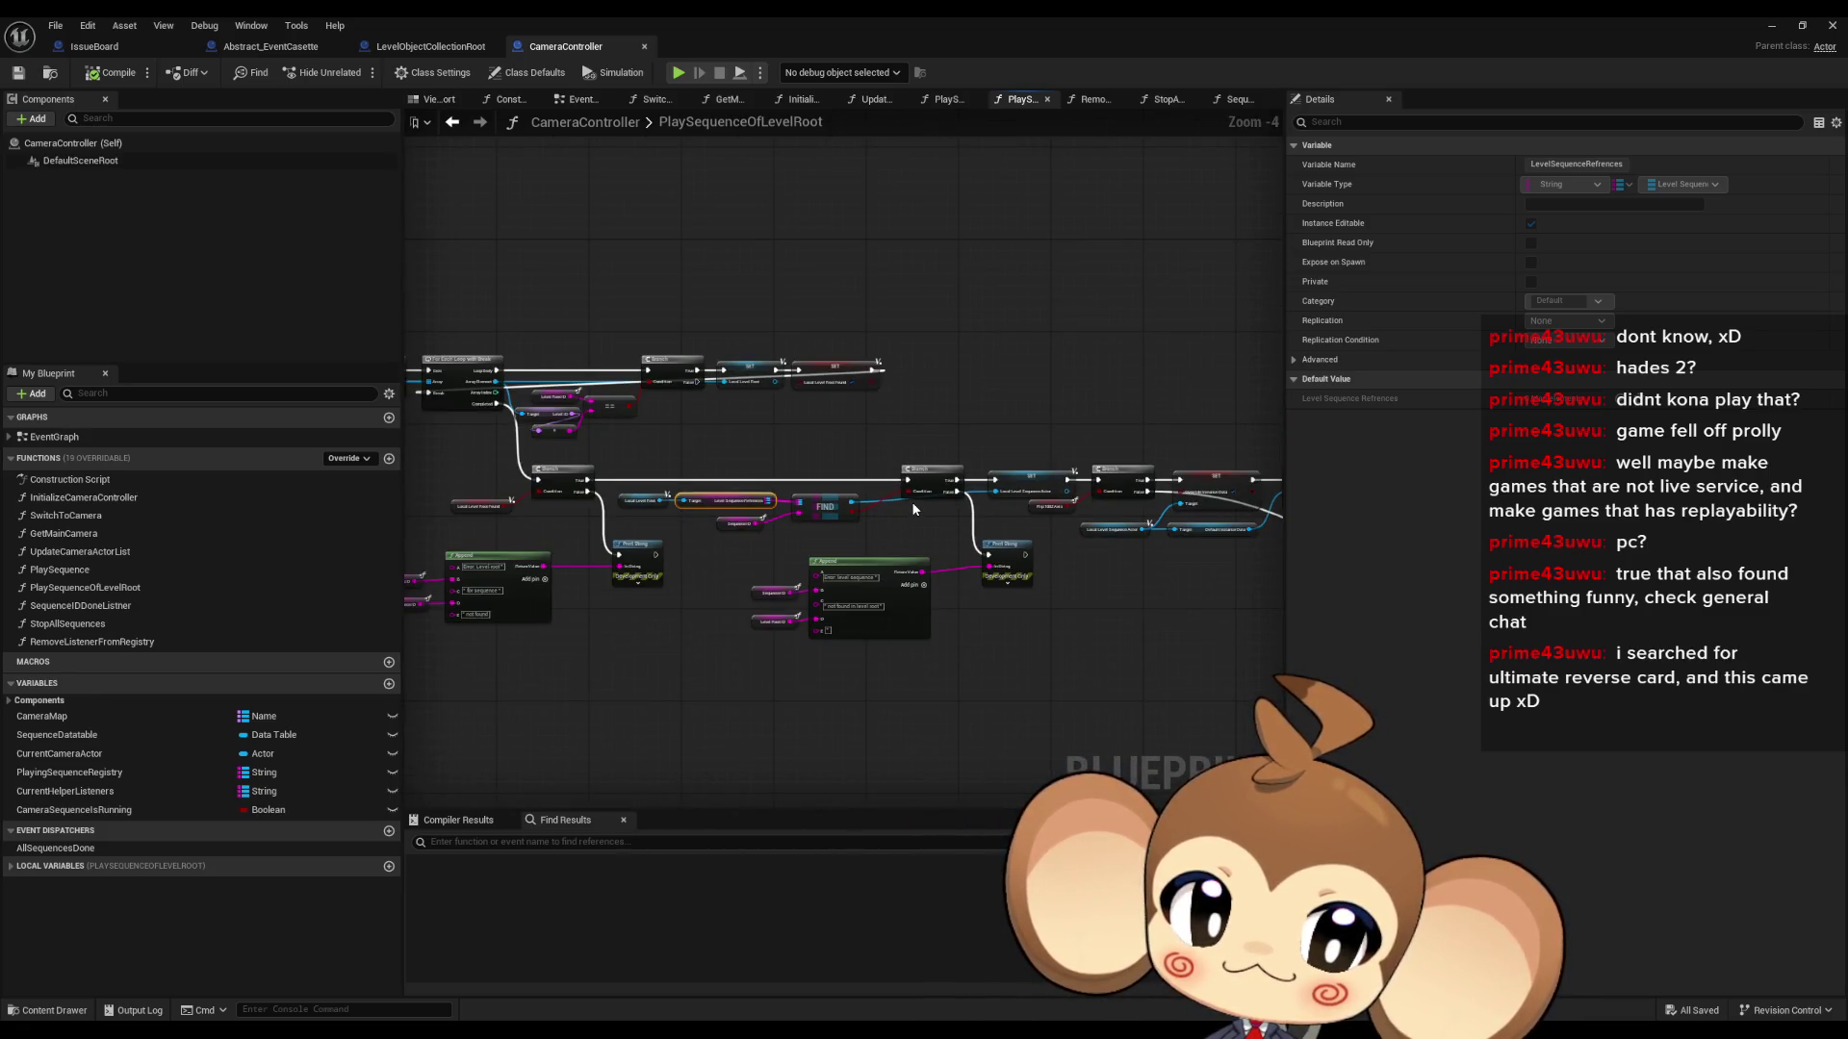
scroll(625, 484, "up", 4)
left_click(654, 517)
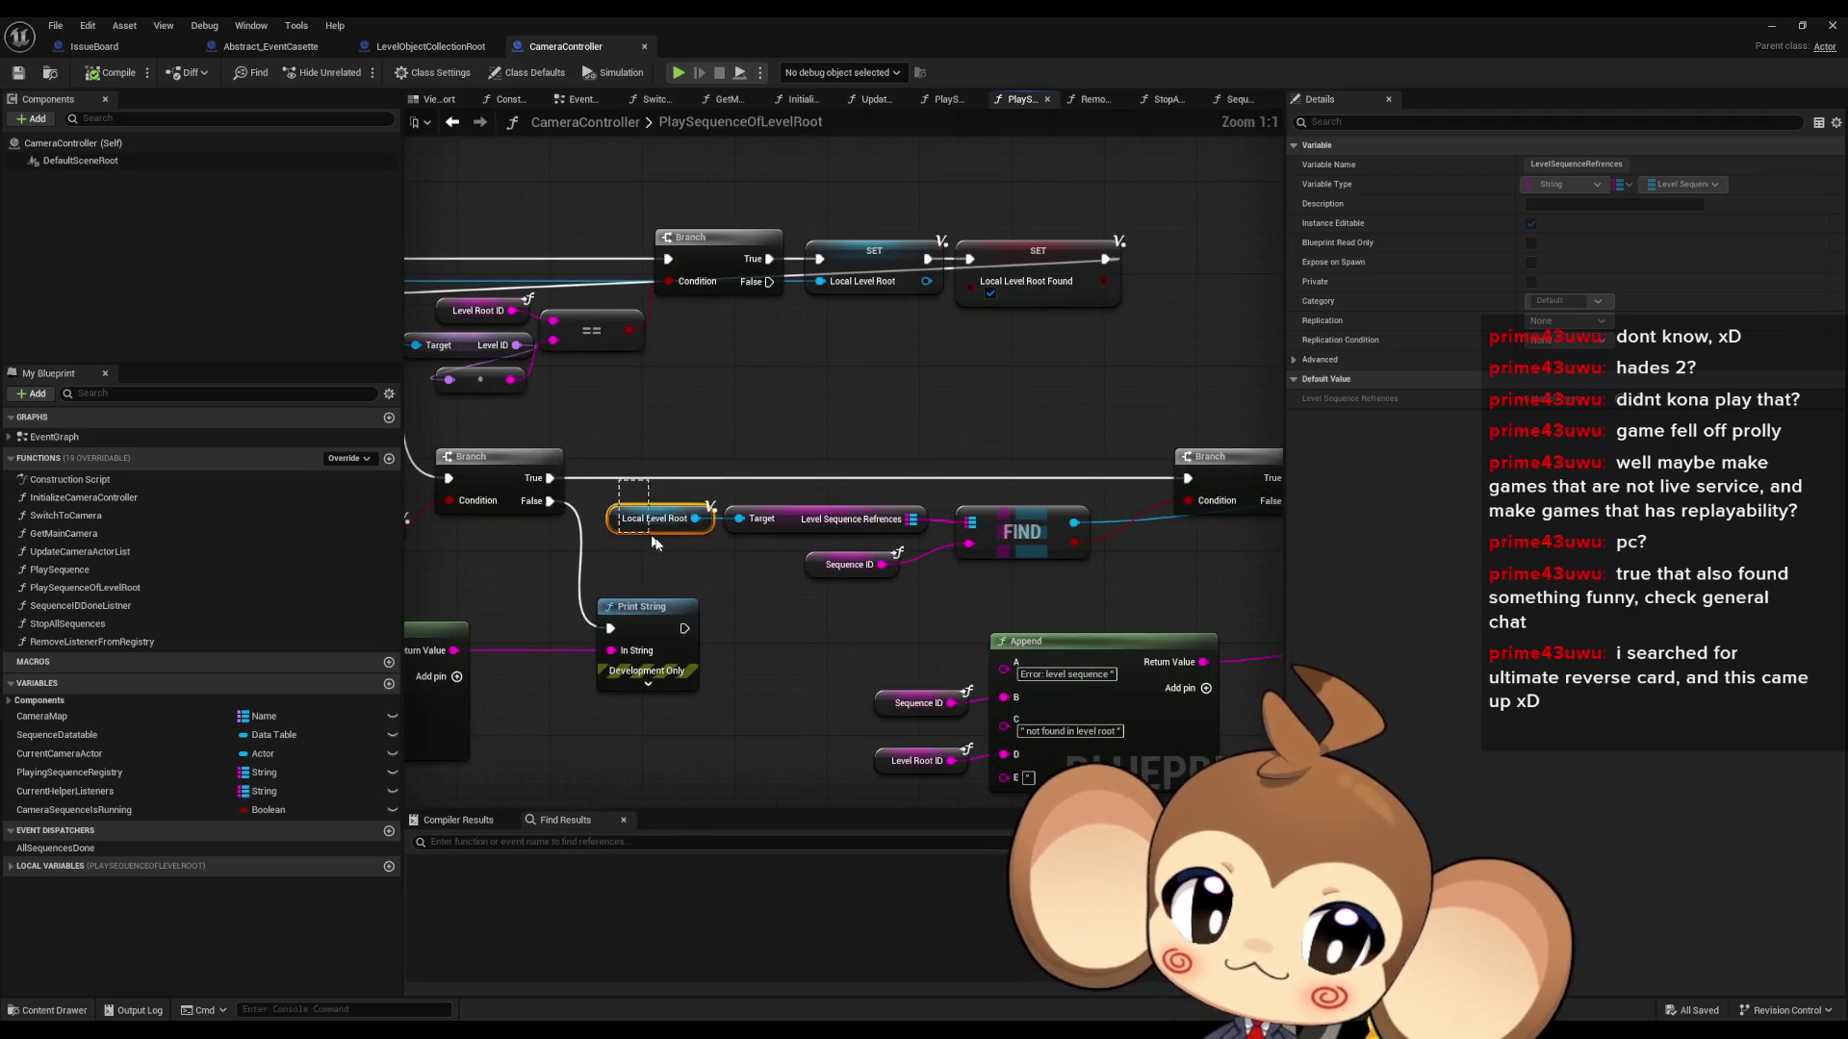
left_click_drag(792, 431, 881, 536)
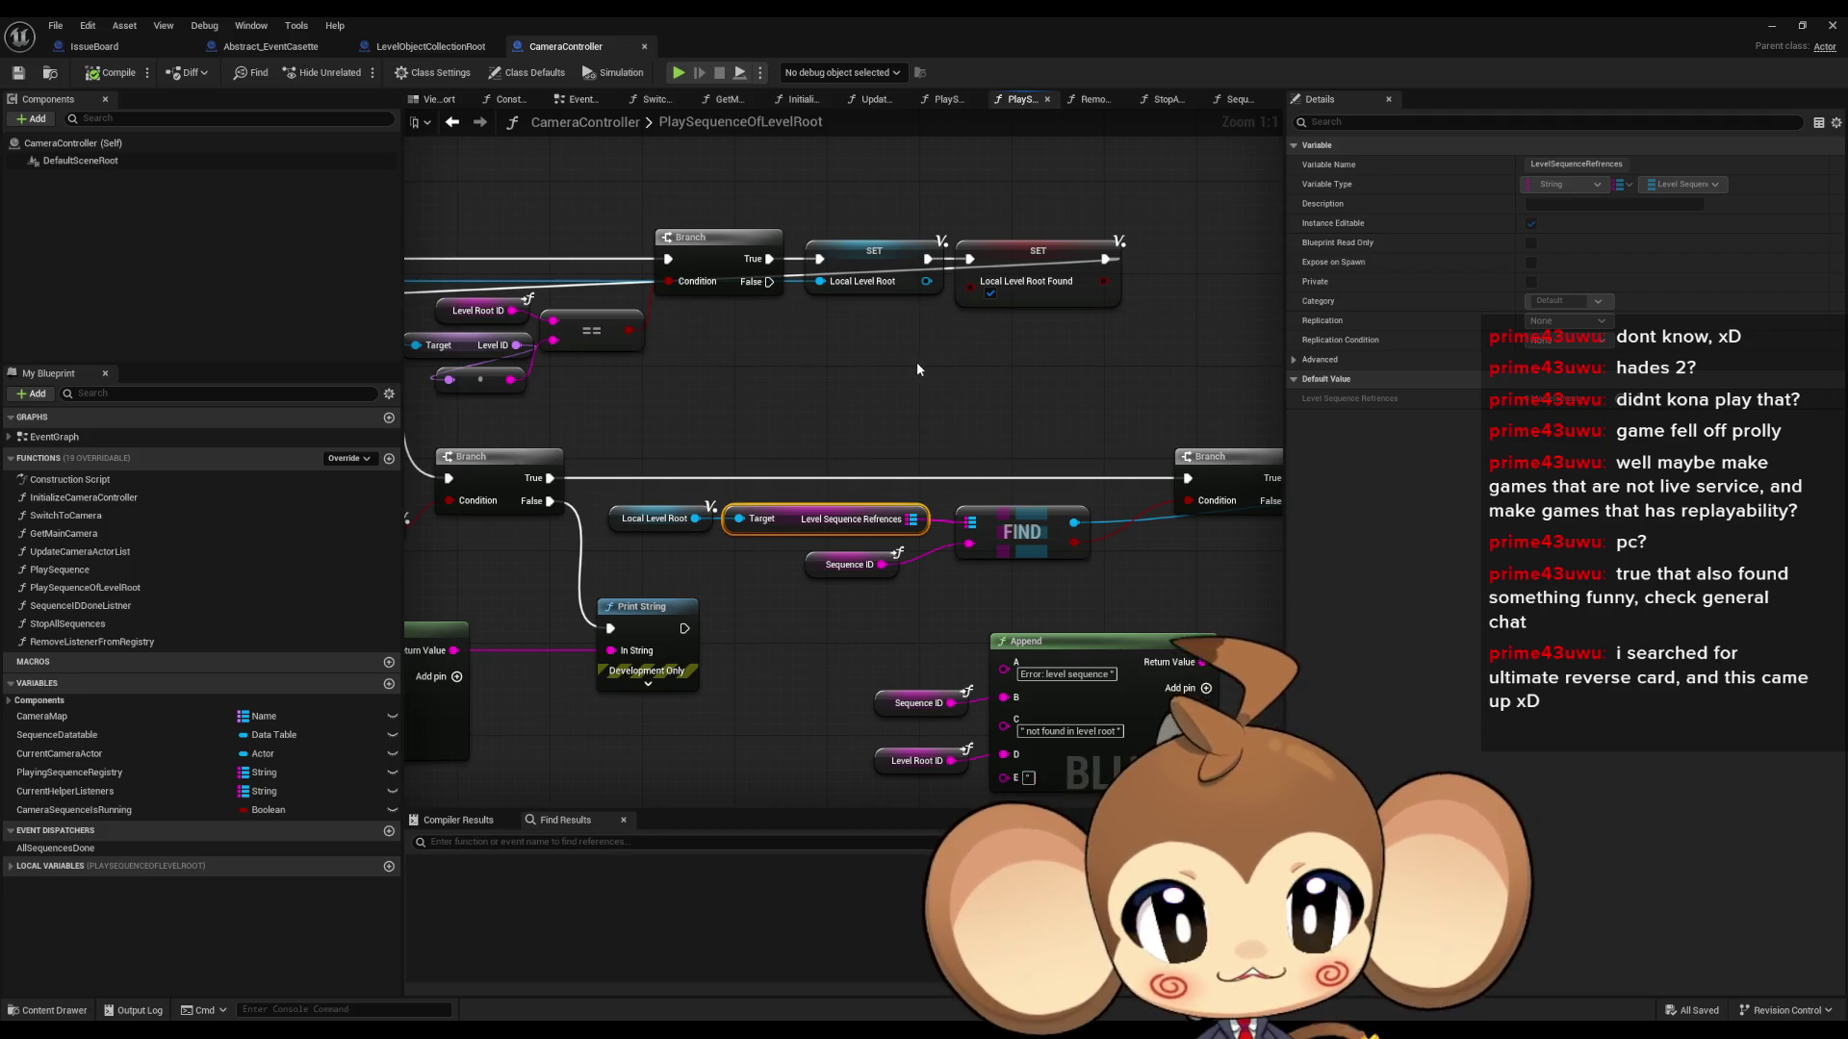
left_click(887, 398)
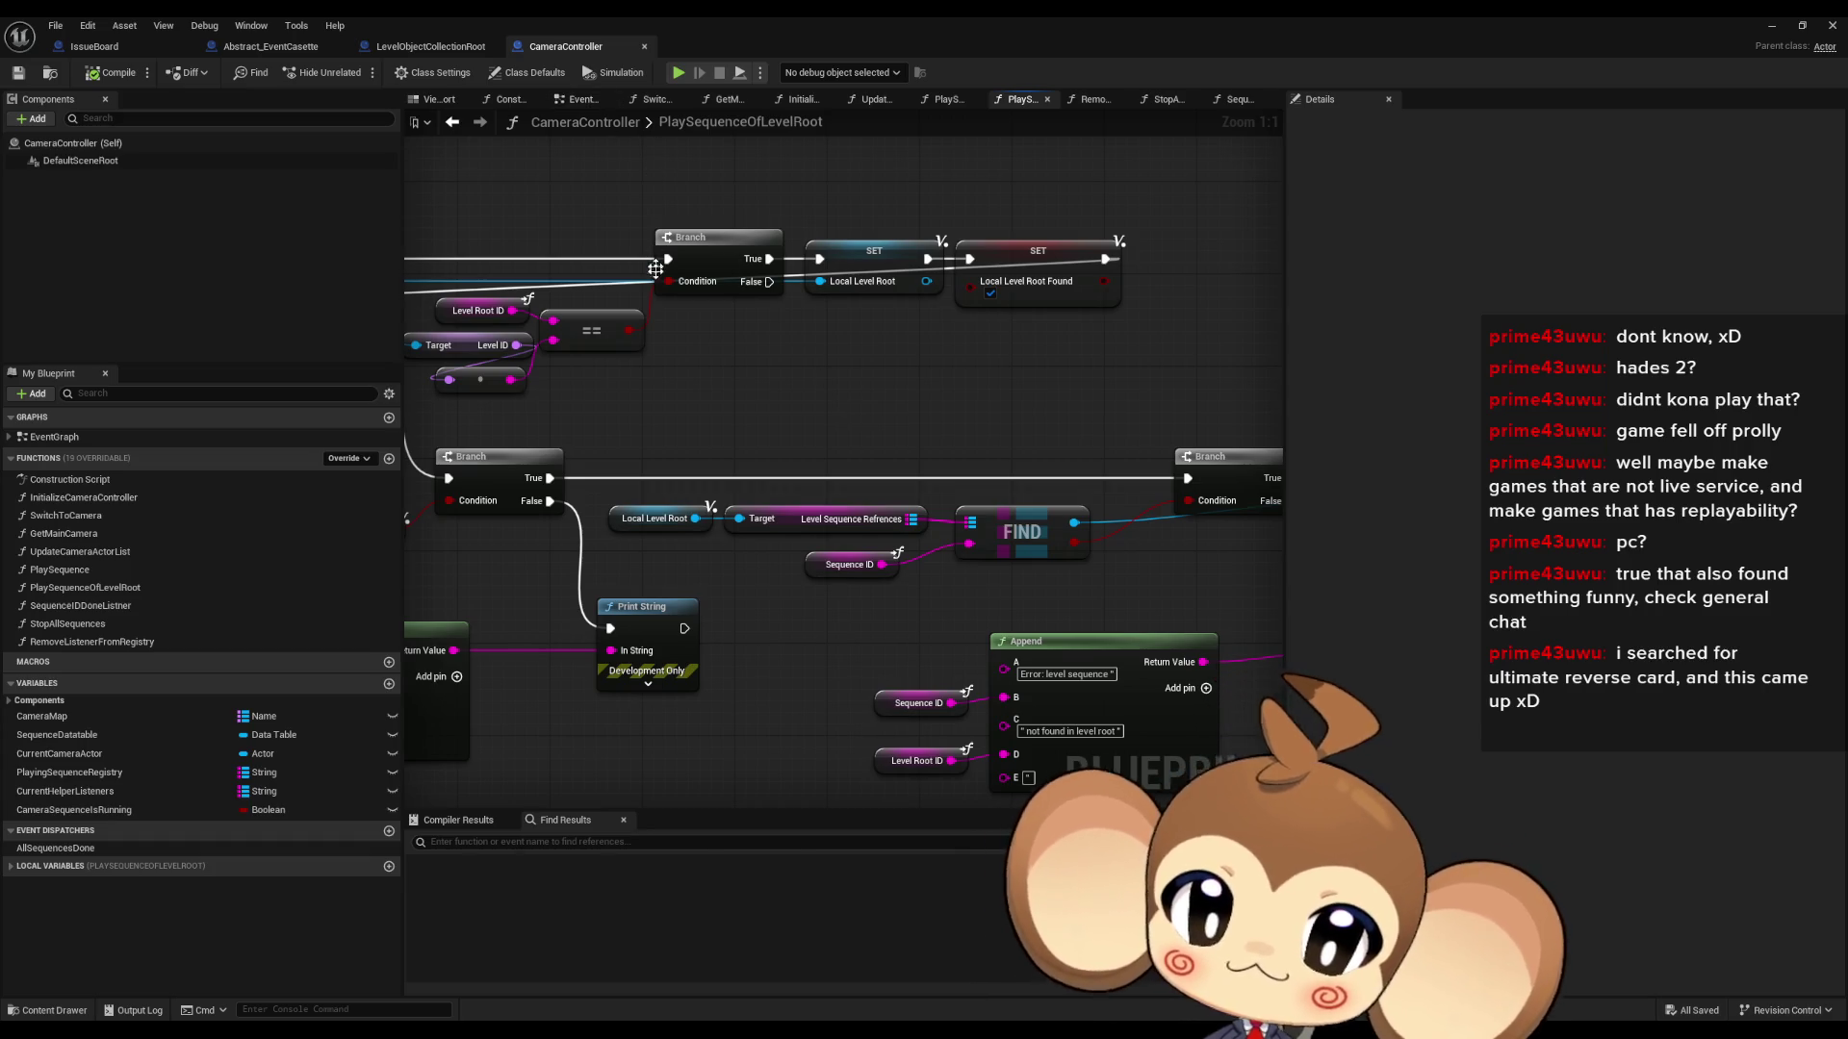
left_click_drag(647, 420, 741, 378)
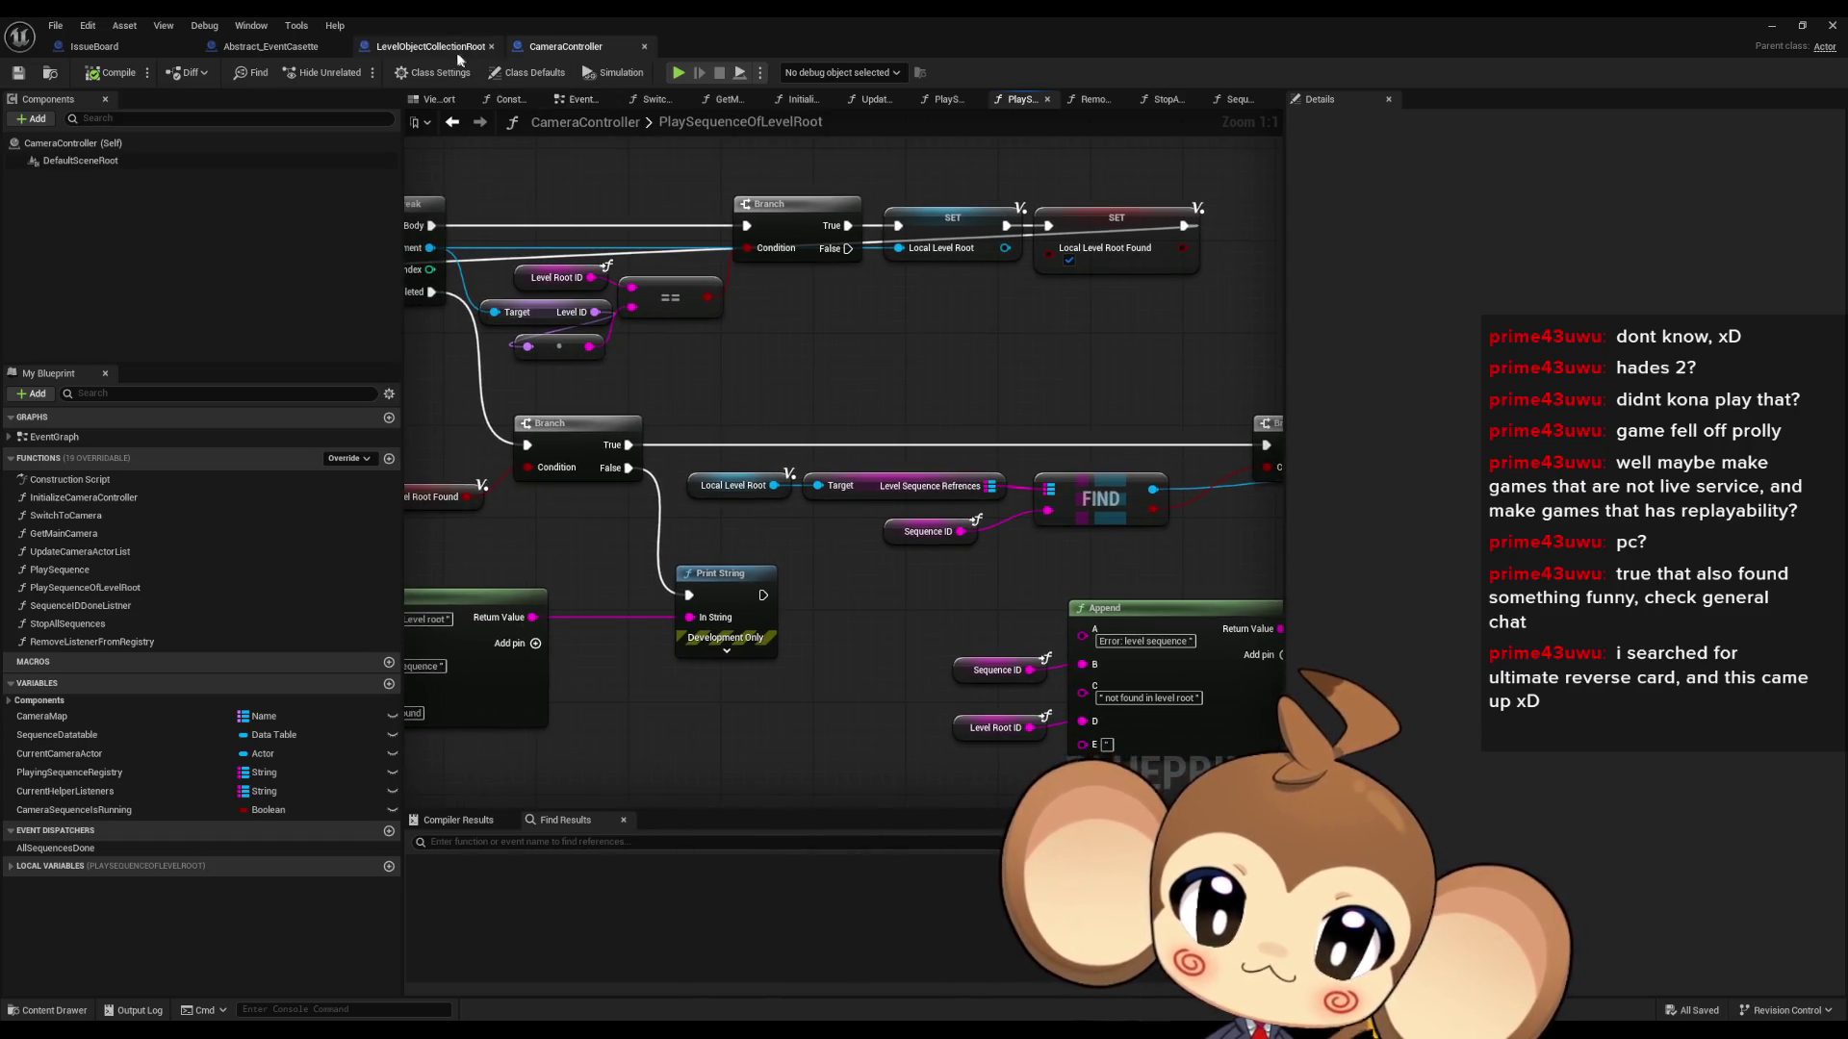
left_click(431, 47)
left_click(544, 48)
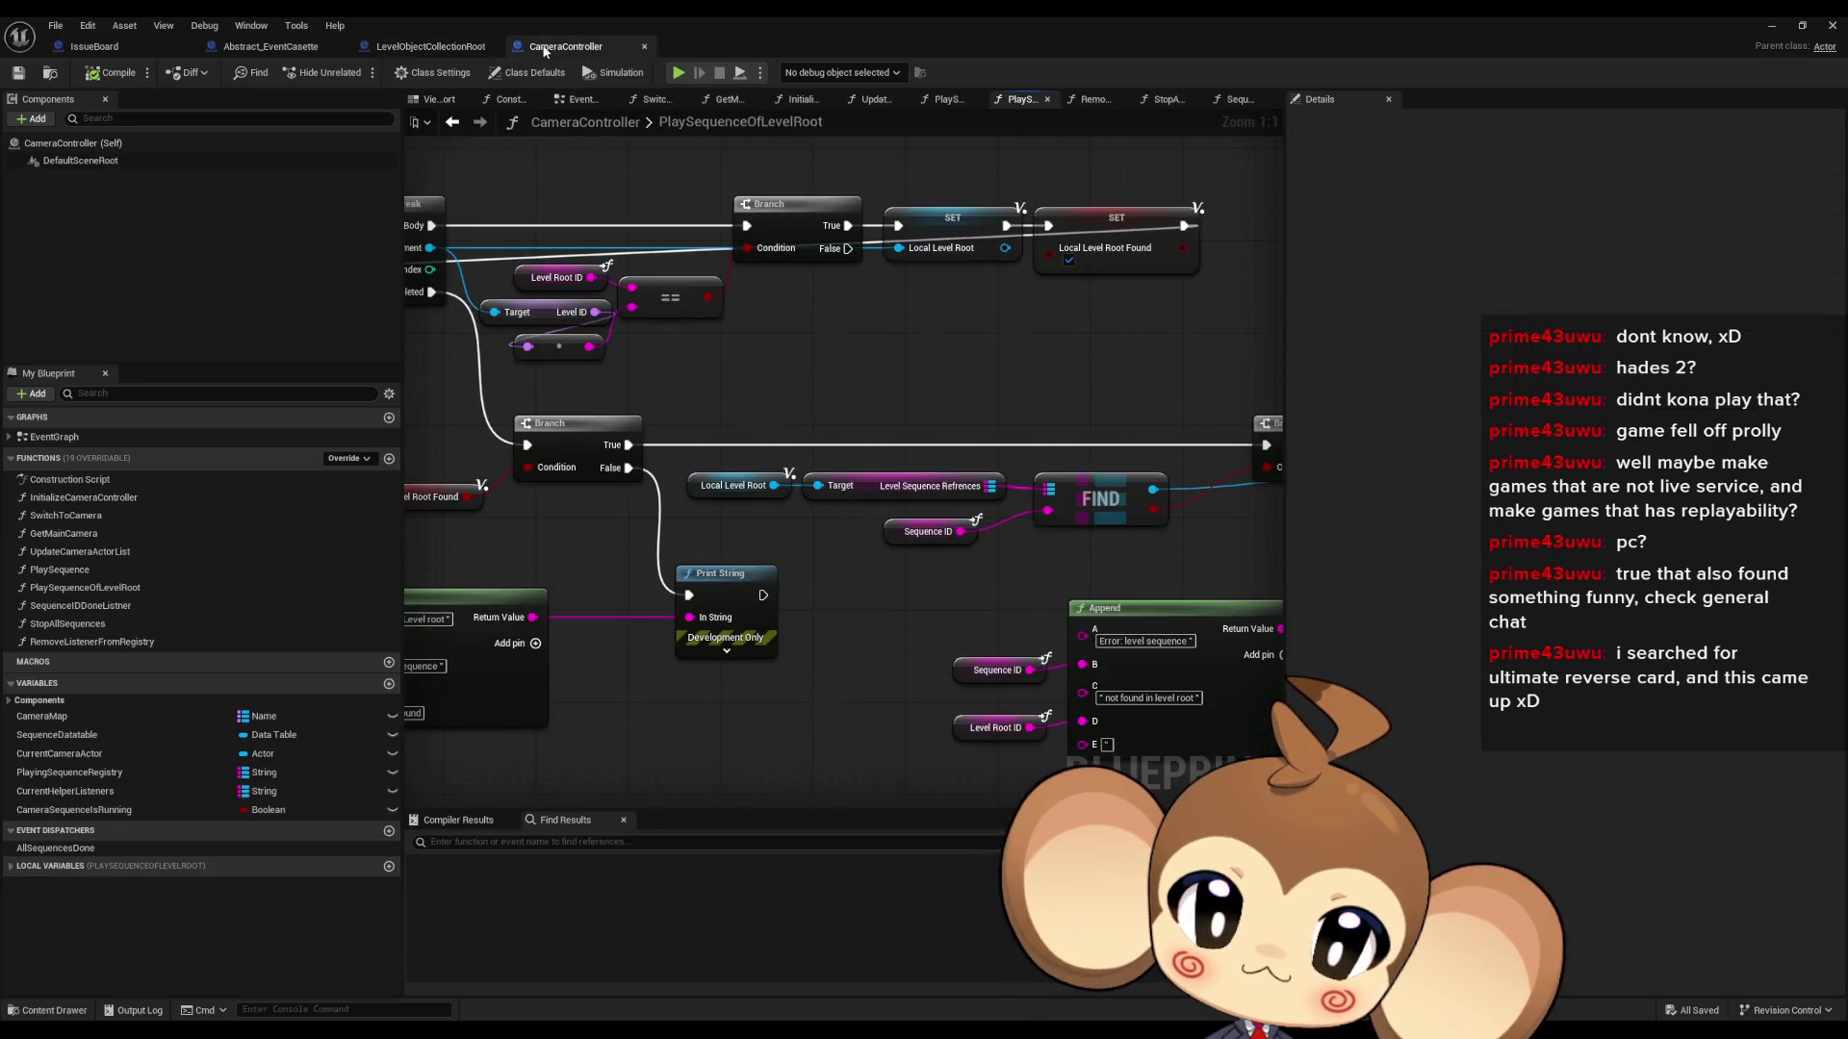
- Switch back to the LevelObjectCollectionRoot tab and select the EventCCIsValid function
left_click(419, 48)
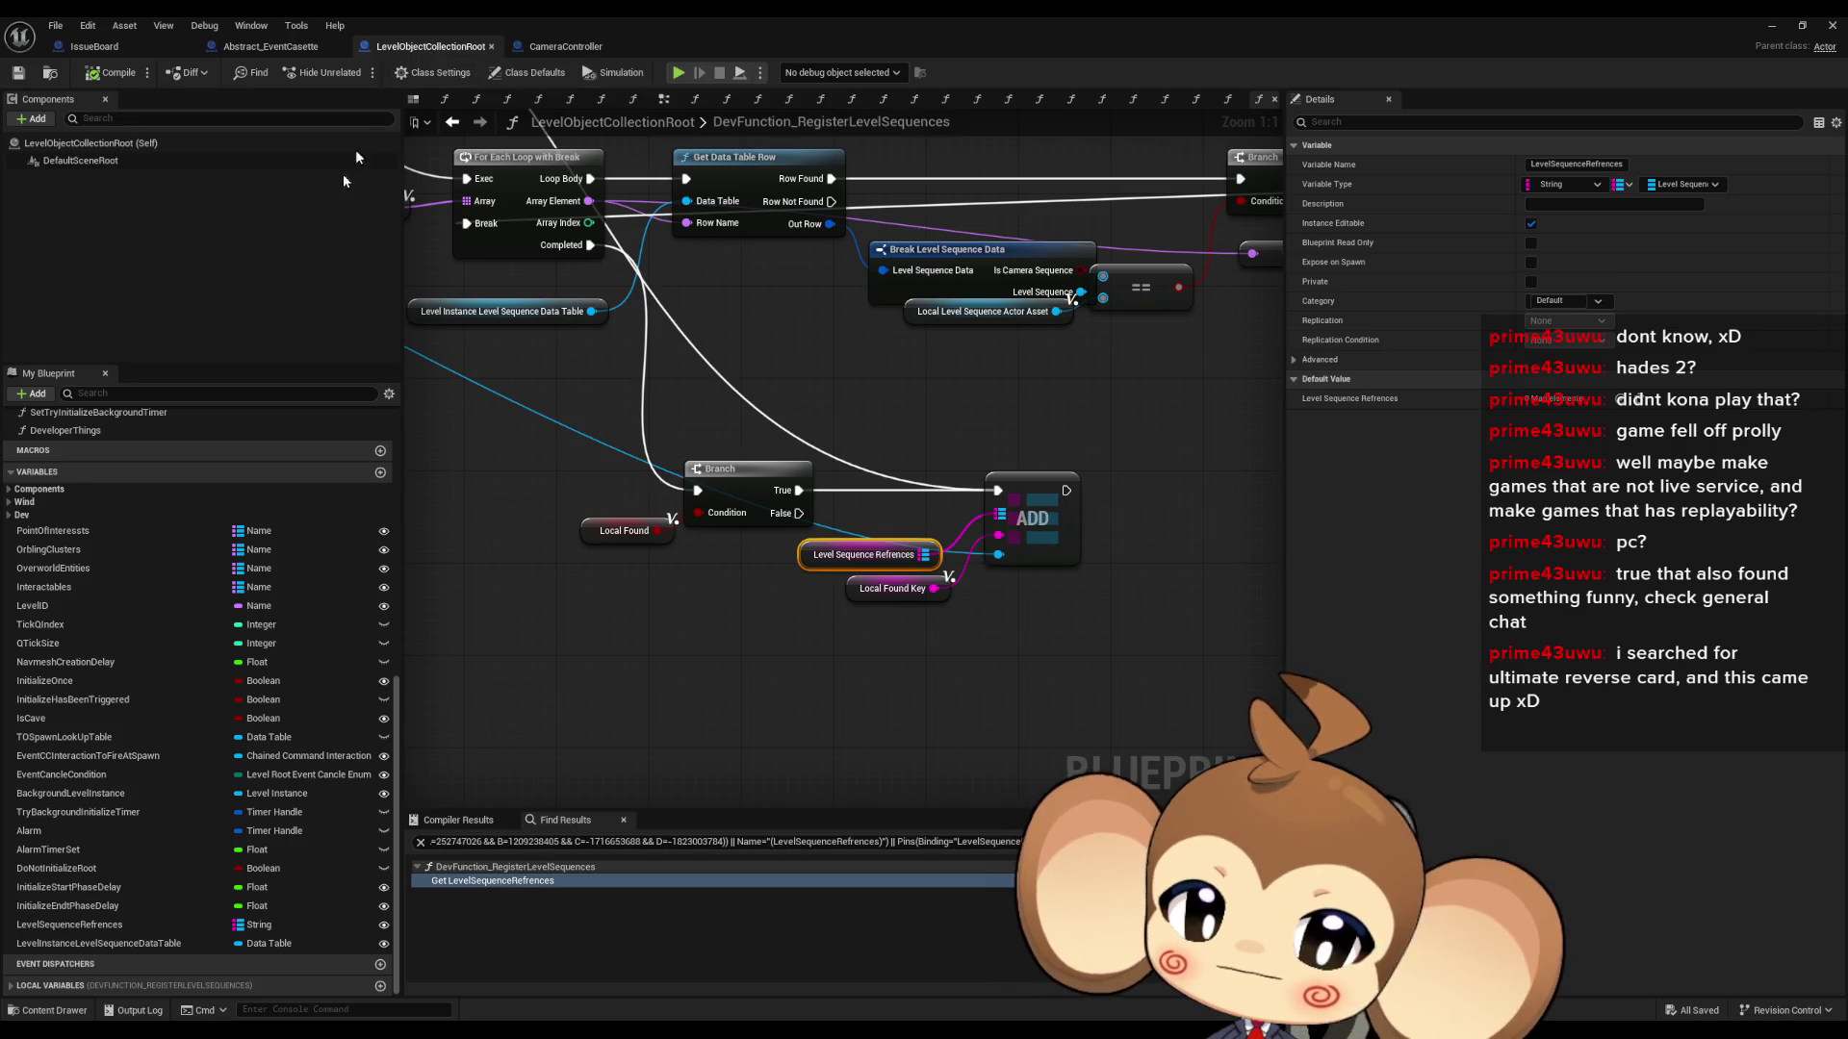
scroll(198, 568, "up", 10)
scroll(206, 569, "up", 3)
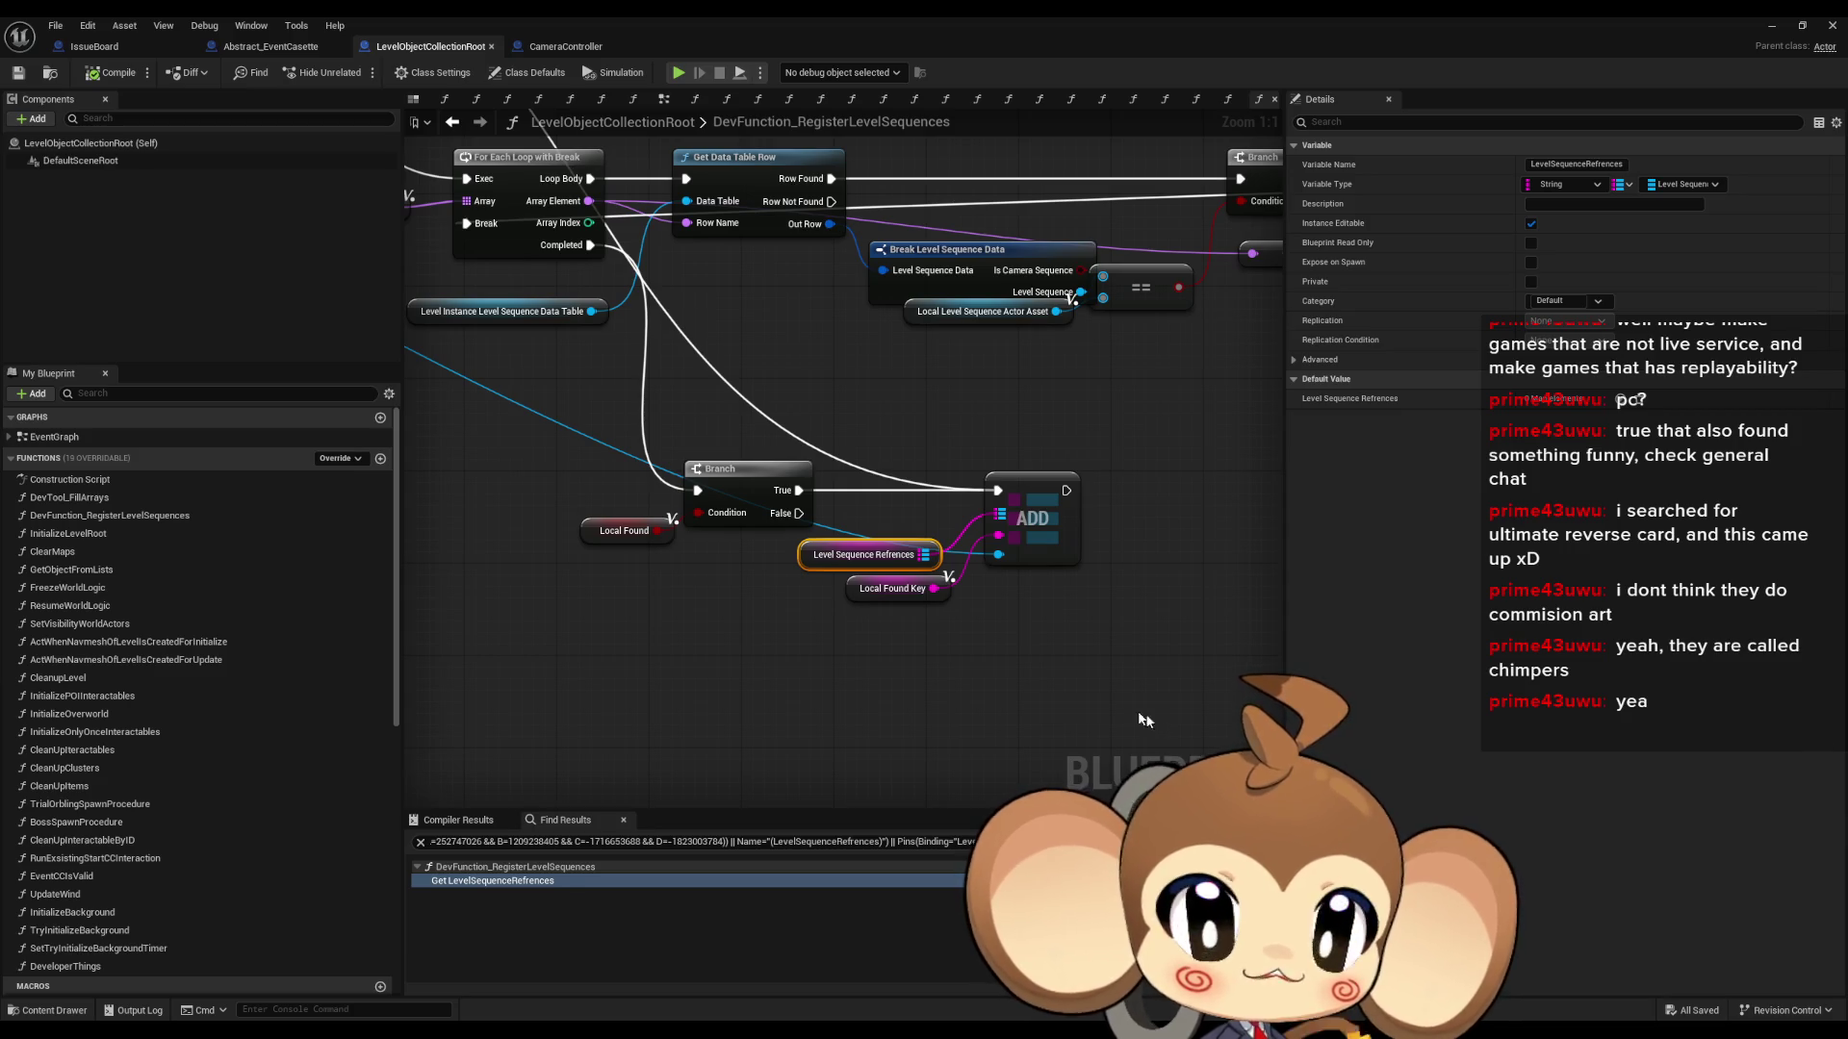
left_click(938, 614)
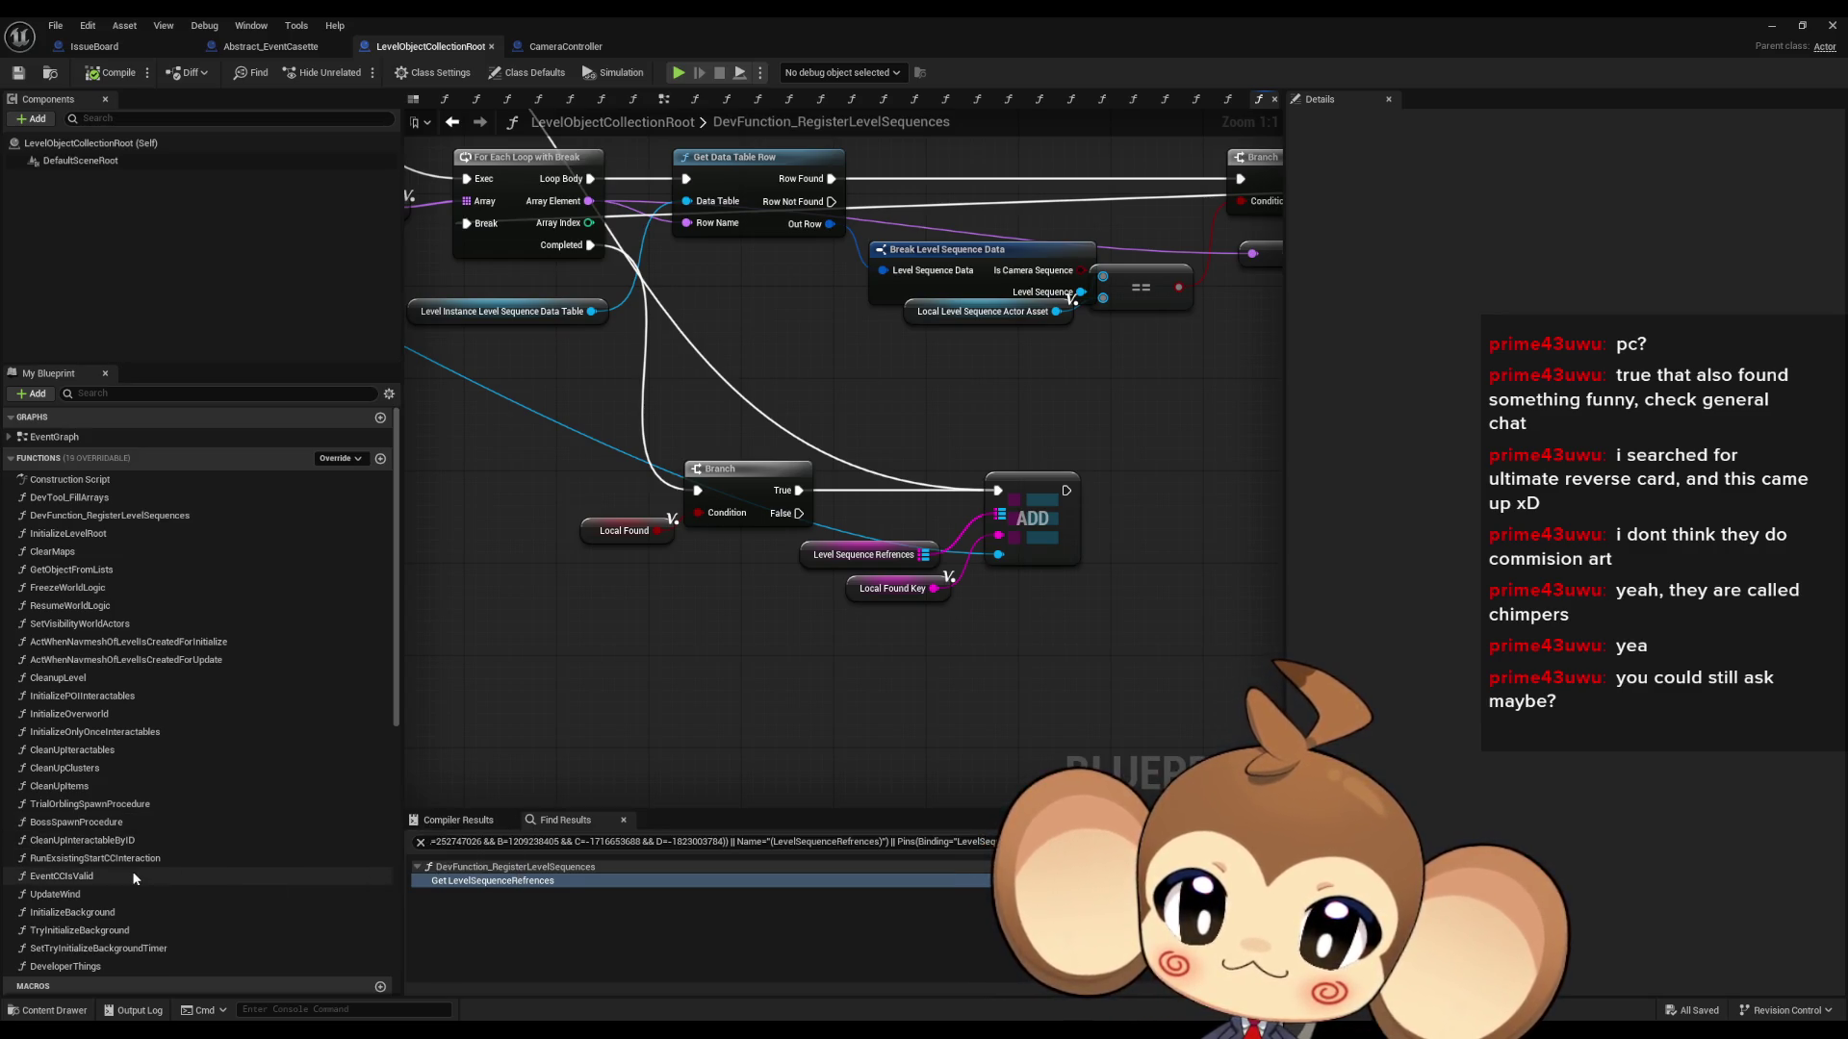
left_click(92, 877)
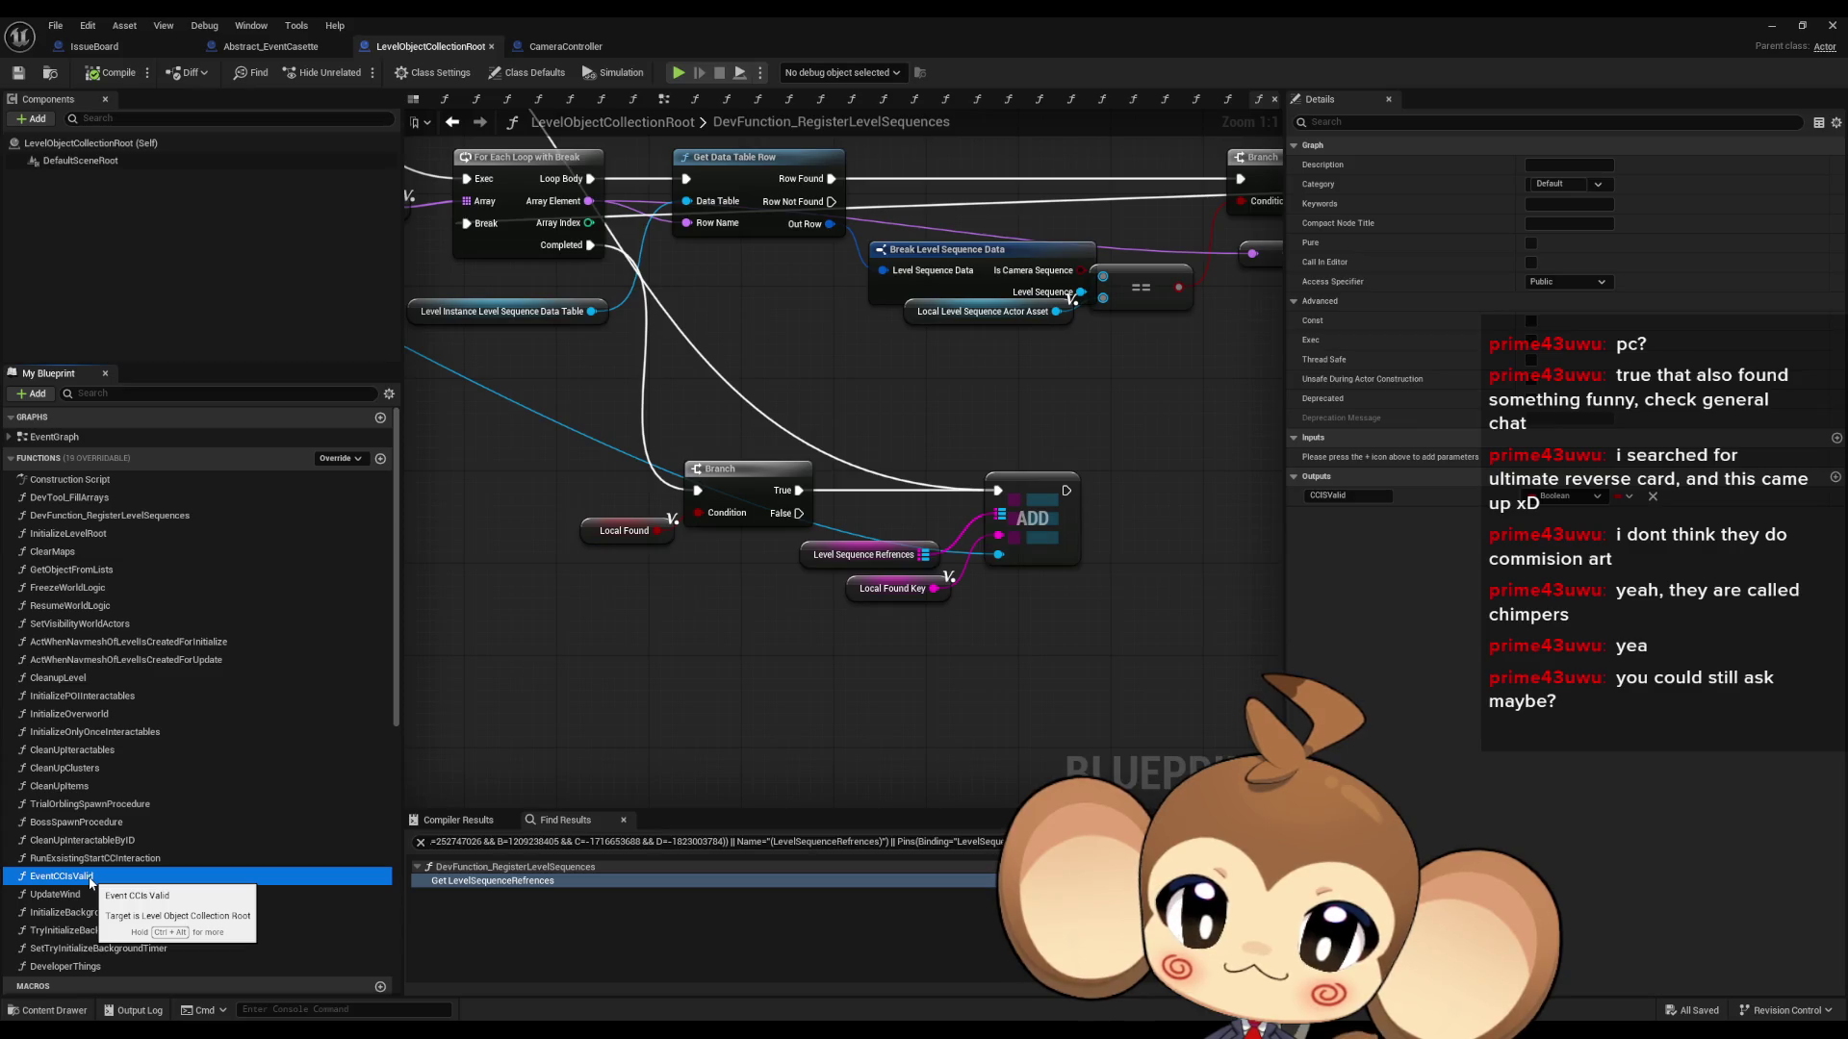
double_click(48, 876)
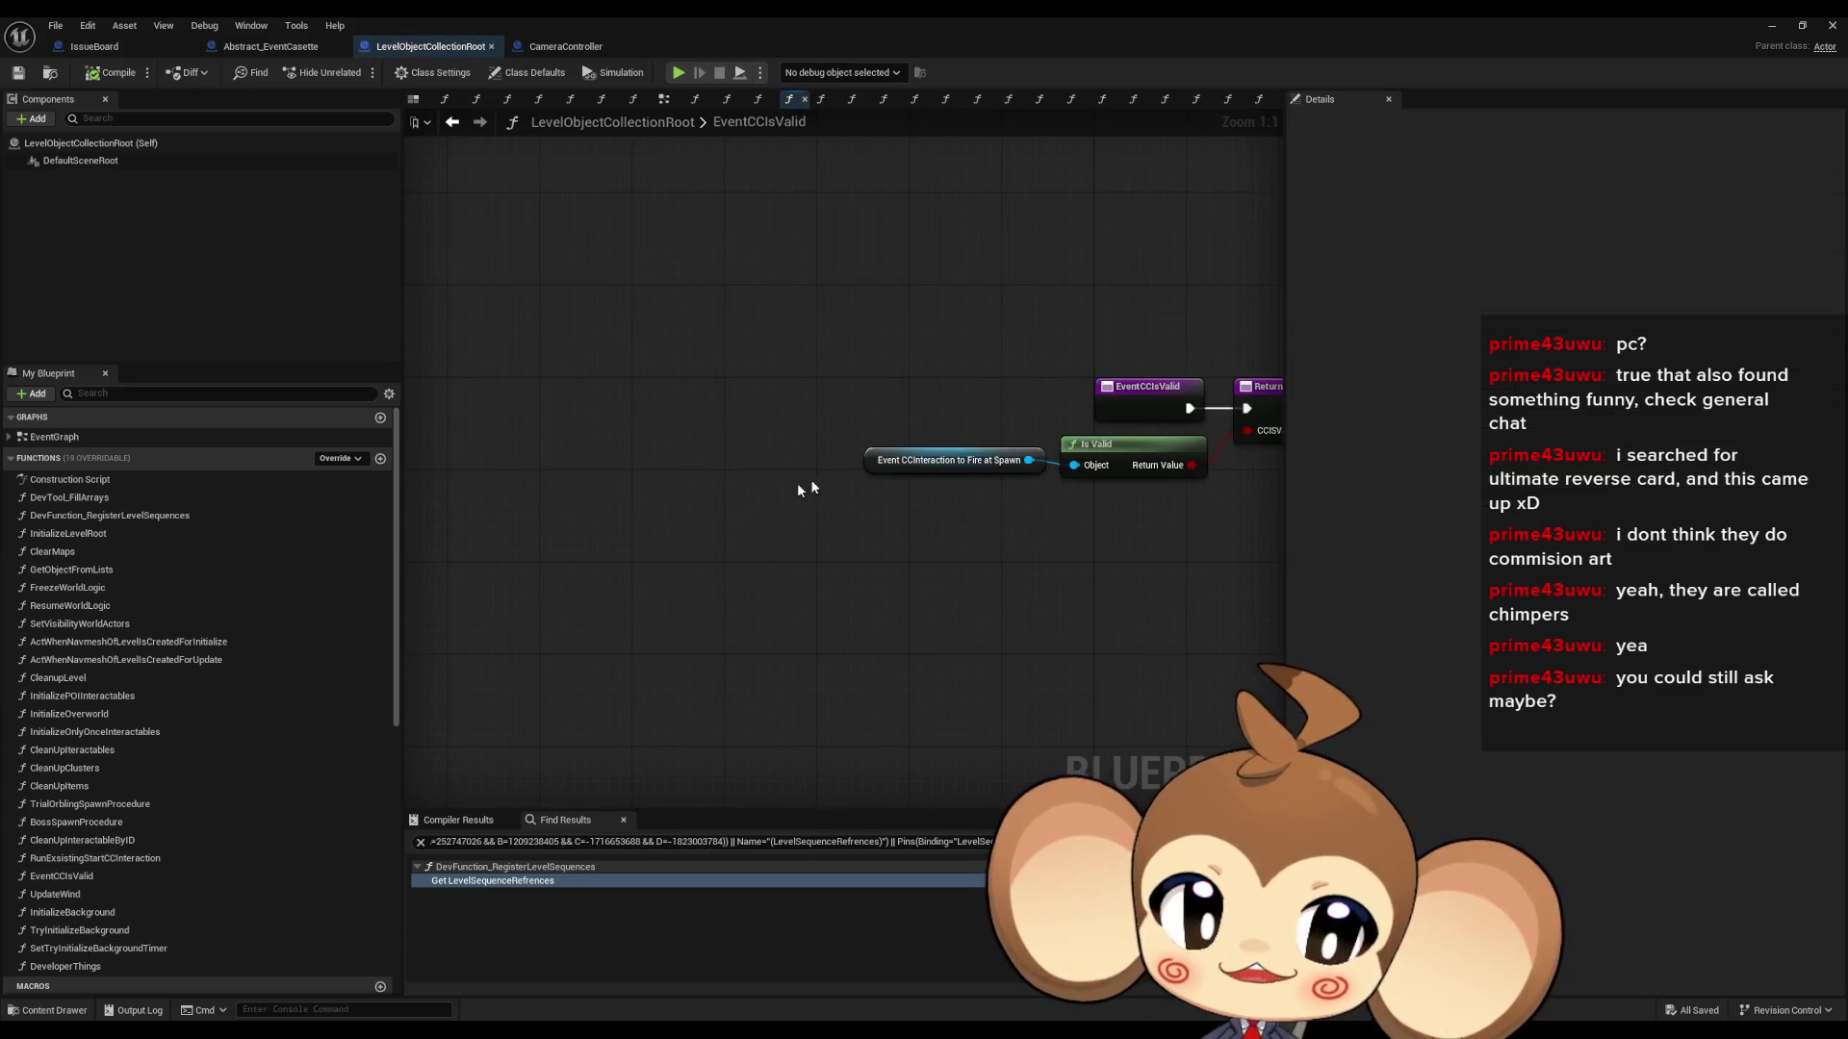
left_click_drag(583, 325, 985, 583)
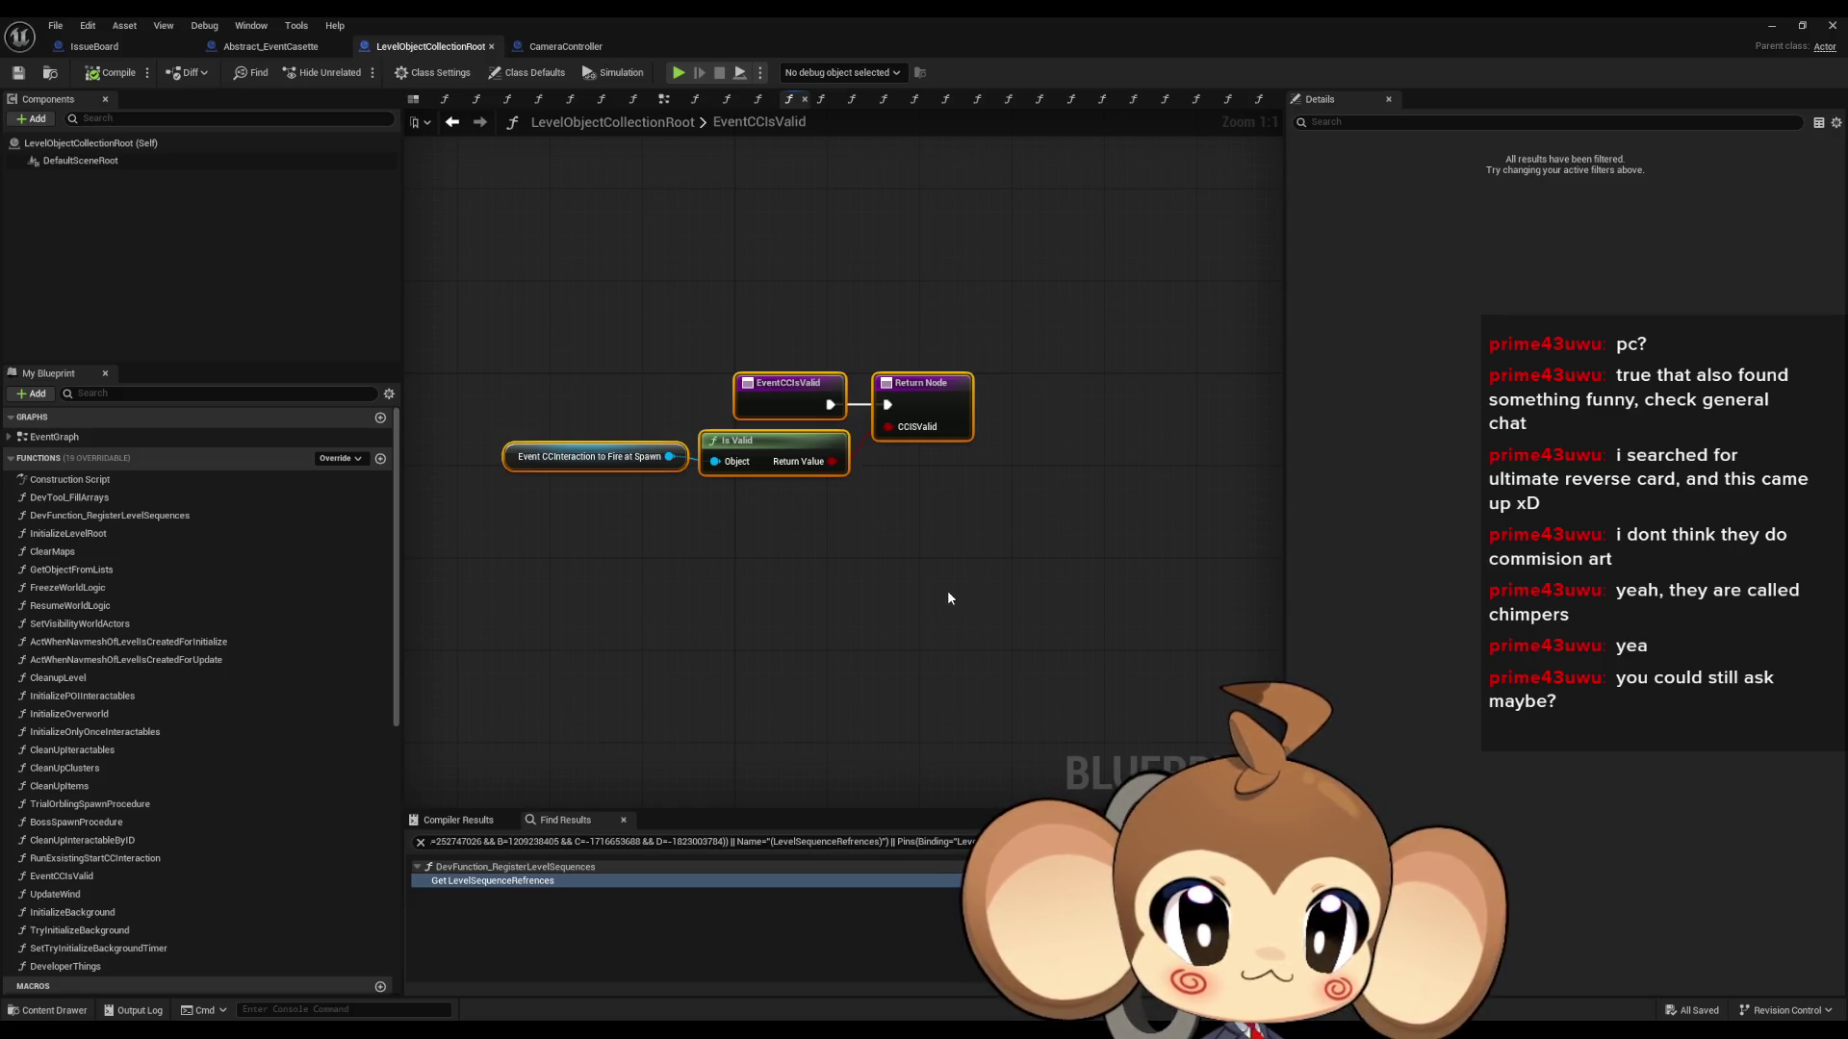
left_click(947, 592)
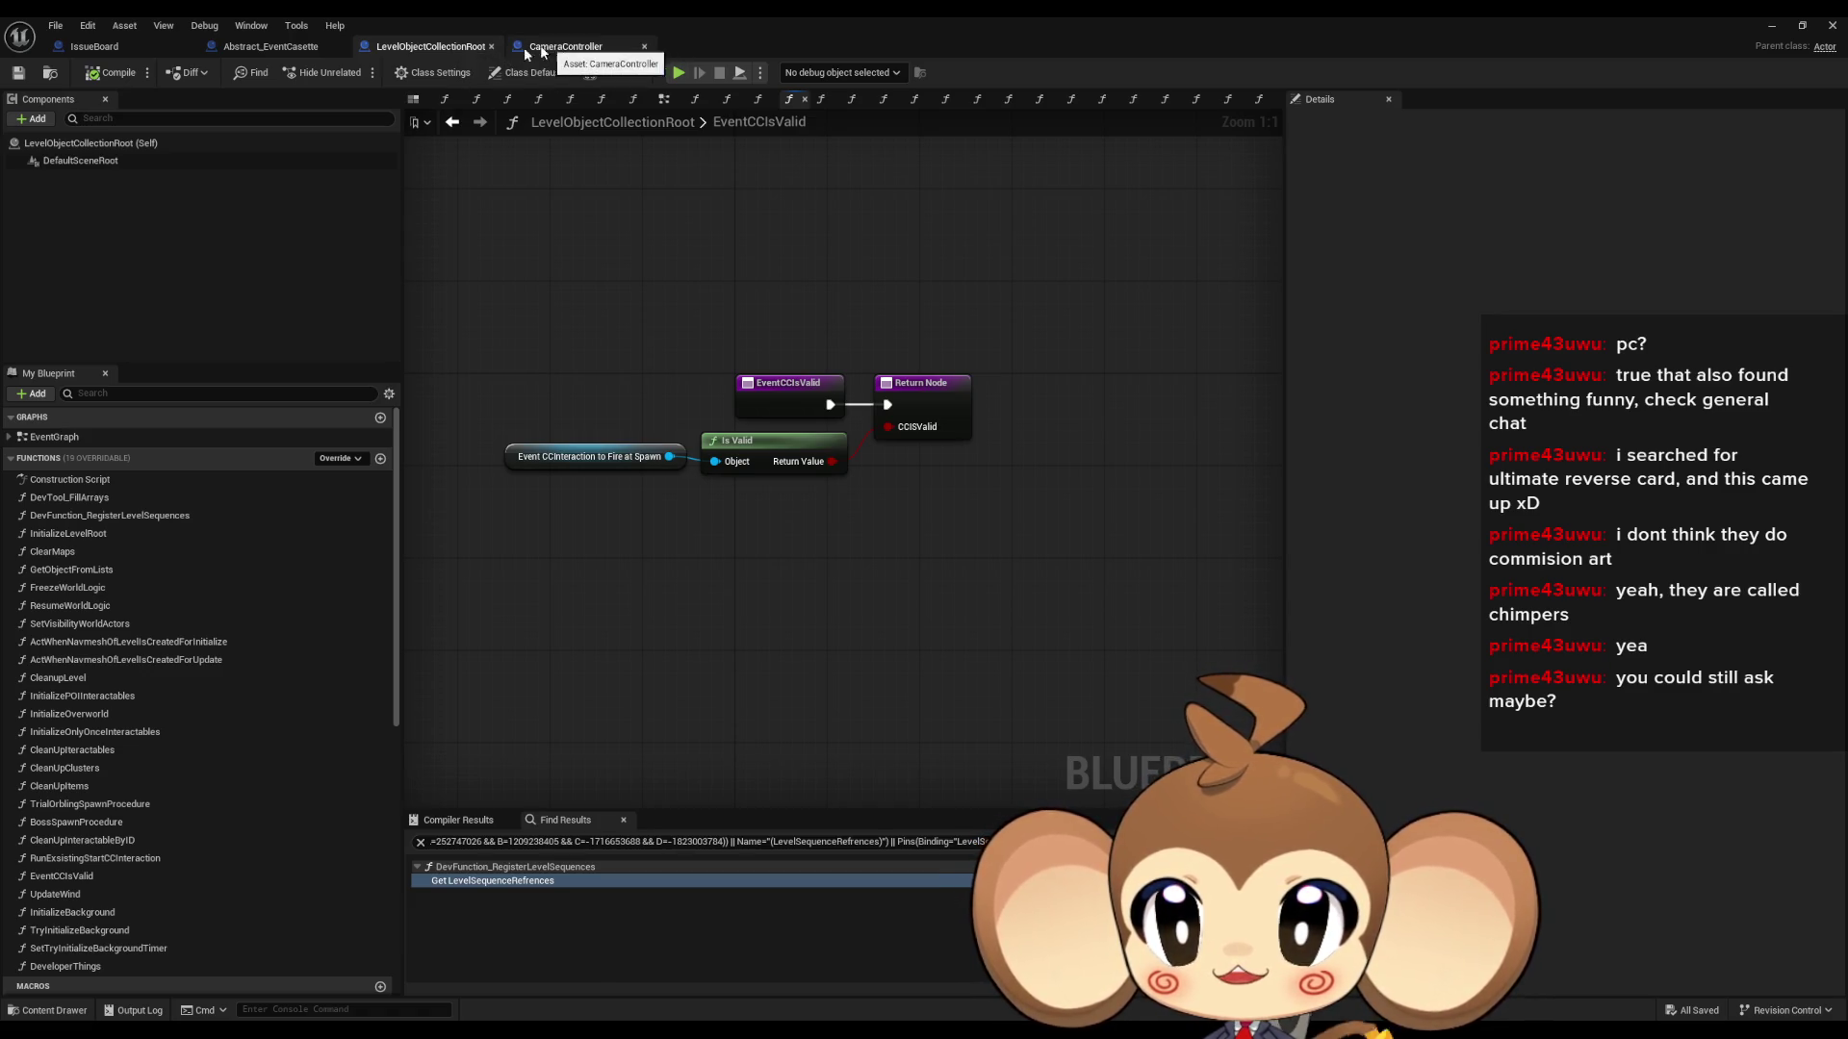
left_click(270, 47)
left_click(414, 48)
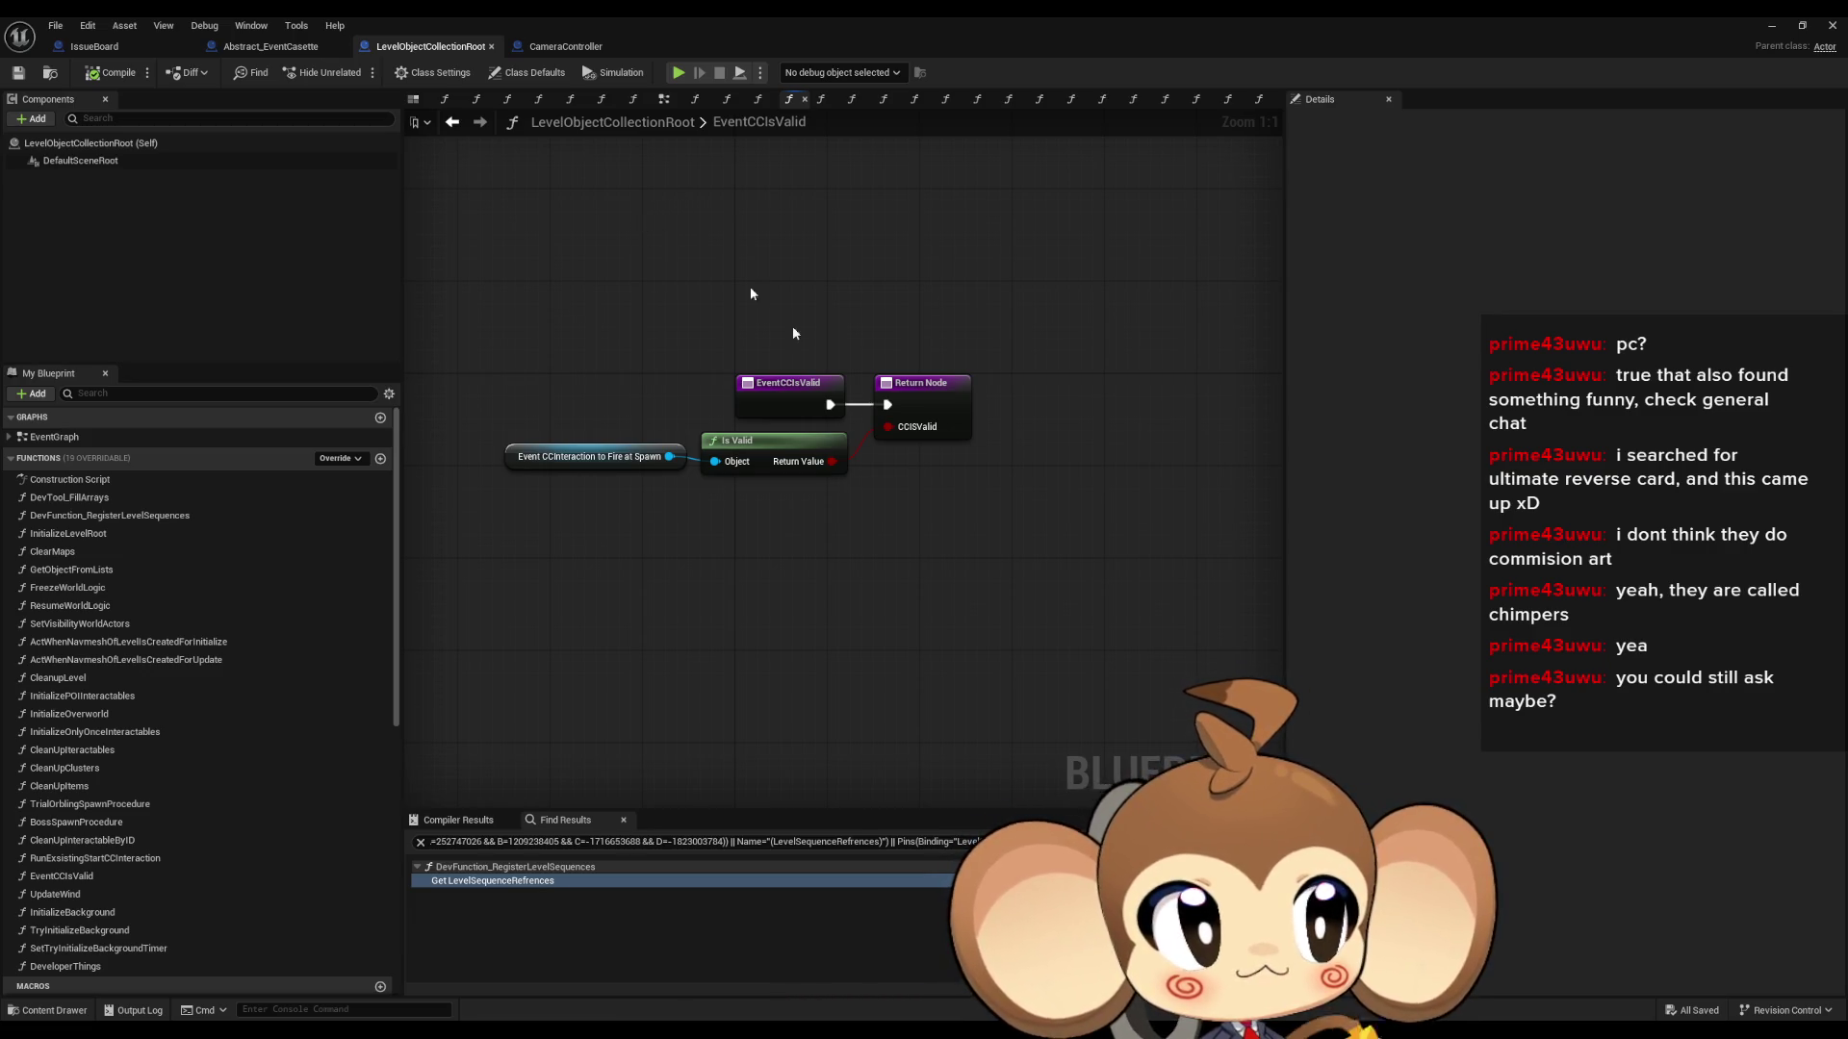
left_click_drag(795, 534, 838, 584)
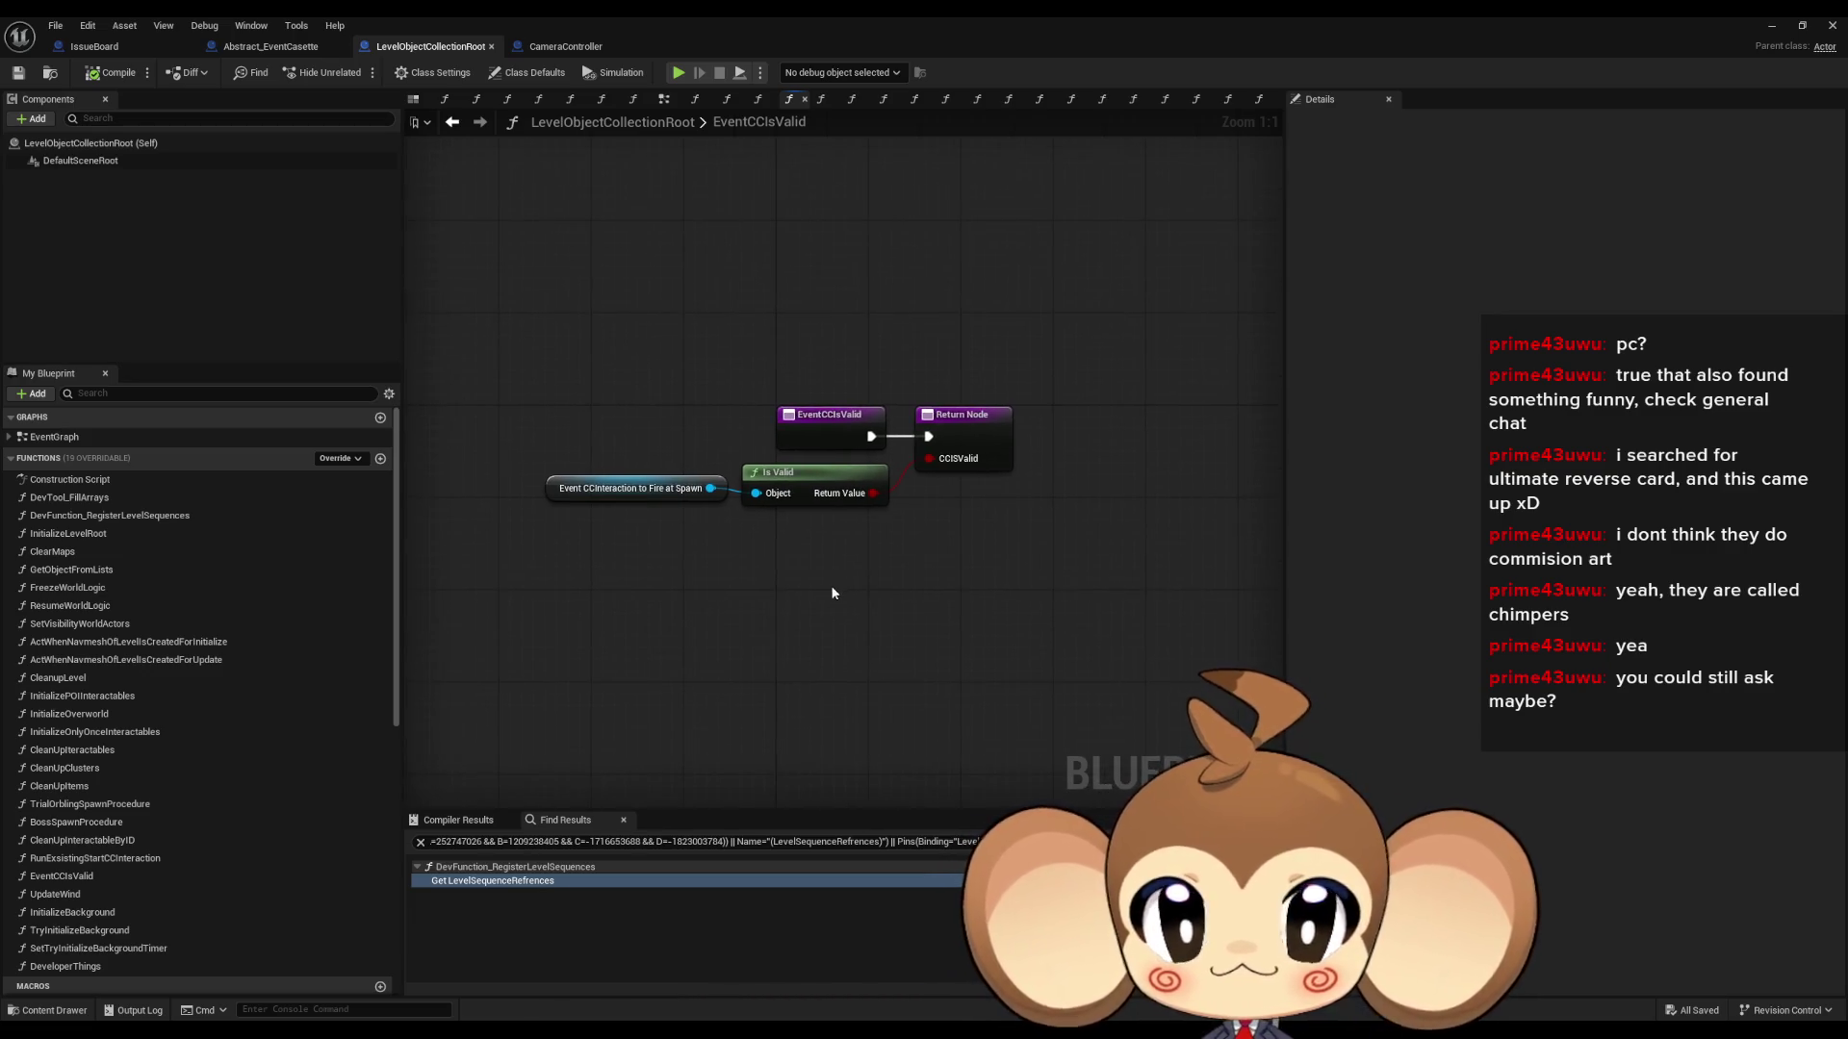
left_click(563, 50)
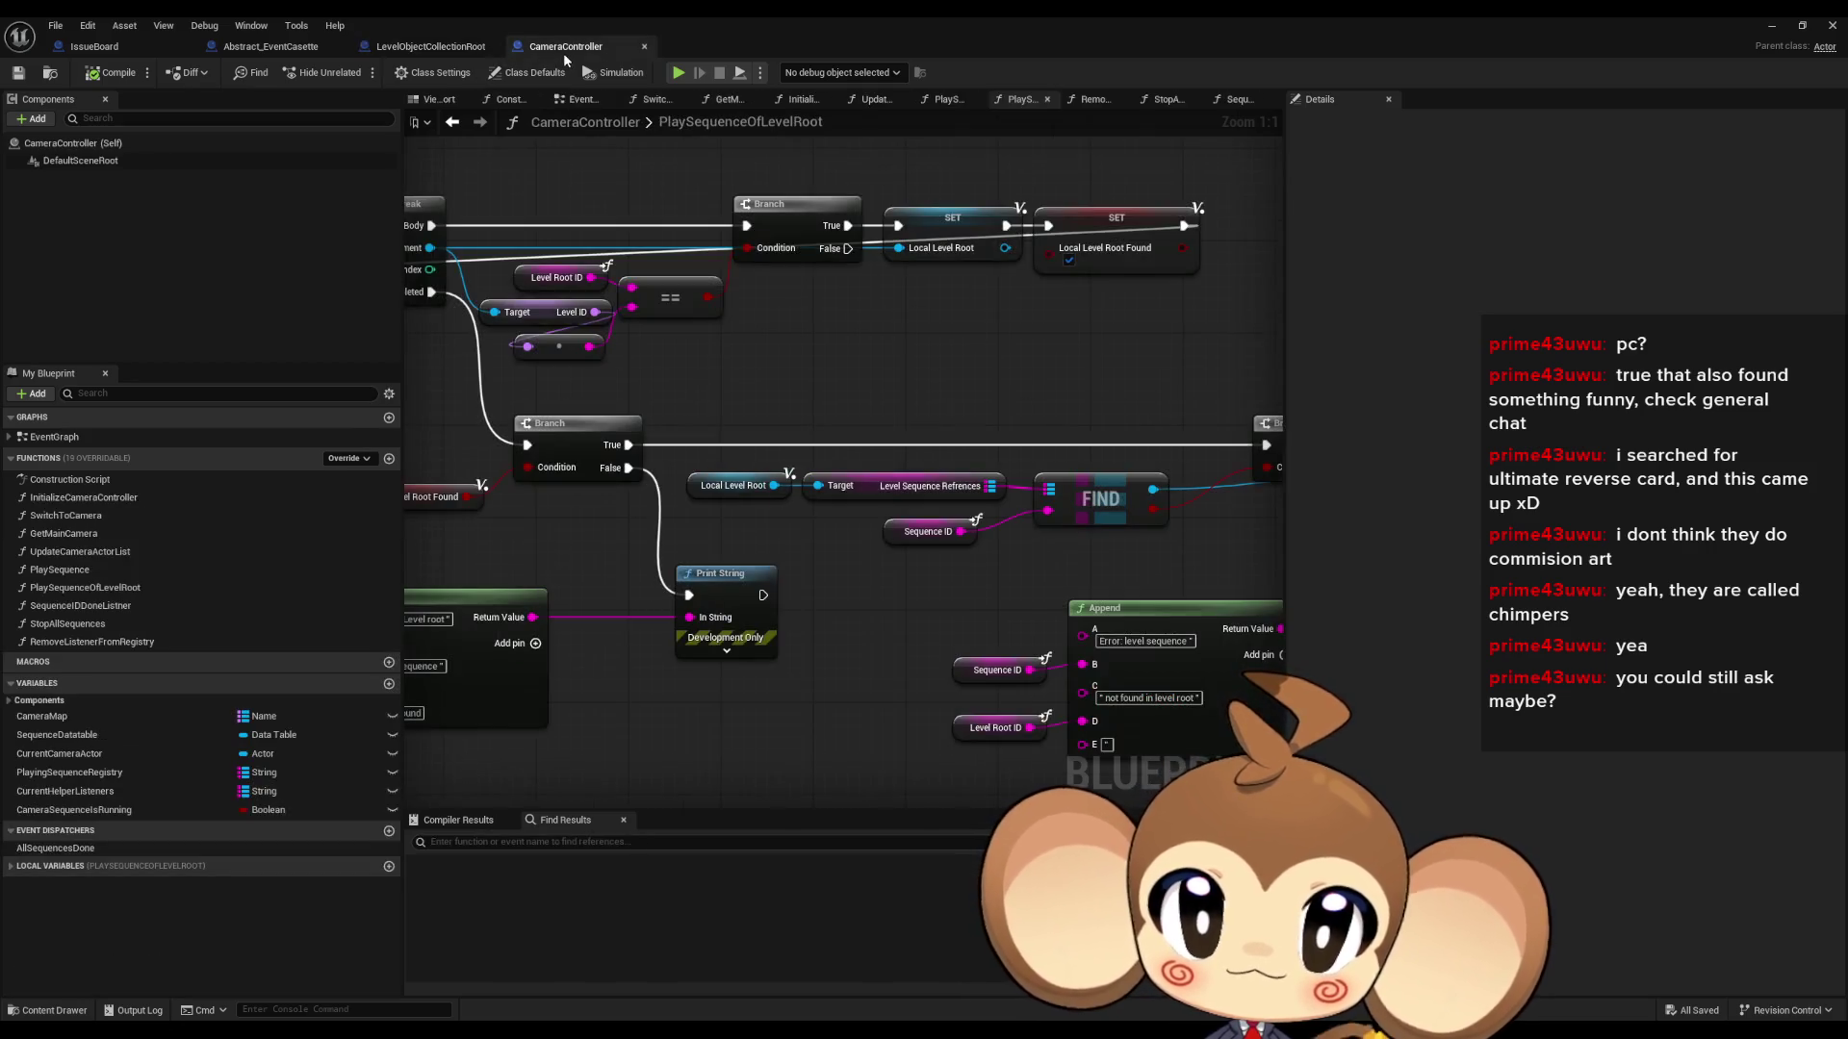
left_click(436, 48)
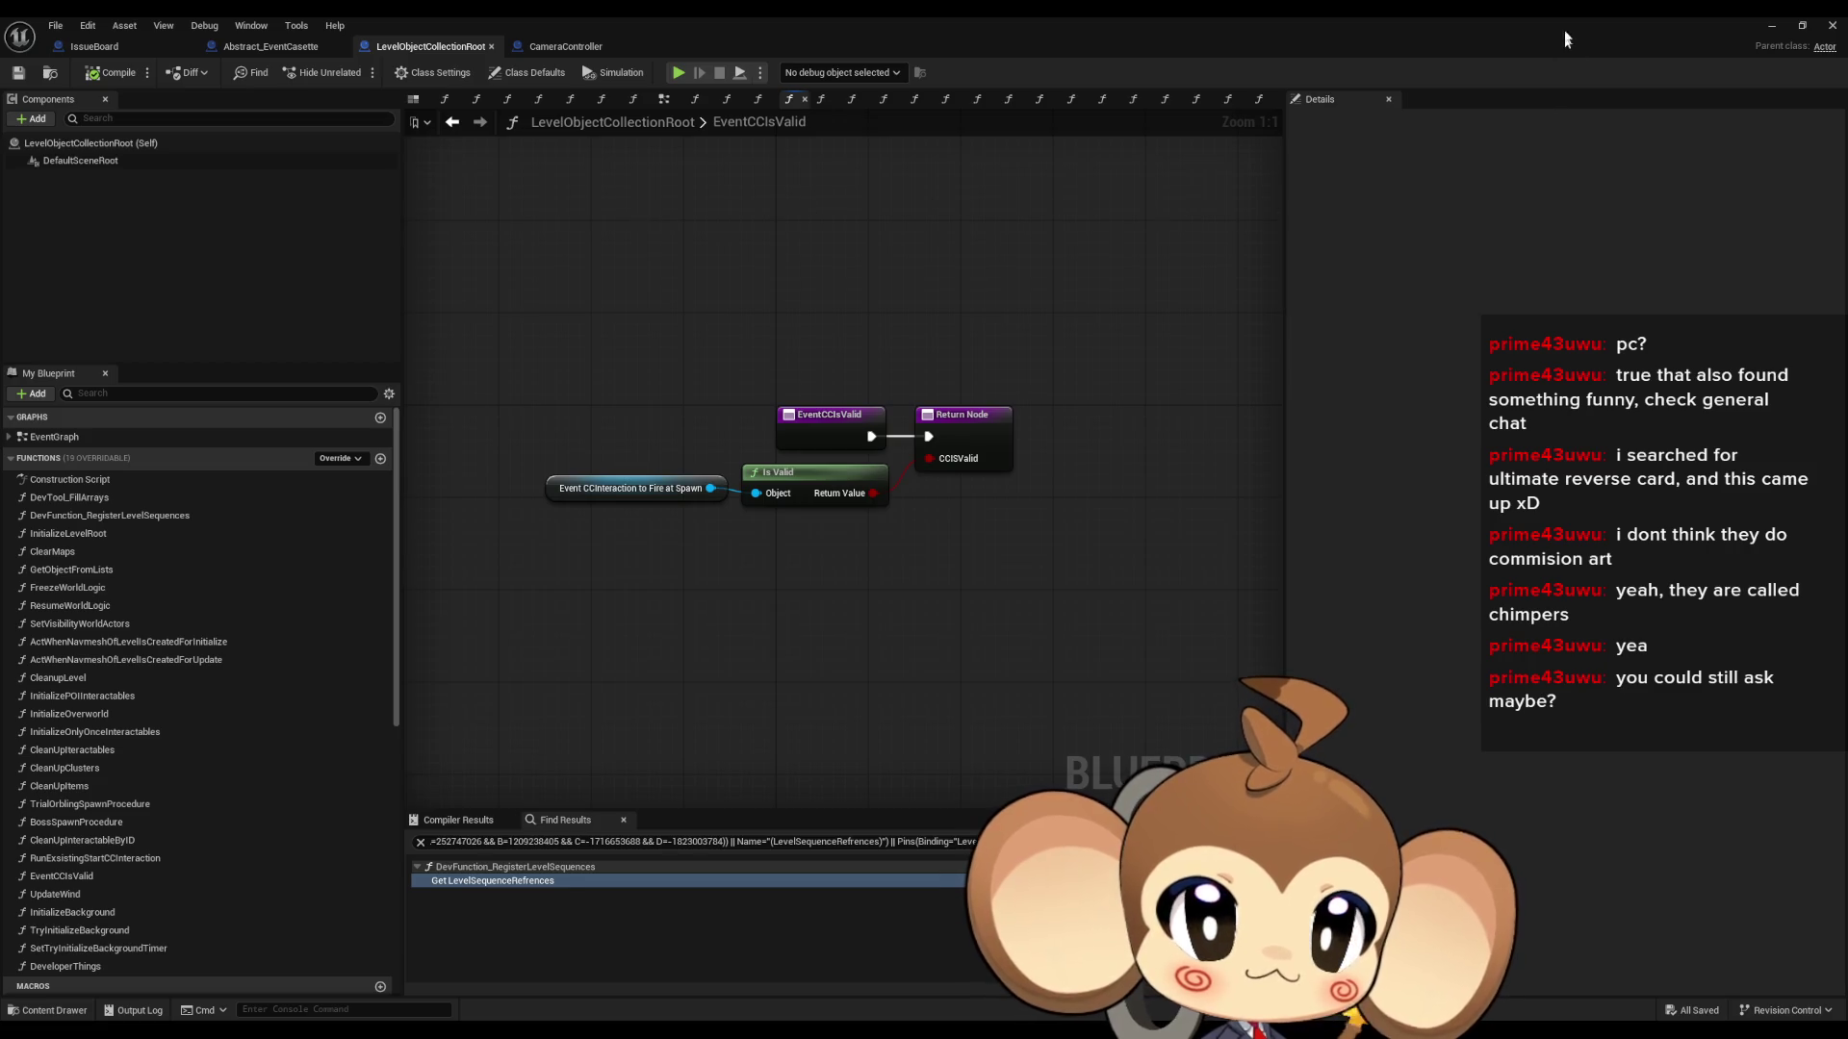
left_click(1773, 23)
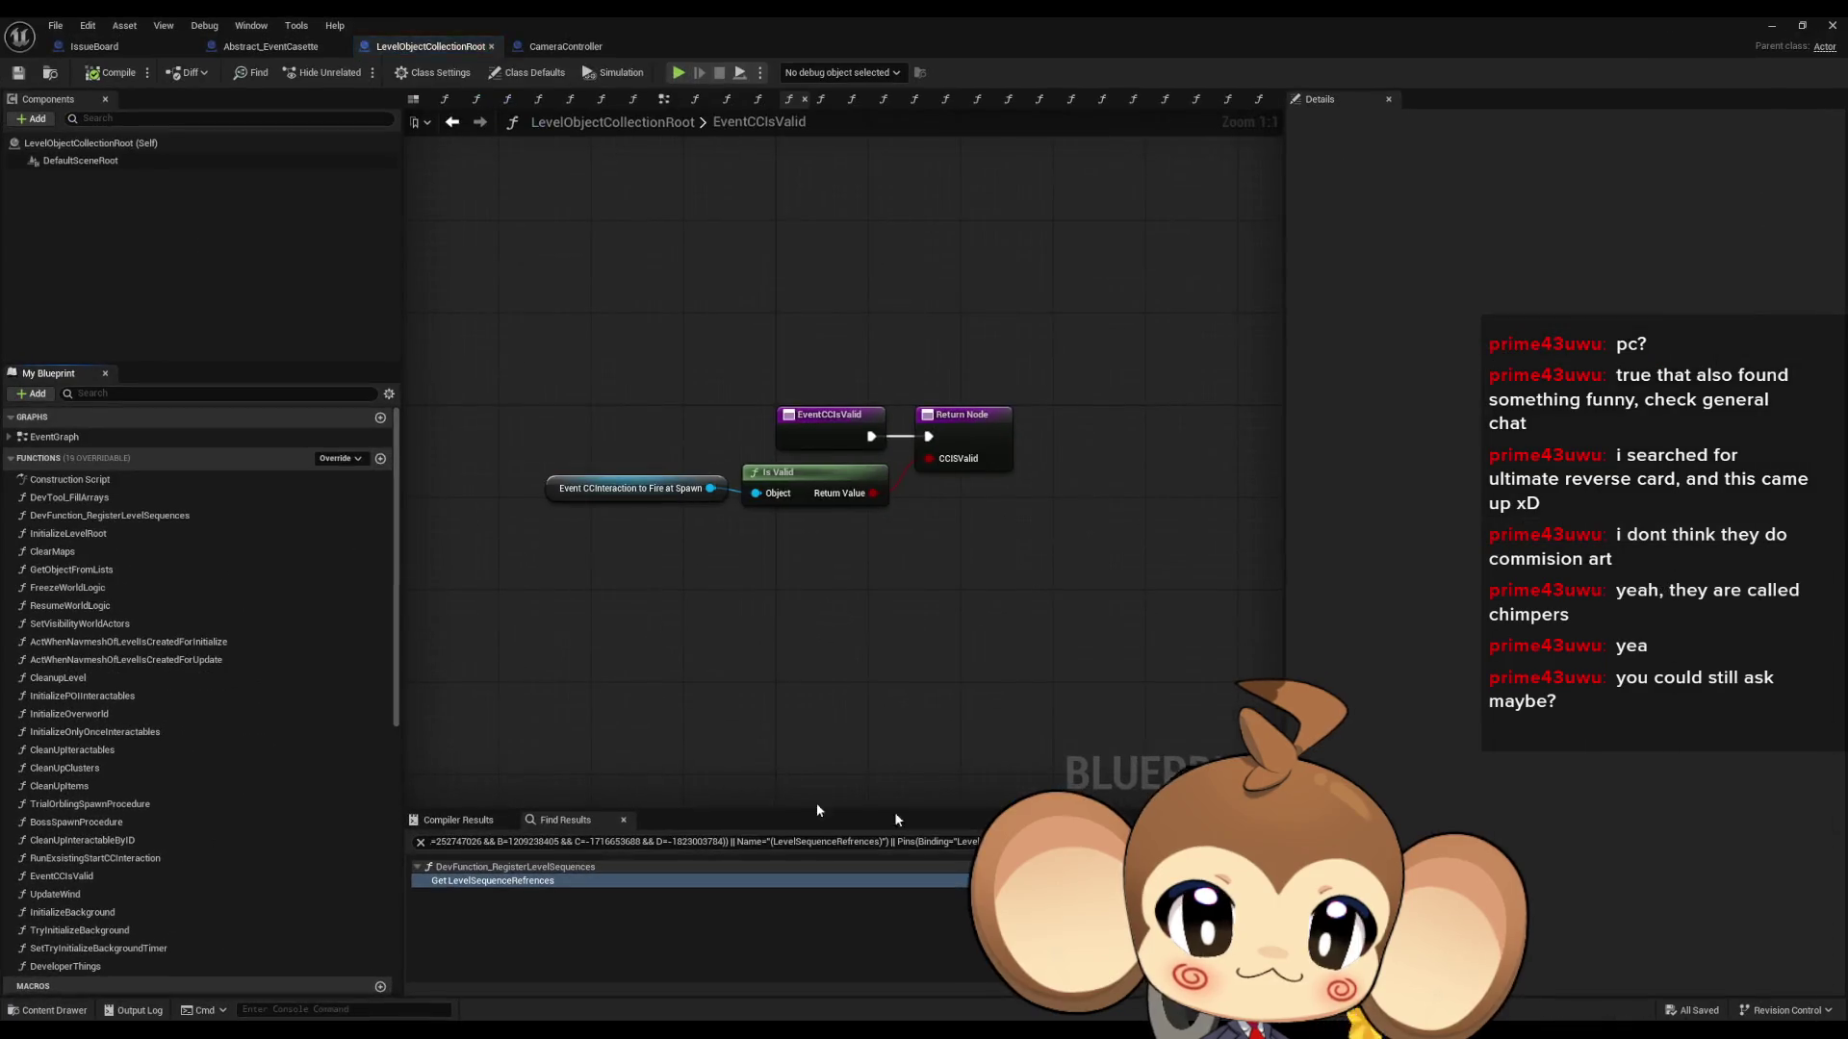
scroll(142, 771, "down", 2)
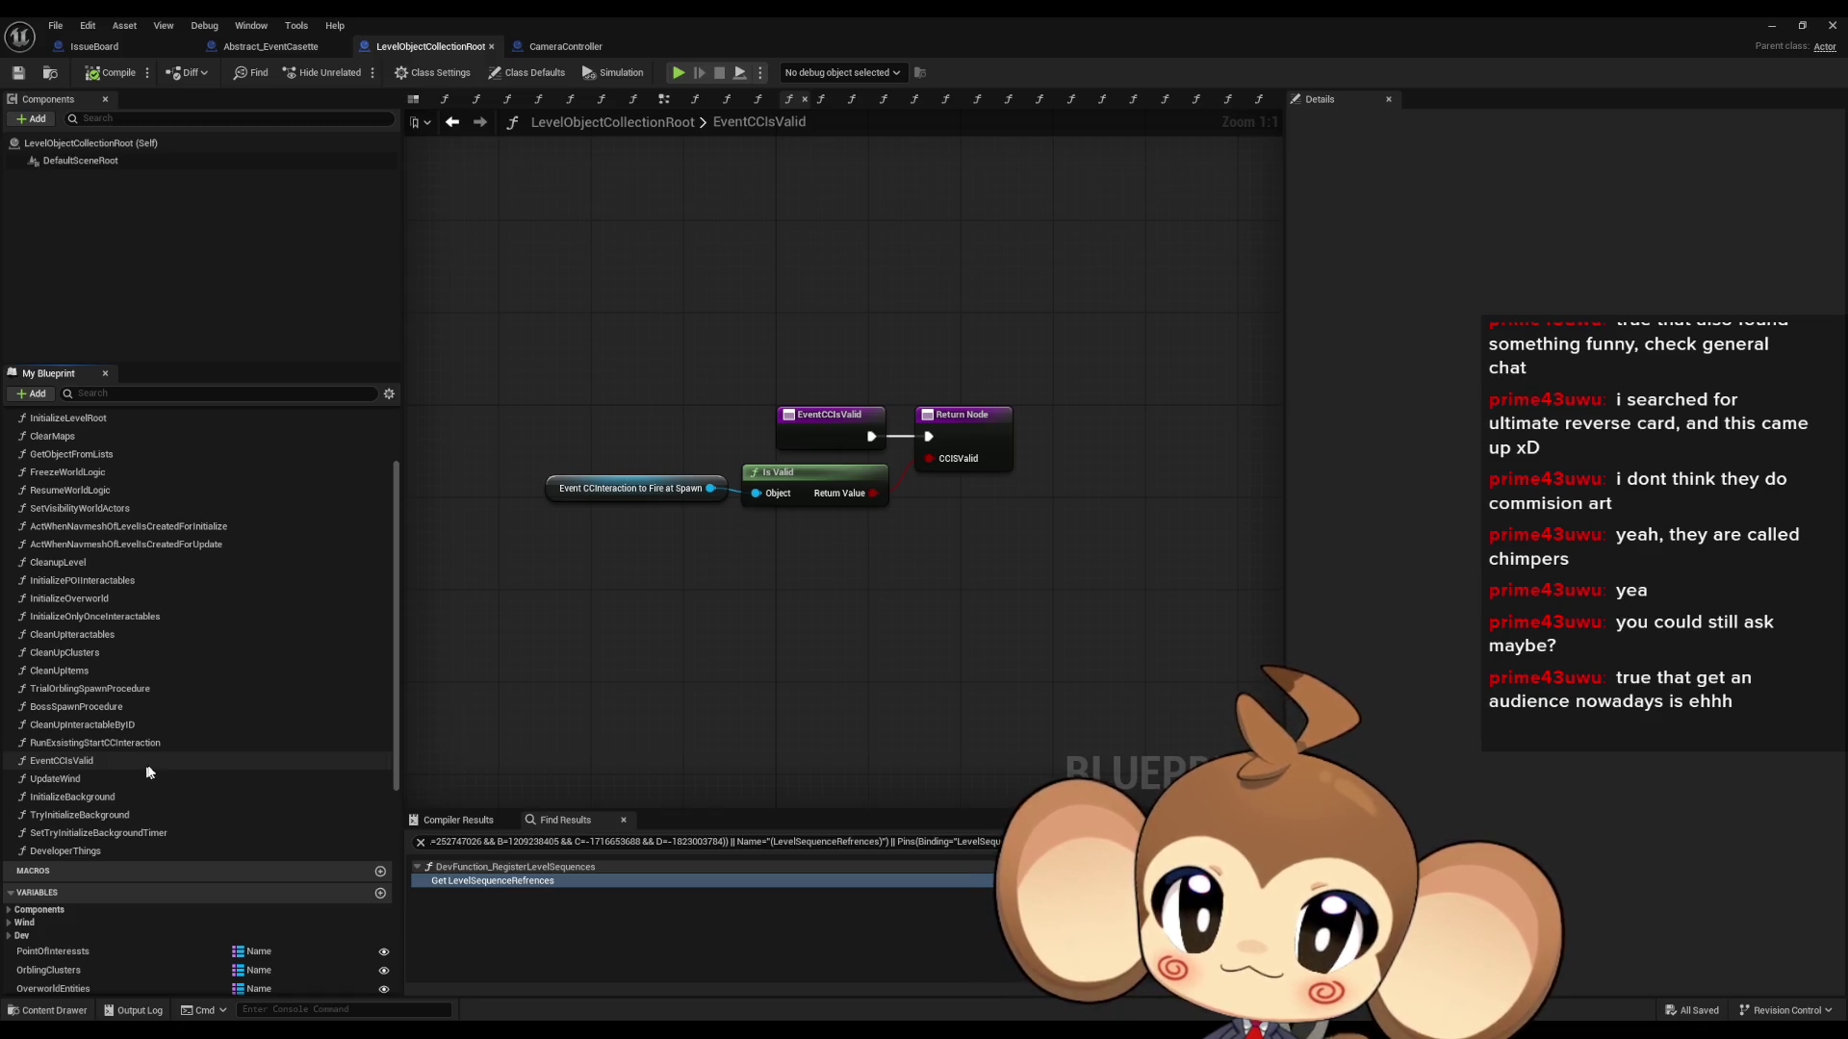
scroll(153, 767, "up", 5)
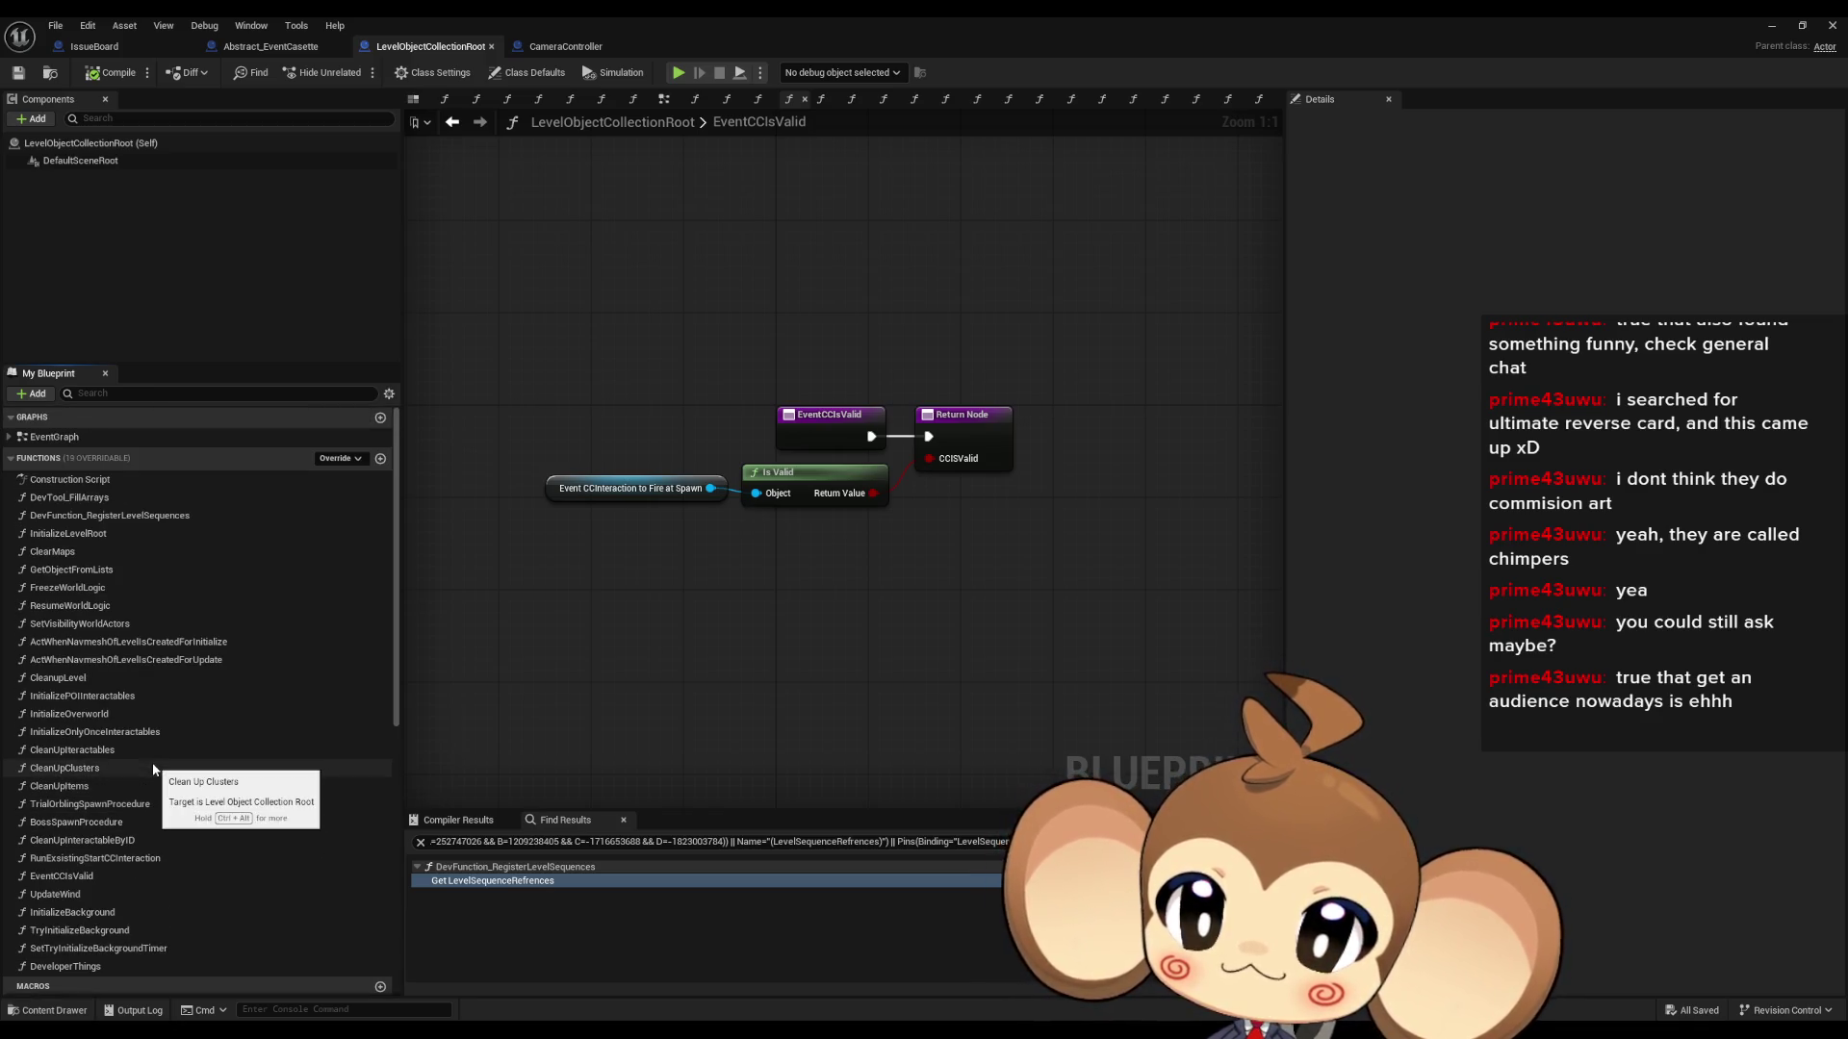
- Create the RunEventCasette function with one String input, then add a new variable
left_click(381, 460)
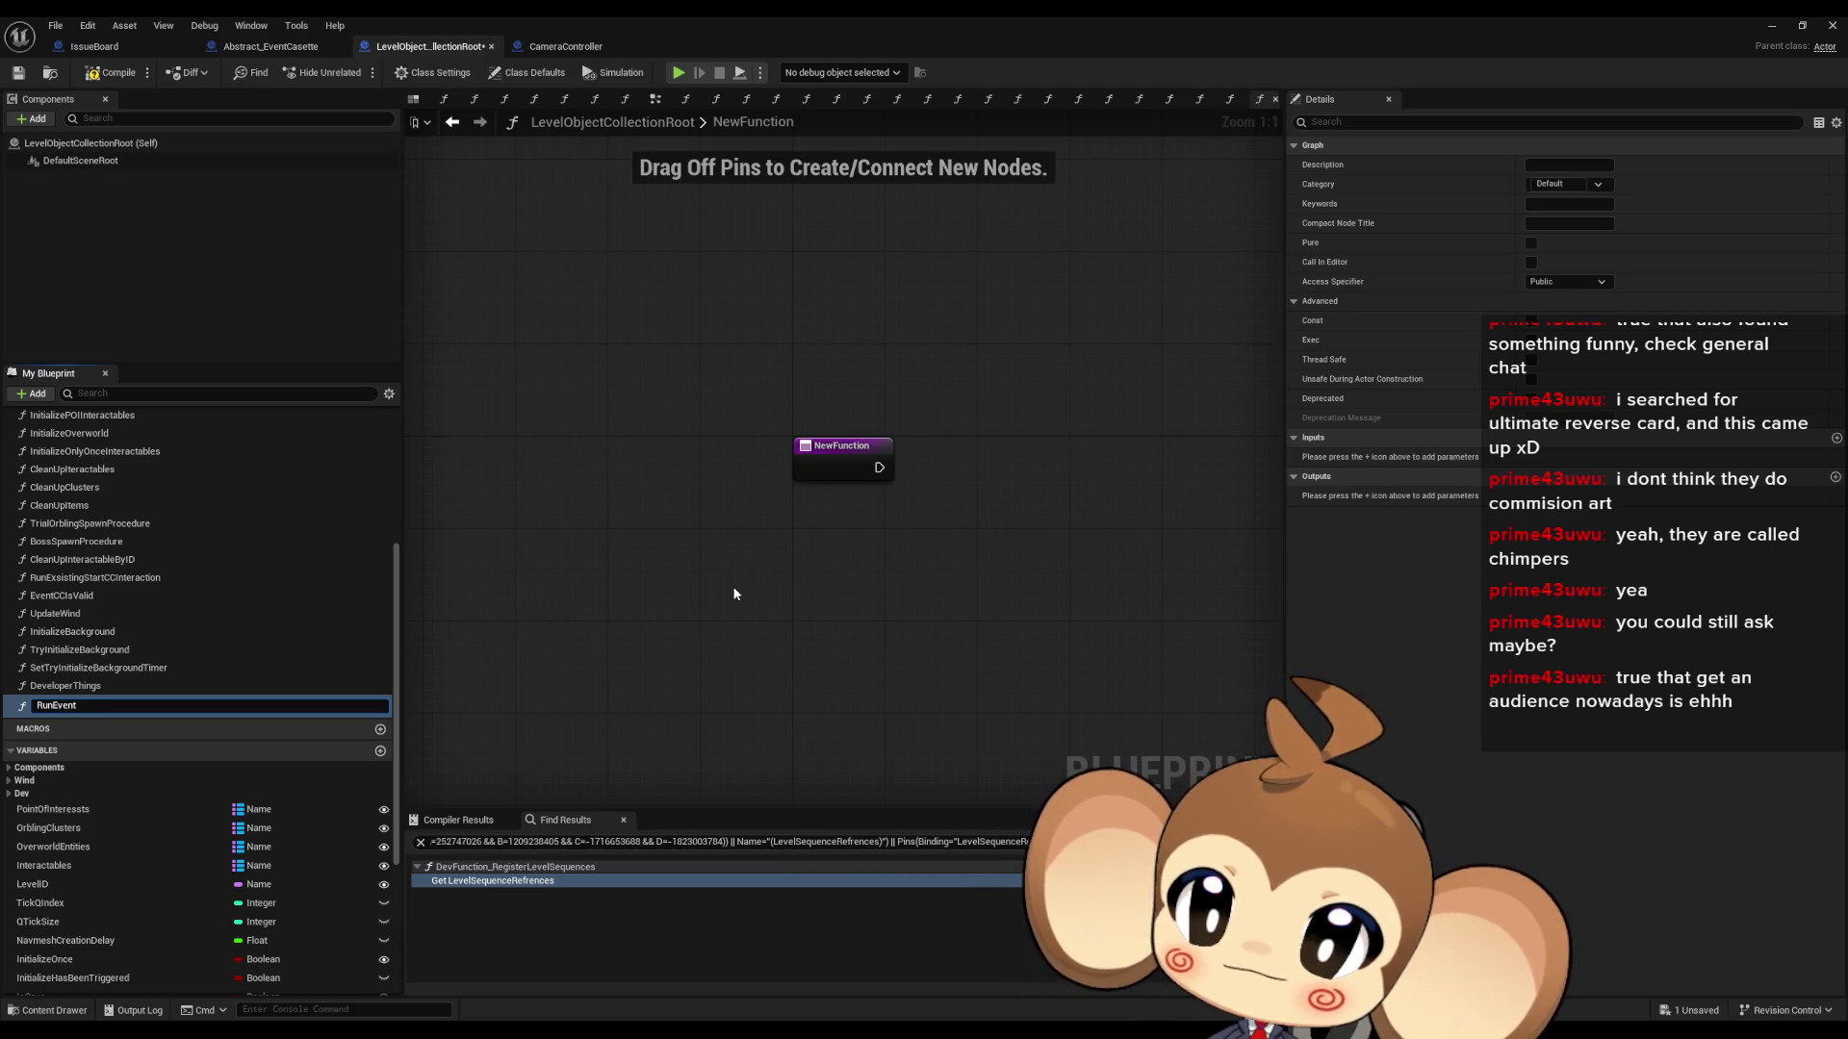
type("RunEventCasette")
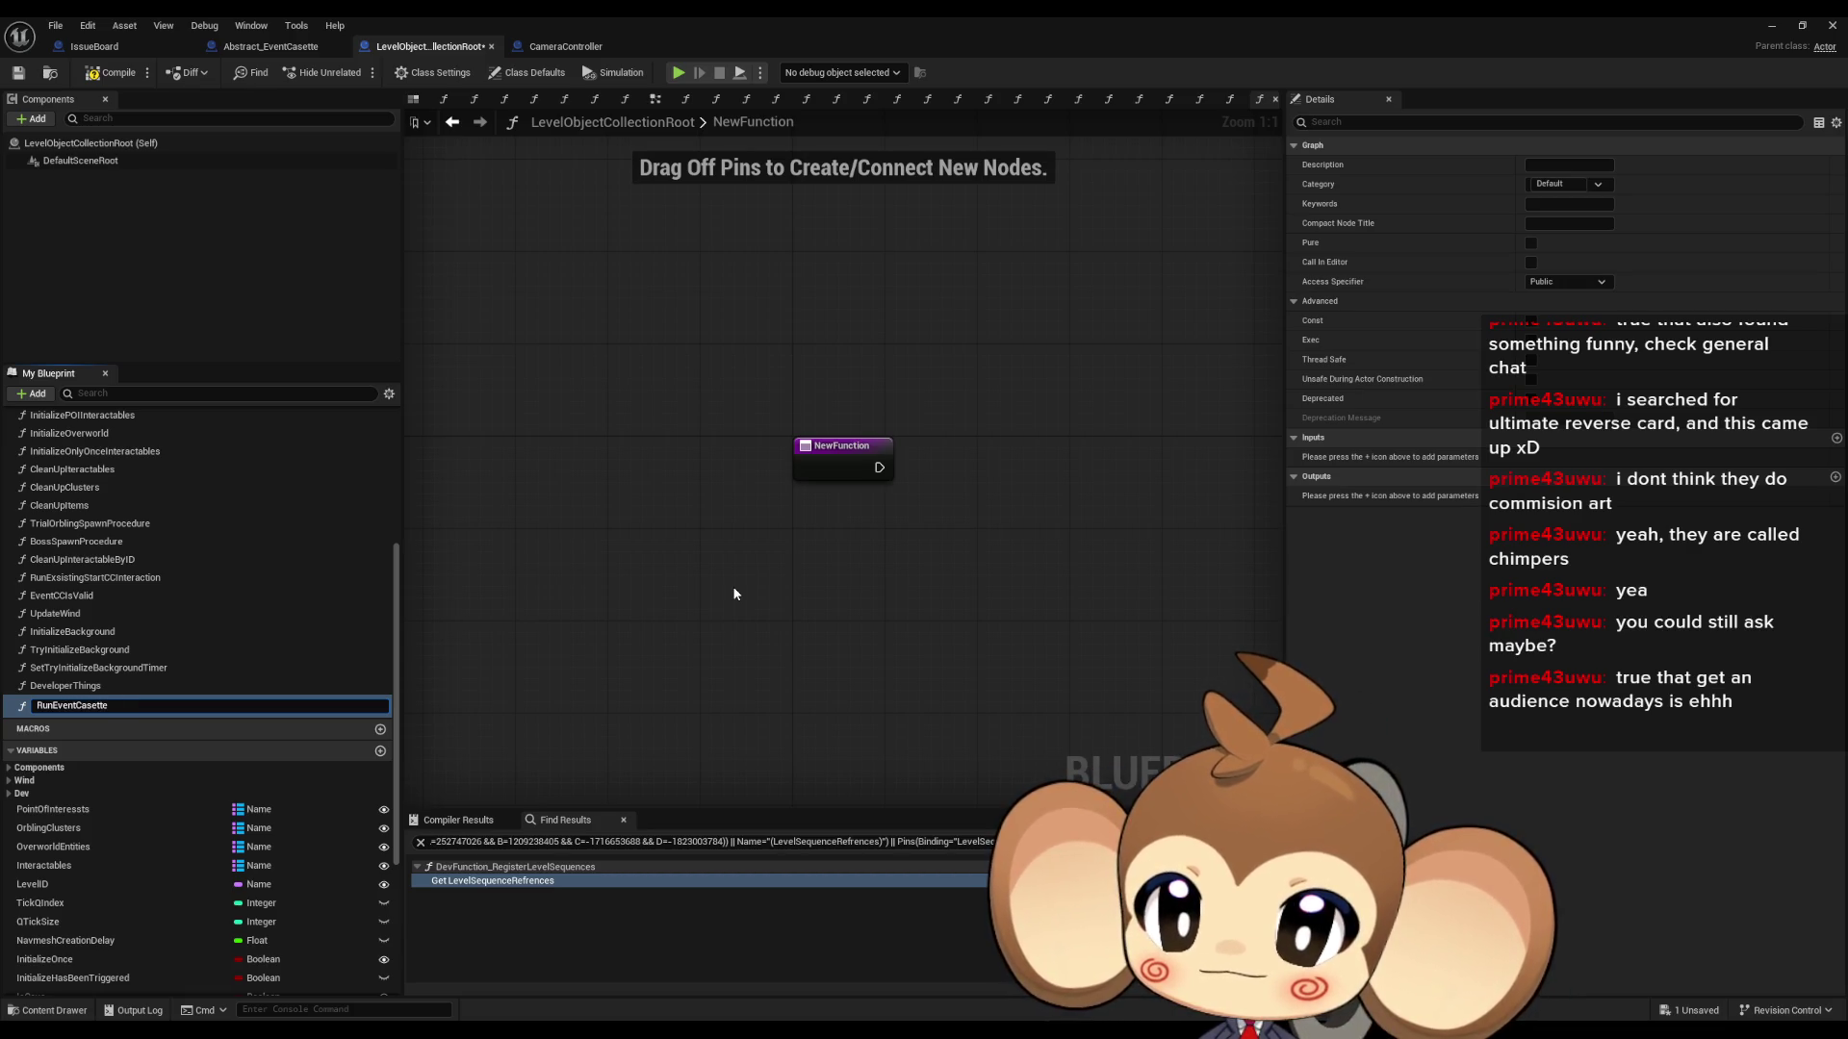
key("Return")
left_click(847, 460)
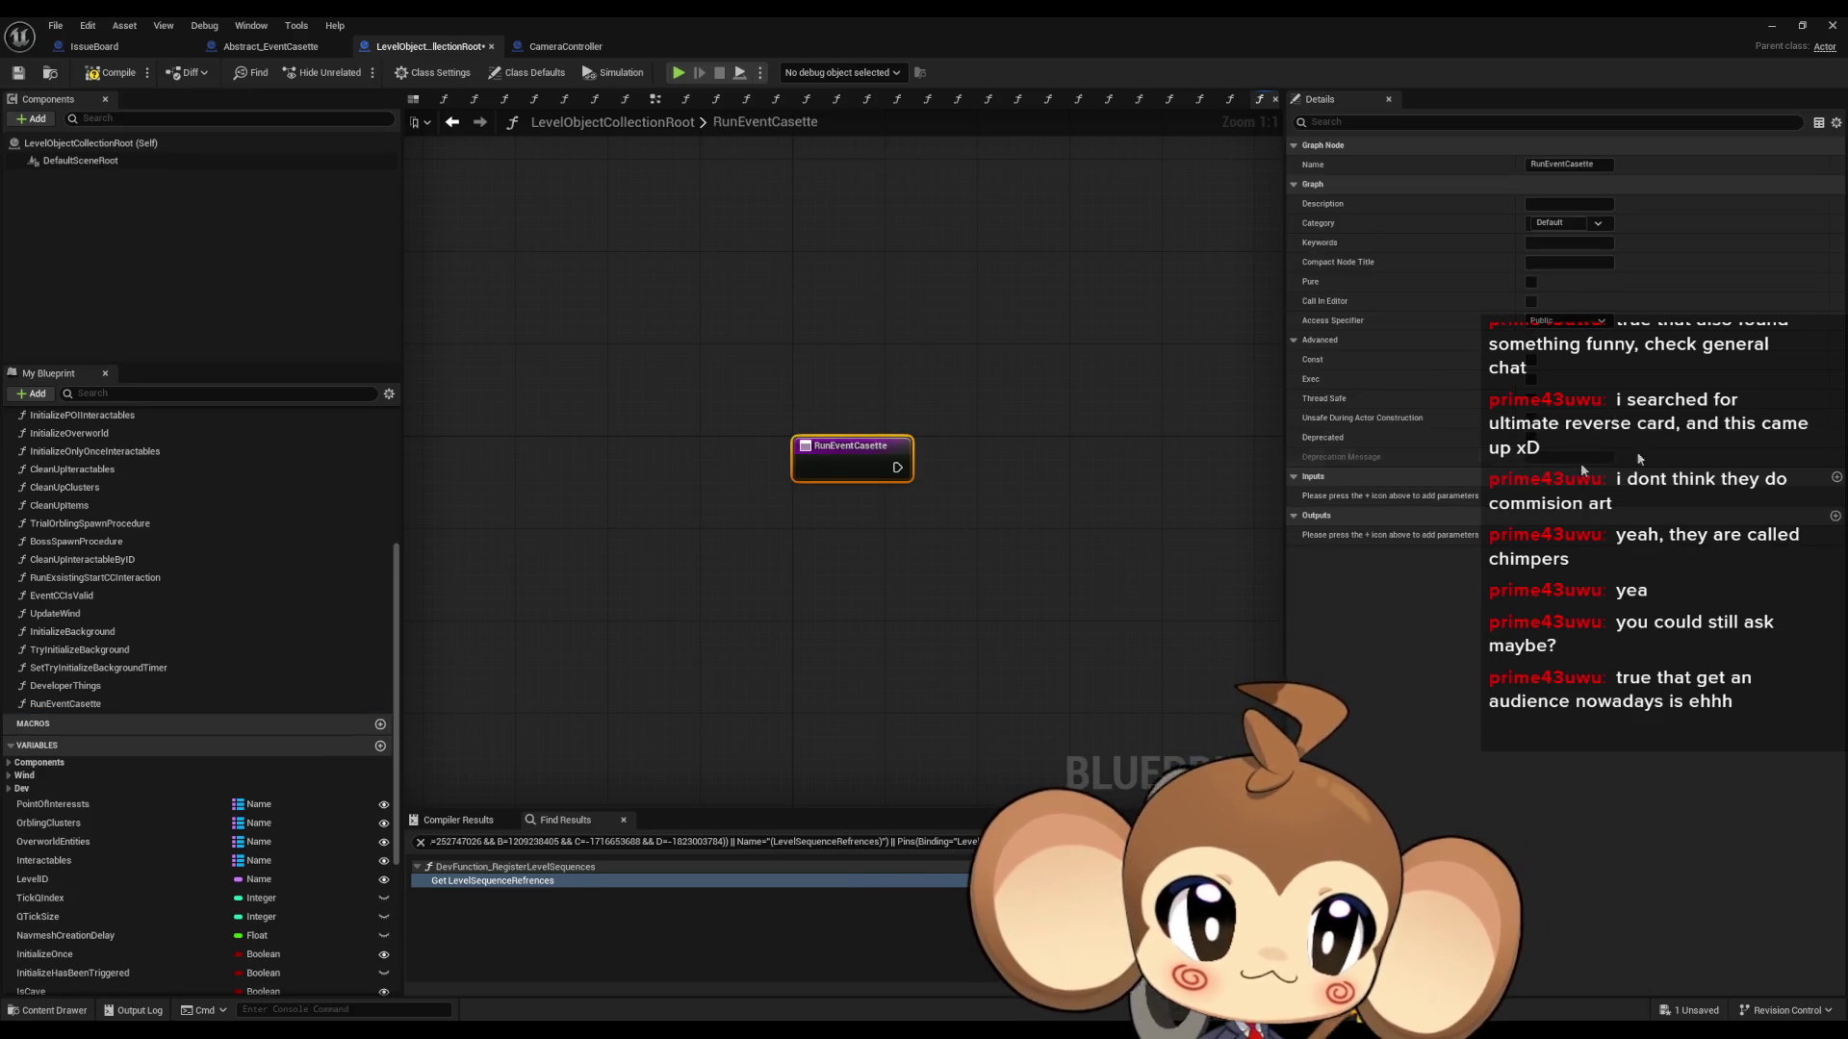
left_click(1836, 477)
left_click(1564, 496)
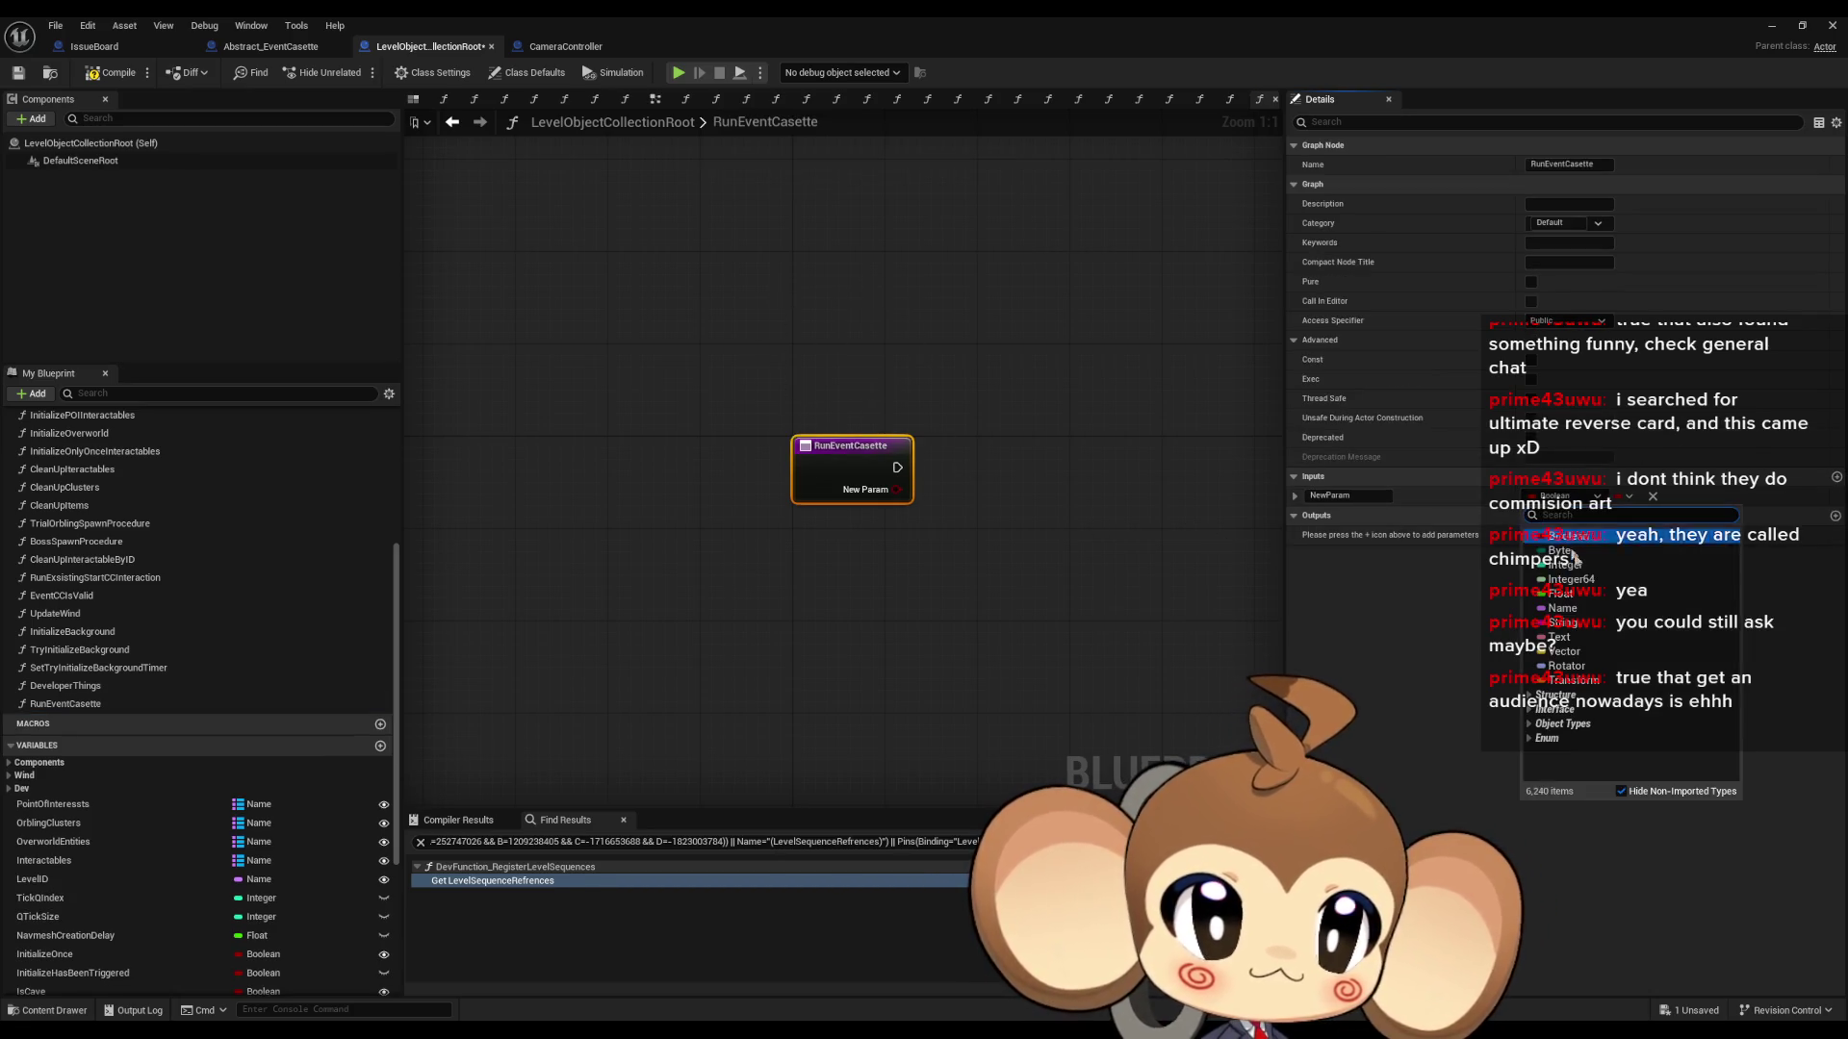
left_click(1579, 628)
scroll(220, 866, "down", 5)
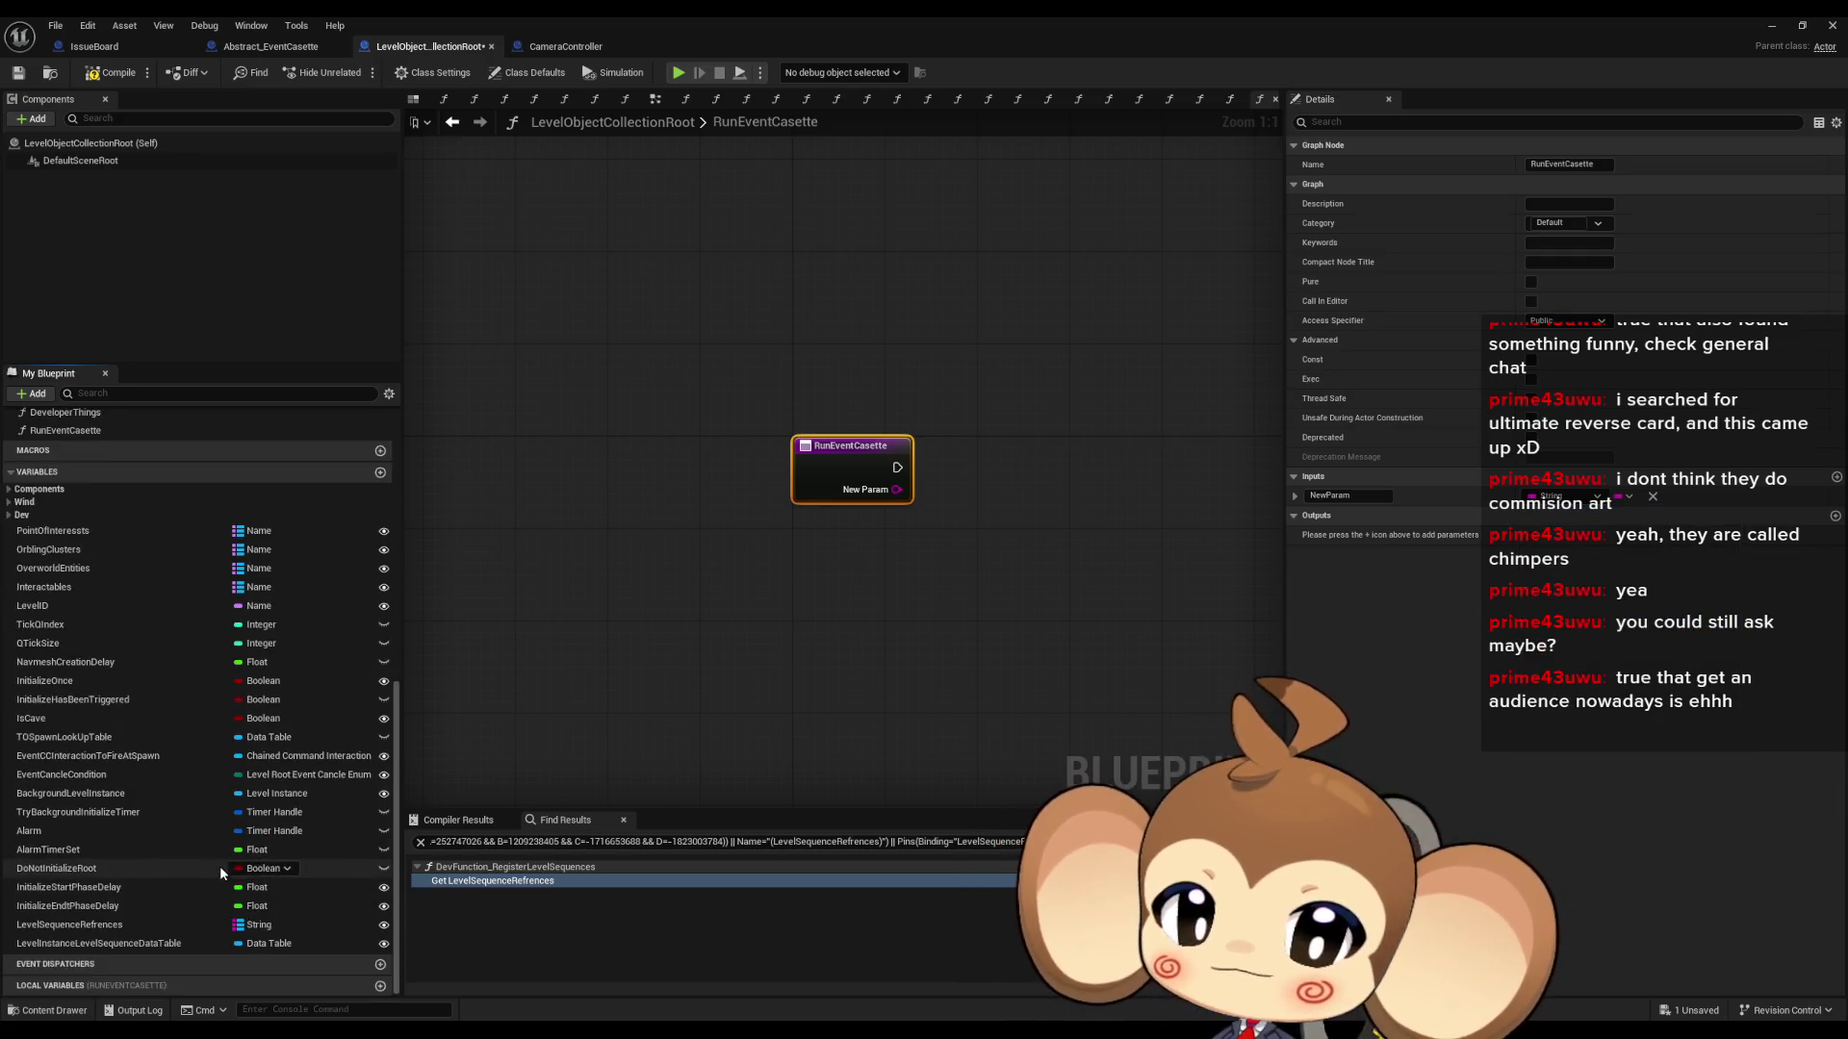
left_click(381, 469)
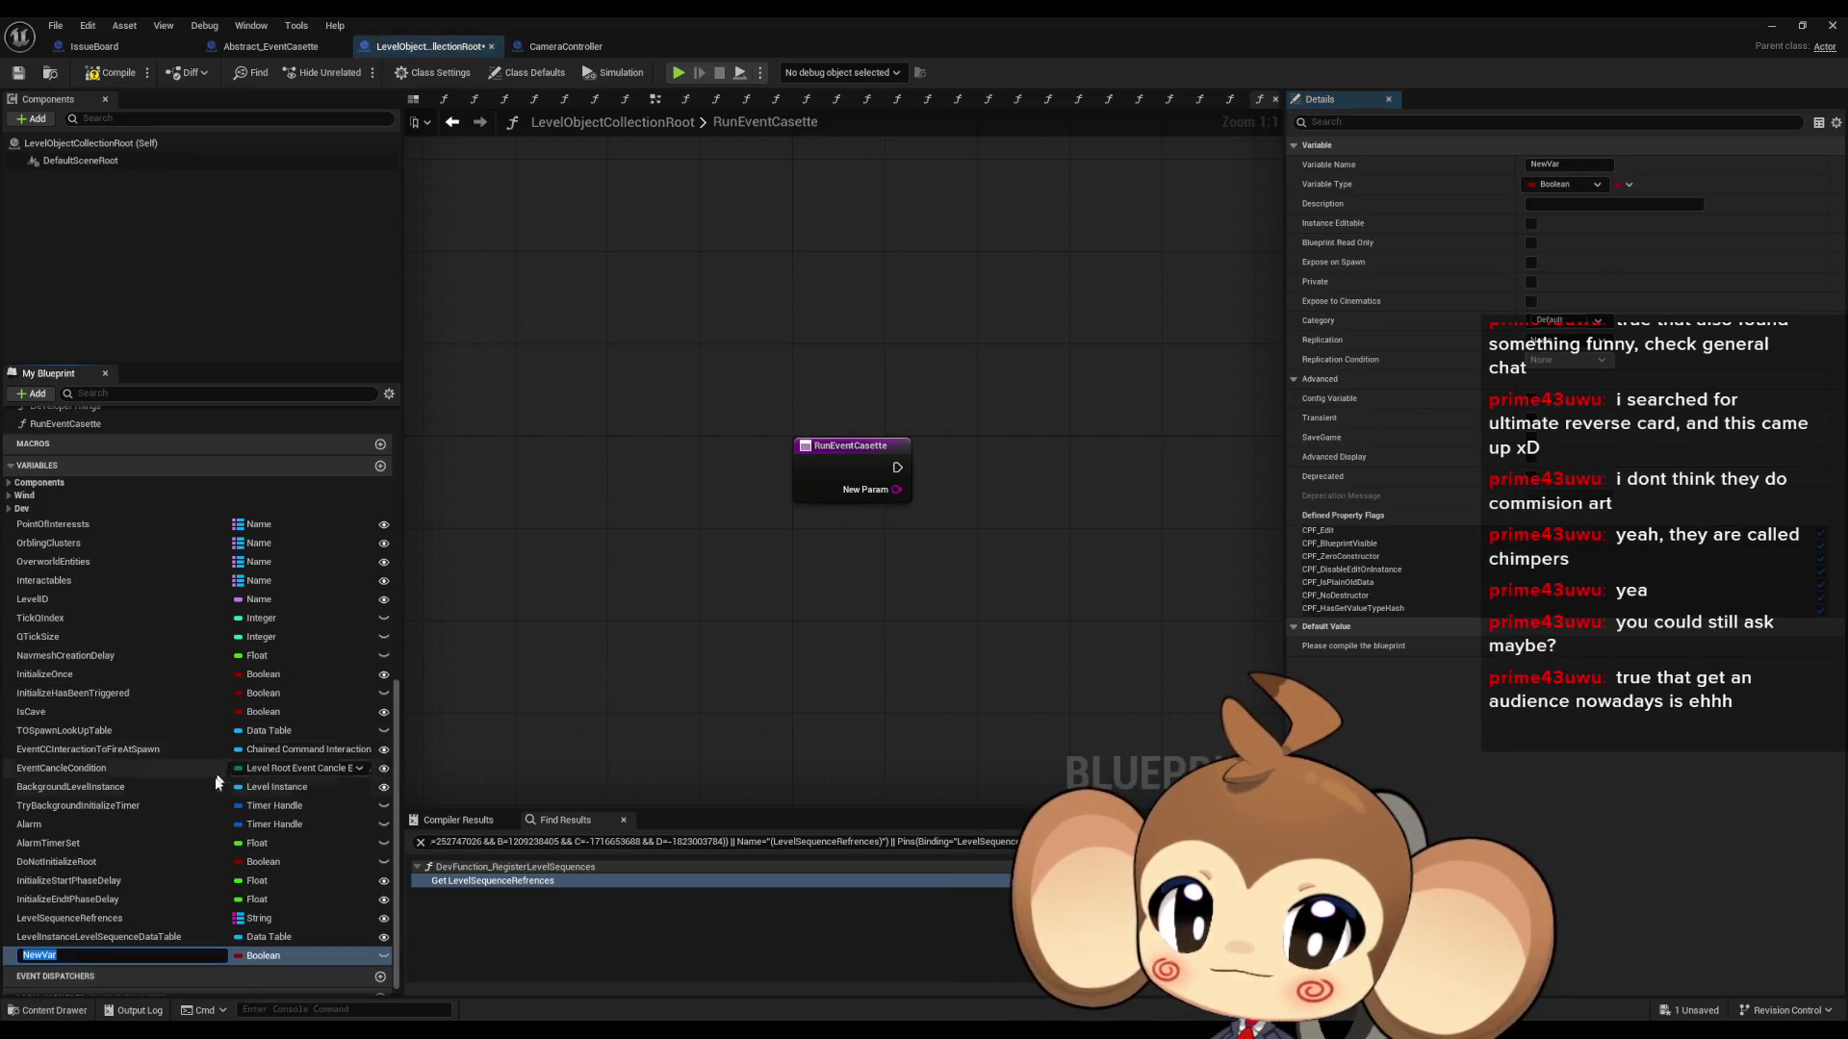
- Make EventCasettes a String-to-Abstract Event Casette object map and place a Get of it in the graph
type("EventCasette")
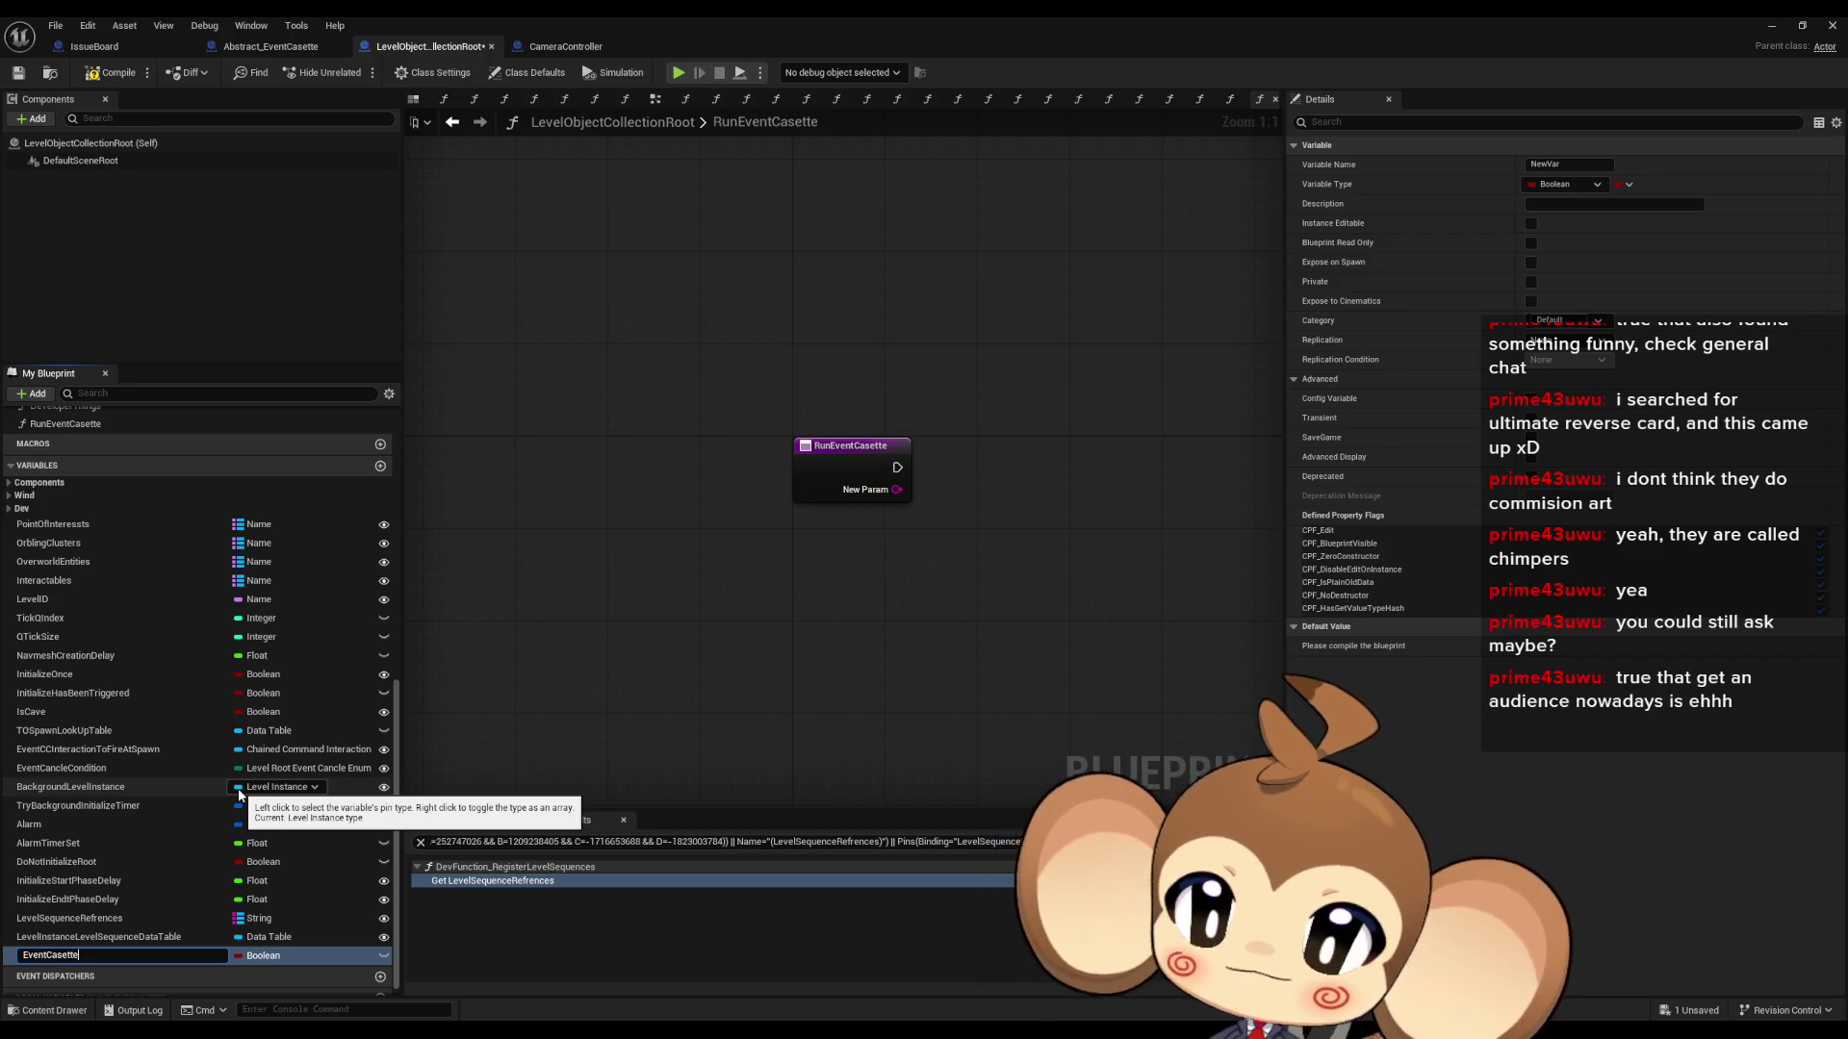
key("Return")
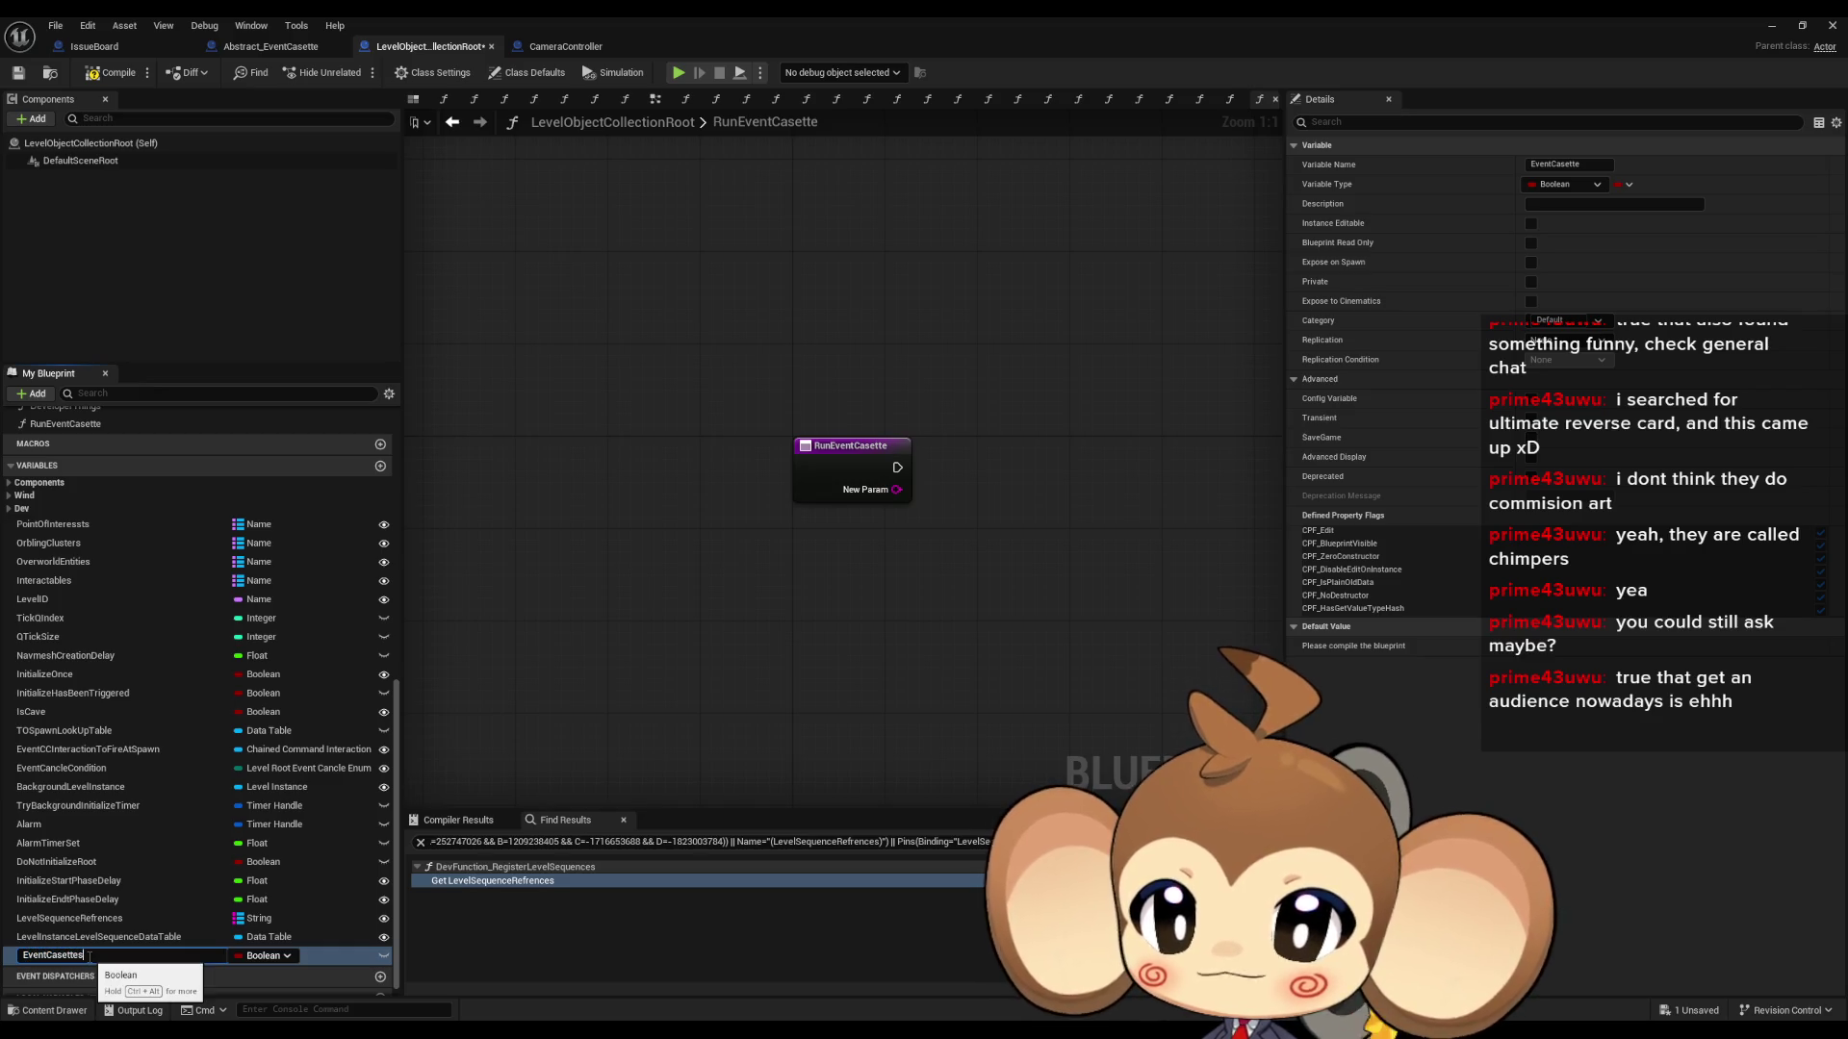
left_click(242, 956)
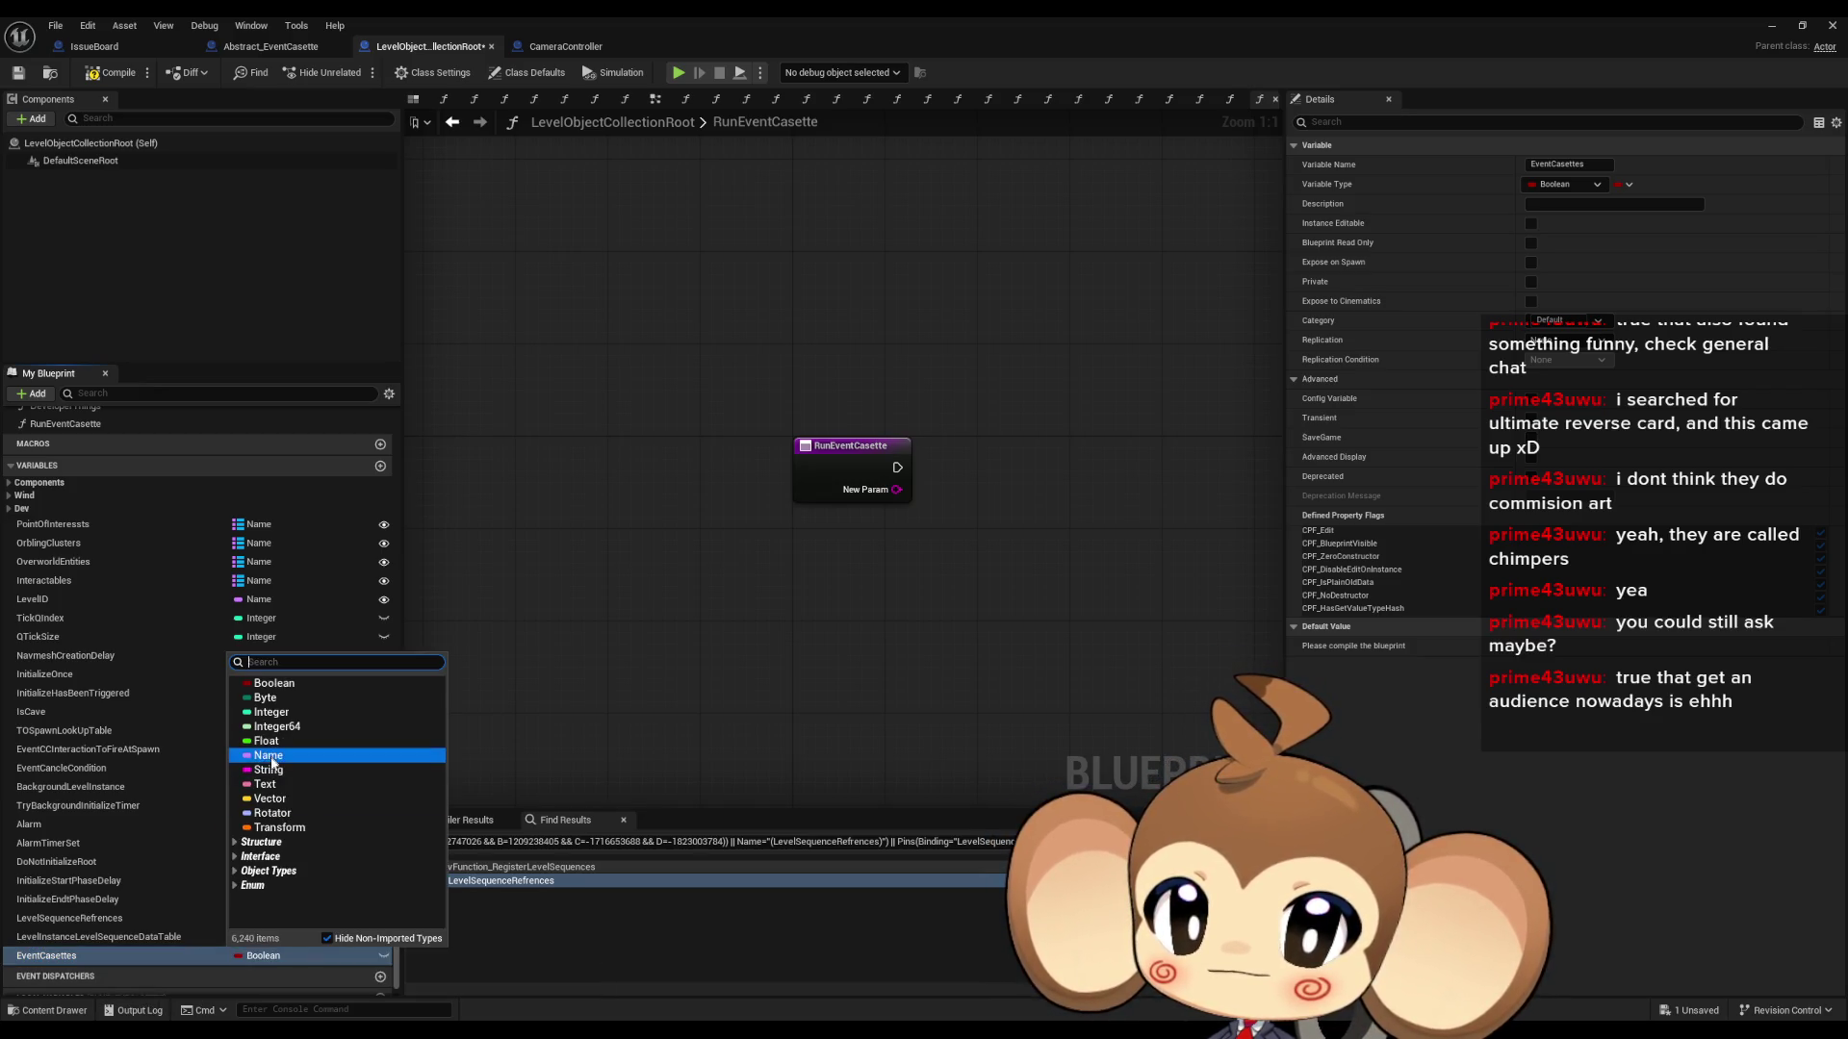
left_click(269, 770)
left_click(1627, 184)
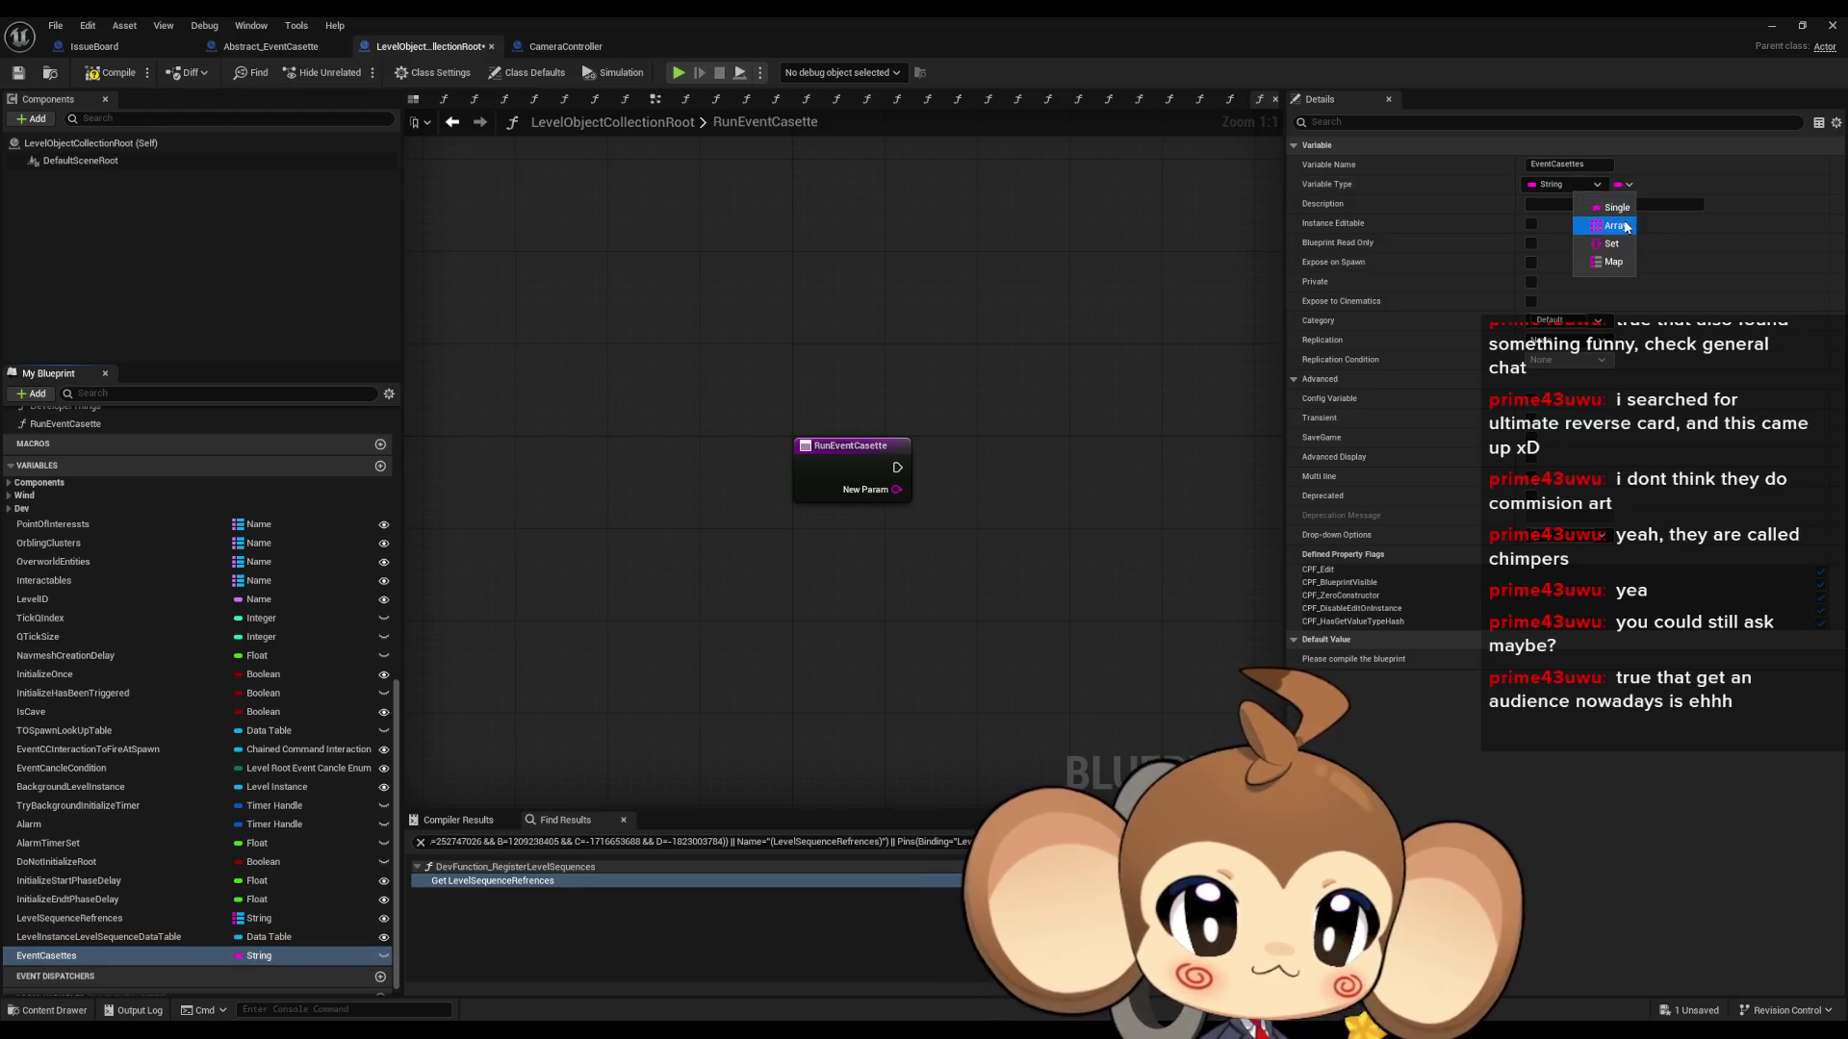
left_click(1613, 262)
left_click(1686, 186)
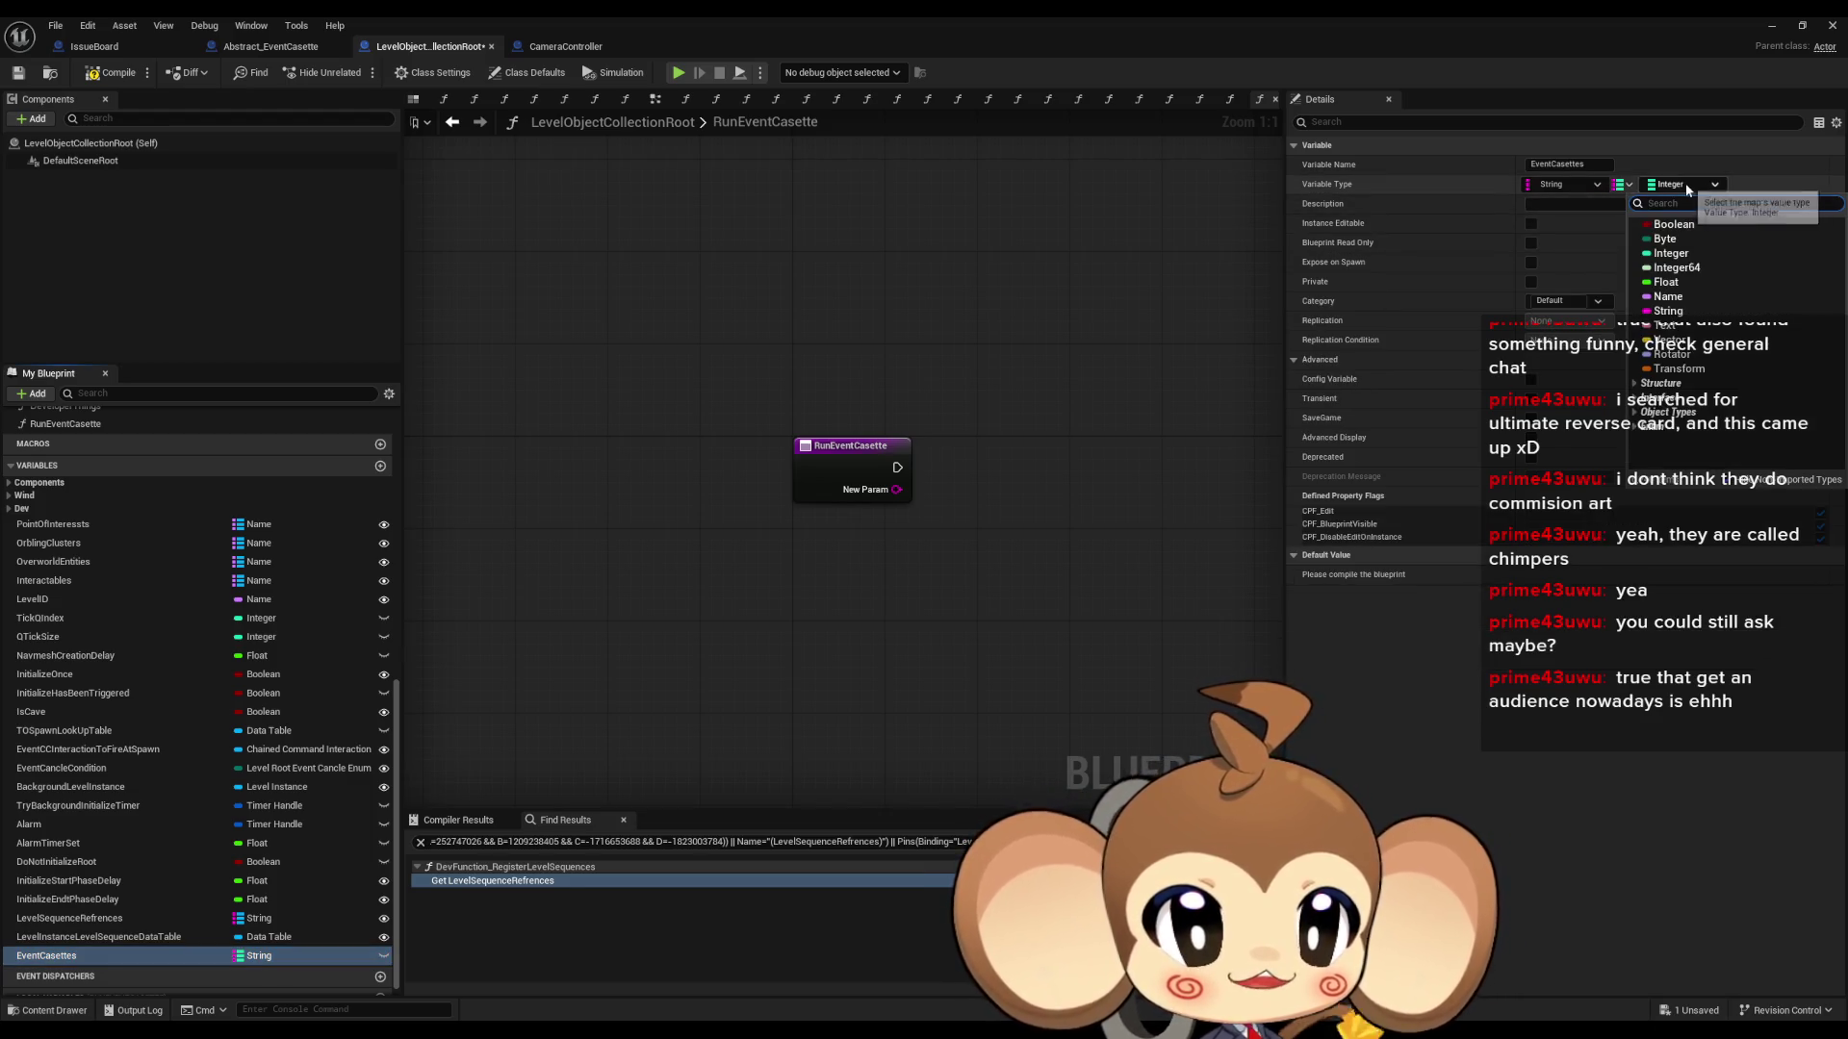
type("case")
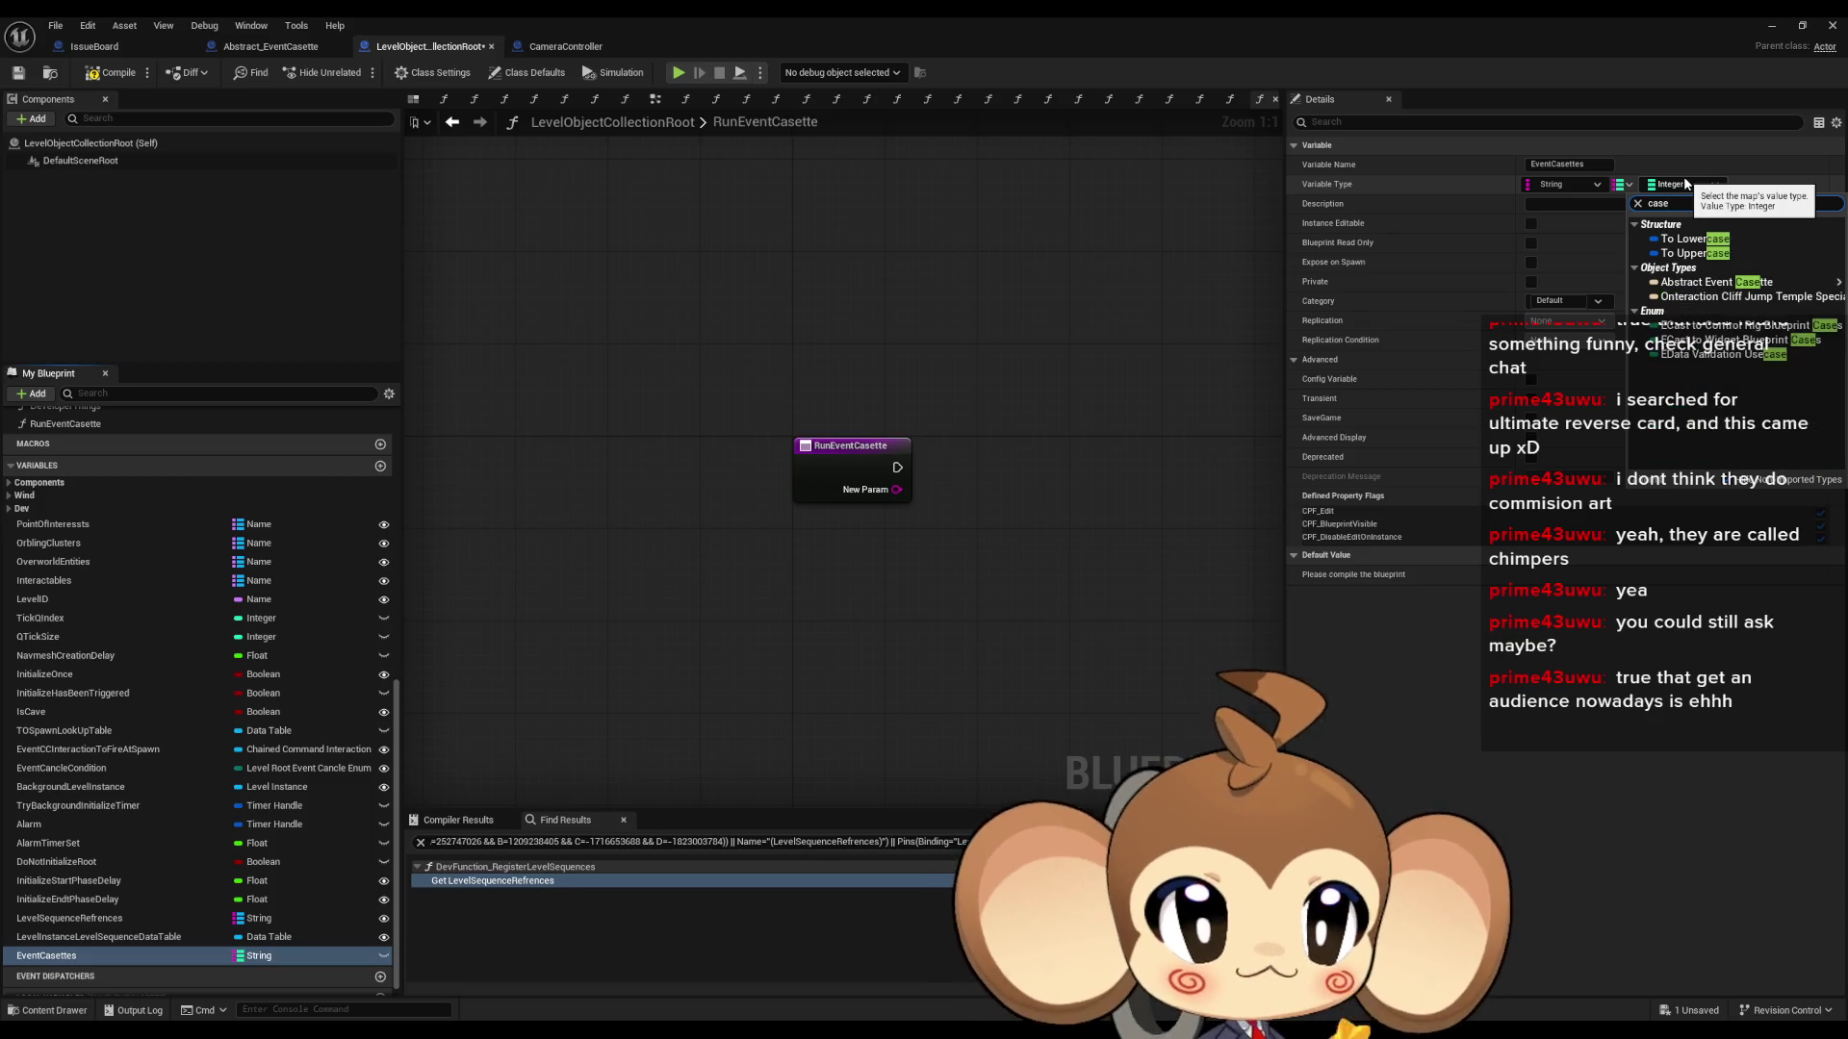
mouse_move(1717, 282)
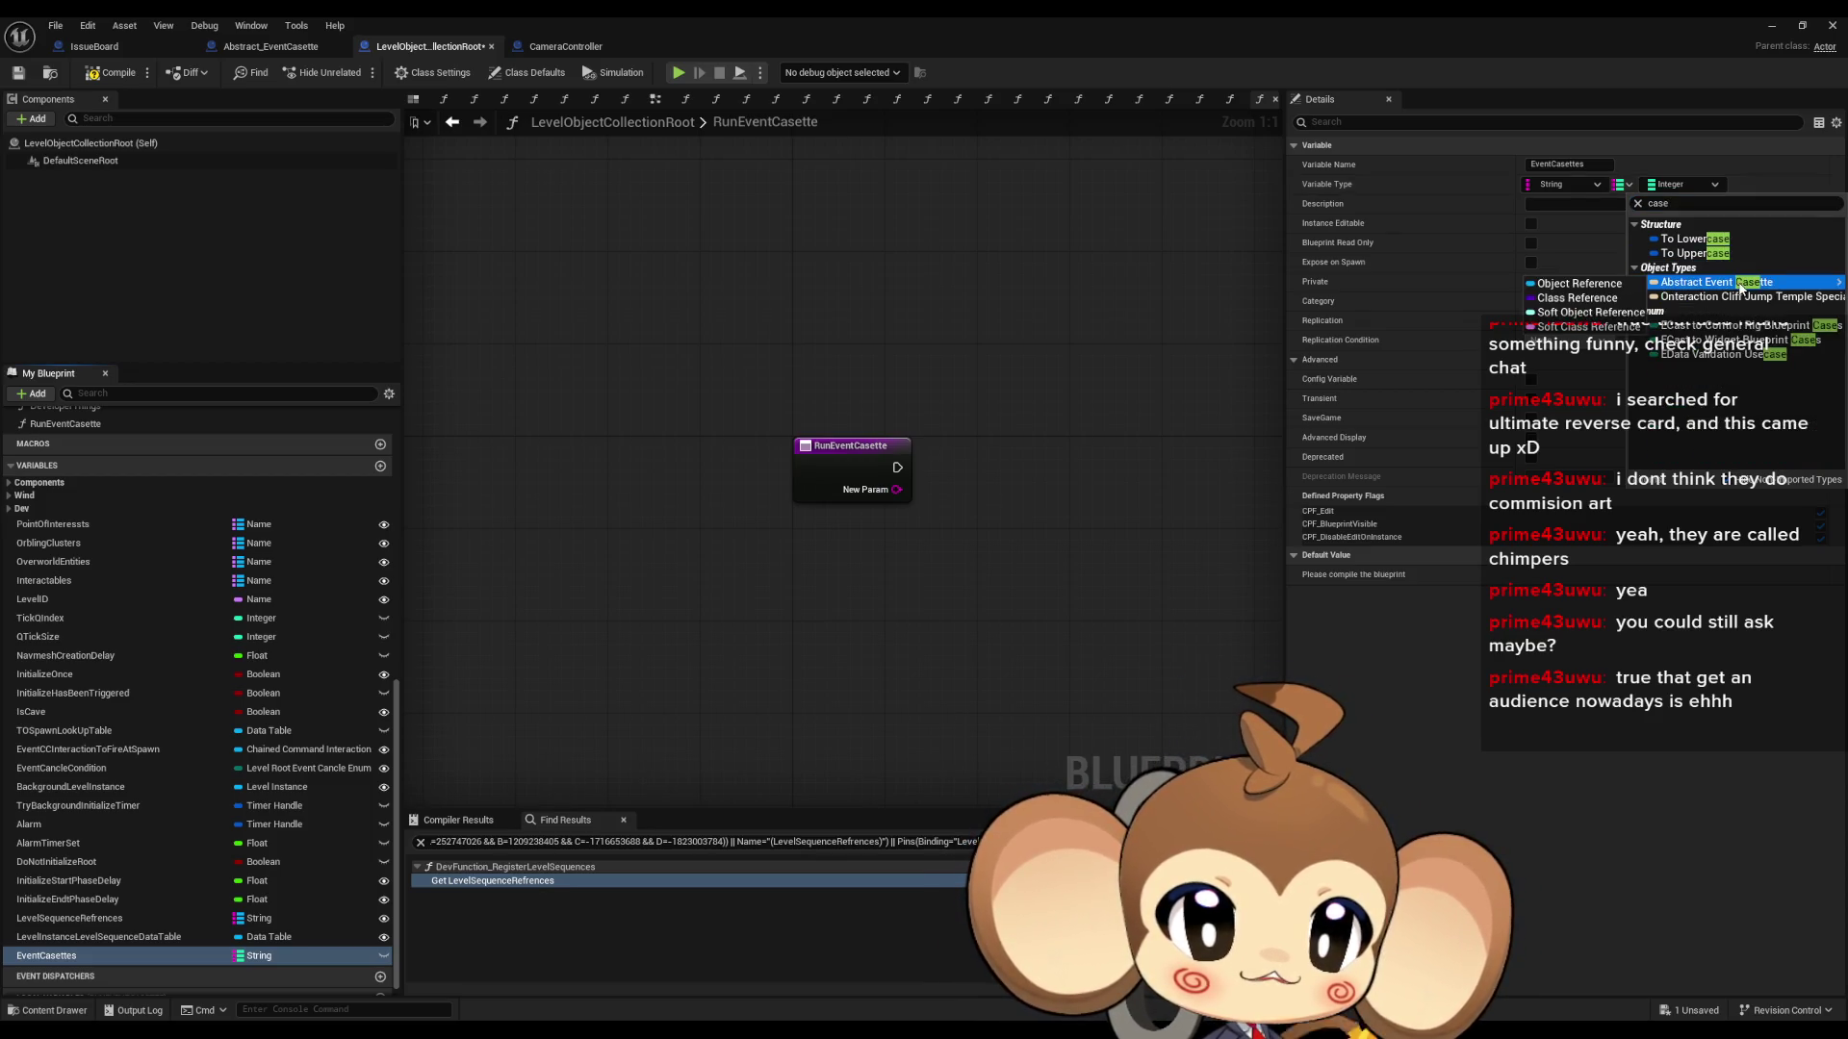
left_click(1583, 285)
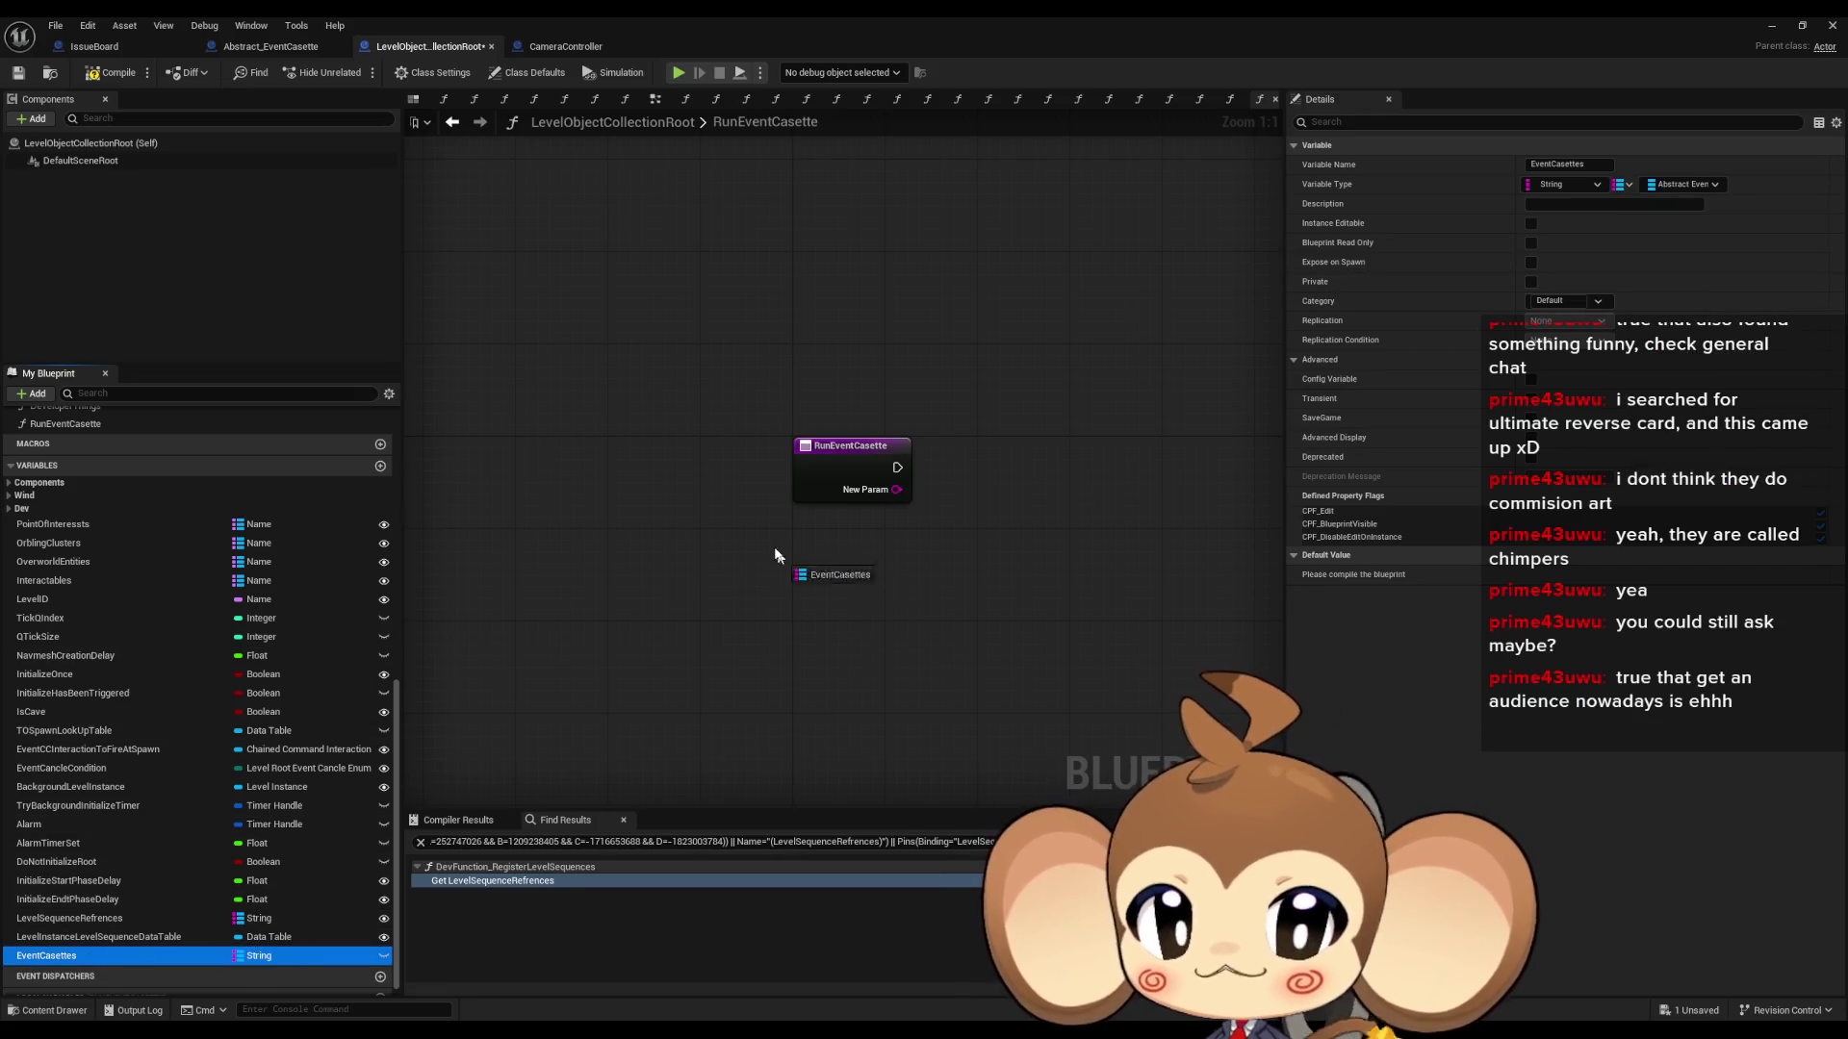
left_click_drag(775, 555, 775, 551)
left_click(808, 560)
- Rename the input to ID and wire it into a Find node on EventCasettes
left_click(852, 472)
left_click(1316, 494)
left_click_drag(852, 555, 915, 558)
type("find")
key("Return")
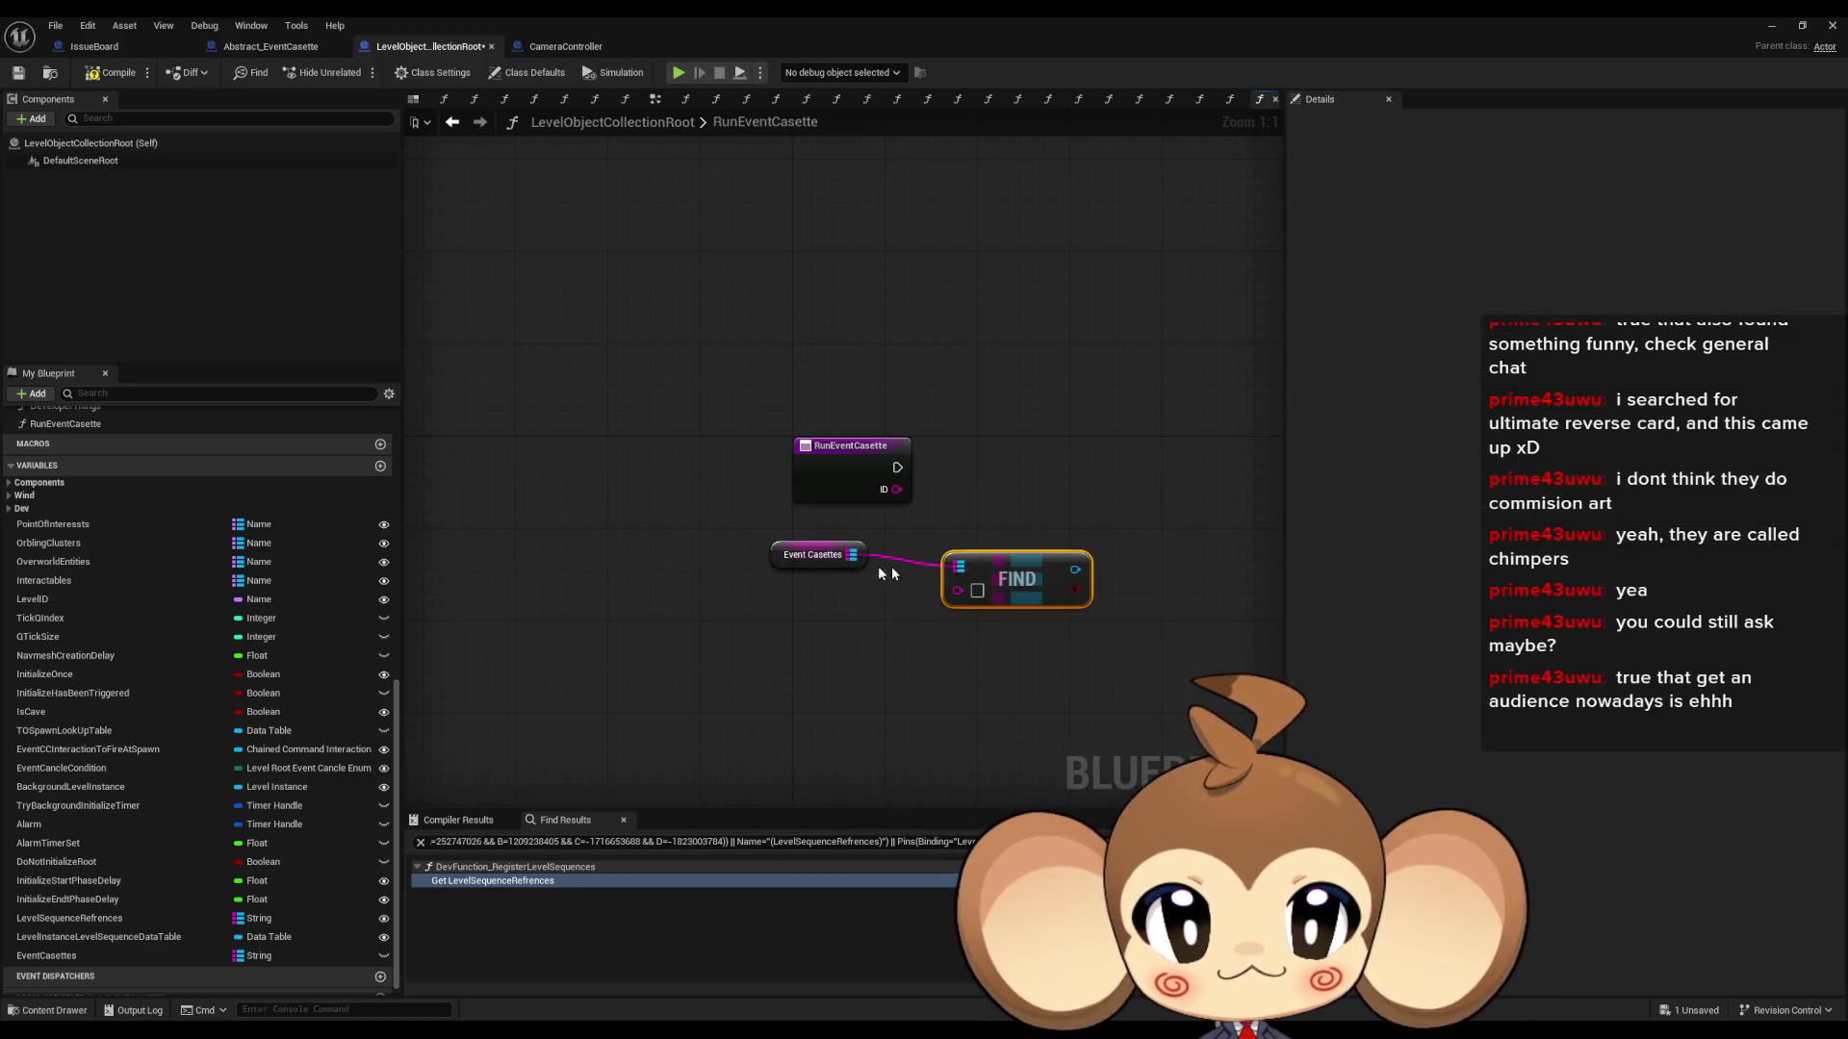
left_click_drag(891, 490, 957, 590)
- Add a Branch node after the Find node
left_click_drag(1062, 475, 1063, 476)
type("branch")
key("Return")
mouse_move(1052, 596)
left_mouse_down()
mouse_move(765, 599)
mouse_move(877, 575)
left_mouse_up()
- Add a Play Casette node on the Branch's True path, running the Branch from RunEventCasette
type("run")
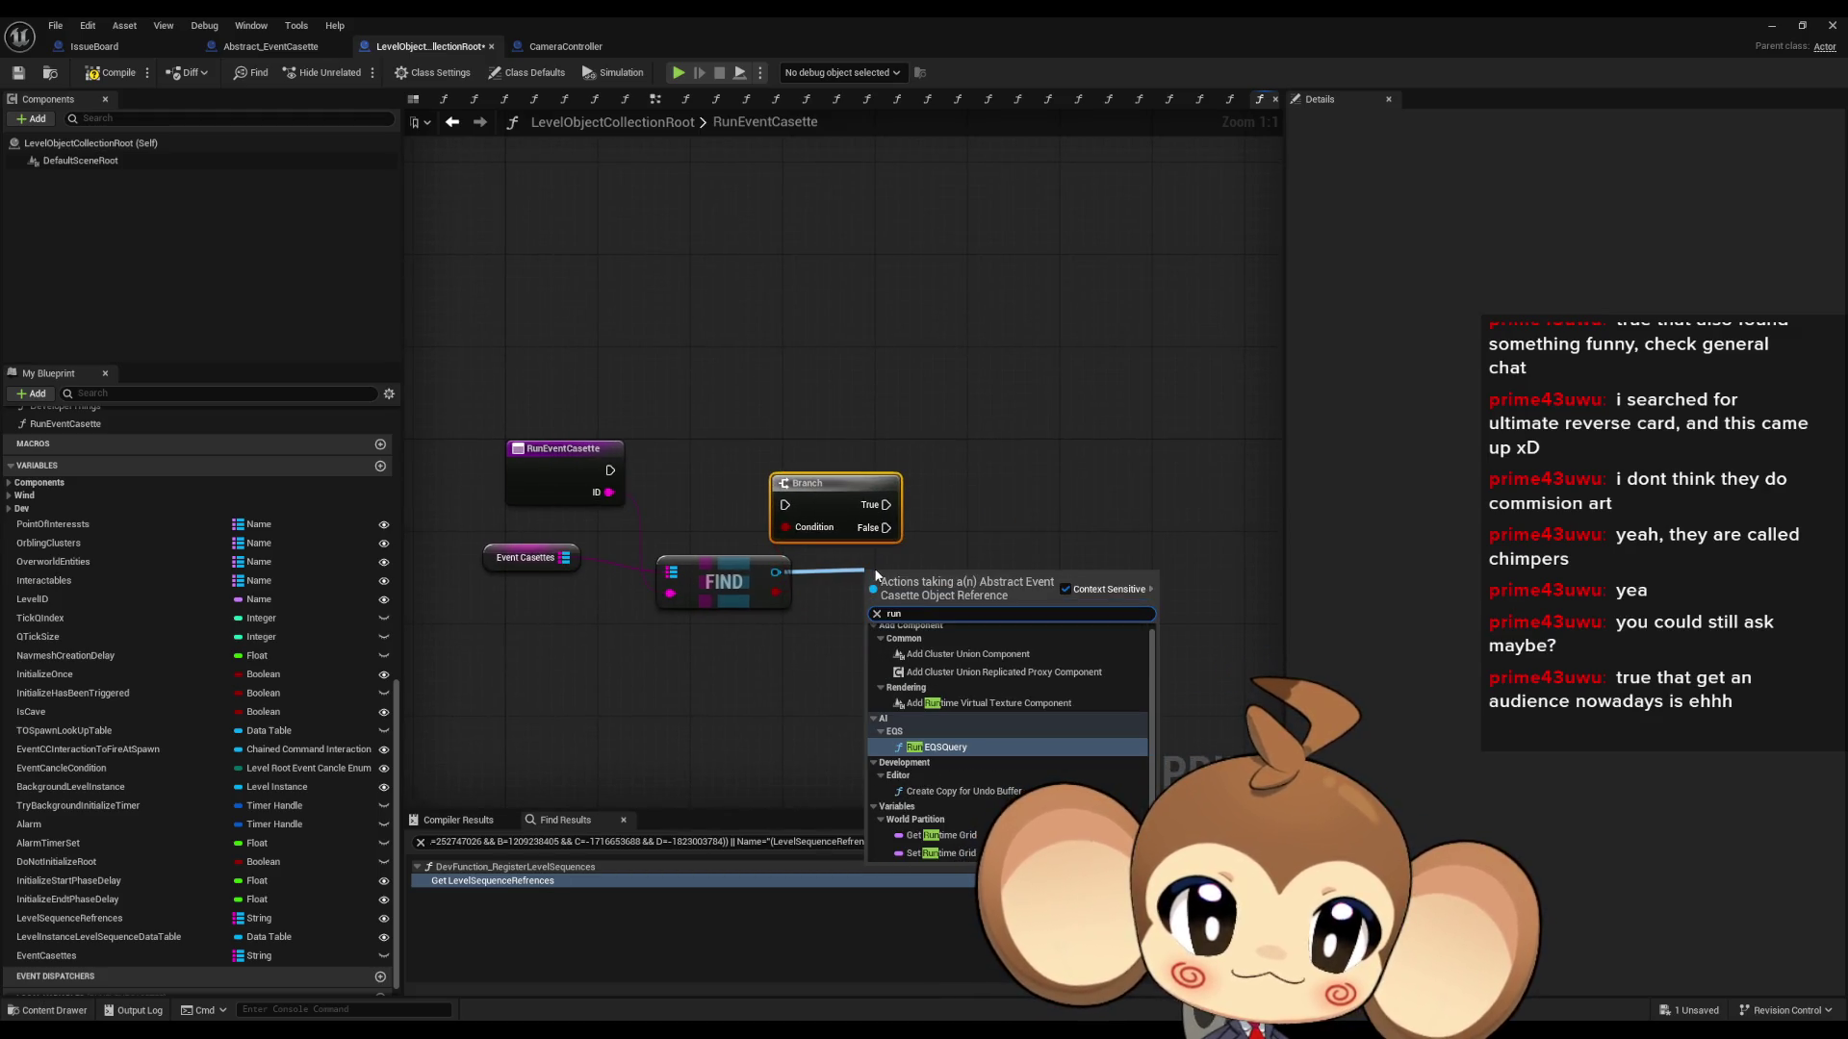
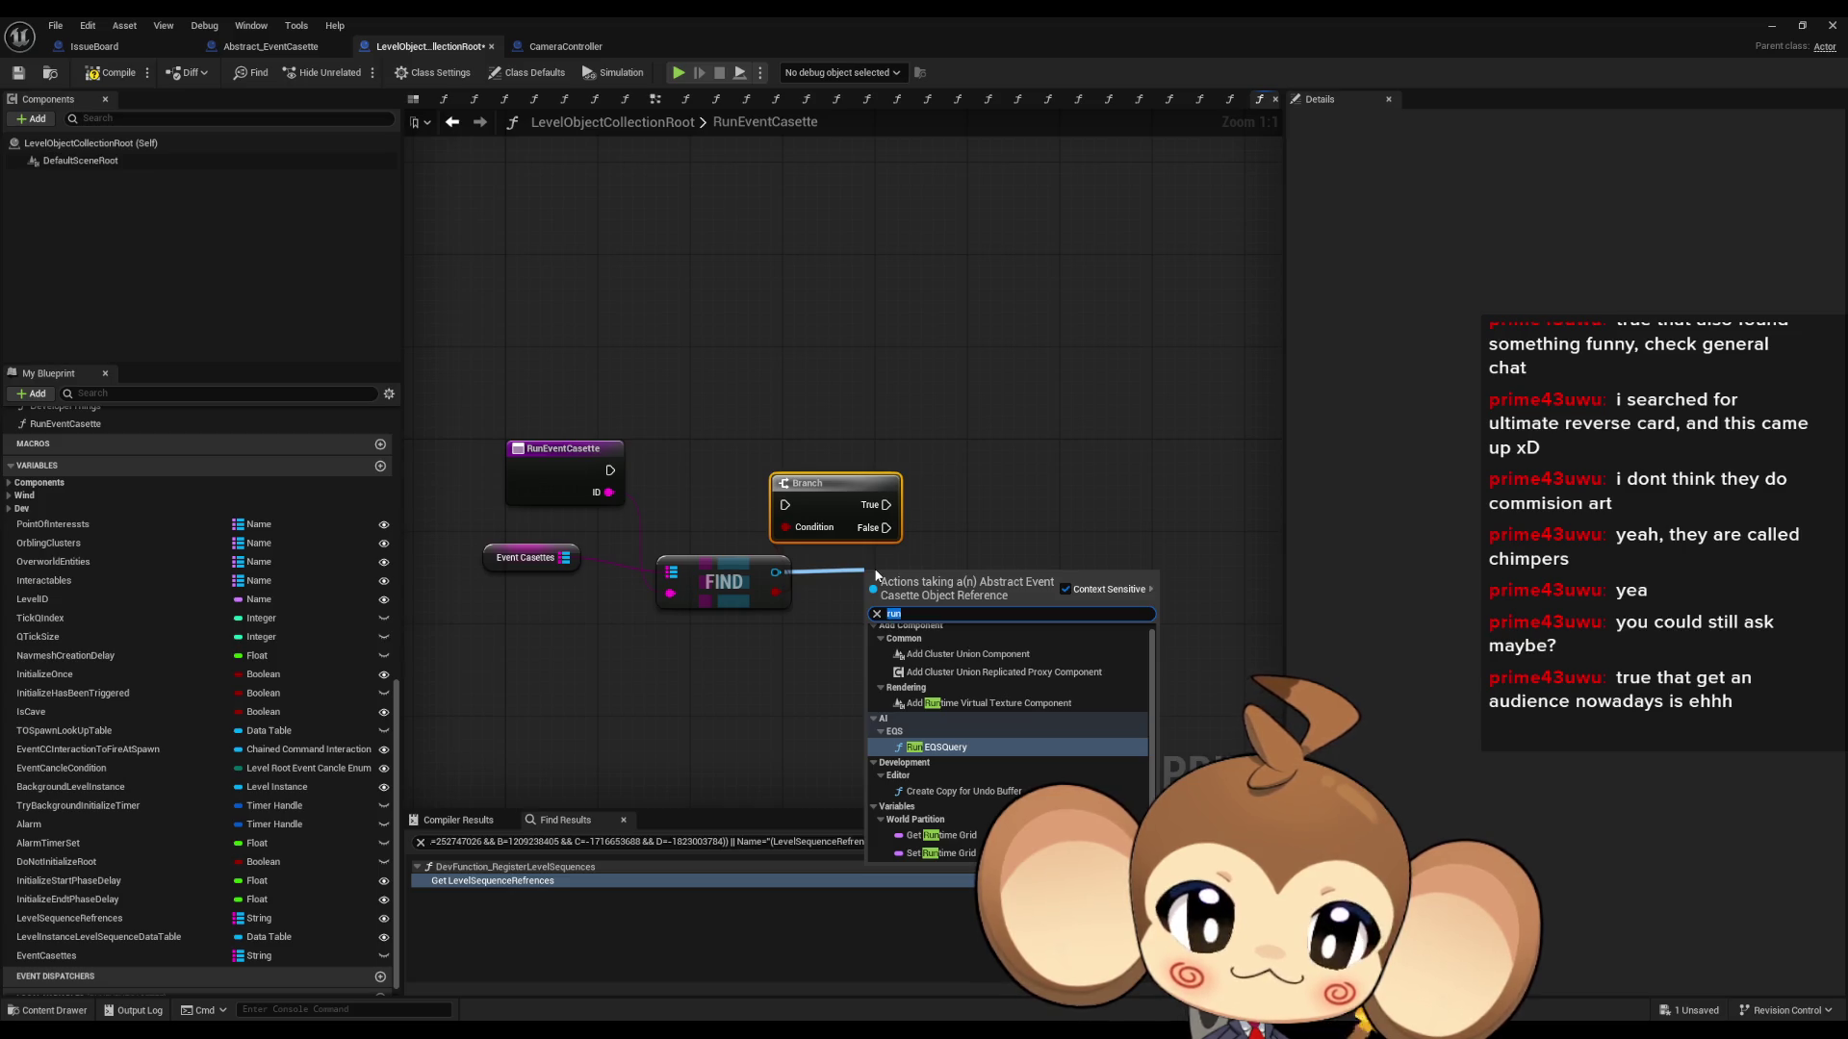
- Add a Branch node after the Find node
- Add a Play Casette node on the Branch's True path, running the Branch from RunEventCasette
type("def")
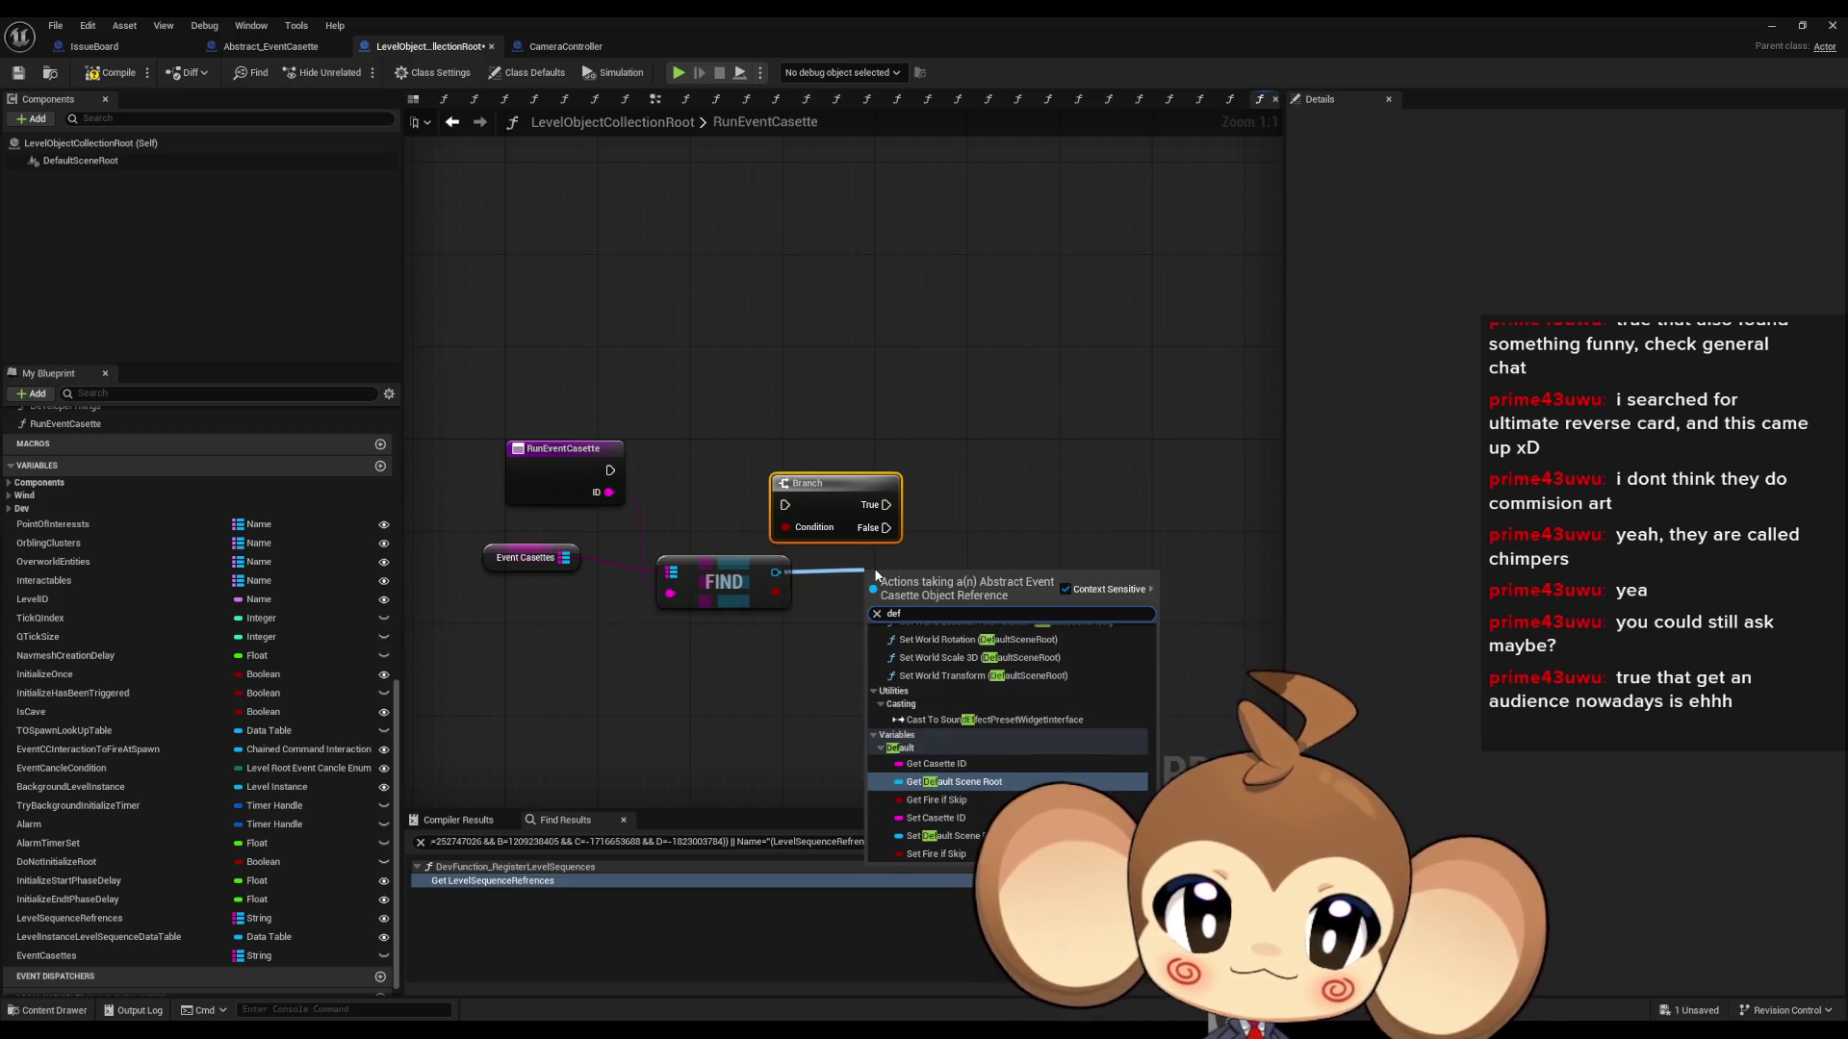
type("cal")
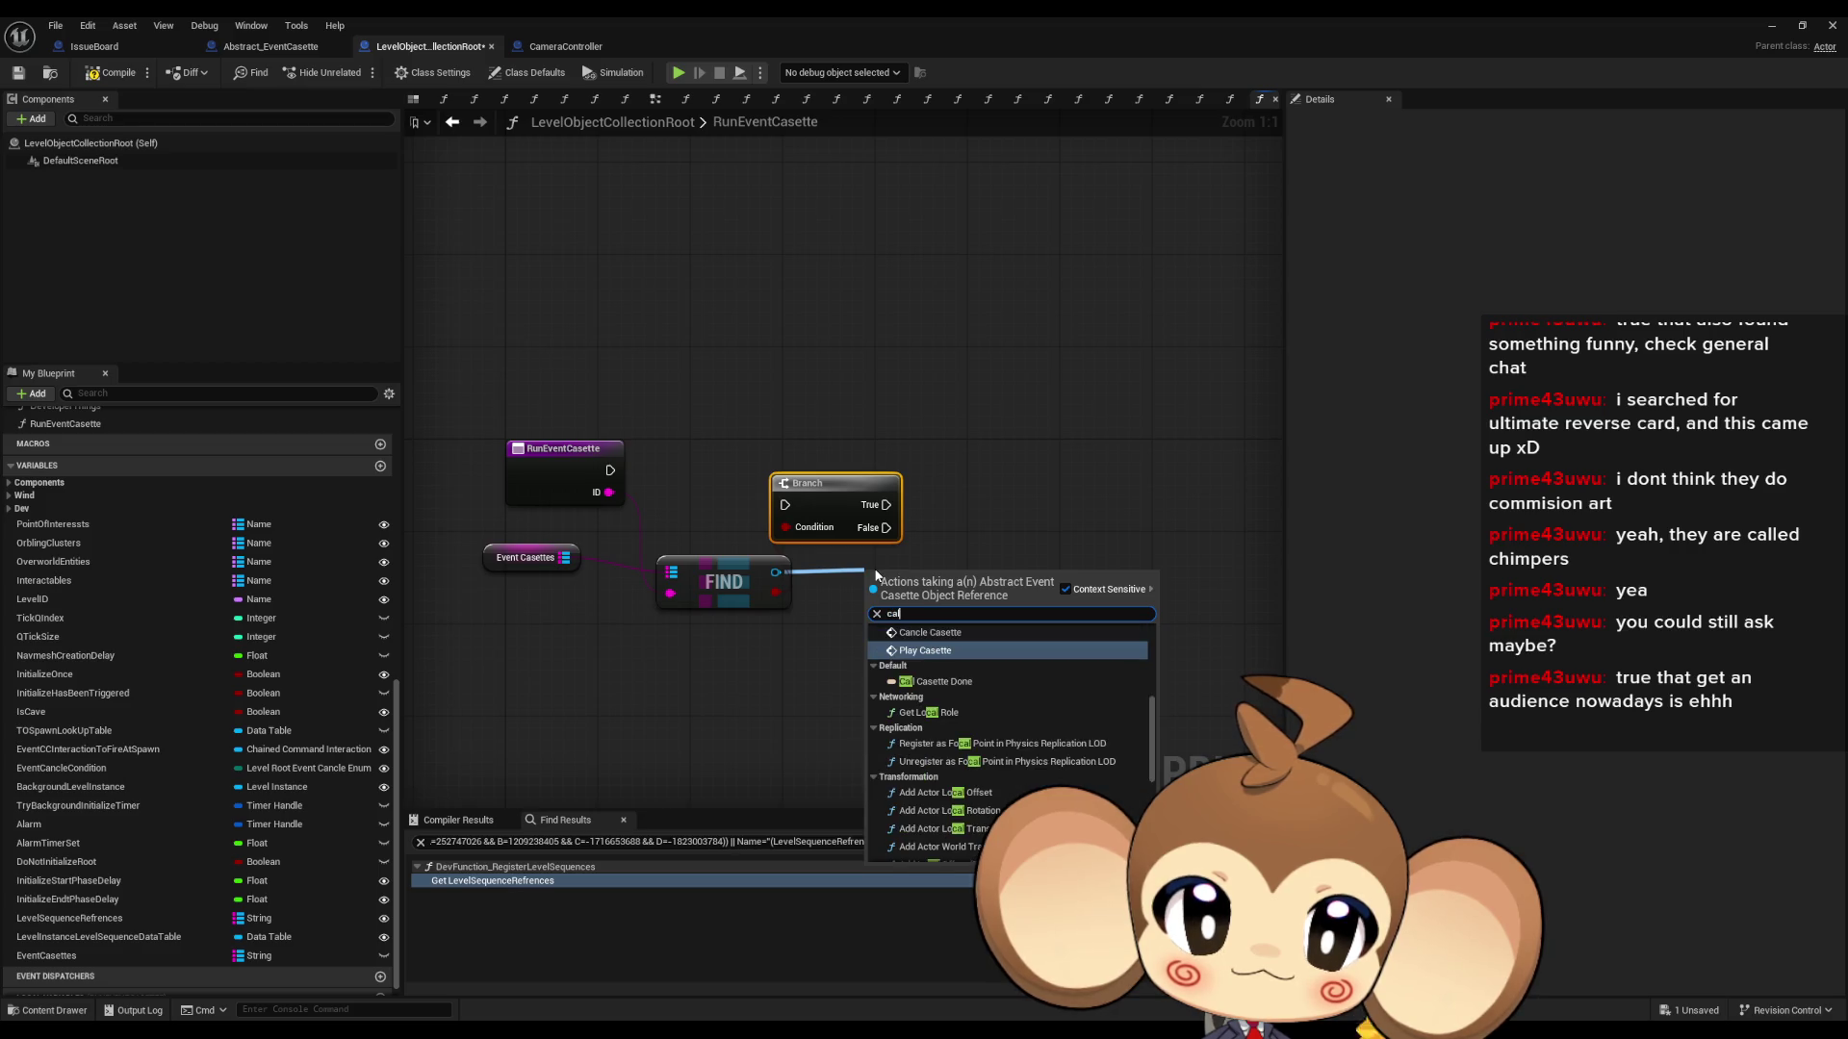
key("Return")
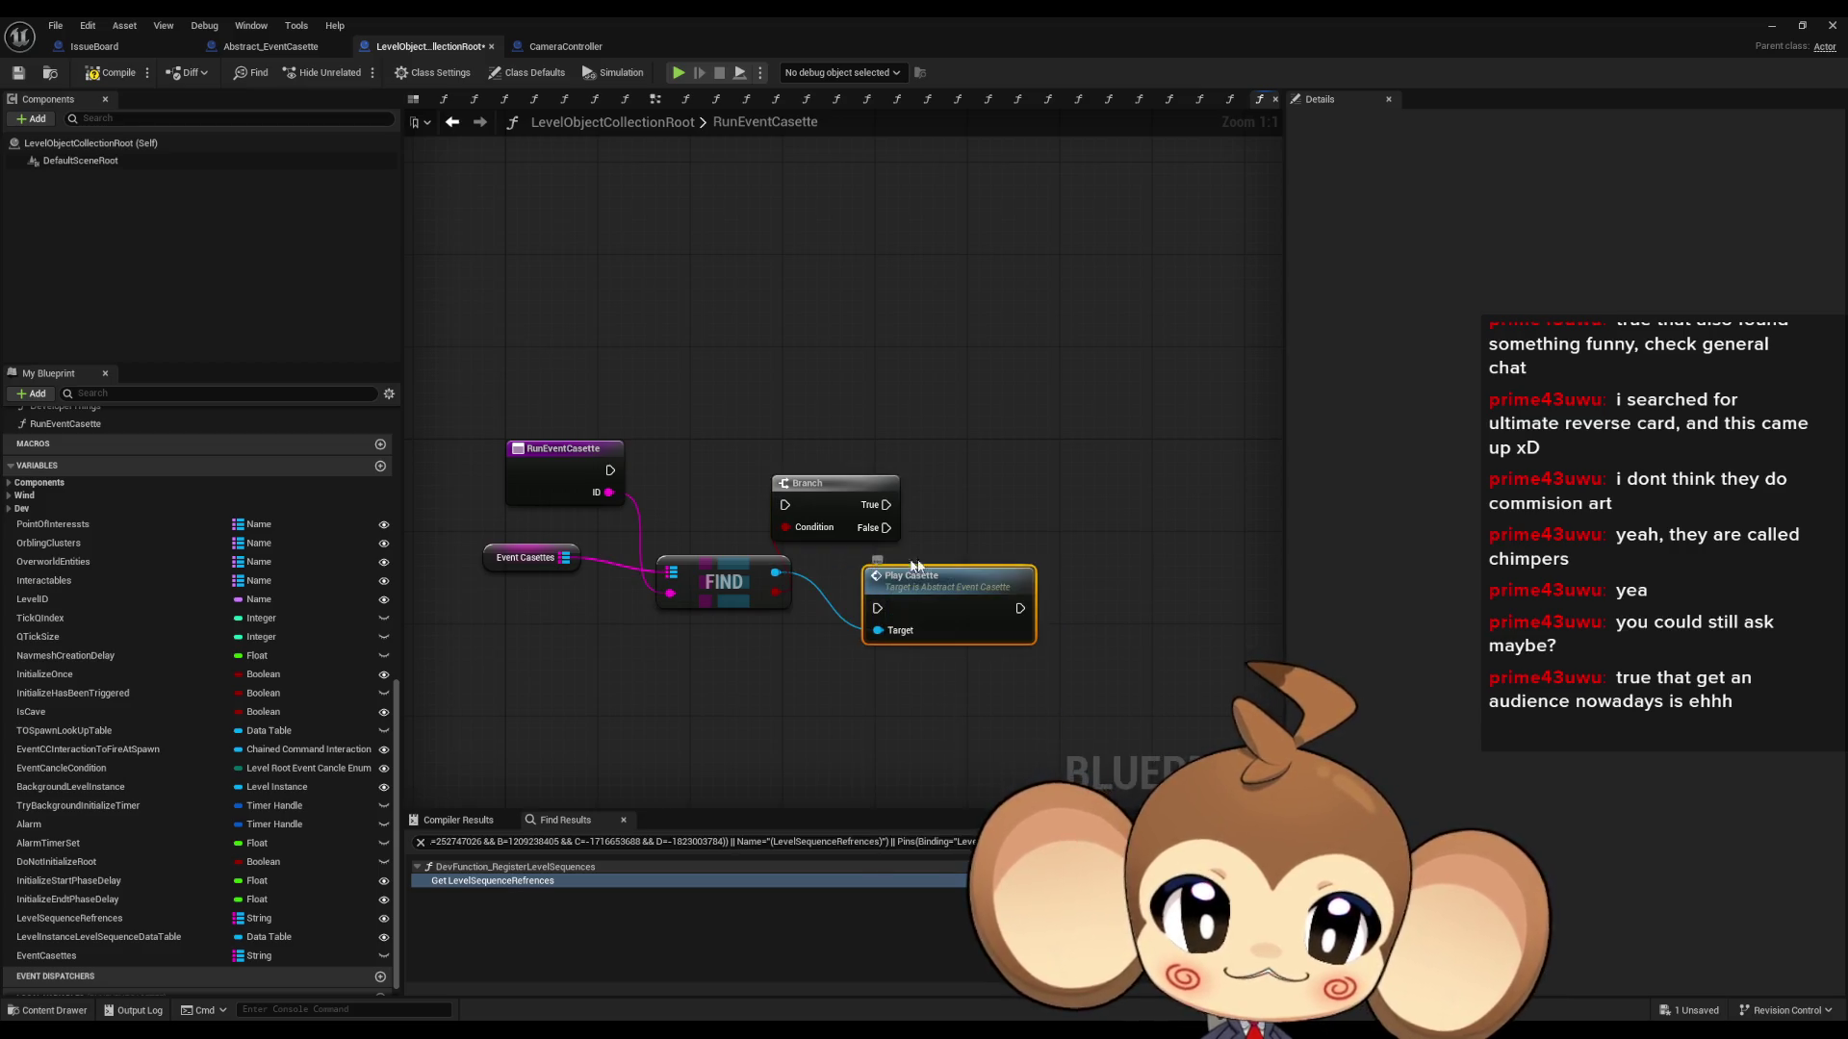
mouse_move(877, 608)
left_mouse_down()
mouse_move(904, 512)
mouse_move(887, 505)
left_mouse_up()
mouse_move(914, 577)
left_mouse_down()
mouse_move(996, 493)
mouse_move(976, 487)
left_mouse_up()
left_click_drag(825, 419, 938, 486)
left_click_drag(812, 489, 807, 452)
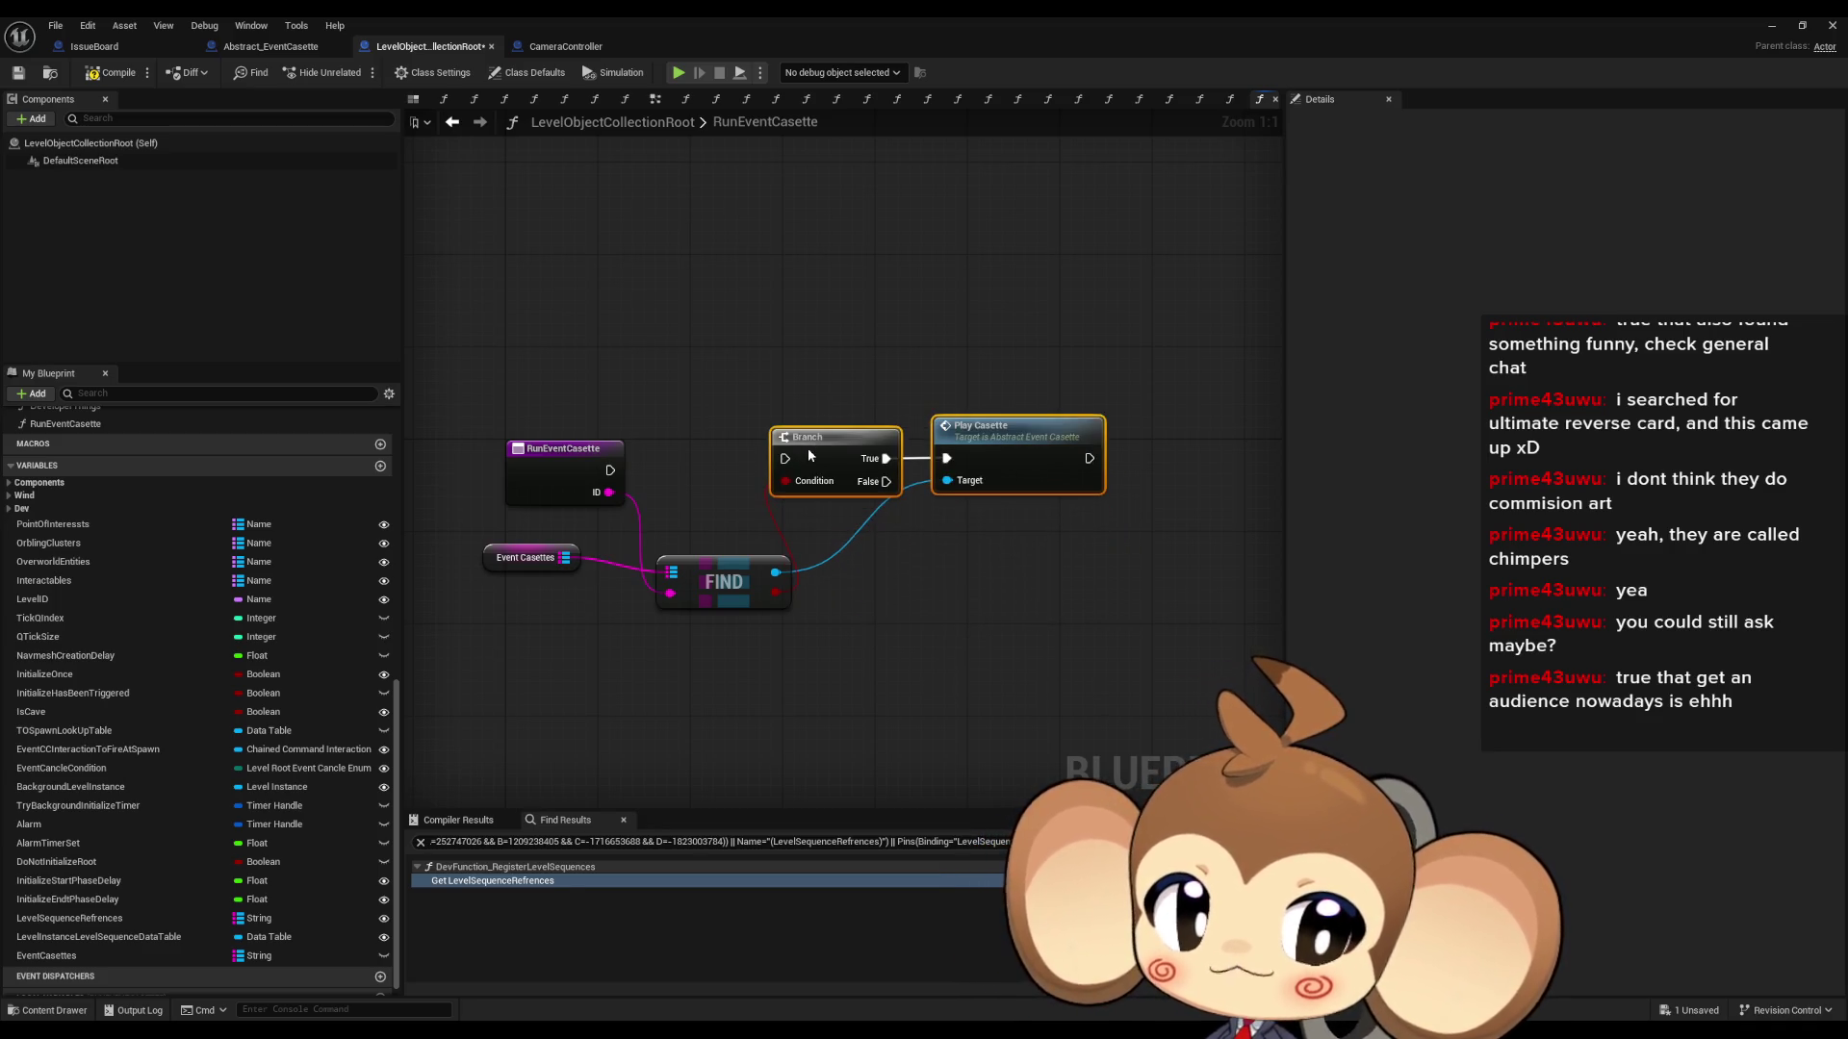
left_click_drag(609, 470, 784, 469)
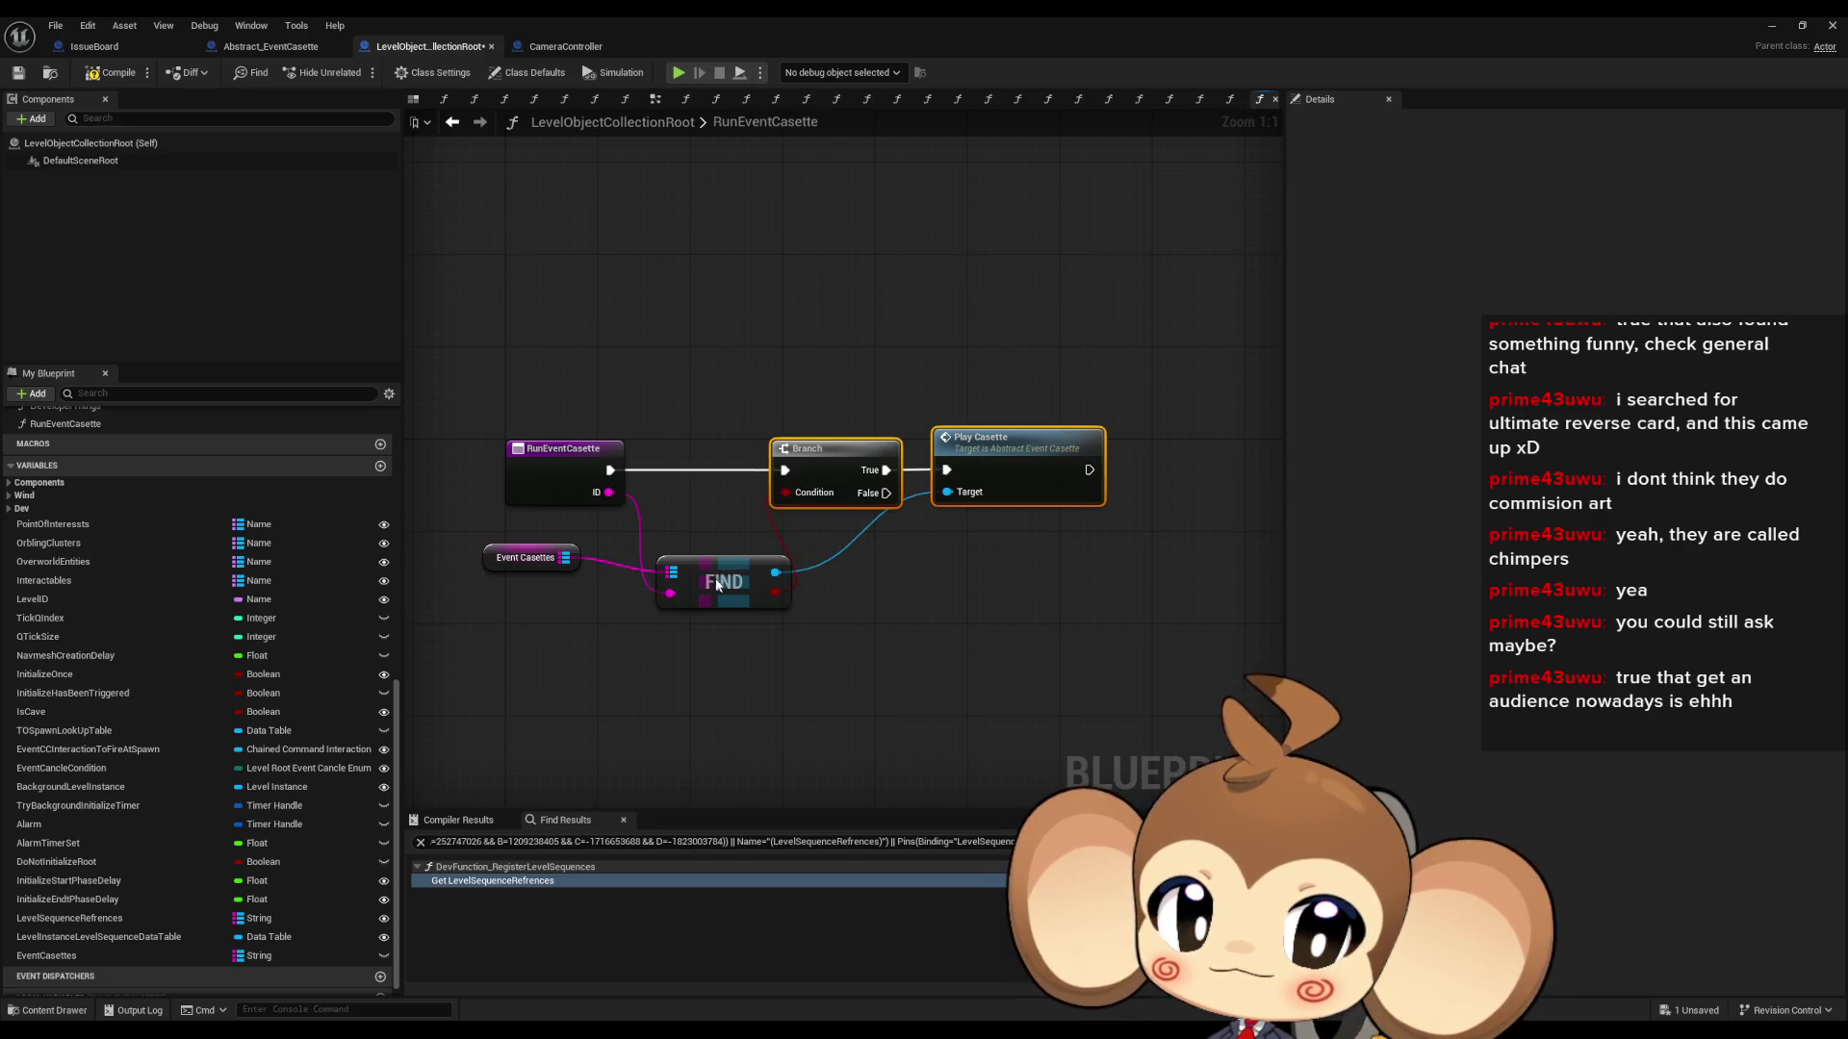
left_click_drag(712, 580, 689, 523)
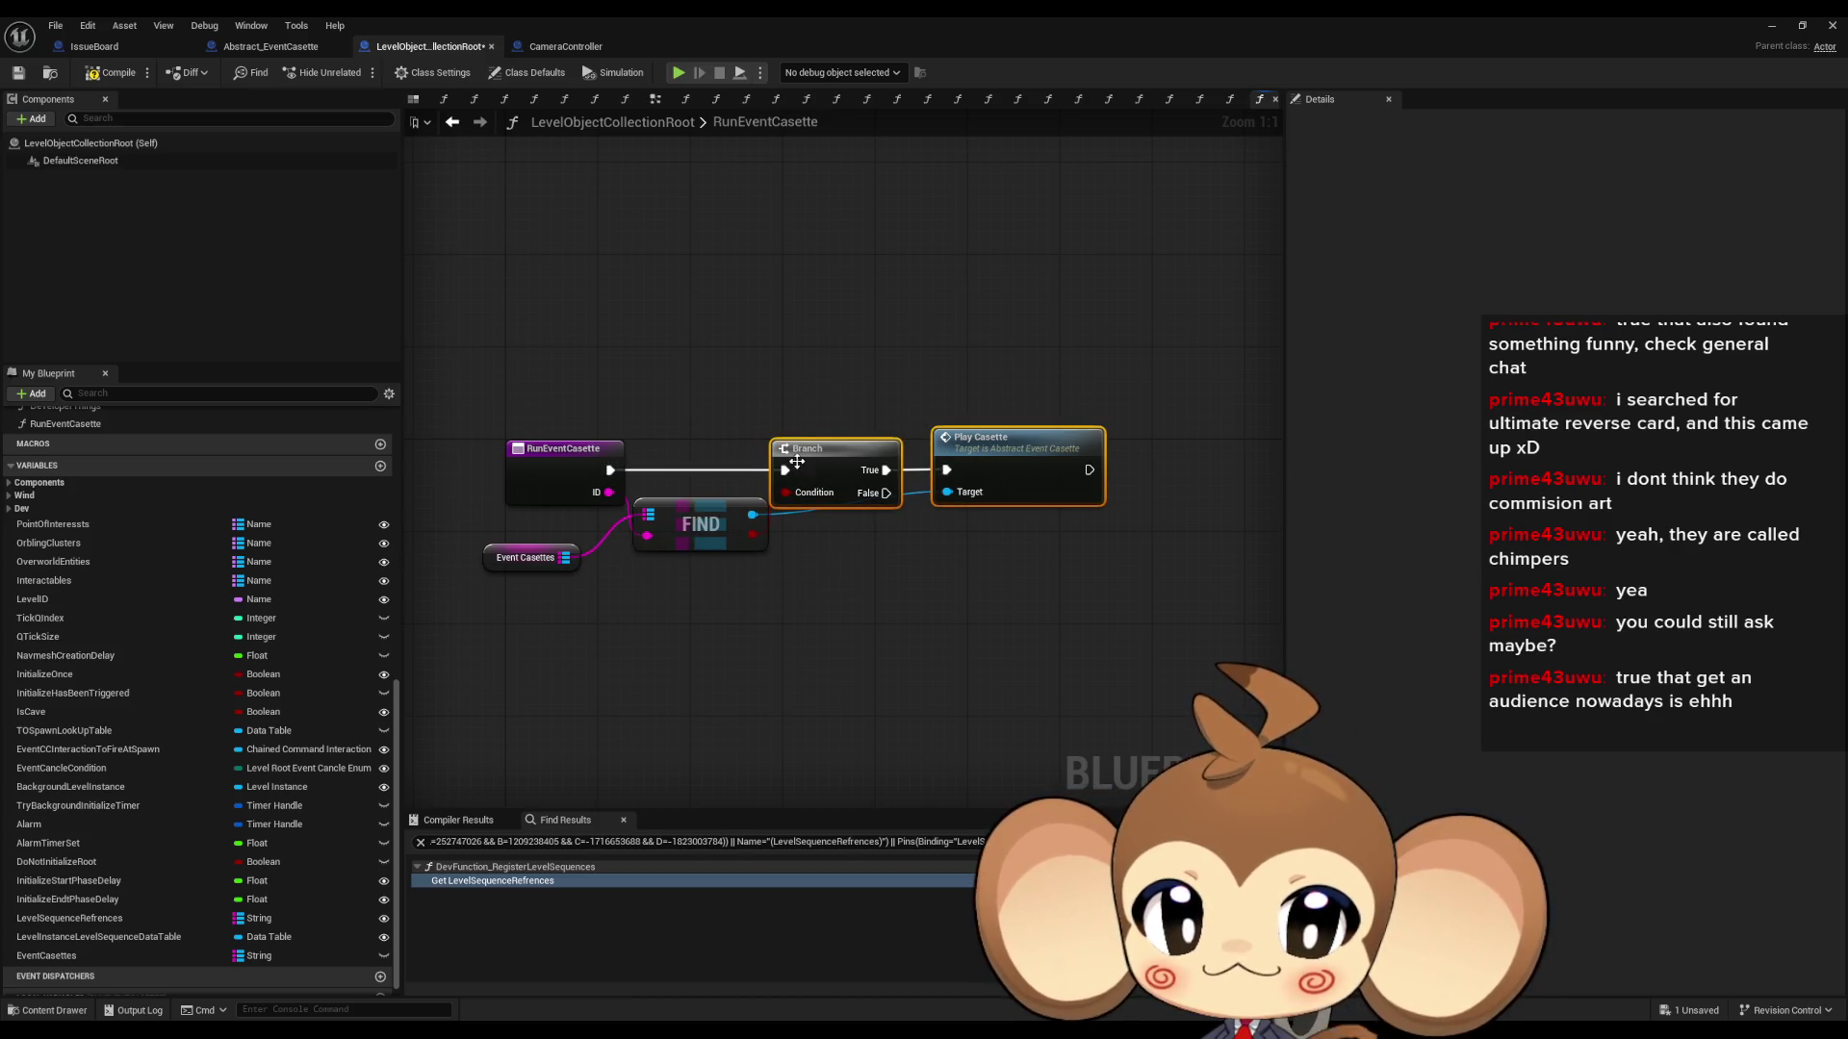
left_click_drag(837, 449, 883, 448)
left_click_drag(690, 523, 713, 521)
left_click(724, 628)
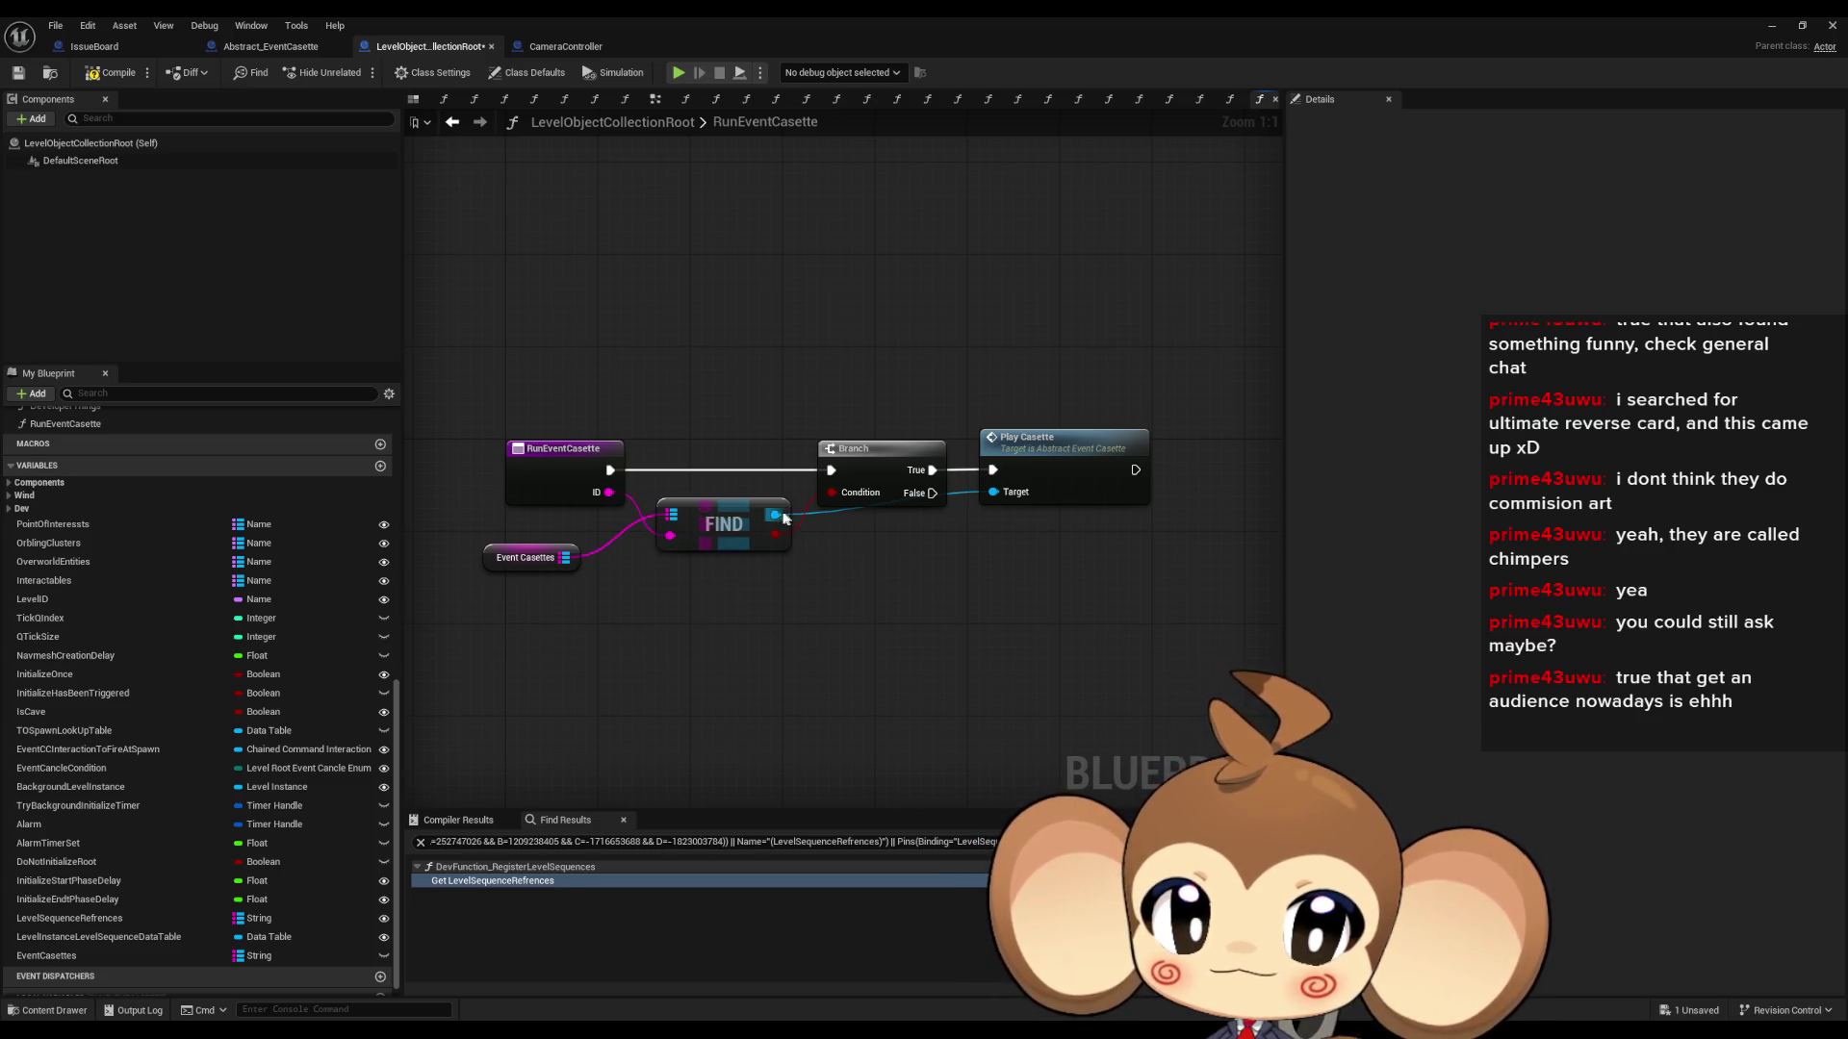
- Add a Bind Event to Casette Done node targeting the cassette returned by FIND
left_click_drag(783, 519, 825, 575)
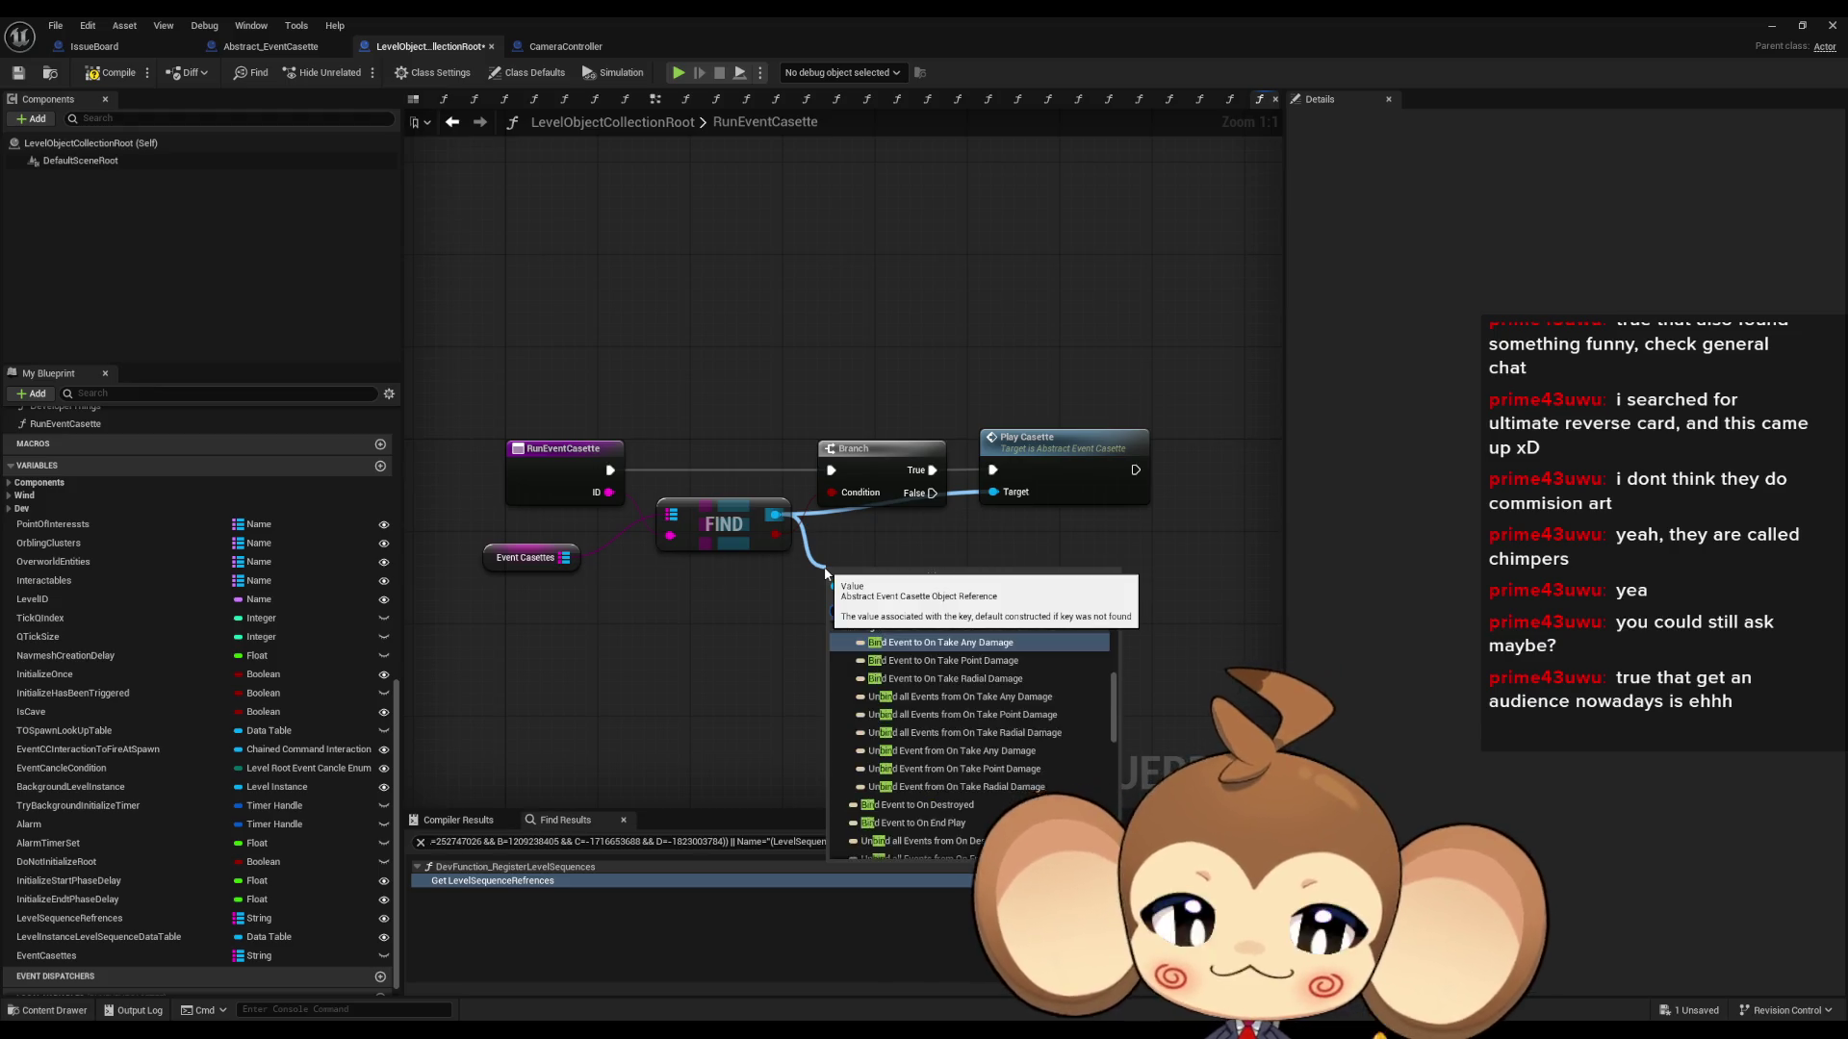
type("bind")
scroll(1051, 767, "up", 3)
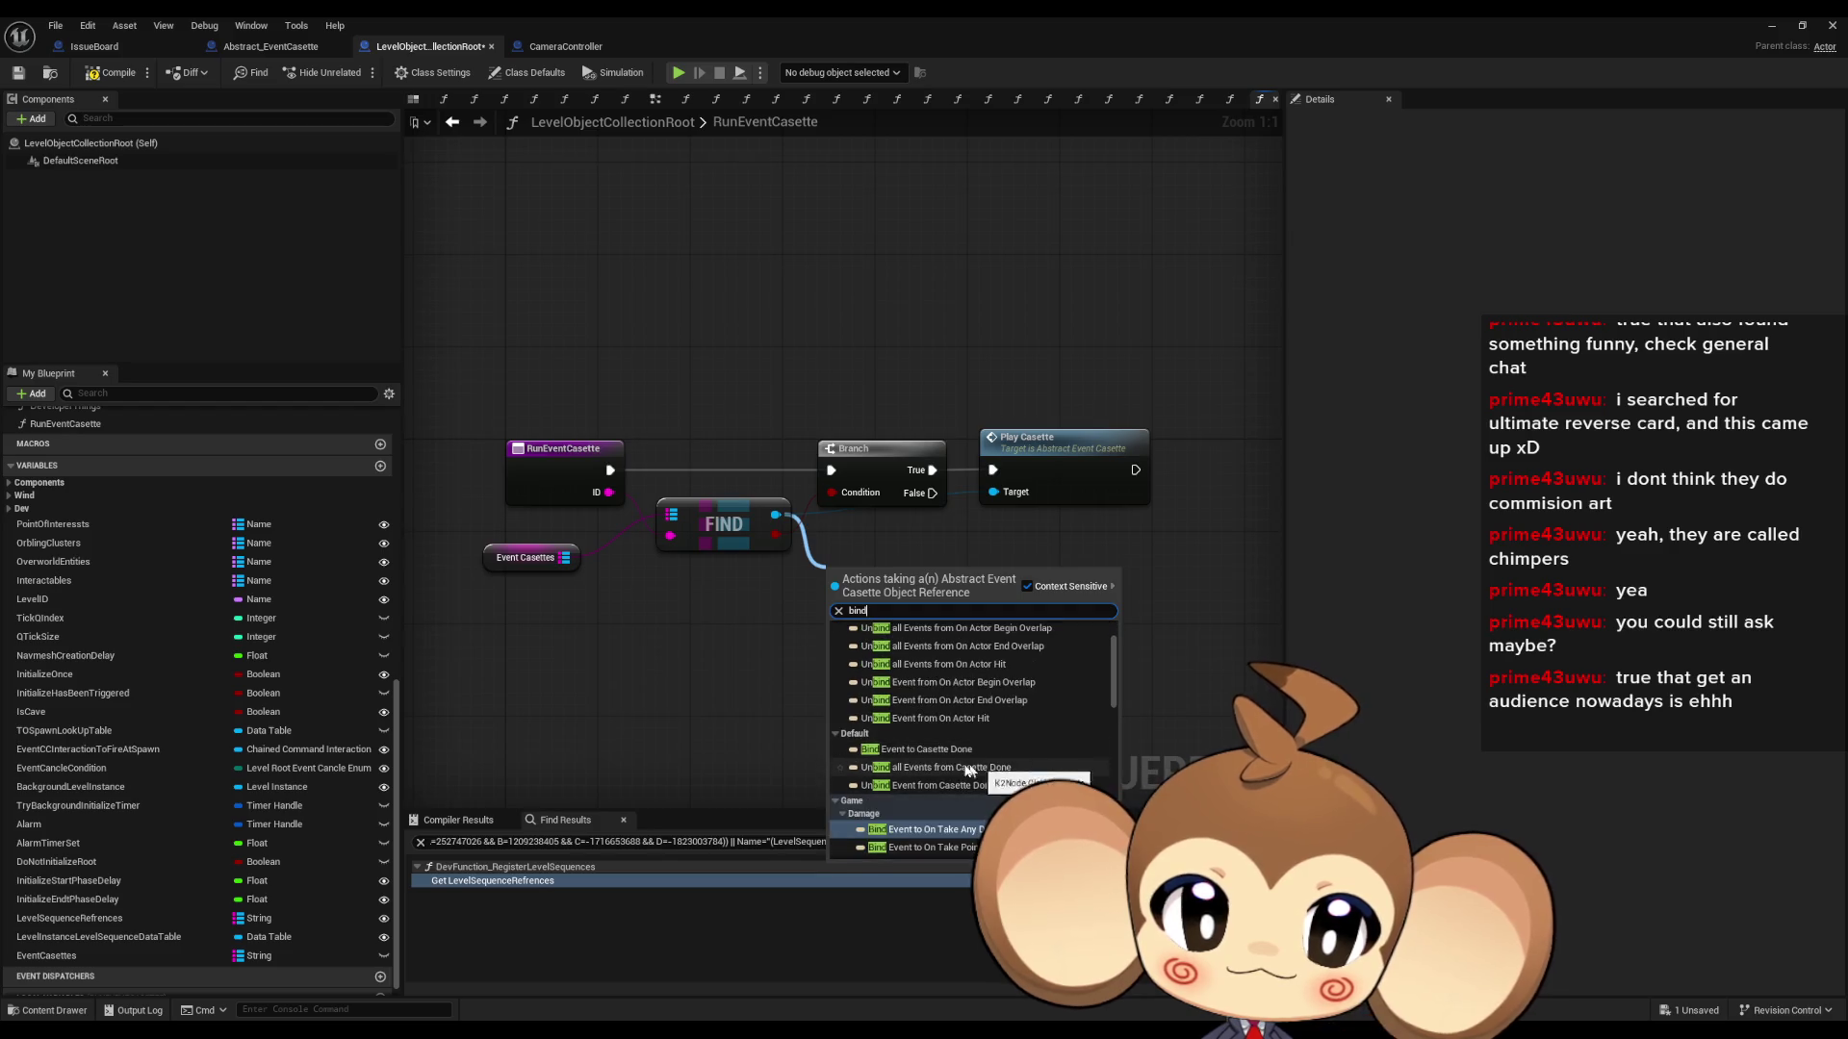
left_click(919, 749)
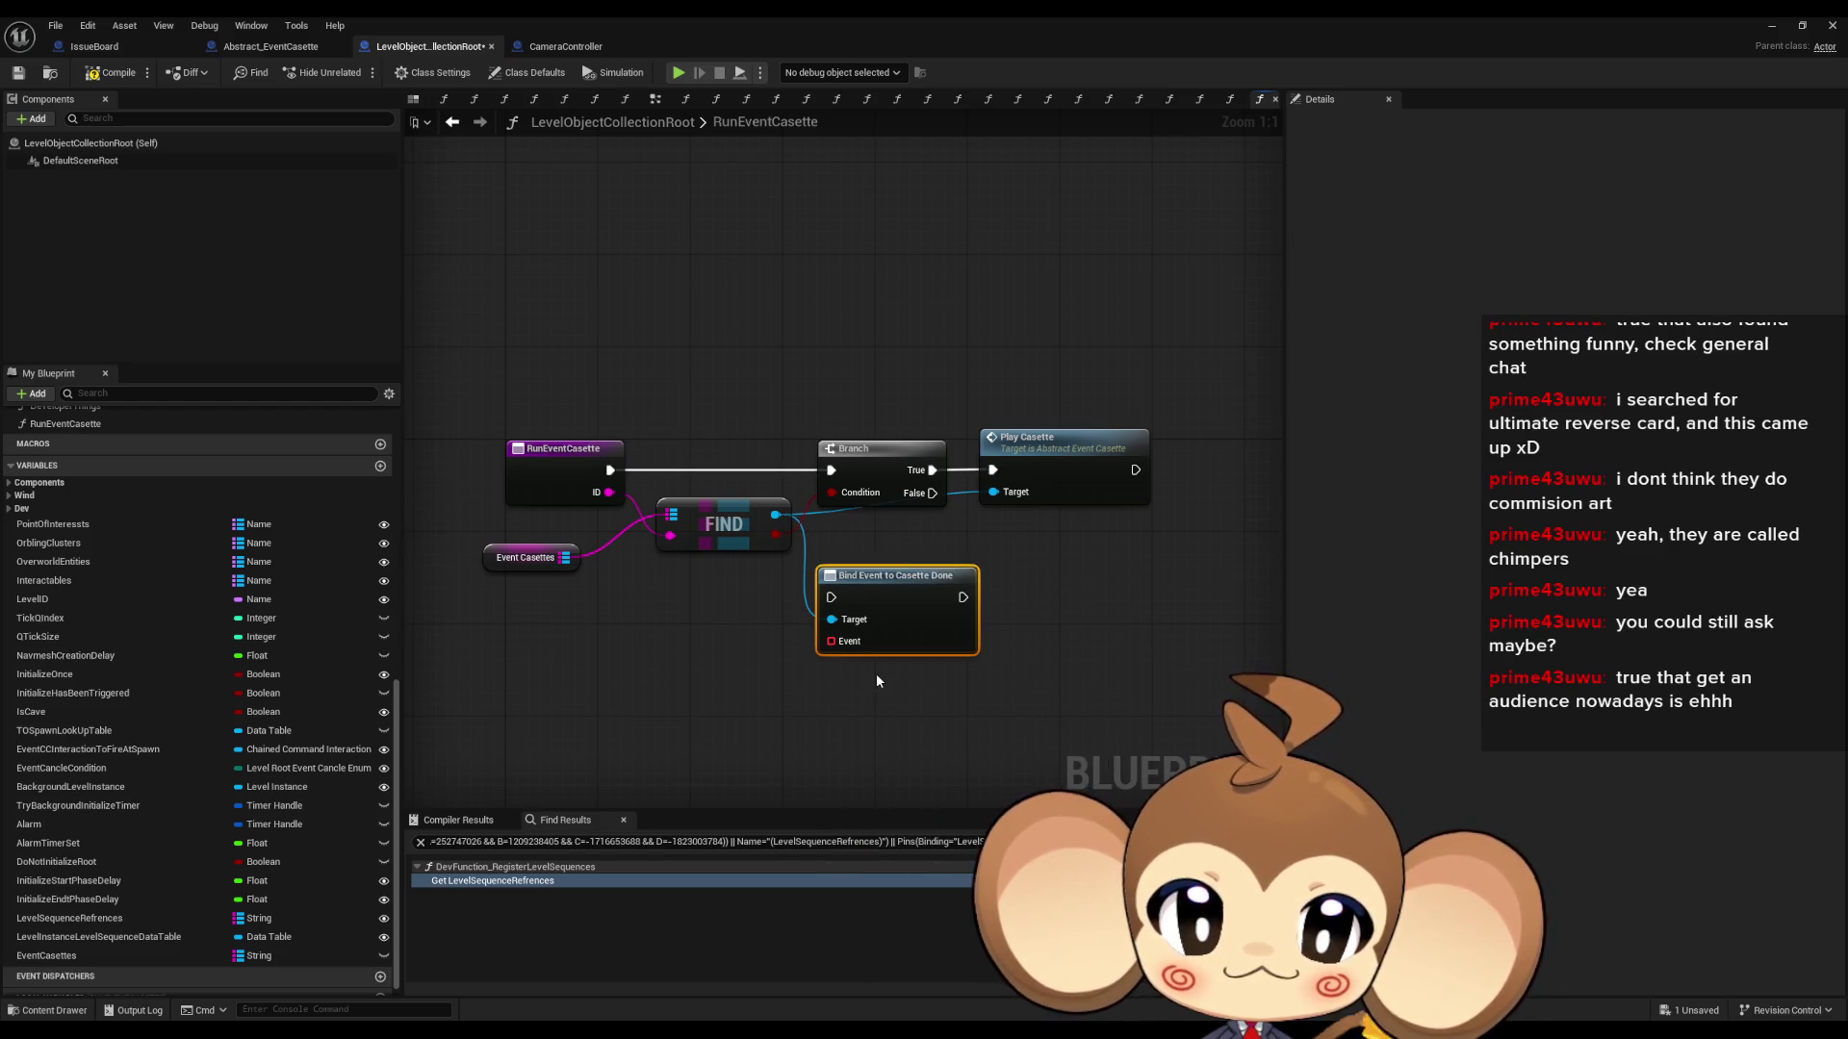
scroll(251, 712, "up", 10)
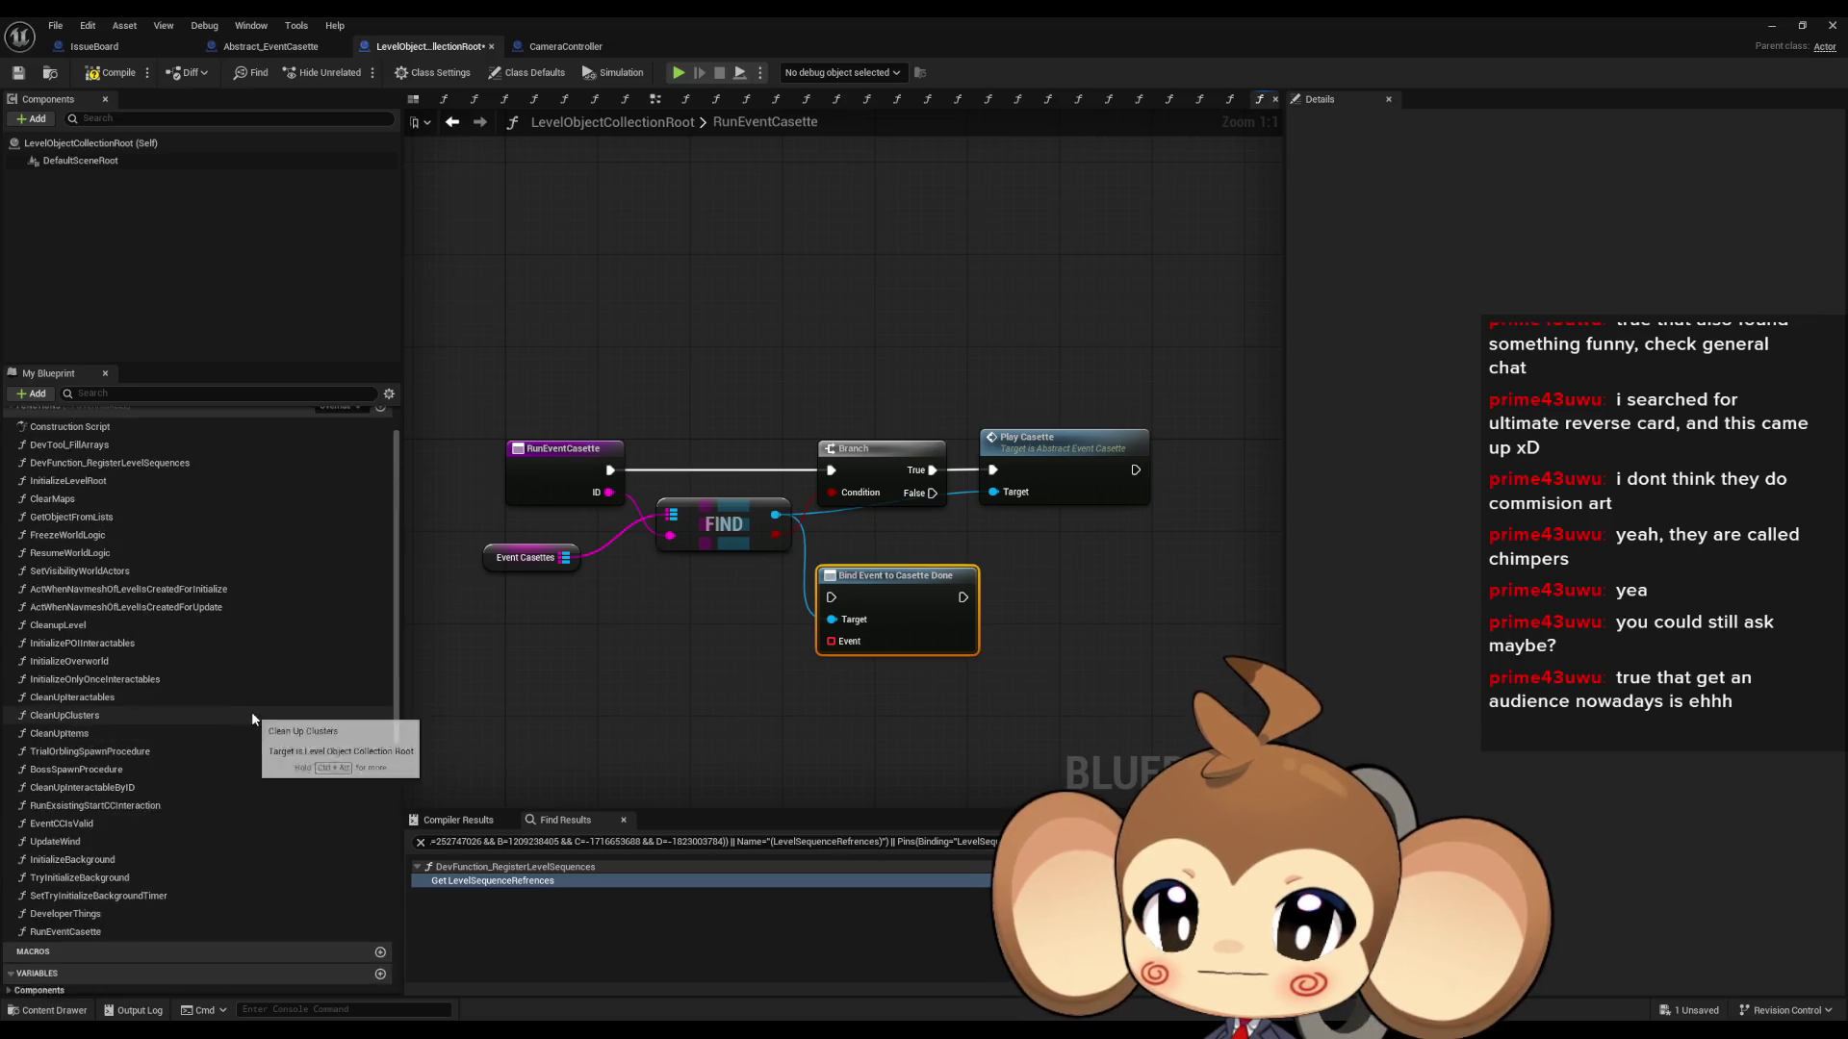
- Add an EventCasetteDoneListener function with an input named ID and save the blueprint
scroll(251, 712, "up", 2)
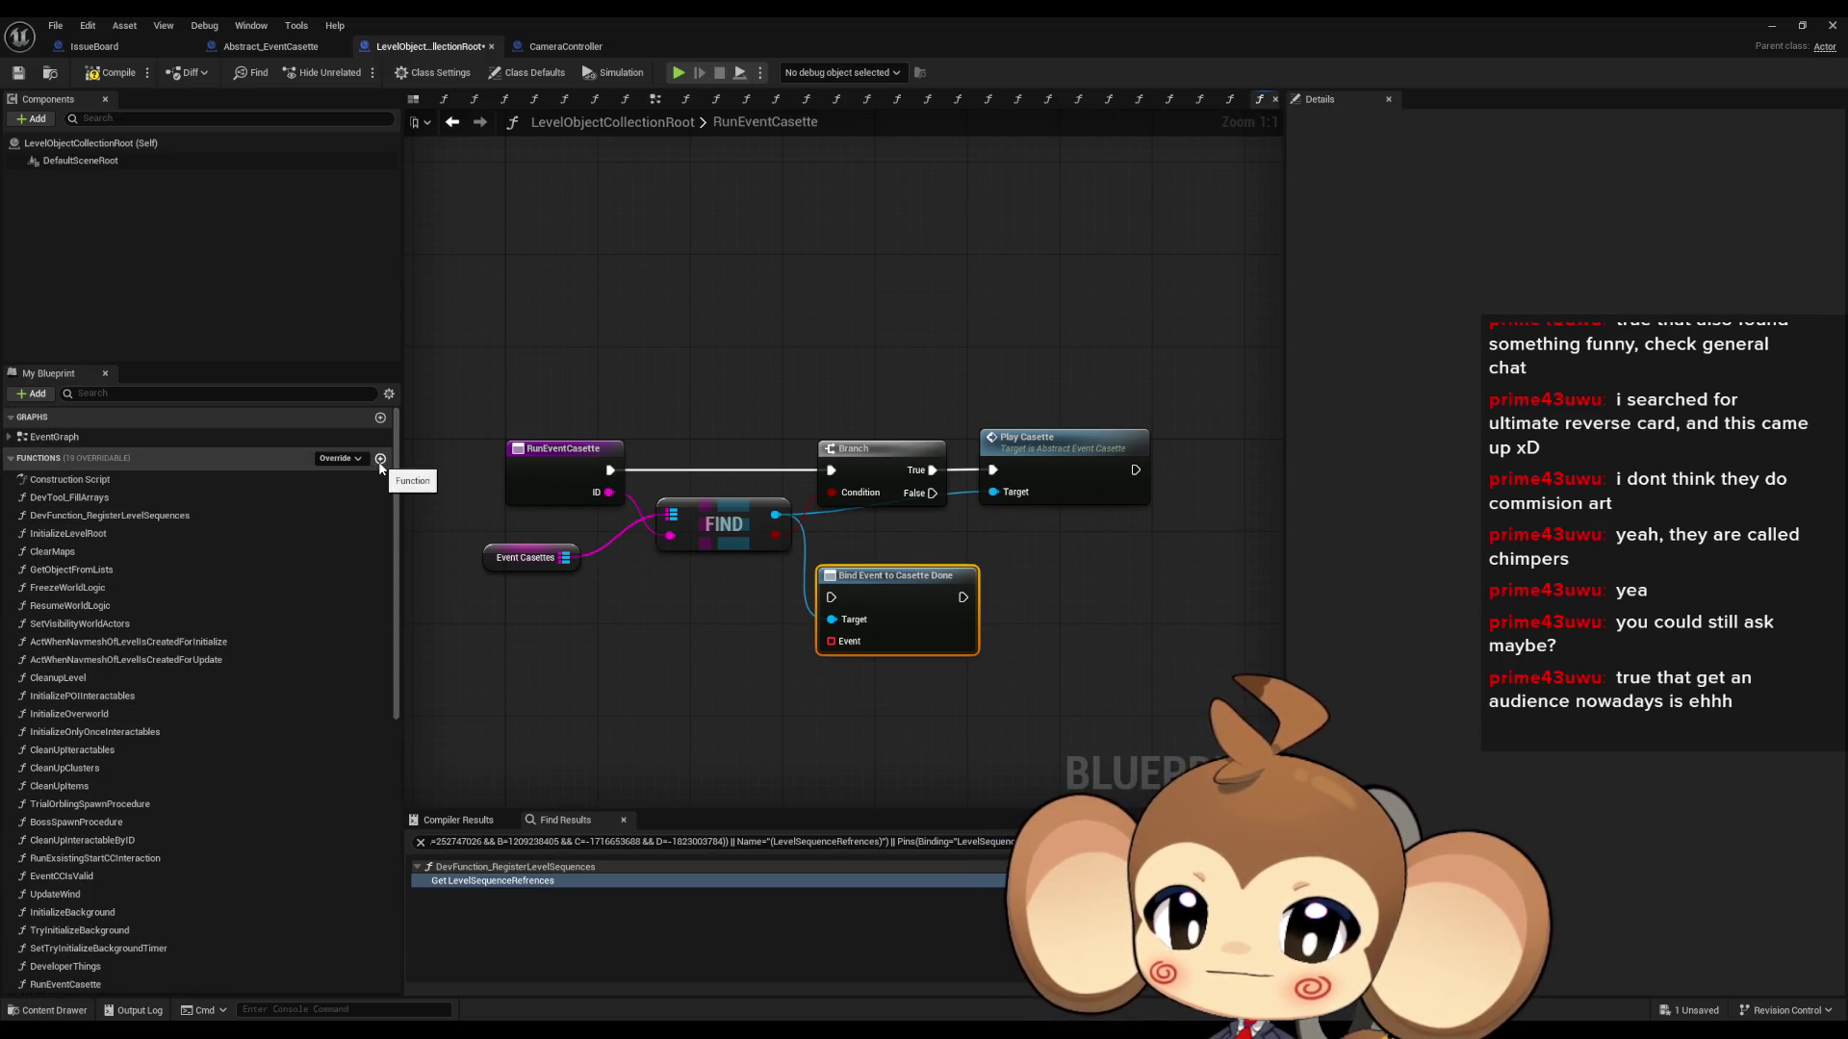
left_click(380, 460)
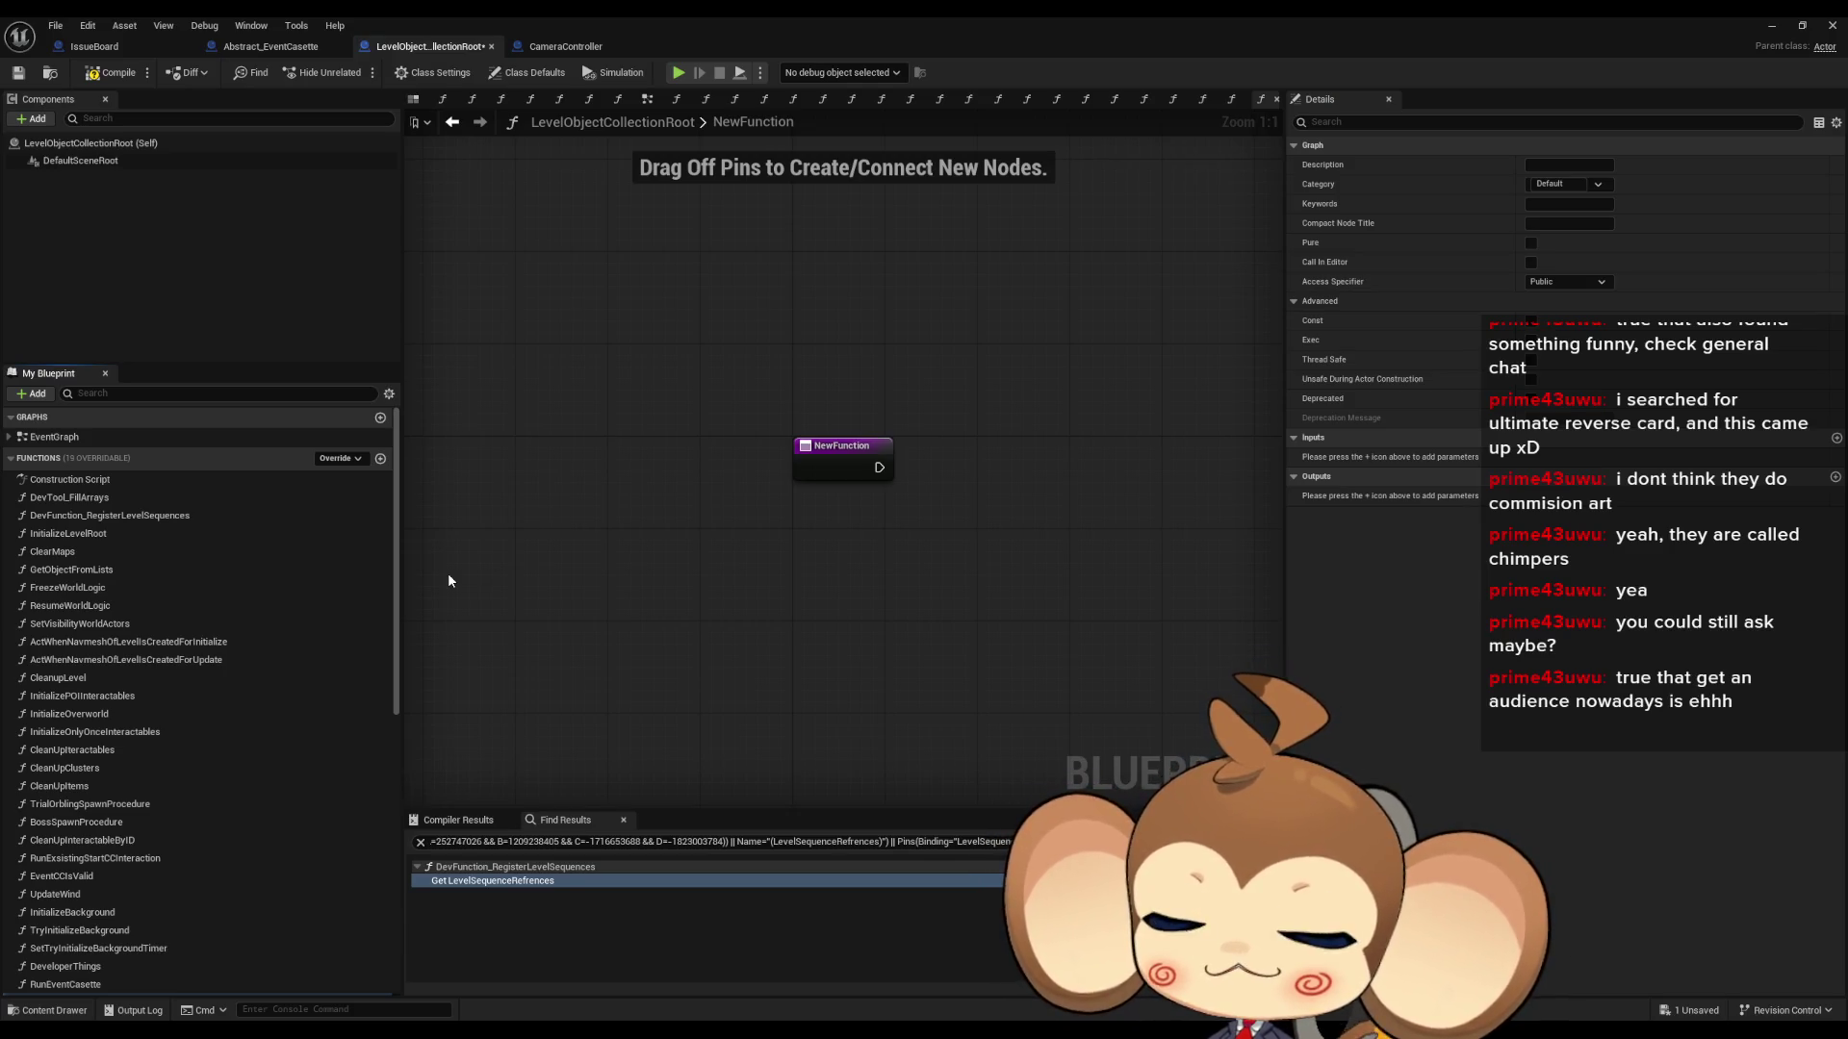
scroll(256, 729, "down", 2)
type("Event")
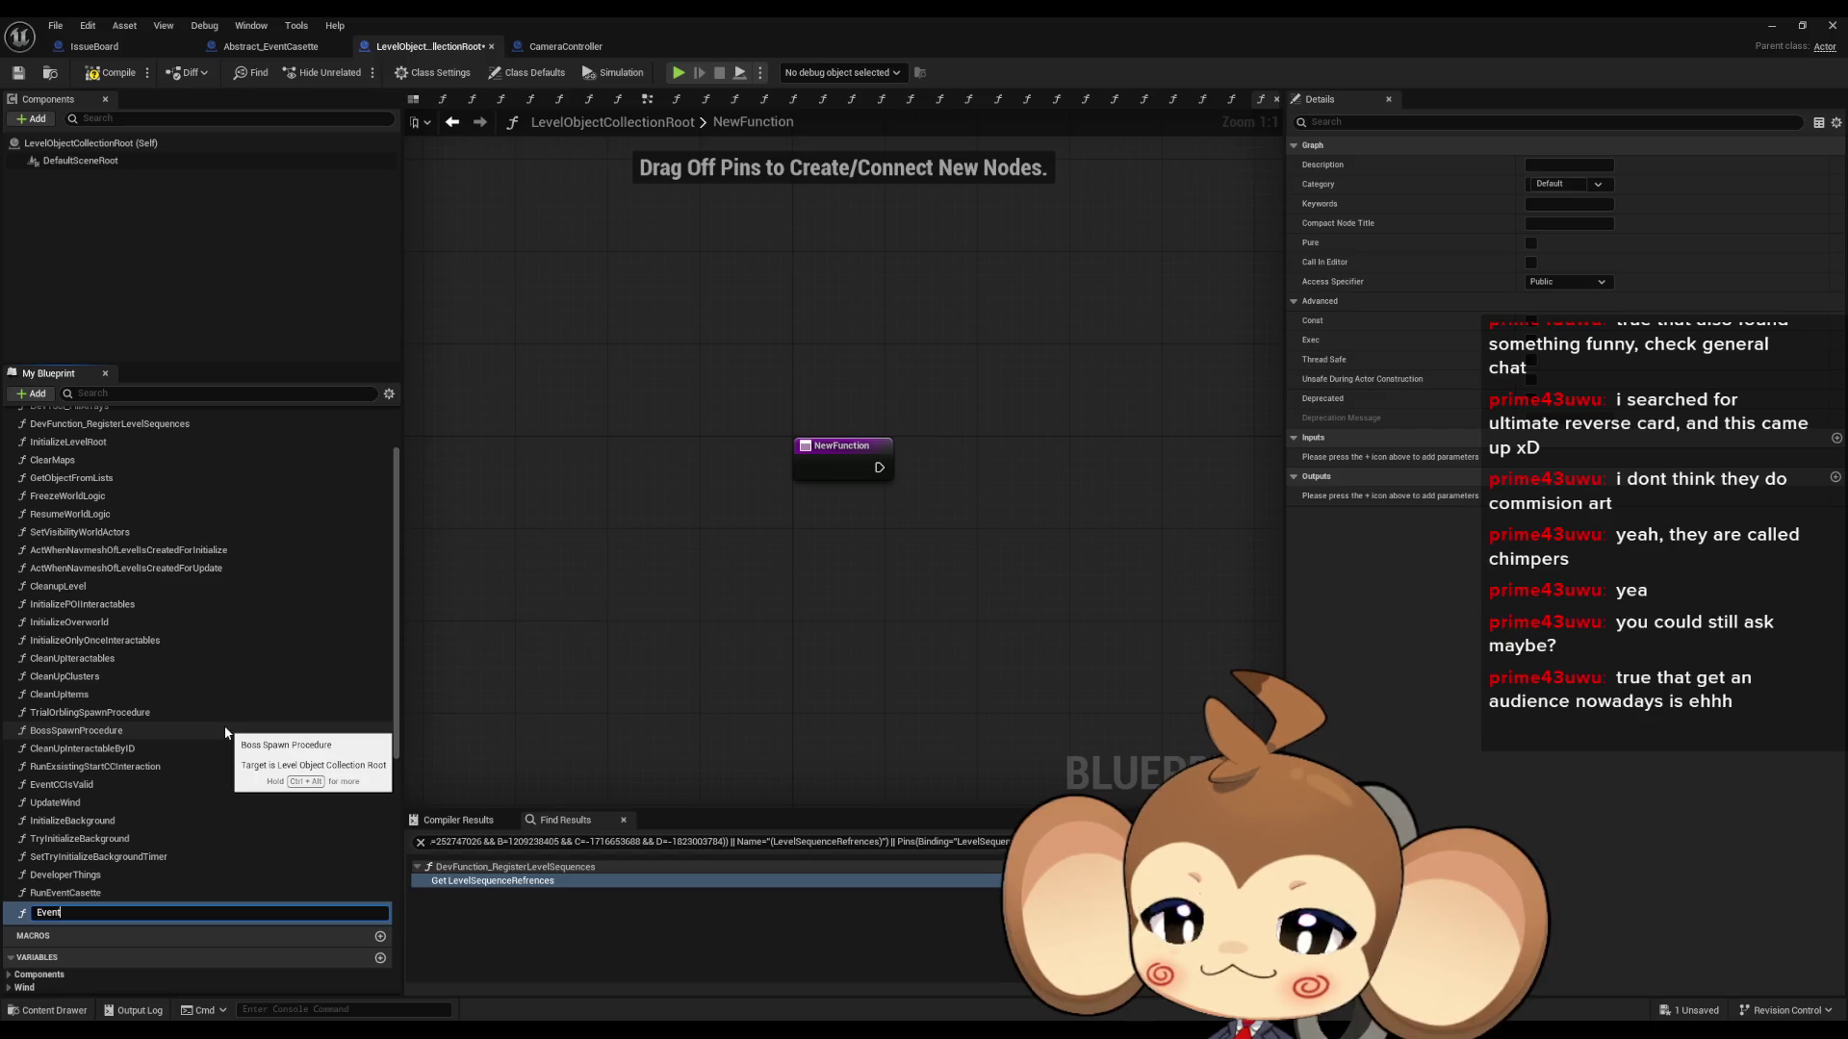
type("Casette")
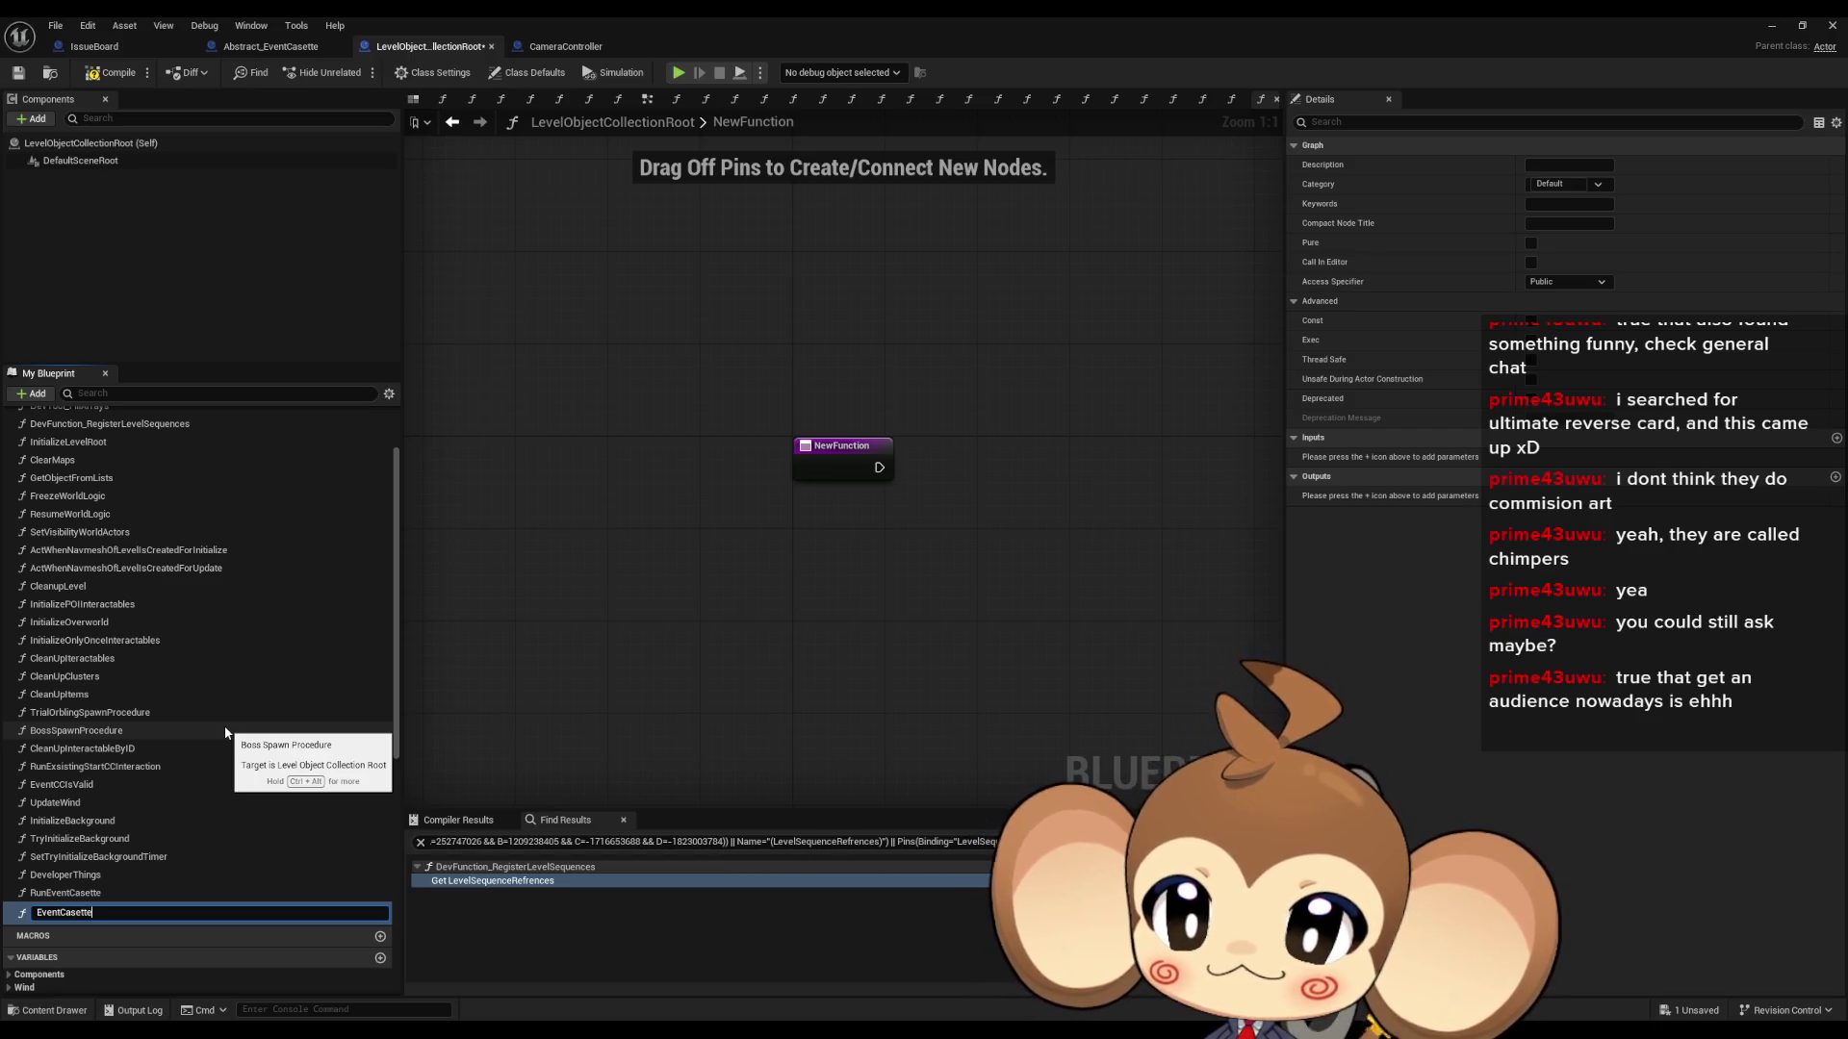
type("DoneListener")
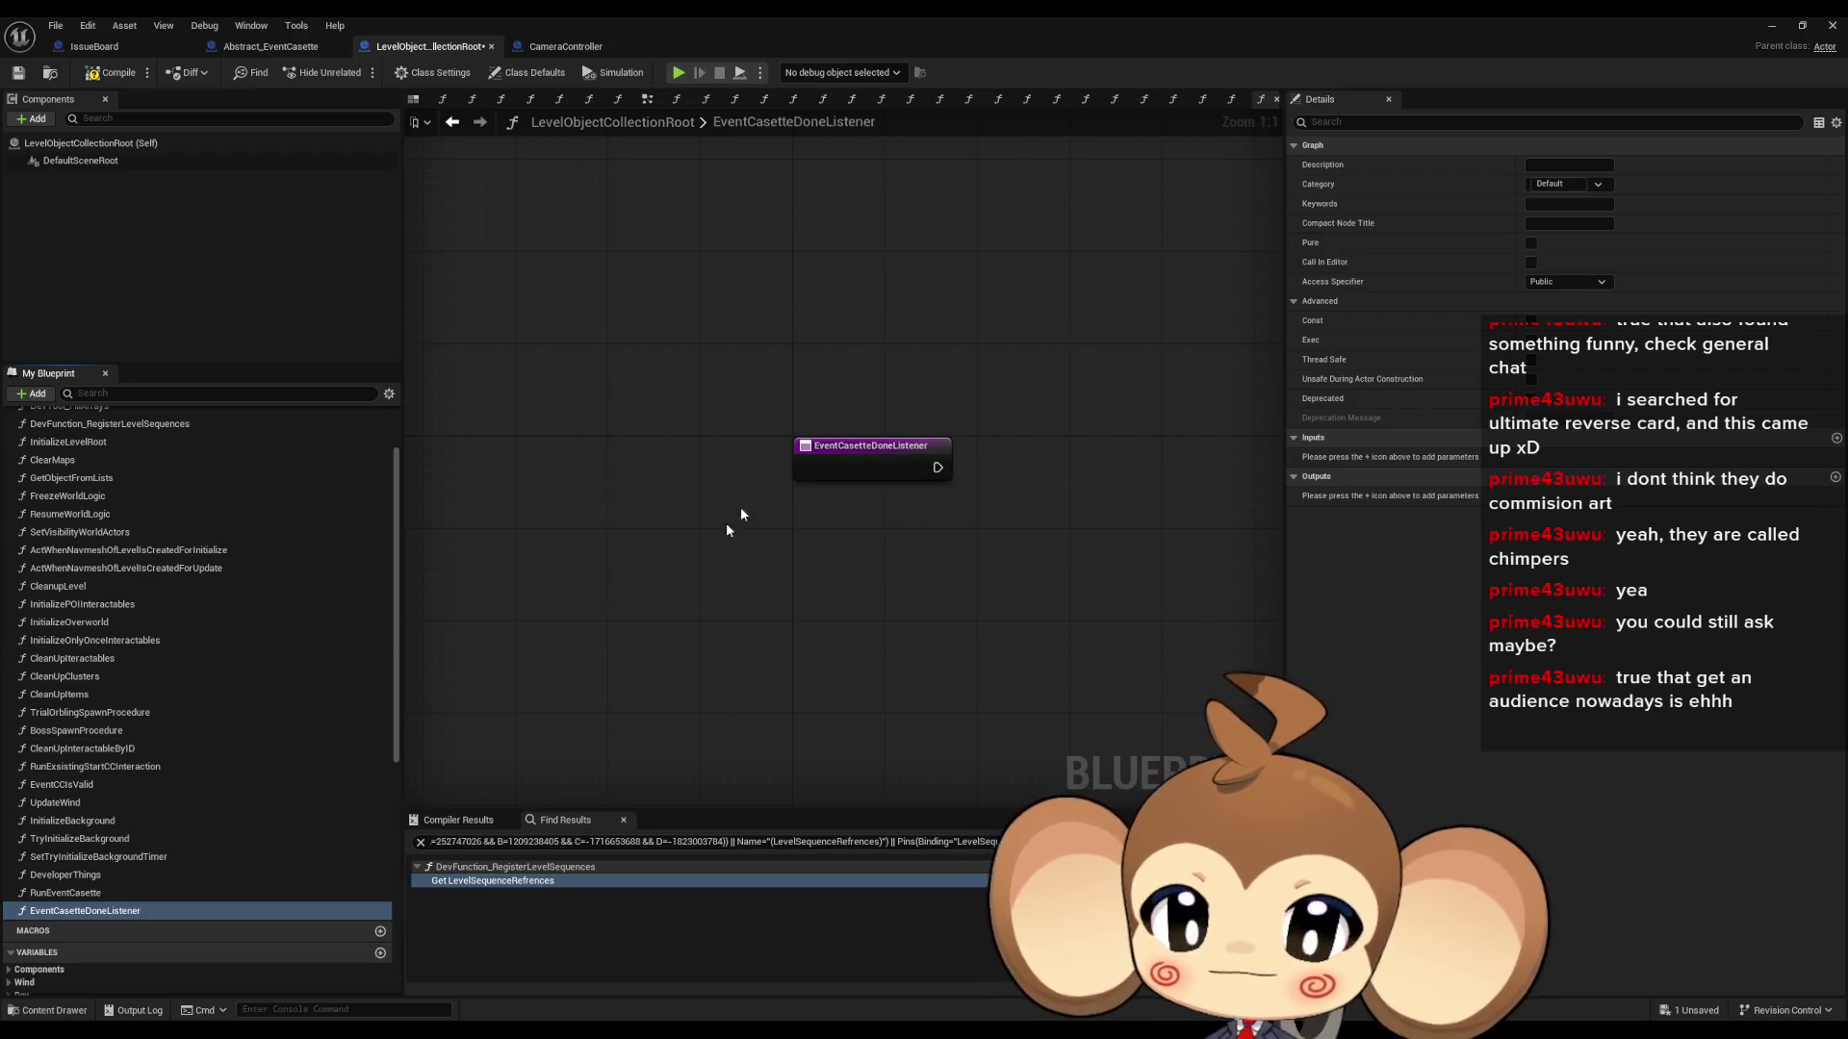
left_click(828, 452)
left_click(1836, 478)
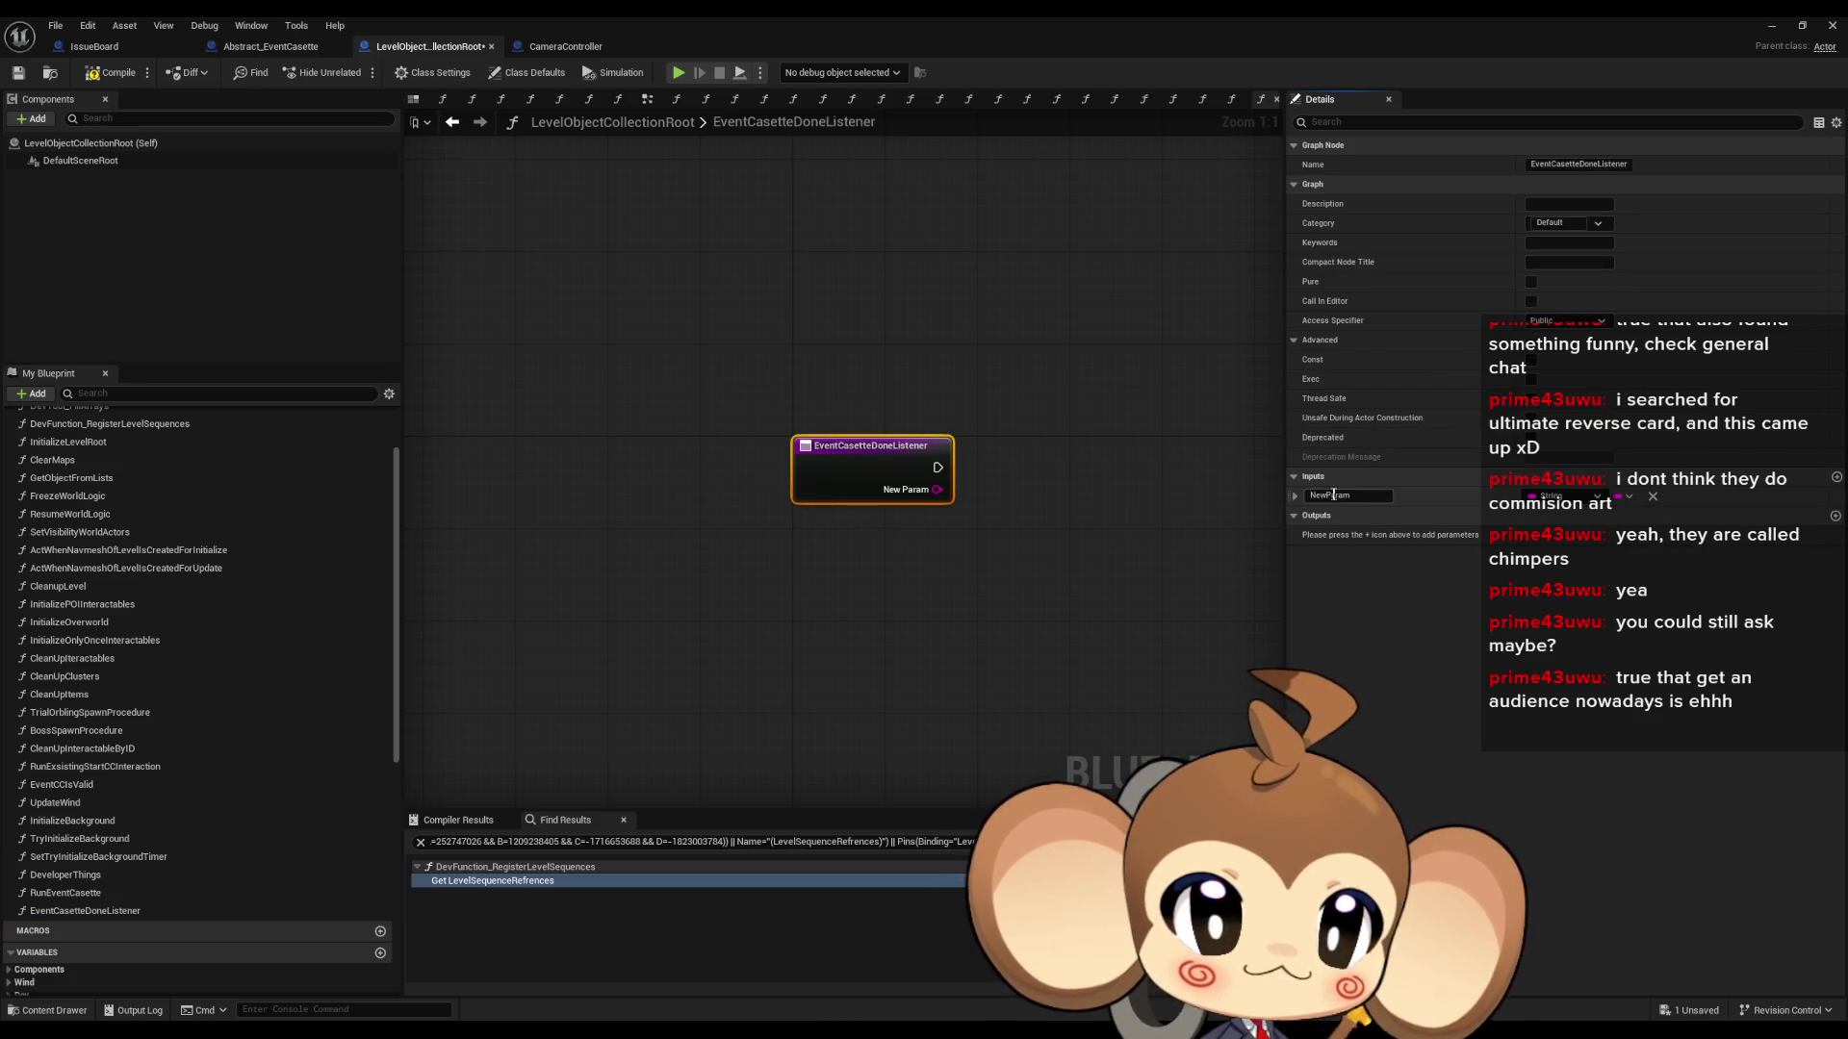
type("ID")
key("Return")
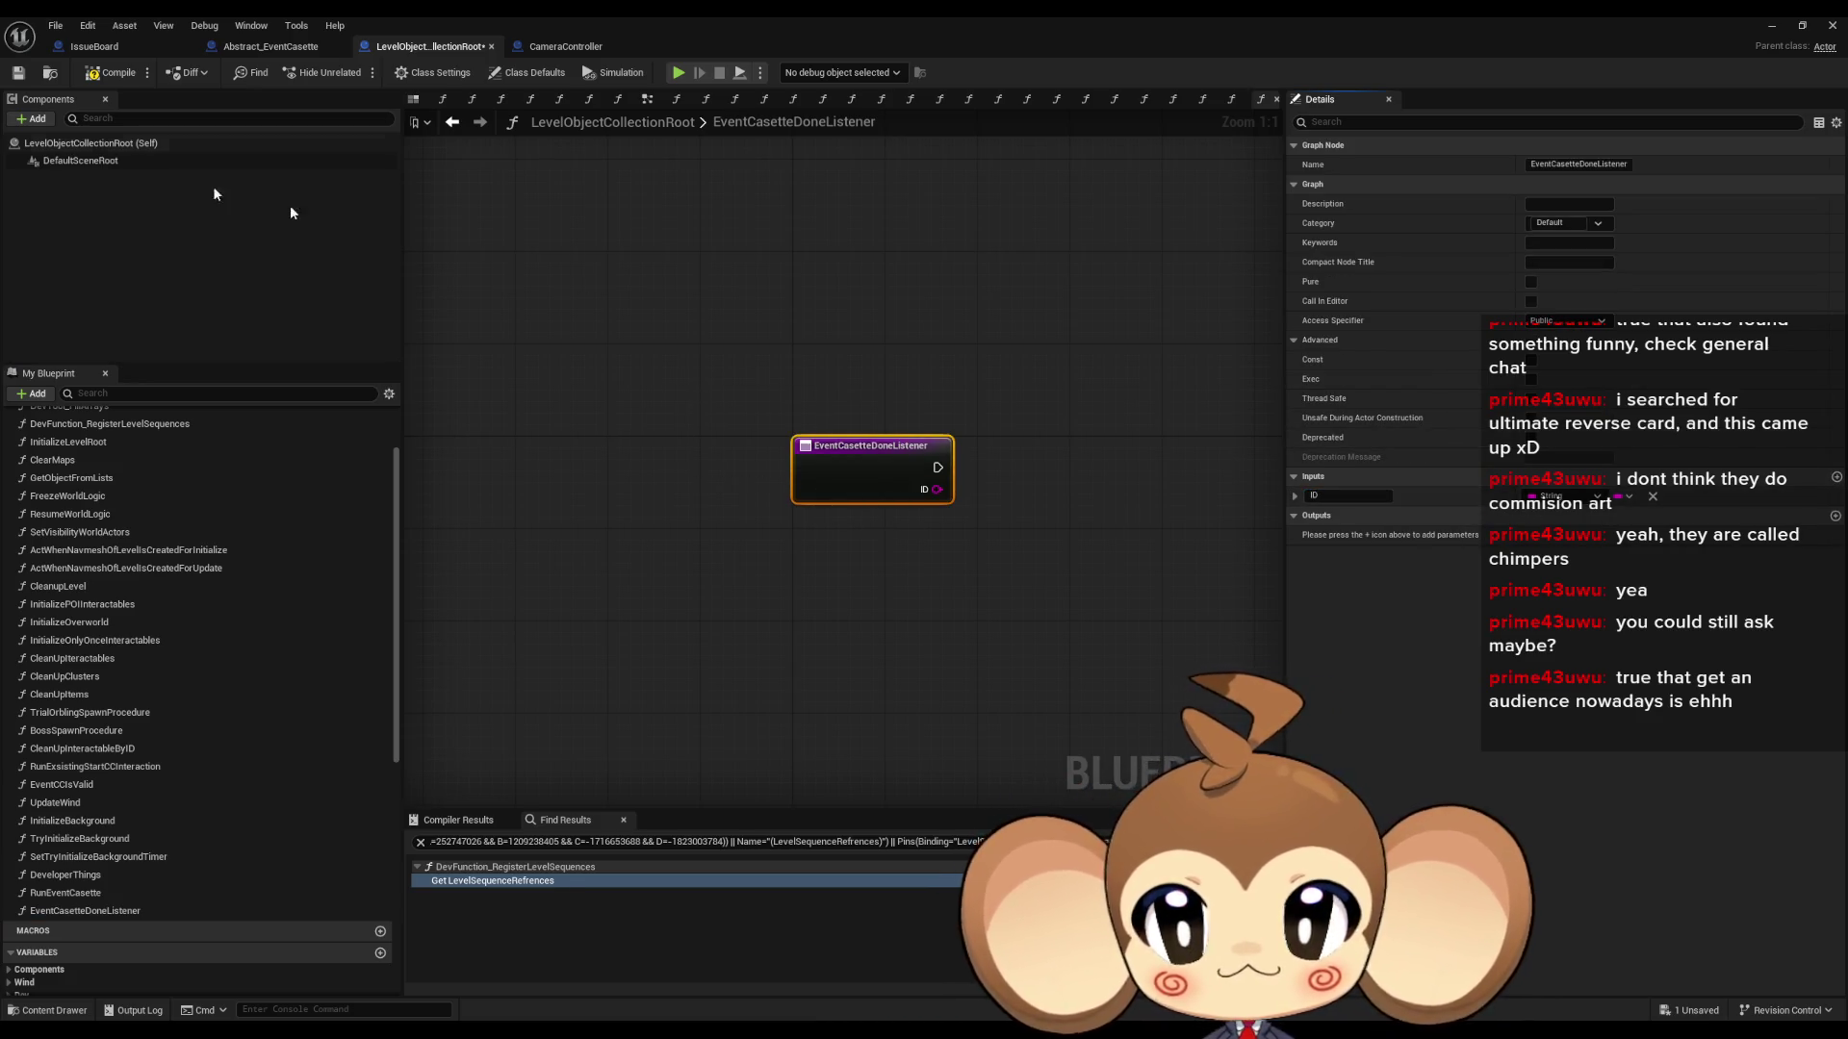
key("ctrl+s")
double_click(65, 893)
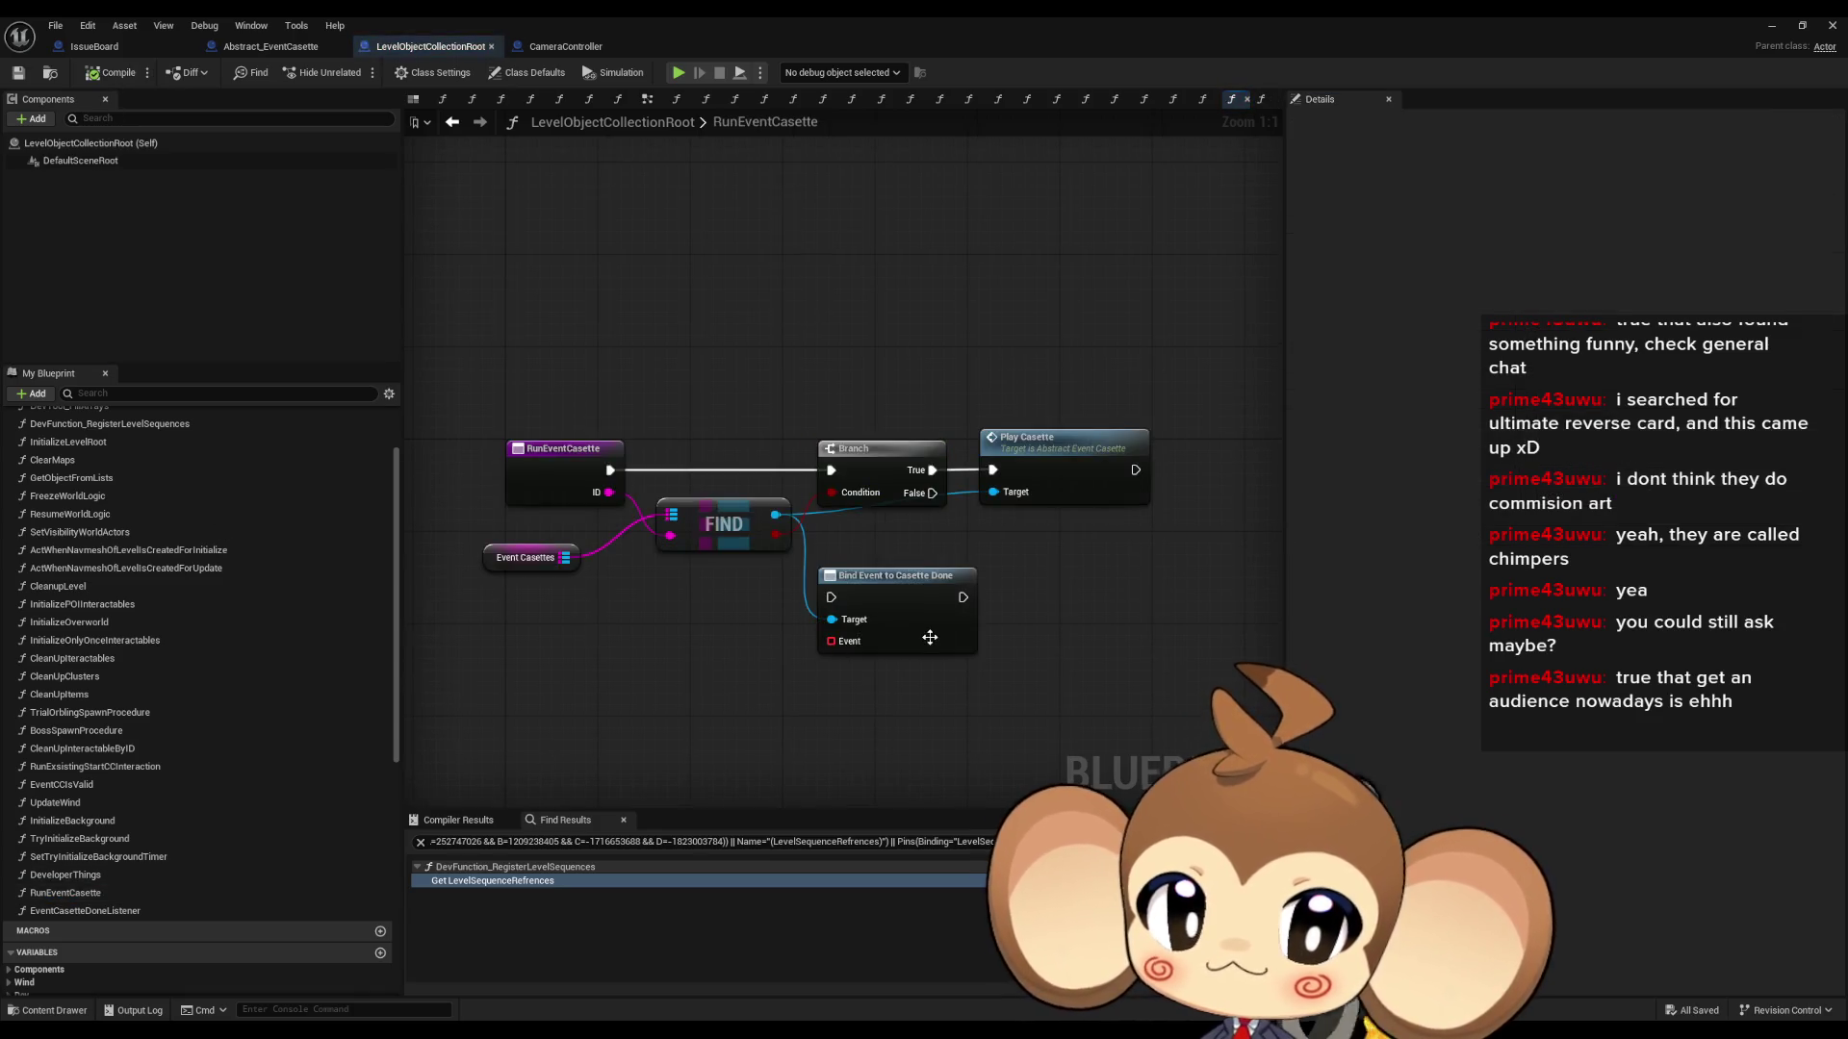
- Feed Bind Event's Event pin from a Create Event node calling EventCasetteDoneListener
left_click_drag(824, 641, 708, 718)
type("crea")
key("Return")
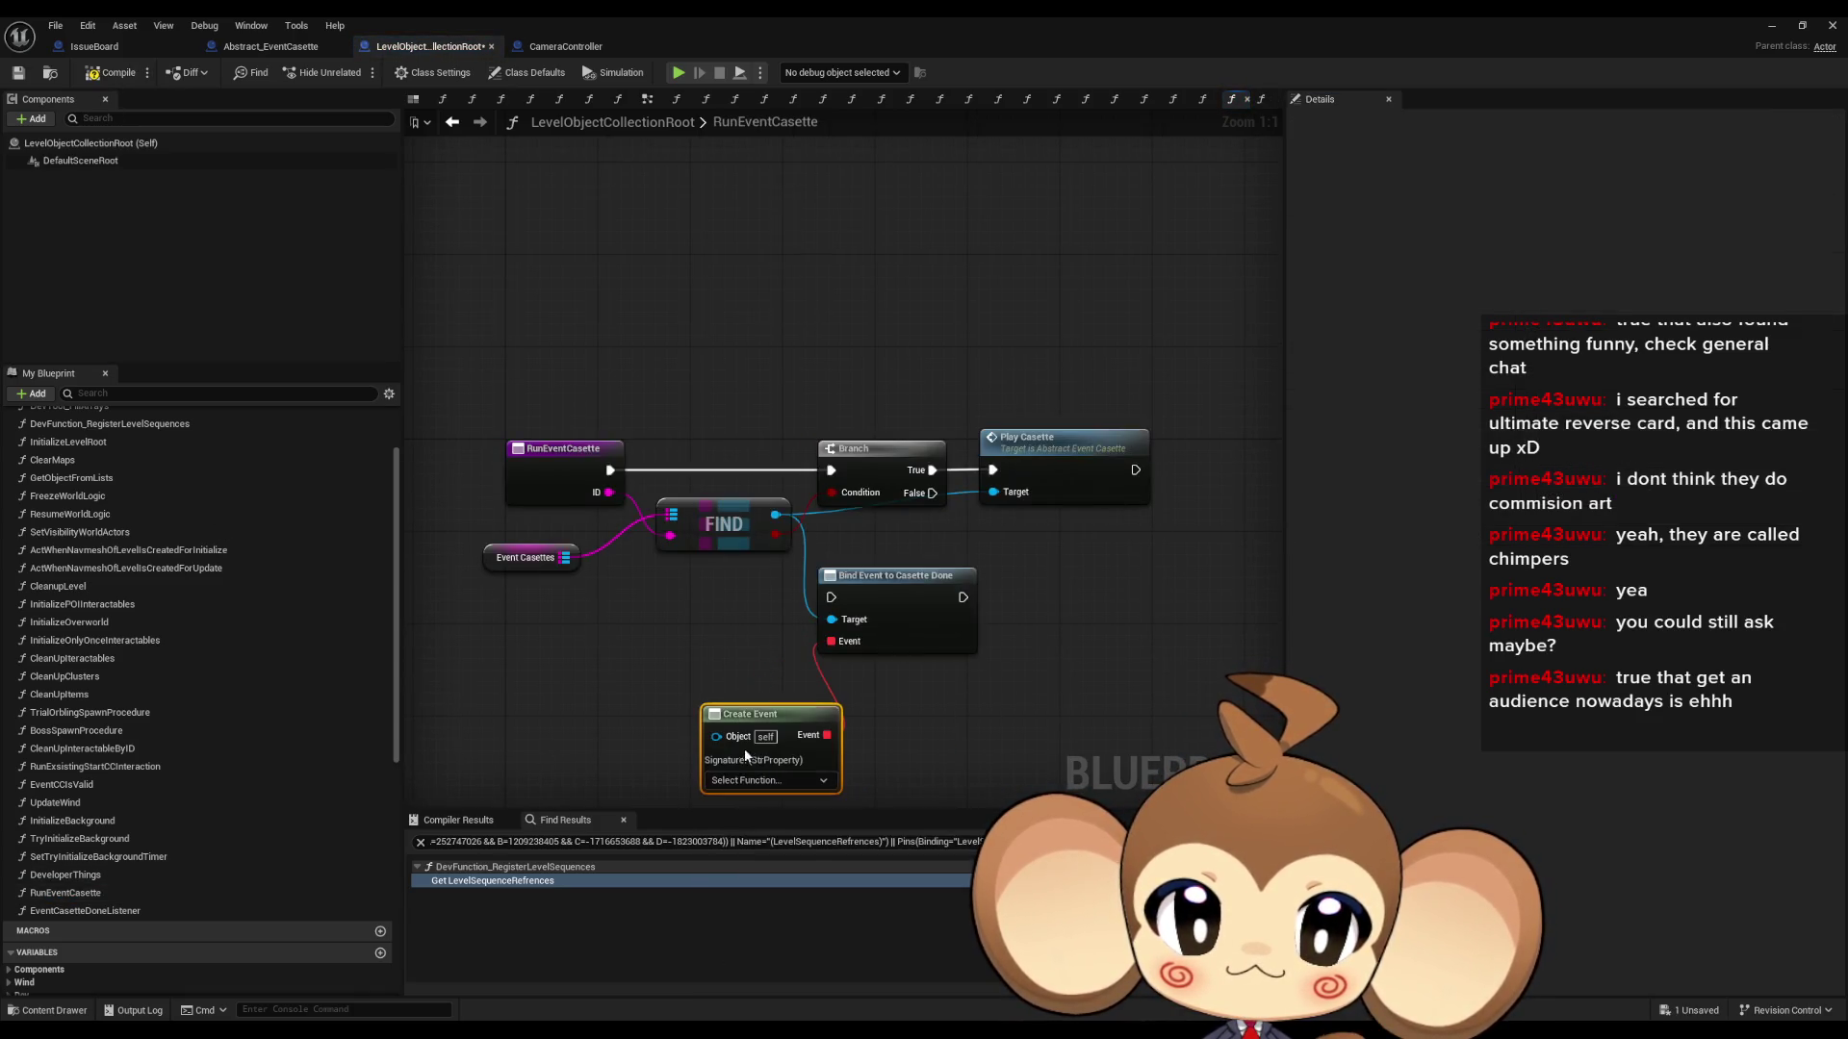
left_click(746, 781)
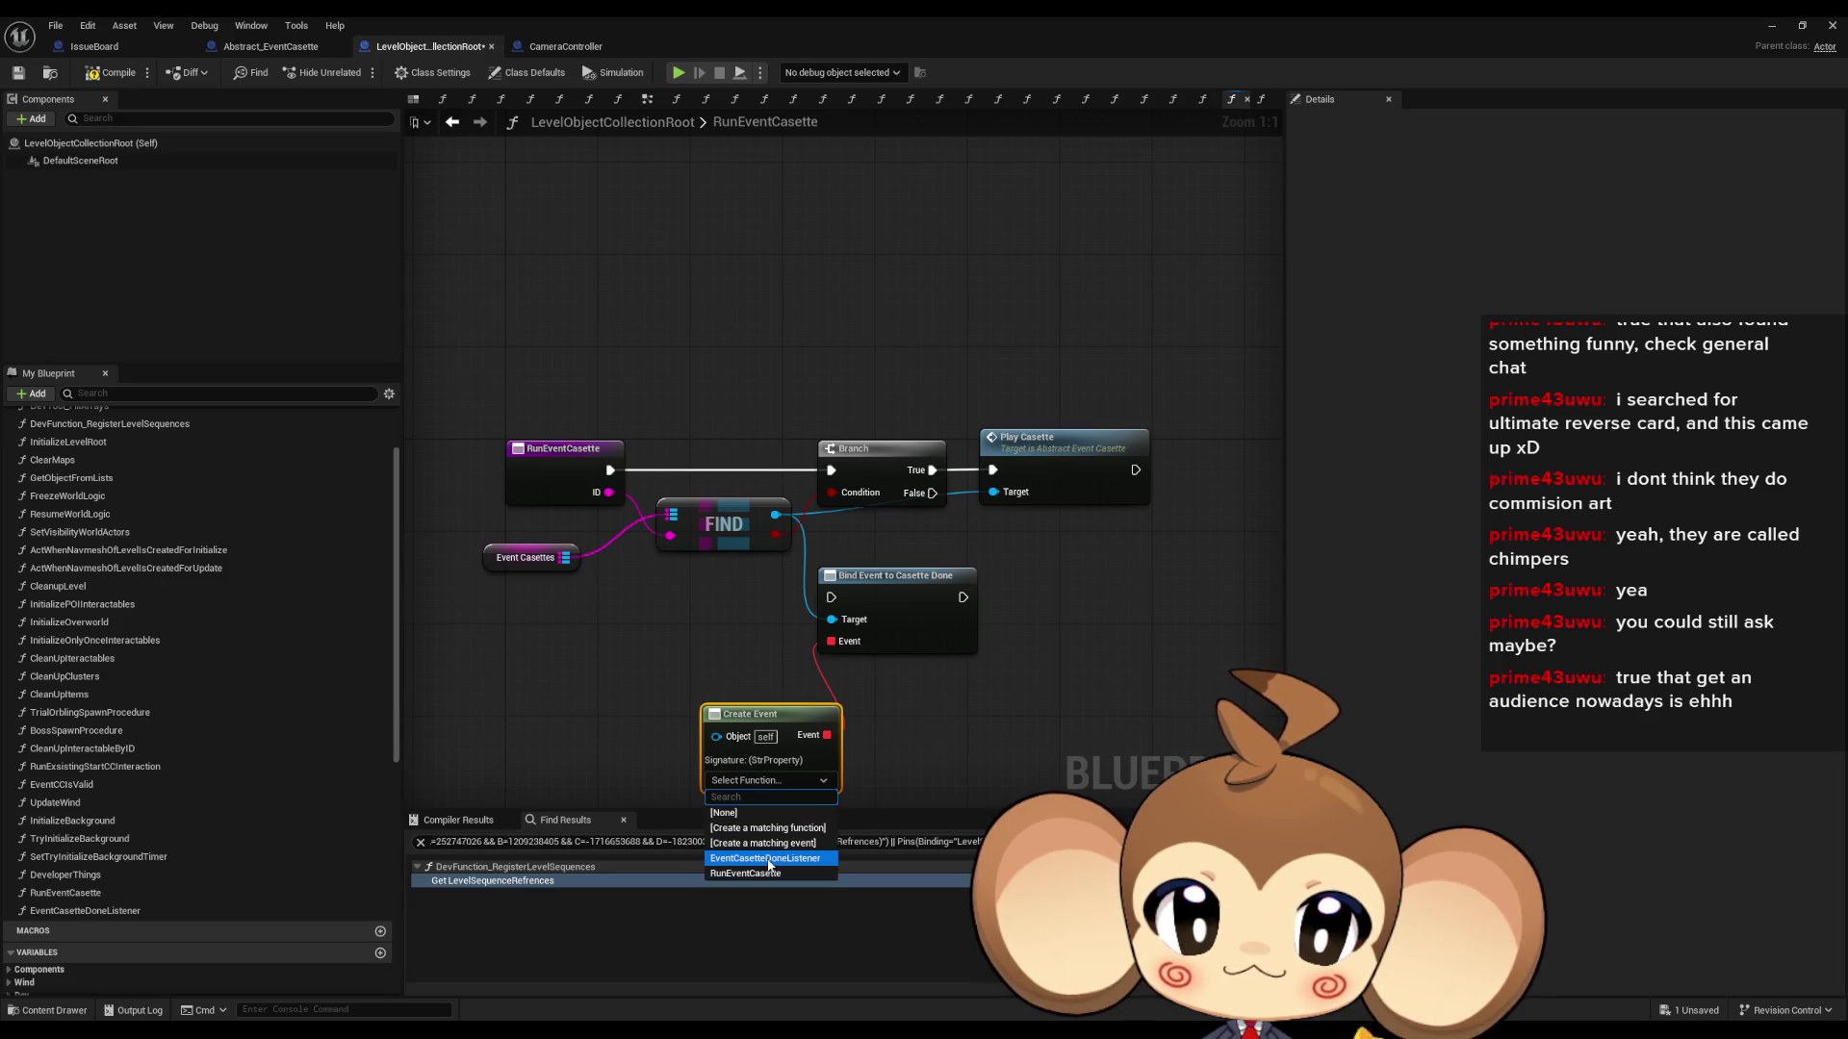
left_click(781, 863)
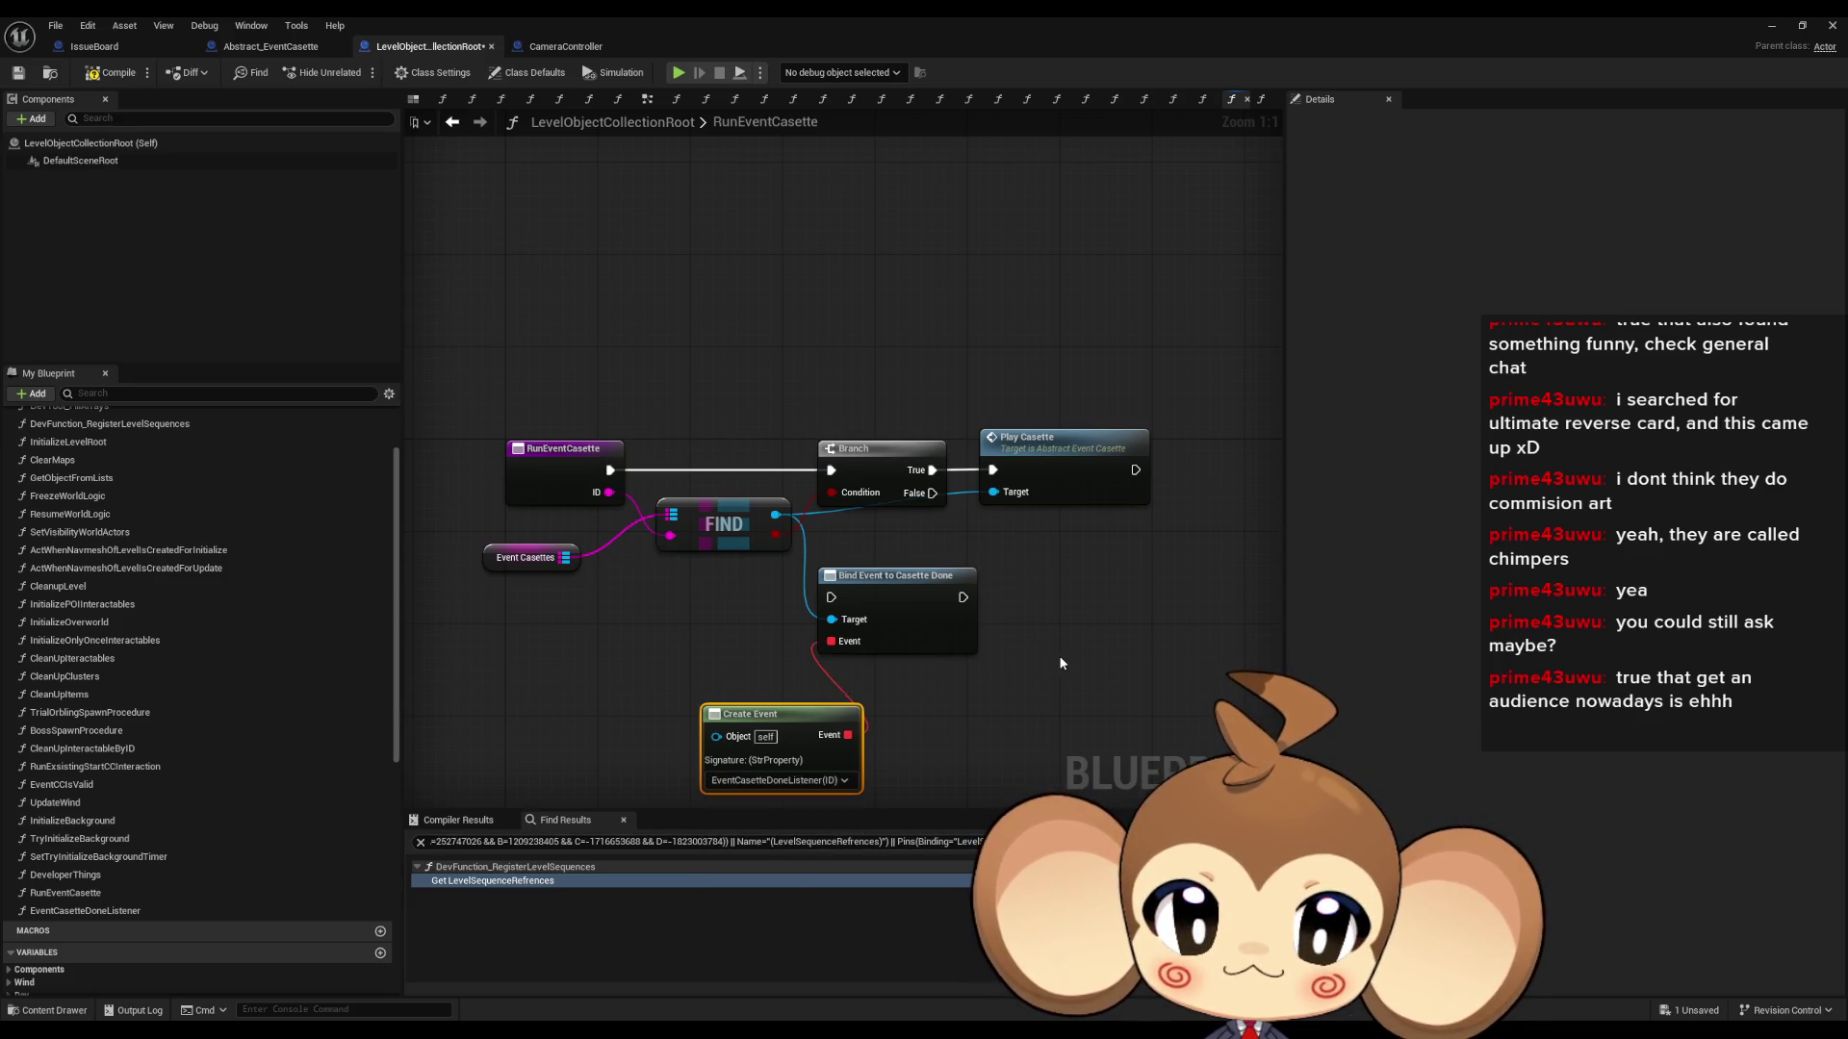
- Wire Branch True into Bind Event to Casette Done, then into Play Casette, and arrange them
left_click_drag(912, 607, 1026, 597)
left_click_drag(1030, 473, 1157, 474)
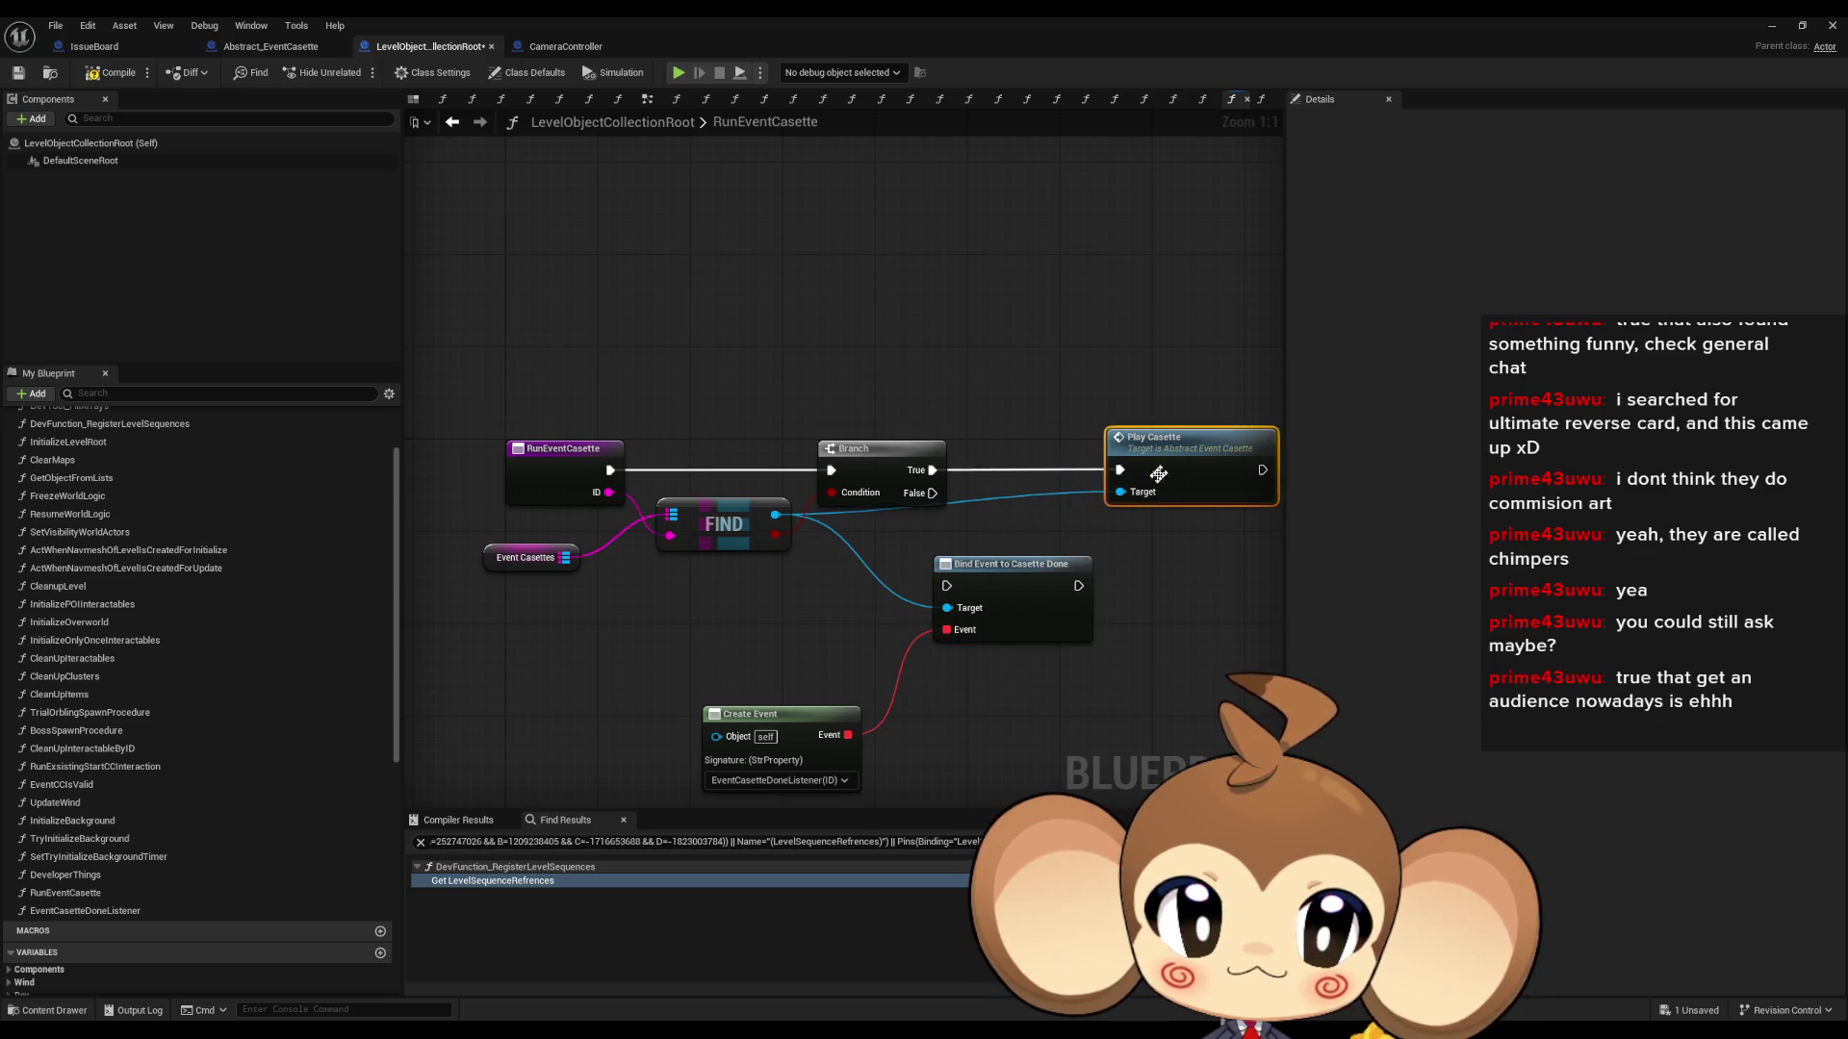
mouse_move(1080, 599)
left_mouse_down()
mouse_move(1091, 575)
mouse_move(1145, 573)
mouse_move(1104, 470)
left_mouse_up()
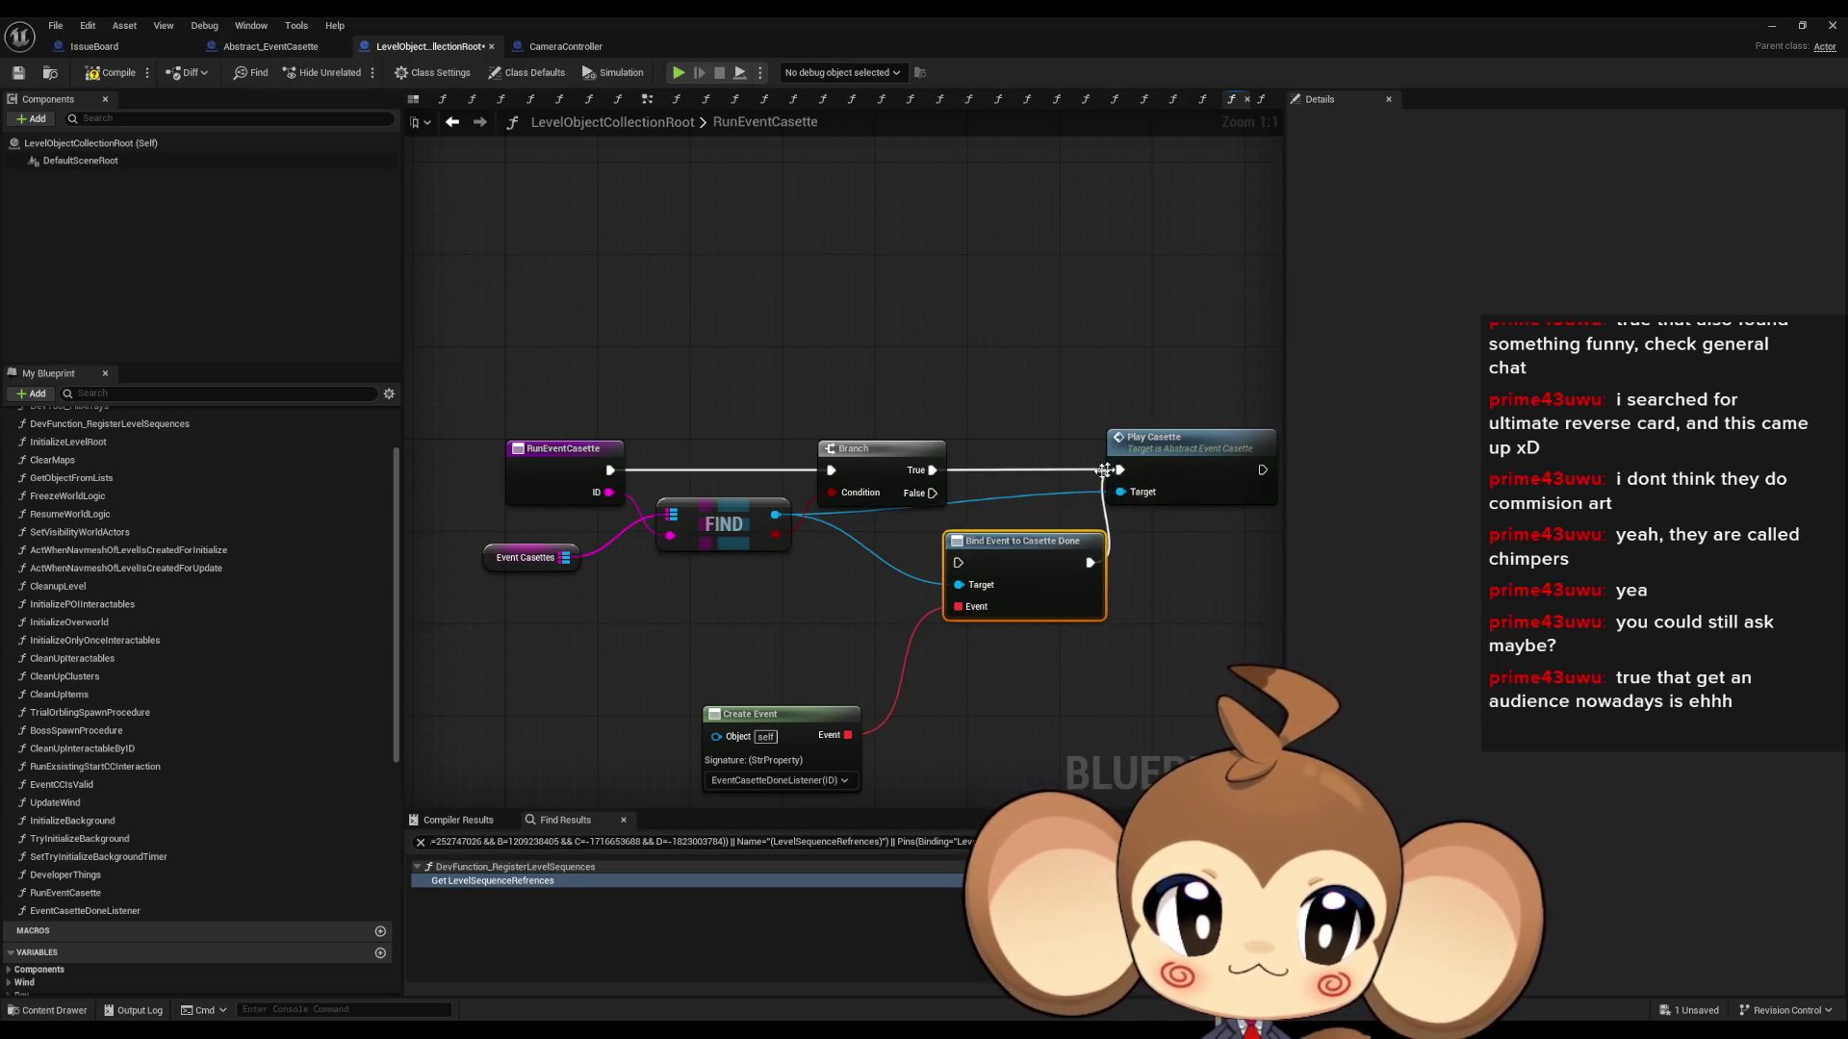
left_click_drag(933, 470, 958, 562)
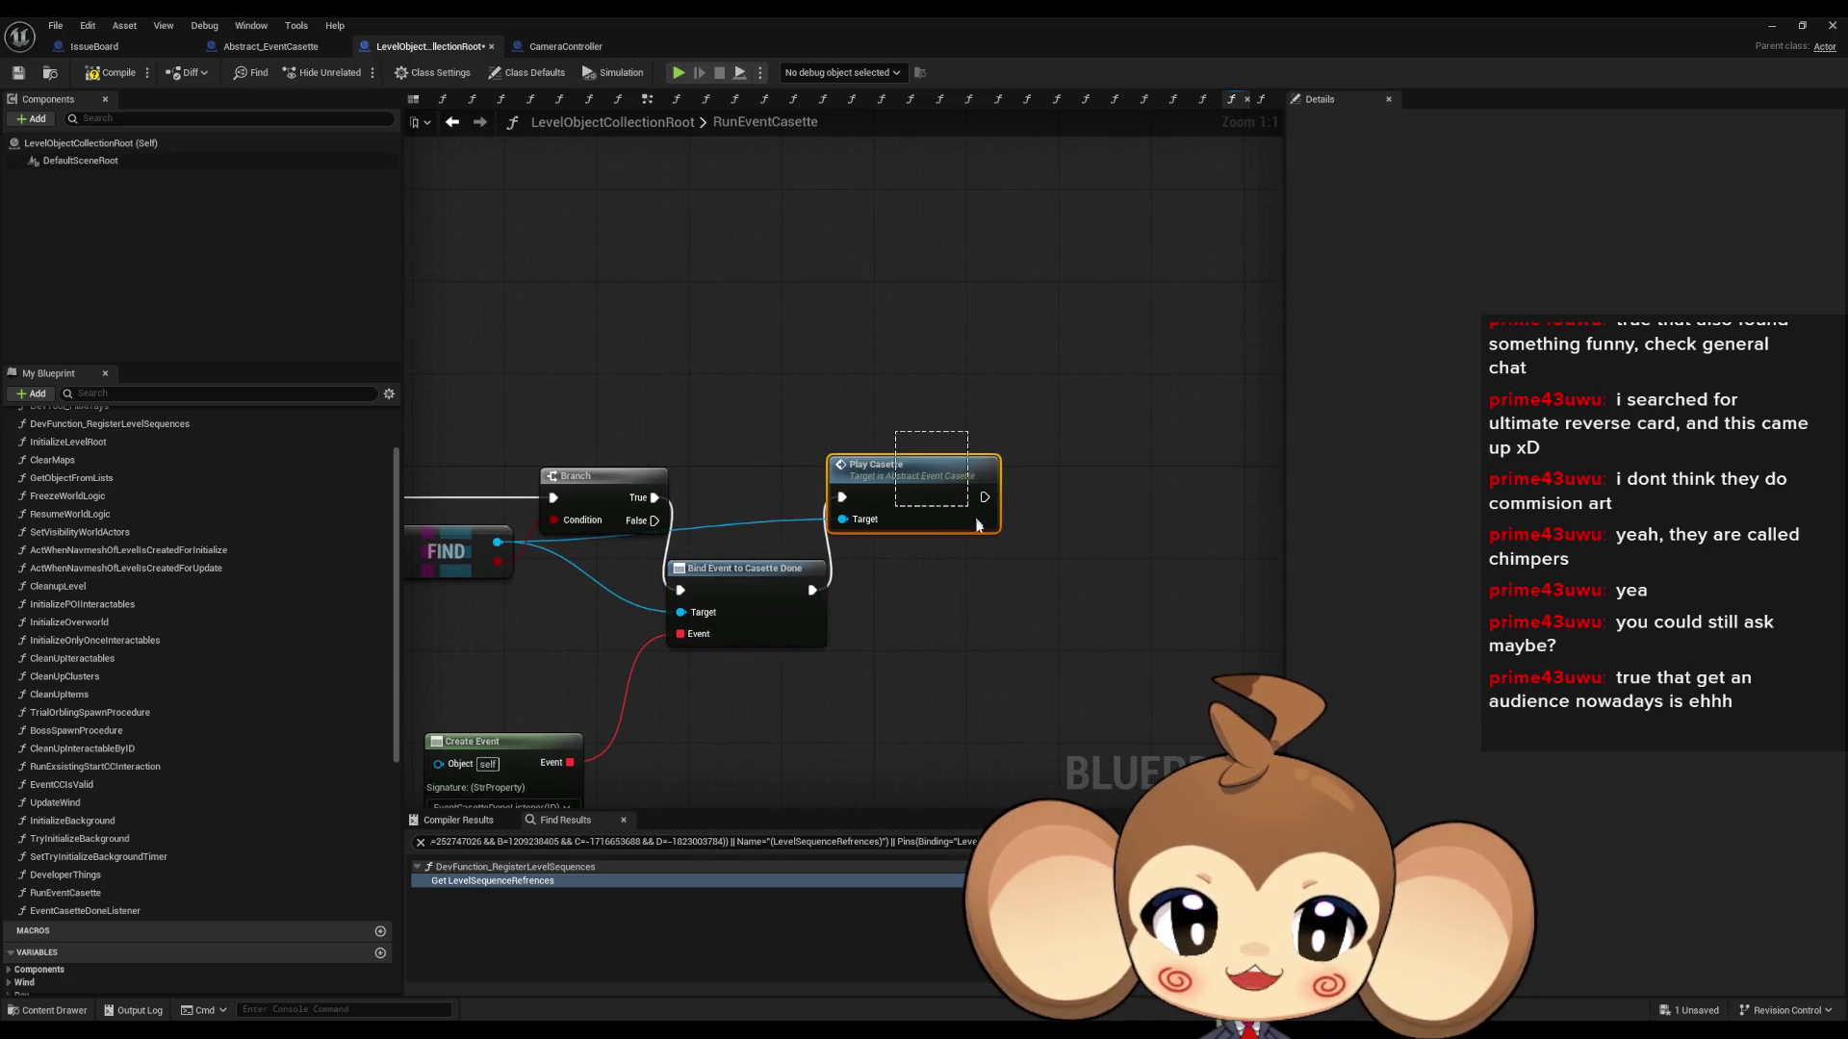
left_click_drag(892, 502, 1016, 489)
left_click_drag(731, 575, 754, 483)
left_click(764, 705)
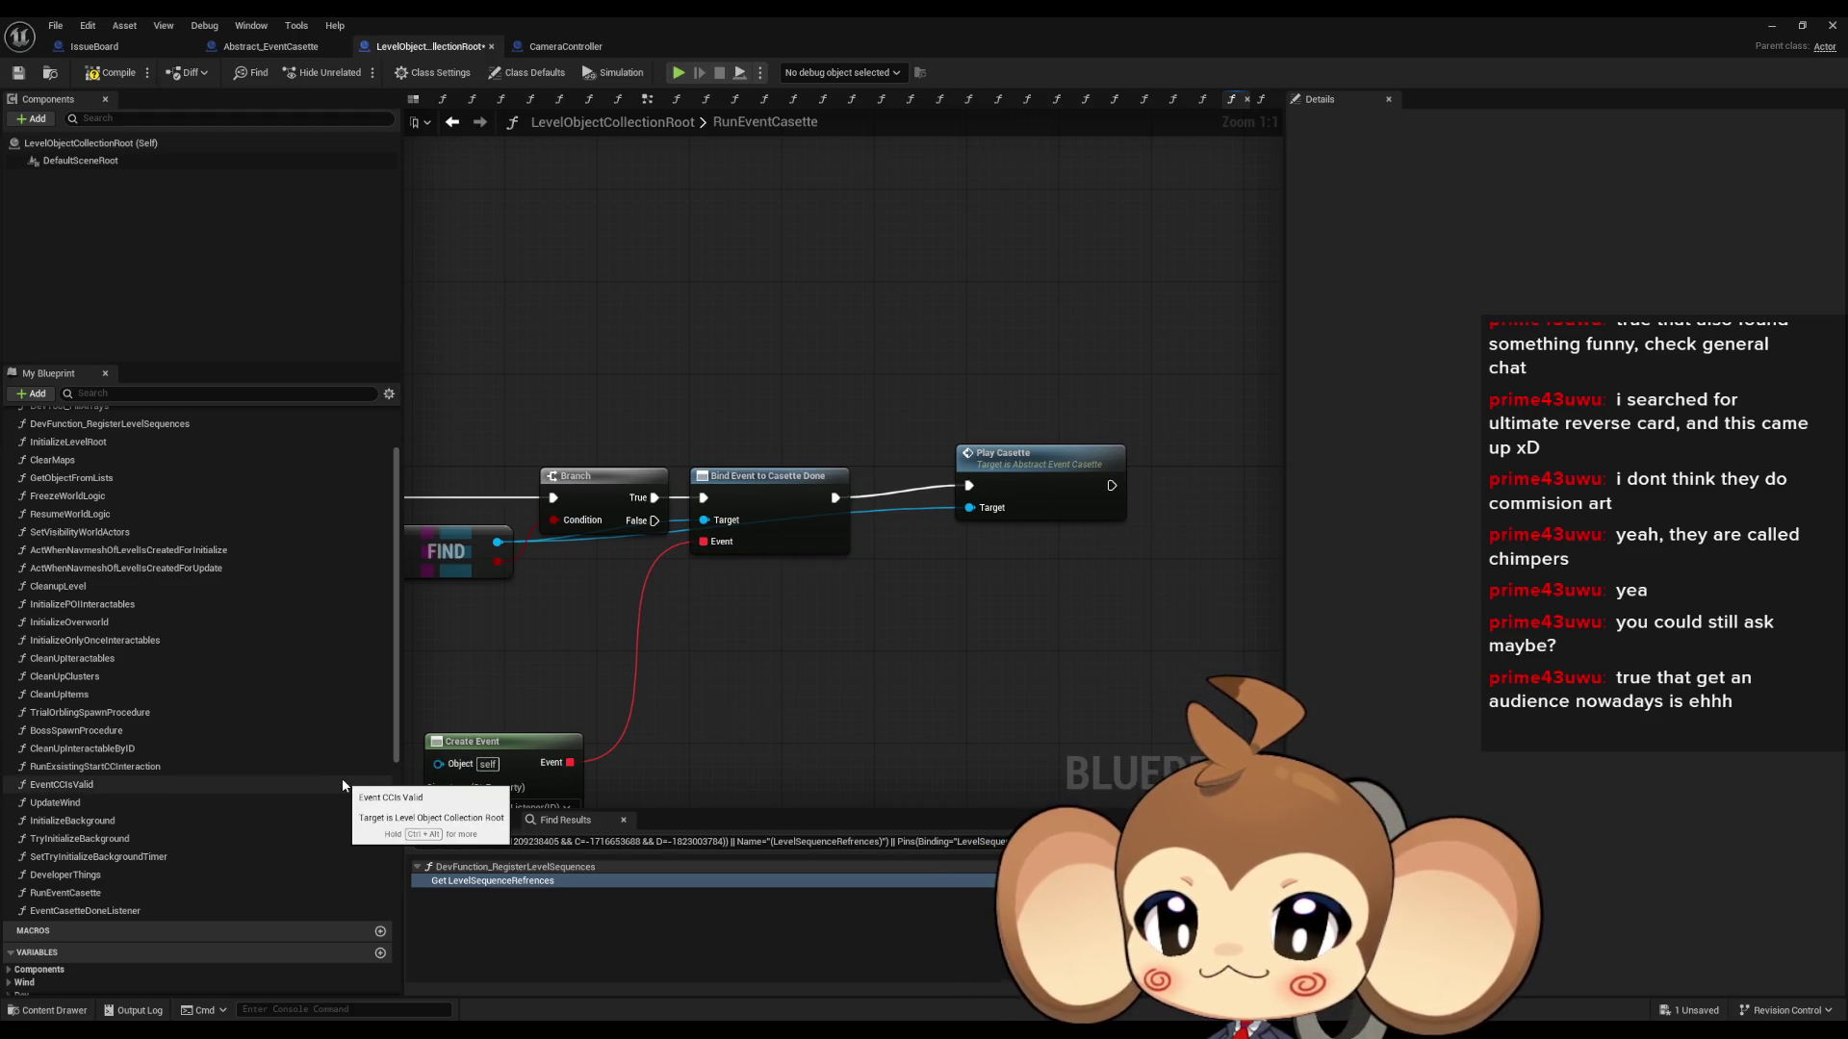
scroll(351, 786, "down", 3)
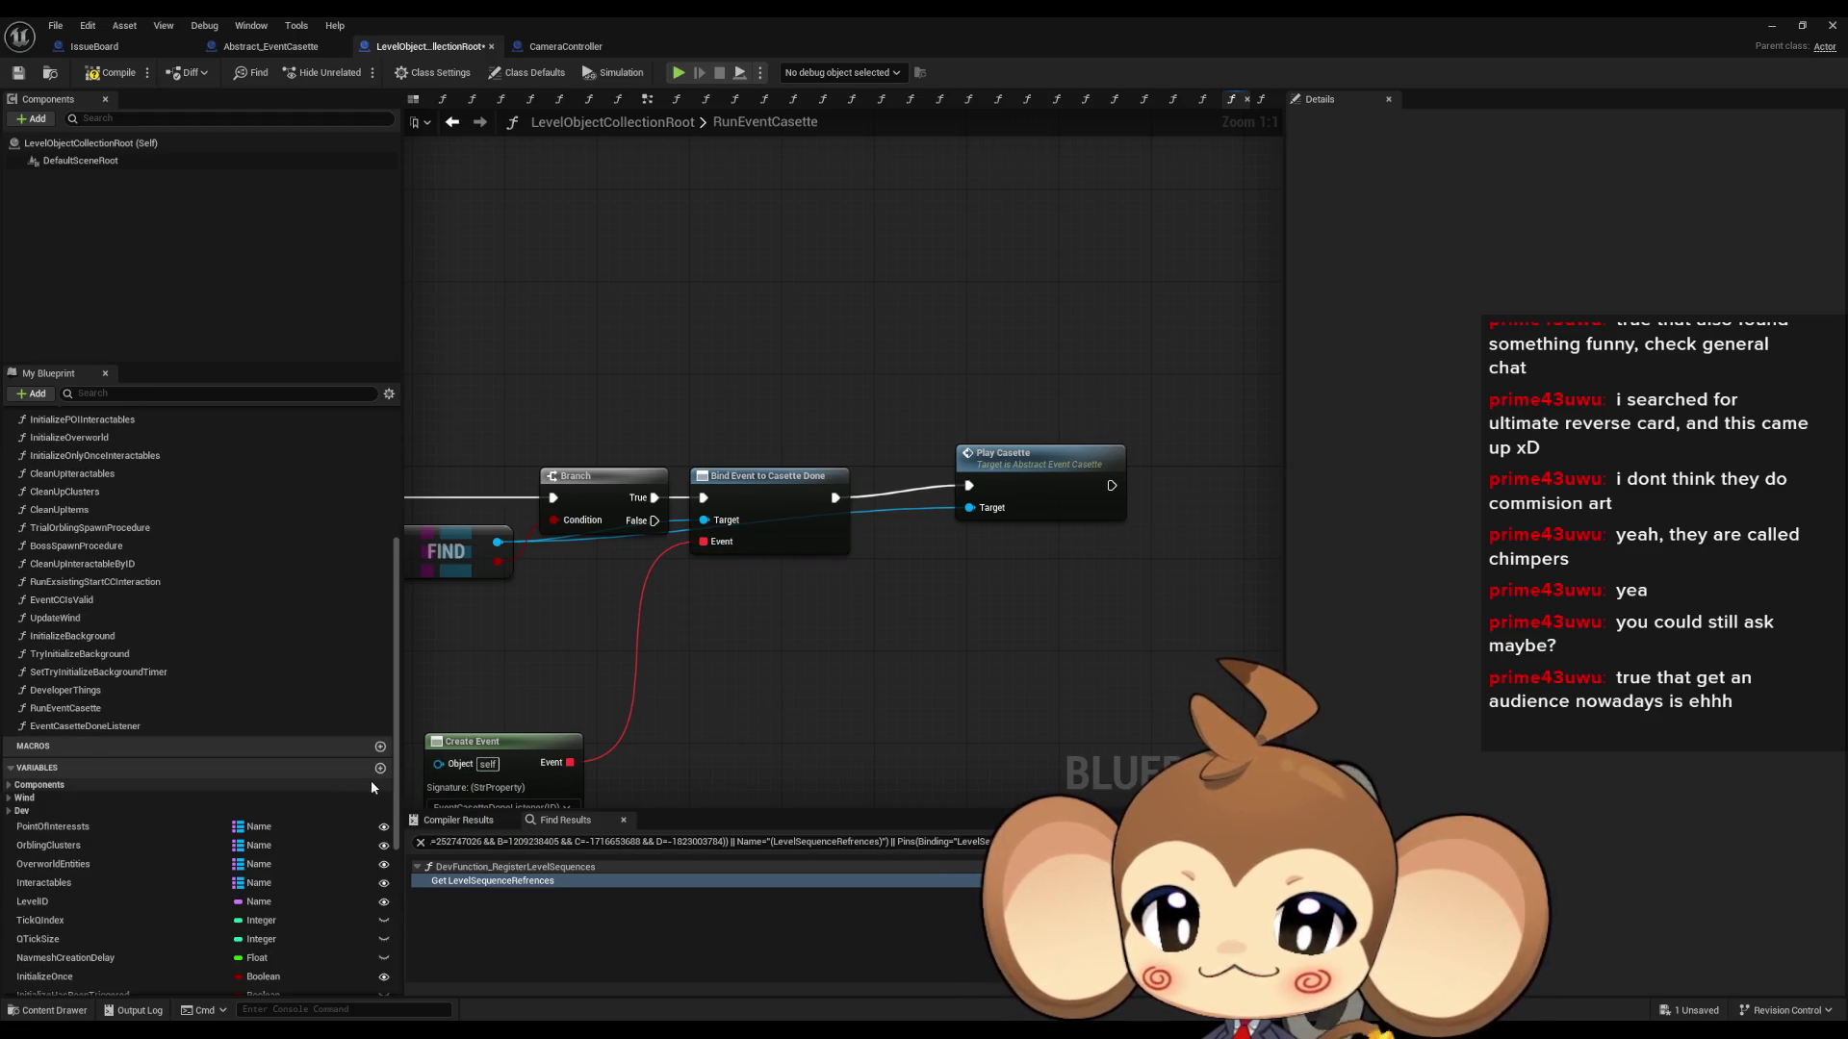
- Create a RunningCasetteRegistry variable with an Array container type
left_click(381, 767)
type("Run")
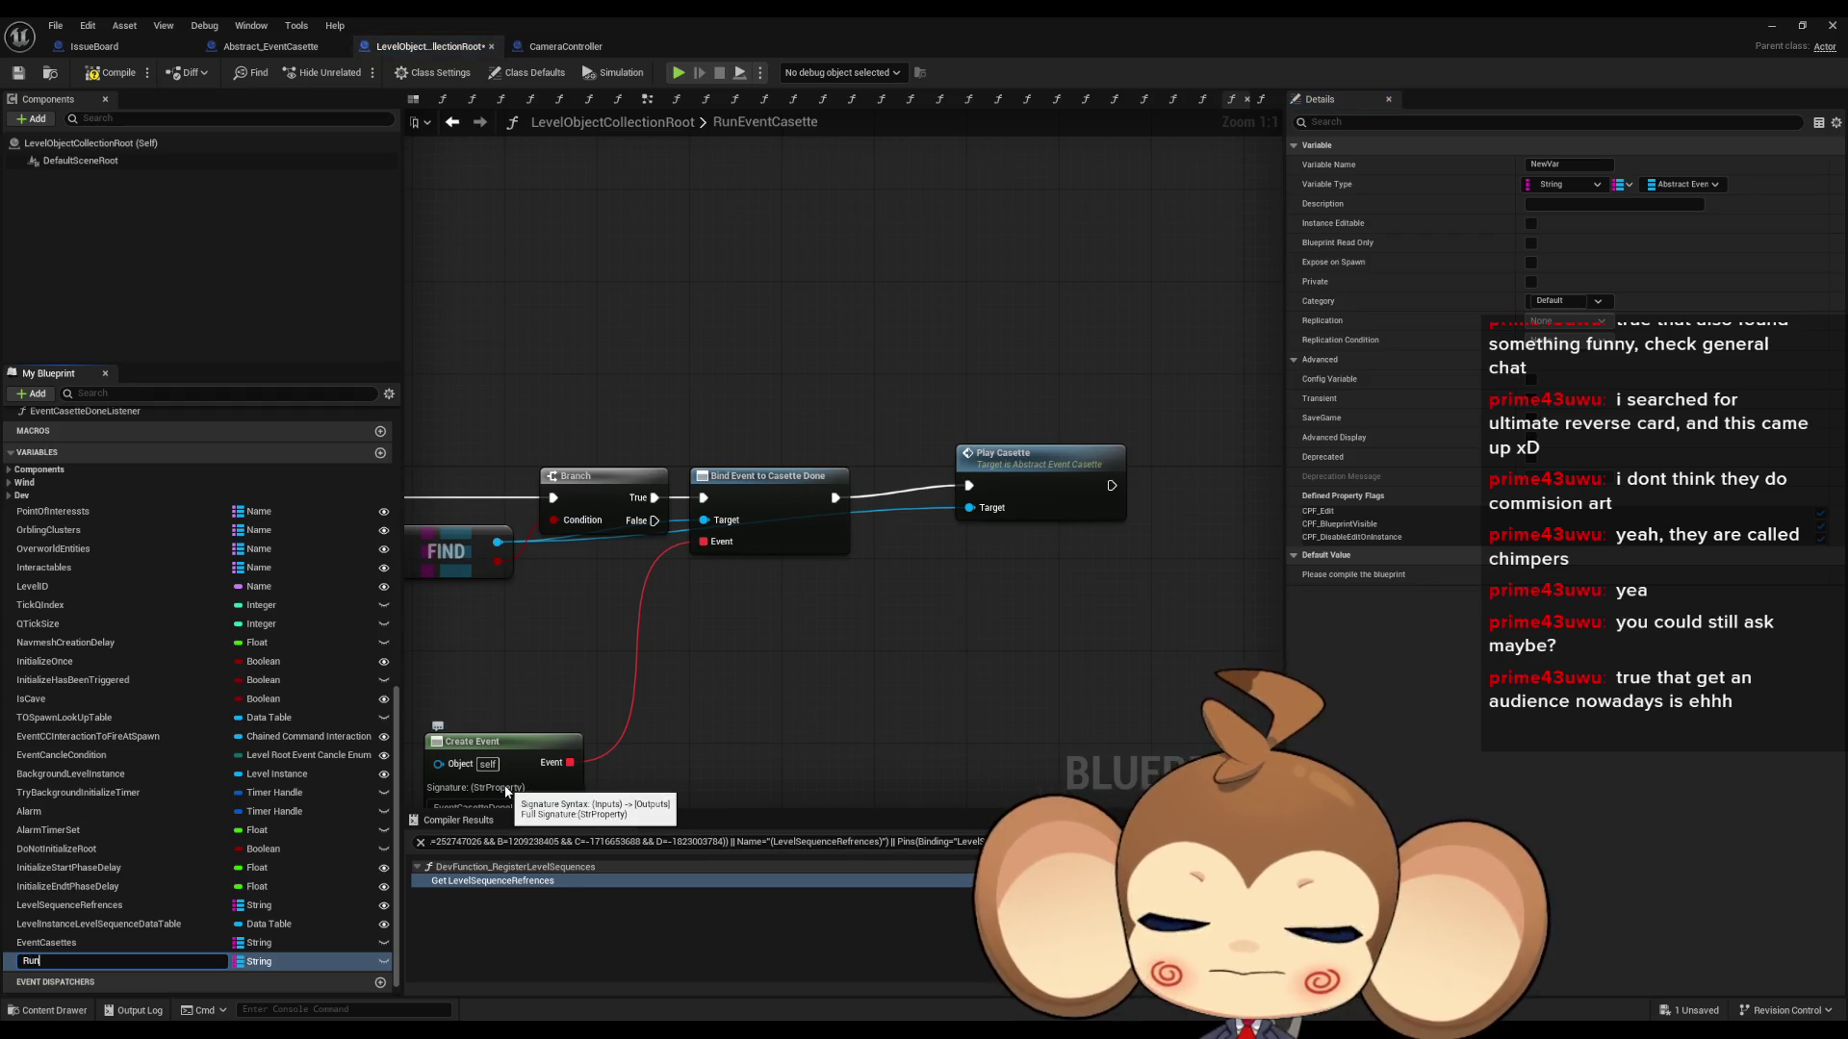
type("ningCaset")
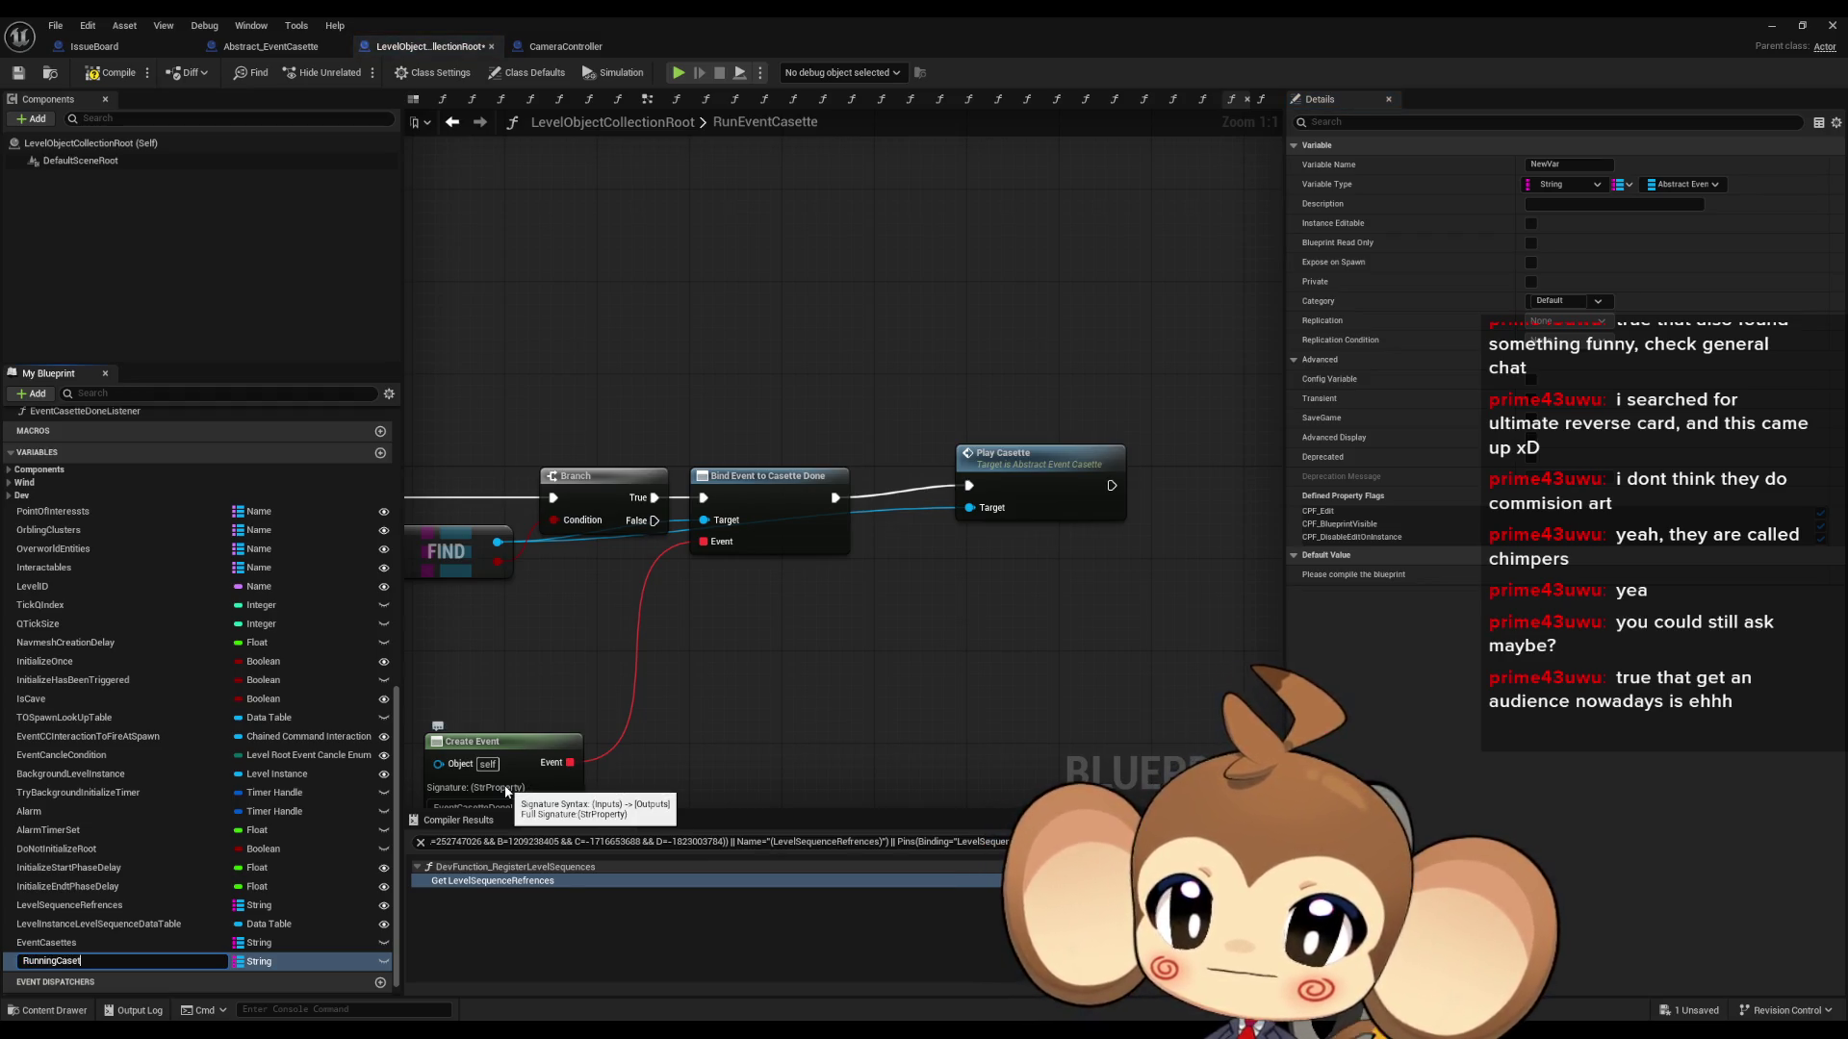
type("teRegistry")
key("Return")
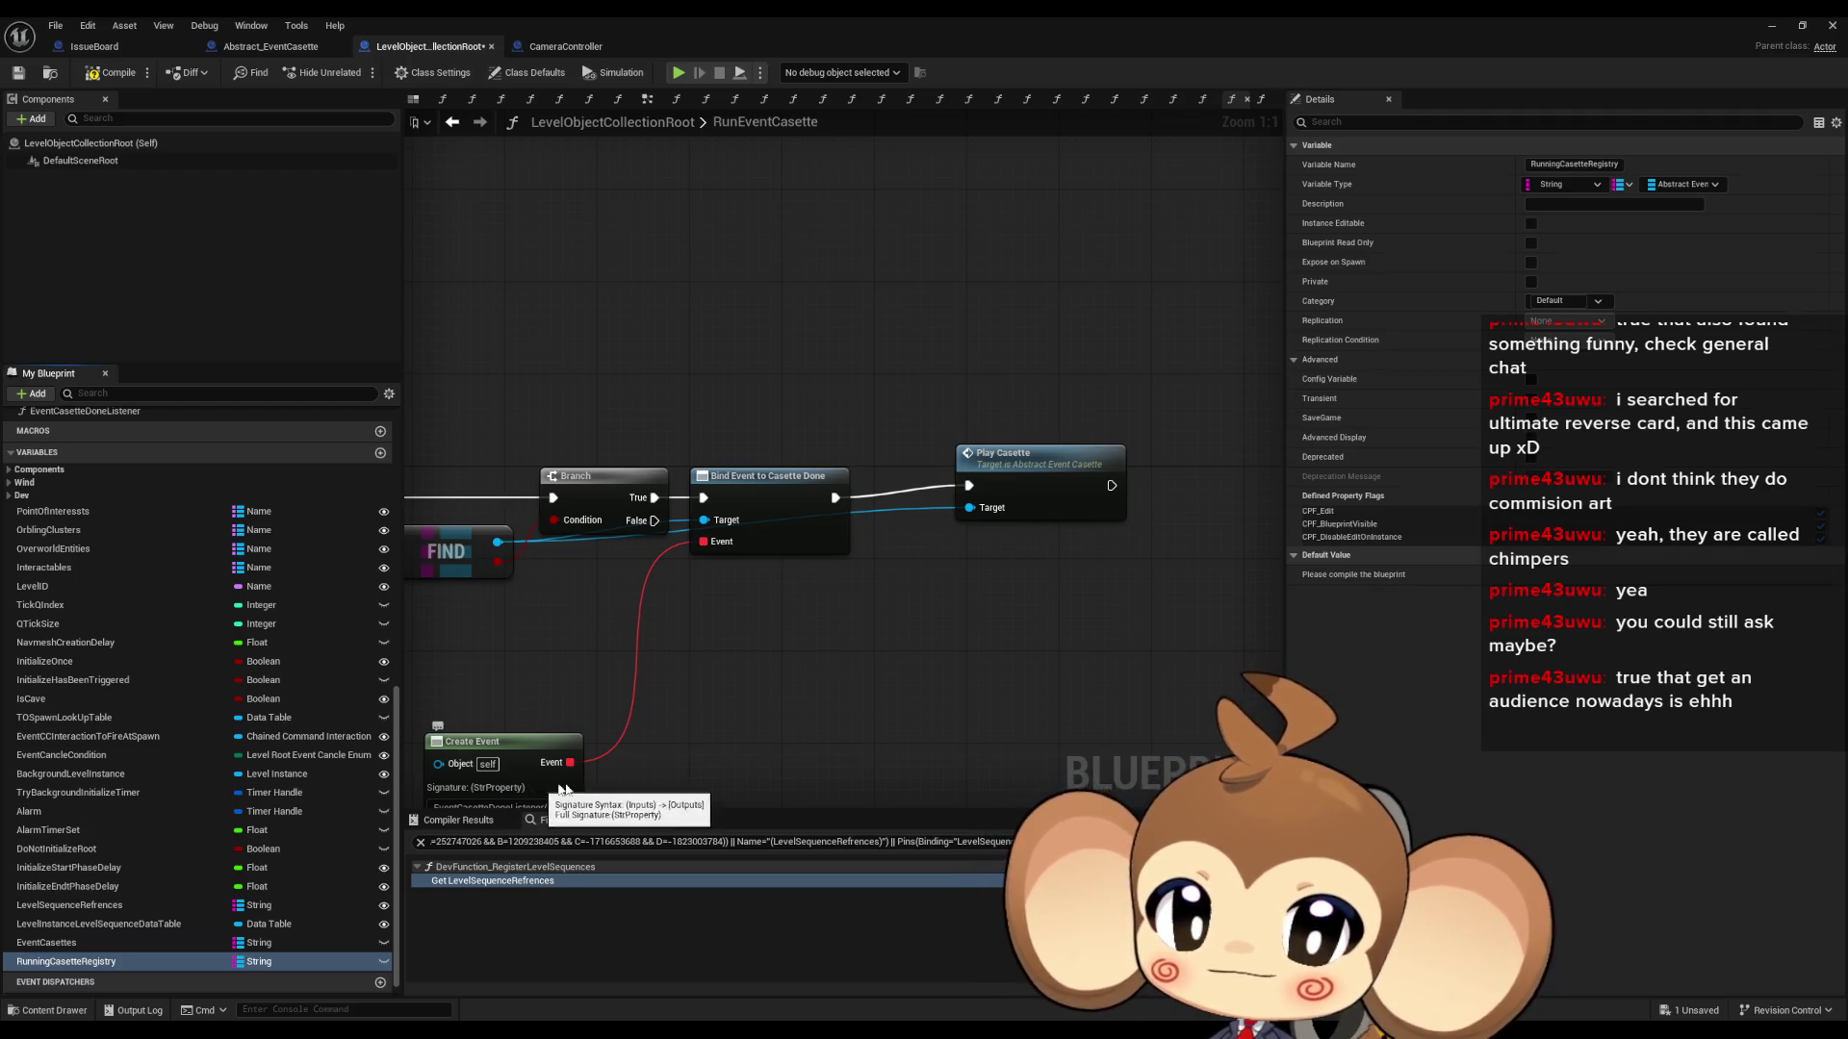
left_click(1624, 185)
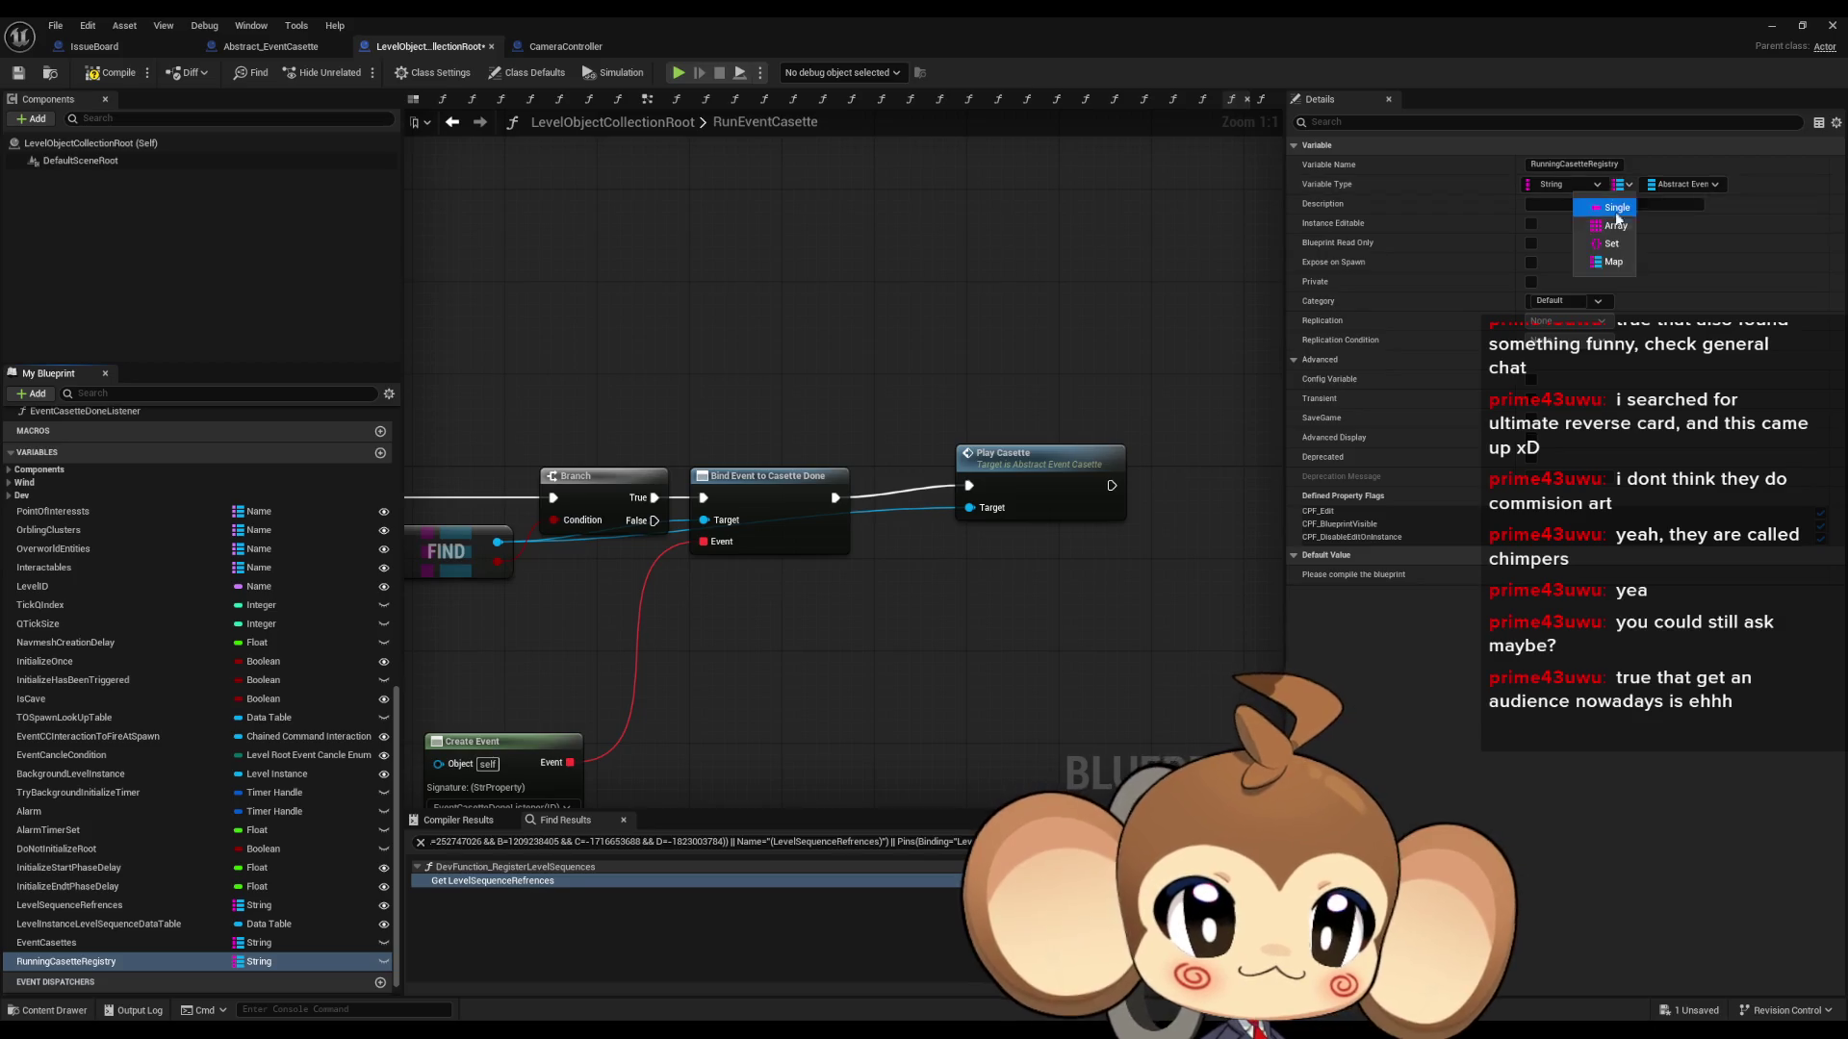
left_click(1603, 221)
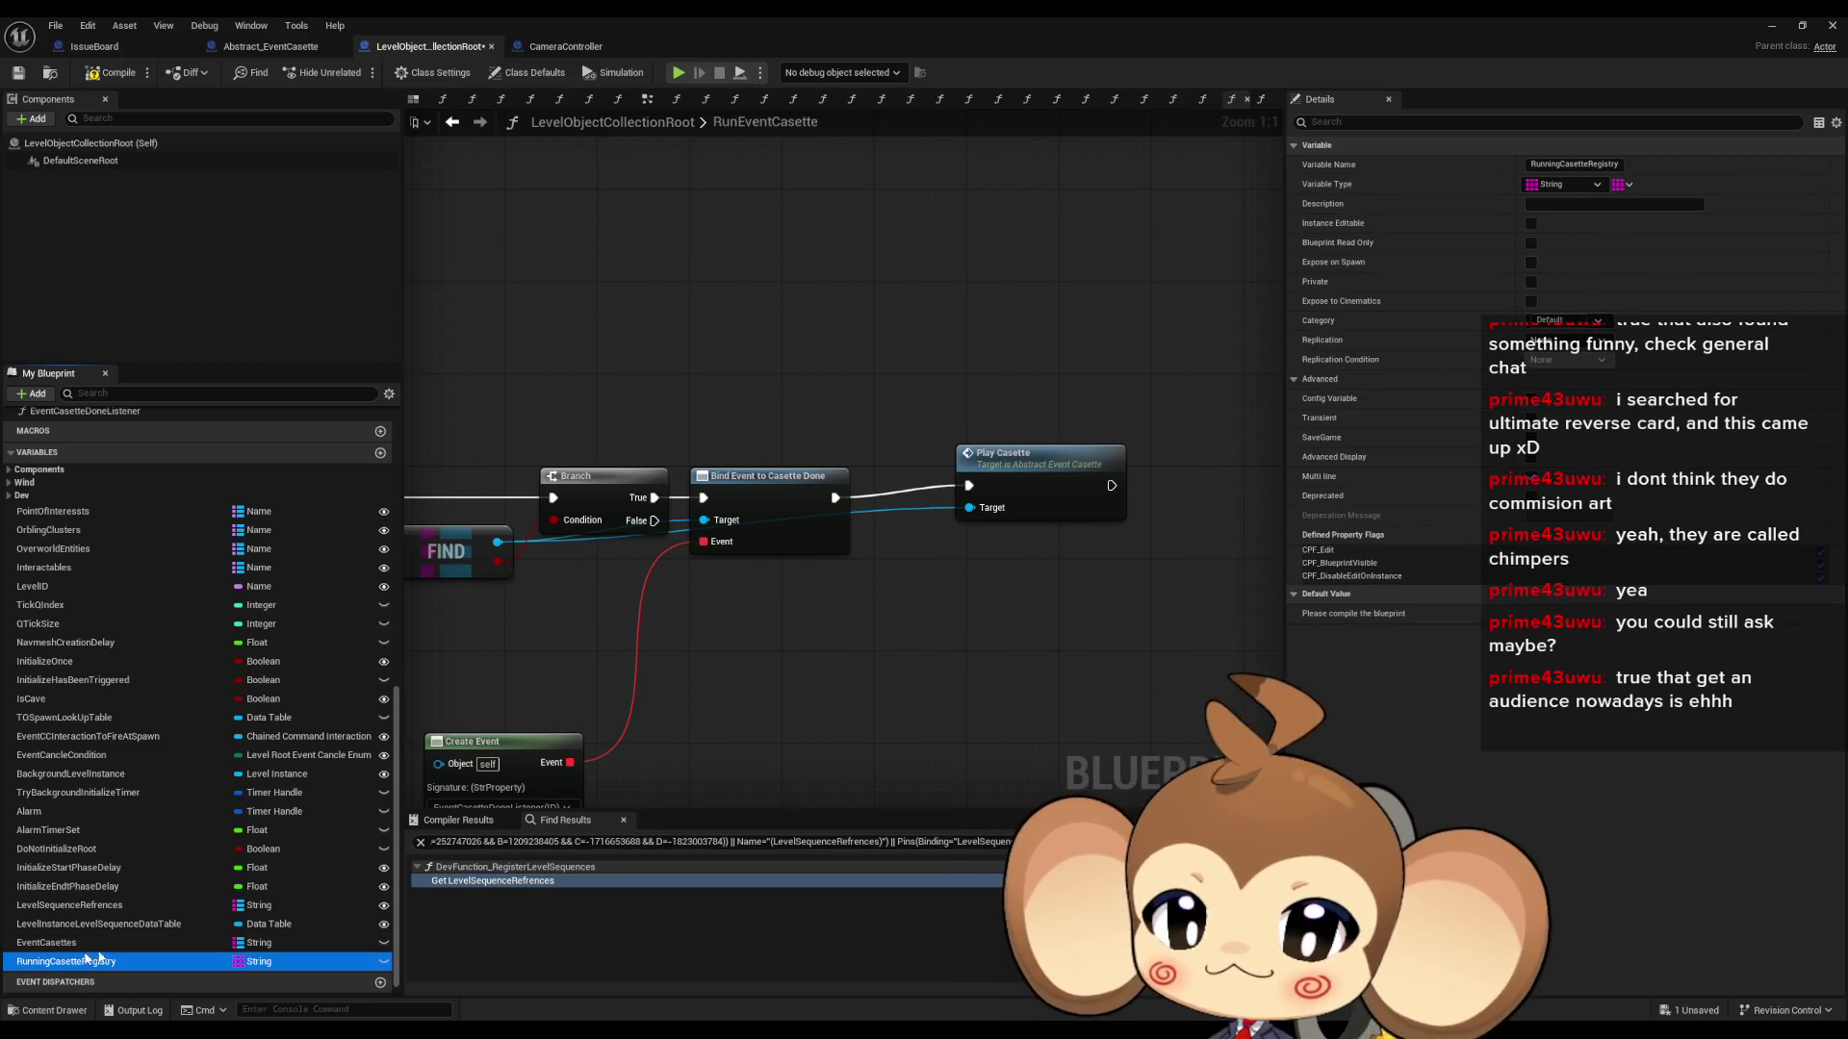
- Add an array ADD node fed by the Running Casette Registry getter
left_click_drag(834, 665, 916, 655)
type("add")
left_click(964, 745)
mouse_move(924, 719)
left_mouse_down()
mouse_move(991, 561)
mouse_move(1008, 637)
left_mouse_up()
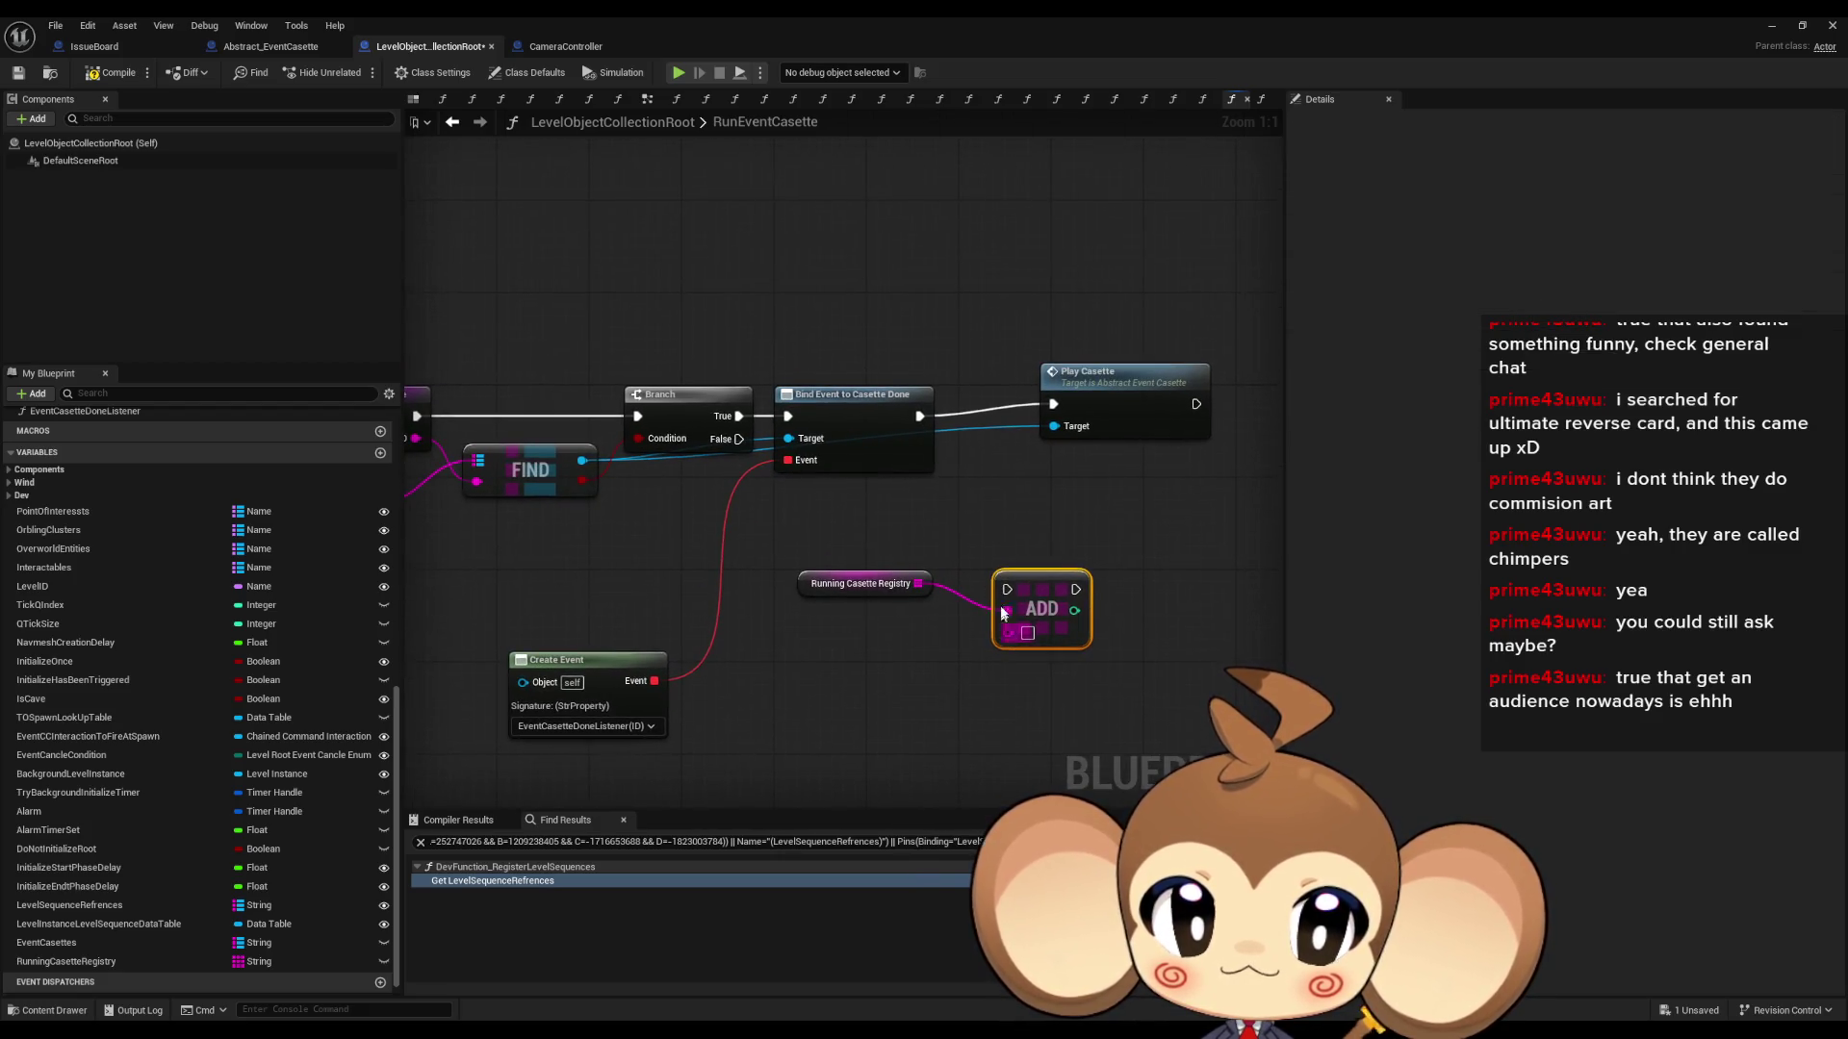
- Swap ADD for an ADDUNIQUE node taking the ID, run between Bind Event and Play Casette
left_click_drag(919, 583, 934, 676)
type("add")
left_click(1001, 839)
key("Delete")
mouse_move(948, 724)
left_mouse_down()
mouse_move(483, 640)
mouse_move(883, 501)
mouse_move(1209, 439)
mouse_move(1010, 462)
left_mouse_up()
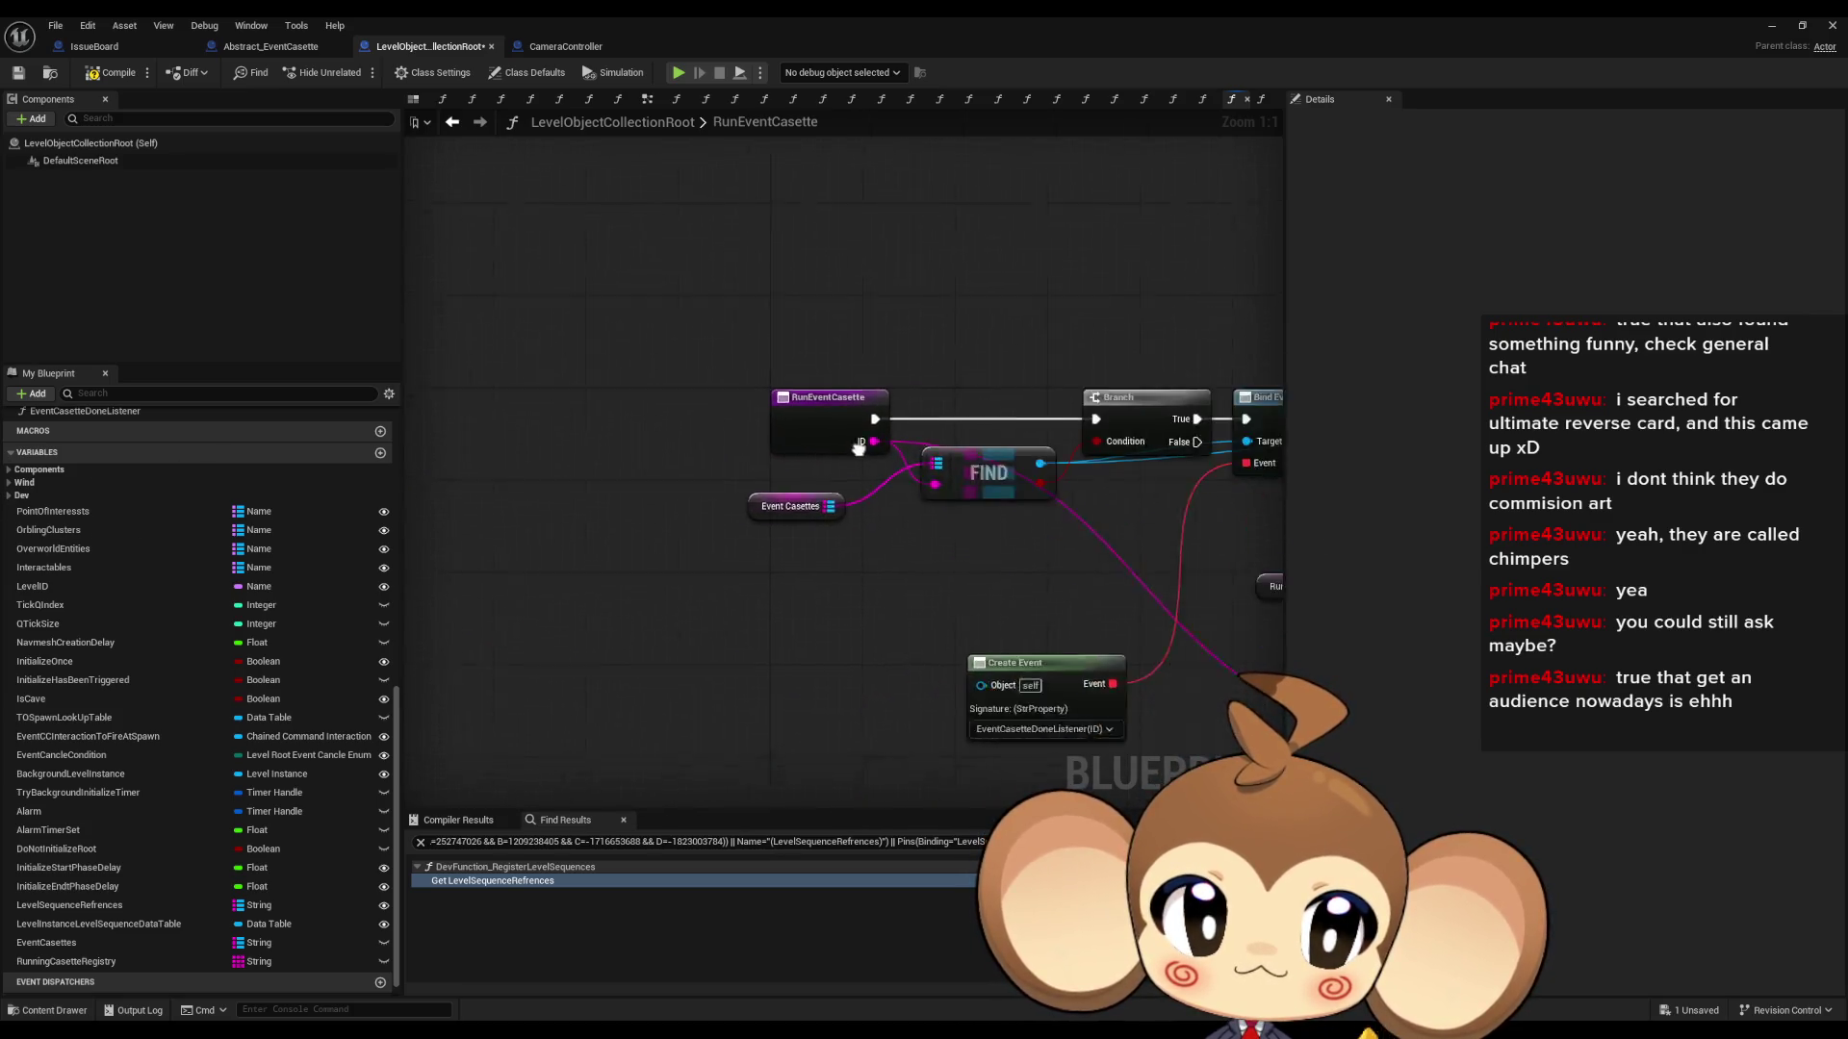
left_click_drag(962, 655, 939, 378)
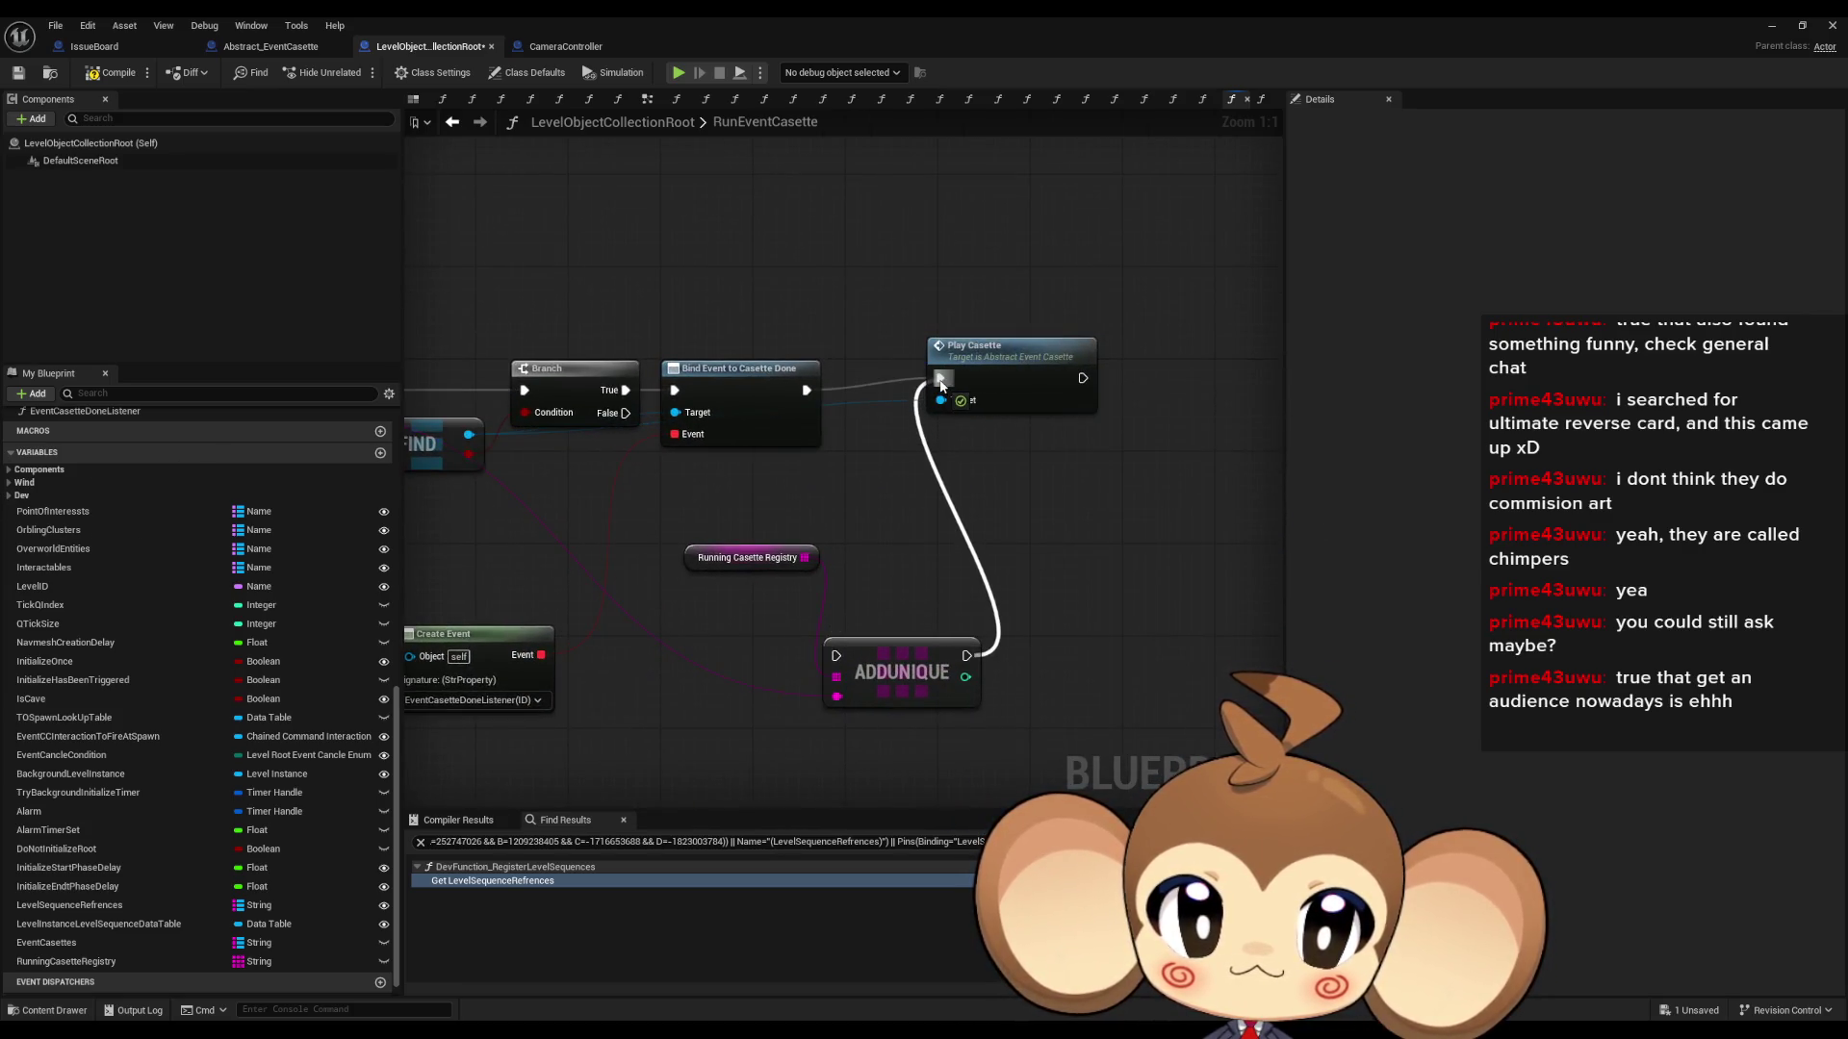
left_click_drag(805, 390, 835, 655)
- Tidy the graph, lining up ADDUNIQUE, Play Casette, the registry getter and Create Event
mouse_move(1000, 371)
left_mouse_down()
mouse_move(988, 651)
mouse_move(1068, 647)
left_mouse_up()
left_click_drag(913, 557, 1055, 689)
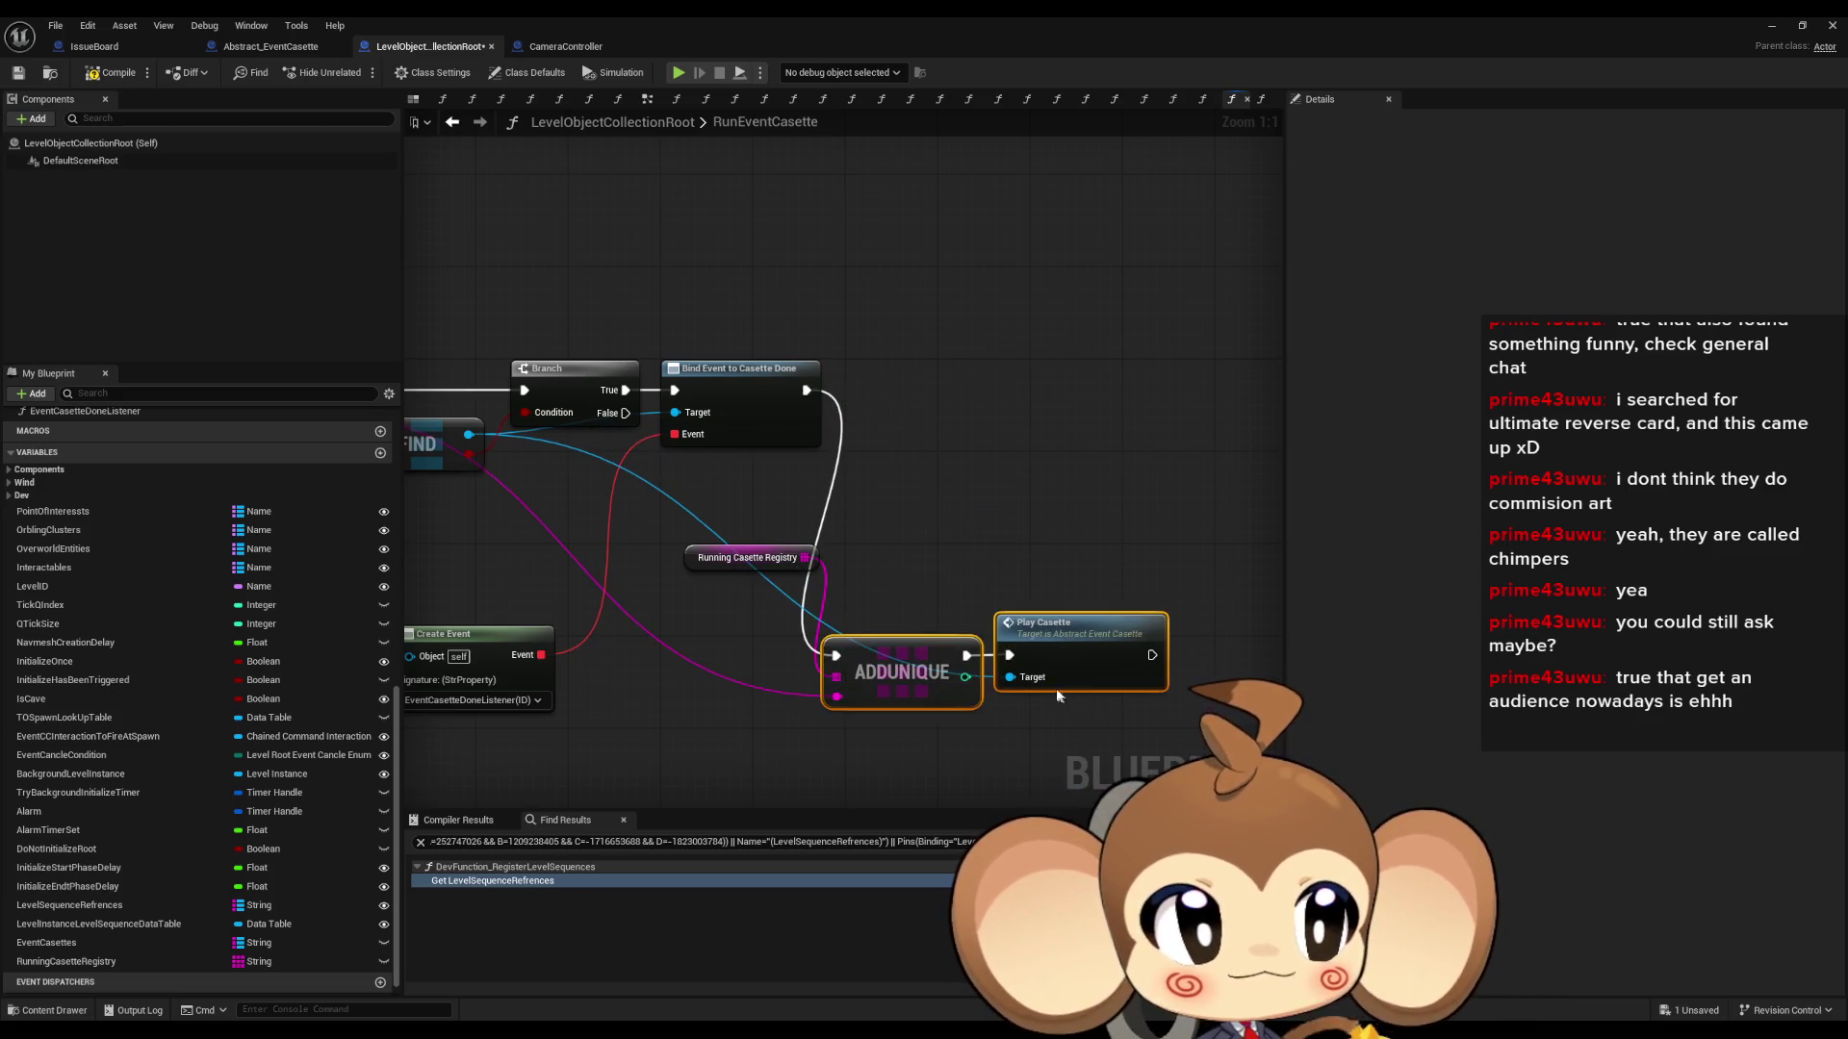
left_click_drag(909, 676, 932, 409)
mouse_move(956, 604)
left_mouse_down()
mouse_move(736, 557)
mouse_move(736, 477)
left_mouse_up()
mouse_move(608, 632)
left_mouse_down()
mouse_move(675, 487)
mouse_move(666, 516)
left_mouse_up()
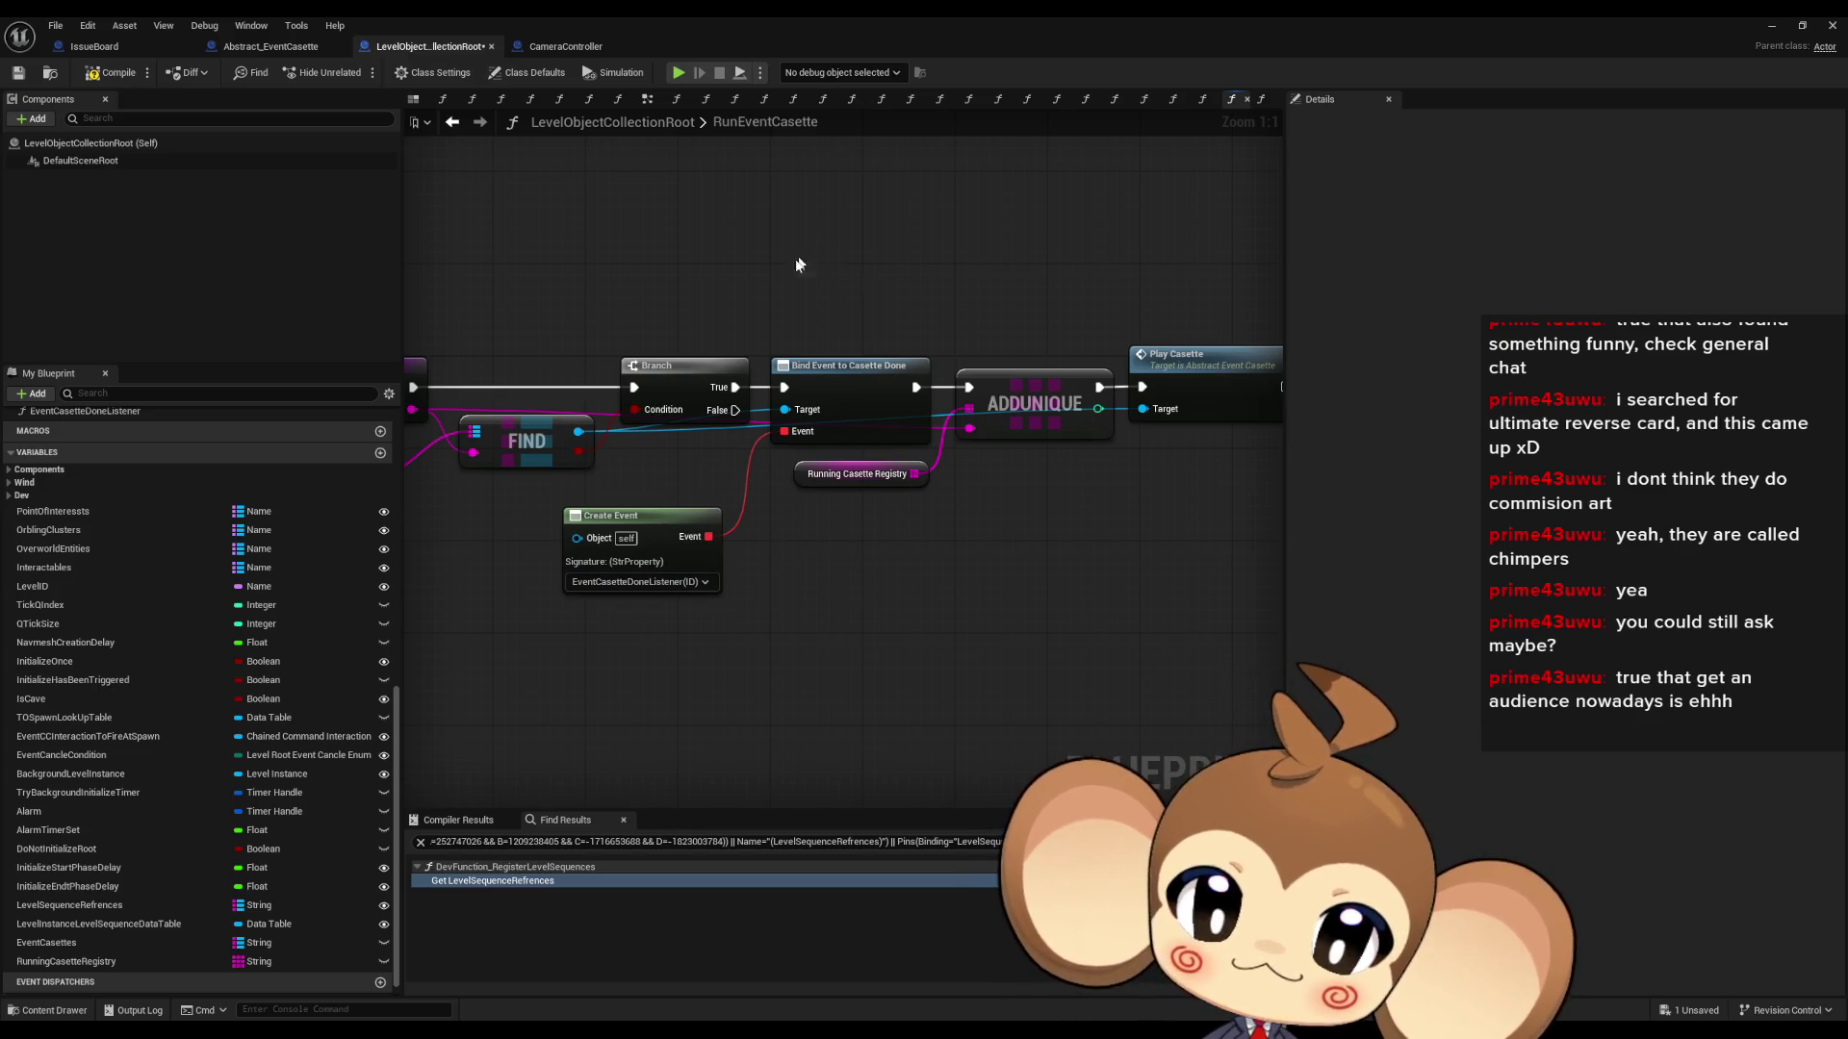
left_click_drag(499, 293, 551, 420)
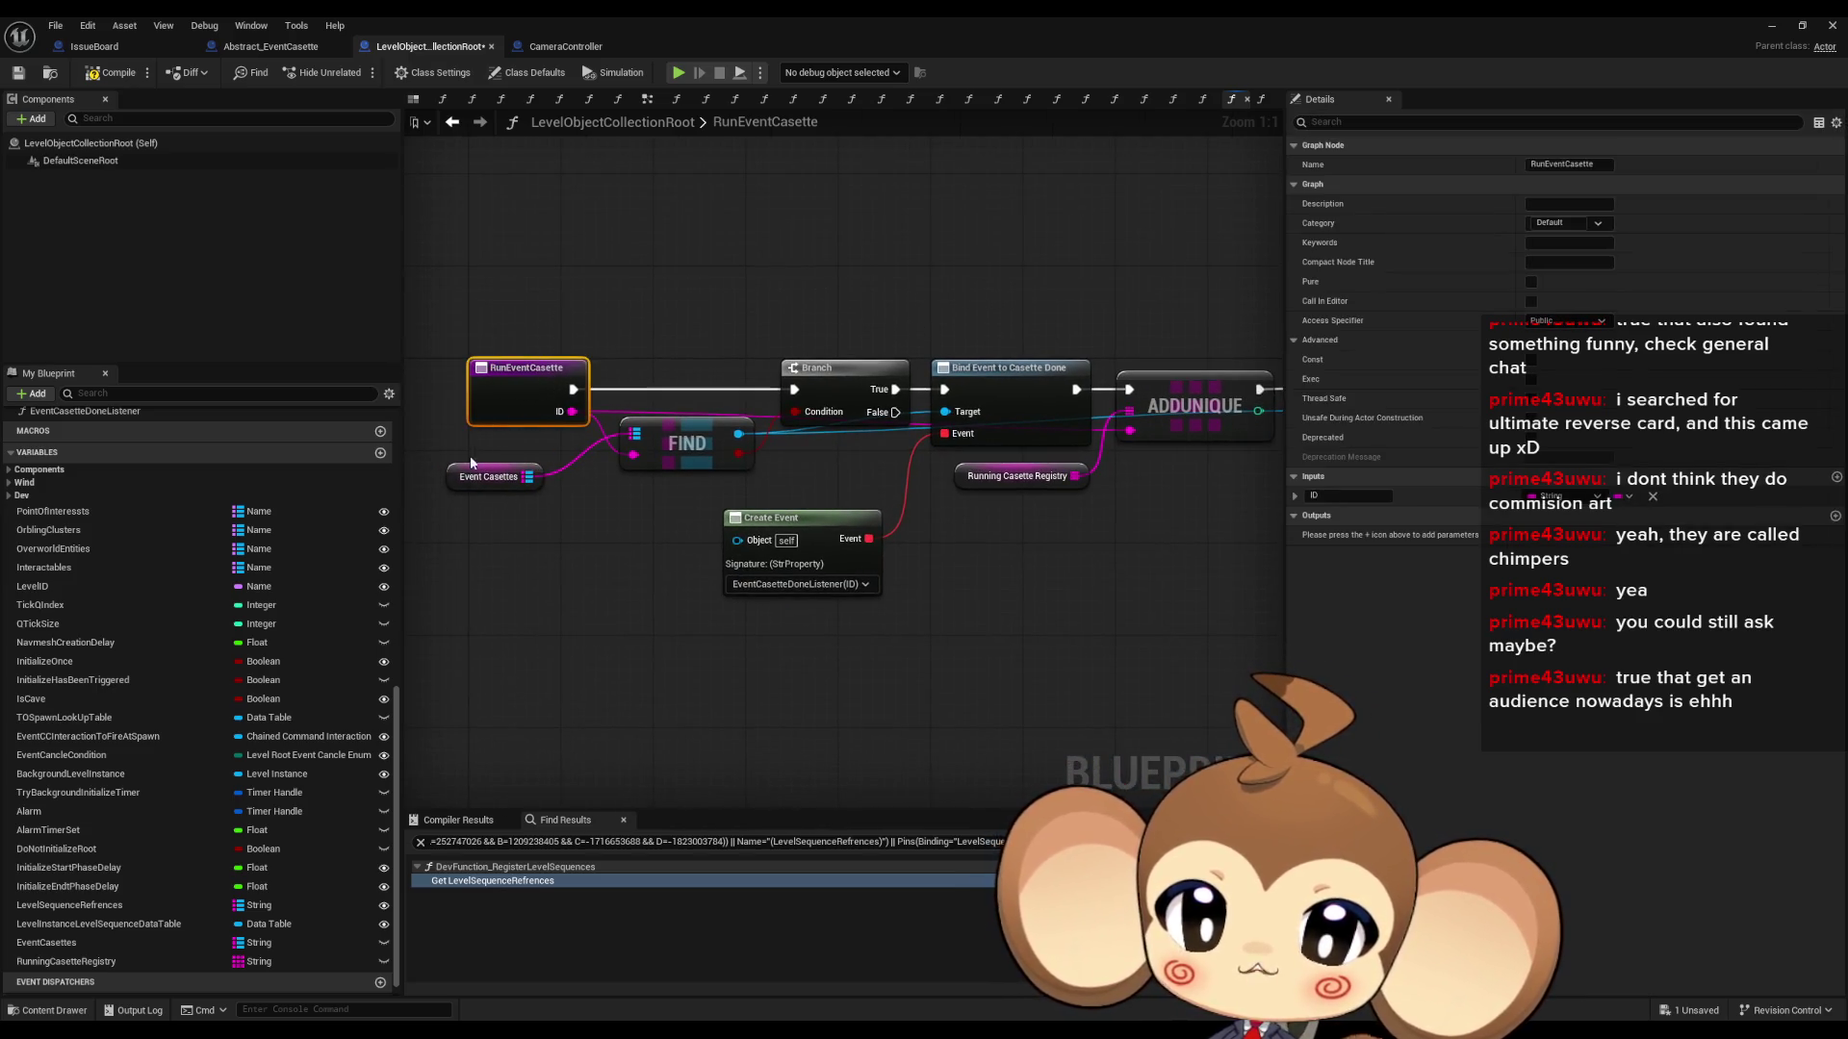
left_click(489, 477)
left_click_drag(1036, 321, 717, 301)
left_click(1058, 370)
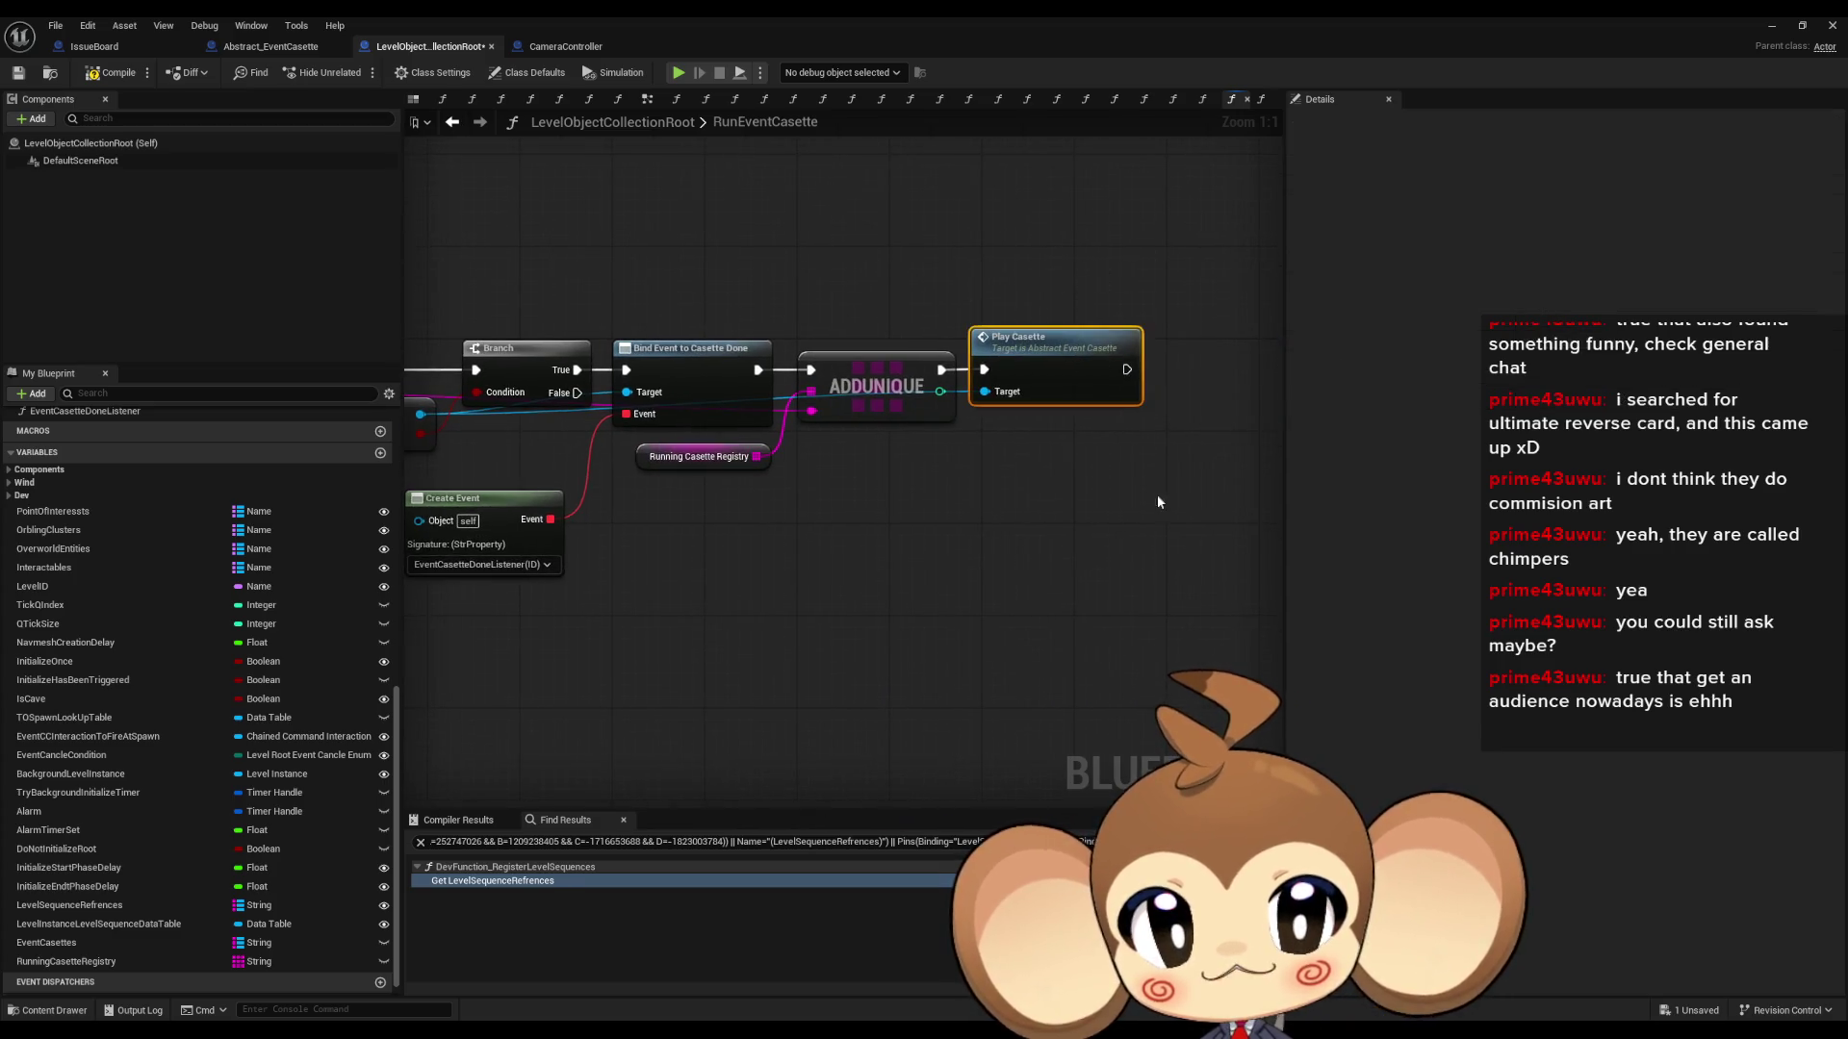
left_click_drag(1168, 494, 1330, 520)
scroll(336, 734, "down", 1)
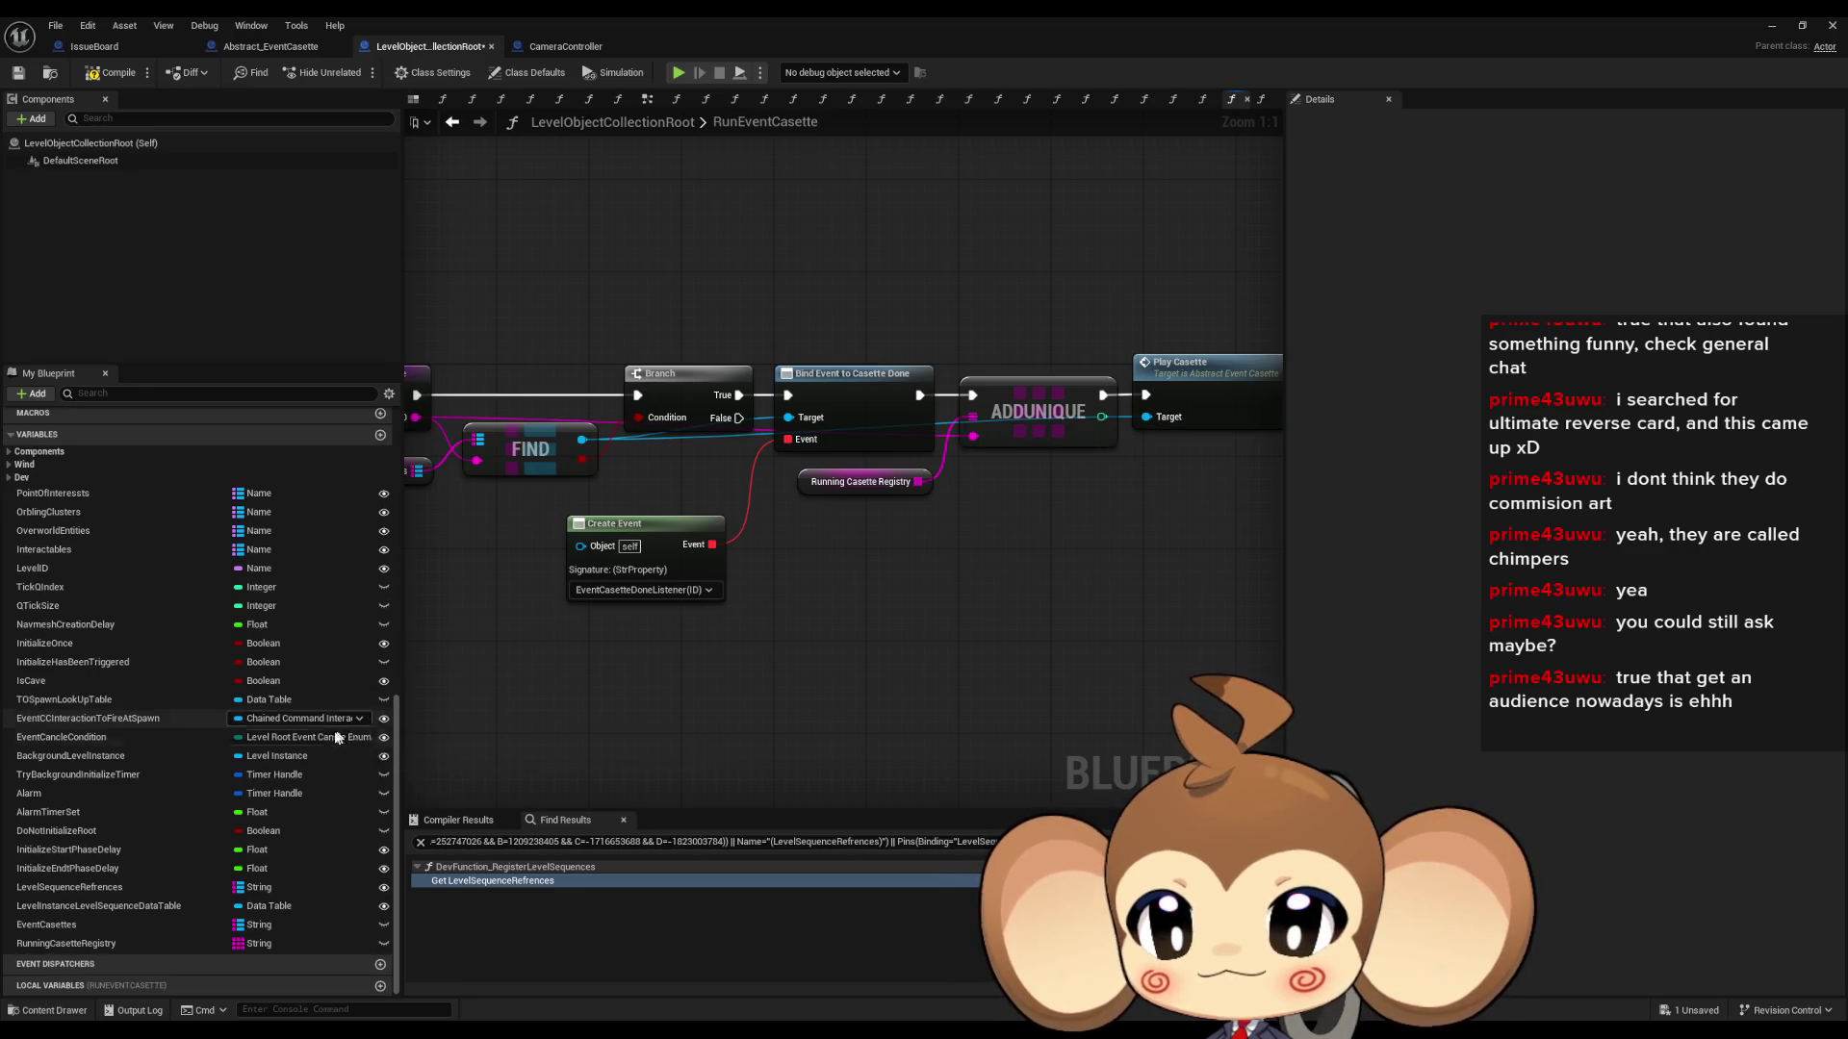
scroll(298, 770, "up", 5)
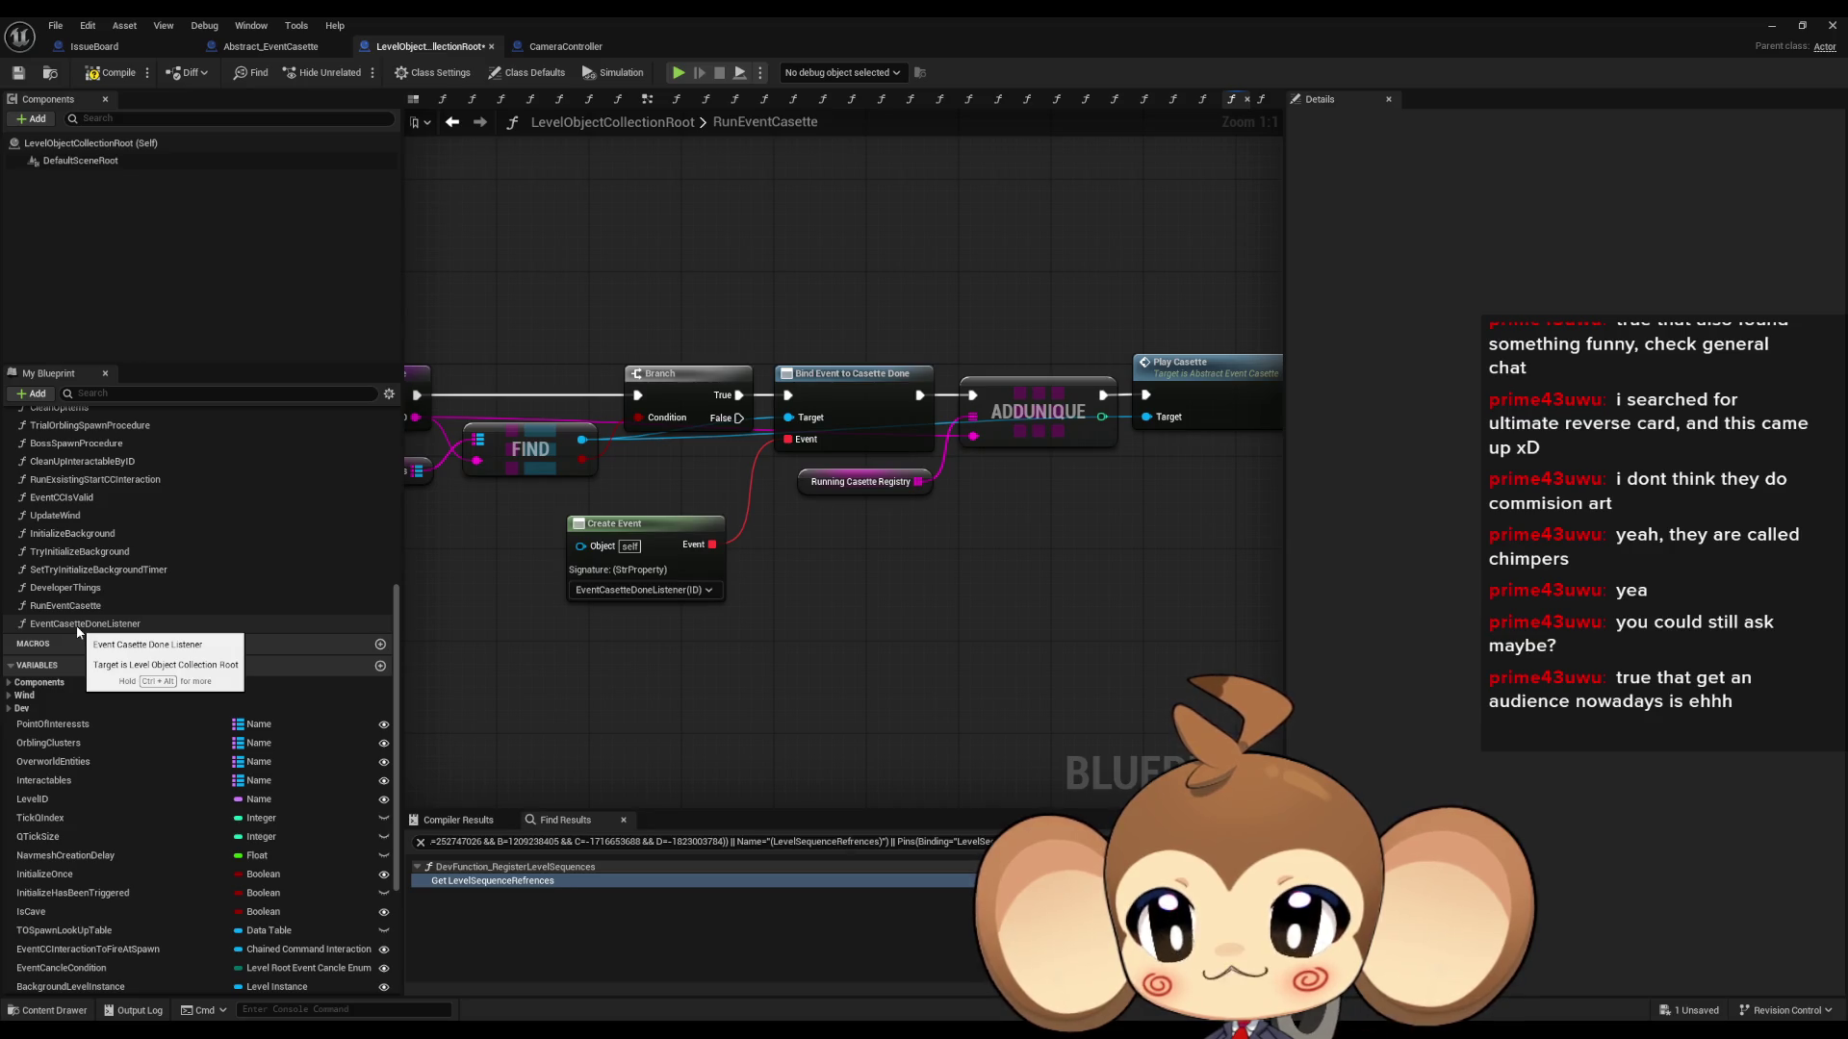
- Place a Running Casette Registry getter in the EventCasetteDoneListener graph
double_click(77, 625)
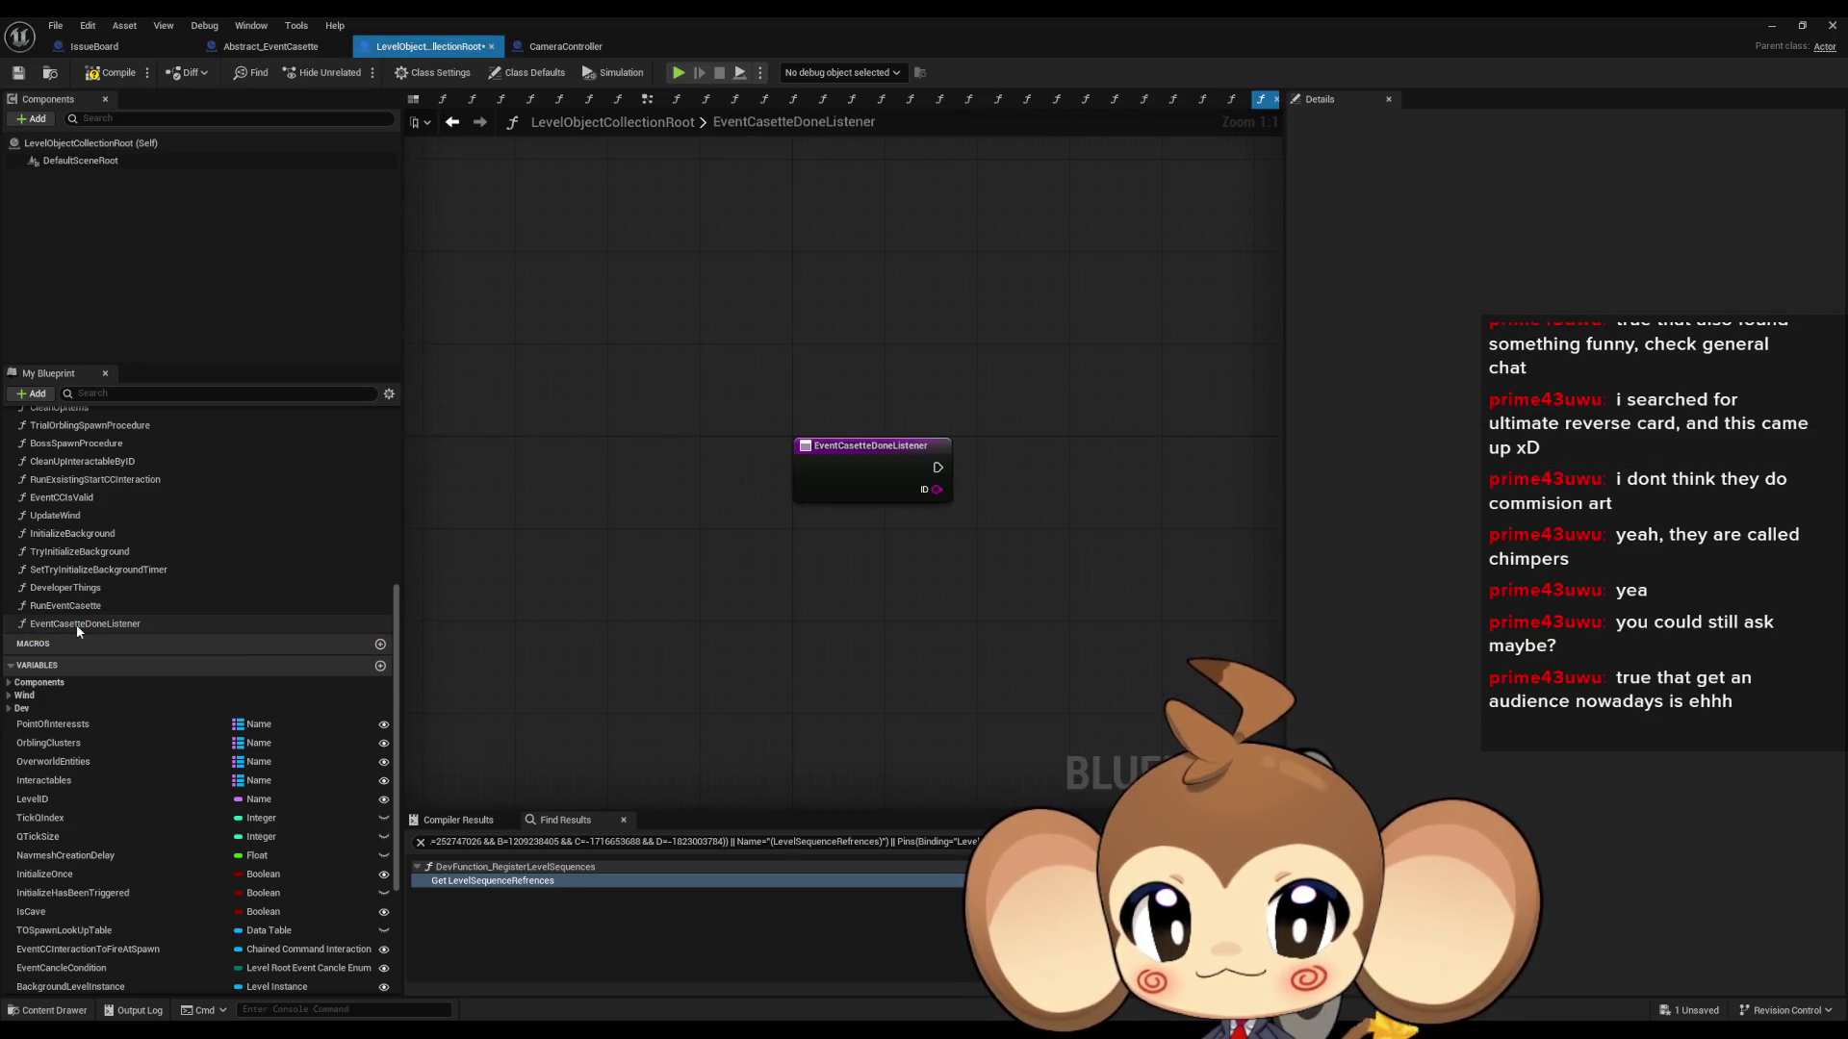
scroll(106, 693, "down", 3)
scroll(221, 857, "down", 2)
mouse_move(97, 943)
left_mouse_down()
mouse_move(610, 853)
mouse_move(833, 539)
left_mouse_up()
left_click(905, 564)
- Add a REMOVE node on Running Casette Registry that removes the listener's ID, placed beside the event
mouse_move(1004, 525)
left_mouse_down()
mouse_move(1059, 563)
mouse_move(1078, 549)
mouse_move(1055, 464)
left_mouse_up()
key("Escape")
left_click_drag(948, 542, 1050, 522)
type("remove")
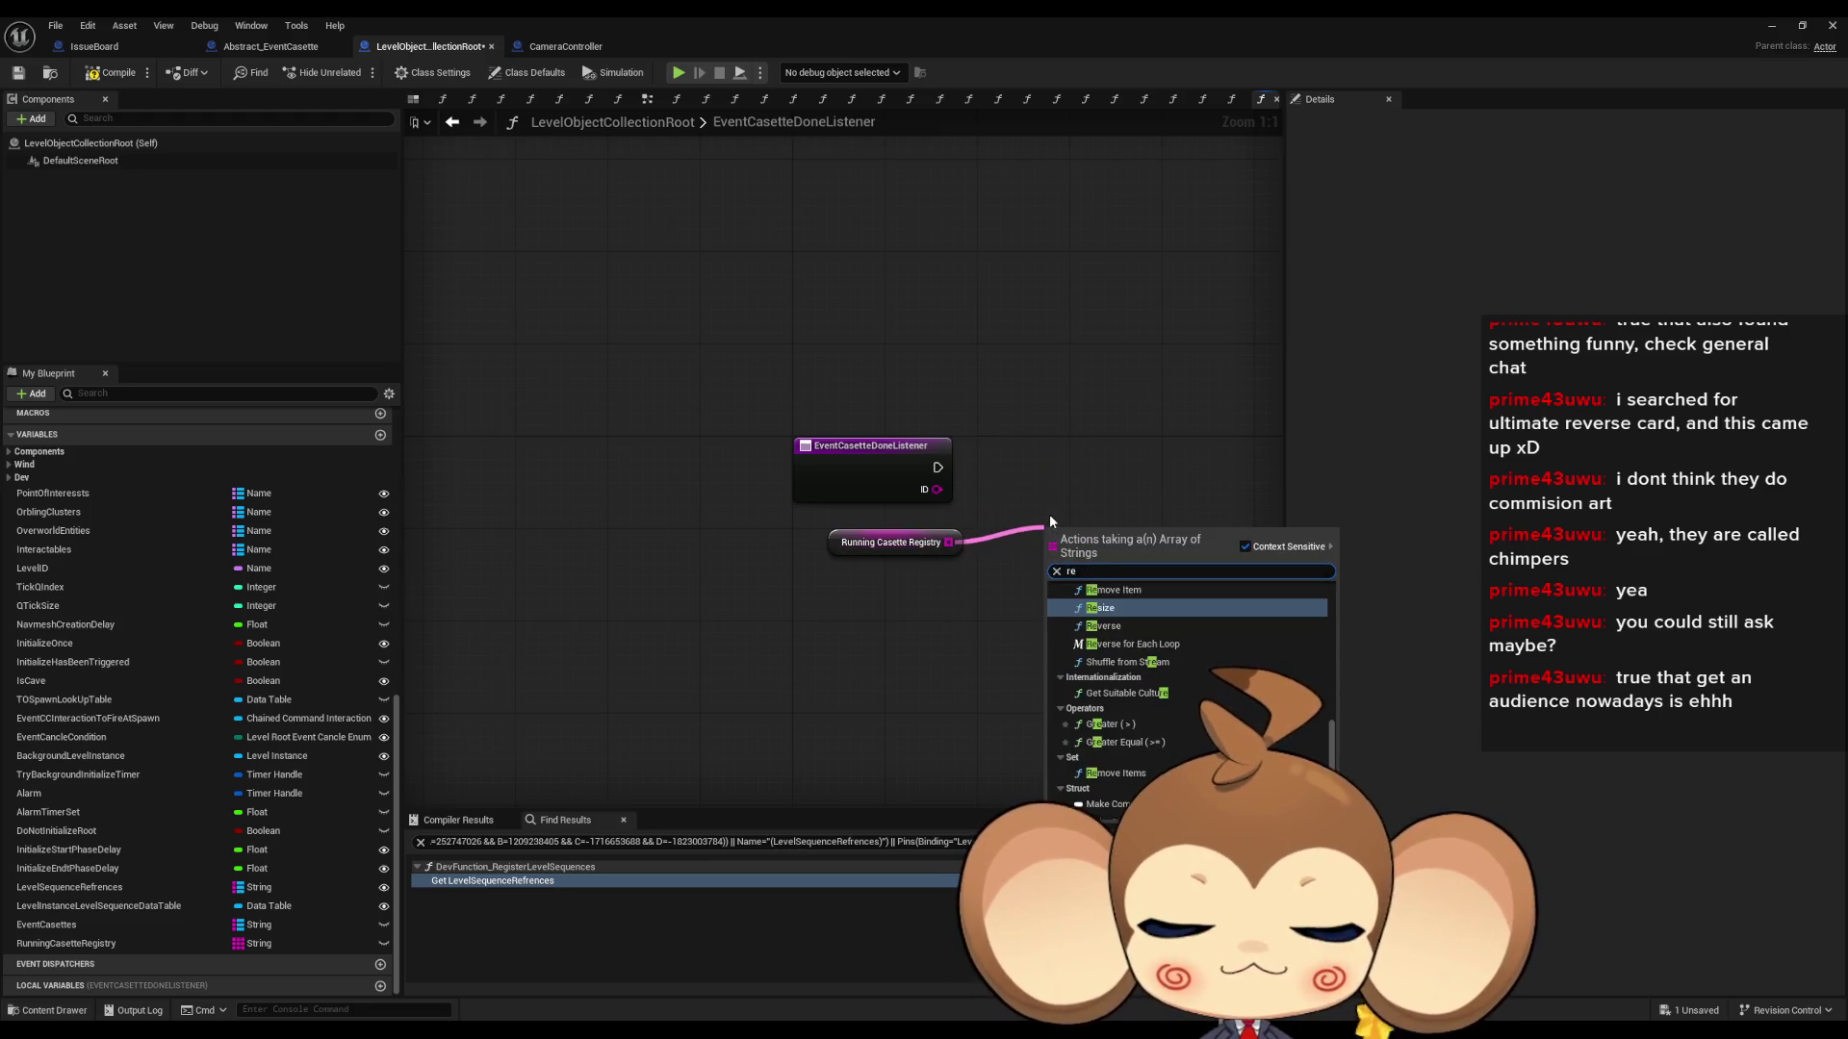
key("Return")
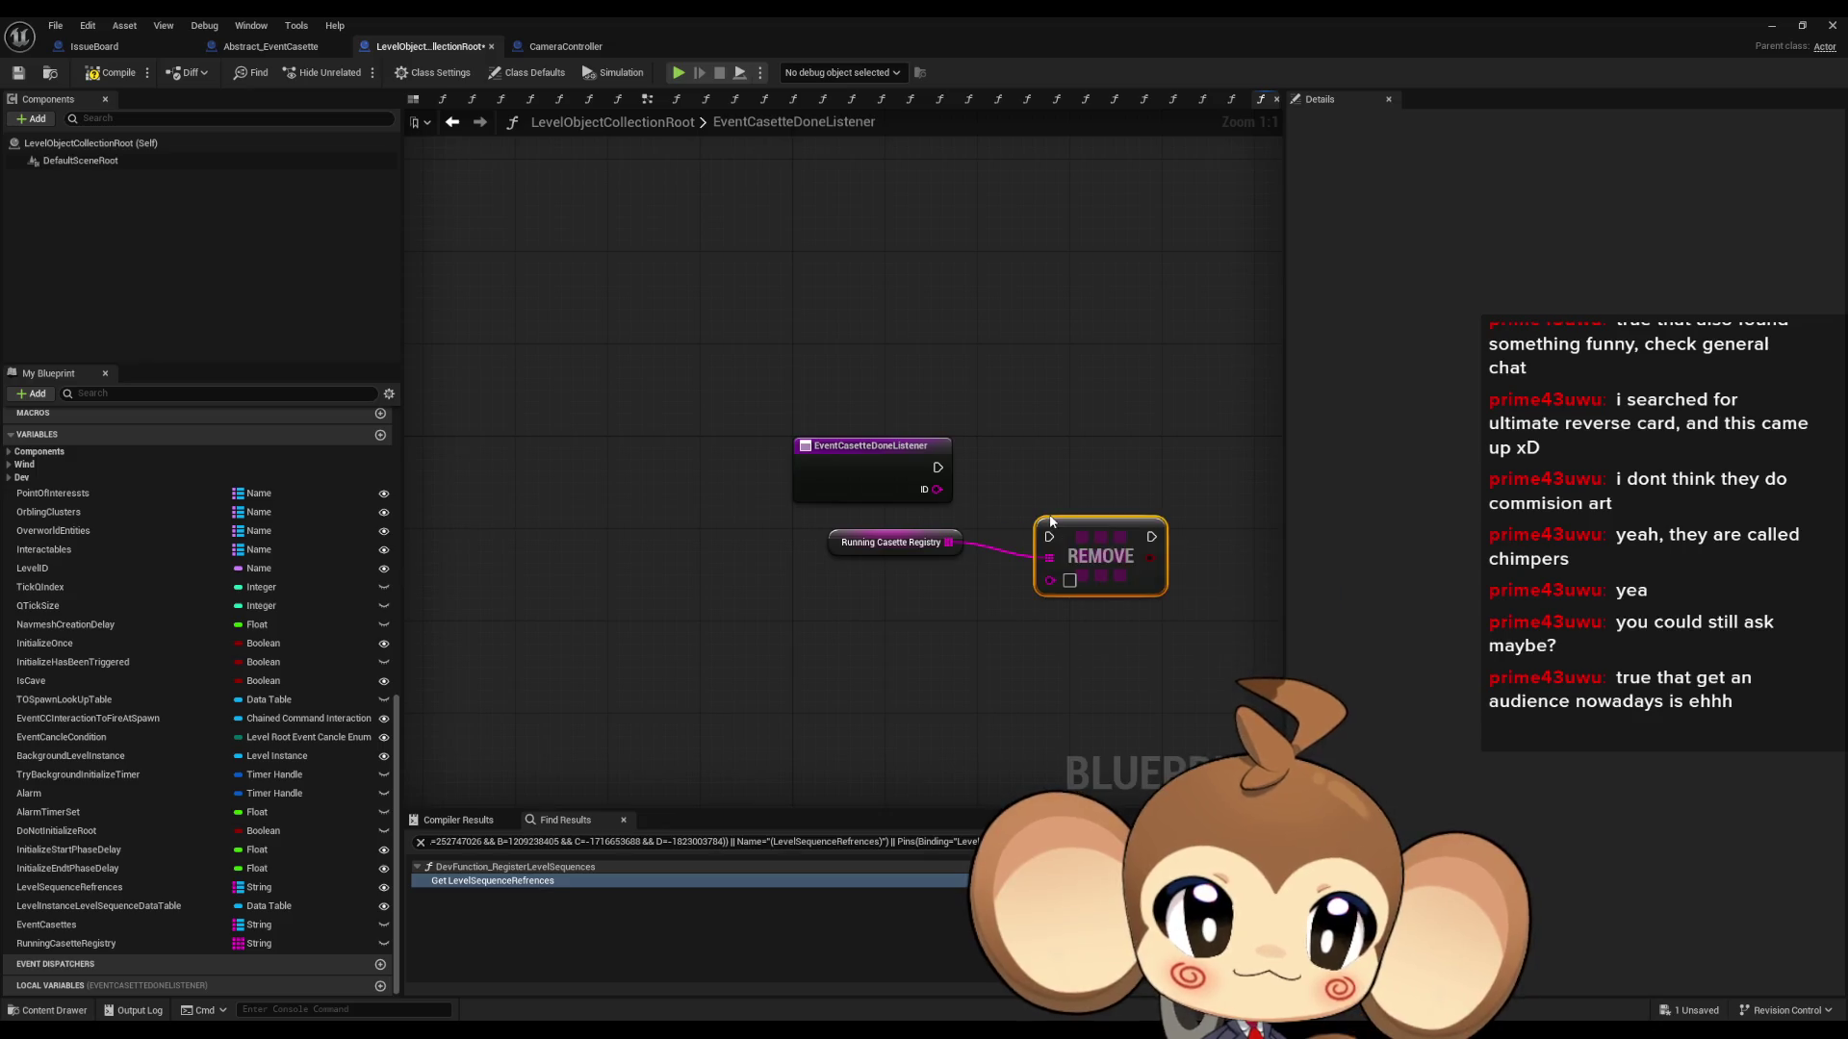
mouse_move(1050, 580)
left_mouse_down()
mouse_move(937, 489)
mouse_move(1058, 539)
mouse_move(937, 467)
left_mouse_up()
key("Escape")
mouse_move(1082, 565)
left_mouse_down()
mouse_move(960, 557)
mouse_move(1025, 496)
left_mouse_up()
left_click_drag(895, 542, 883, 530)
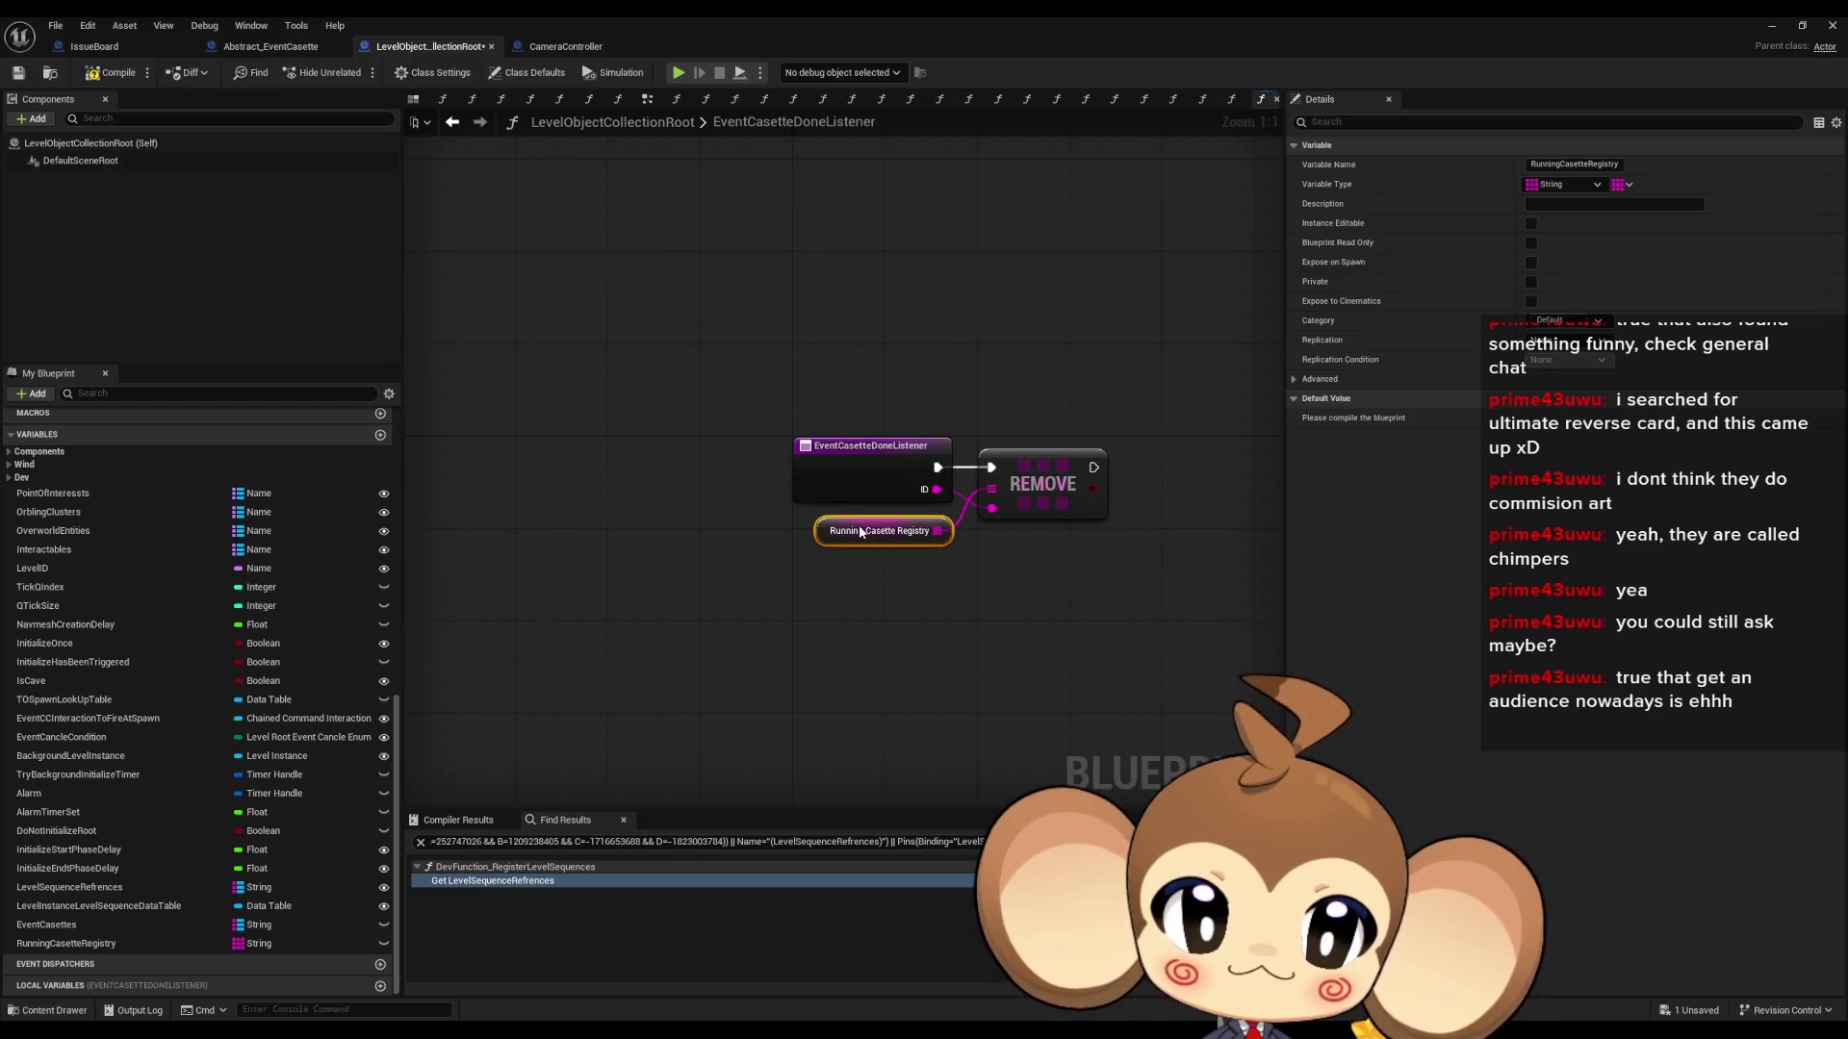
left_click(878, 609)
scroll(223, 673, "up", 5)
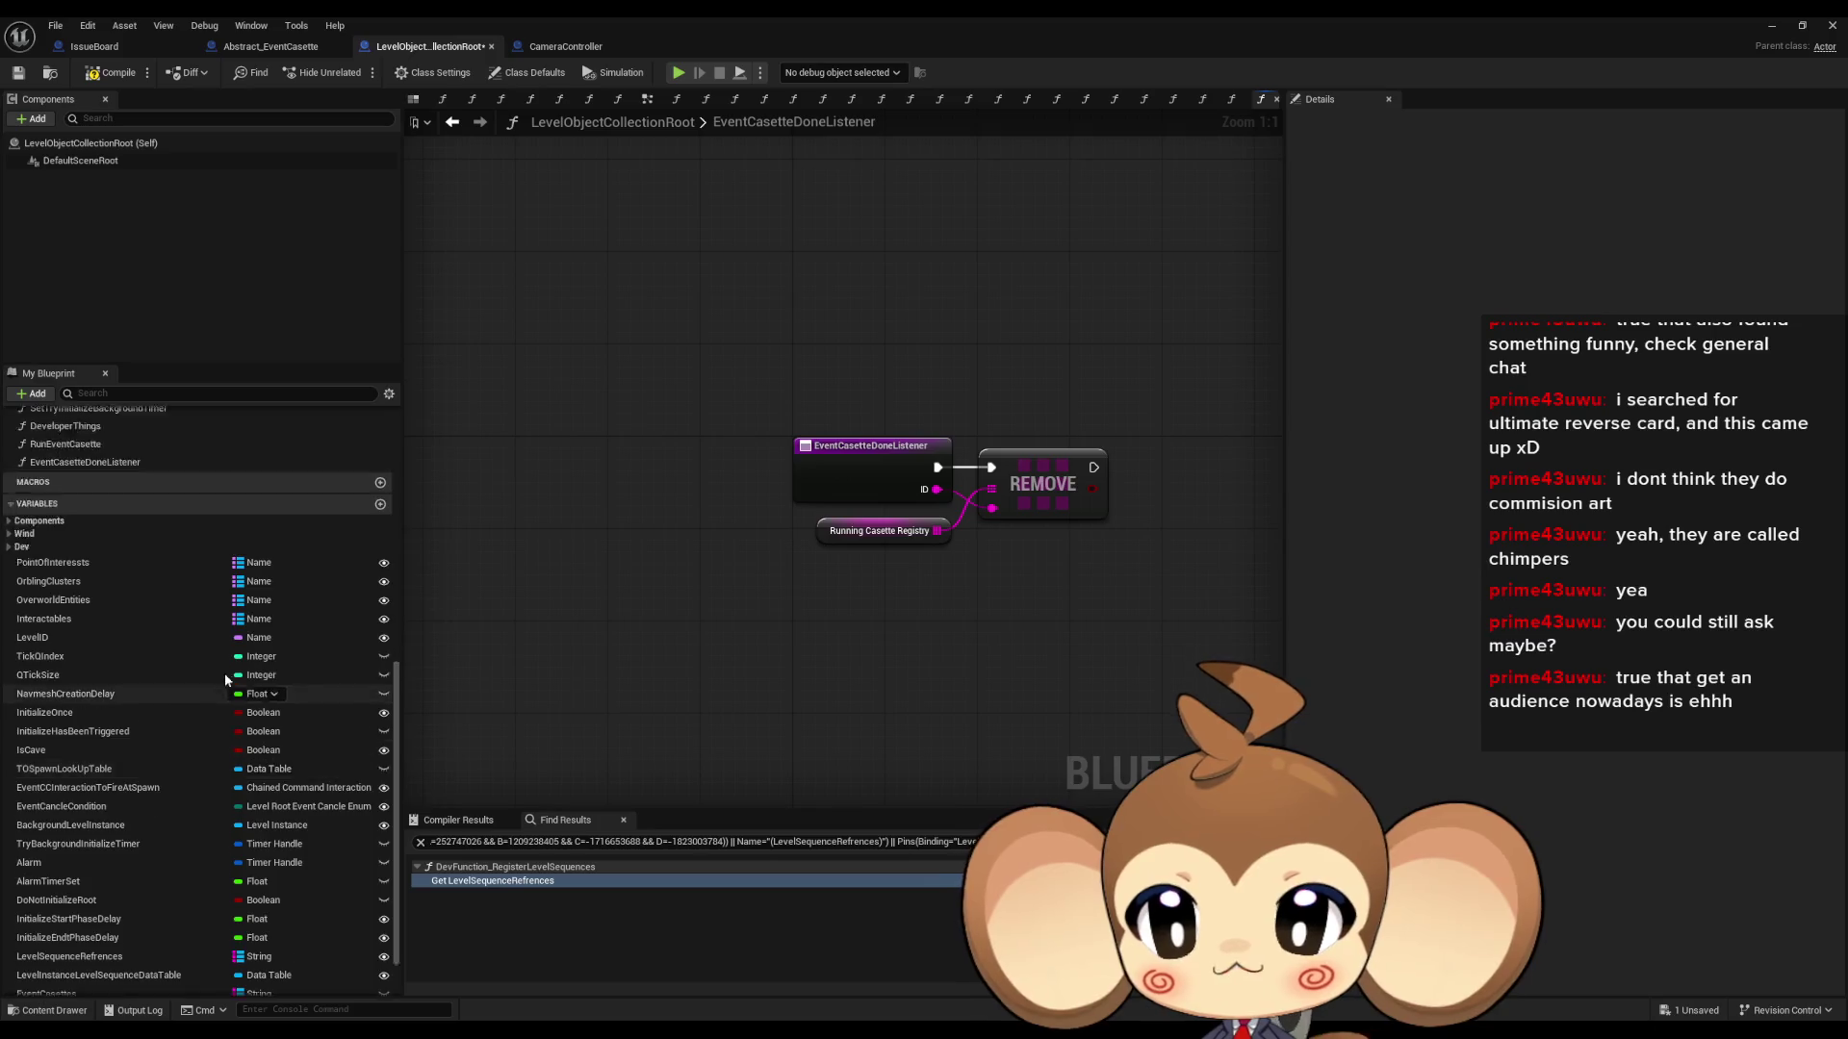
scroll(303, 661, "up", 5)
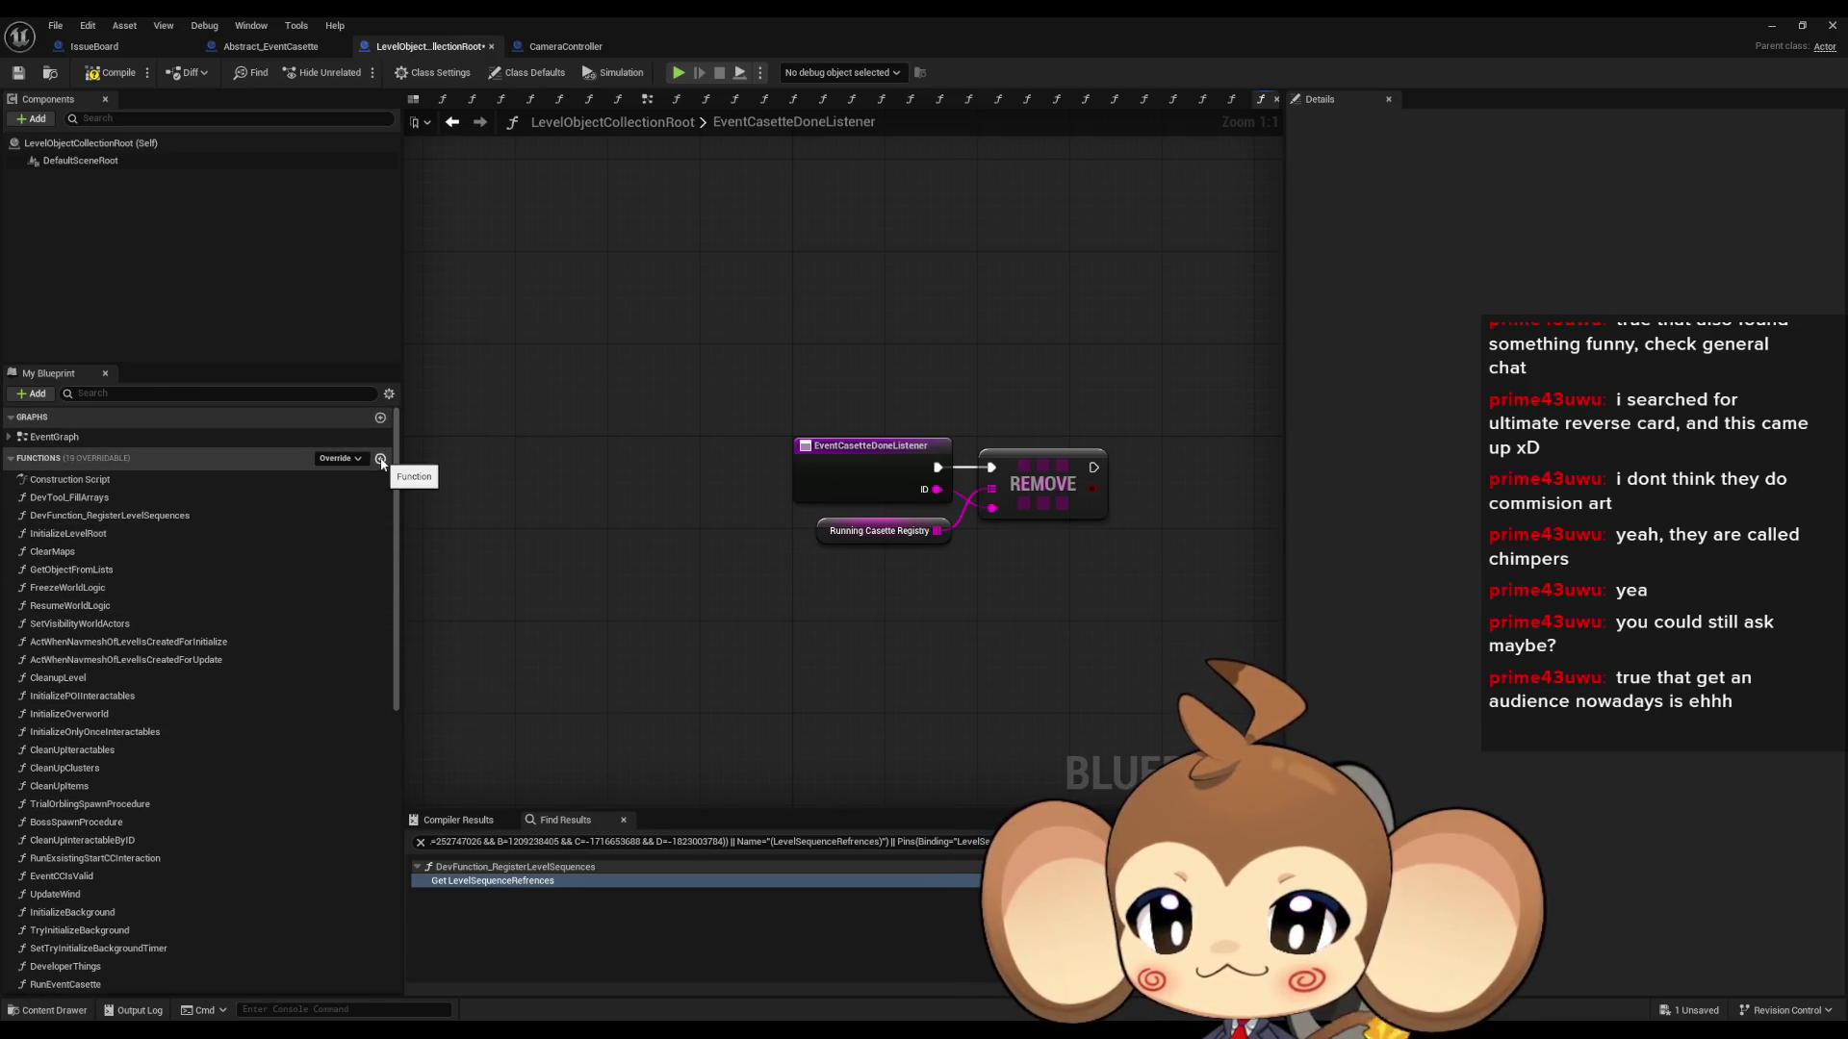
- Add a function named CancleAllEventCasetts, then go back to the RunEventCasette graph
left_click(381, 460)
type("CancleA")
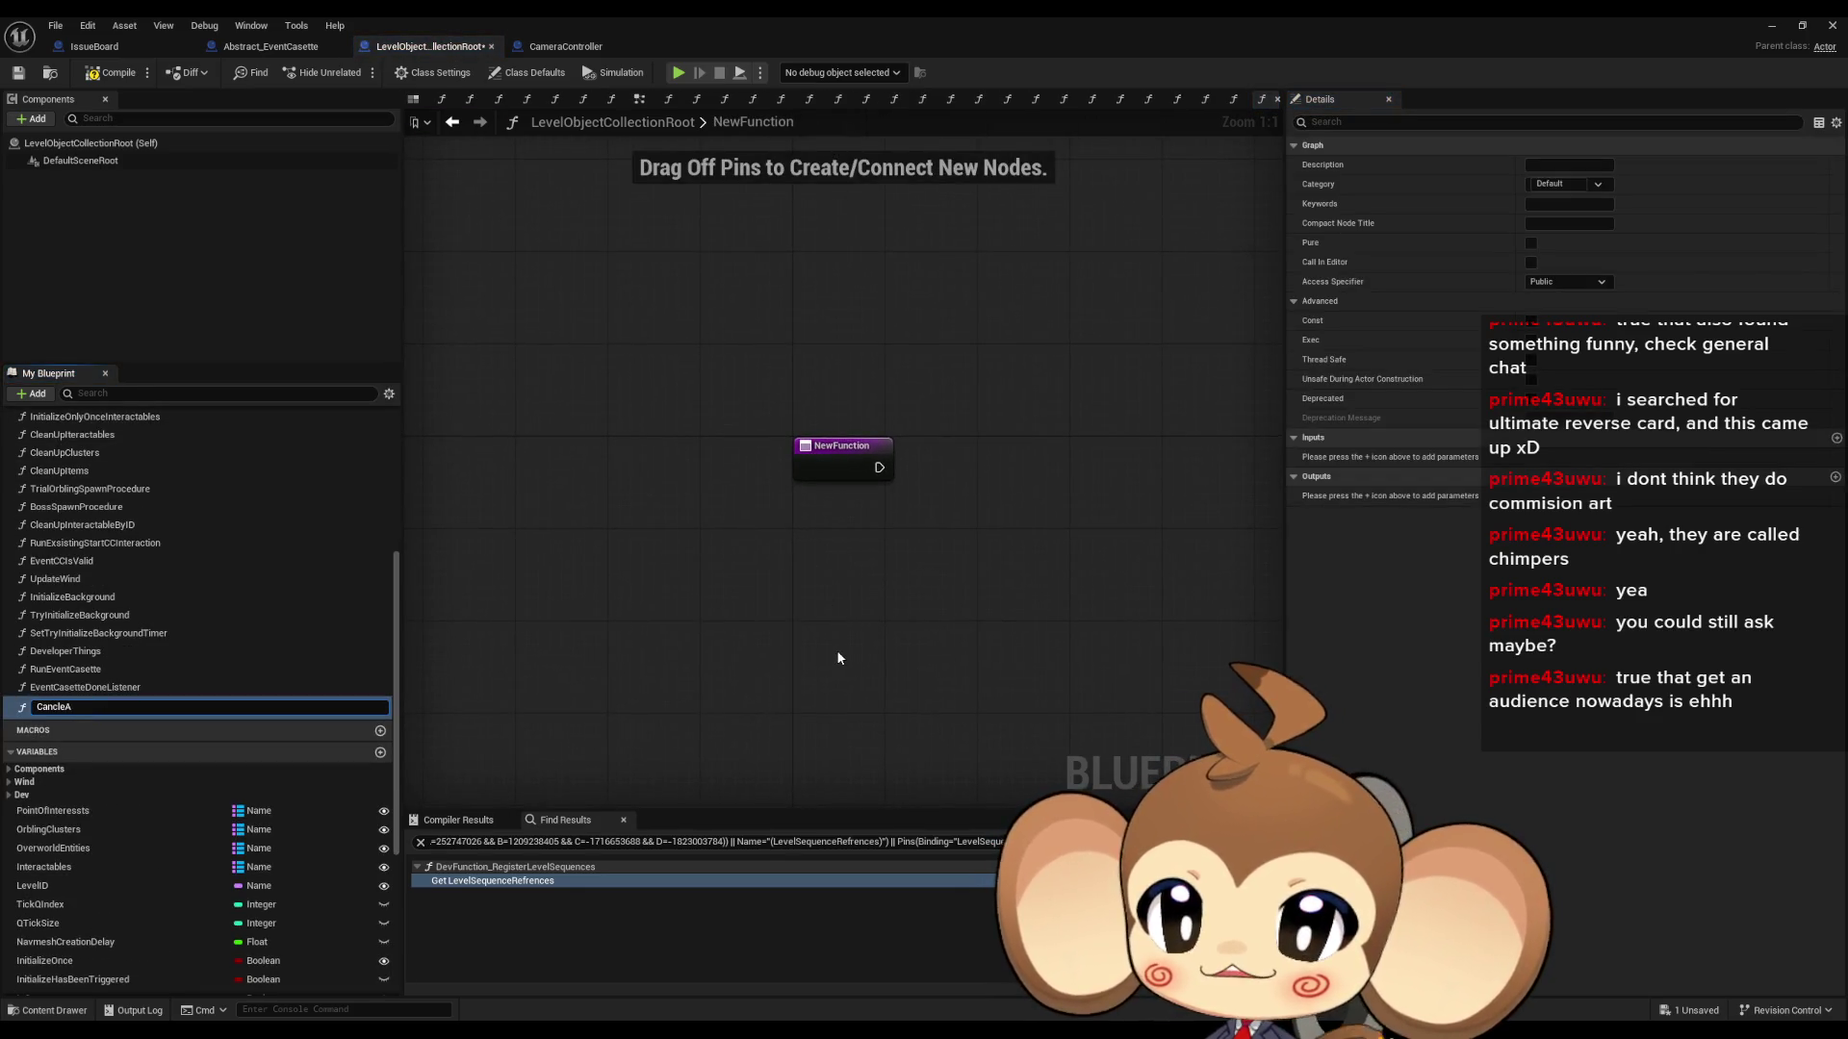
type("llEVe")
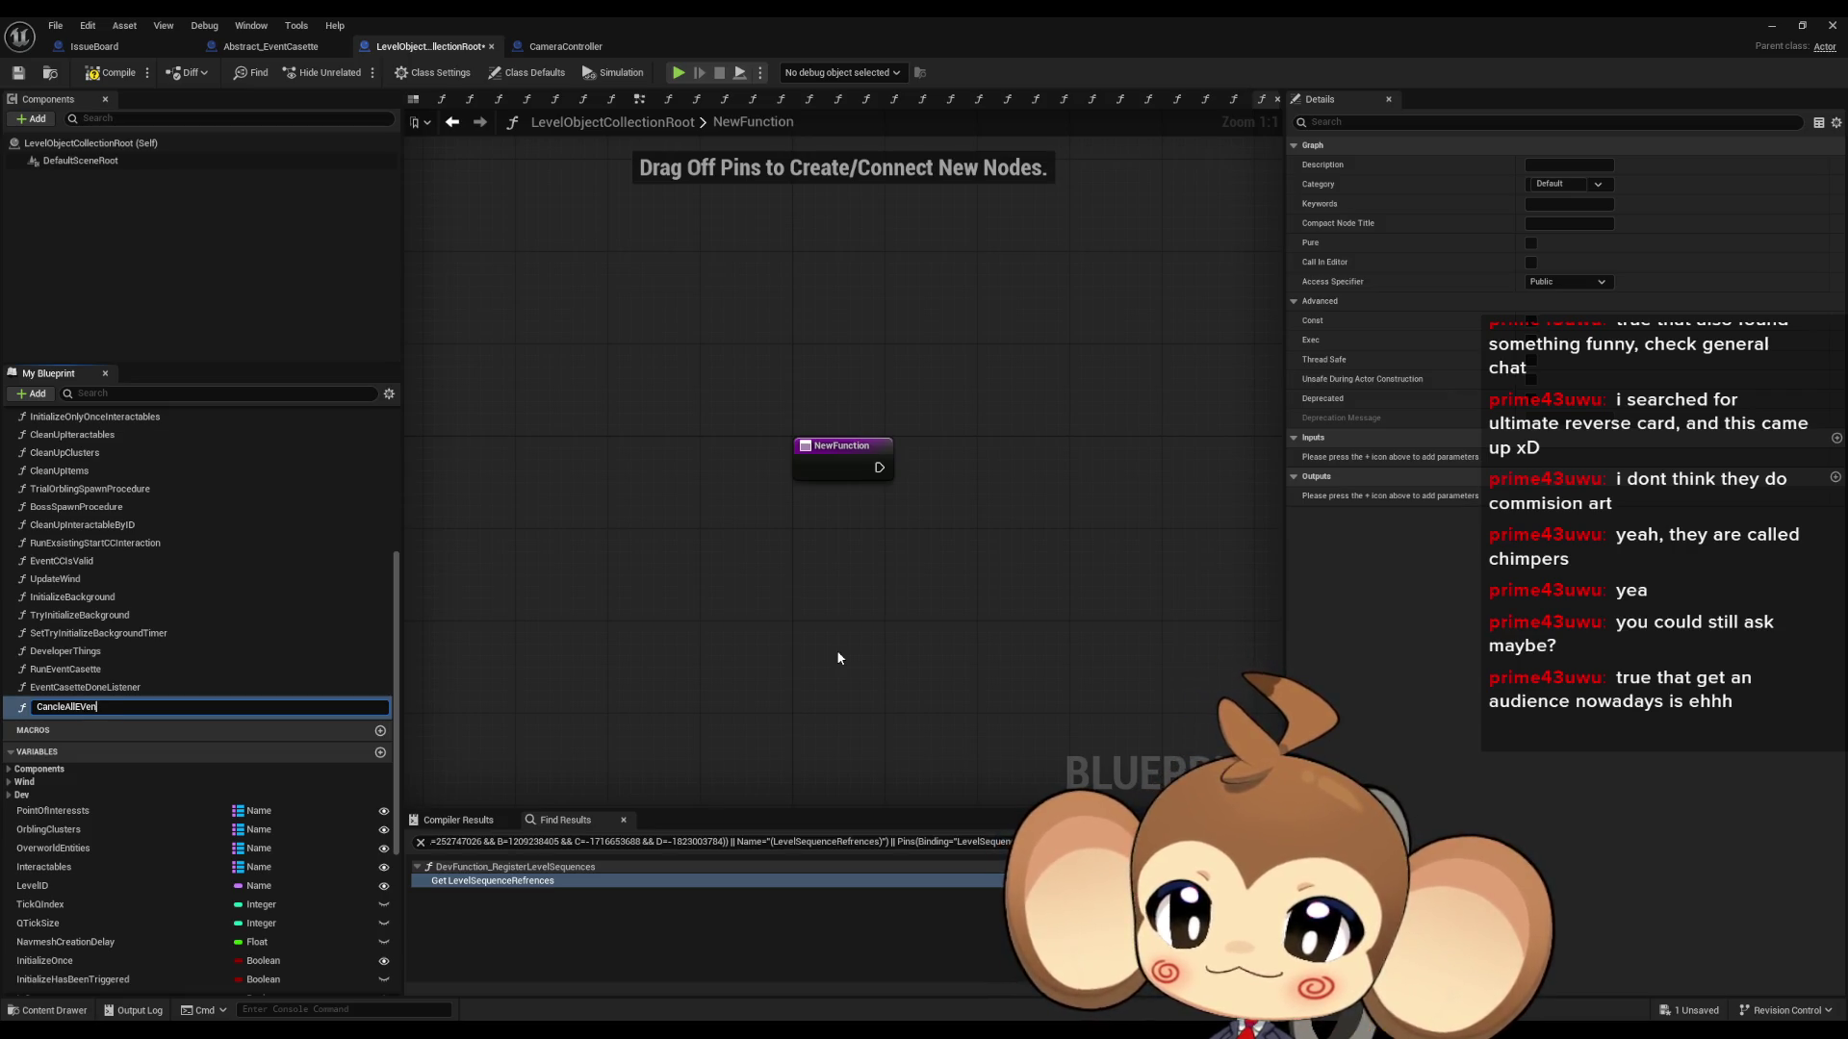
key("BackSpace")
key("BackSpace")
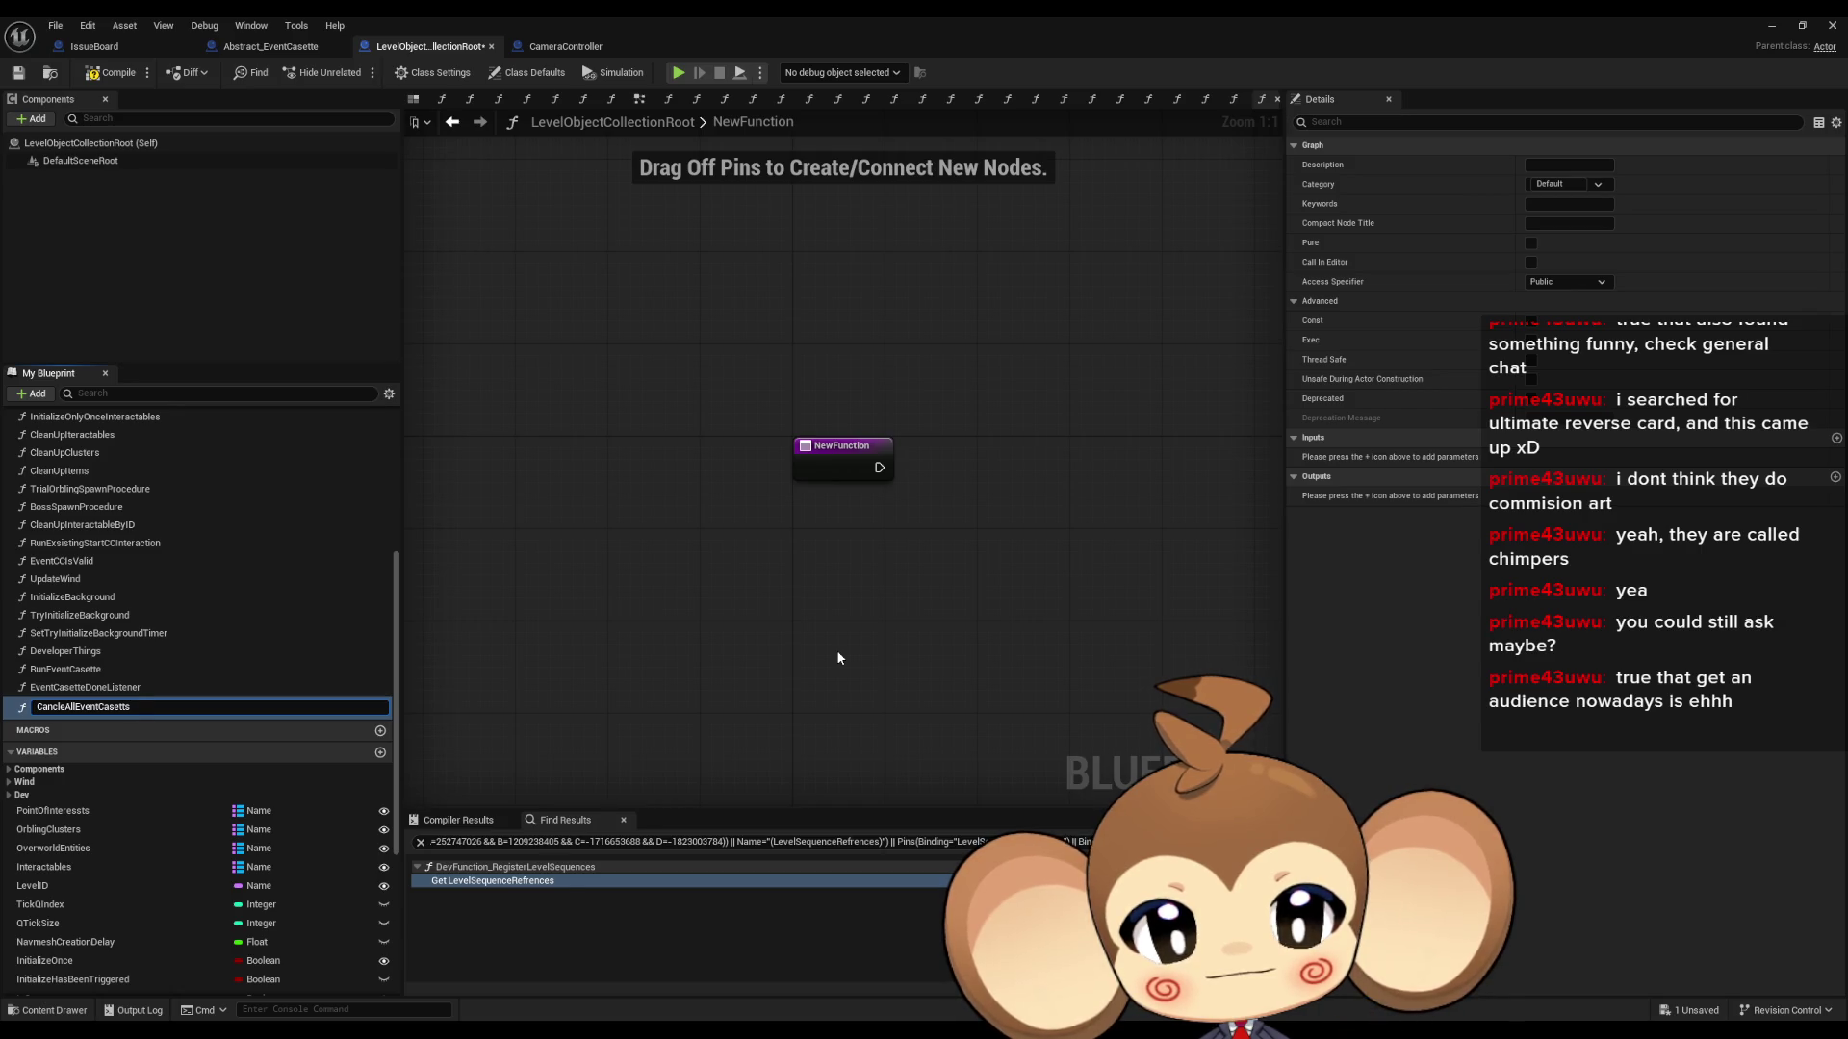
key("Return")
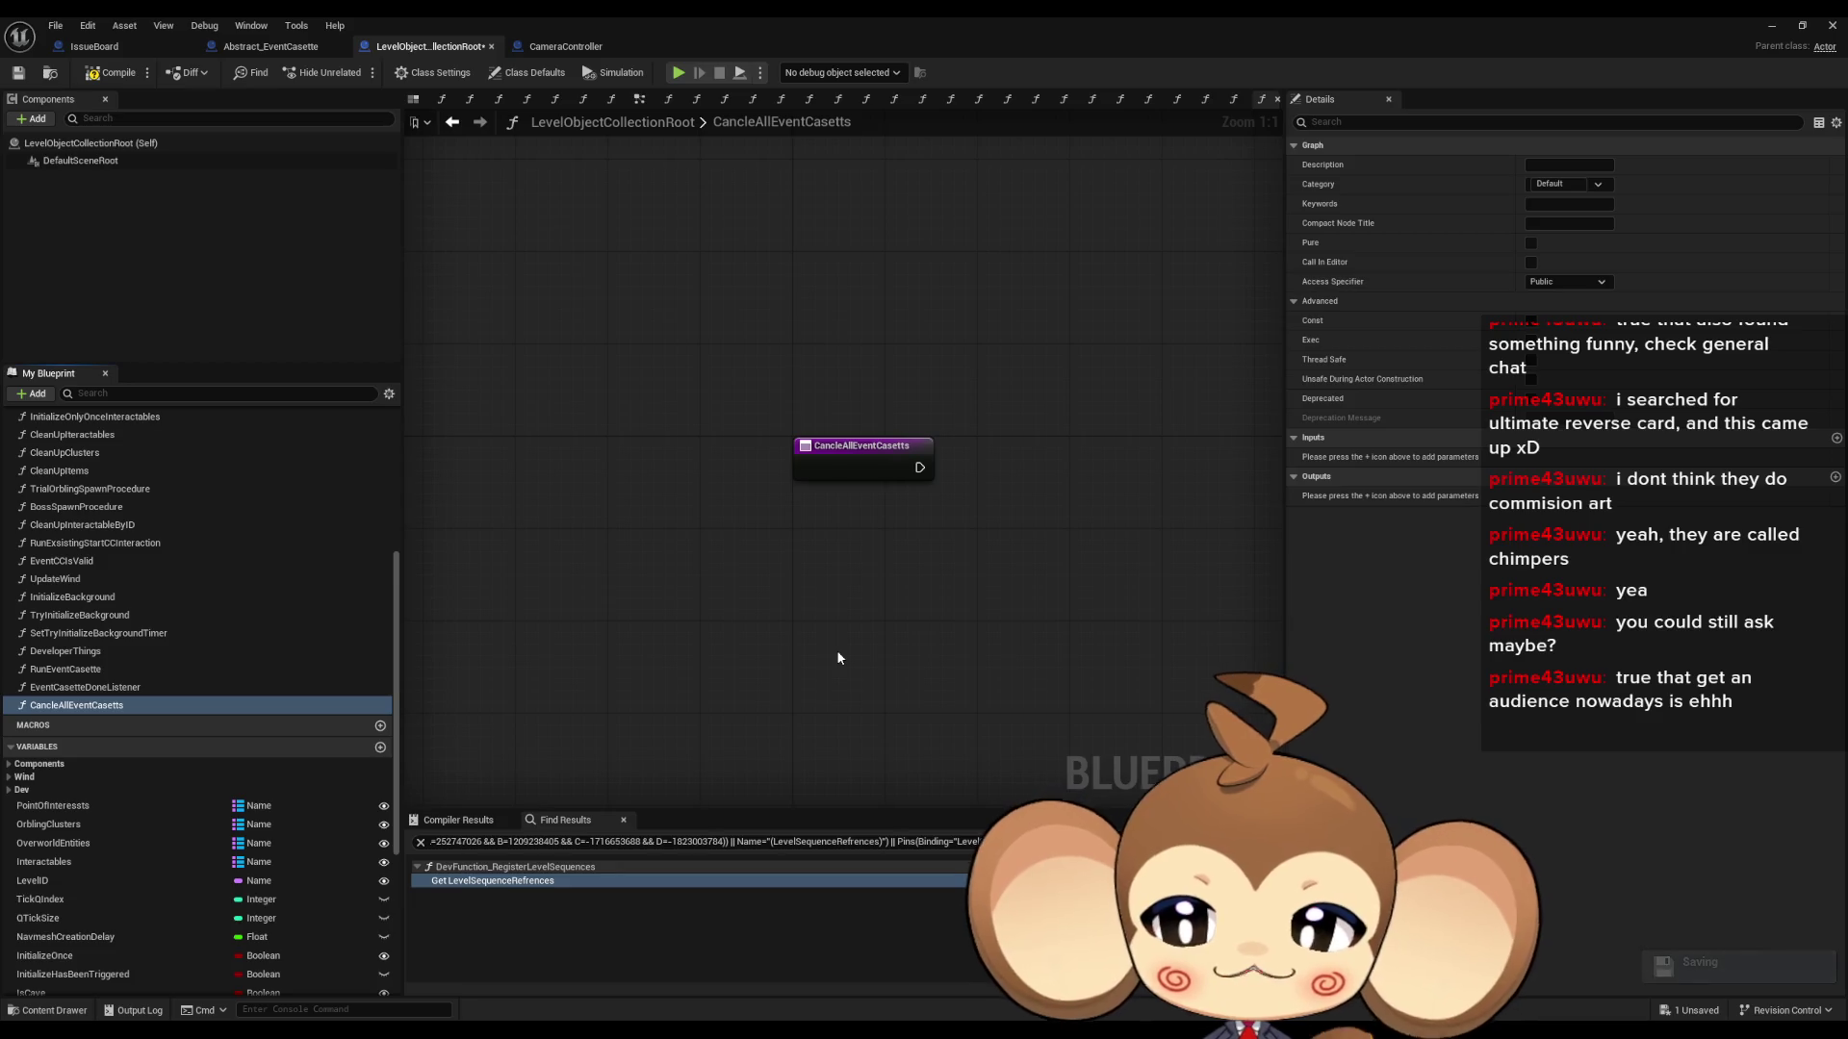
double_click(154, 670)
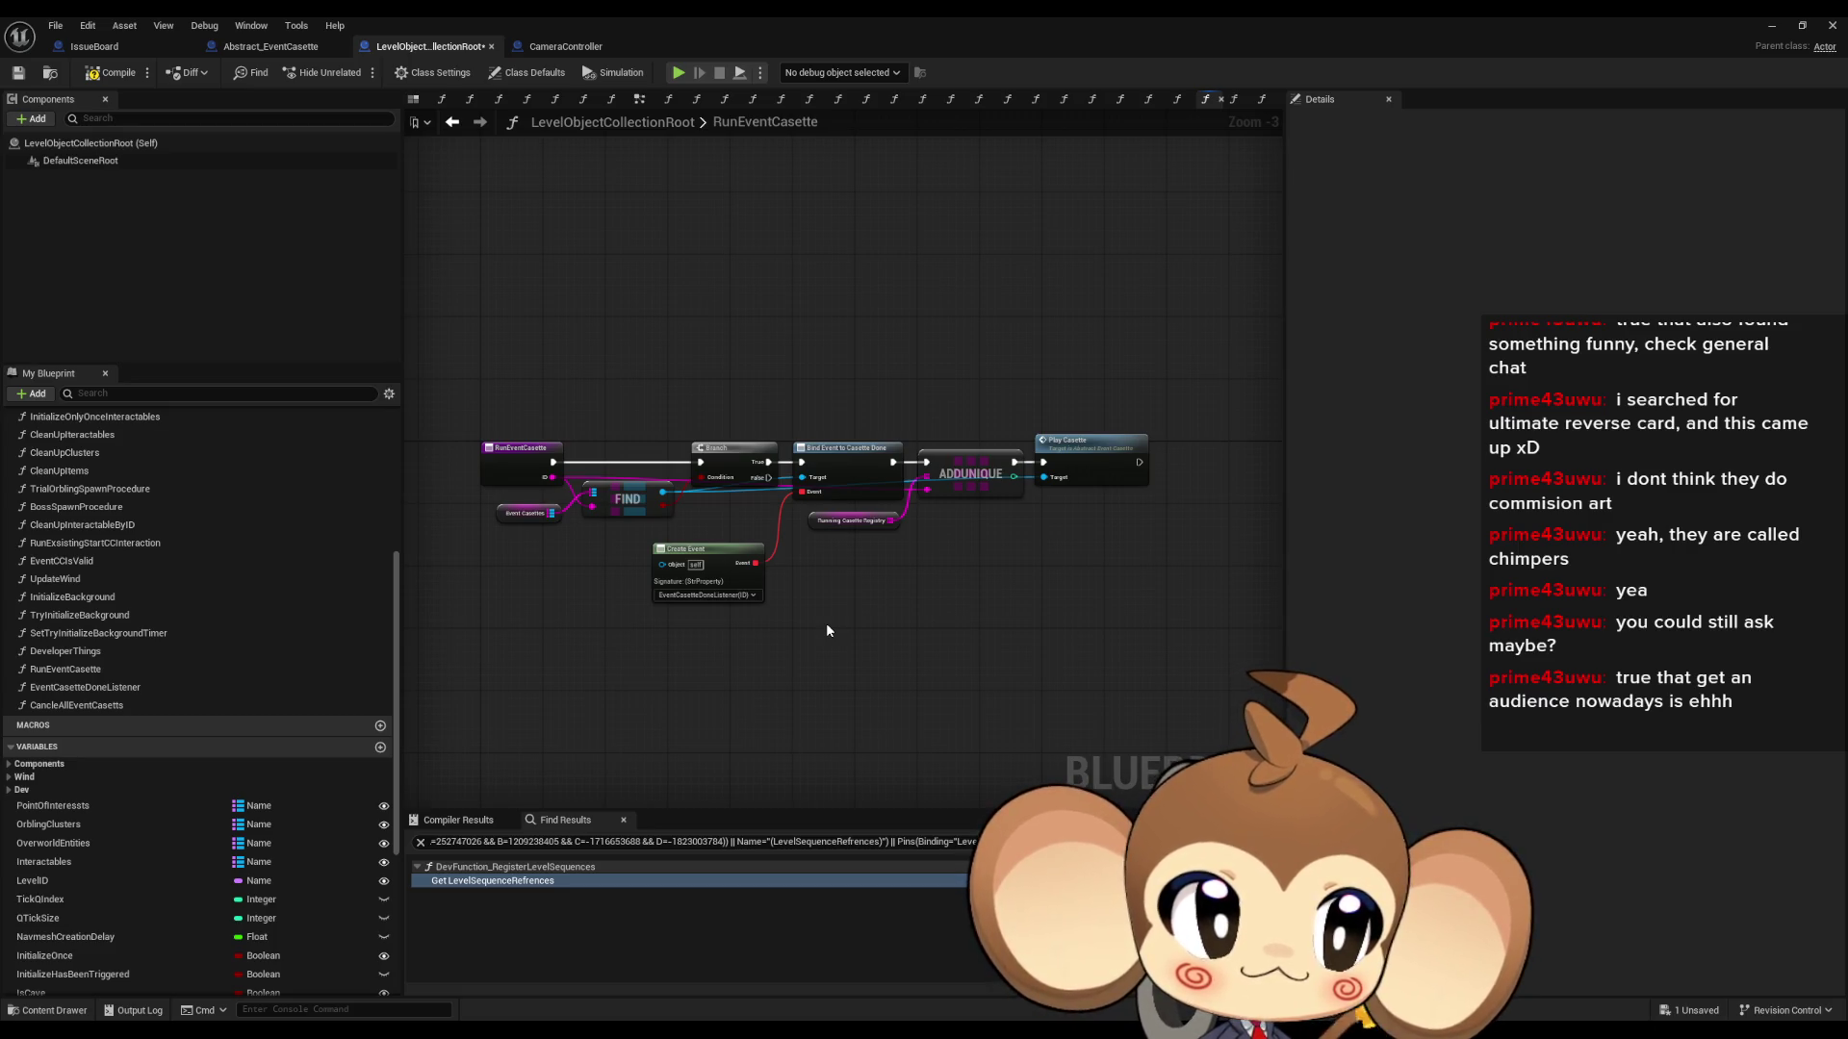
- Select the RunEventCasette entry node and the Play Casette node to inspect them
left_click(507, 397)
mouse_move(475, 391)
left_mouse_down()
mouse_move(499, 462)
mouse_move(542, 496)
left_mouse_up()
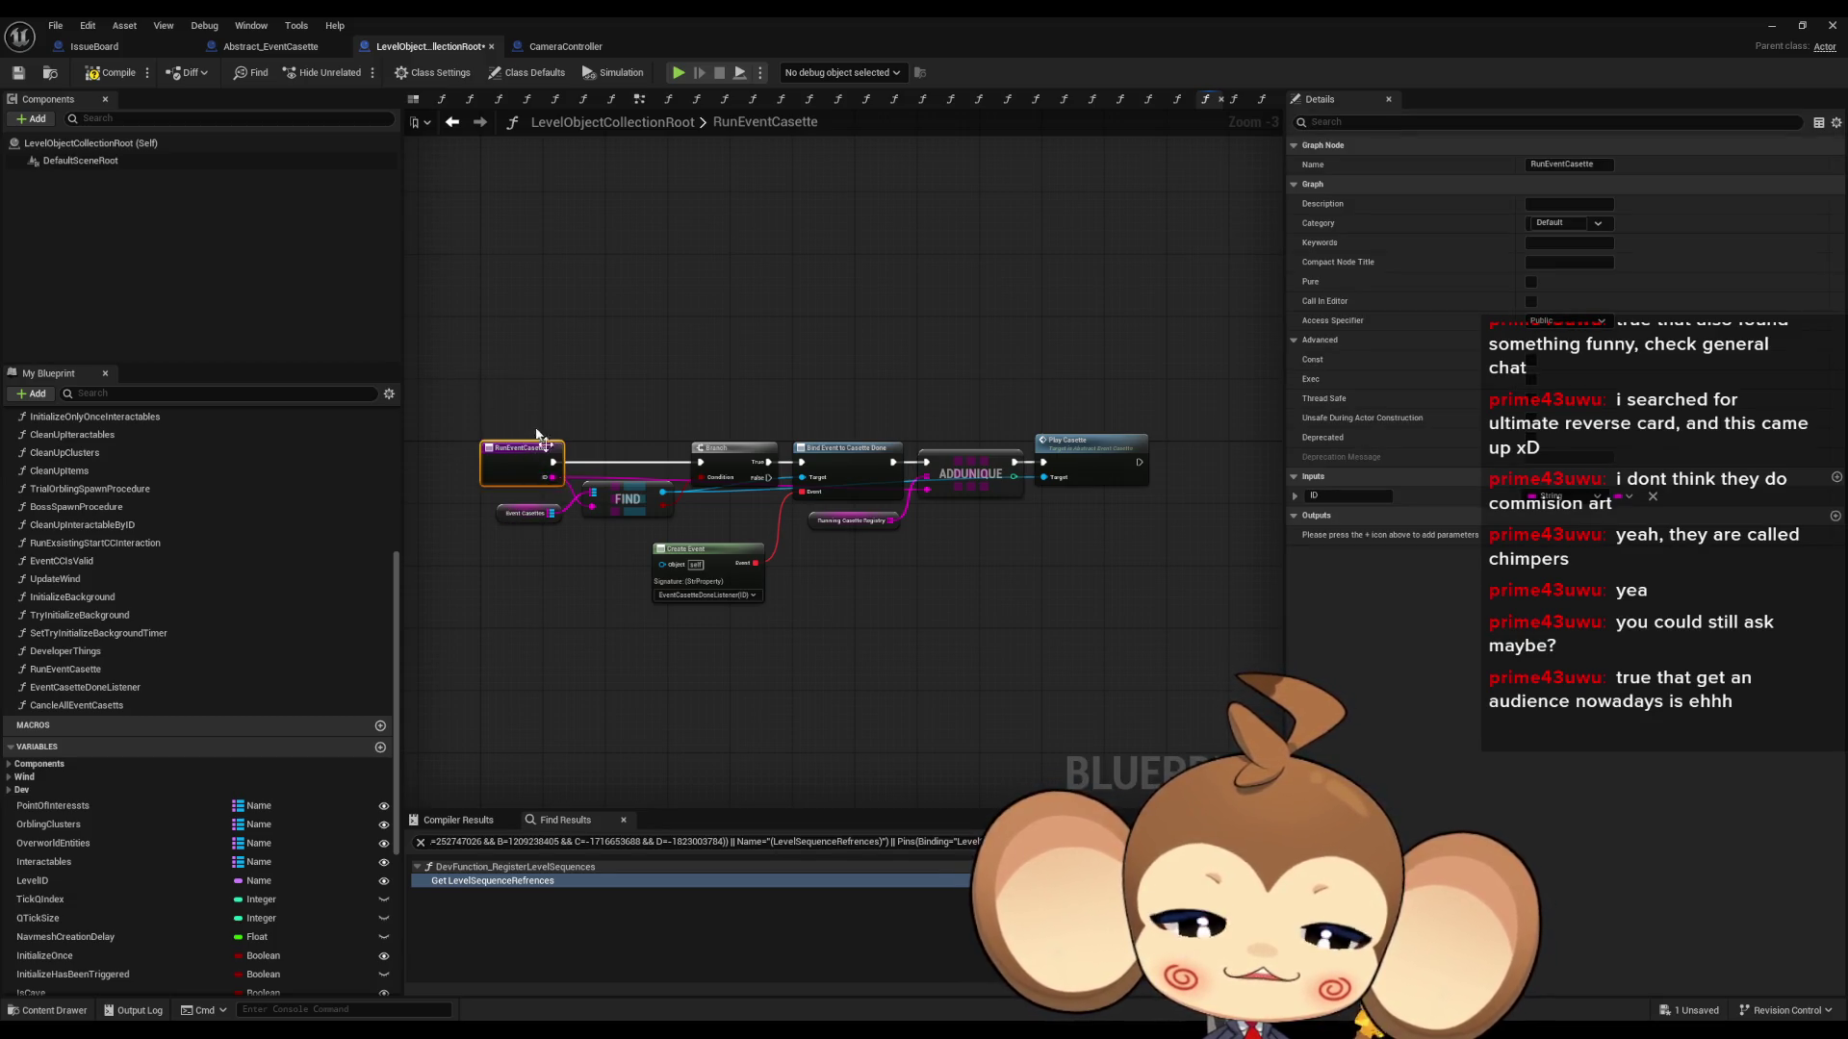
left_click(466, 352)
mouse_move(1039, 424)
left_mouse_down()
mouse_move(1146, 516)
mouse_move(1073, 521)
left_mouse_up()
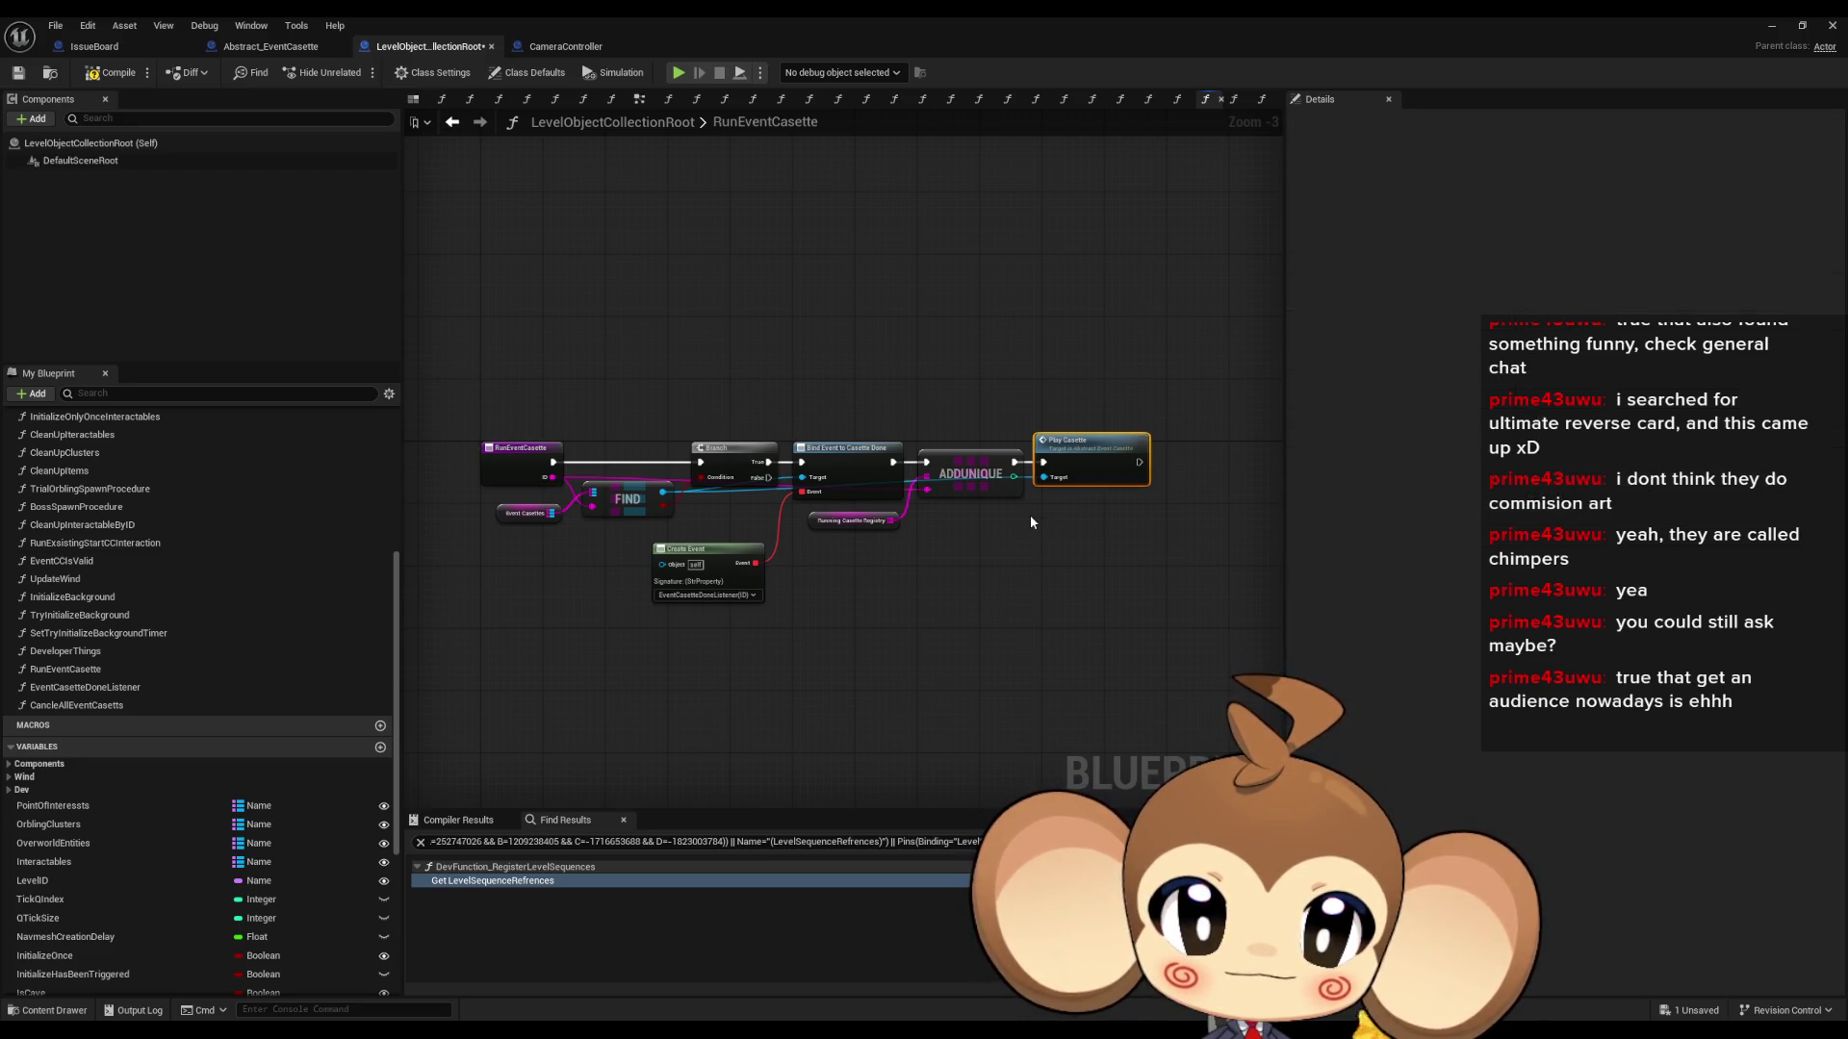
left_click(505, 456)
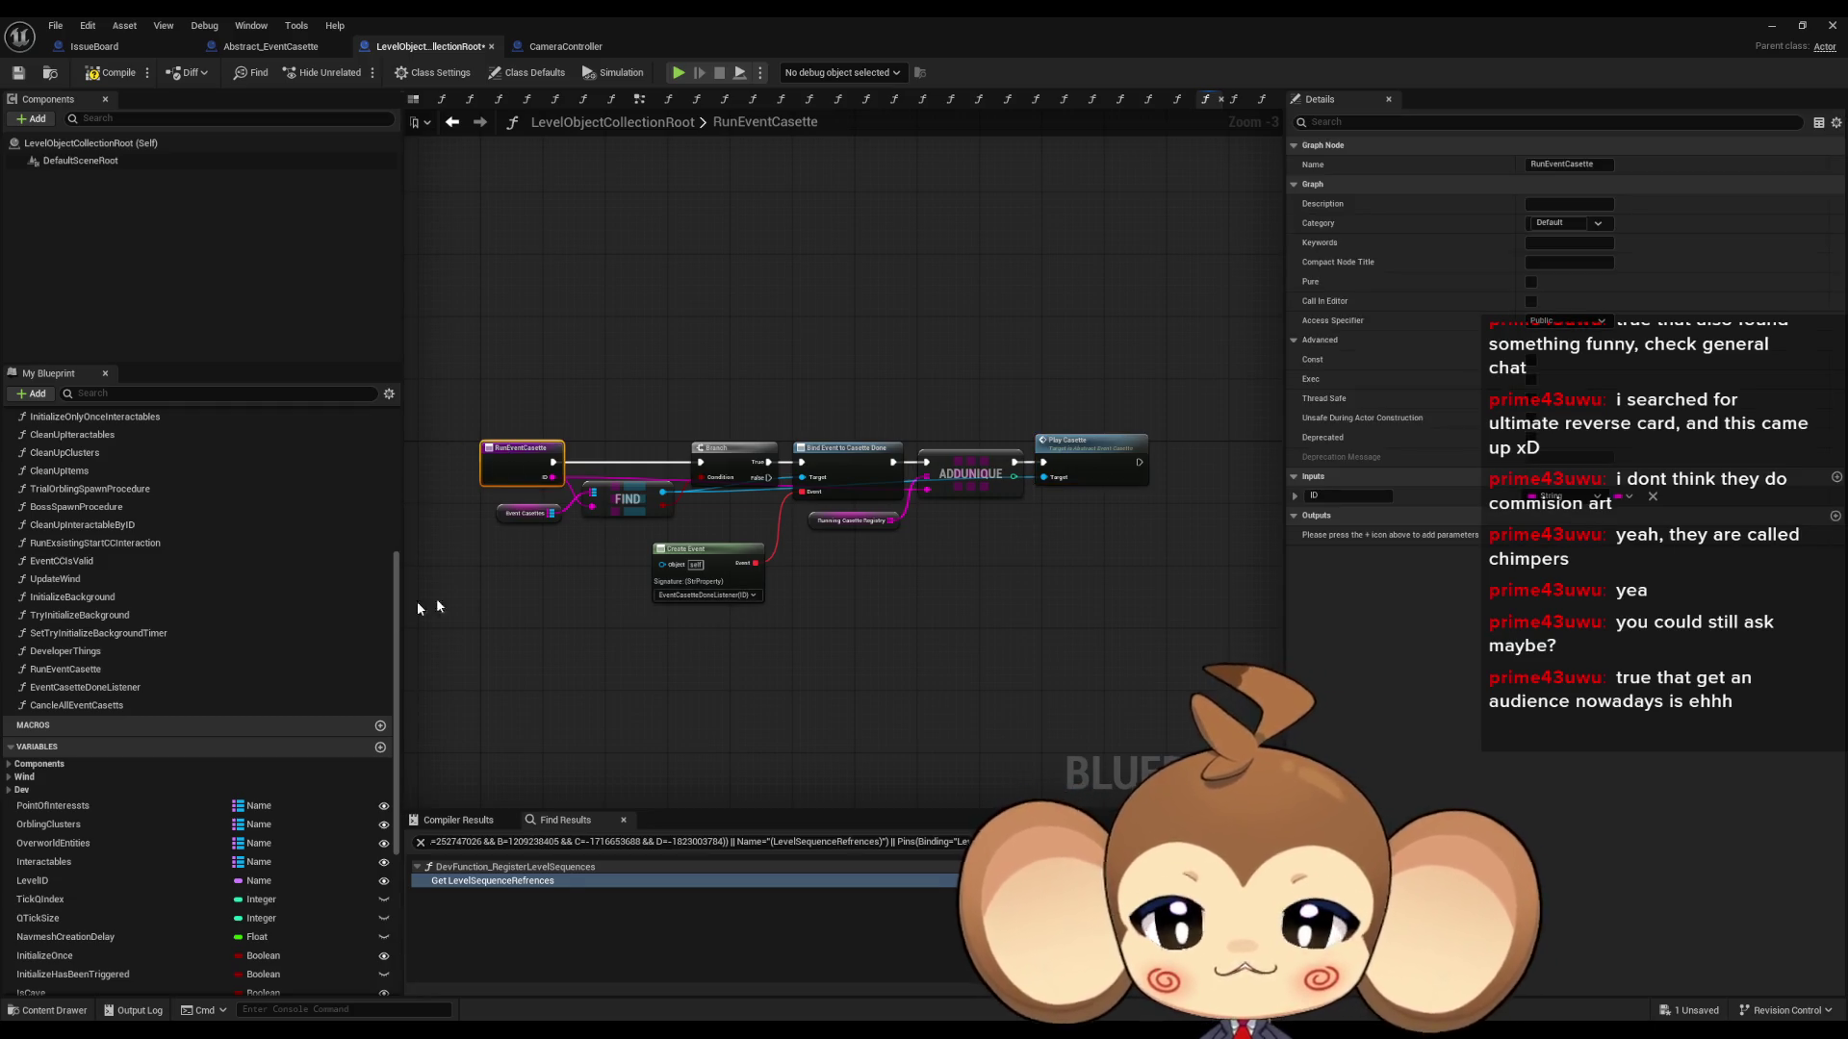
- Change the function name from RunEventCasette to RegisterEventCasette
left_click(100, 672)
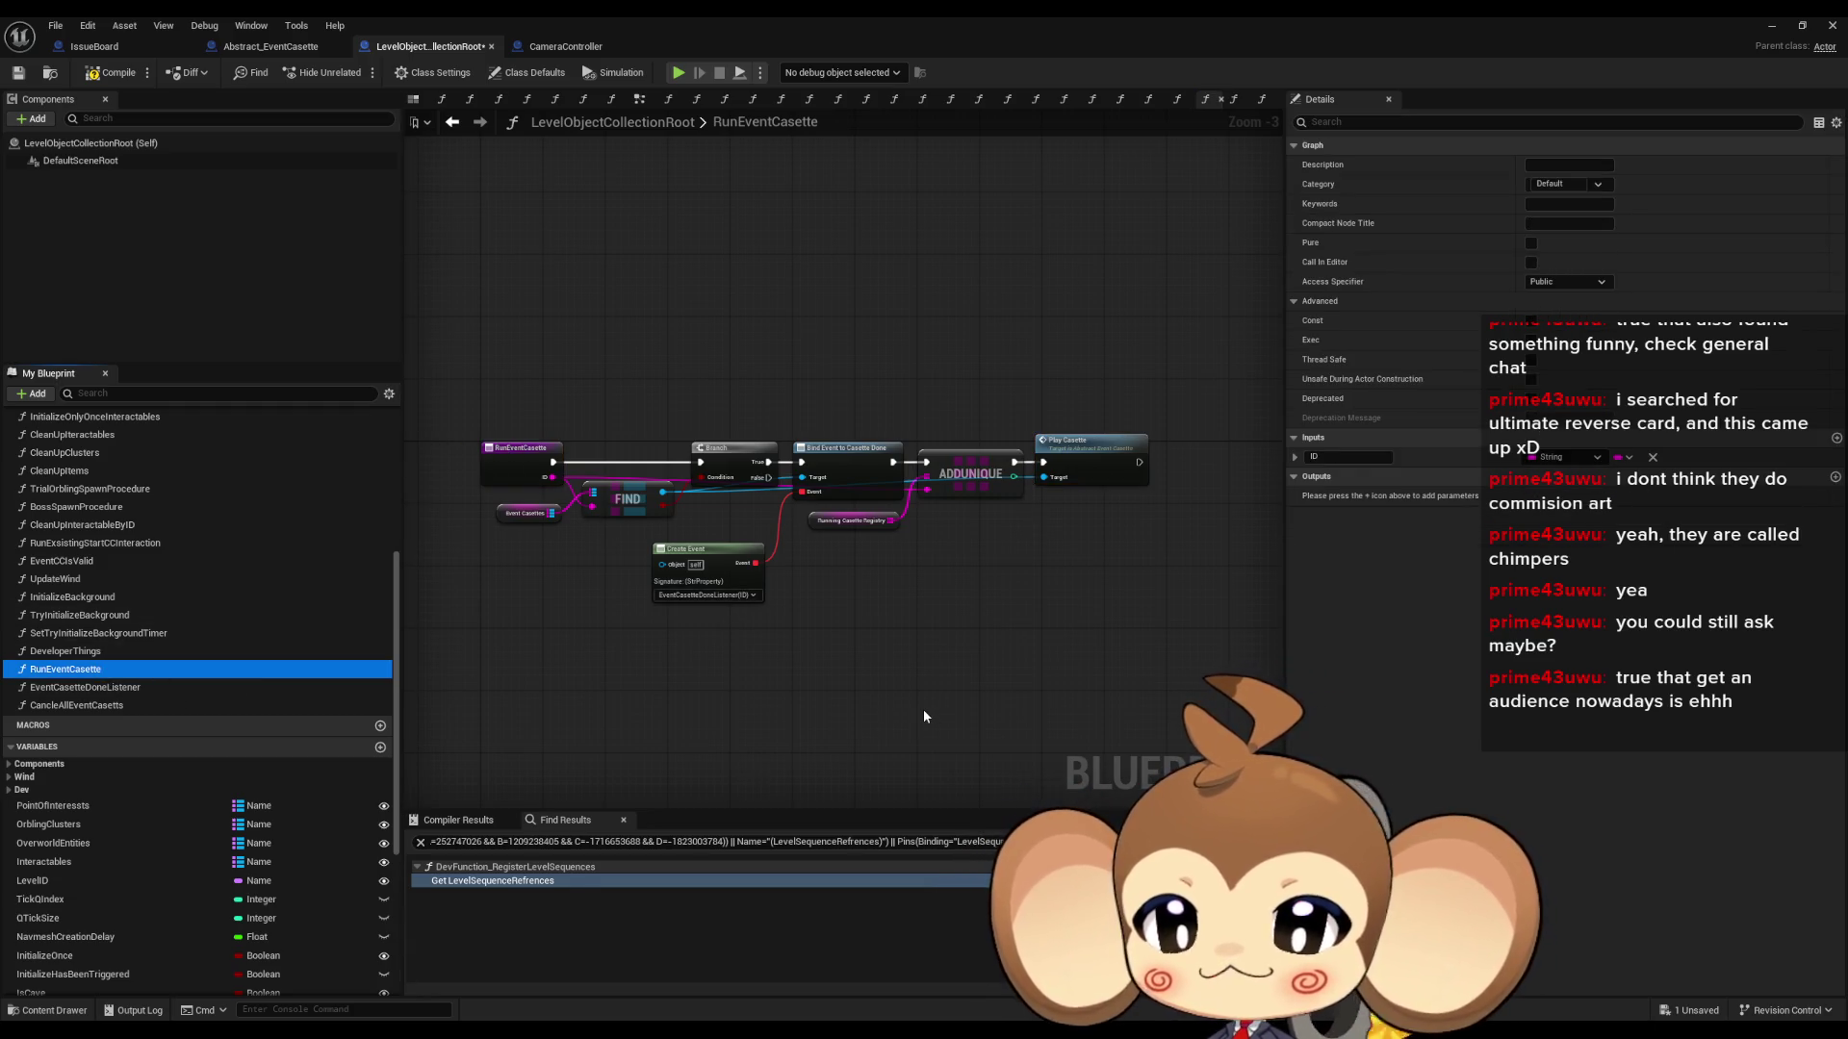
key("F2")
key("Home")
key("Delete")
key("Delete")
key("Delete")
type("Regis")
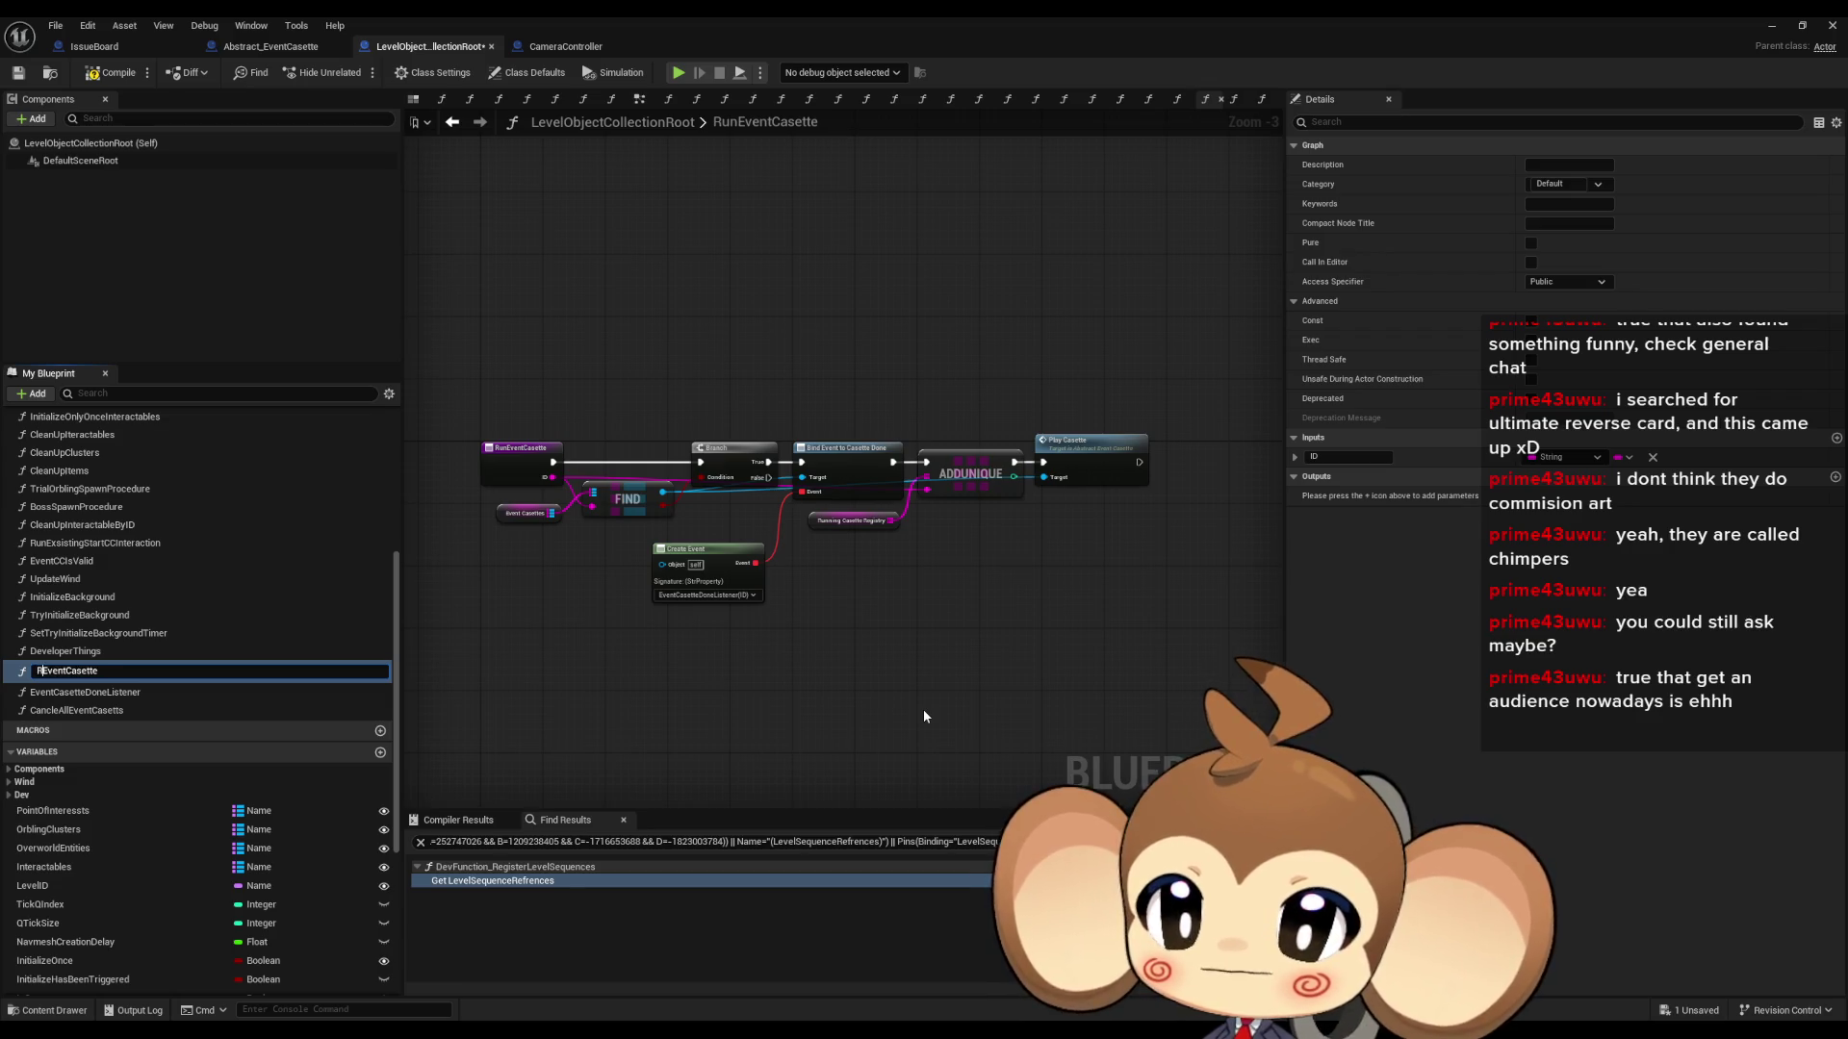
type("ter")
key("Return")
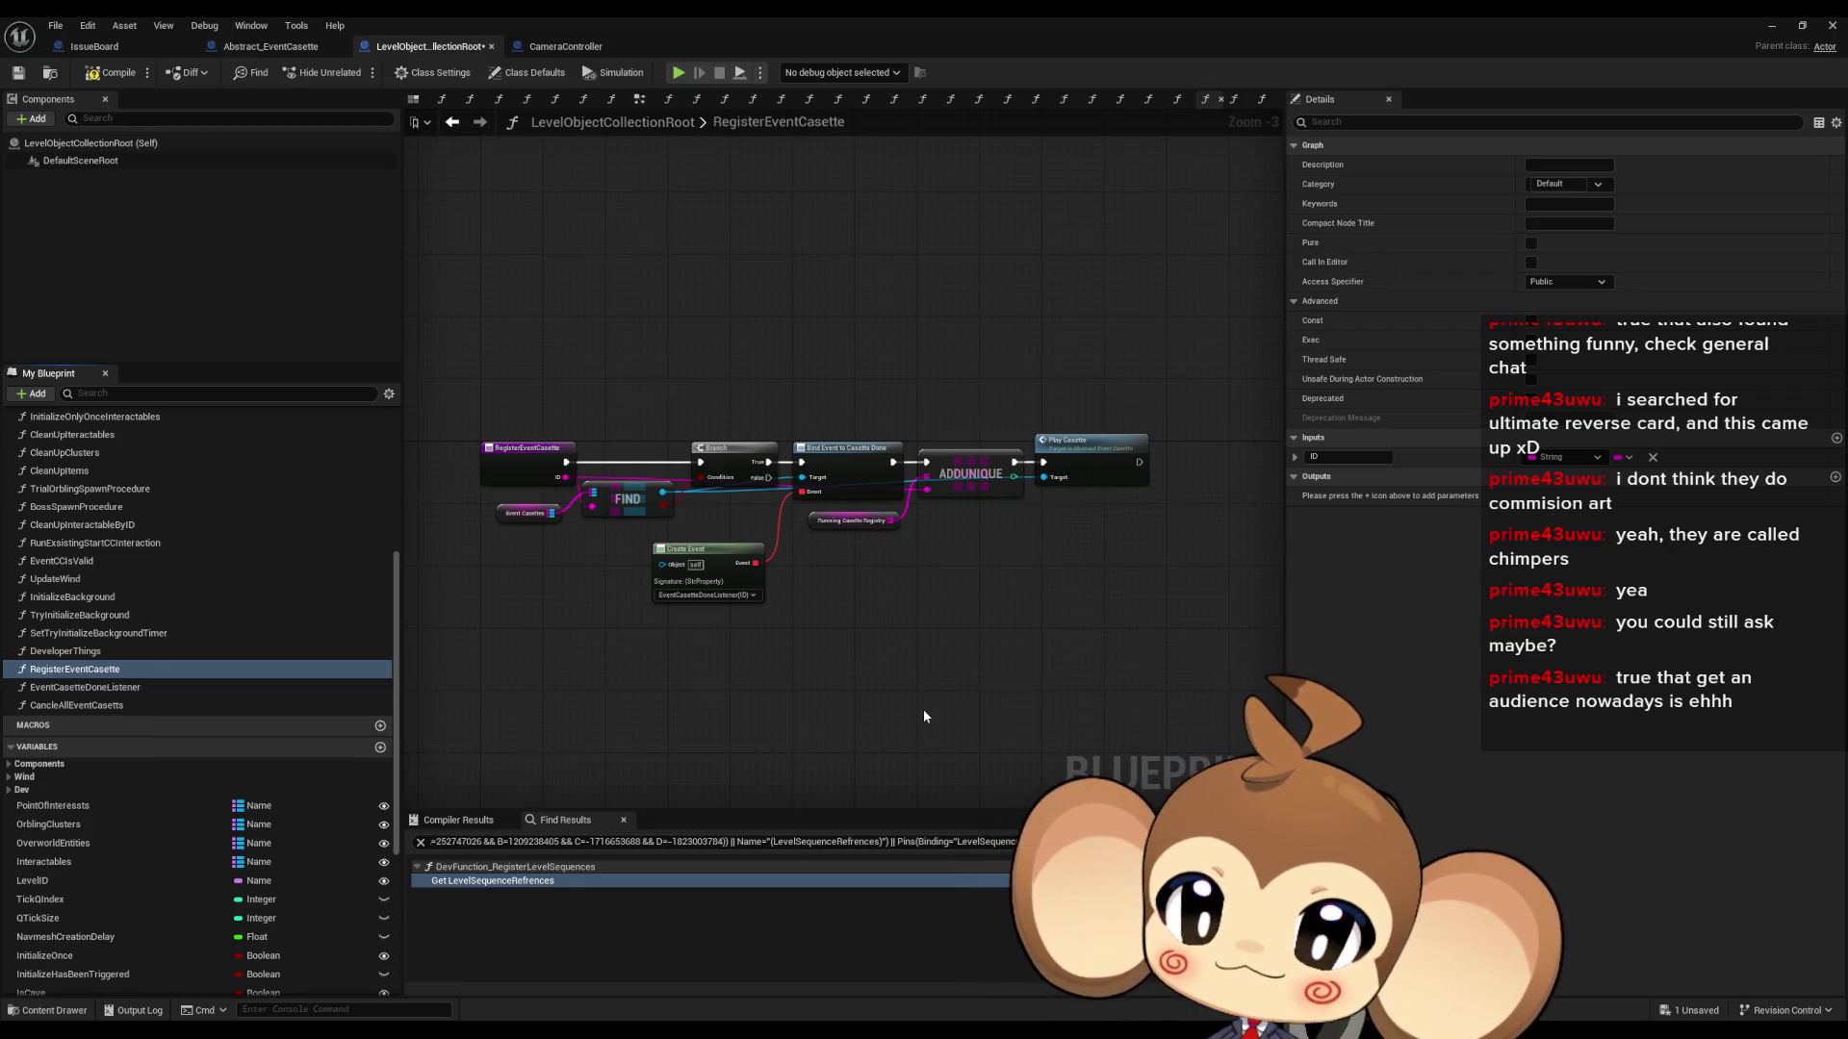
left_click(527, 456)
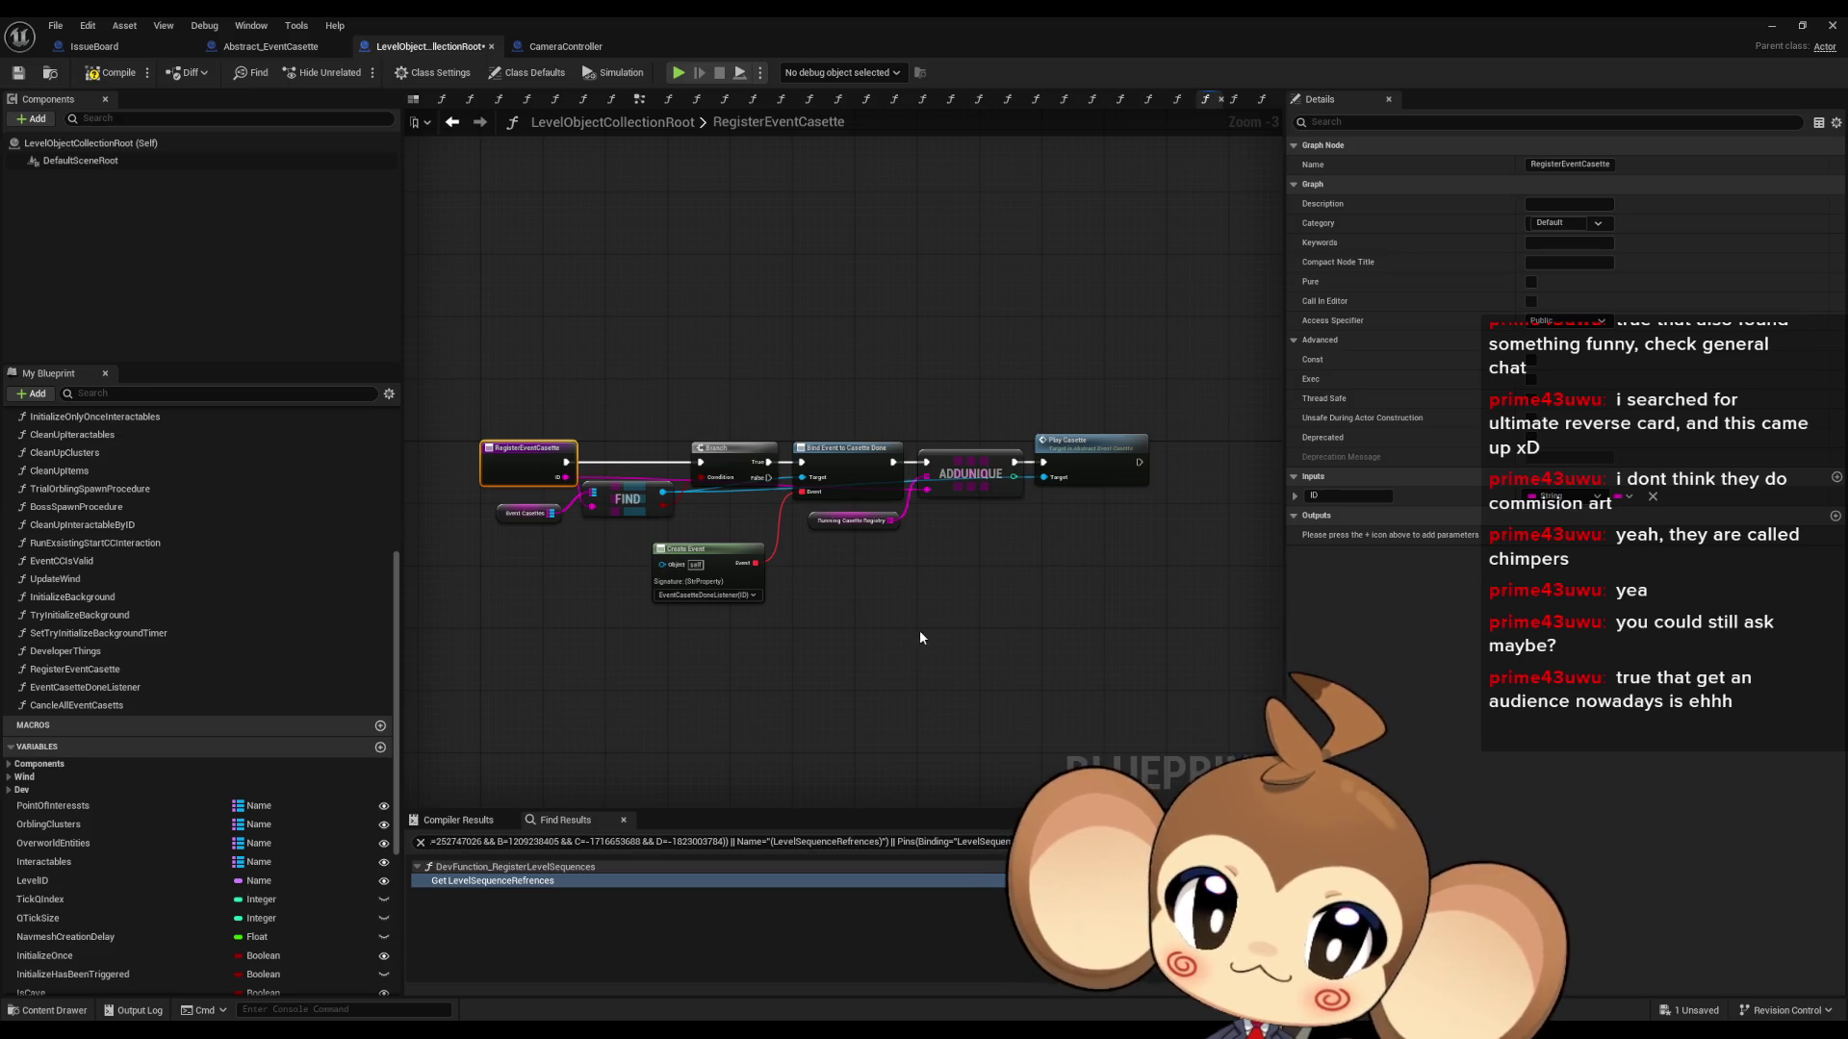
left_click(1087, 452)
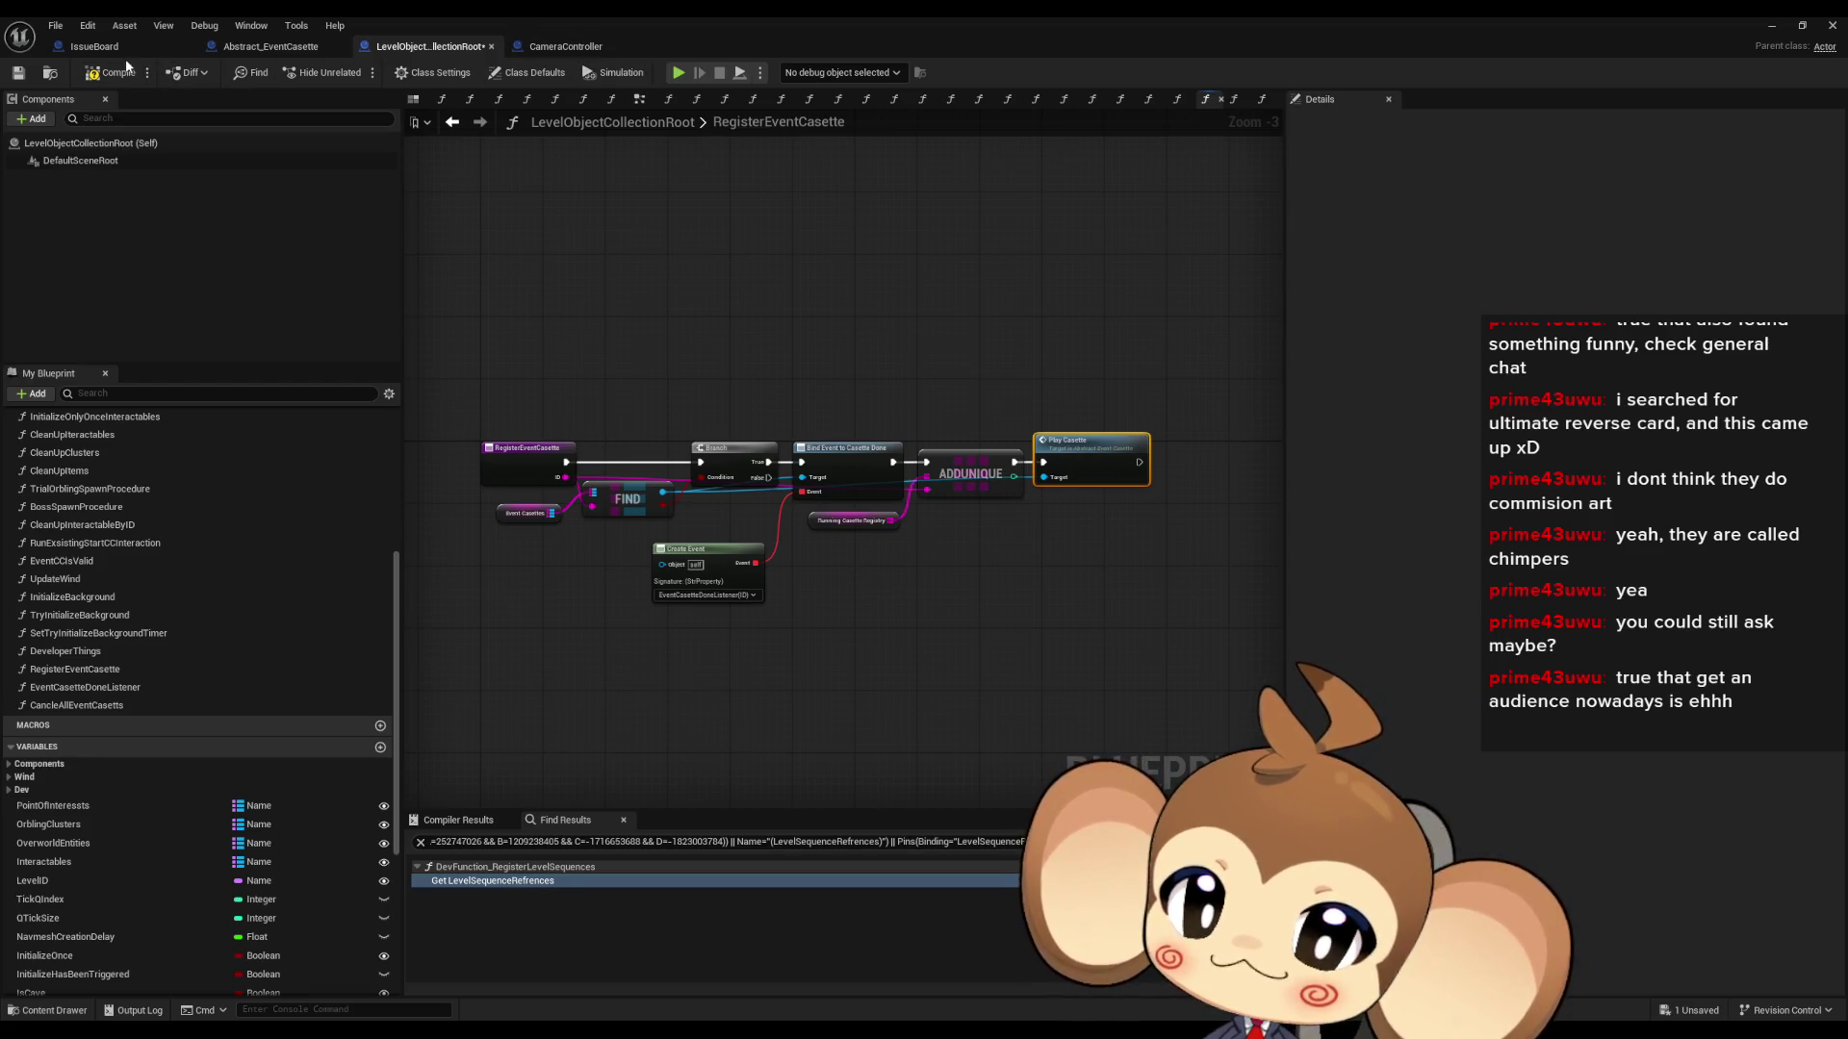
left_click(273, 48)
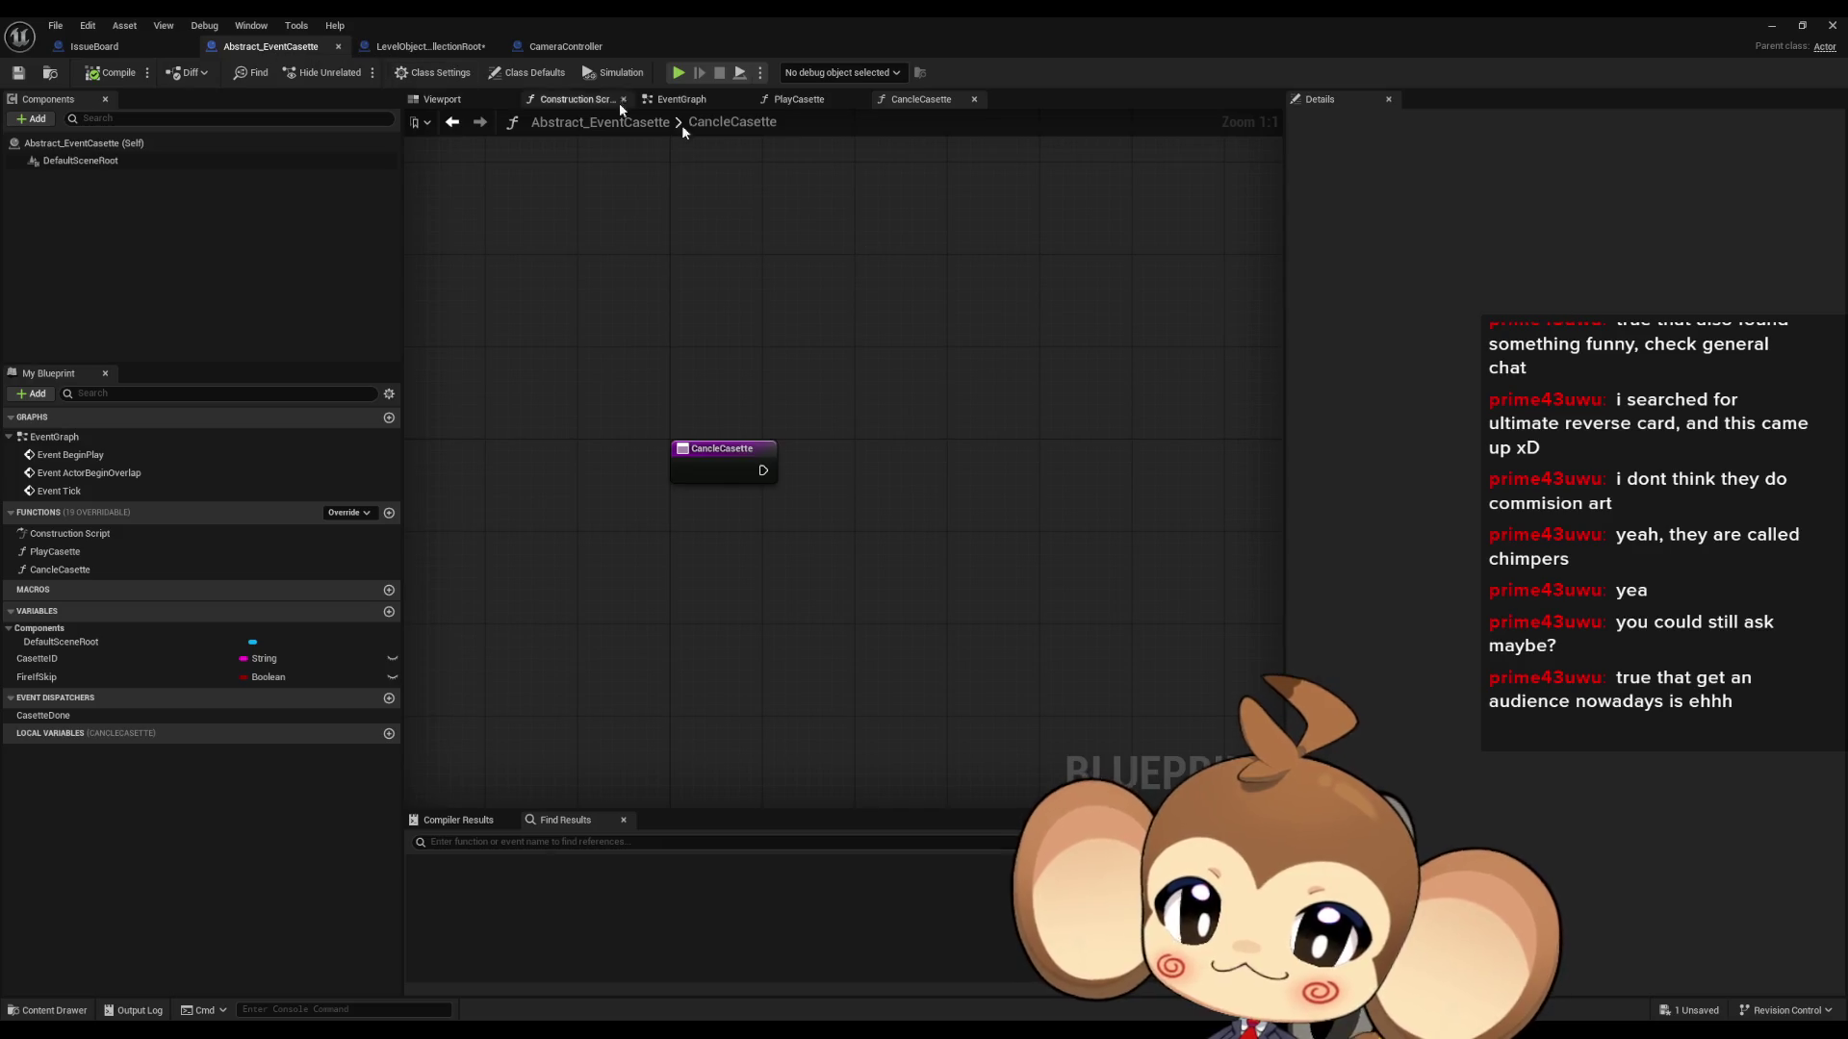
left_click(106, 550)
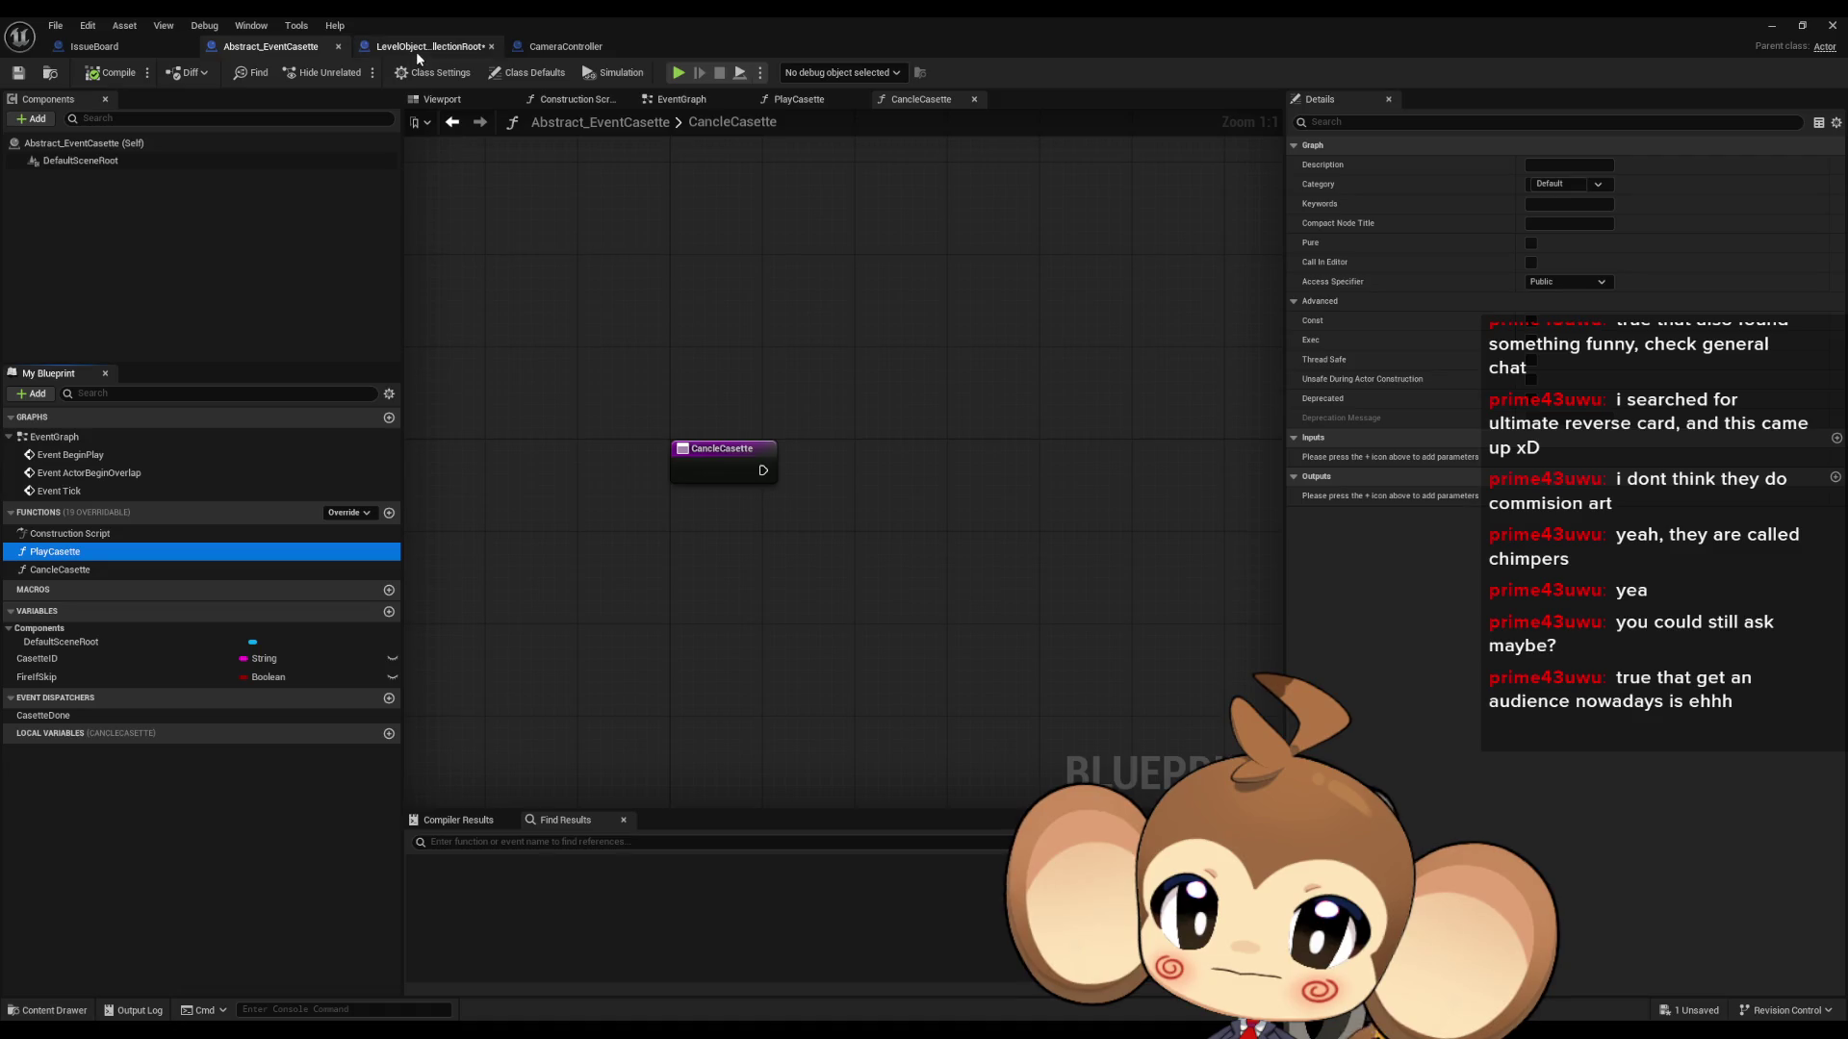
left_click(417, 54)
scroll(755, 564, "up", 3)
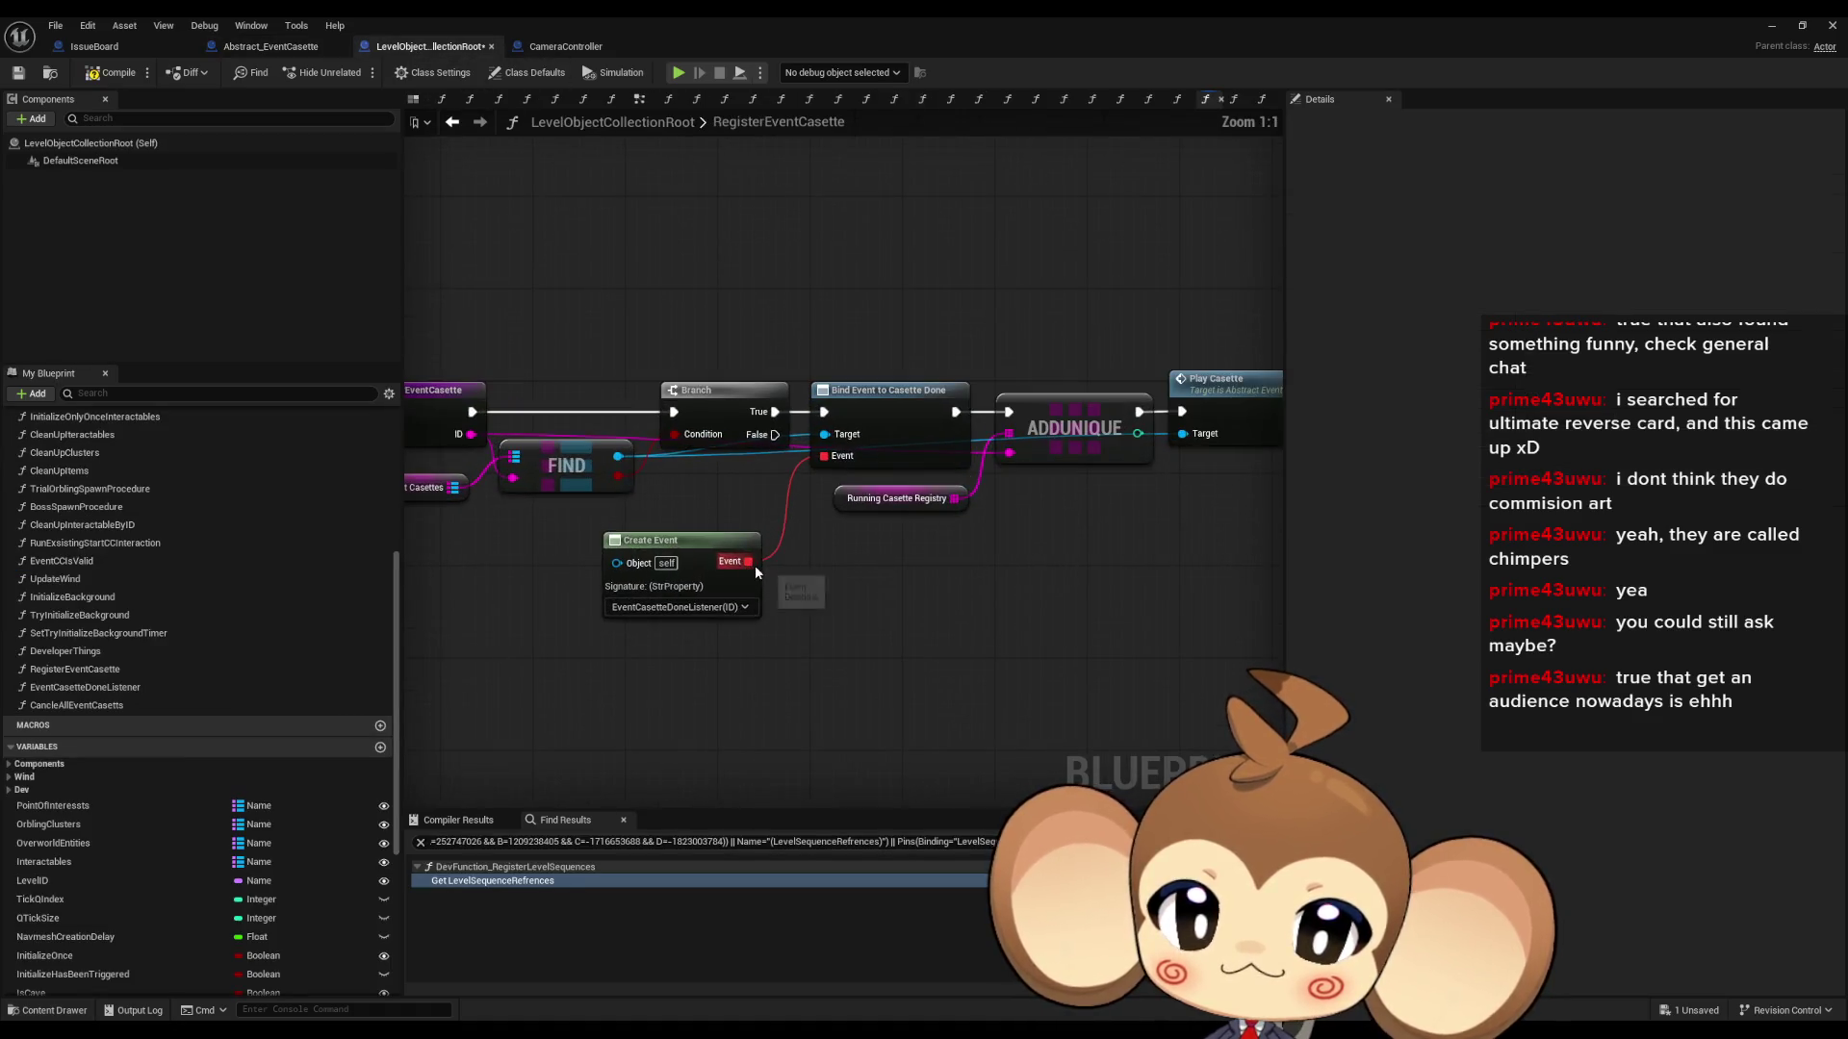
left_click_drag(773, 582, 862, 594)
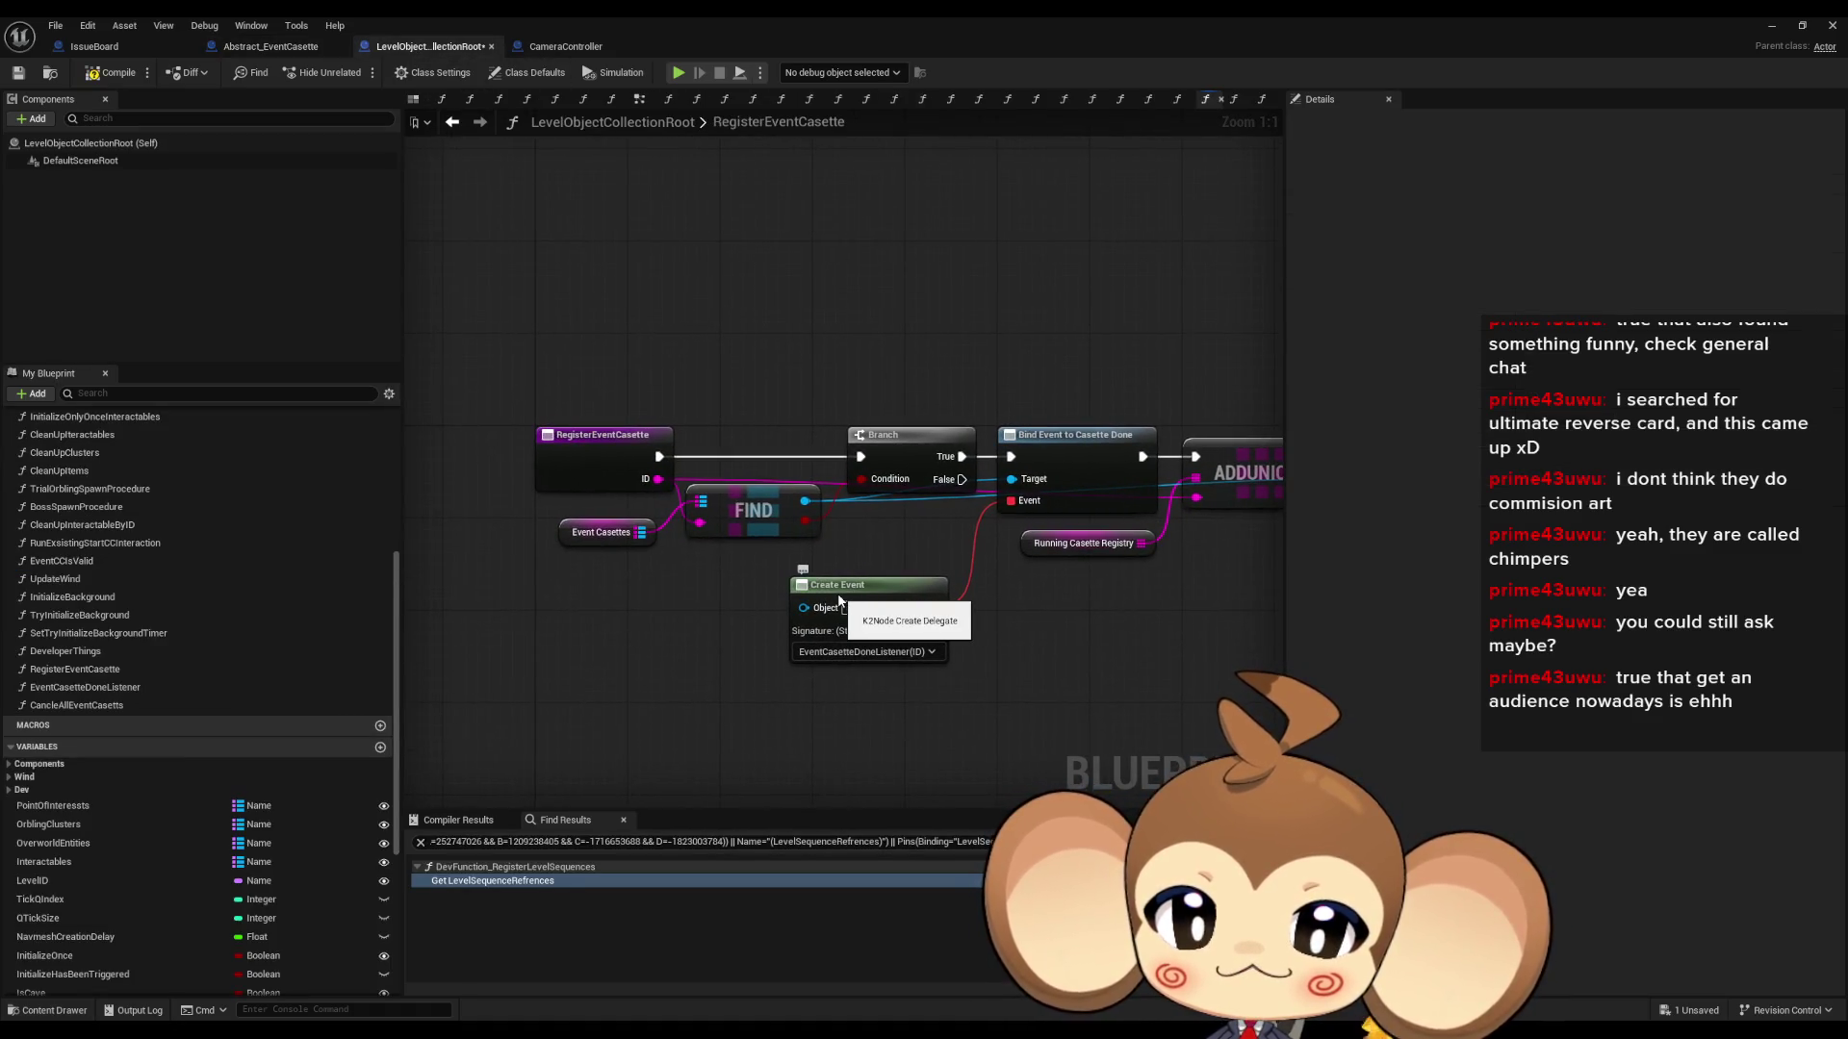
left_click(606, 466)
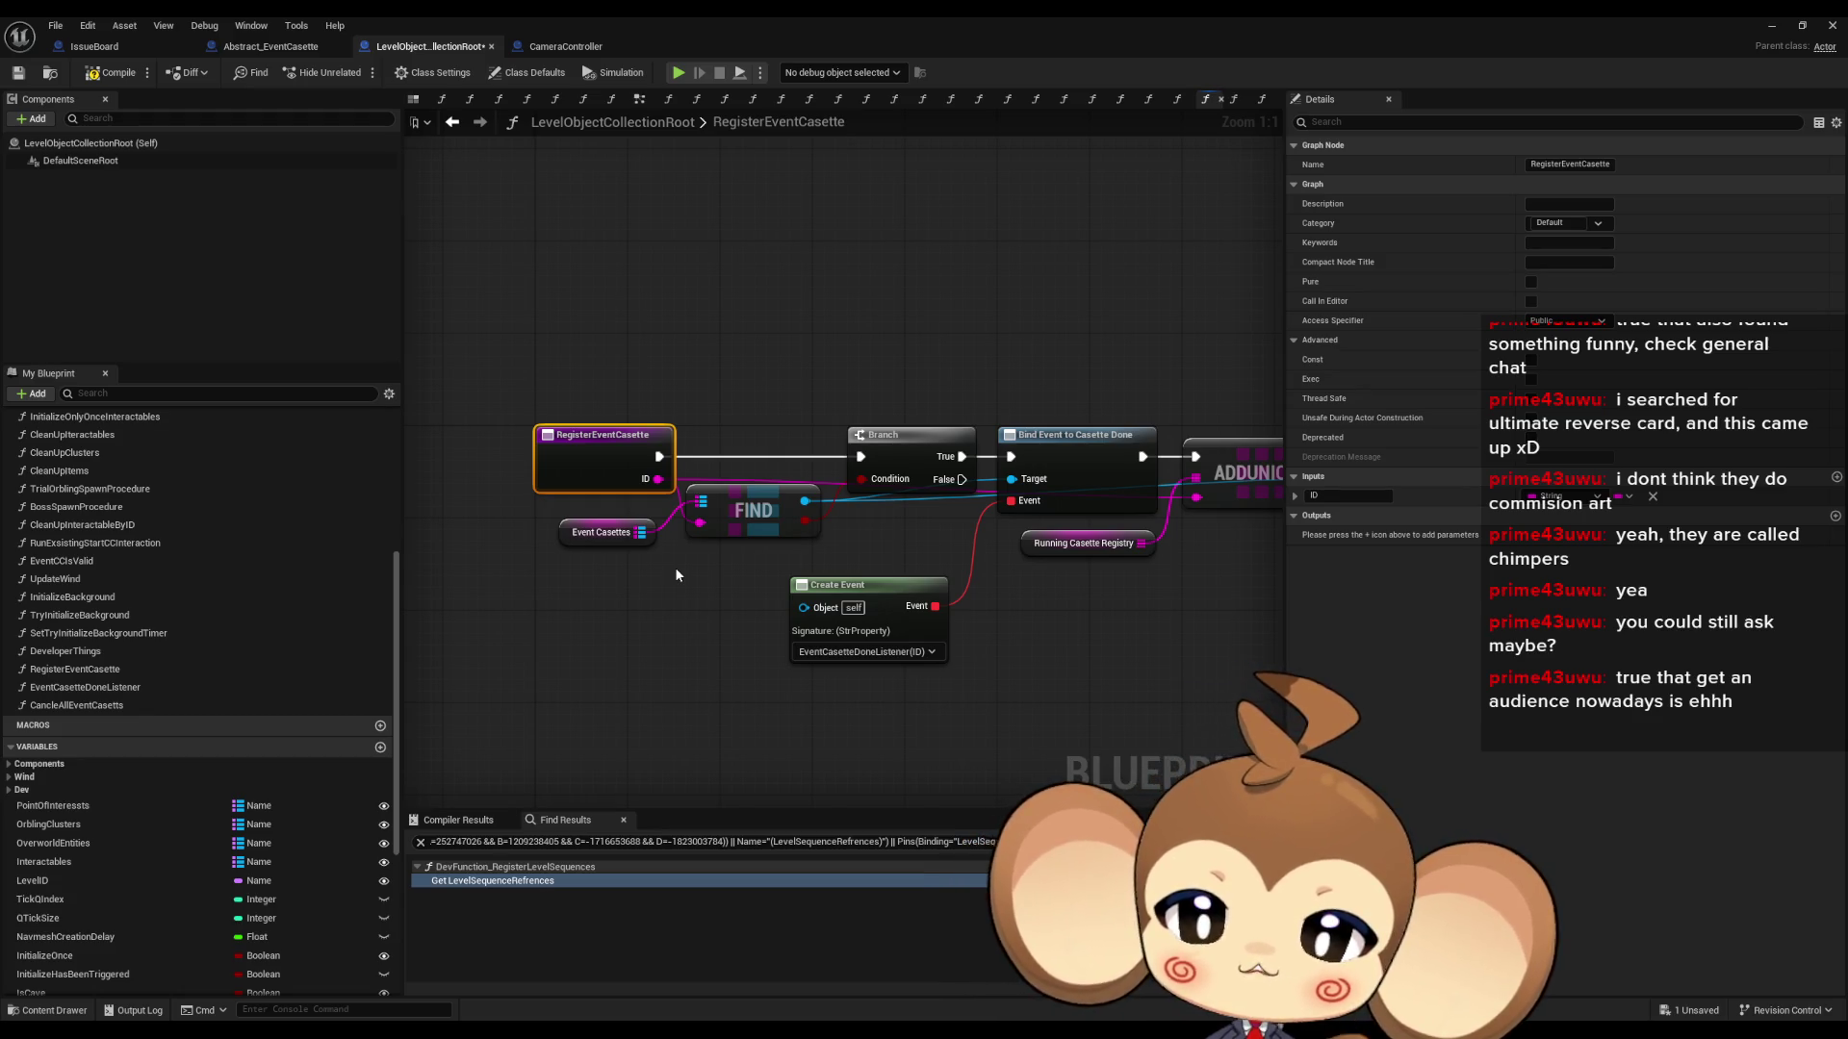
mouse_move(551, 317)
left_mouse_down()
mouse_move(668, 544)
mouse_move(677, 601)
left_mouse_up()
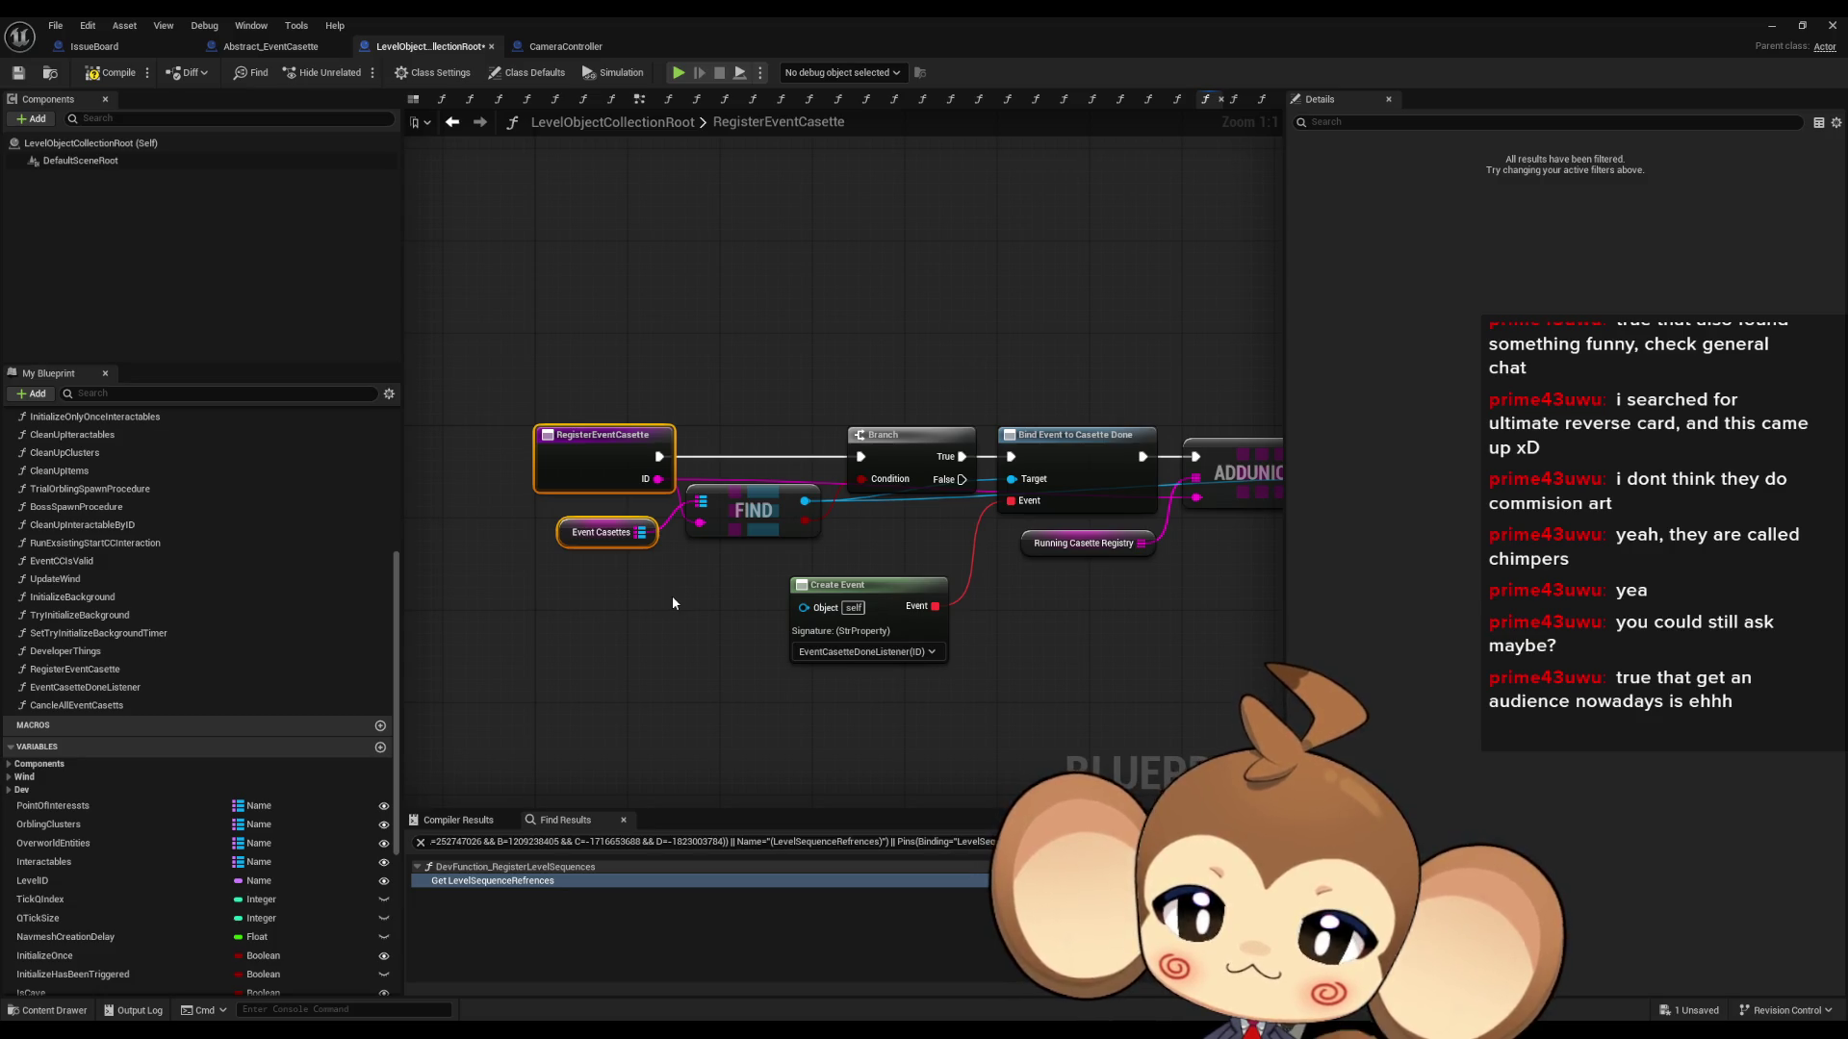
left_click(672, 604)
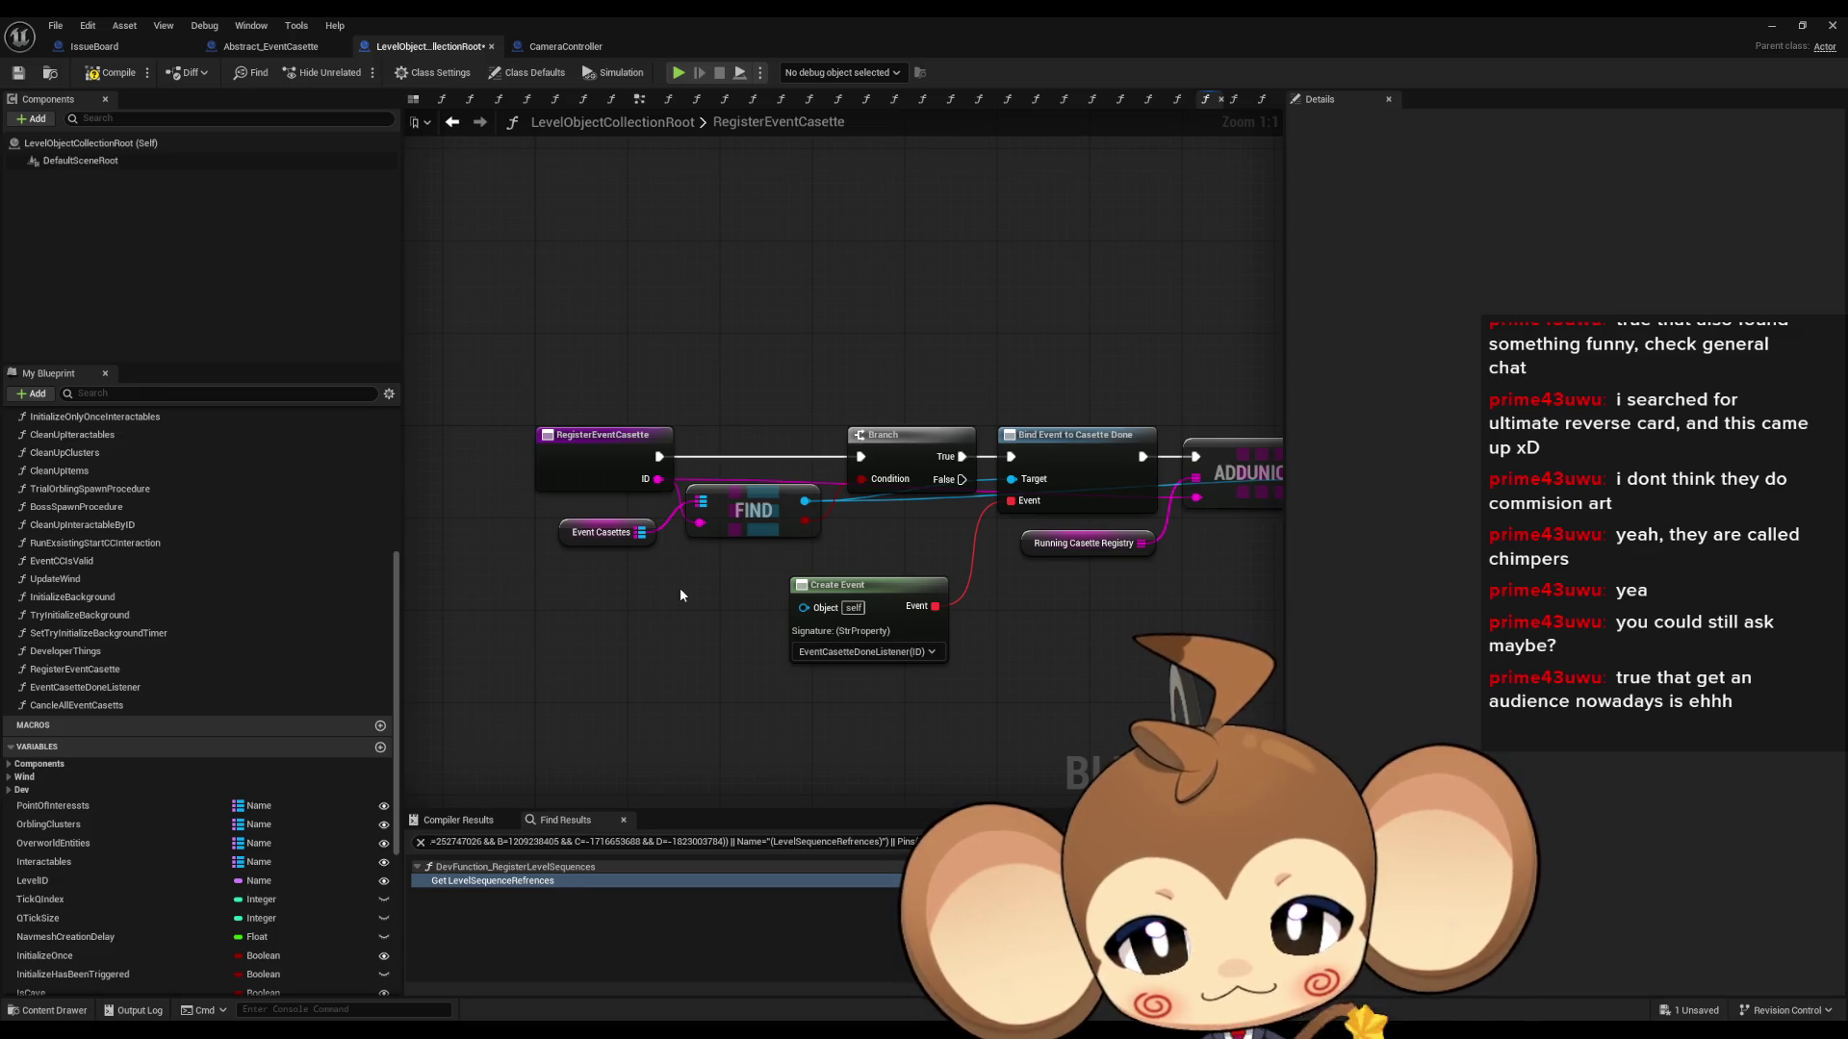
left_click(1772, 26)
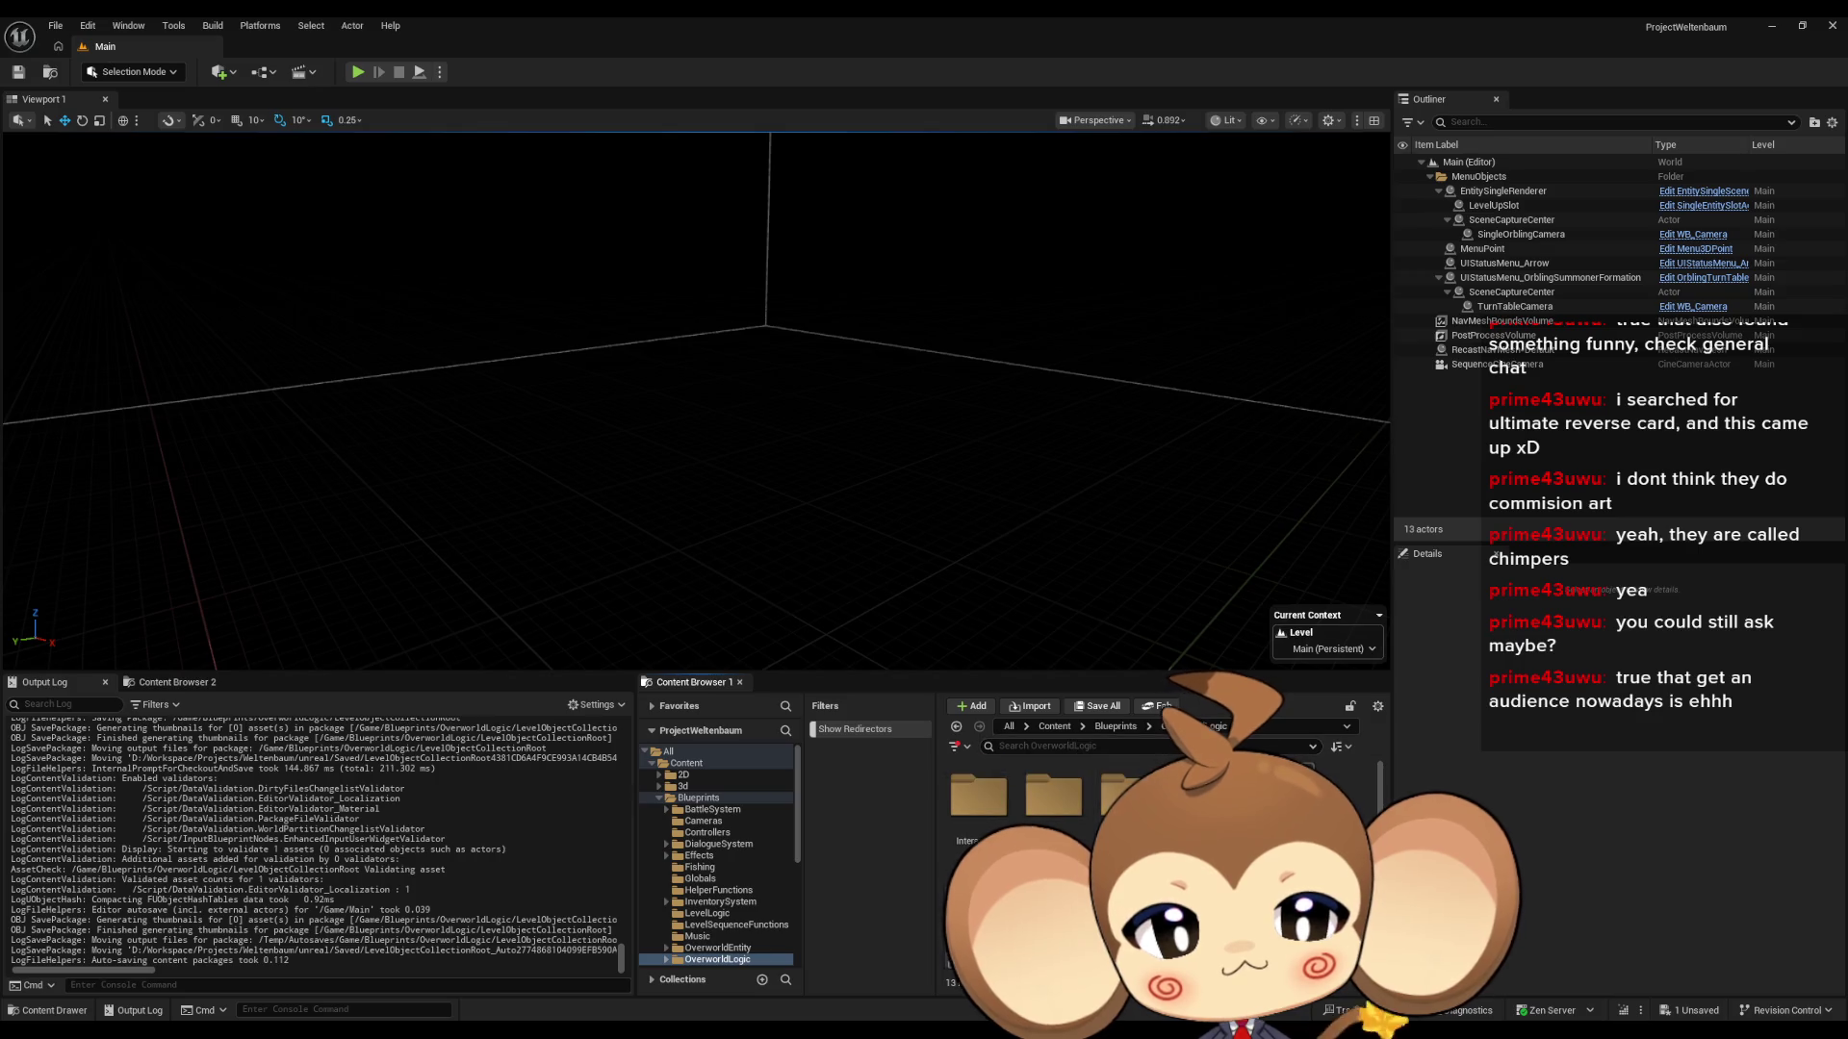
- Browse the Content Browser's Blueprints/Cameras and Sequences/Void folders, returning to Content
key("alt+Left")
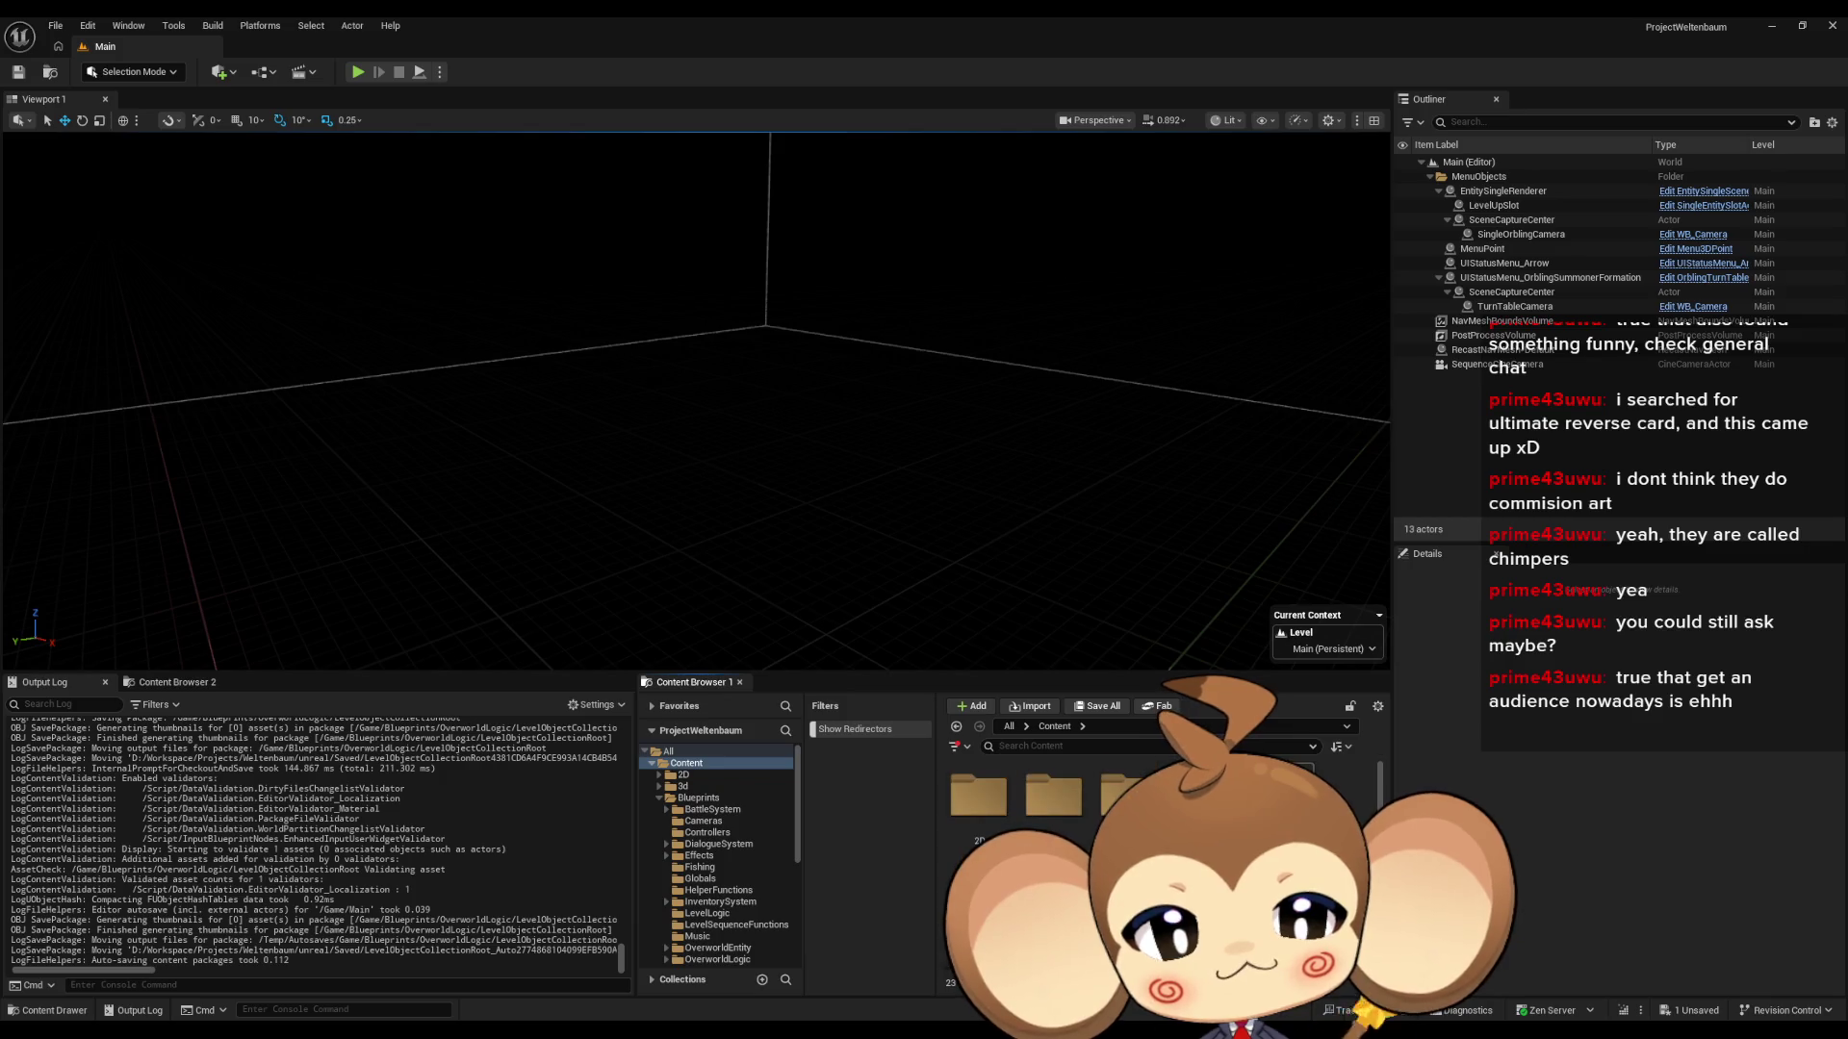
left_click(698, 797)
double_click(1068, 807)
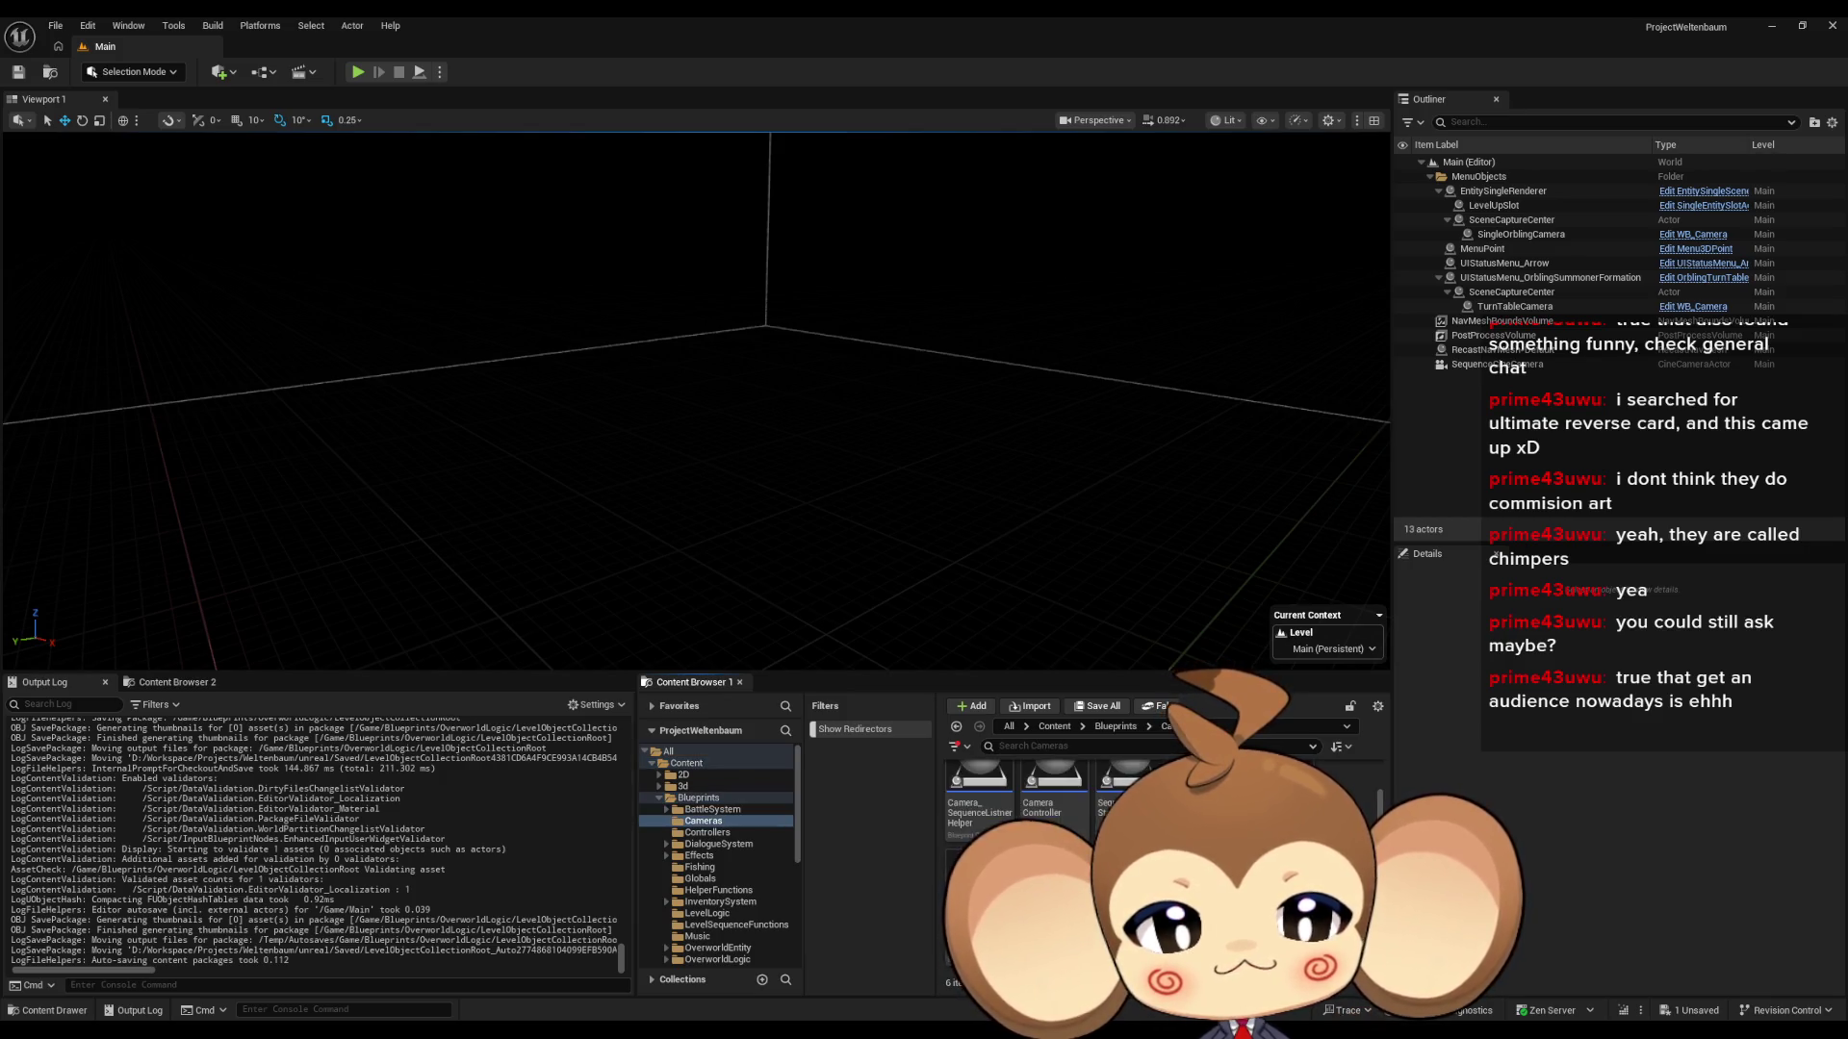
key("alt+Left")
key("alt+Left")
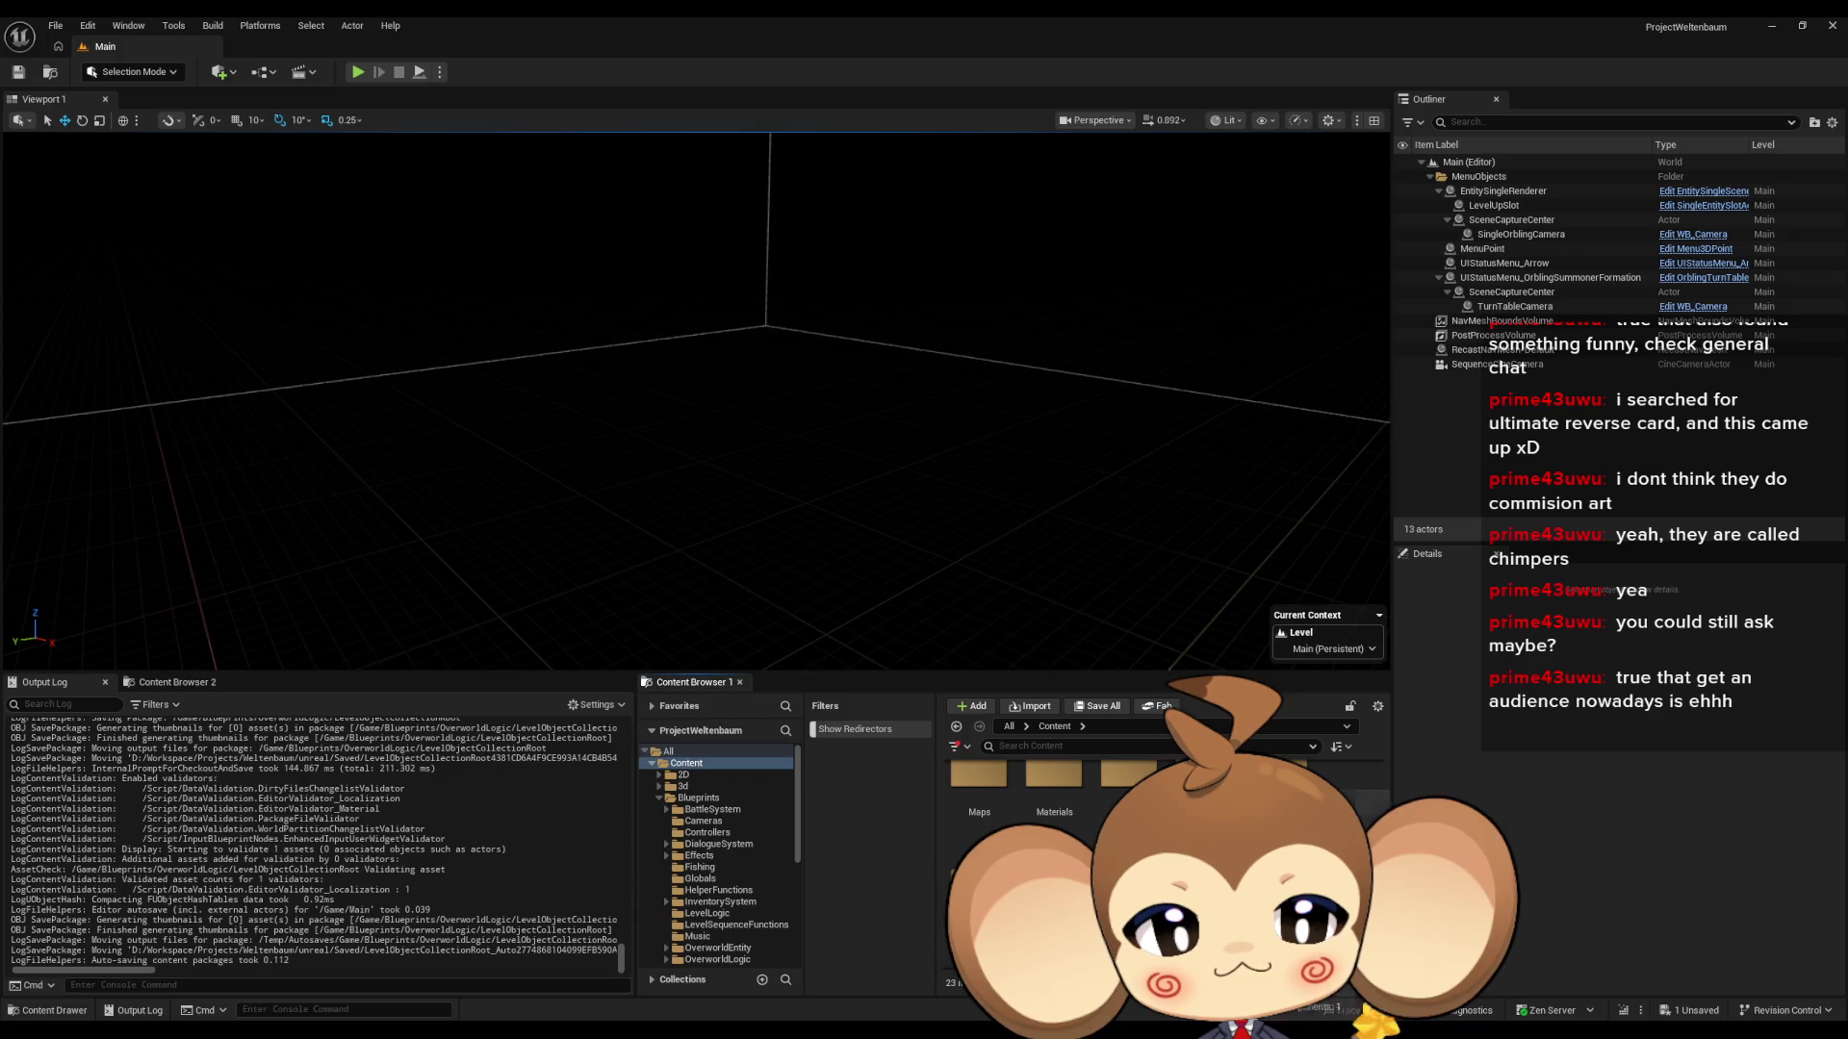
left_click(701, 902)
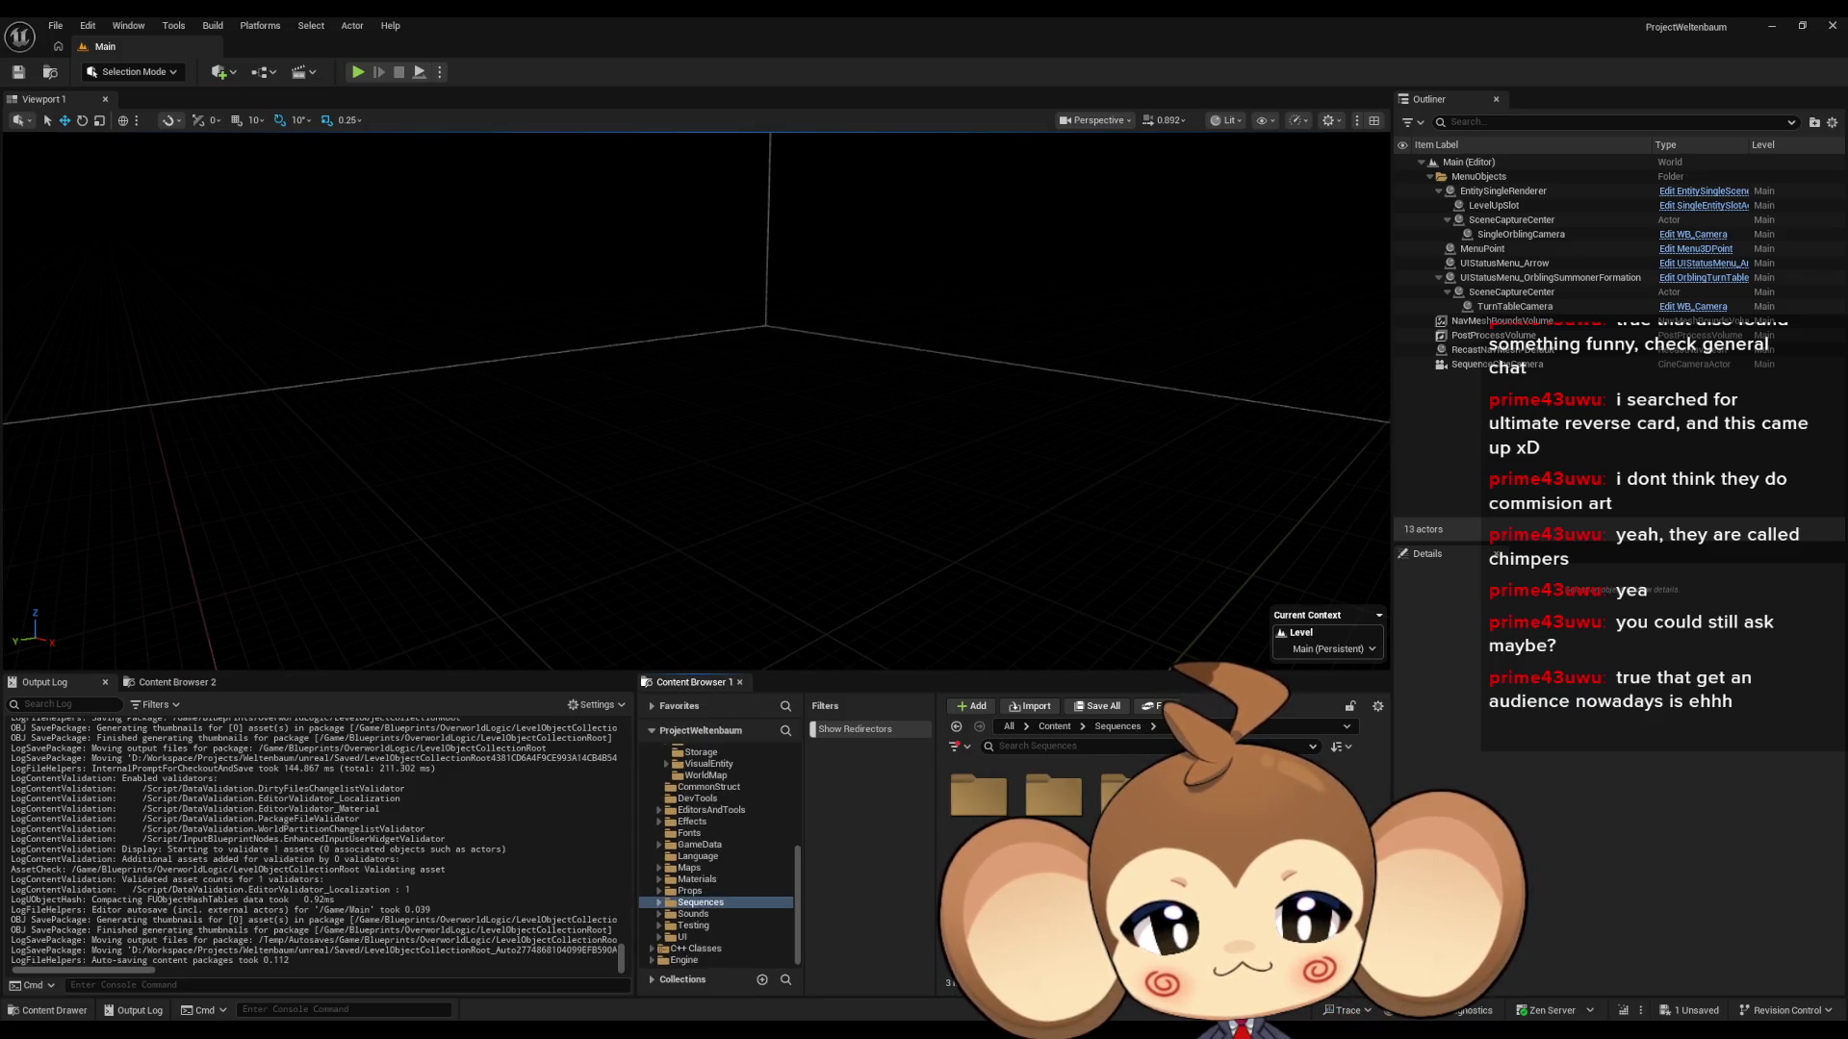
double_click(1124, 795)
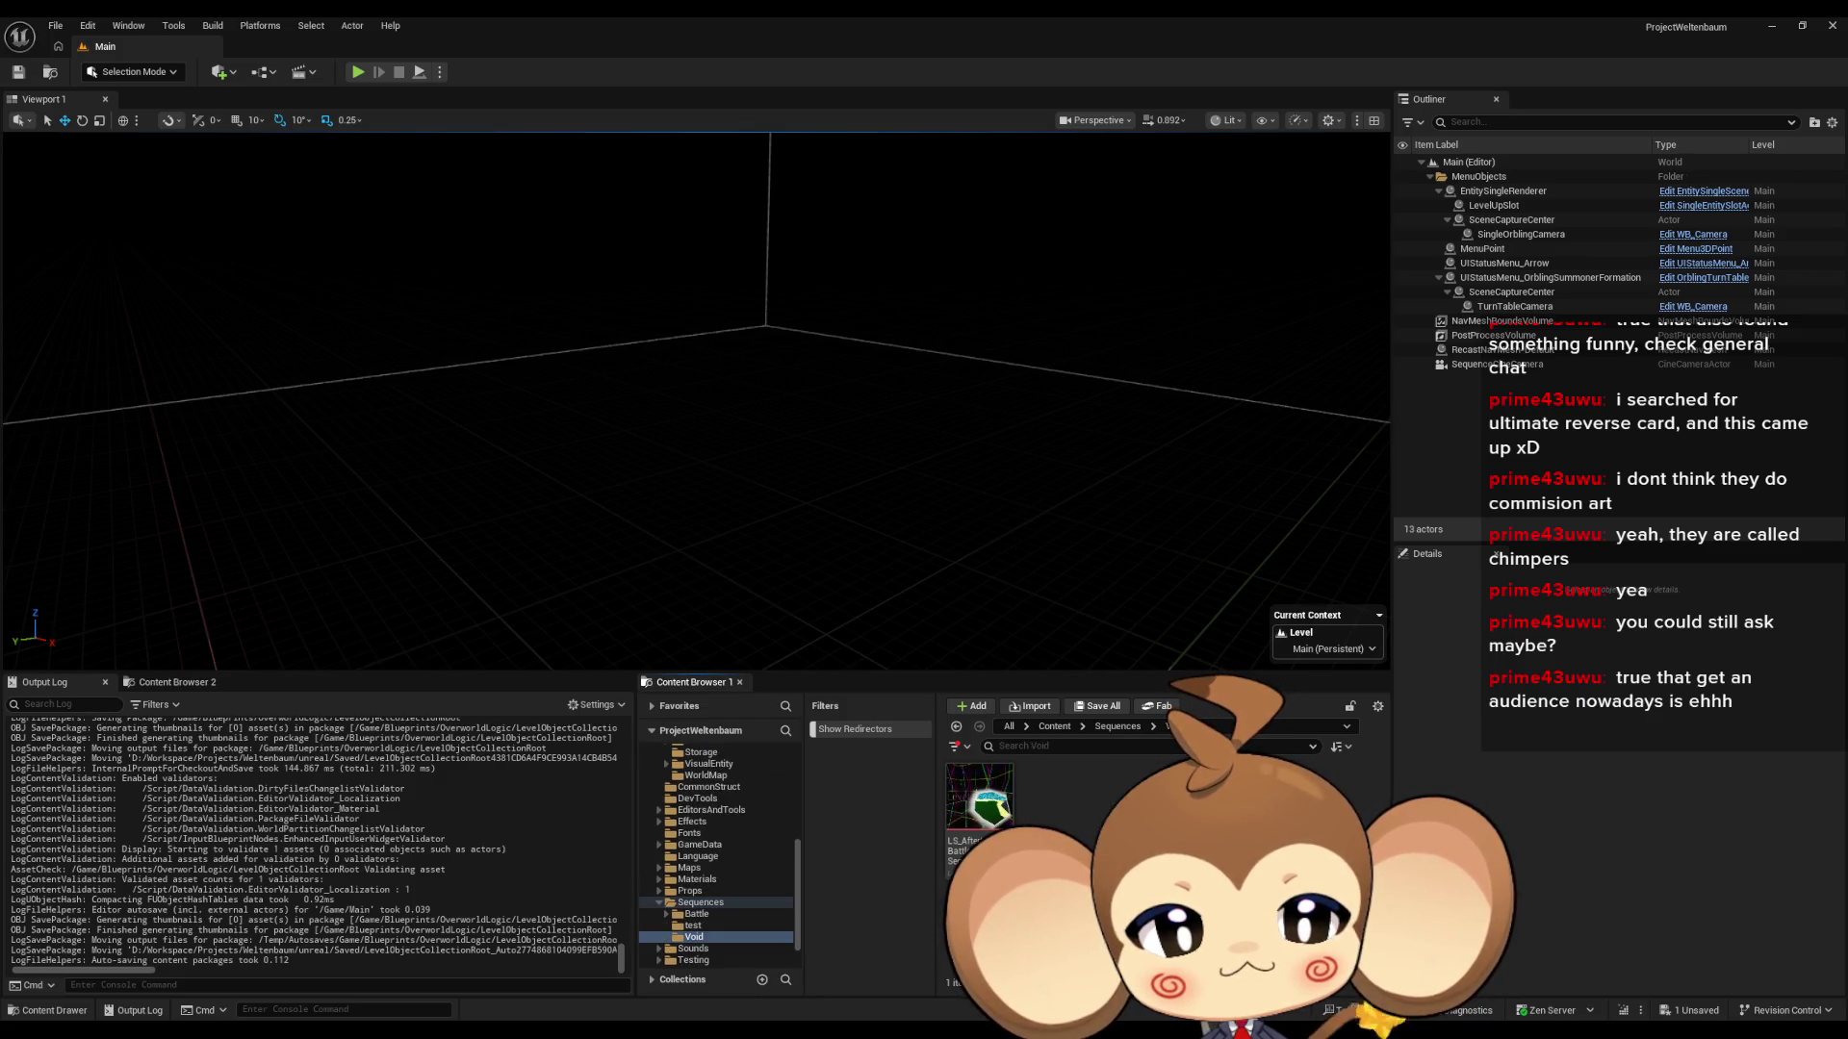
left_click(1122, 727)
left_click(1056, 728)
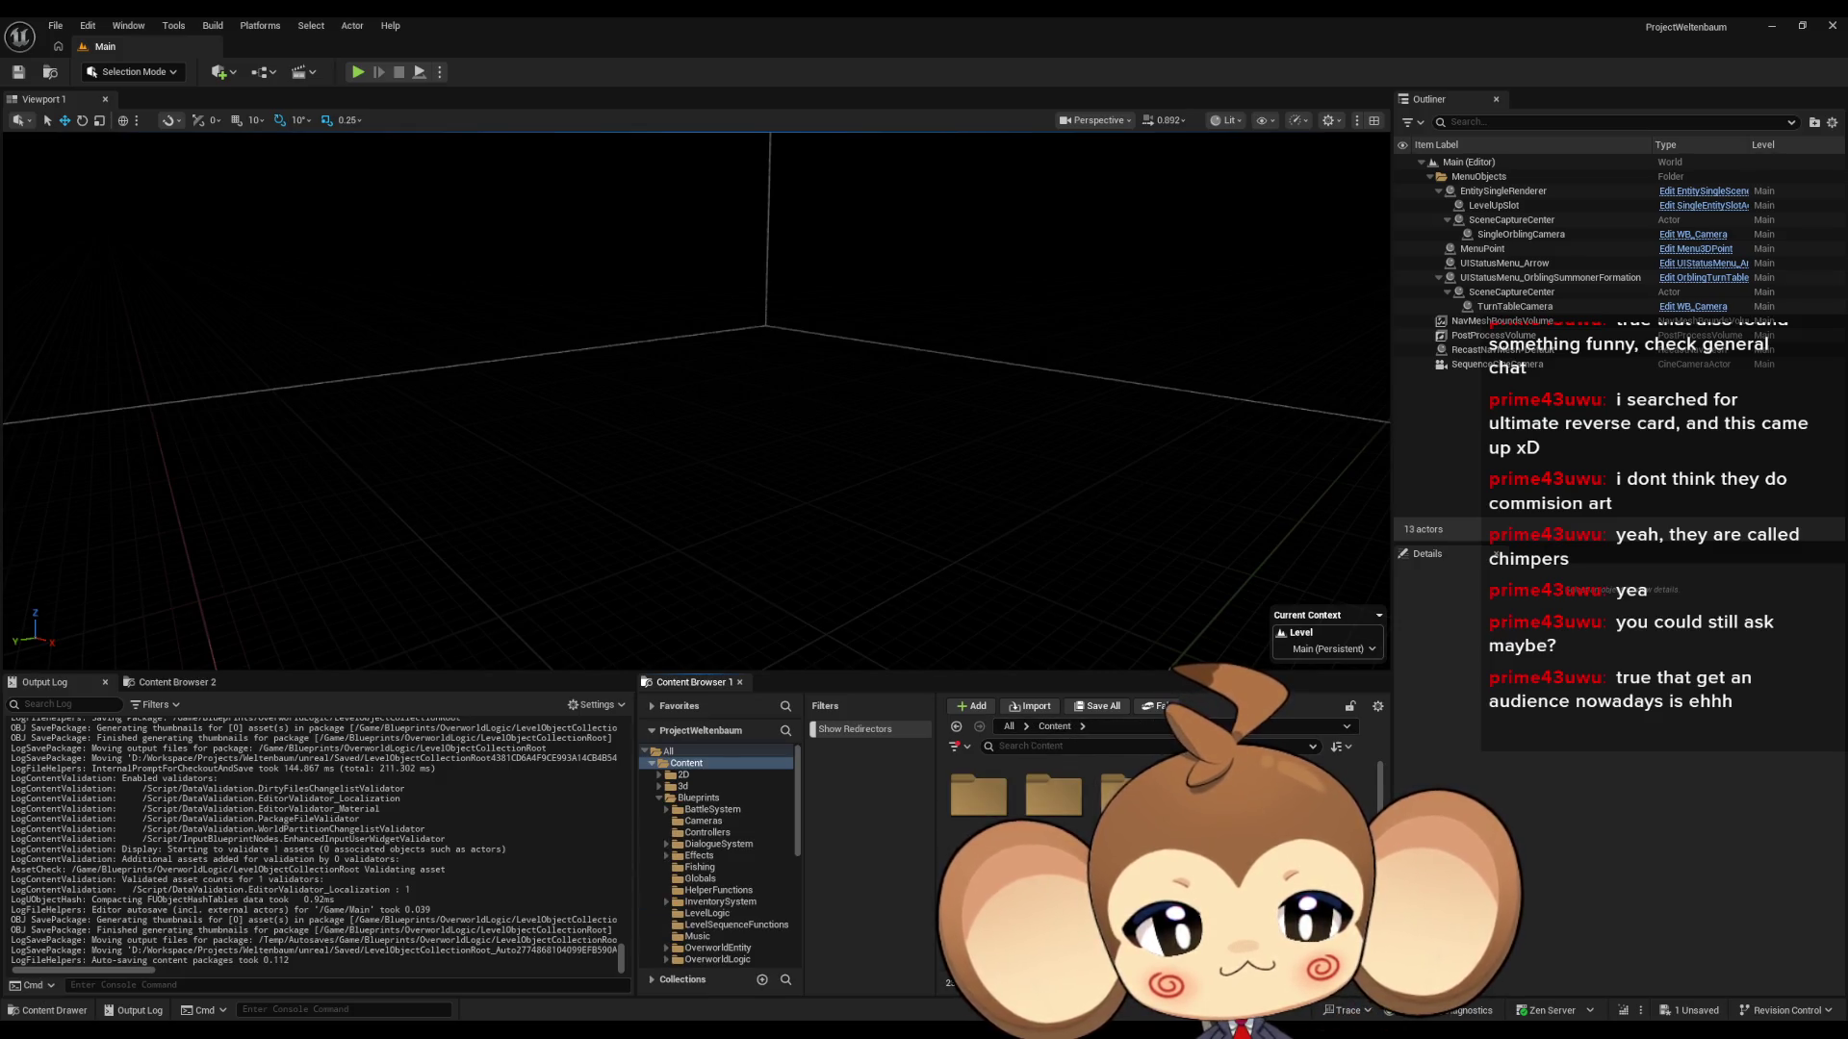
- Open LD_IntroVoid from GameData > LevelData and expand its second level entry
double_click(1126, 839)
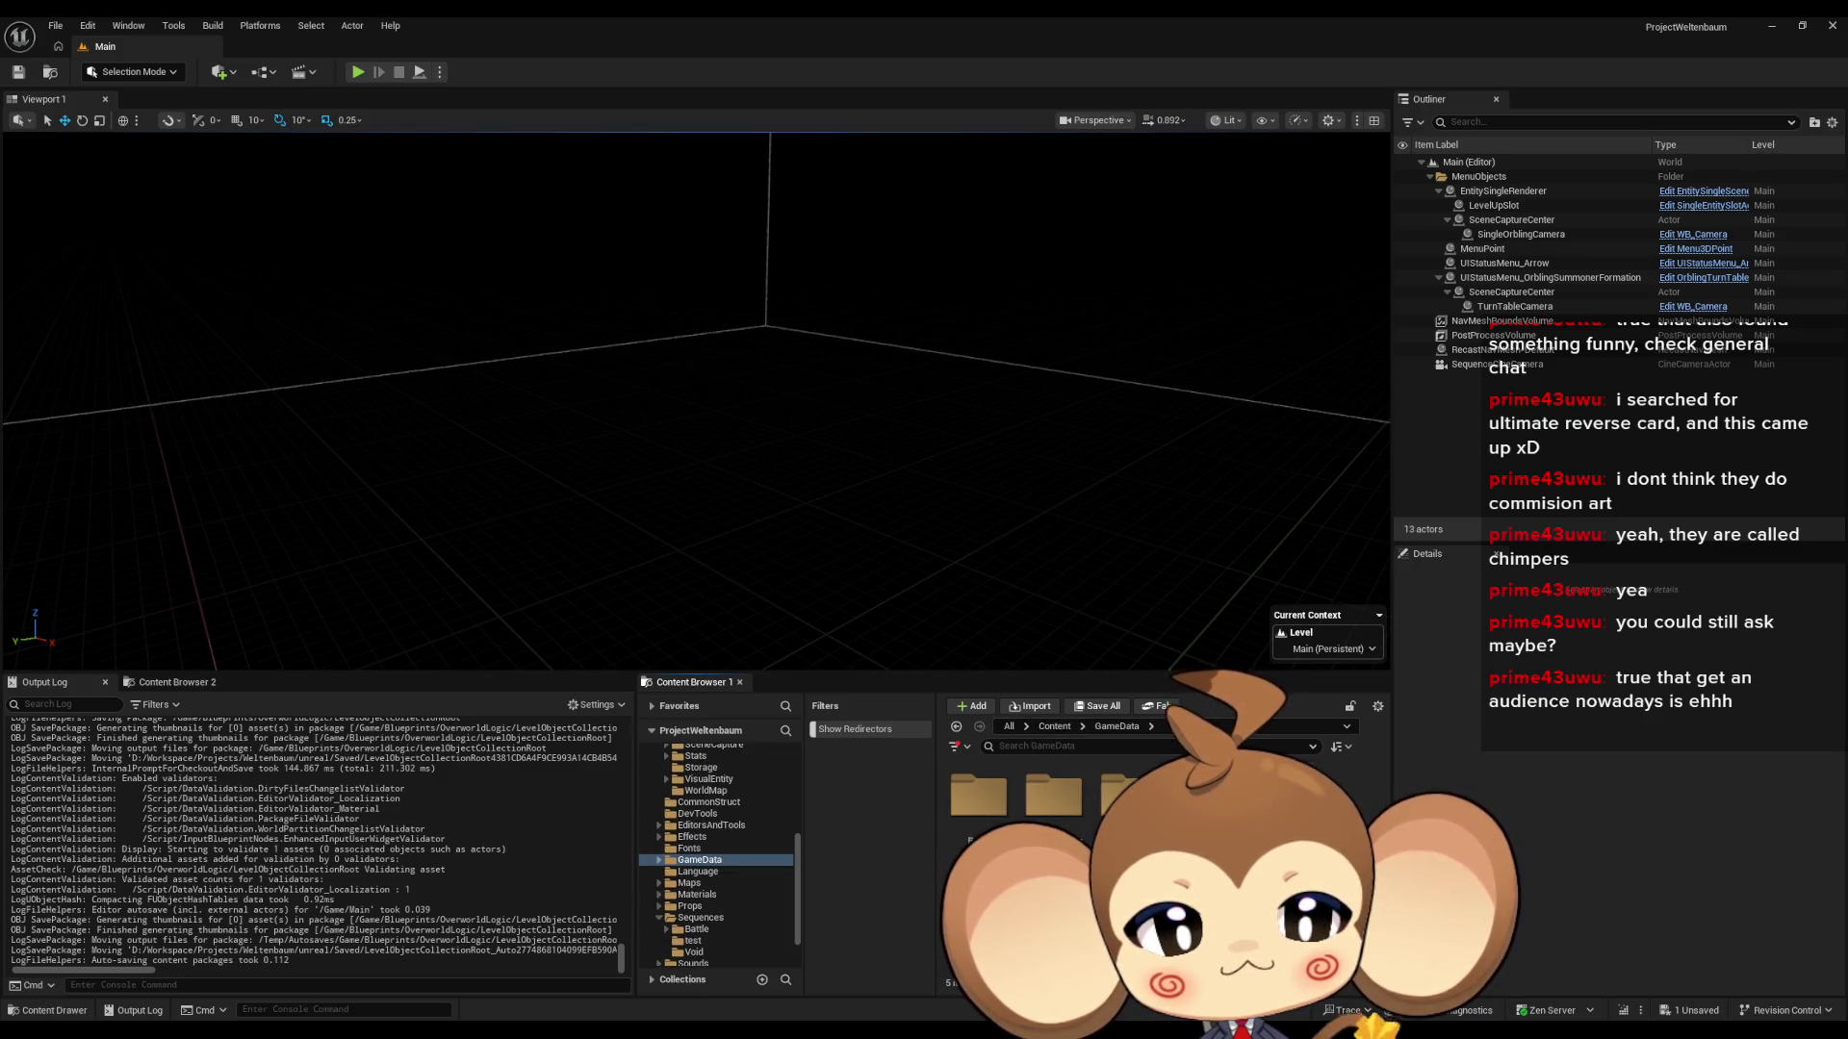
double_click(1128, 795)
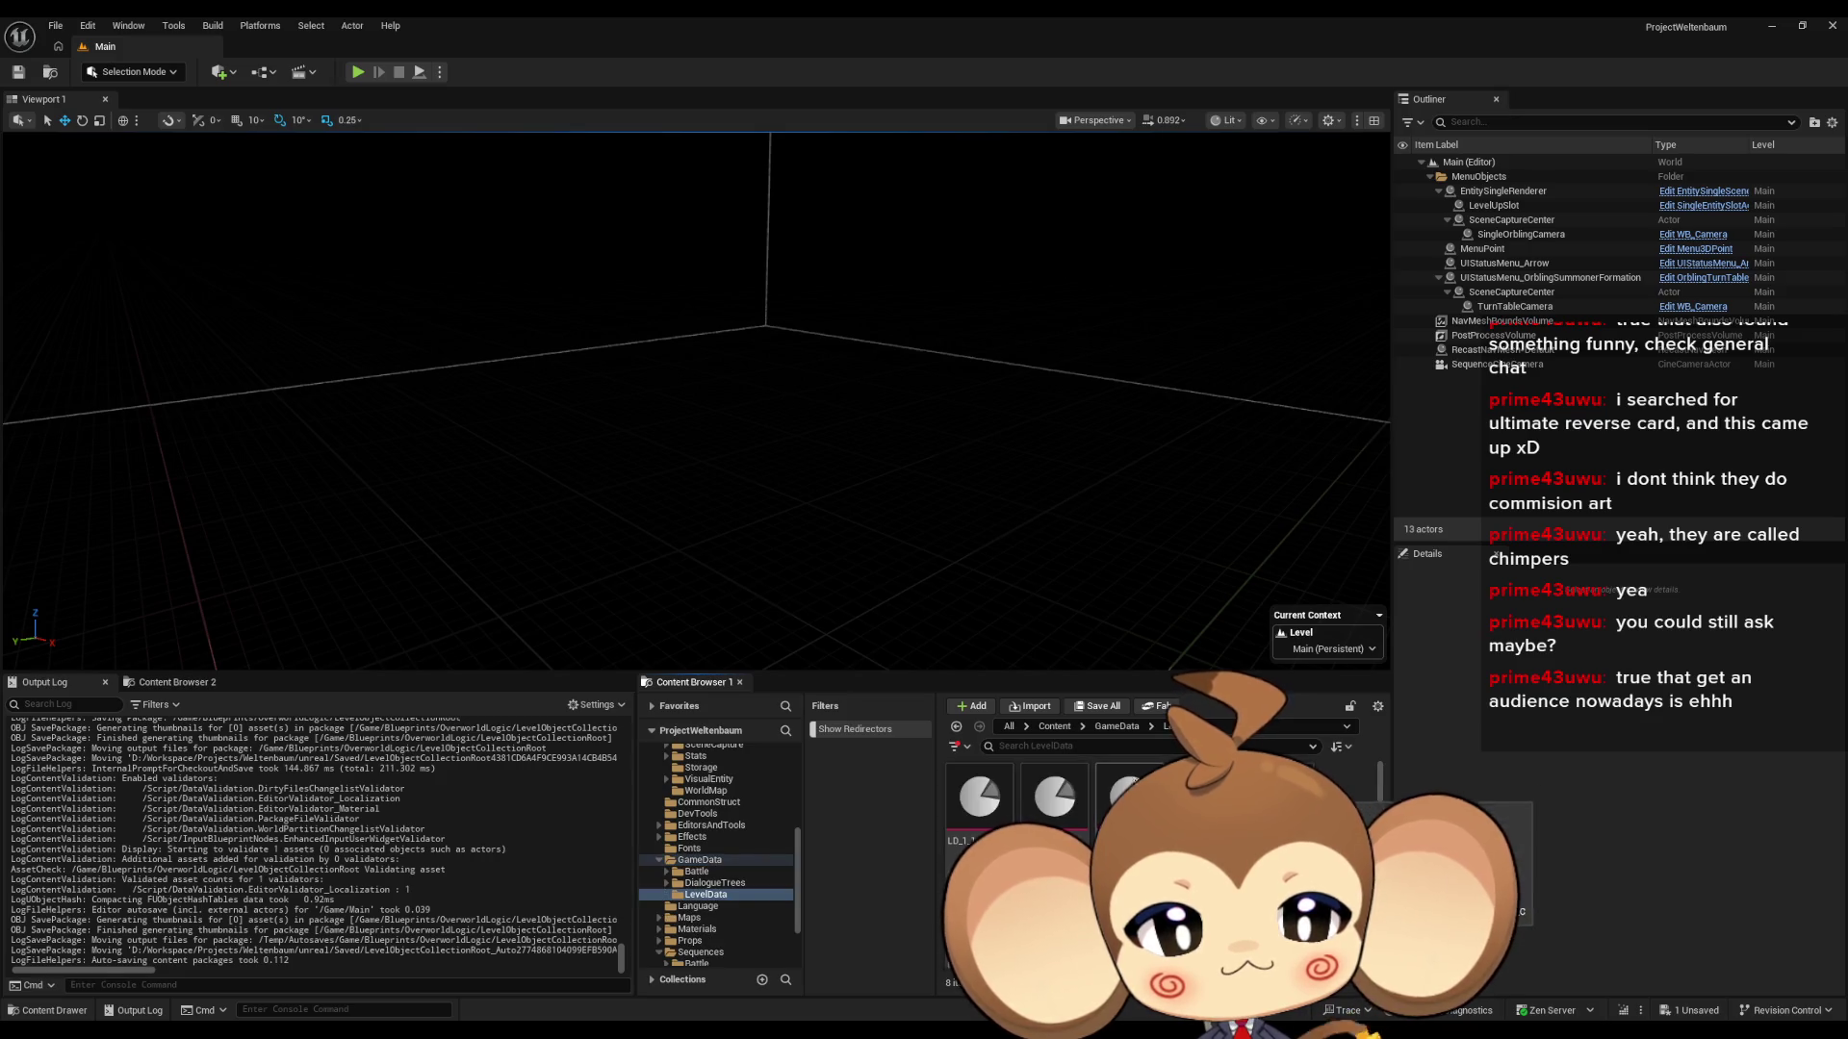
double_click(951, 843)
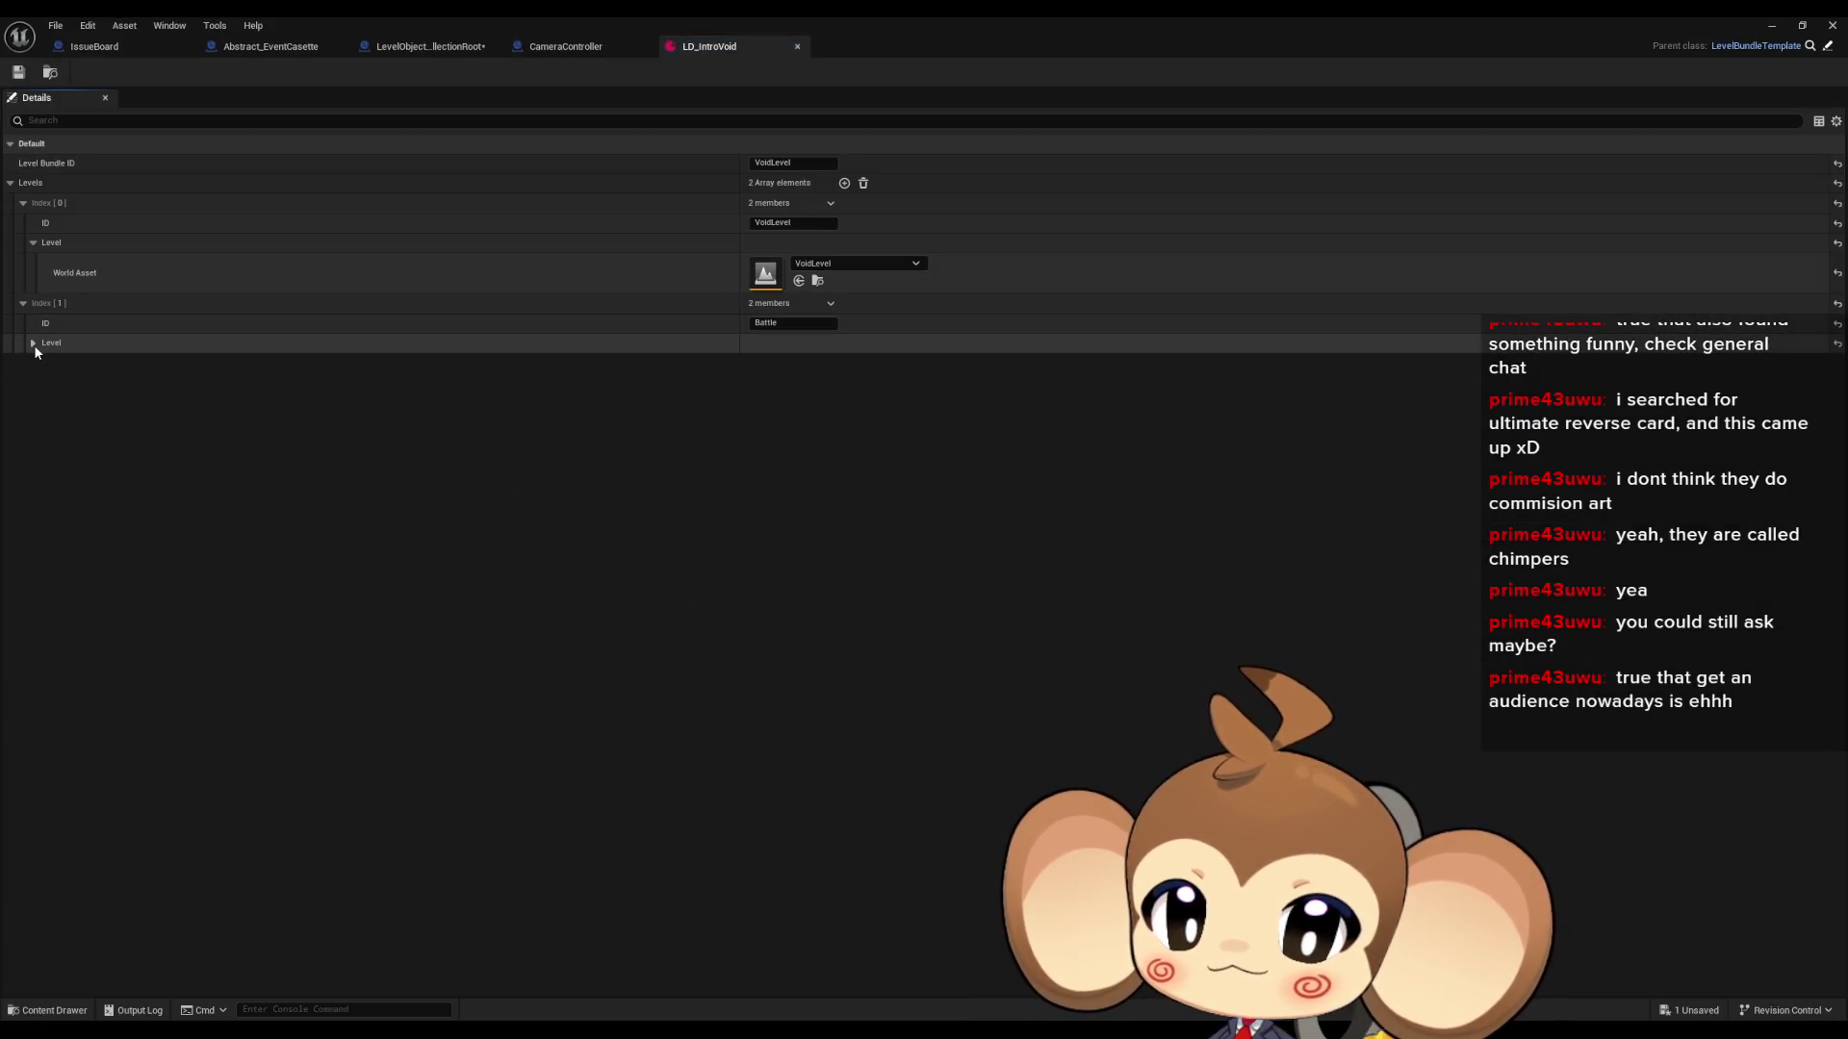
left_click(34, 344)
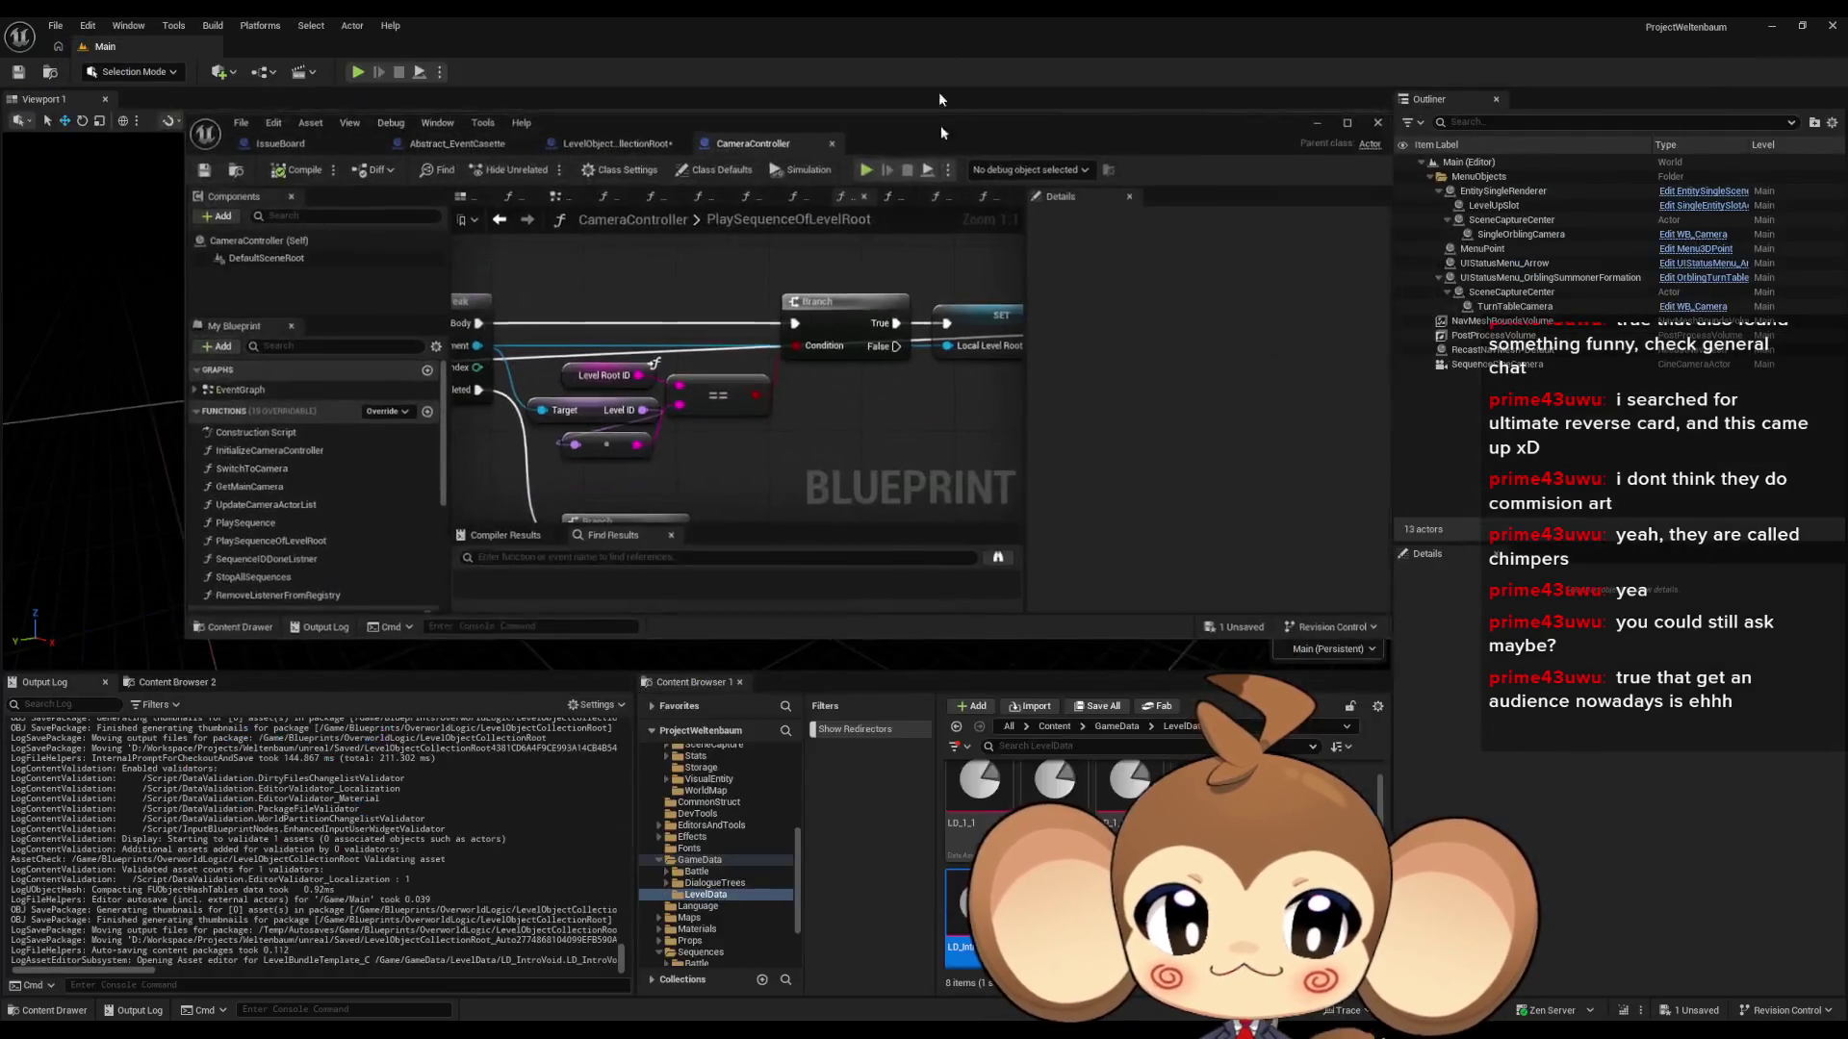
double_click(949, 27)
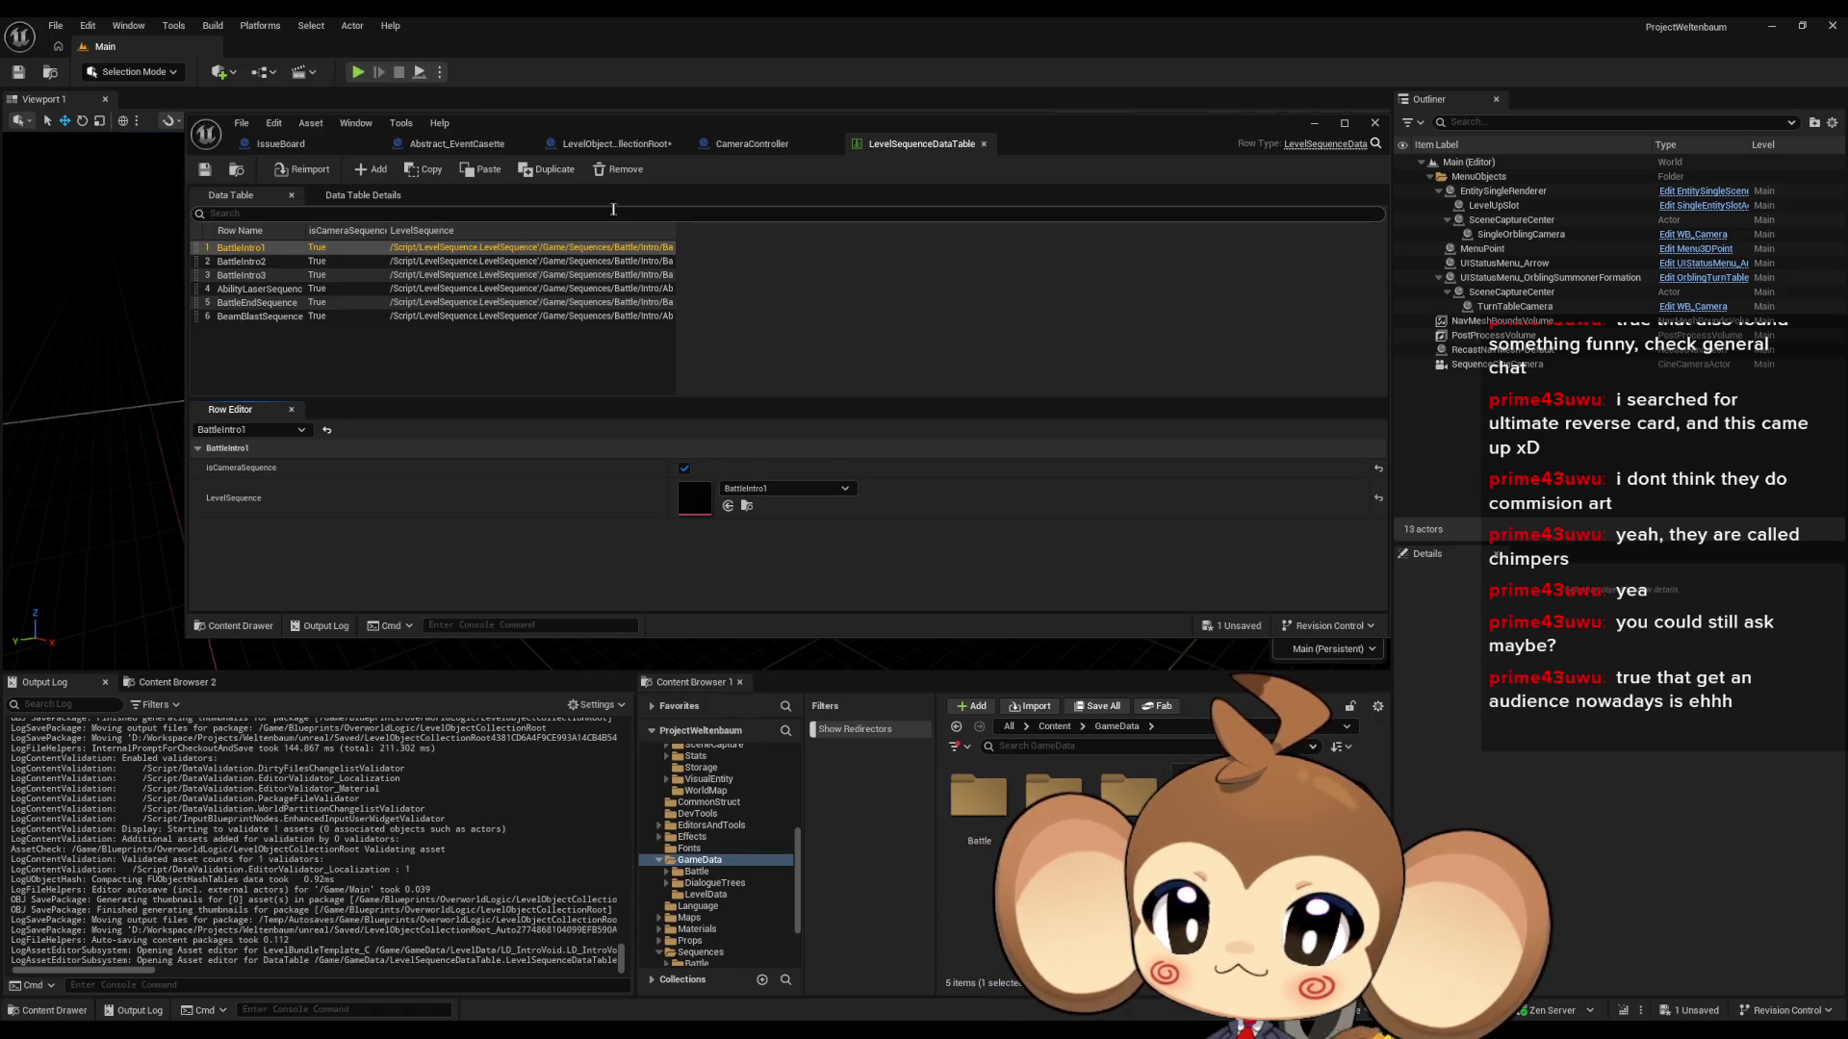
- Inspect the BeamBlastSequence and AbilityLaserSequence rows, then browse to GameData > Battle > Camera
left_click(247, 318)
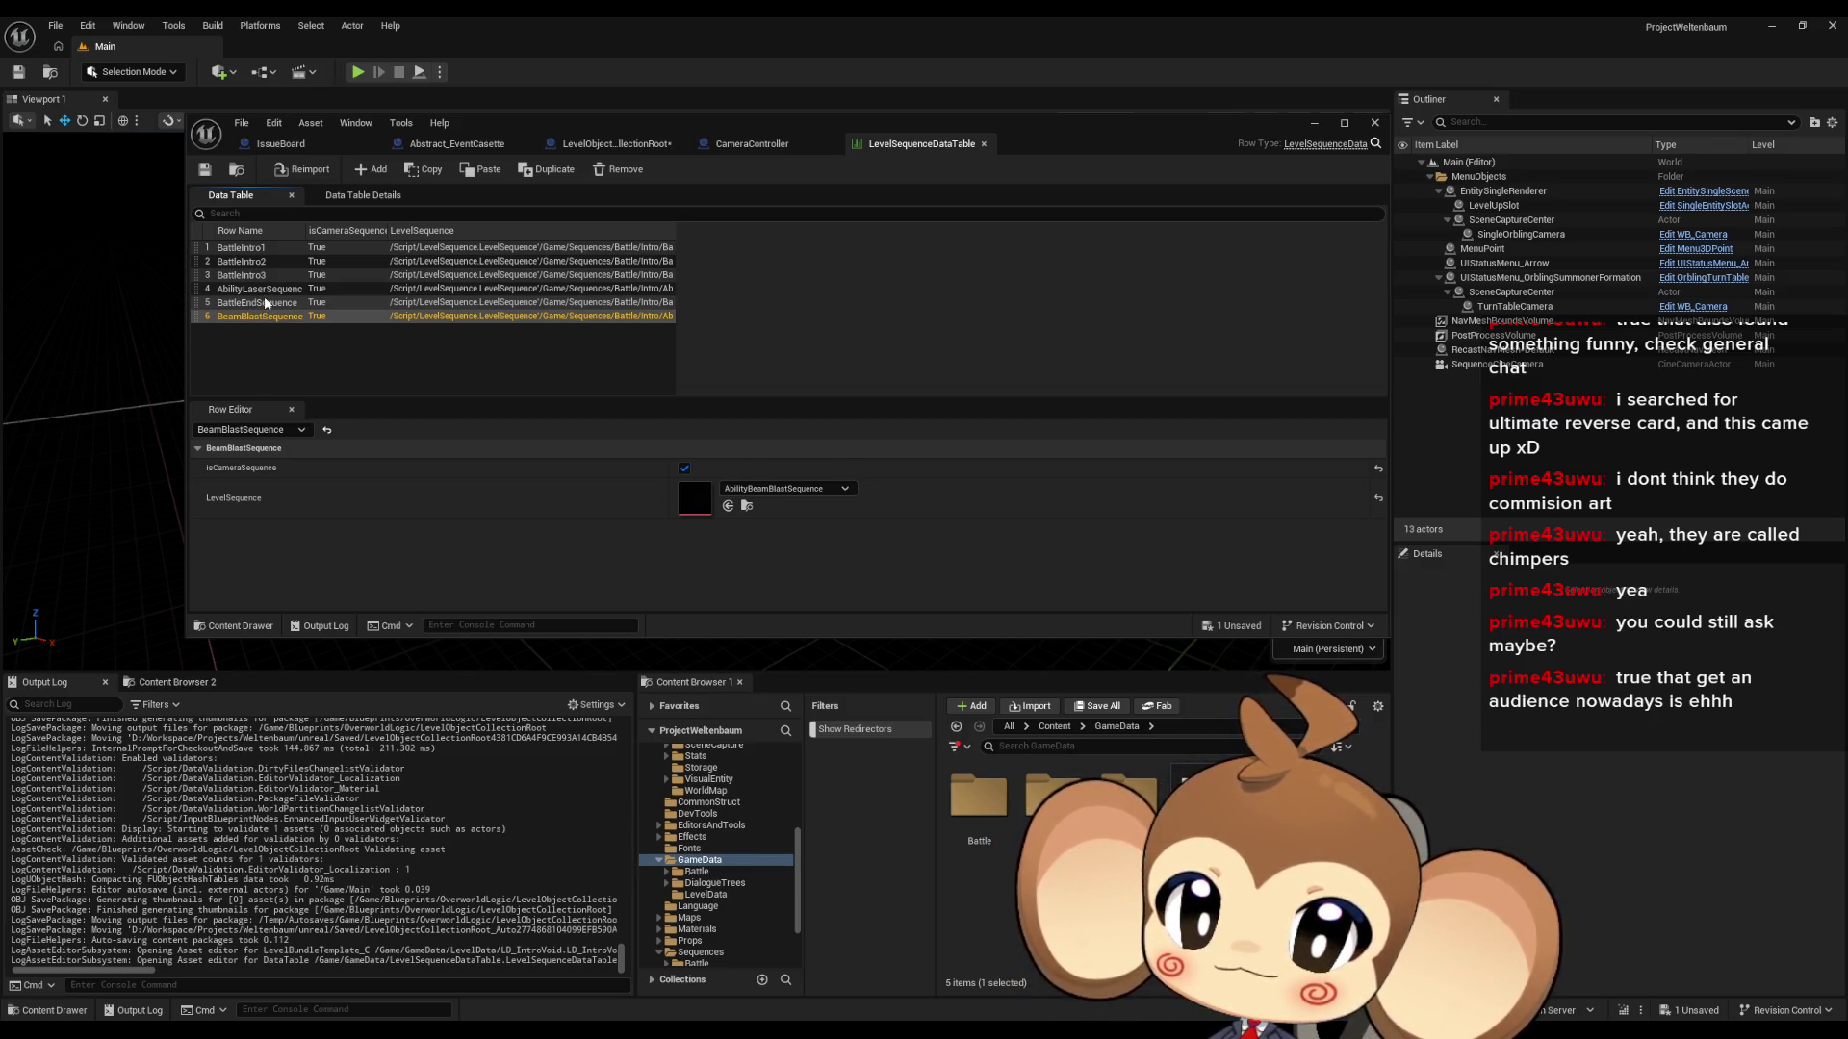
left_click(258, 288)
double_click(979, 799)
double_click(972, 813)
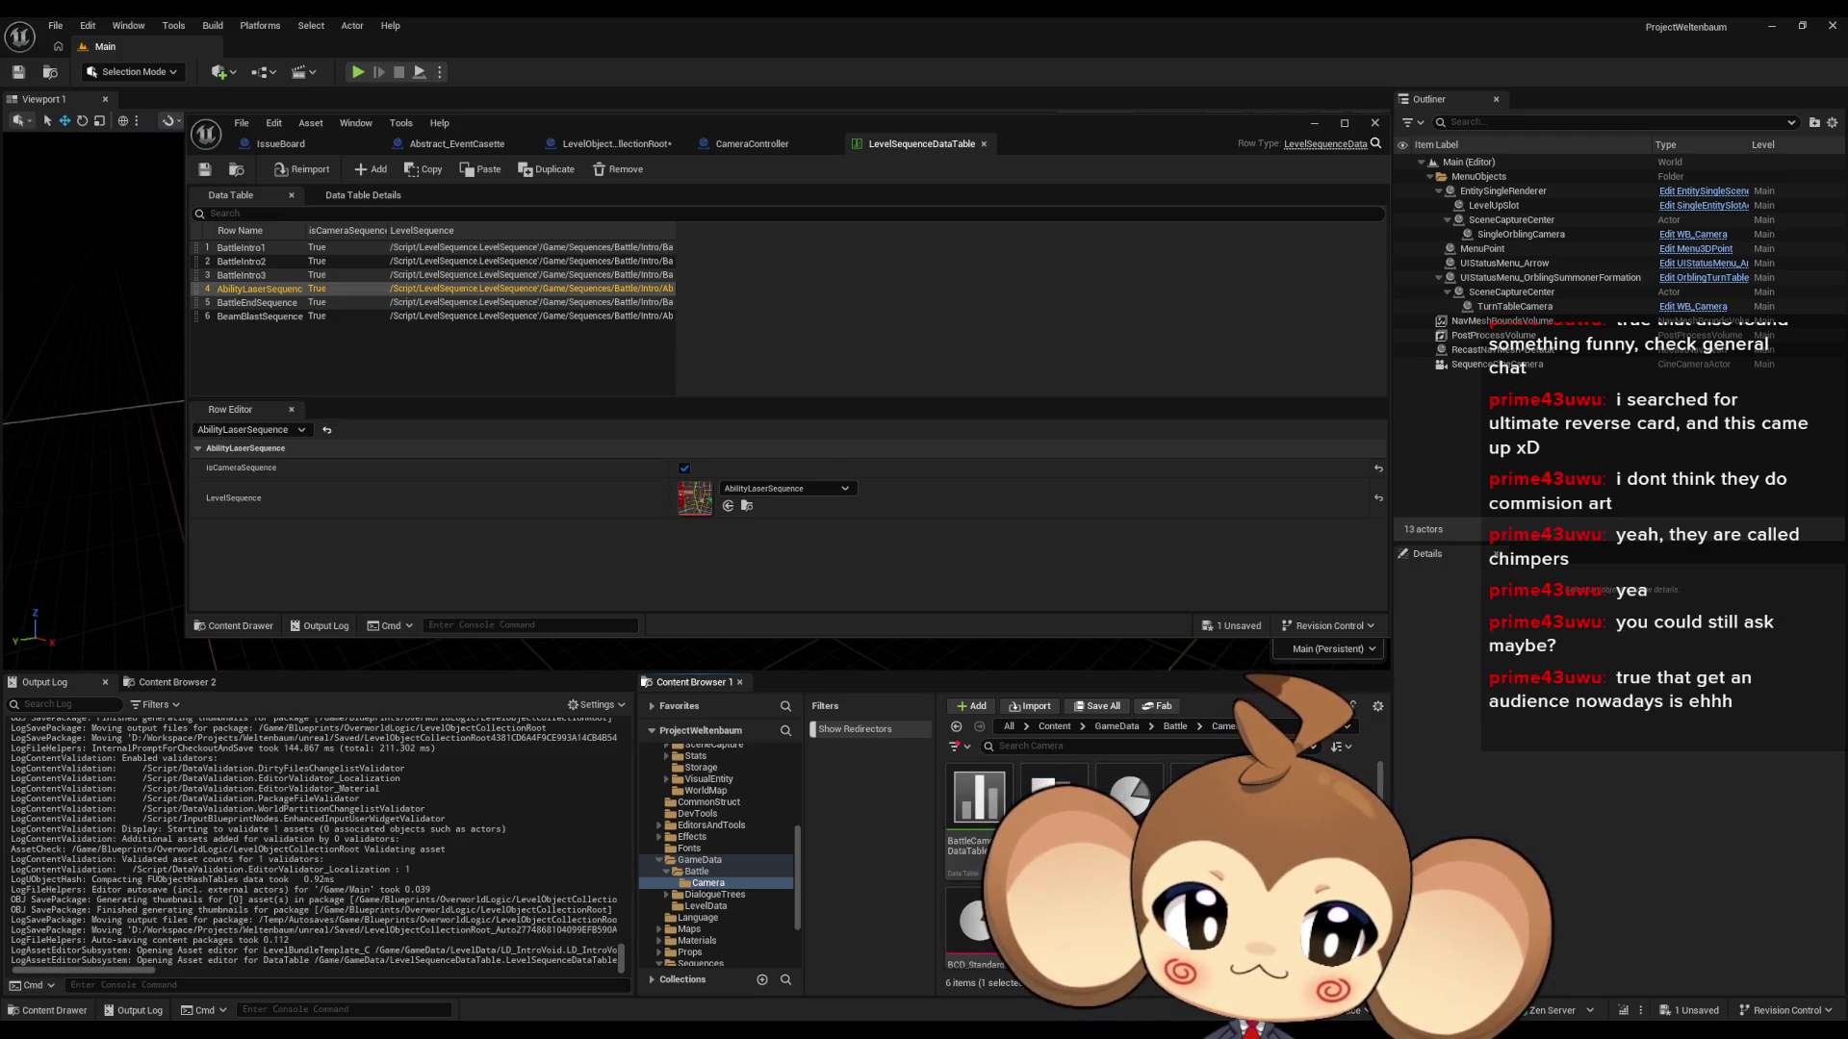
- Open the BCD_IntroCrystal camera data asset and bring the LevelSequenceDataTable back into view
left_click(1203, 798)
left_click(1129, 793)
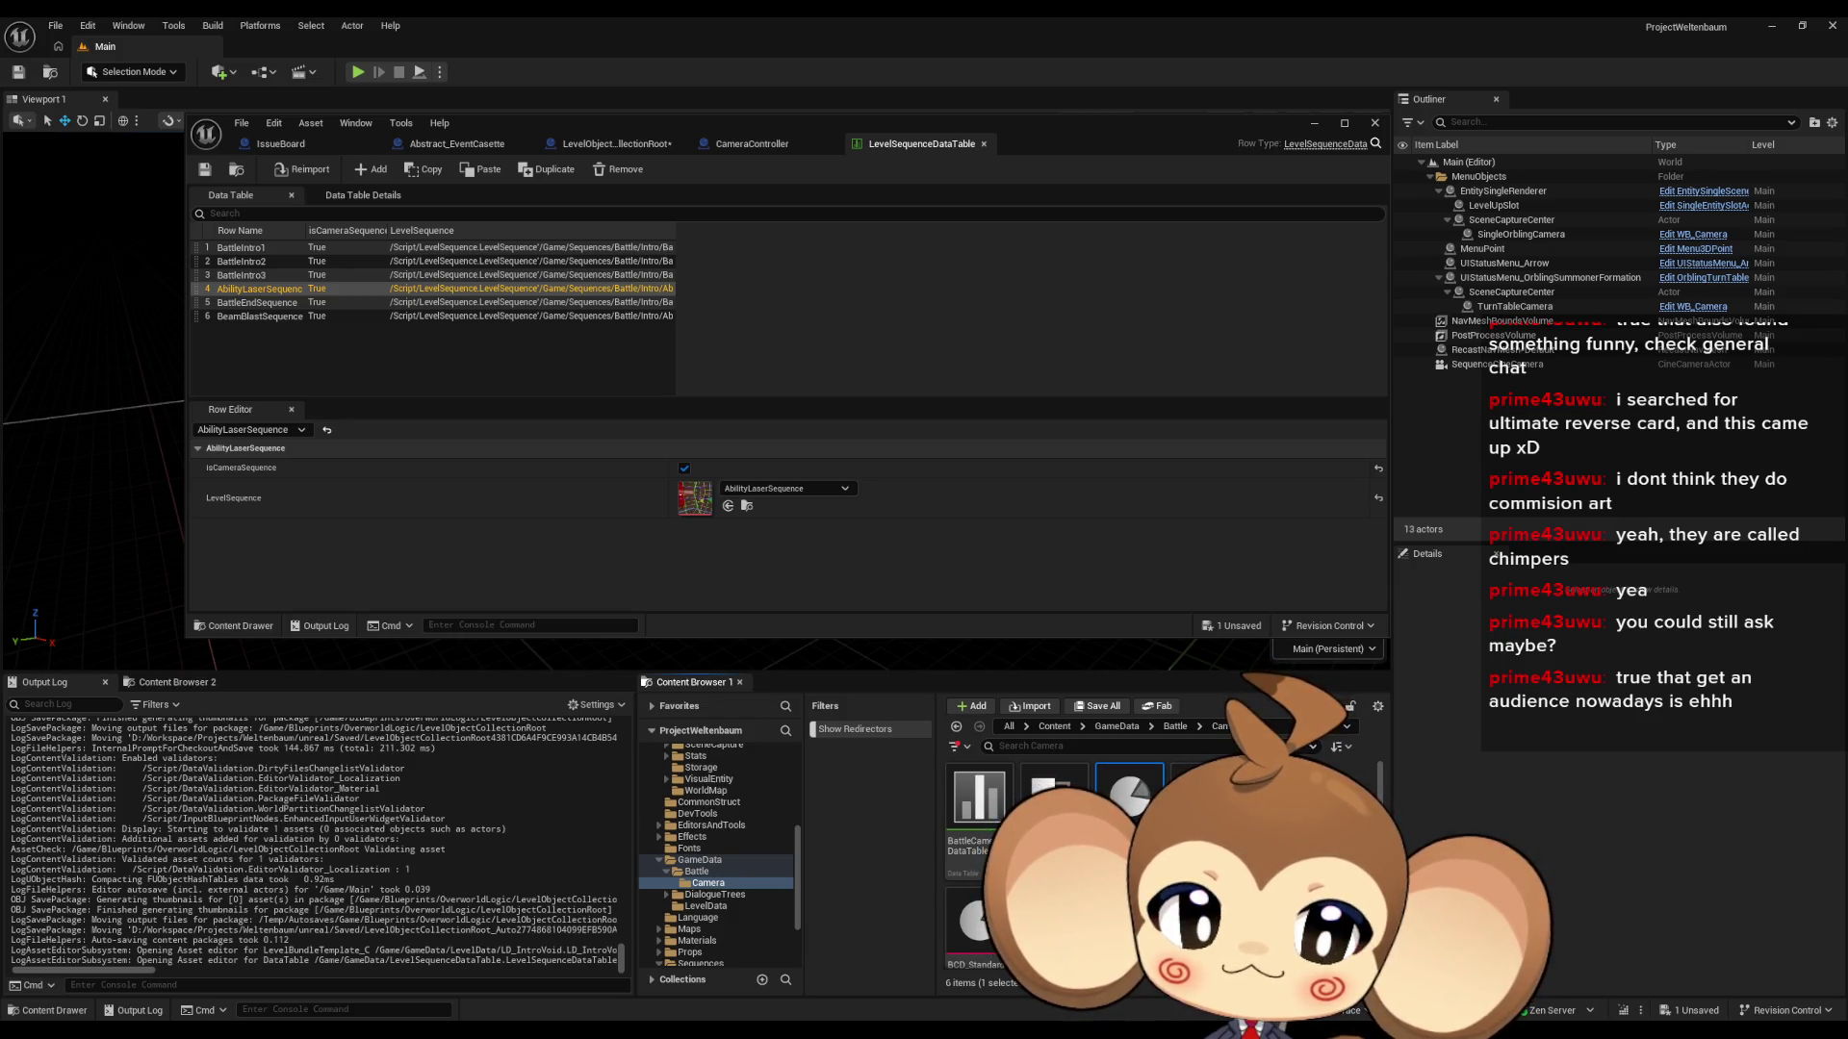
double_click(1187, 799)
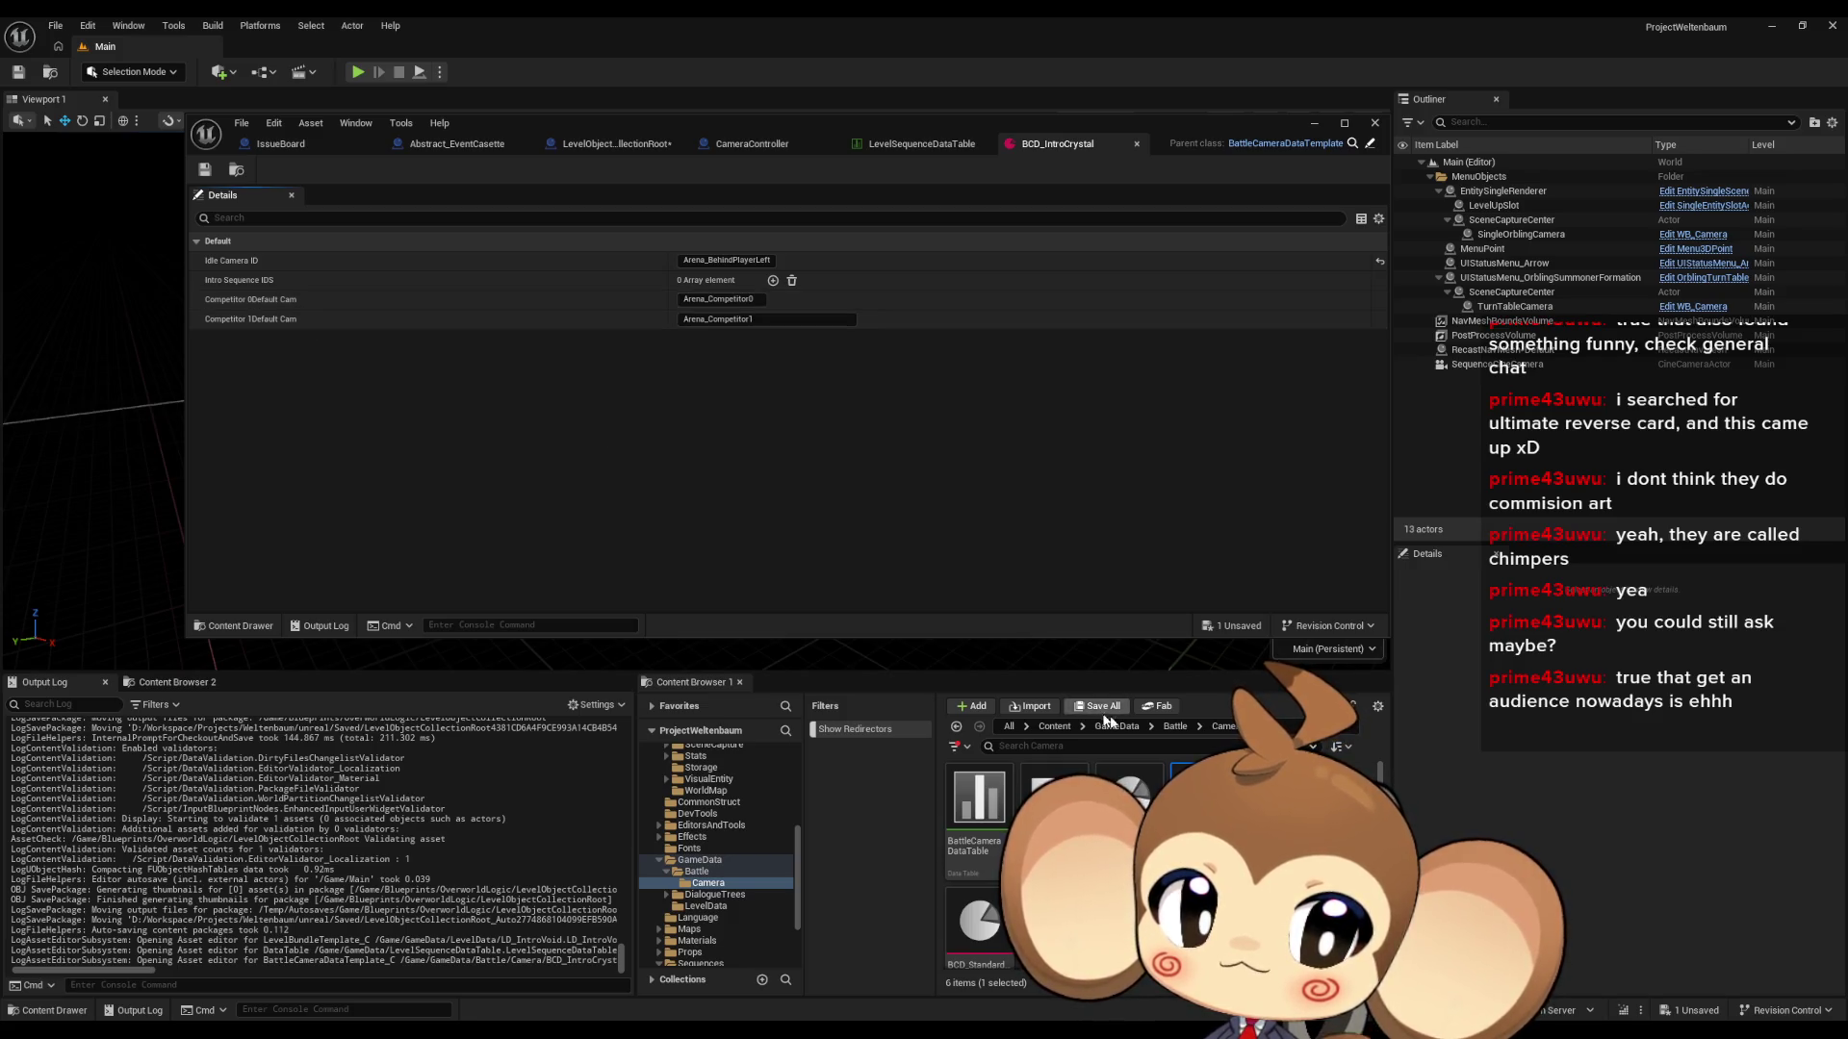
left_click(1172, 727)
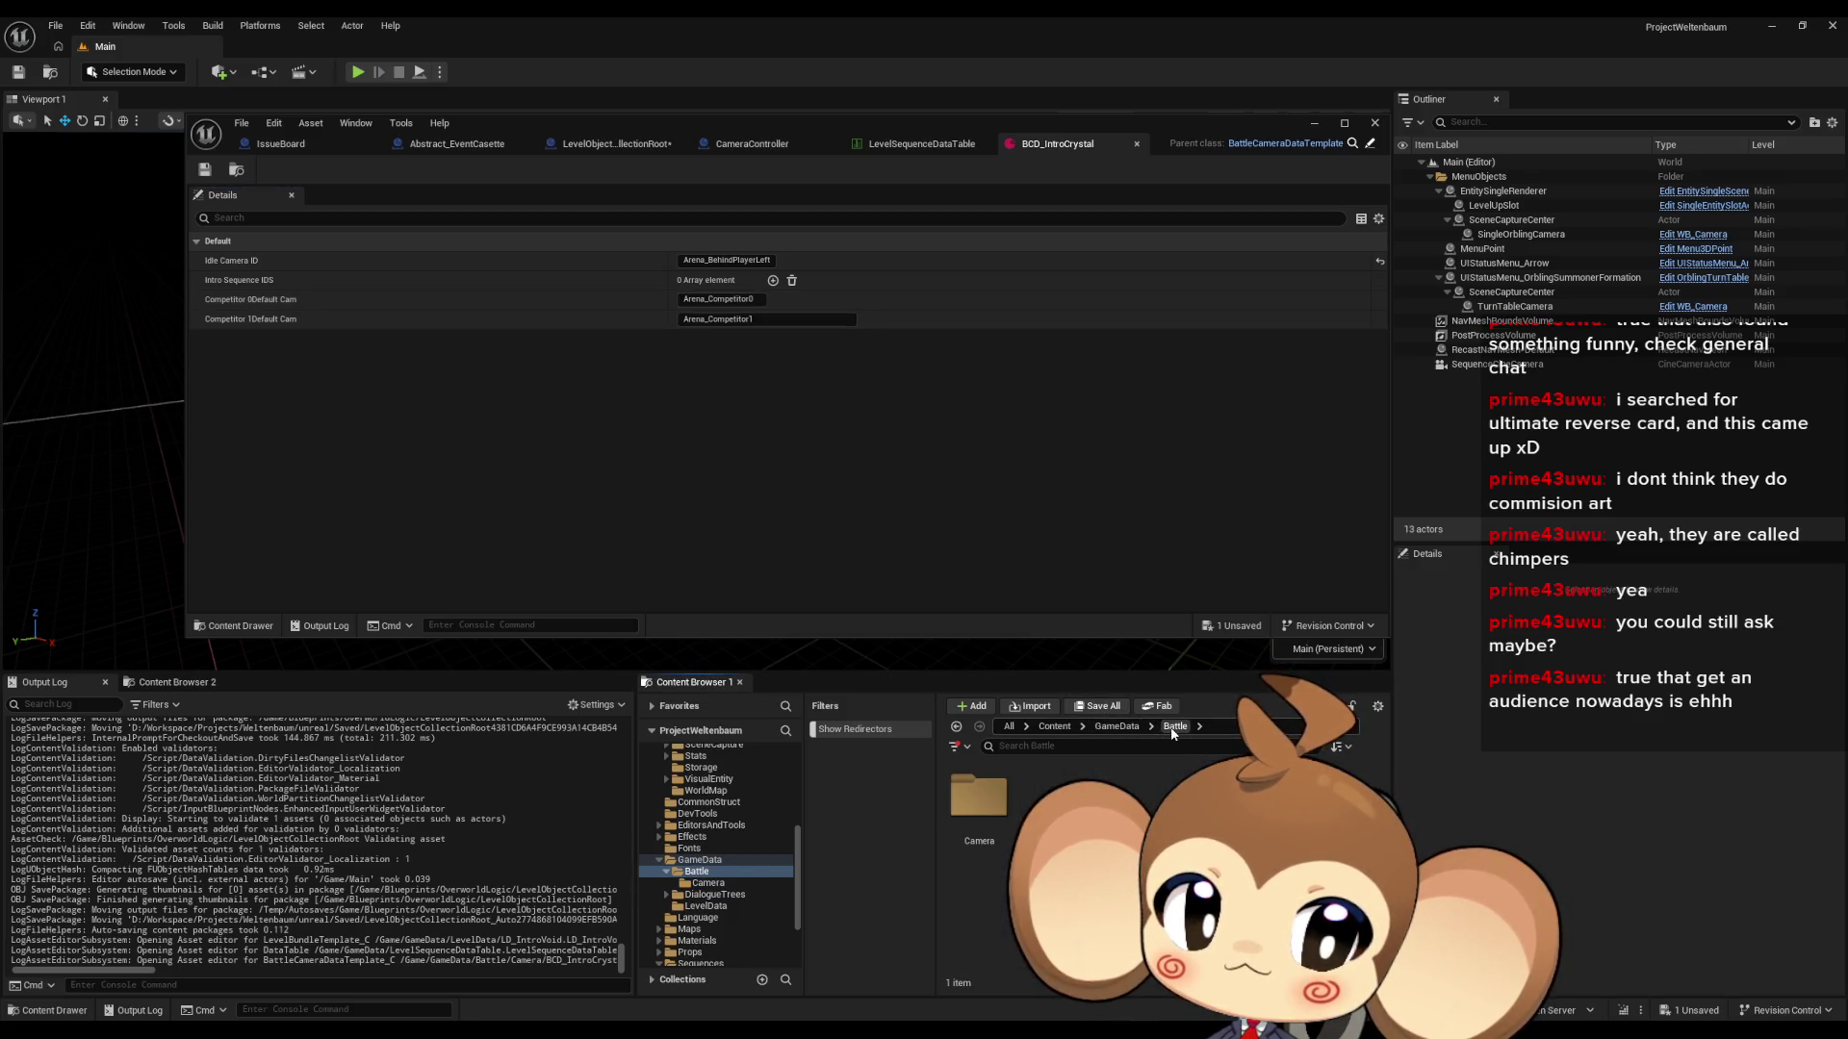
left_click(1116, 727)
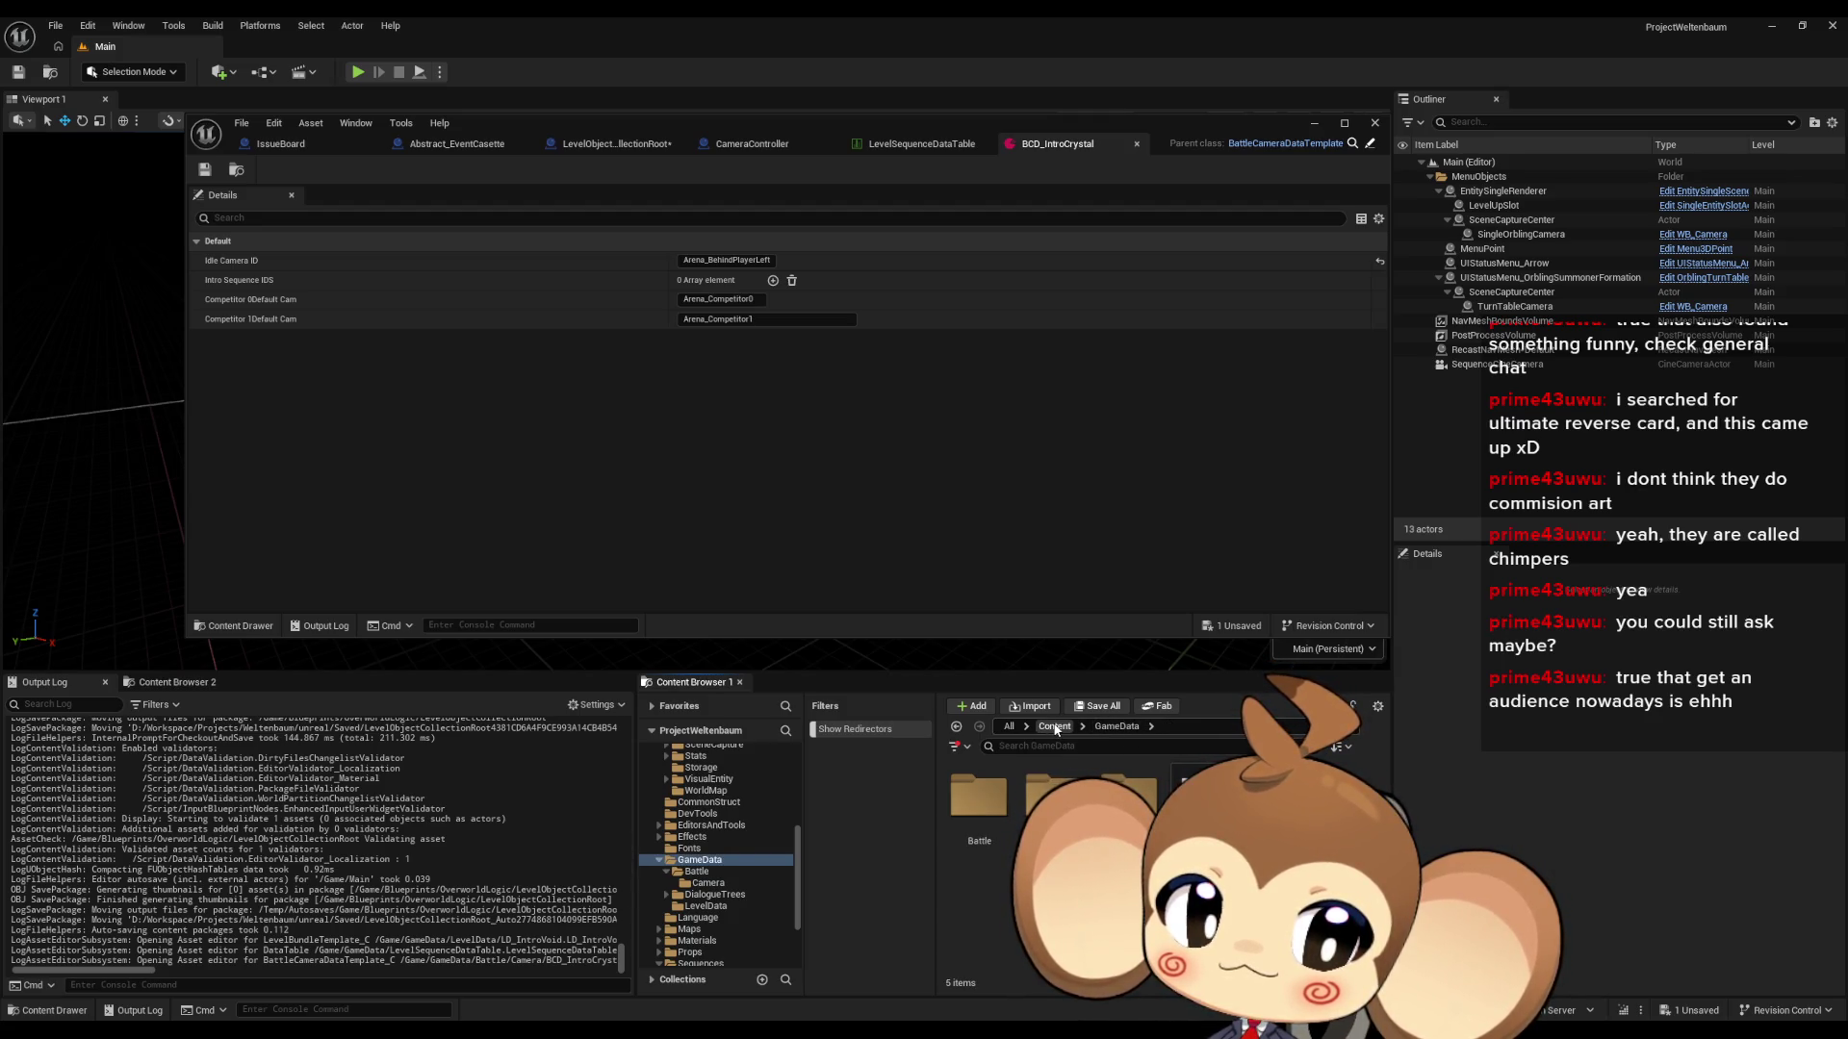
double_click(1198, 799)
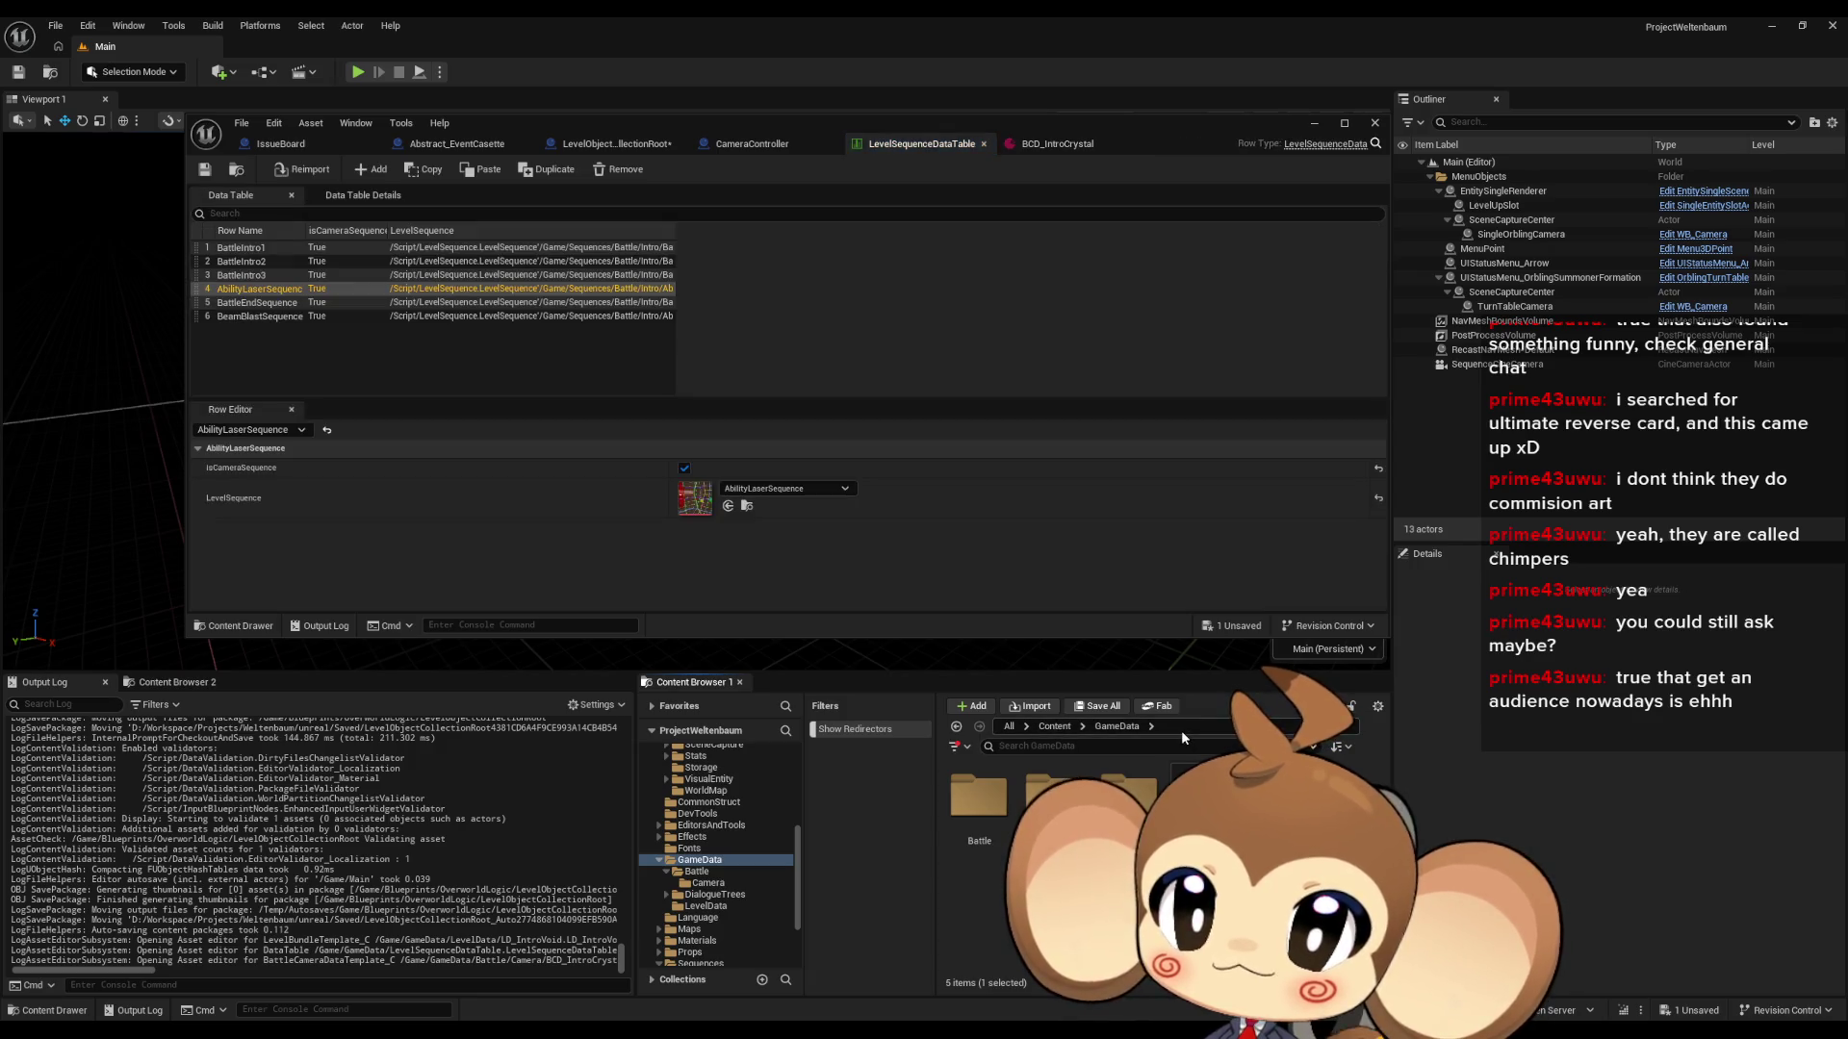
- Close the LevelSequenceDataTable, browse to Maps > Intro and open the intro level map
left_click(983, 143)
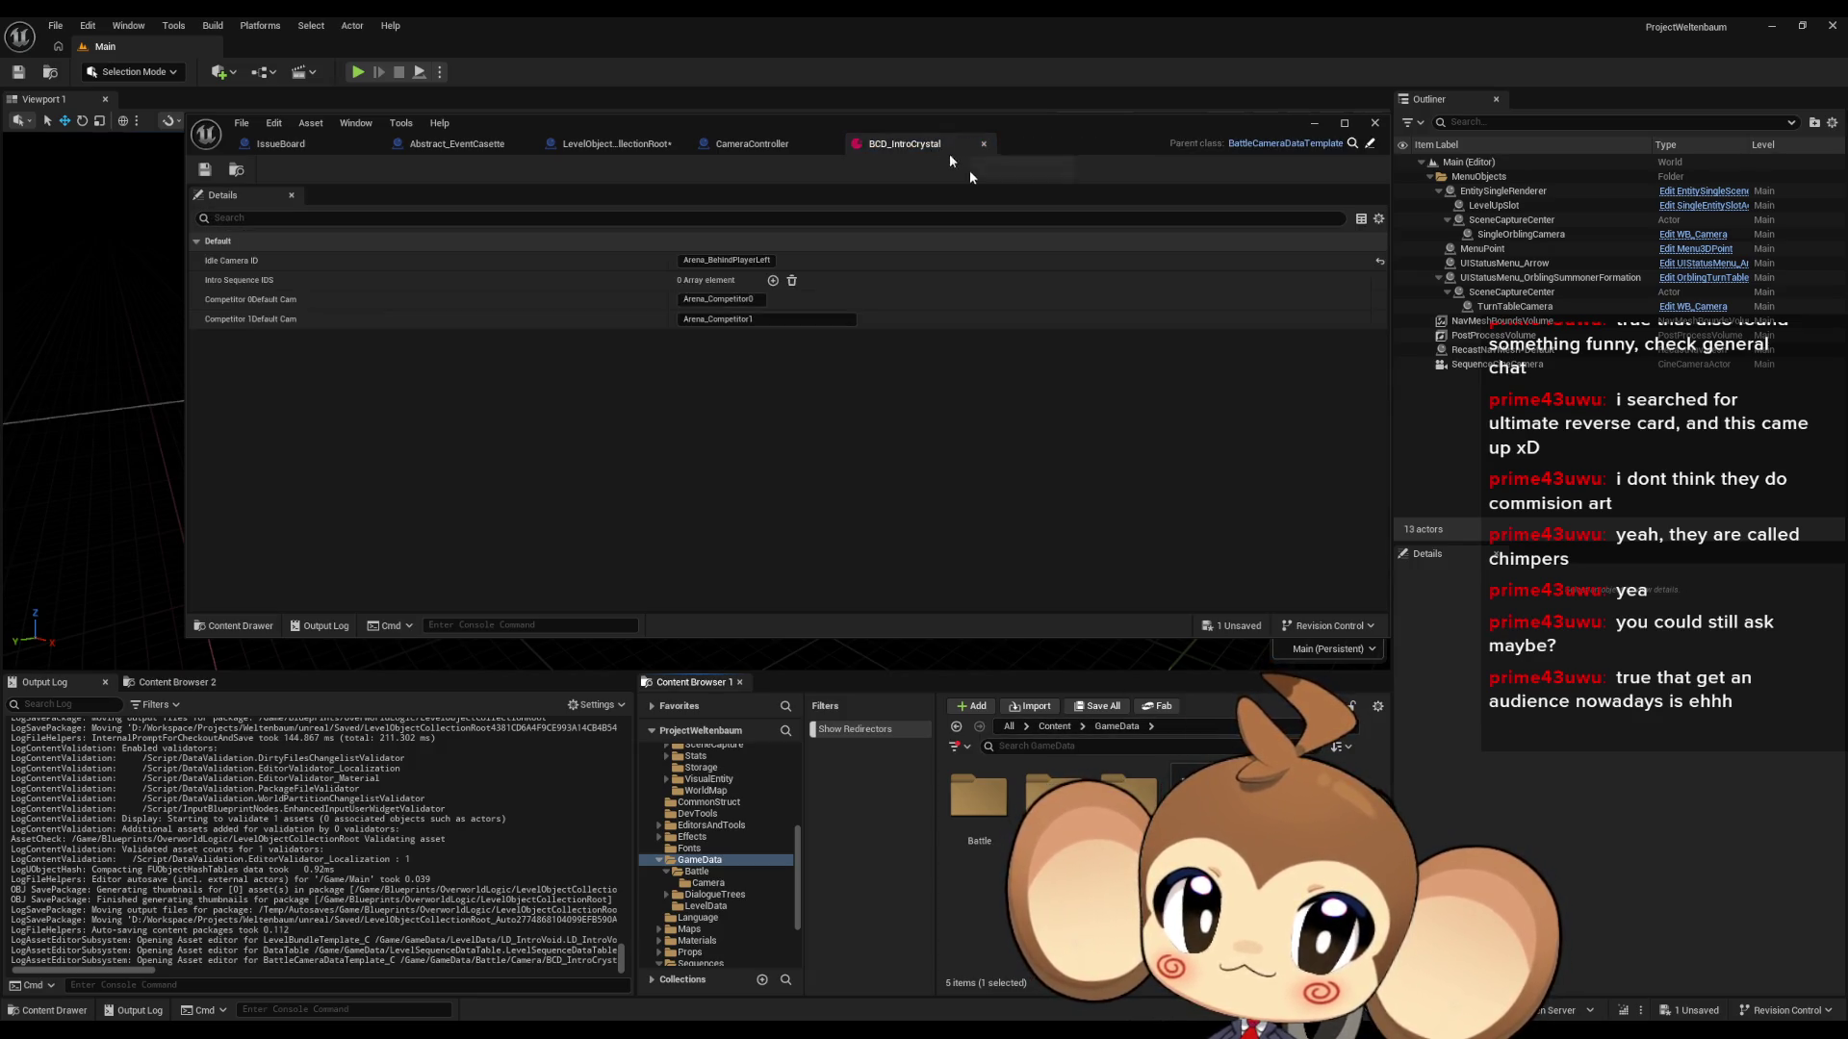
left_click_drag(1026, 153, 381, 105)
left_click(689, 929)
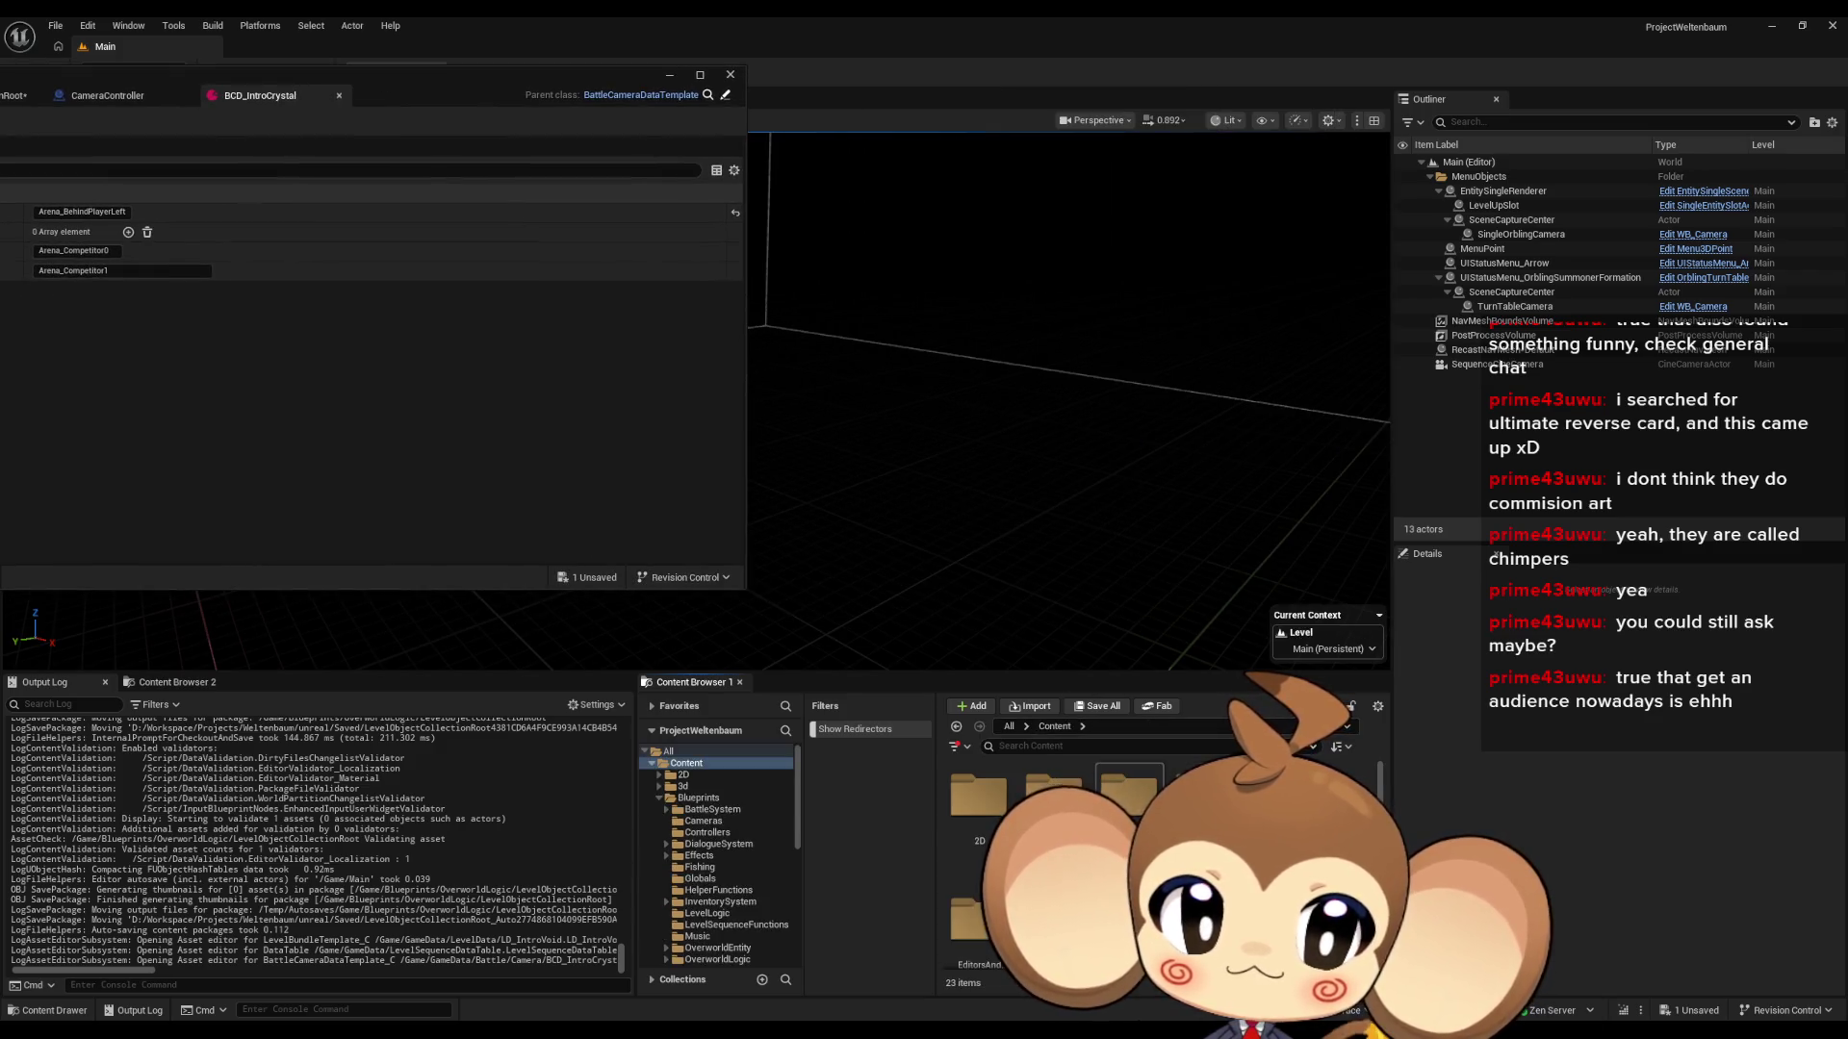
left_click(1186, 784)
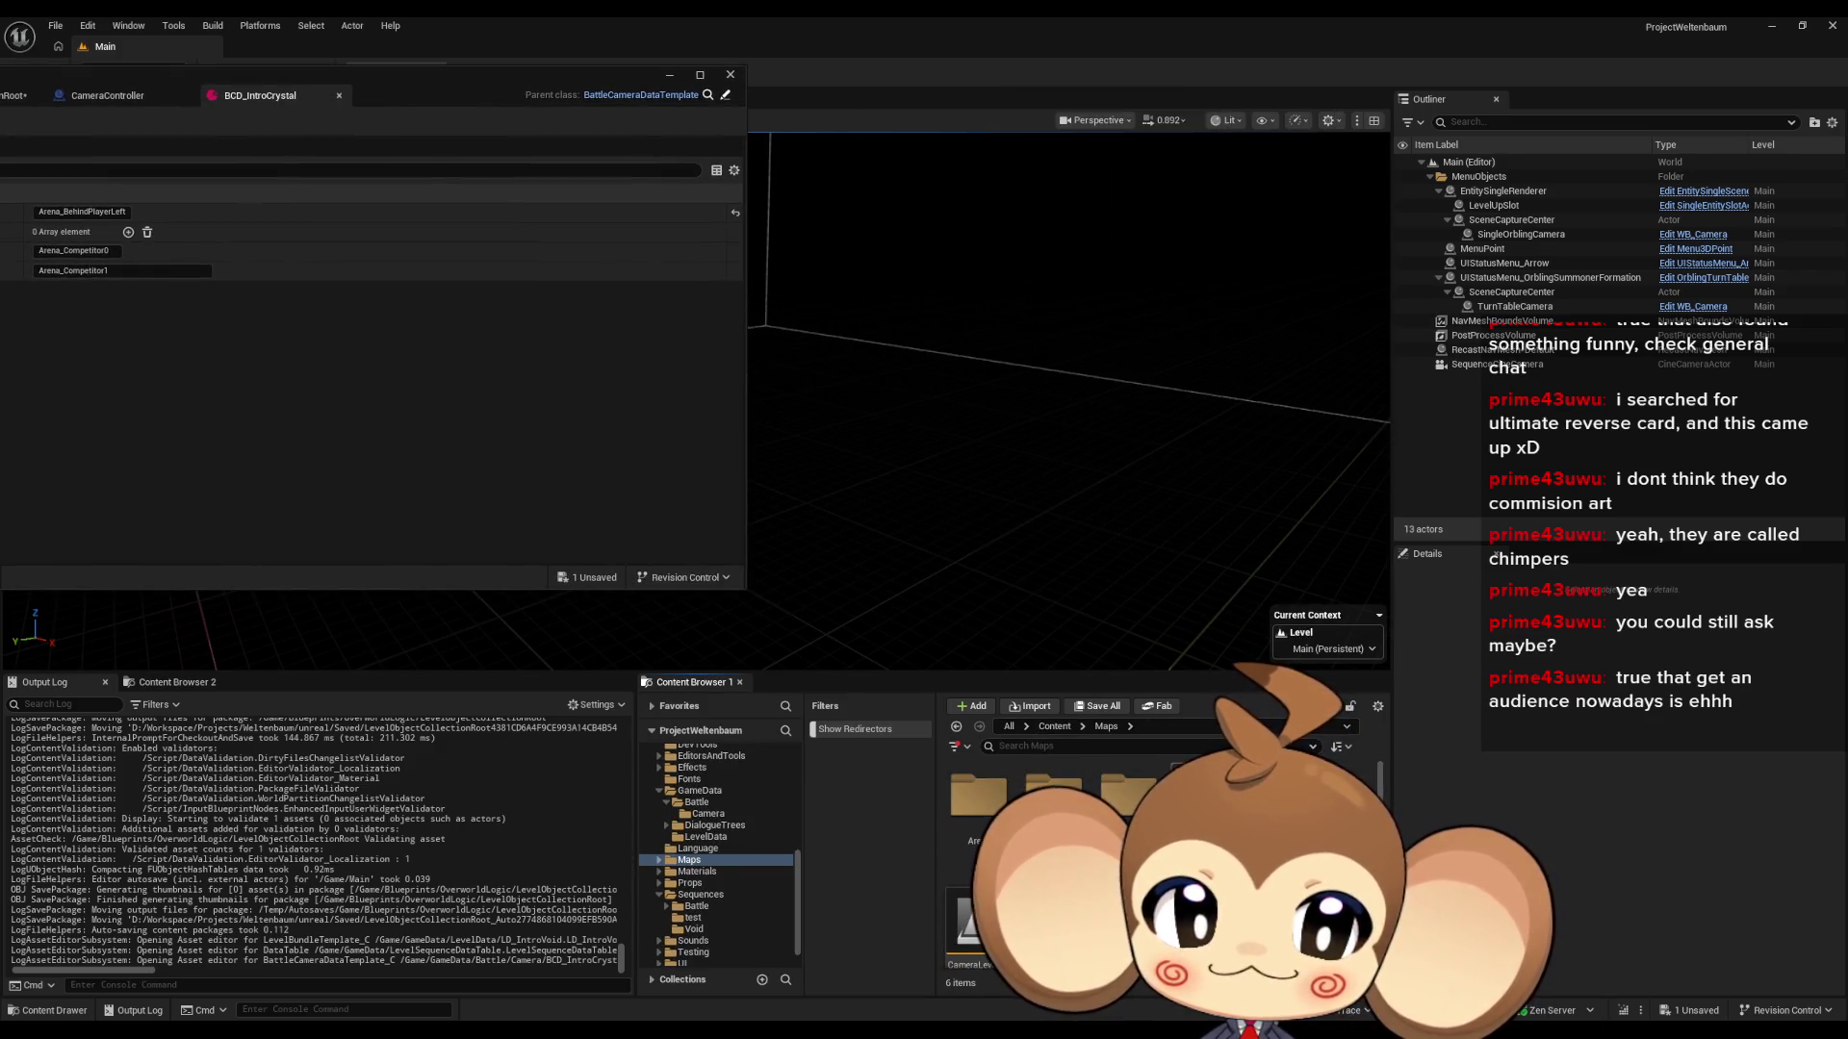
double_click(1186, 784)
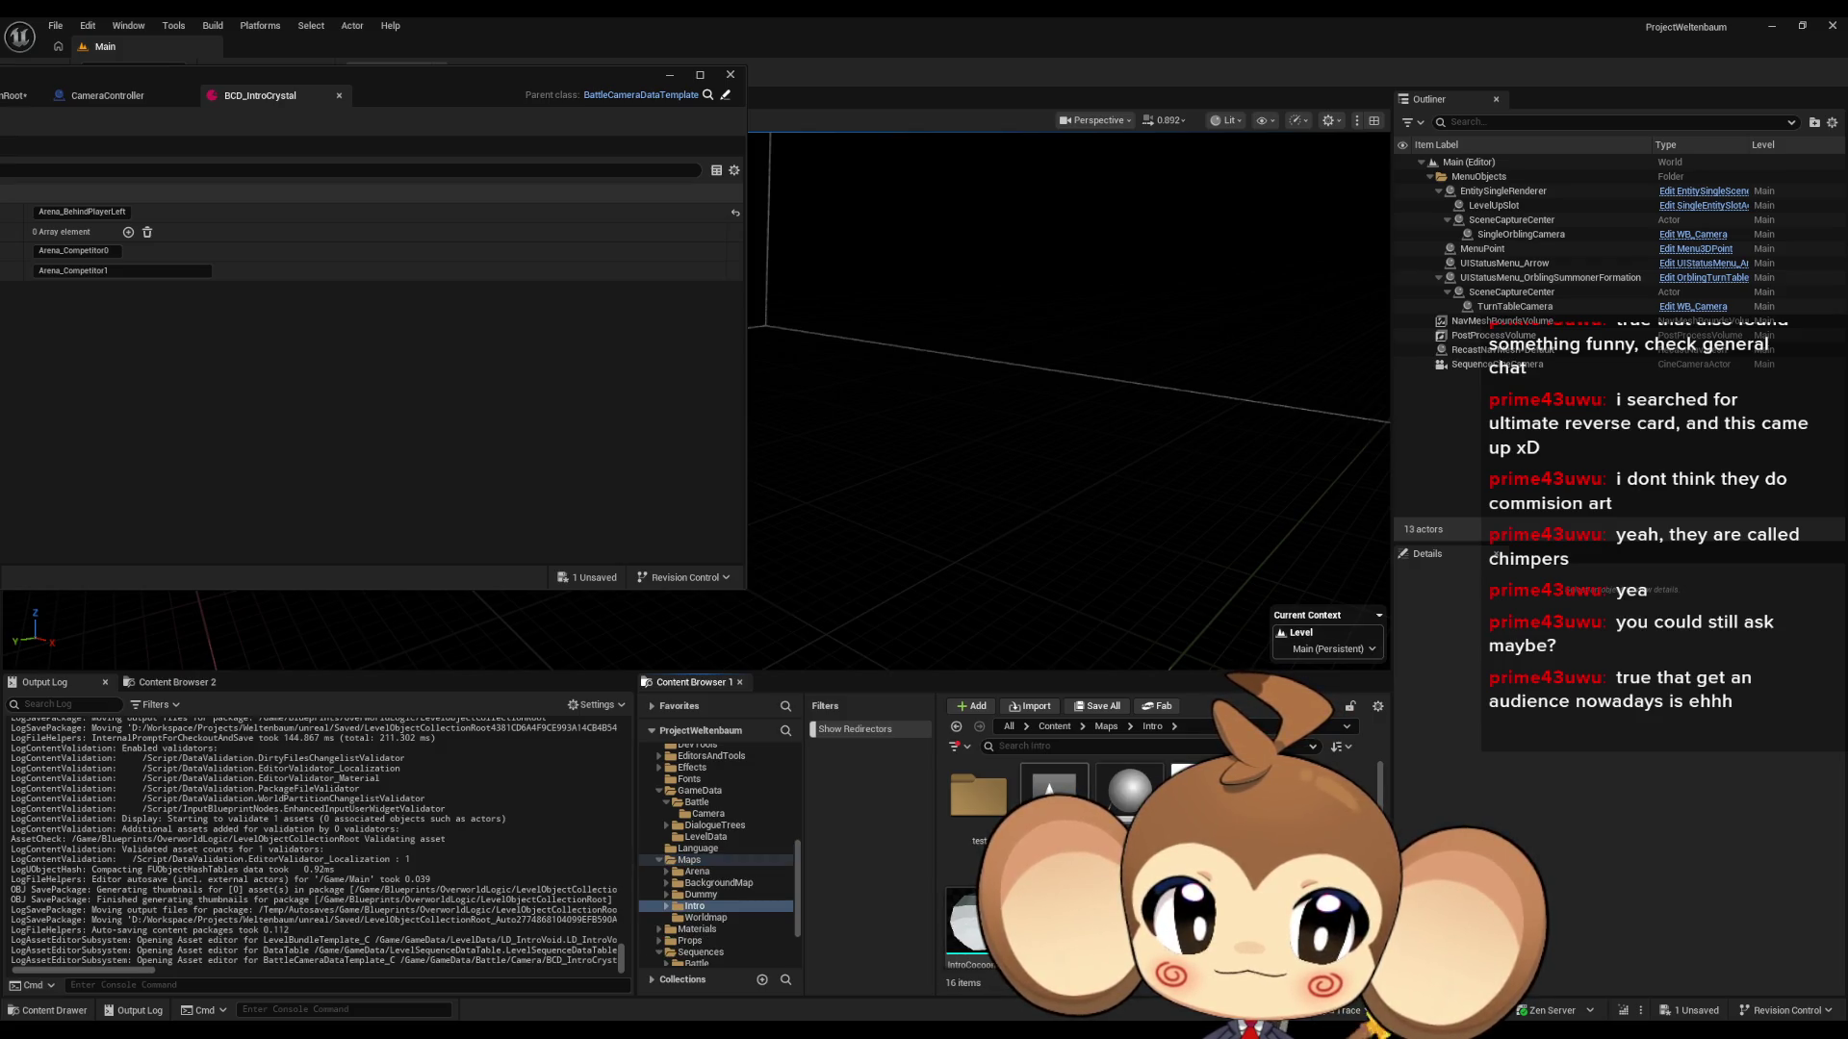
double_click(1193, 813)
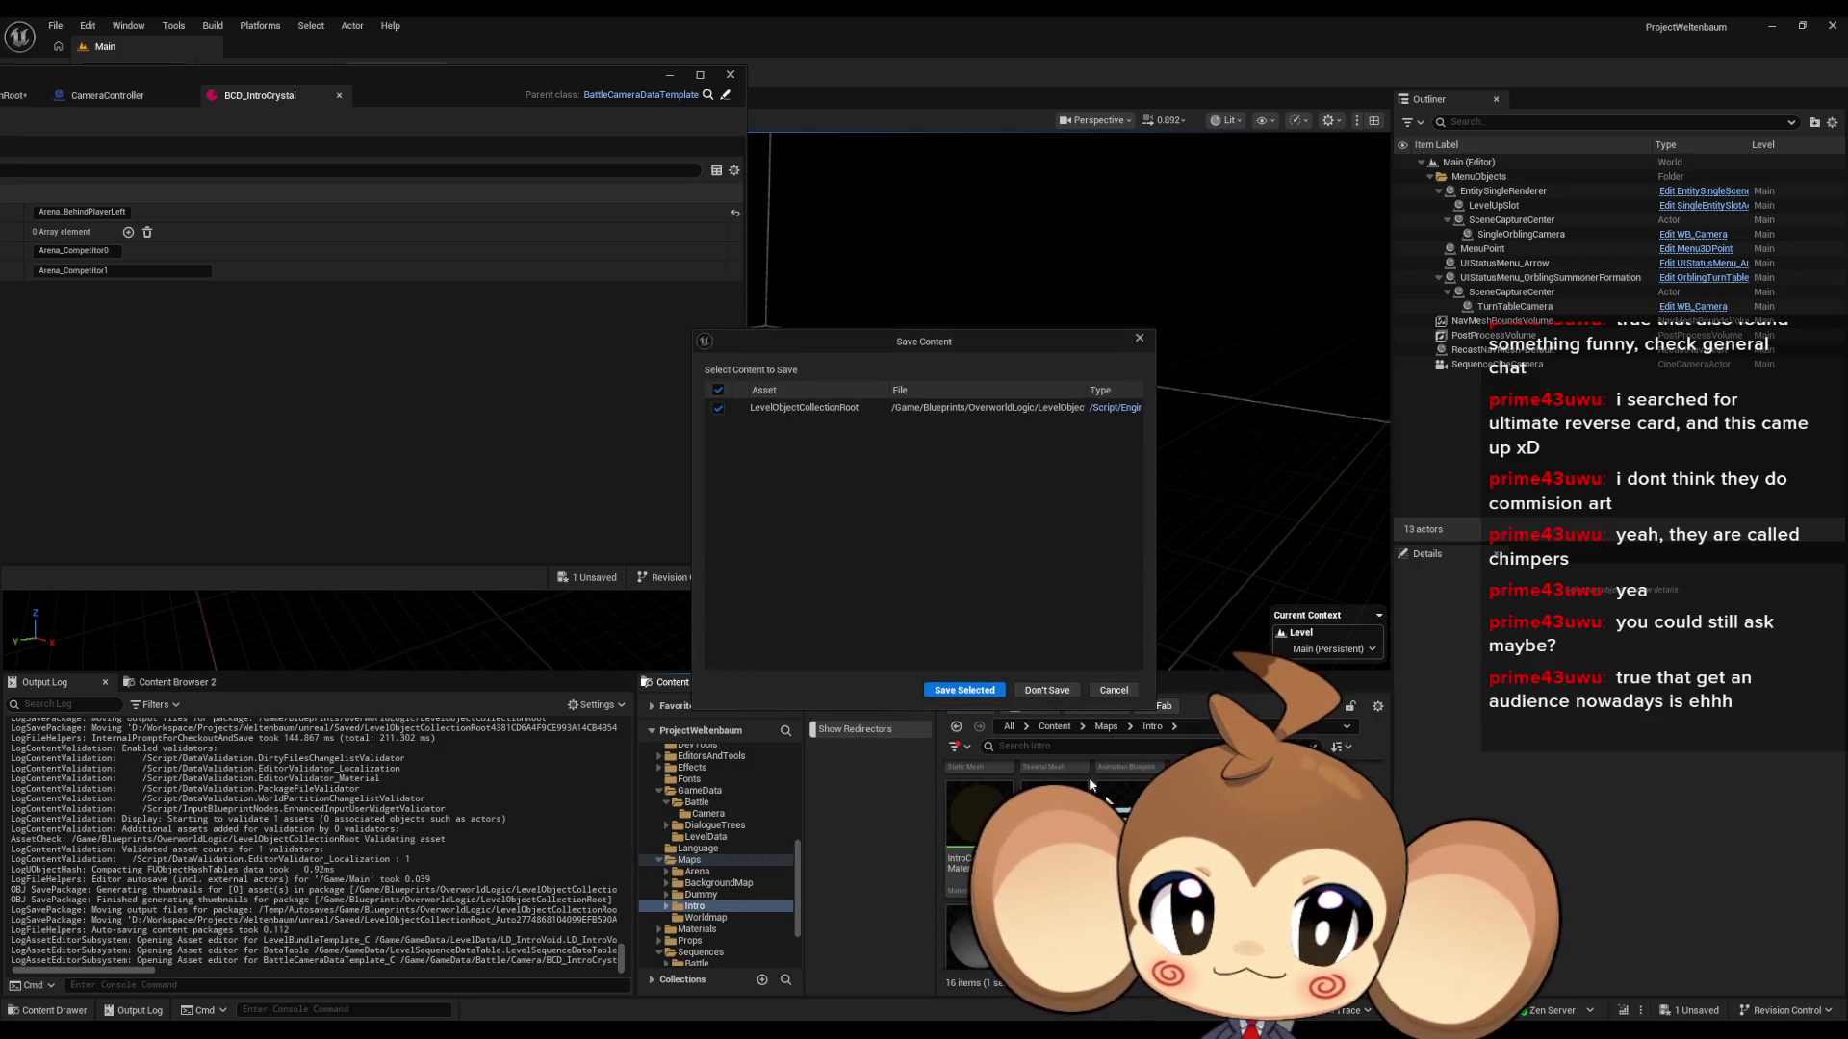
- Save LevelObjectCollectionRoot with Save Selected so the VoidLevel map loads
left_click(955, 691)
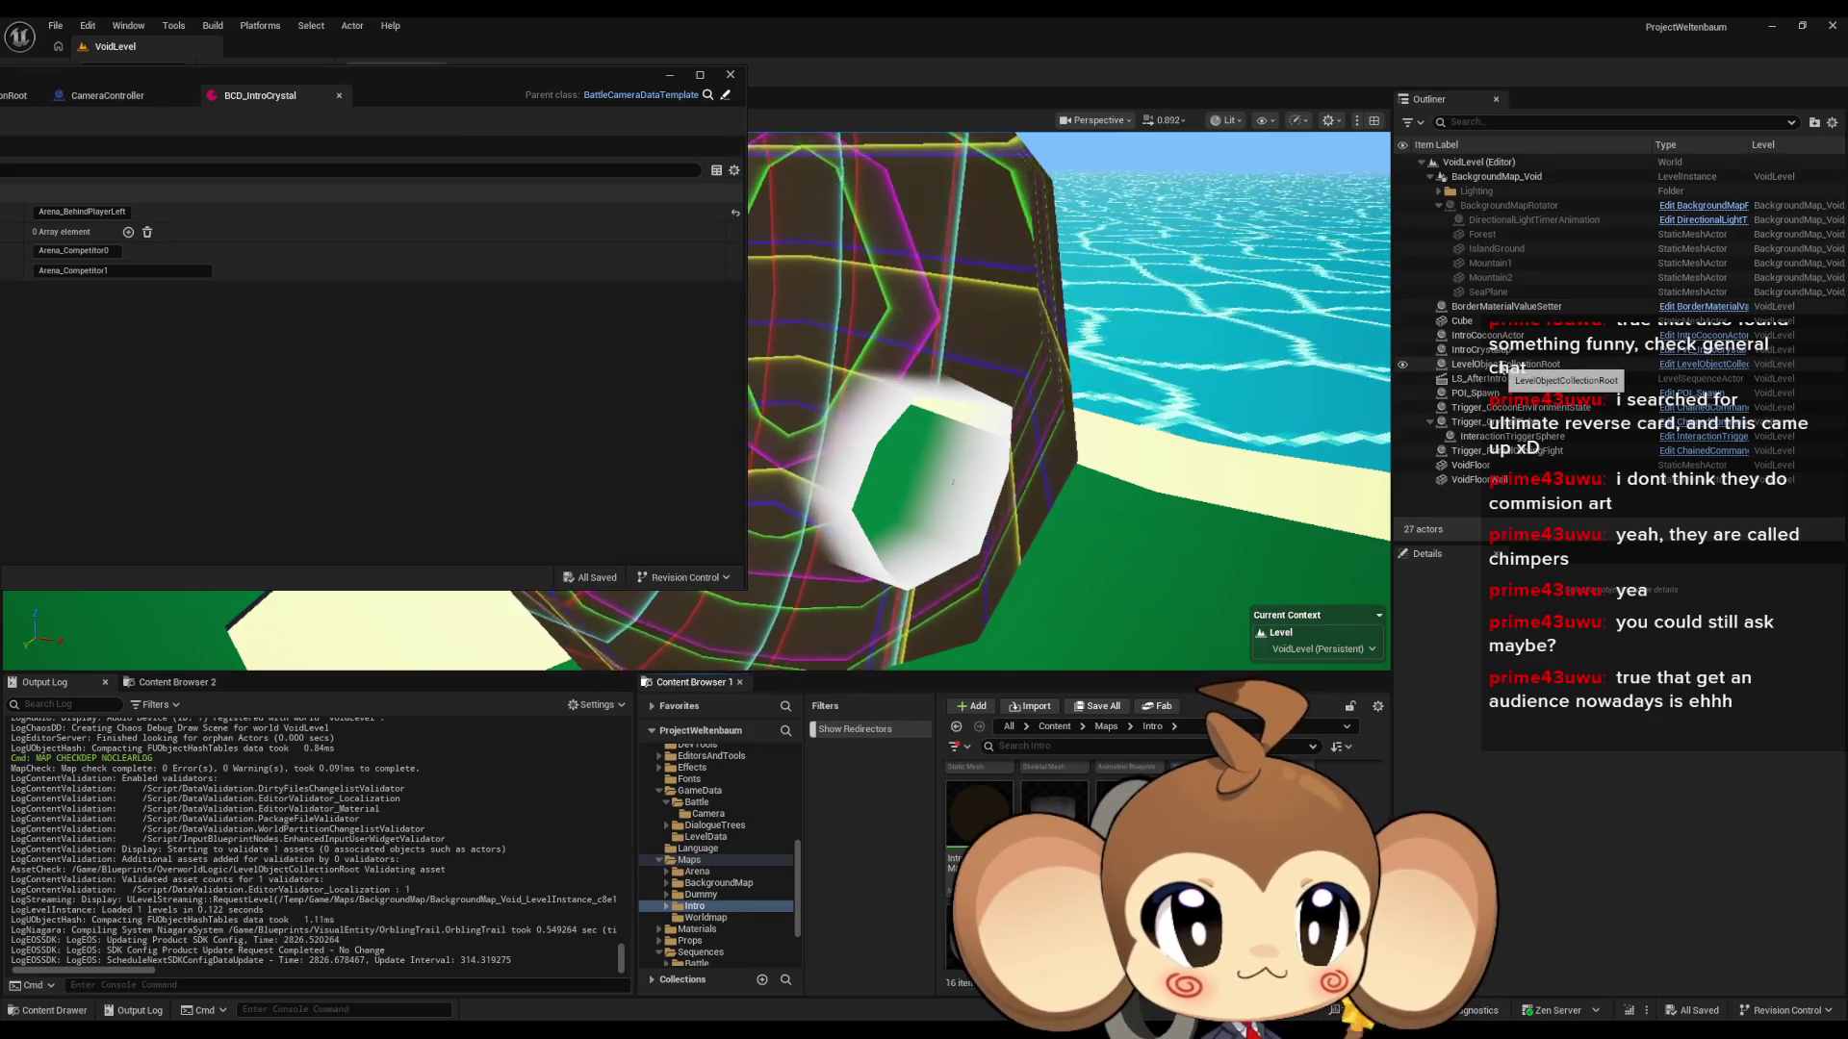
- Inspect the LS_AfterIntroBattle1_SubSequence and LevelObjectCollectionRoot actors, then bring BCD_IntroCrystal's editor onscreen
left_click(1500, 380)
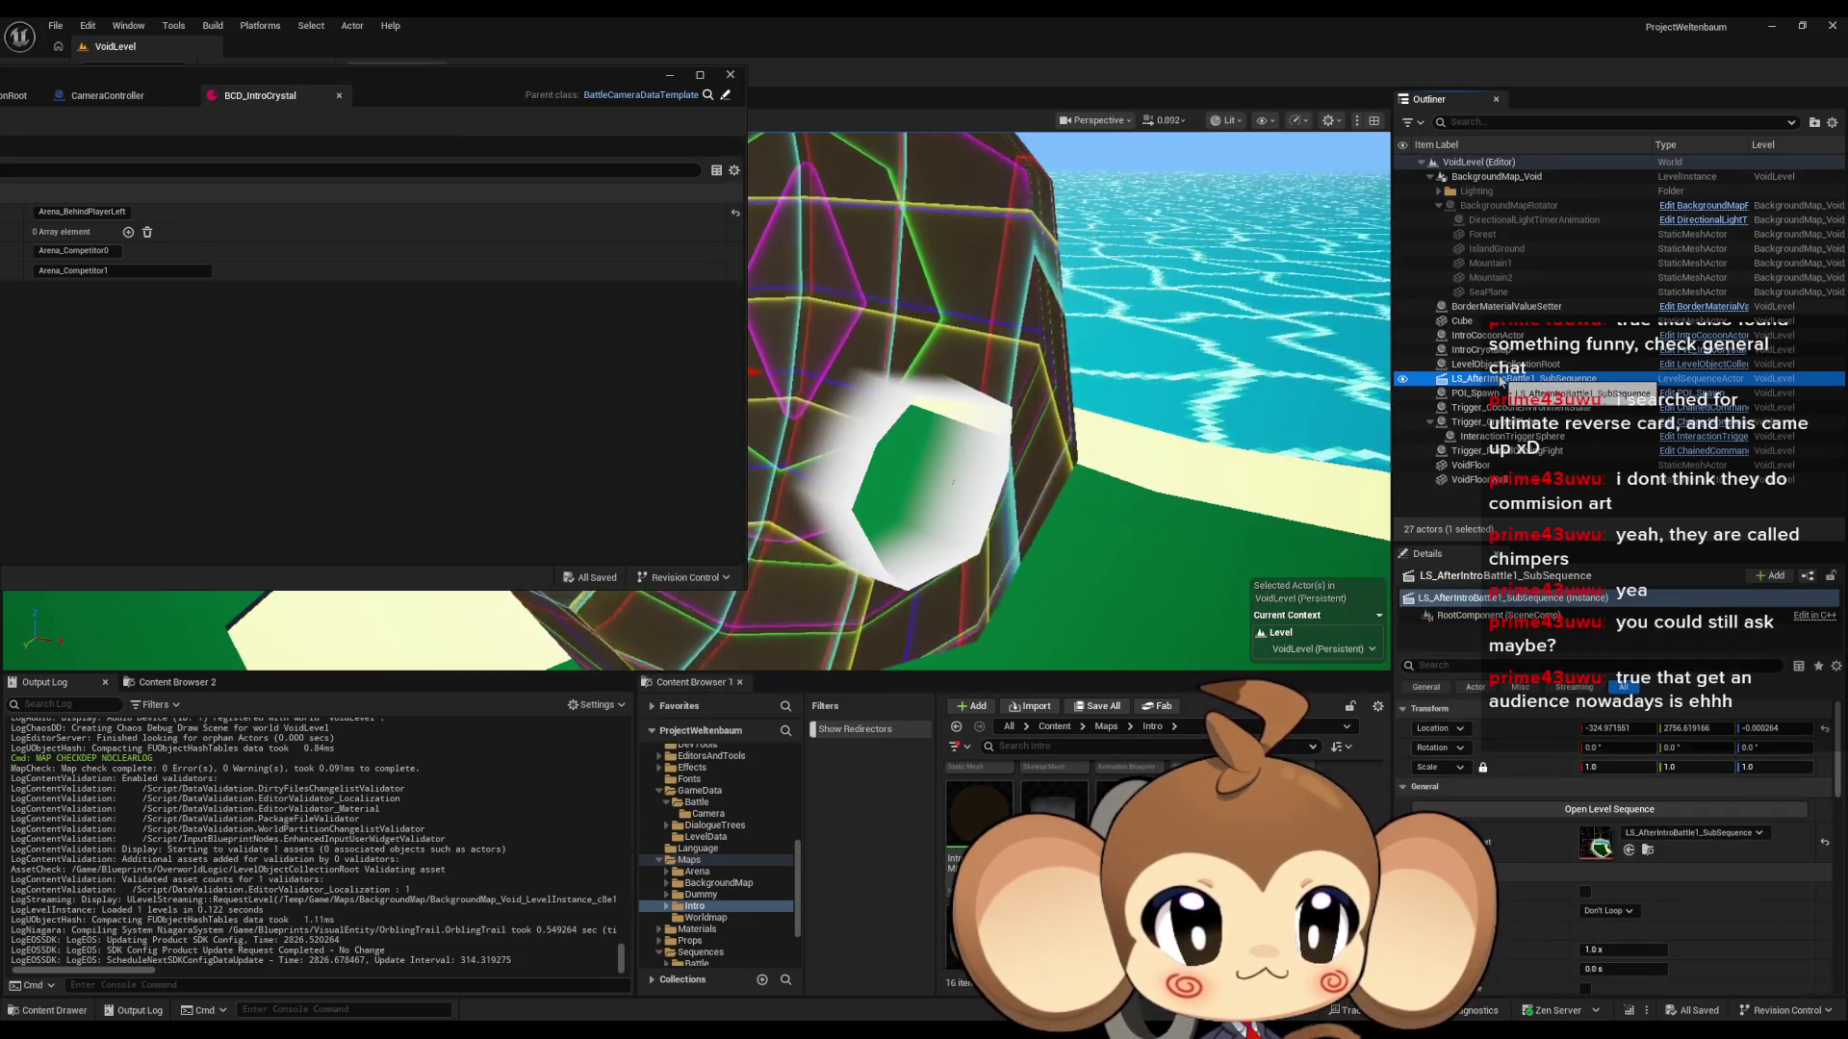
left_click(1502, 365)
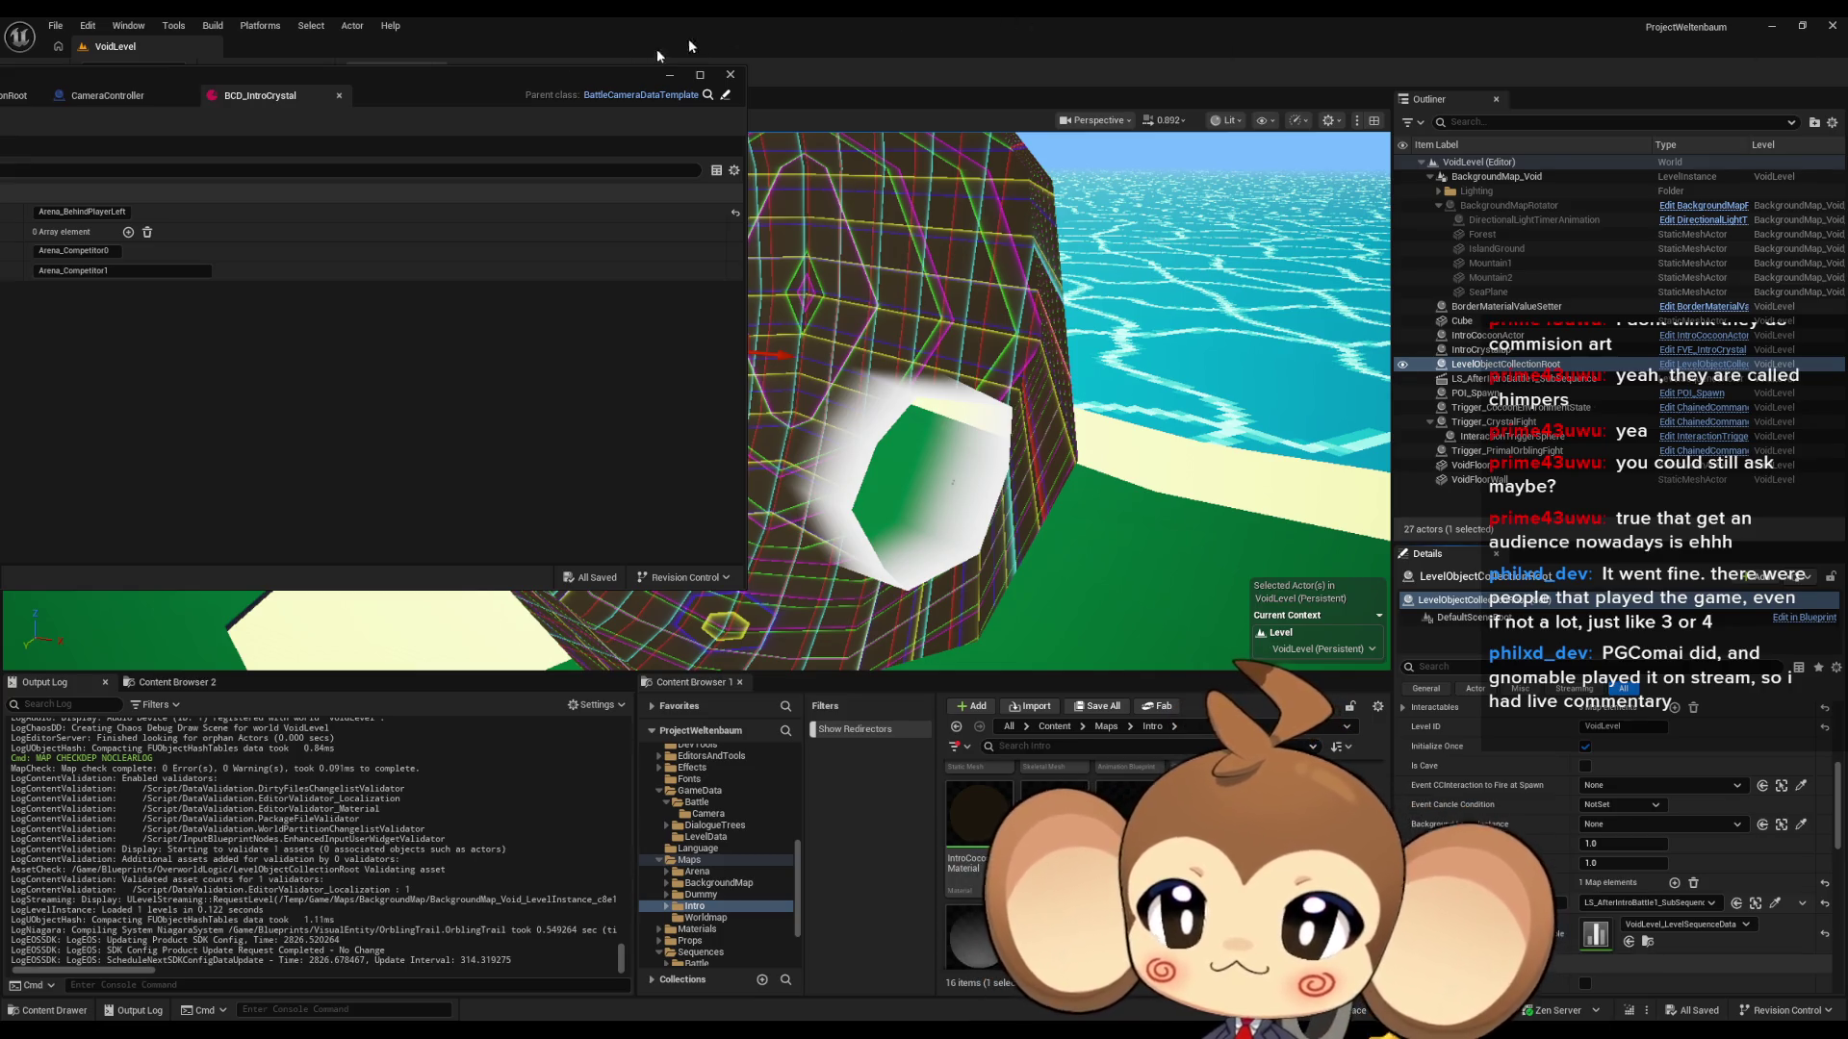
mouse_move(524, 92)
left_mouse_down()
mouse_move(1059, 145)
mouse_move(1122, 171)
left_mouse_up()
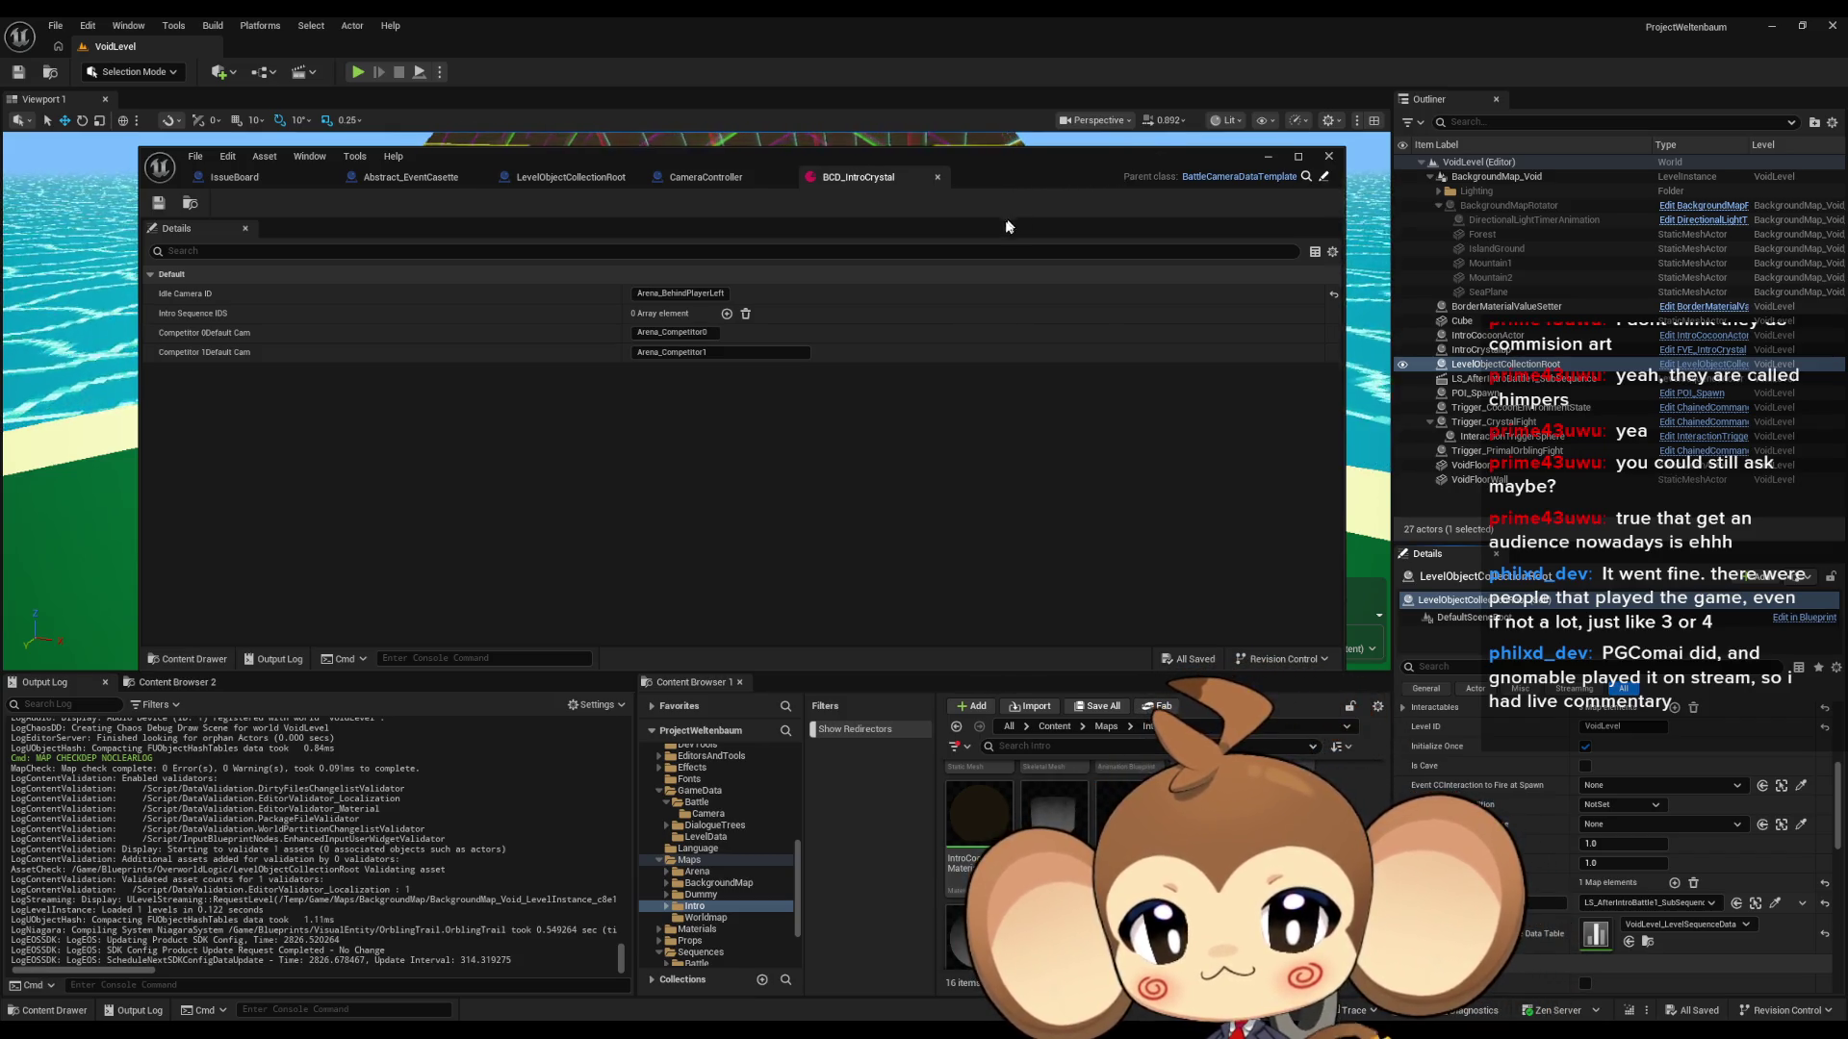
- Close BCD_IntroCrystal to return to LevelObjectCollectionRoot's RegisterEventCasette graph
middle_click(847, 177)
- Inspect the EventCasettes and LevelSequenceRefrences variables' properties in the Details panel
scroll(356, 453, "down", 10)
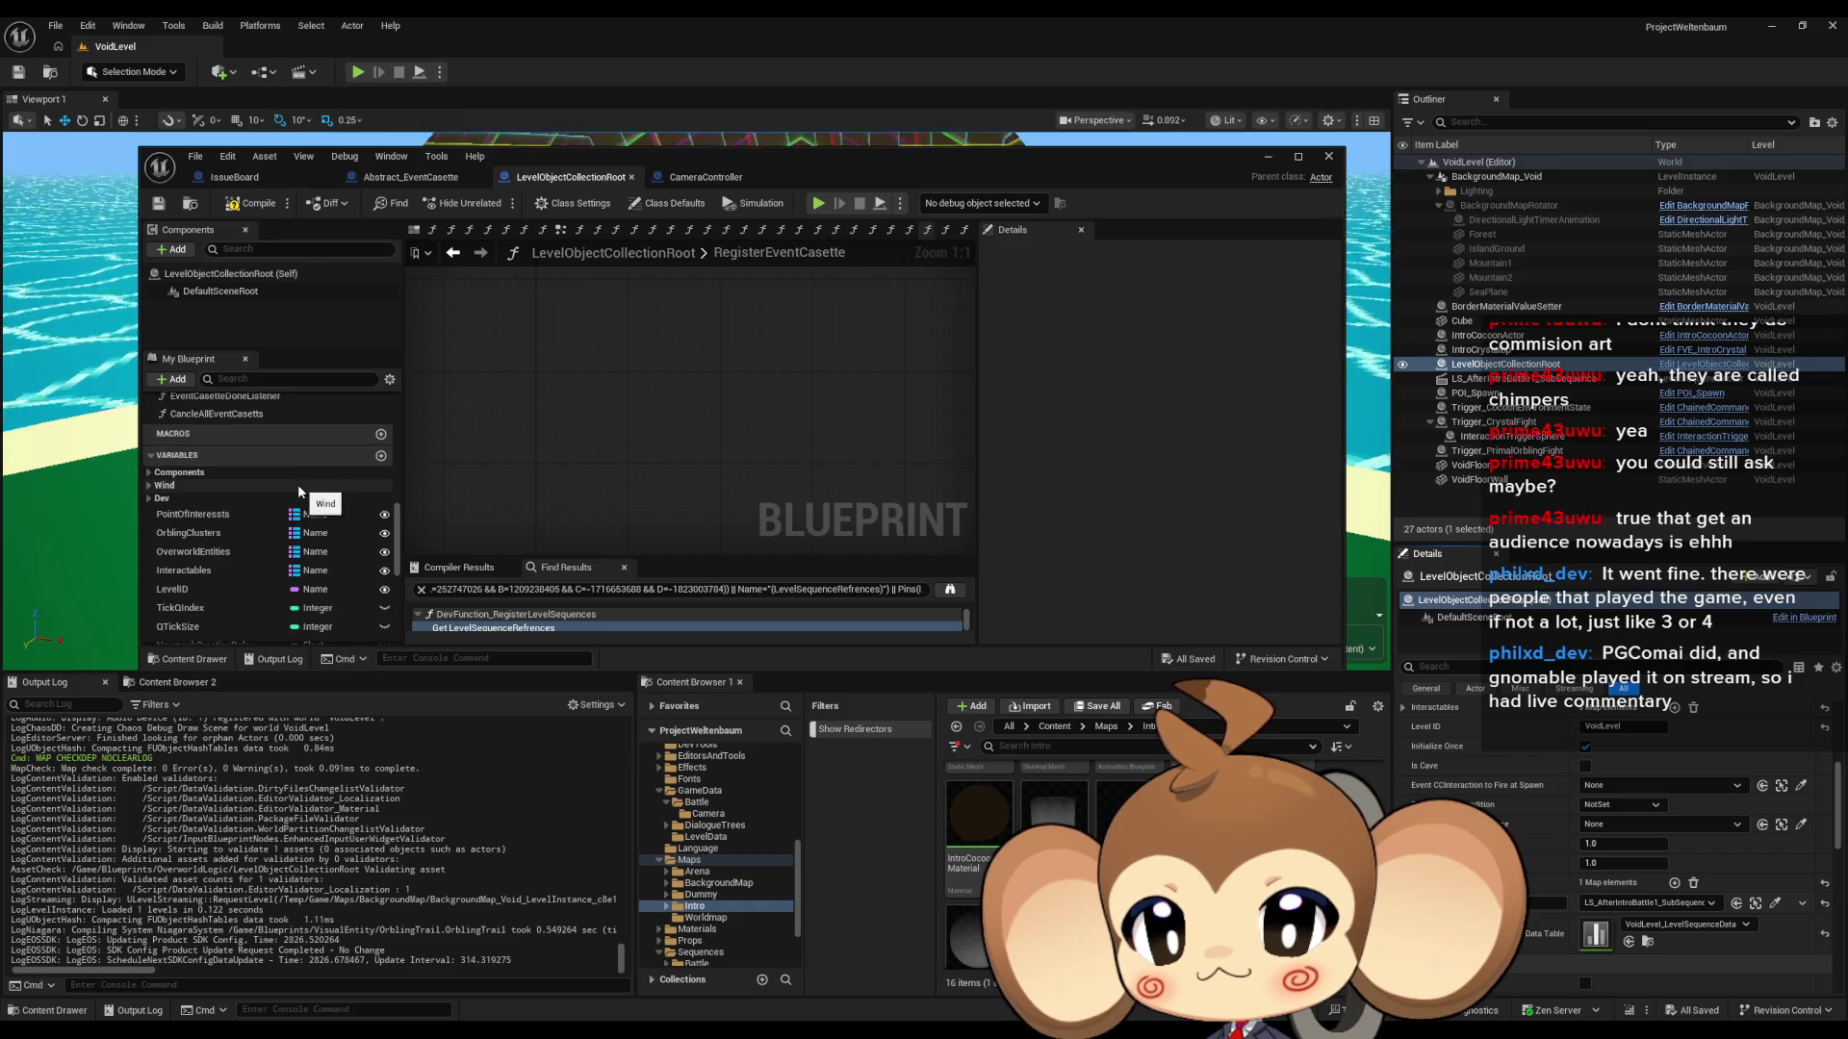
scroll(279, 520, "down", 5)
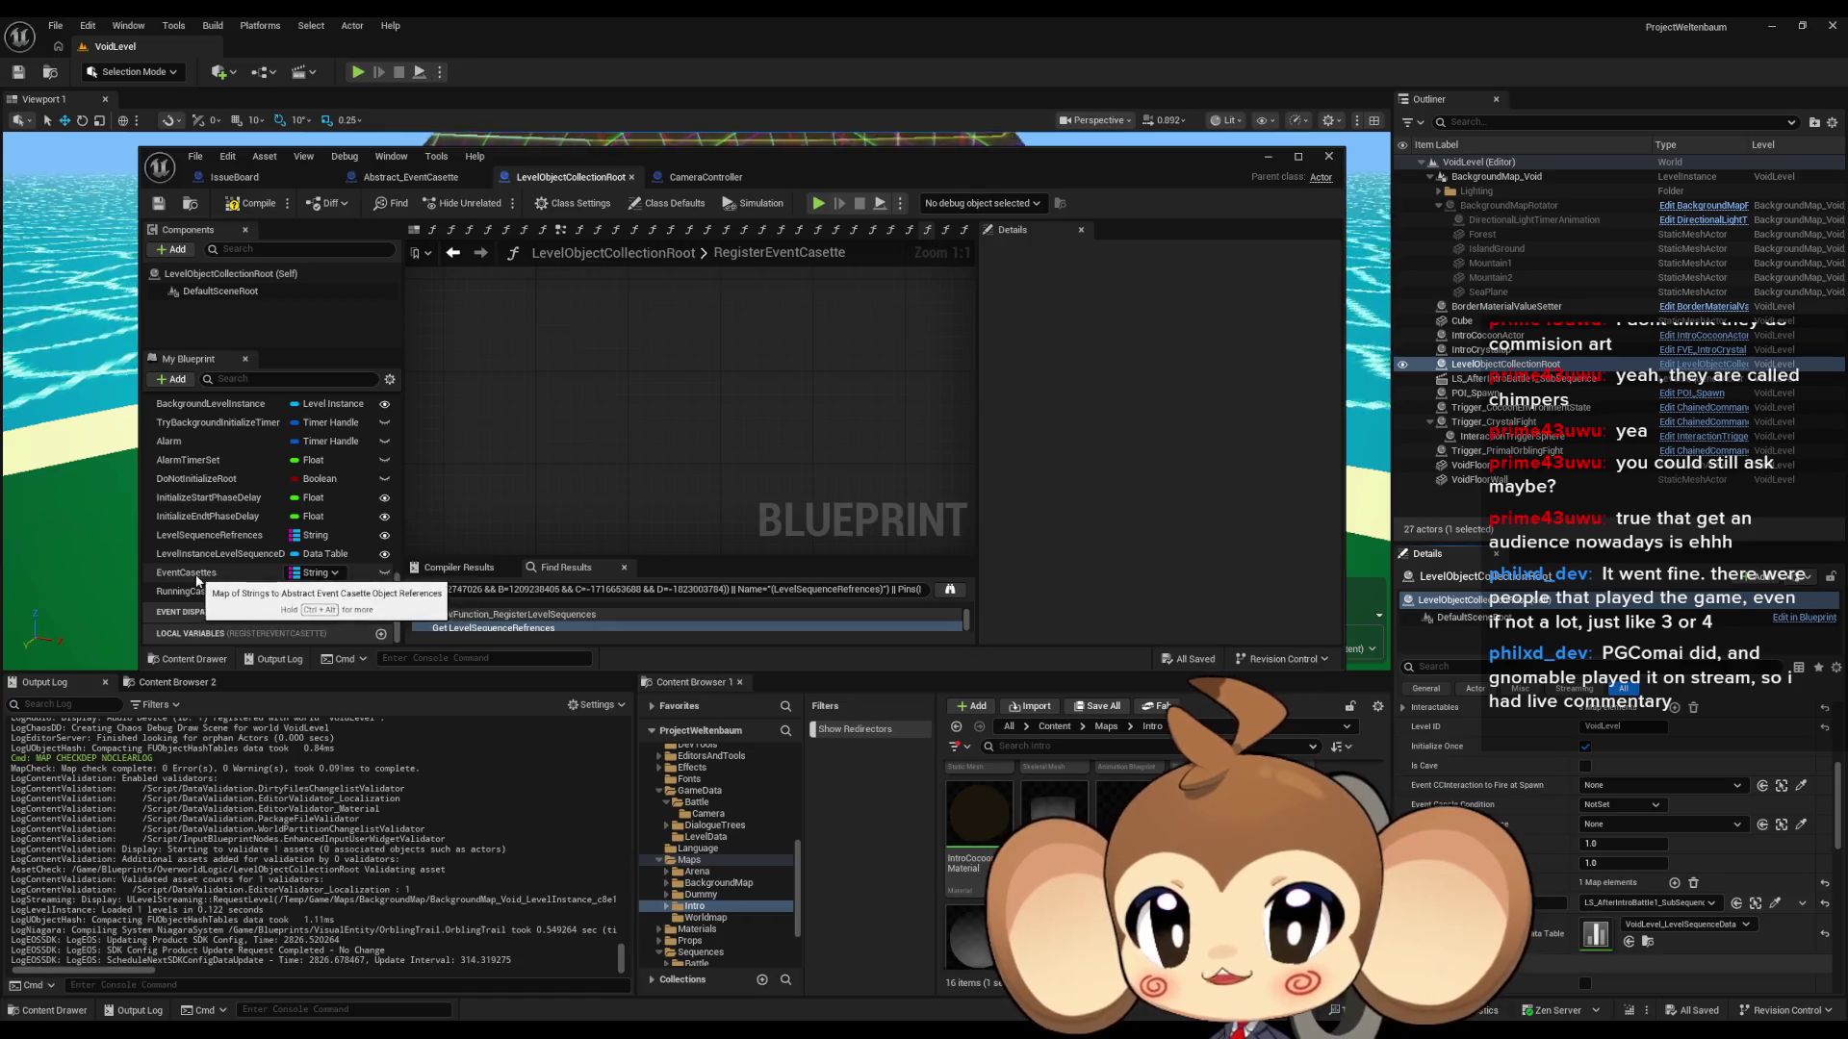
left_click(200, 579)
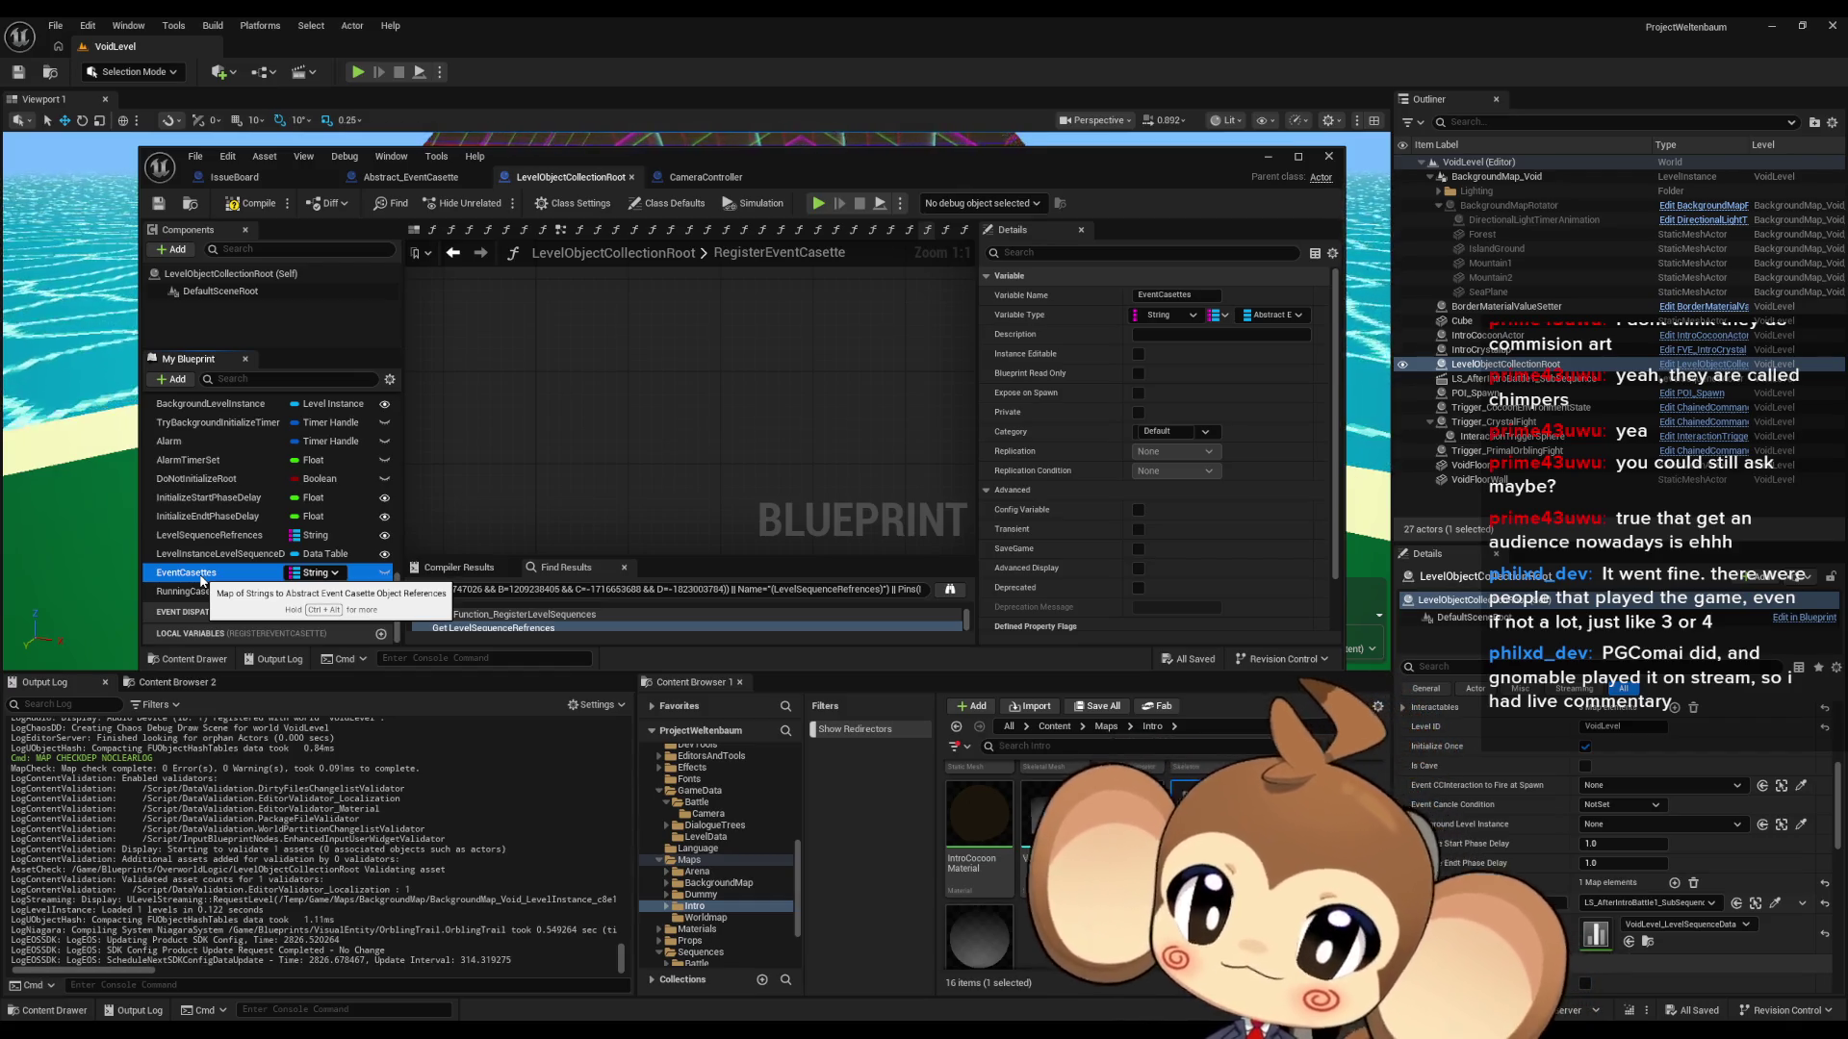
left_click(220, 536)
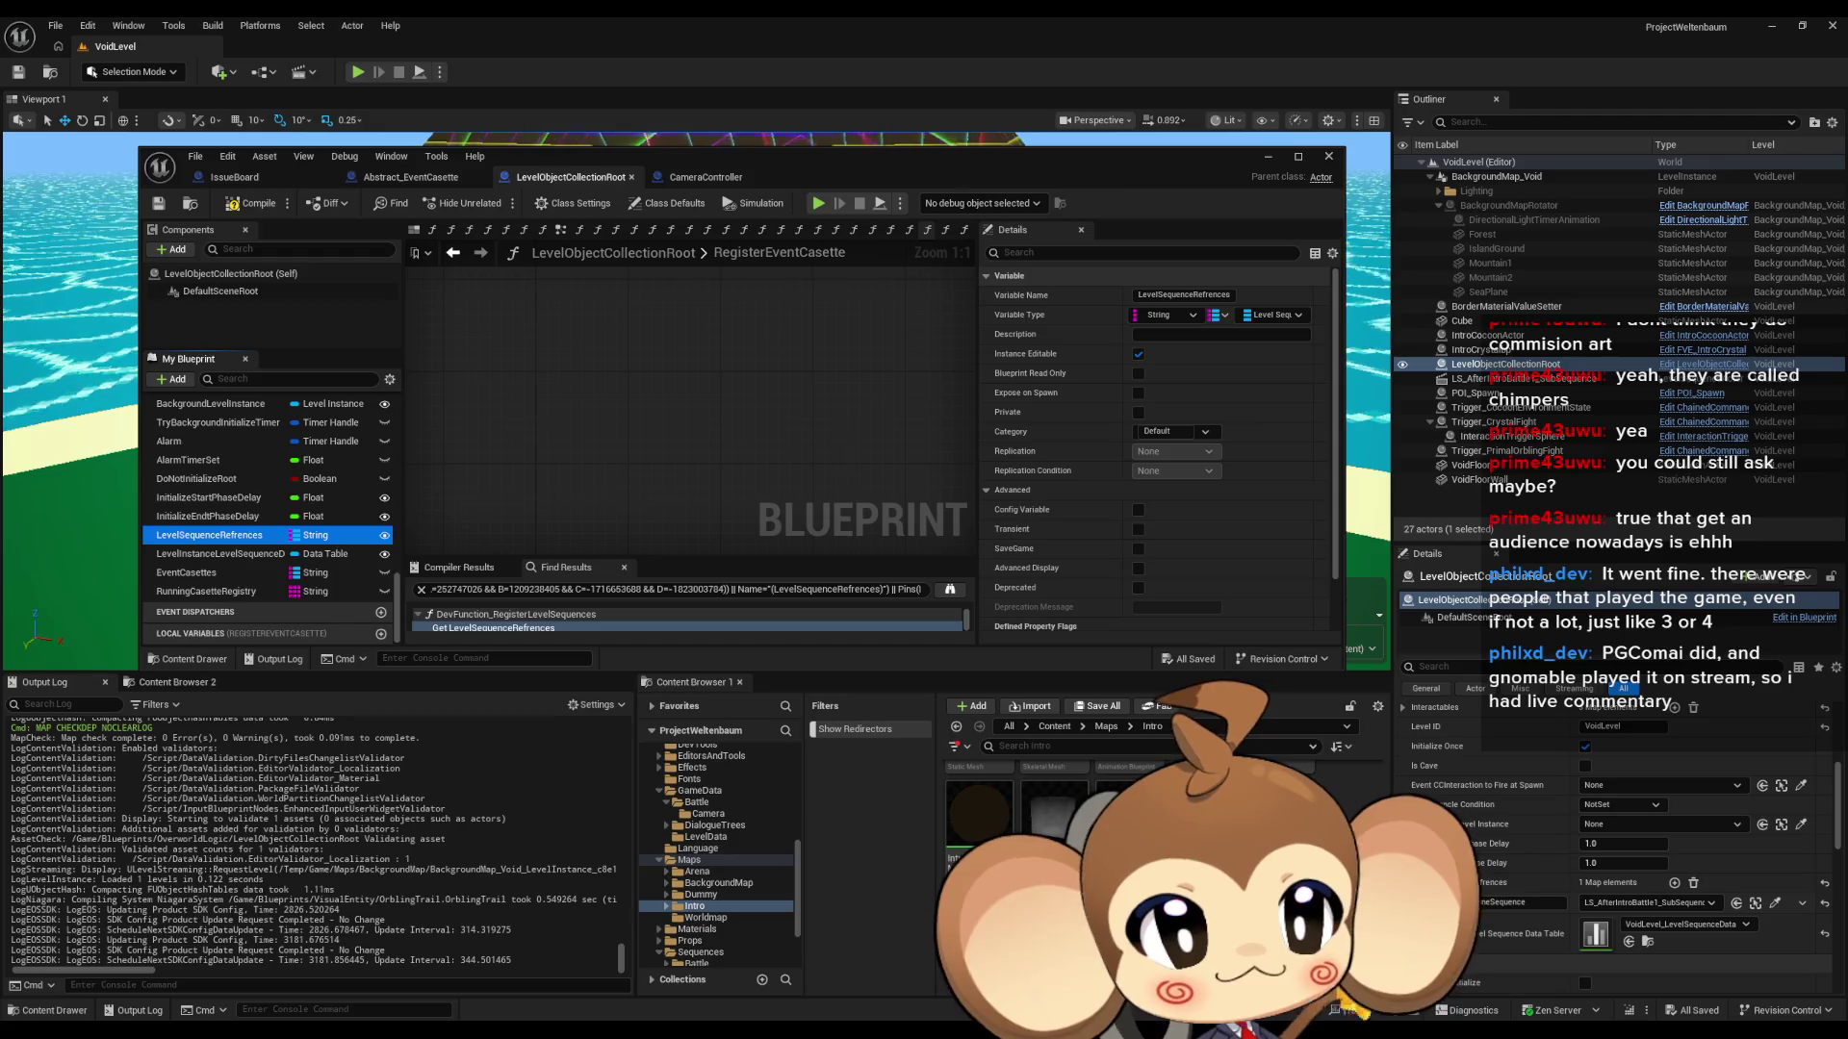
- Cycle through blueprint tabs to reach Abstract_EventCasette's CancleCasette function graph
key("ctrl+Tab")
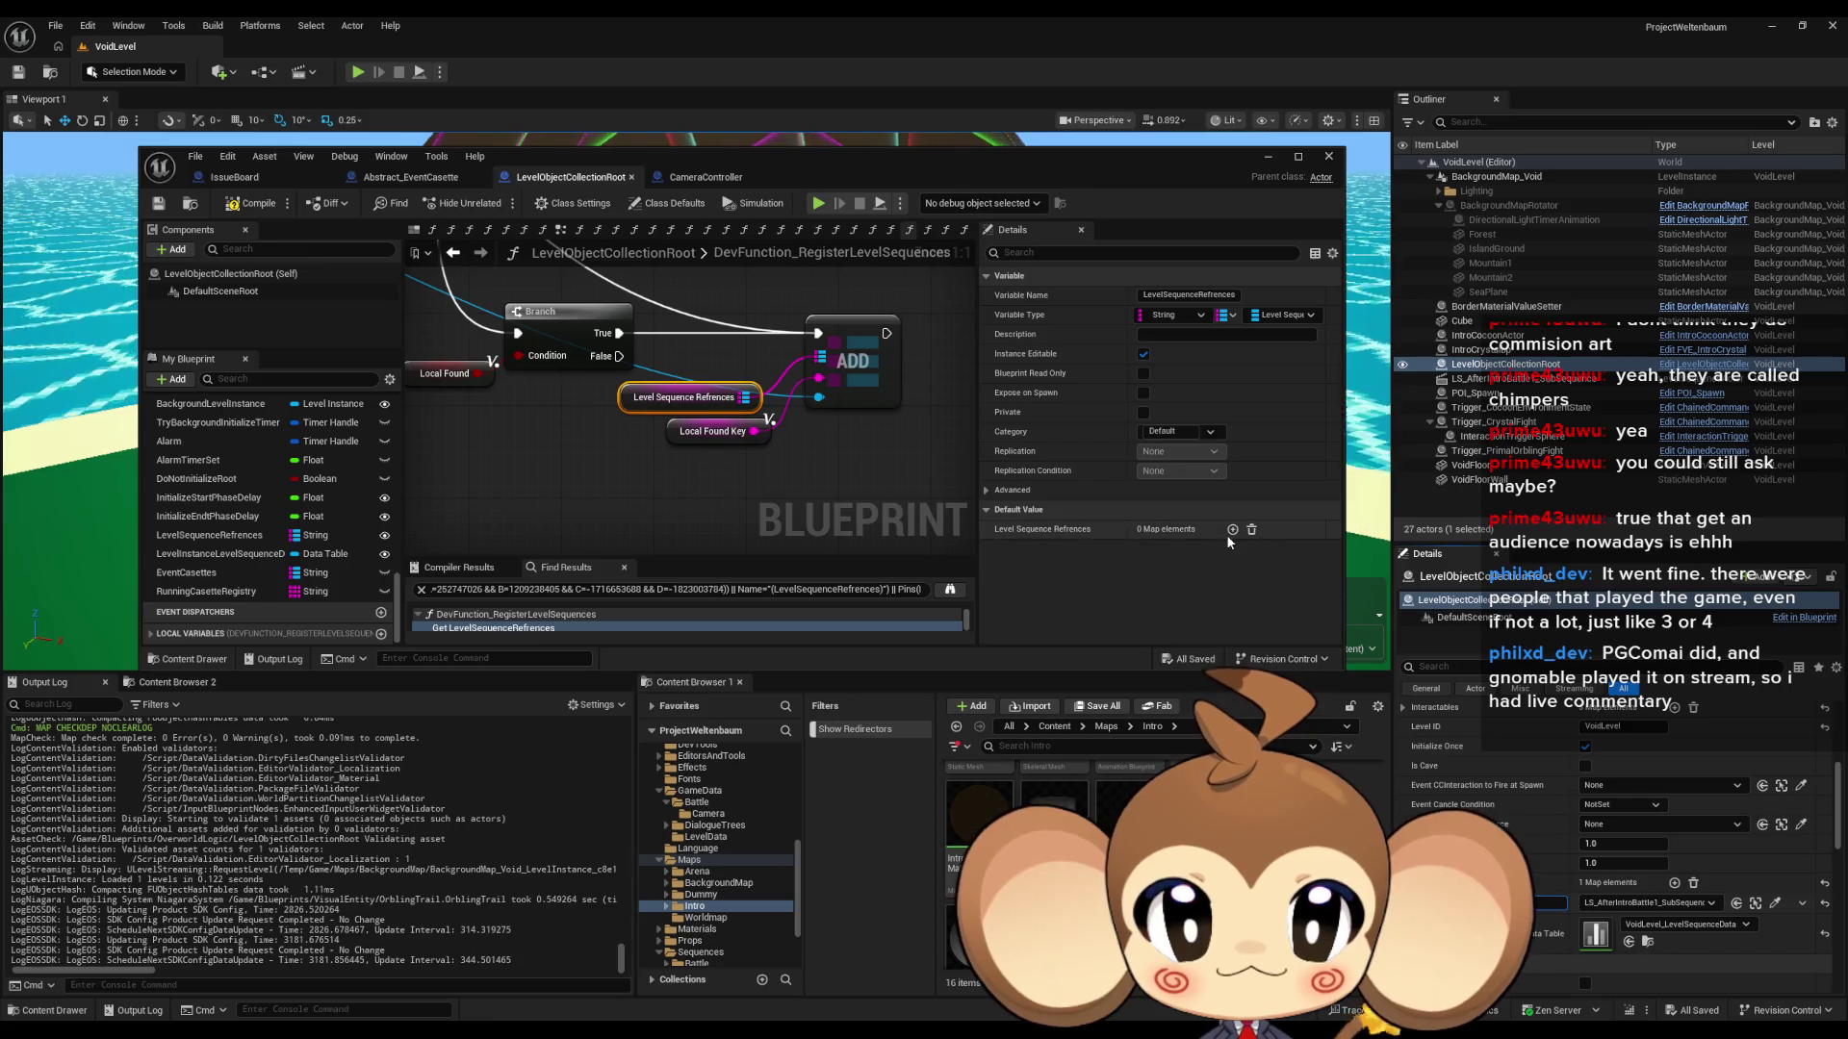
left_click(411, 177)
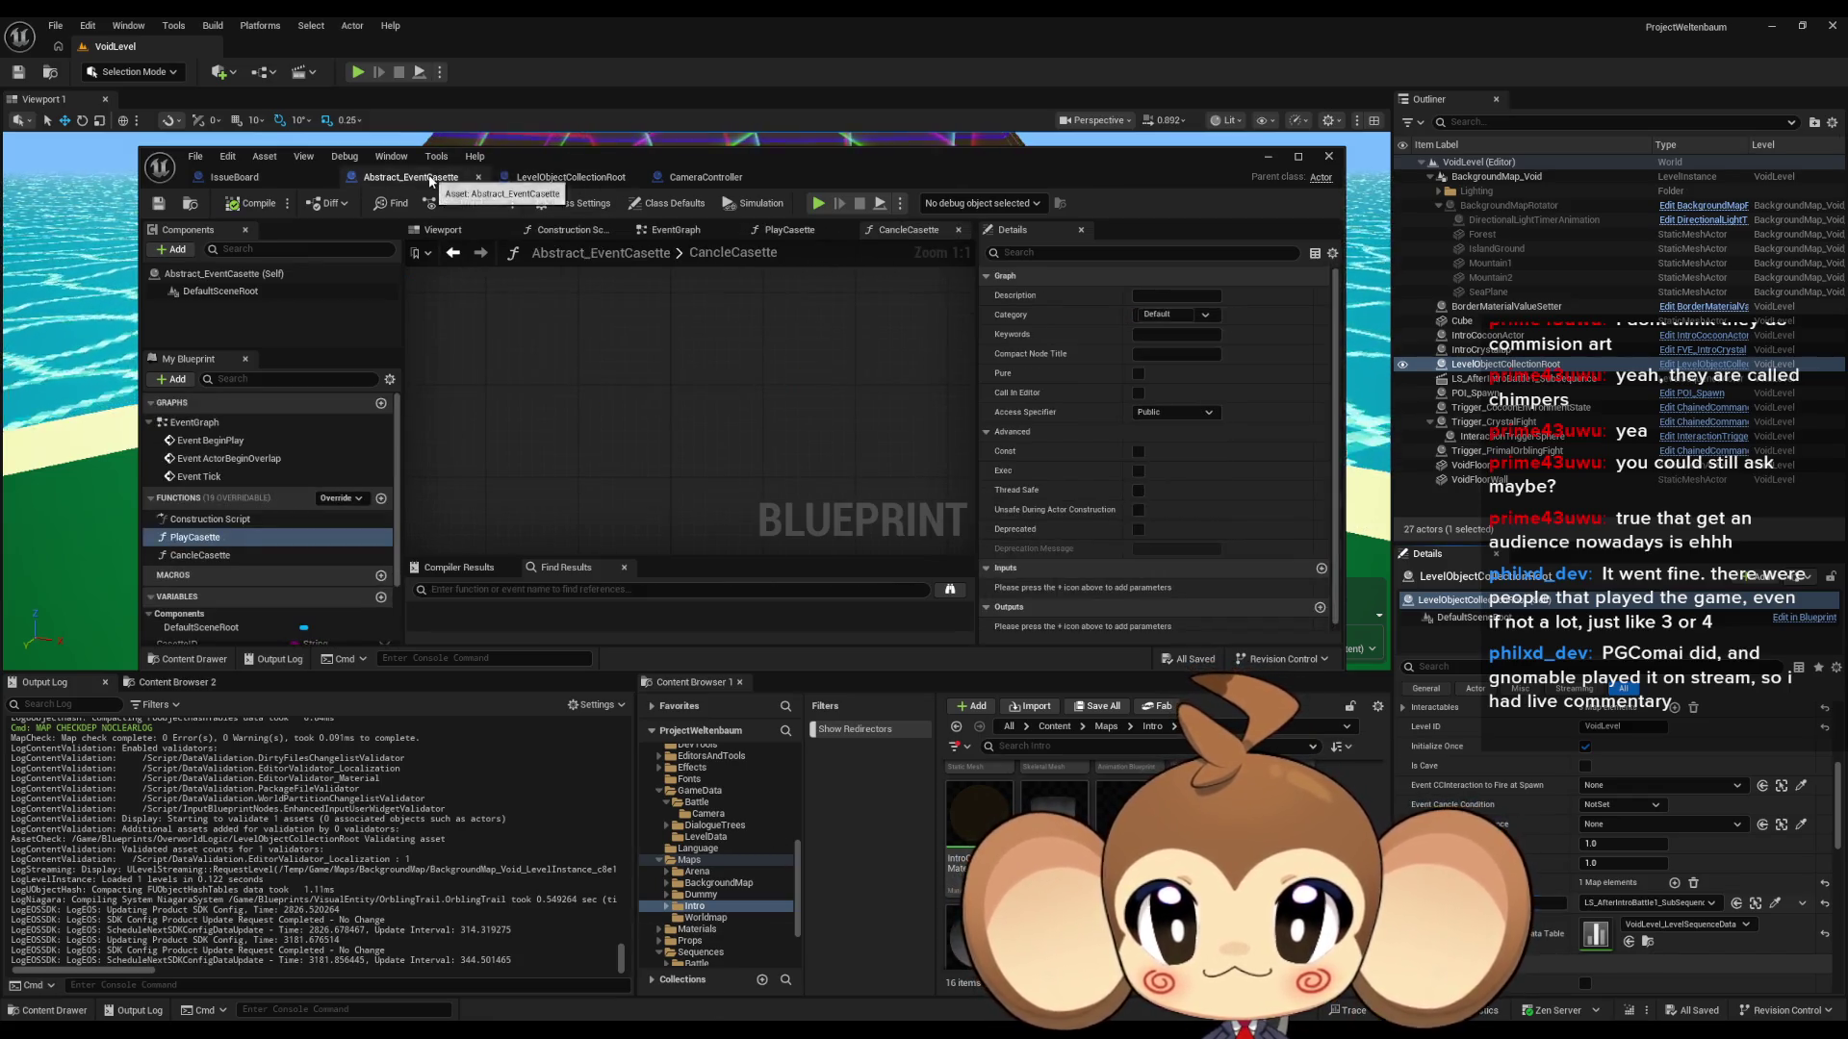
- Switch back to LevelObjectCollectionRoot's DevFunction_RegisterLevelSequences graph
scroll(268, 575, "down", 3)
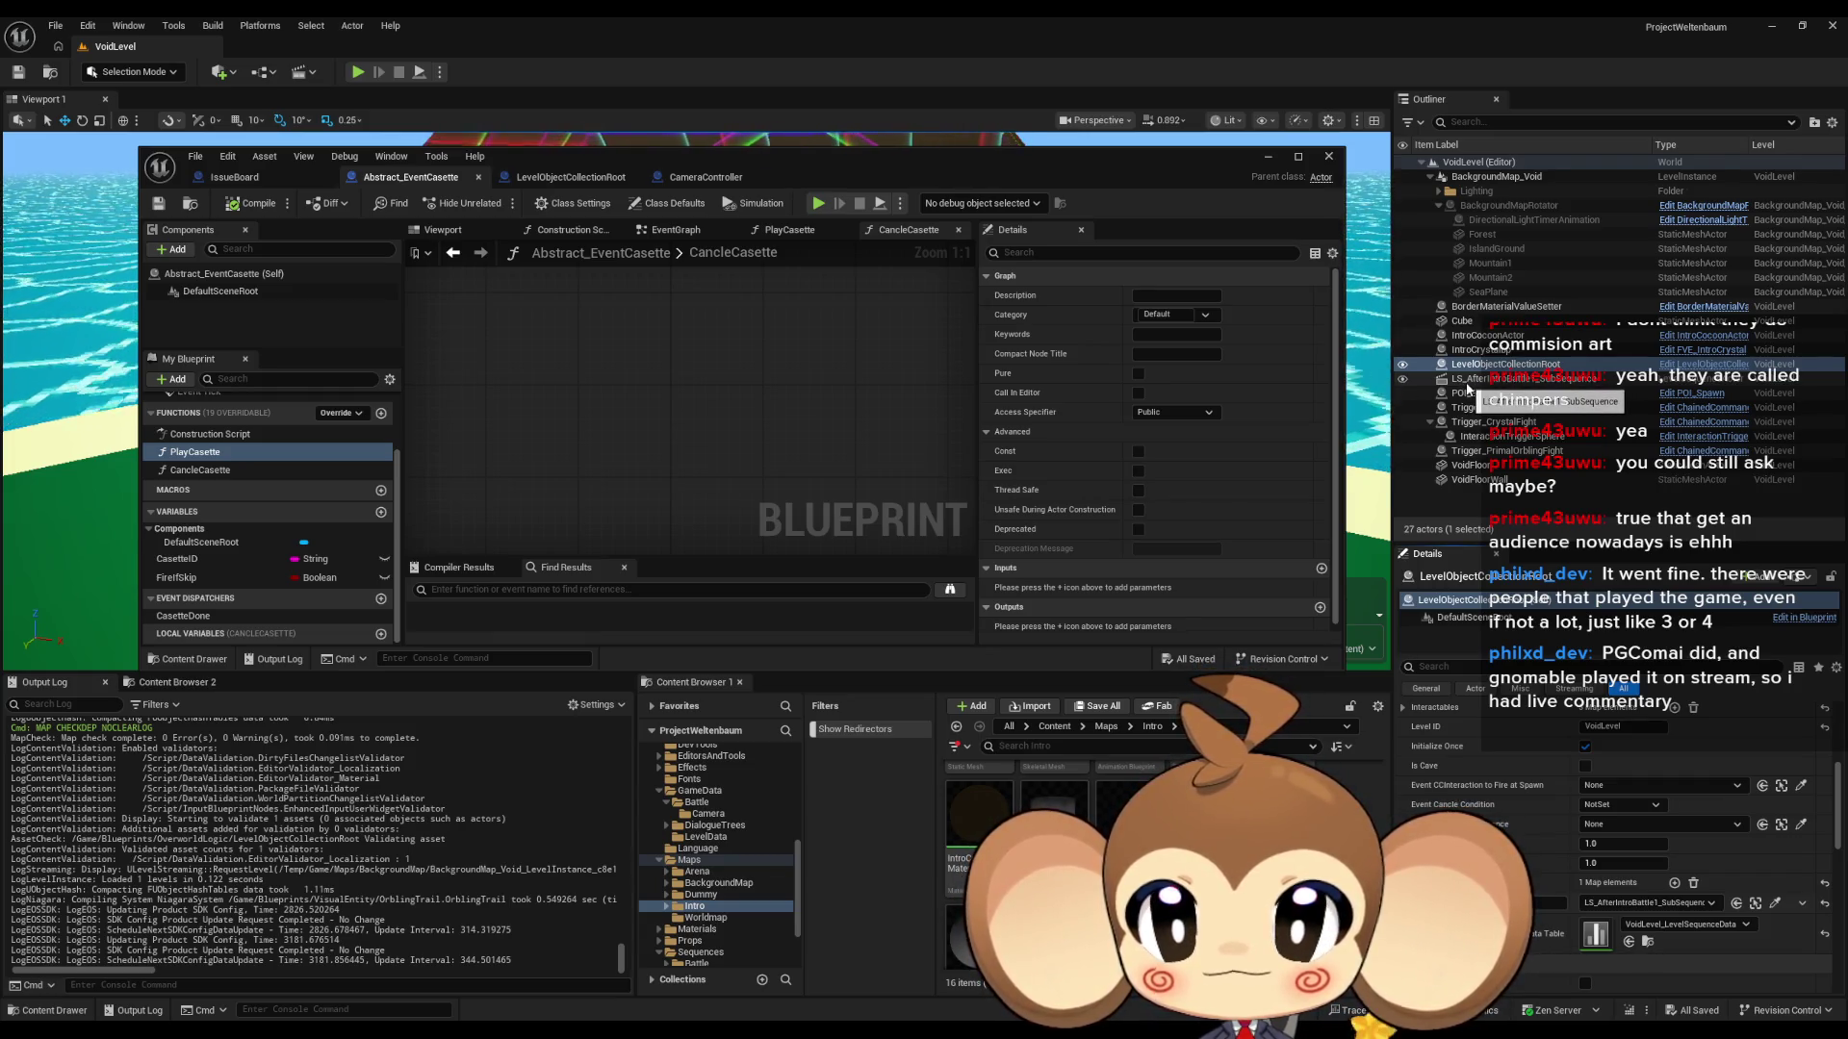
left_click(570, 177)
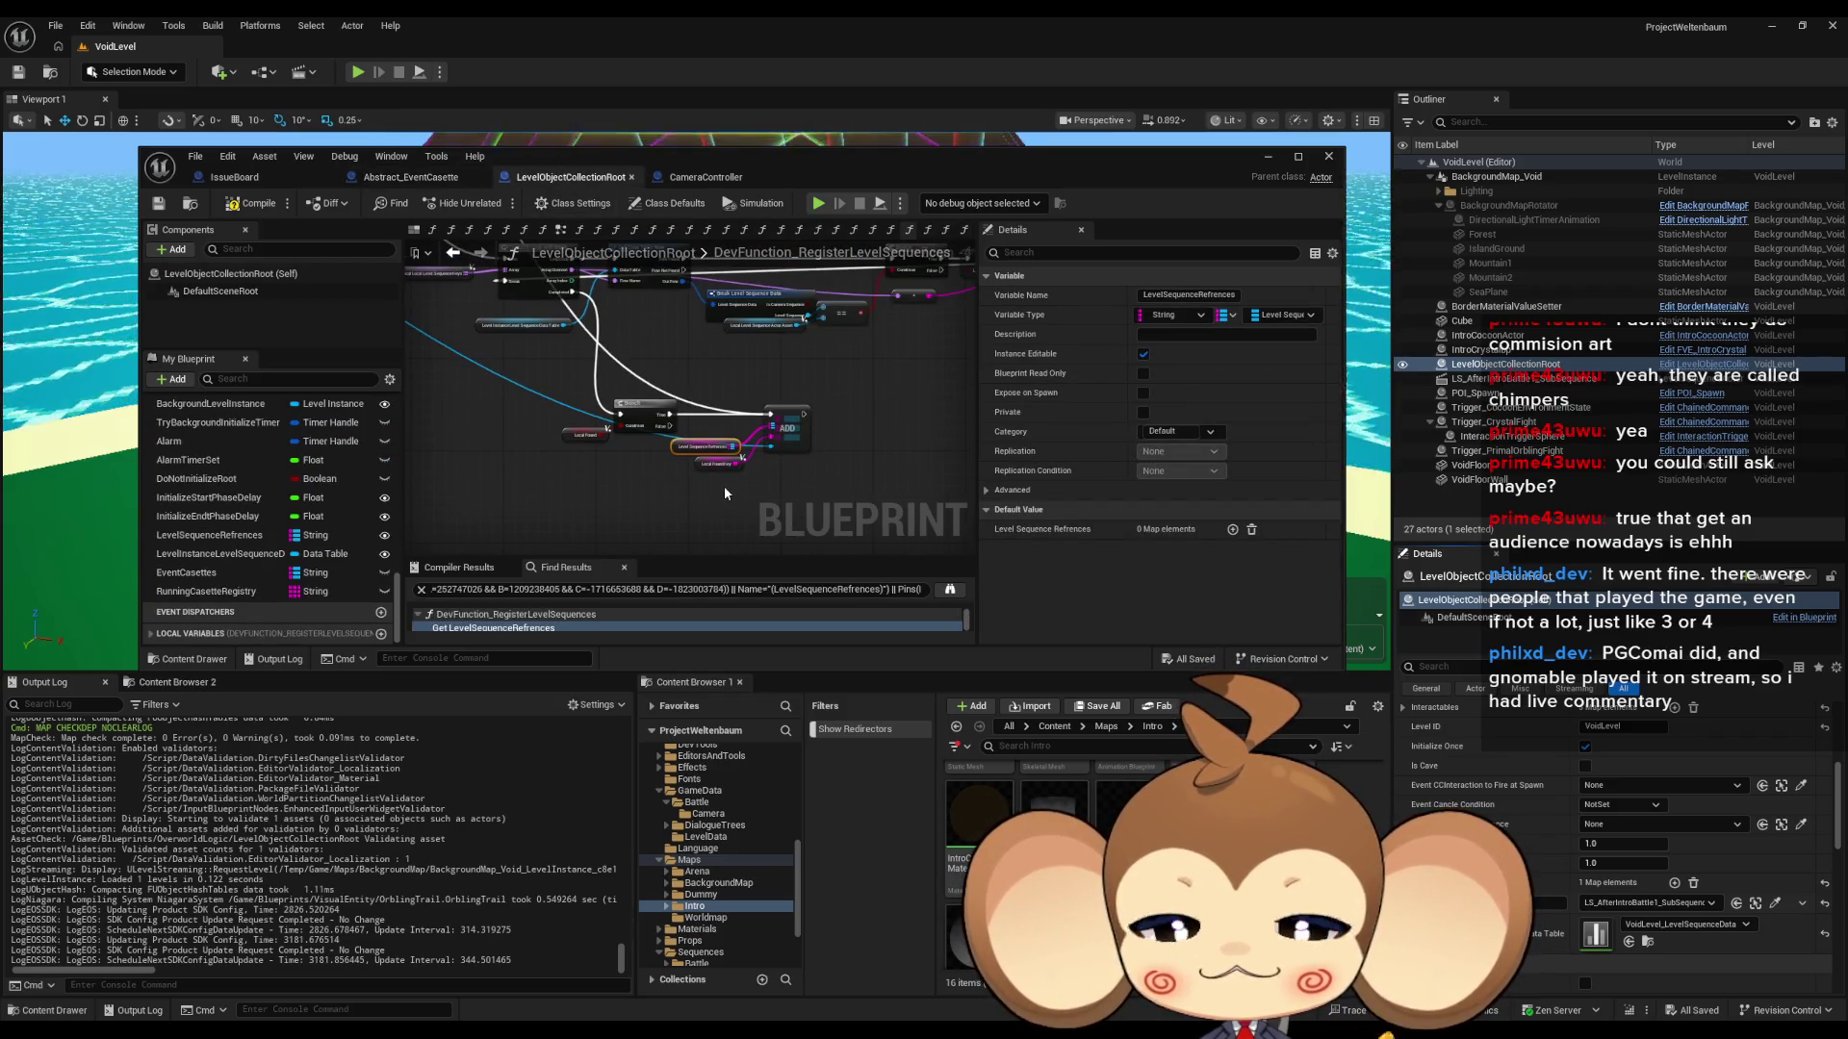
- Center the Branch and ADD nodes, then maximize the Blueprint editor to full screen
scroll(724, 487, "up", 3)
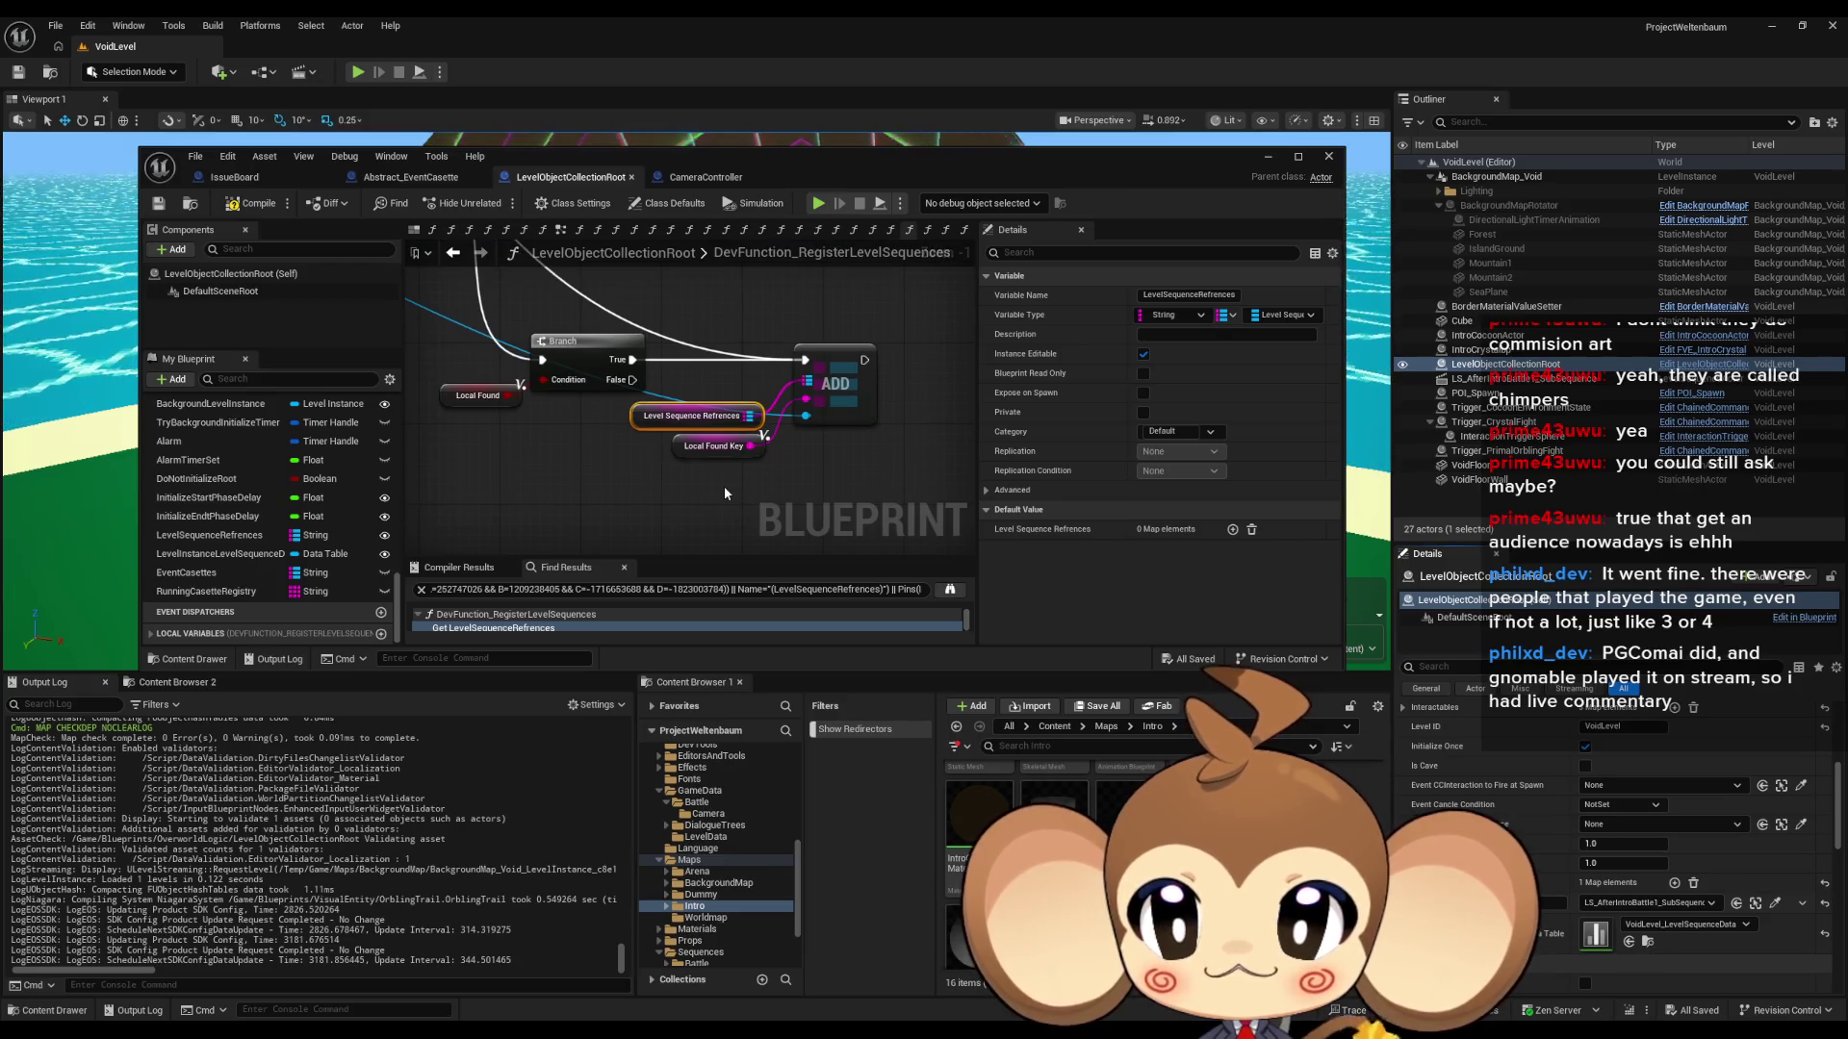
left_click_drag(785, 520, 738, 491)
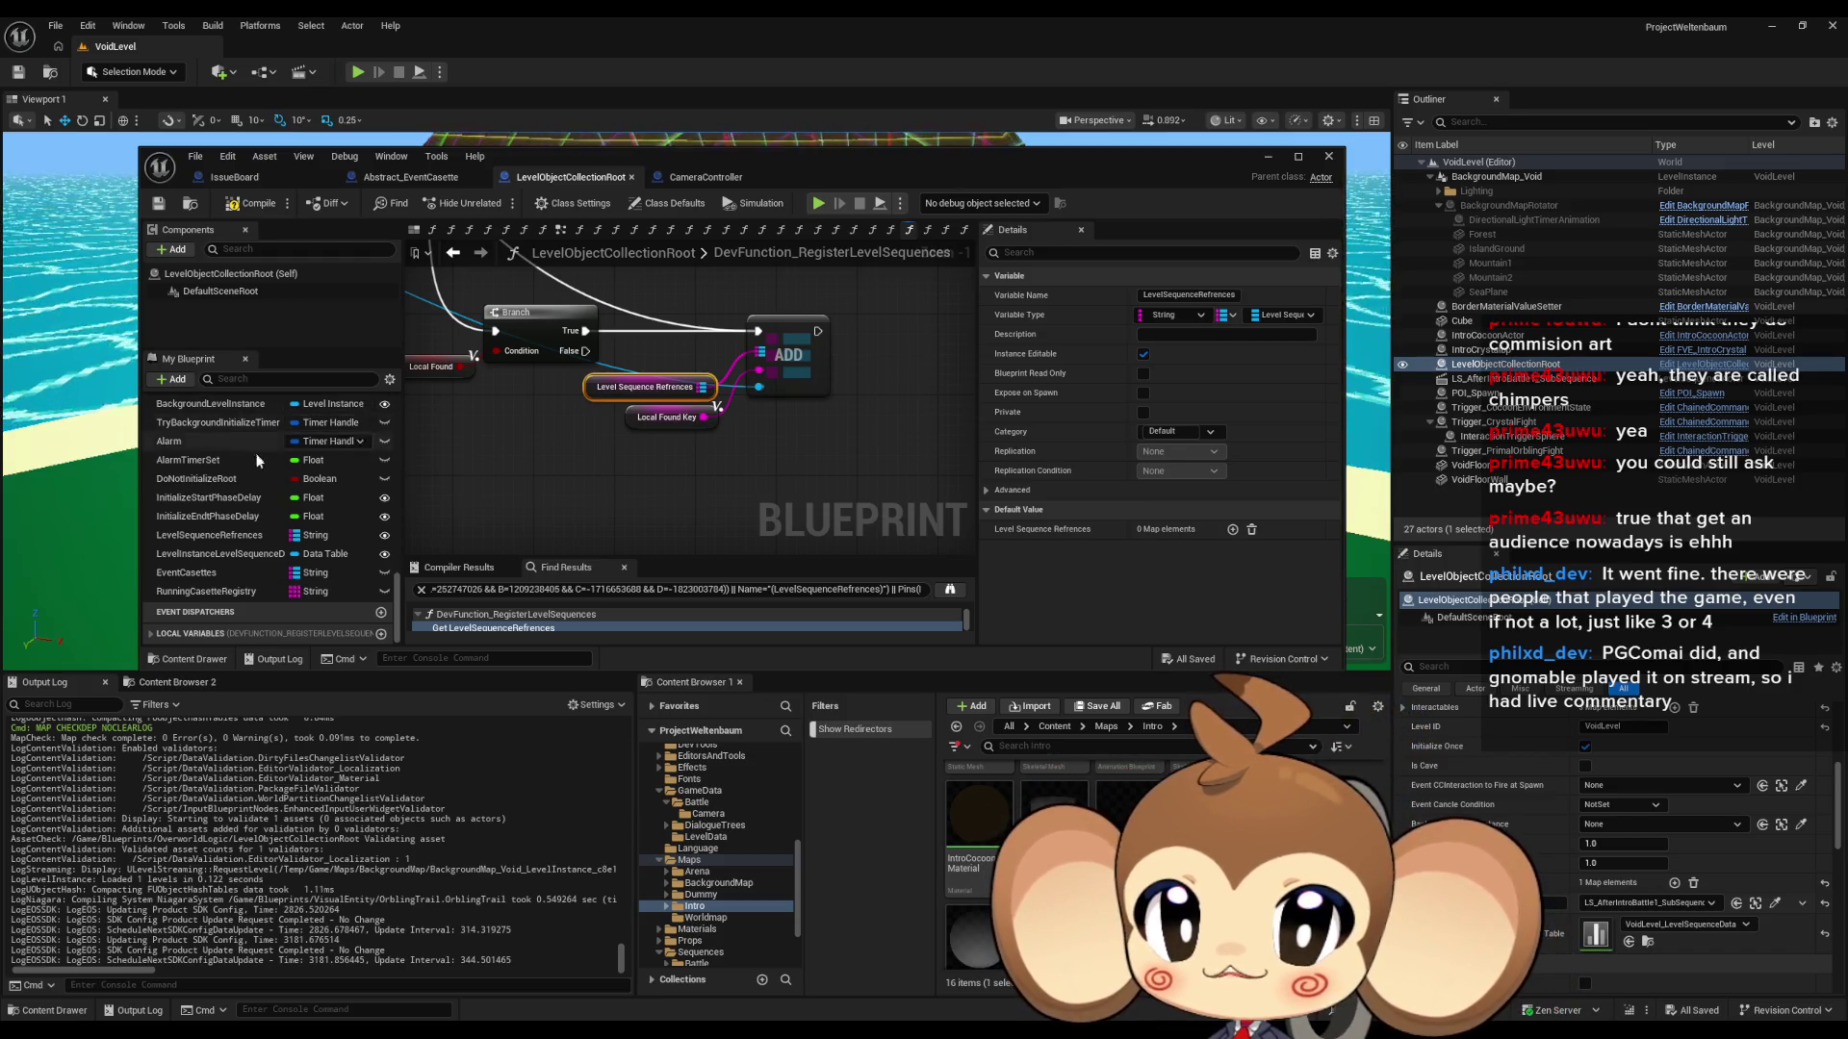
scroll(275, 481, "up", 5)
double_click(636, 166)
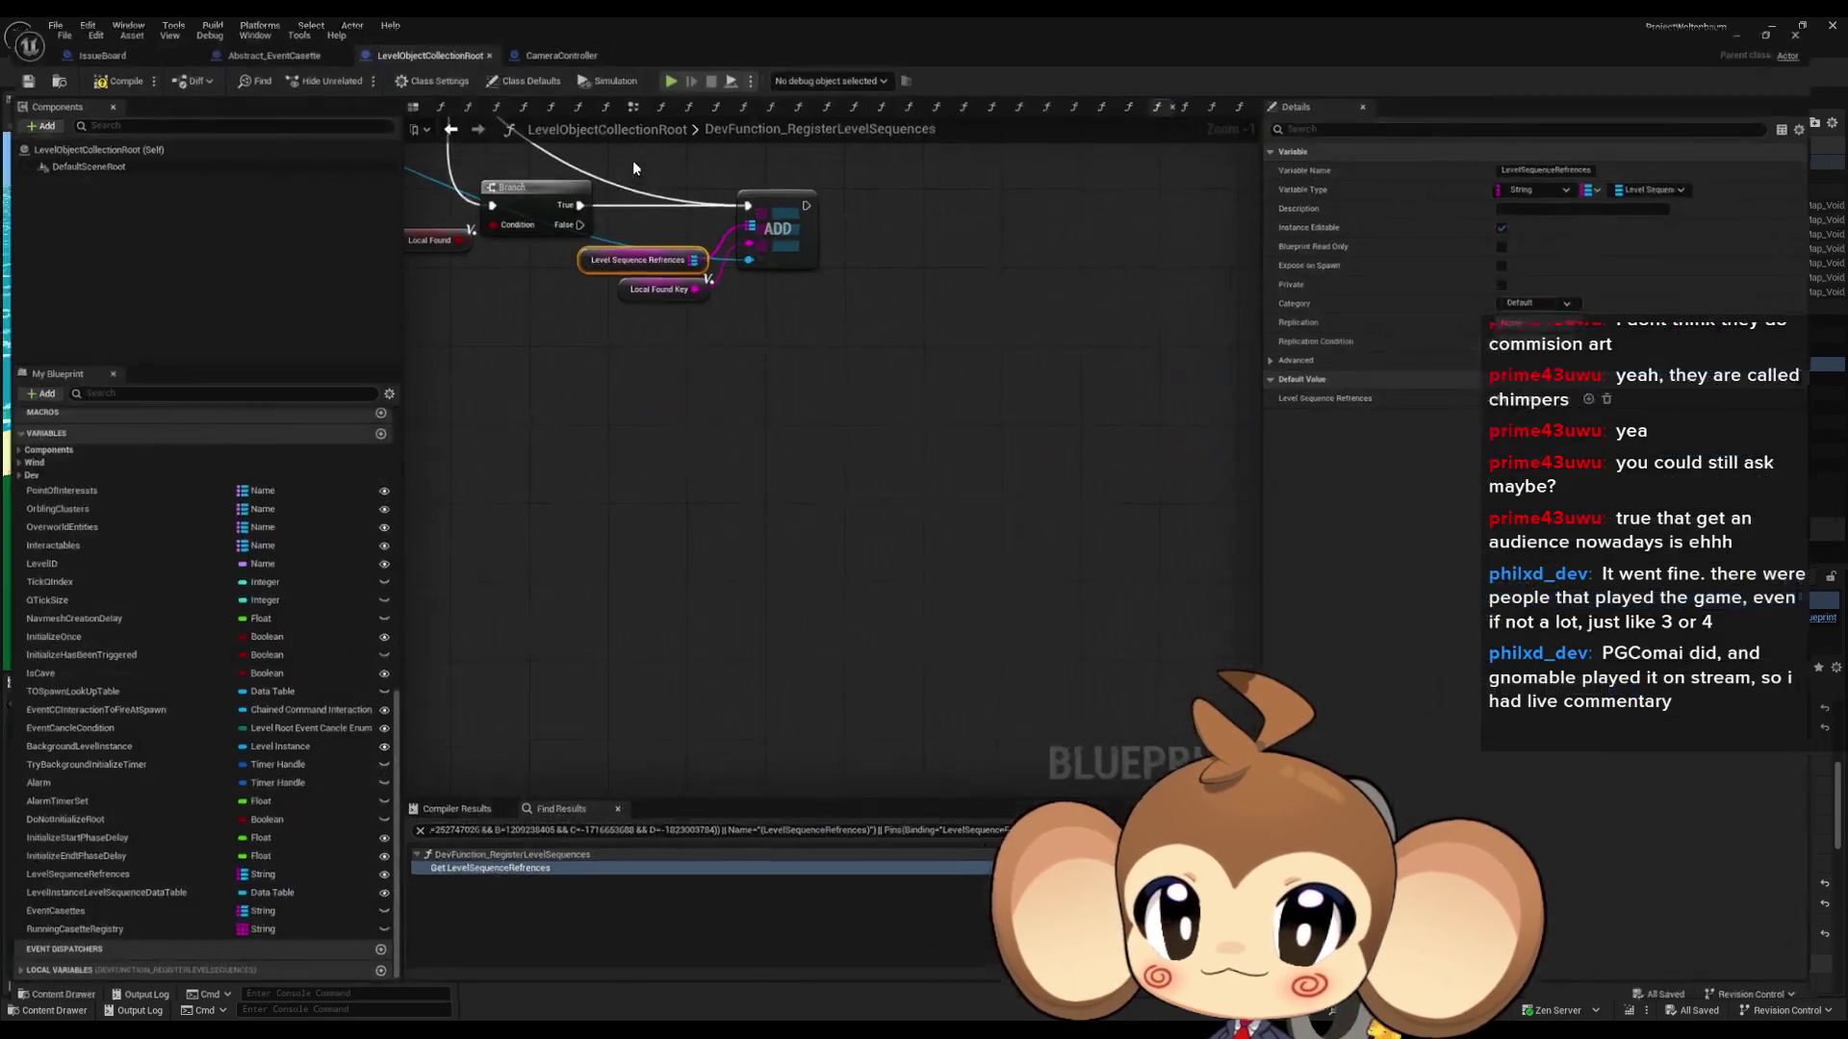
scroll(699, 337, "down", 6)
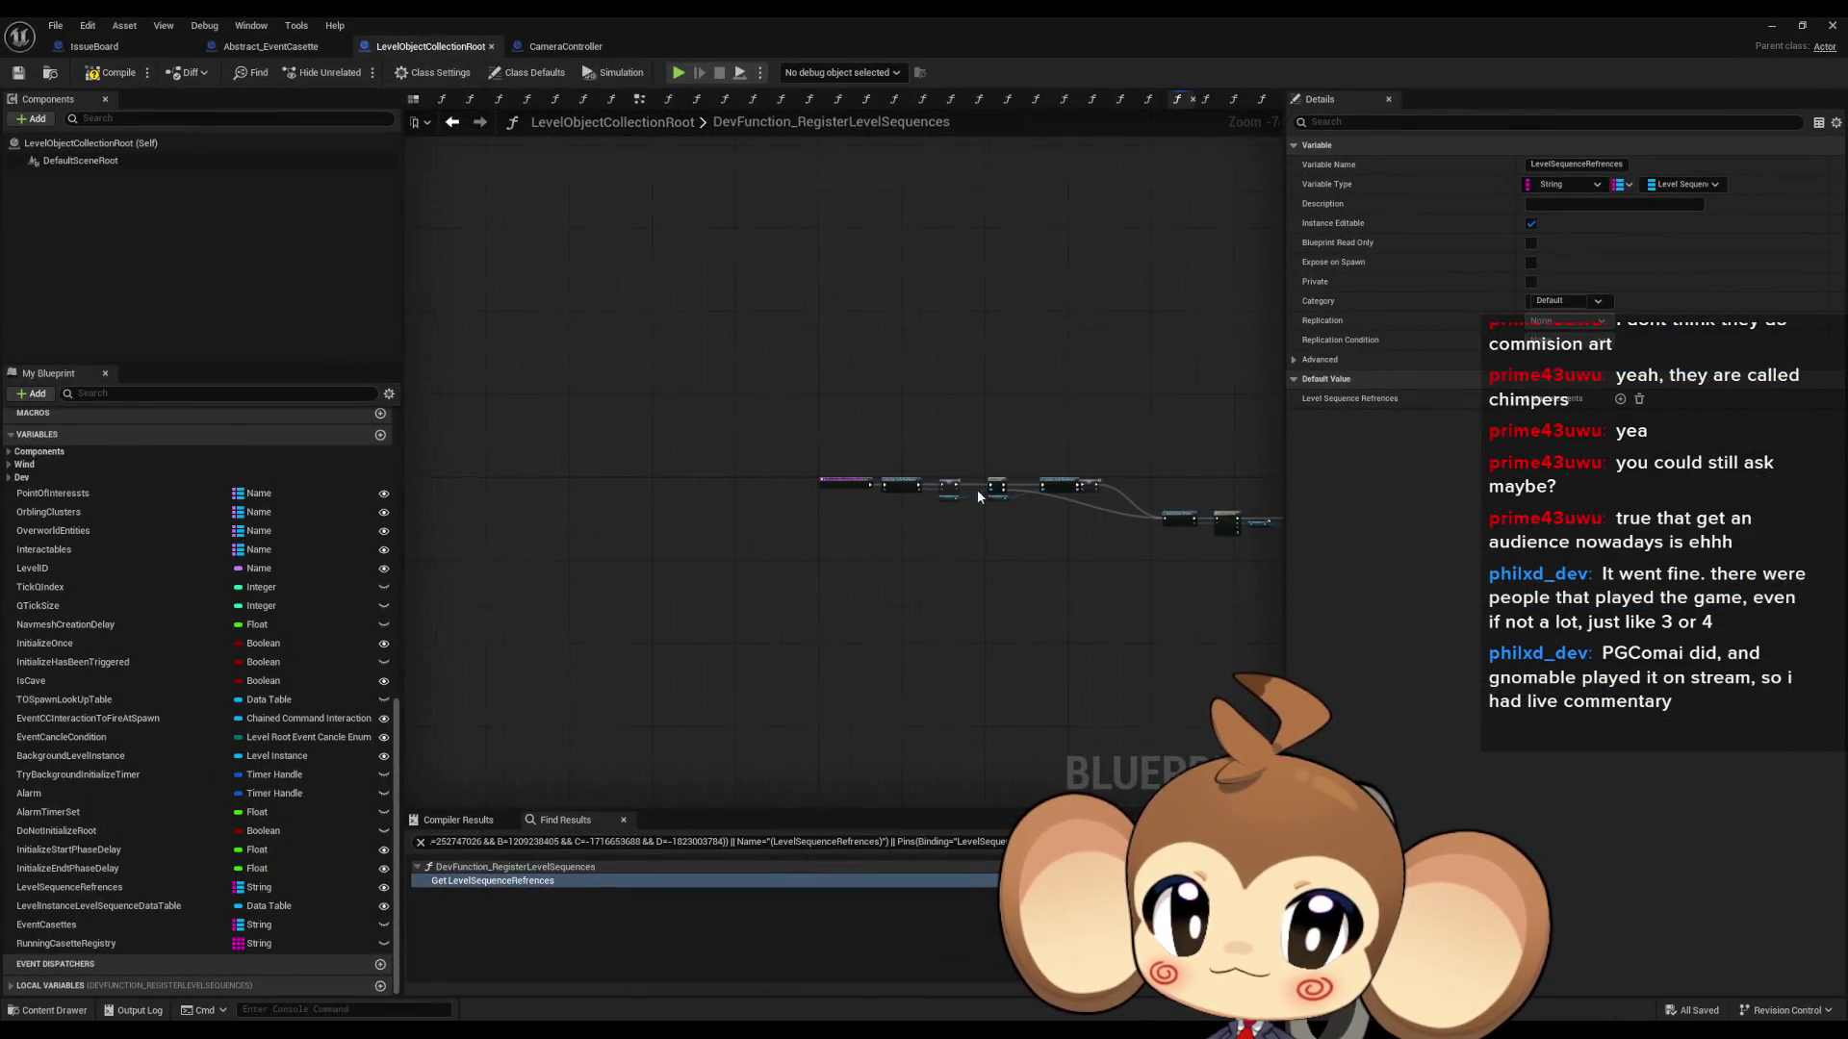
scroll(991, 486, "up", 7)
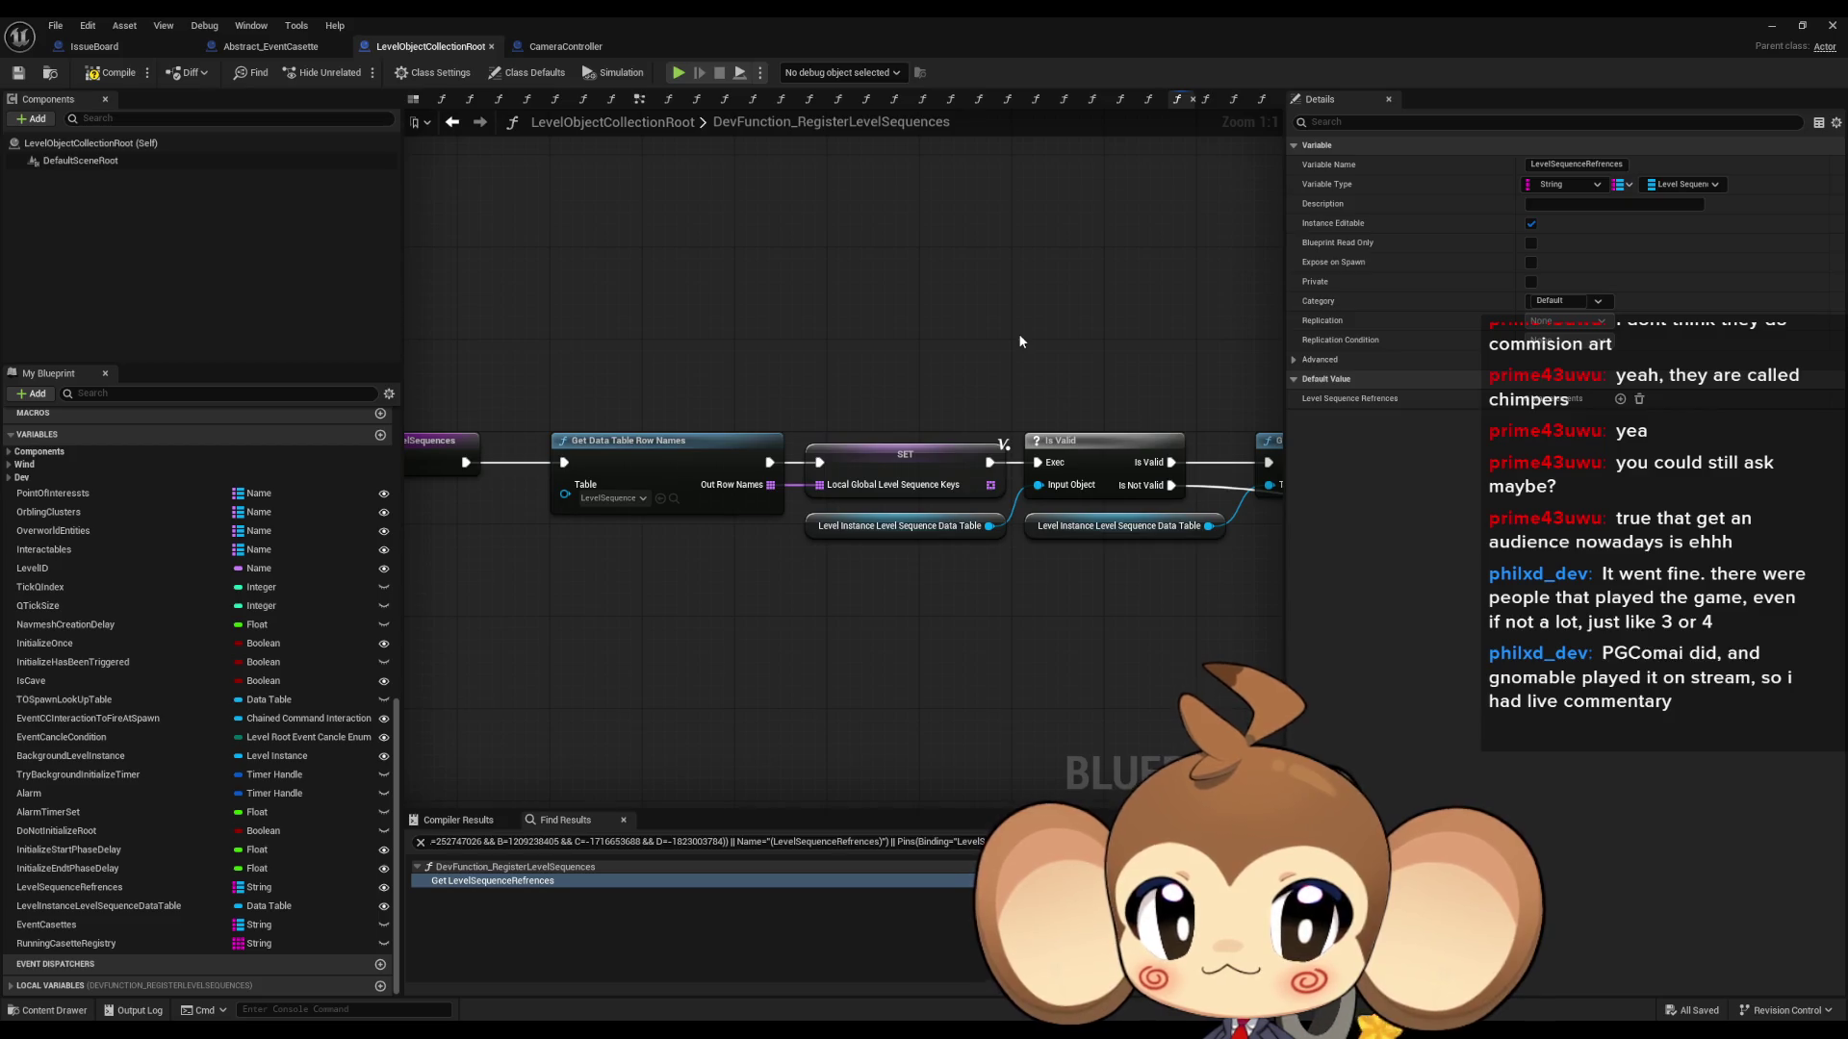
scroll(1020, 341, "down", 4)
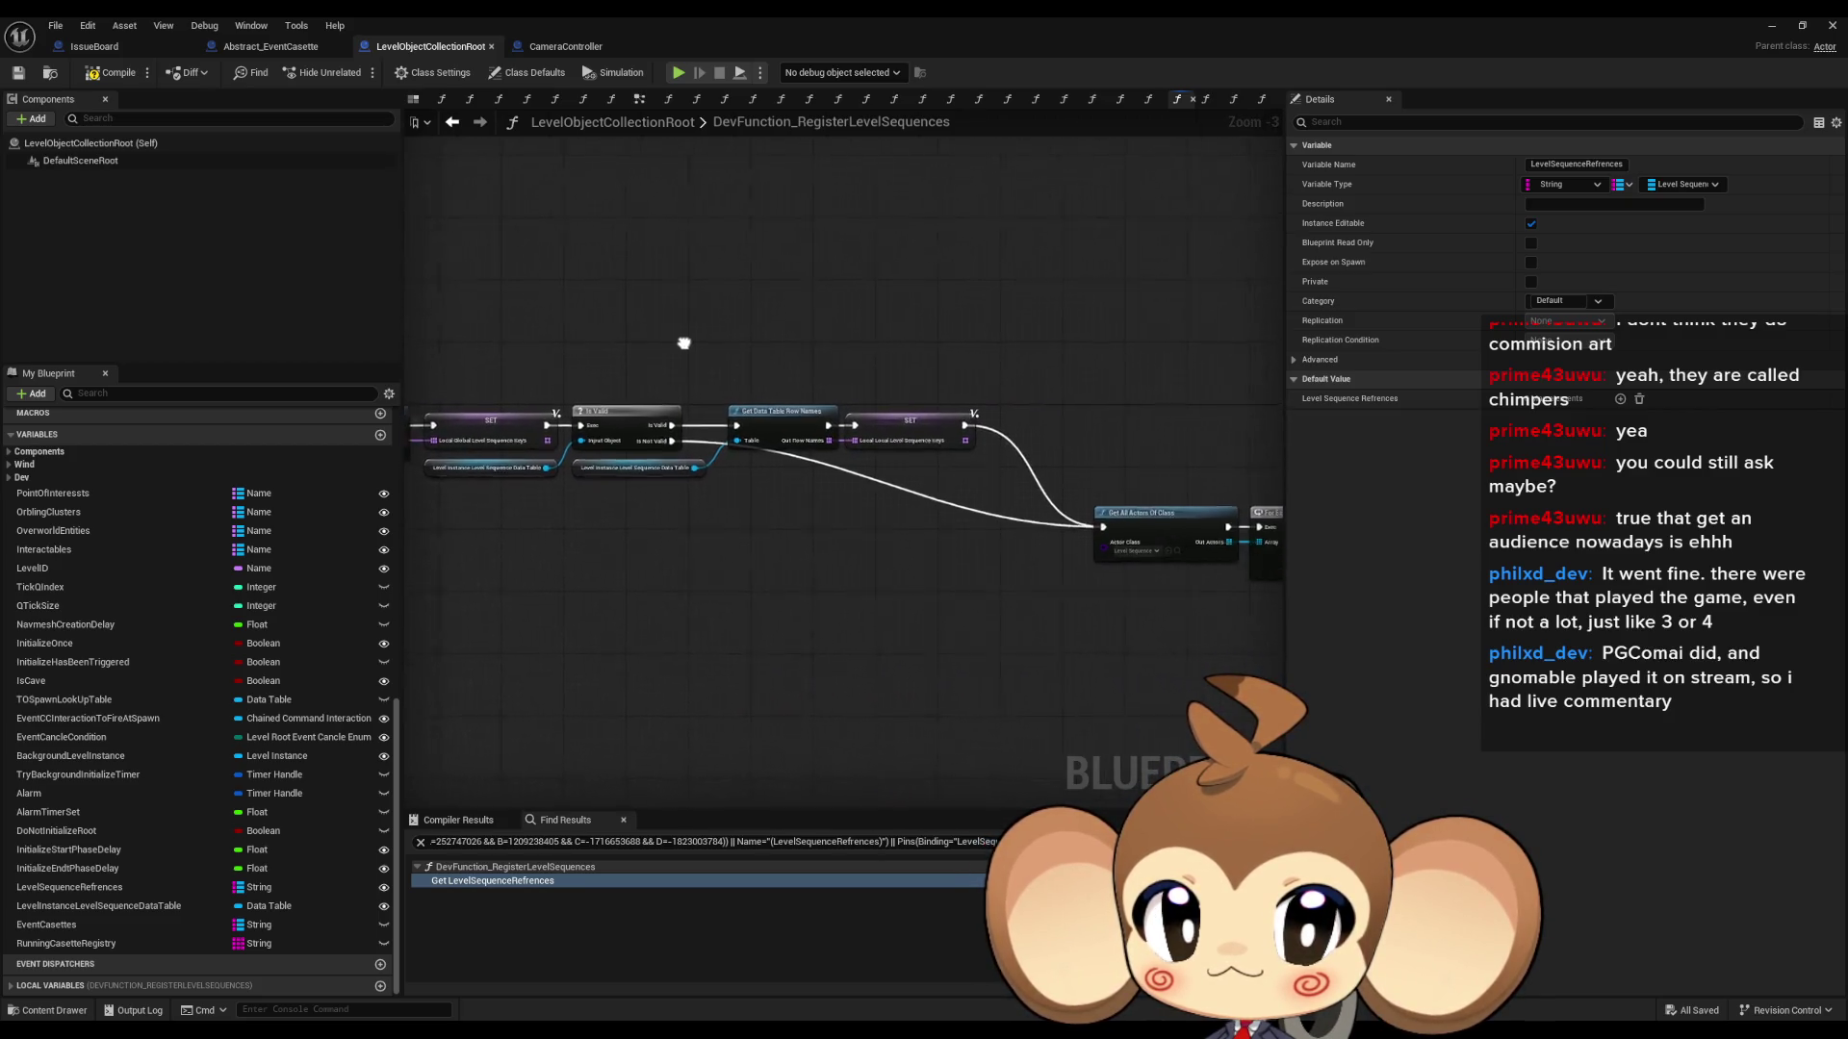
mouse_move(837, 359)
left_mouse_down()
mouse_move(770, 433)
mouse_move(703, 427)
left_mouse_up()
left_click_drag(688, 324, 1203, 359)
scroll(679, 405, "up", 3)
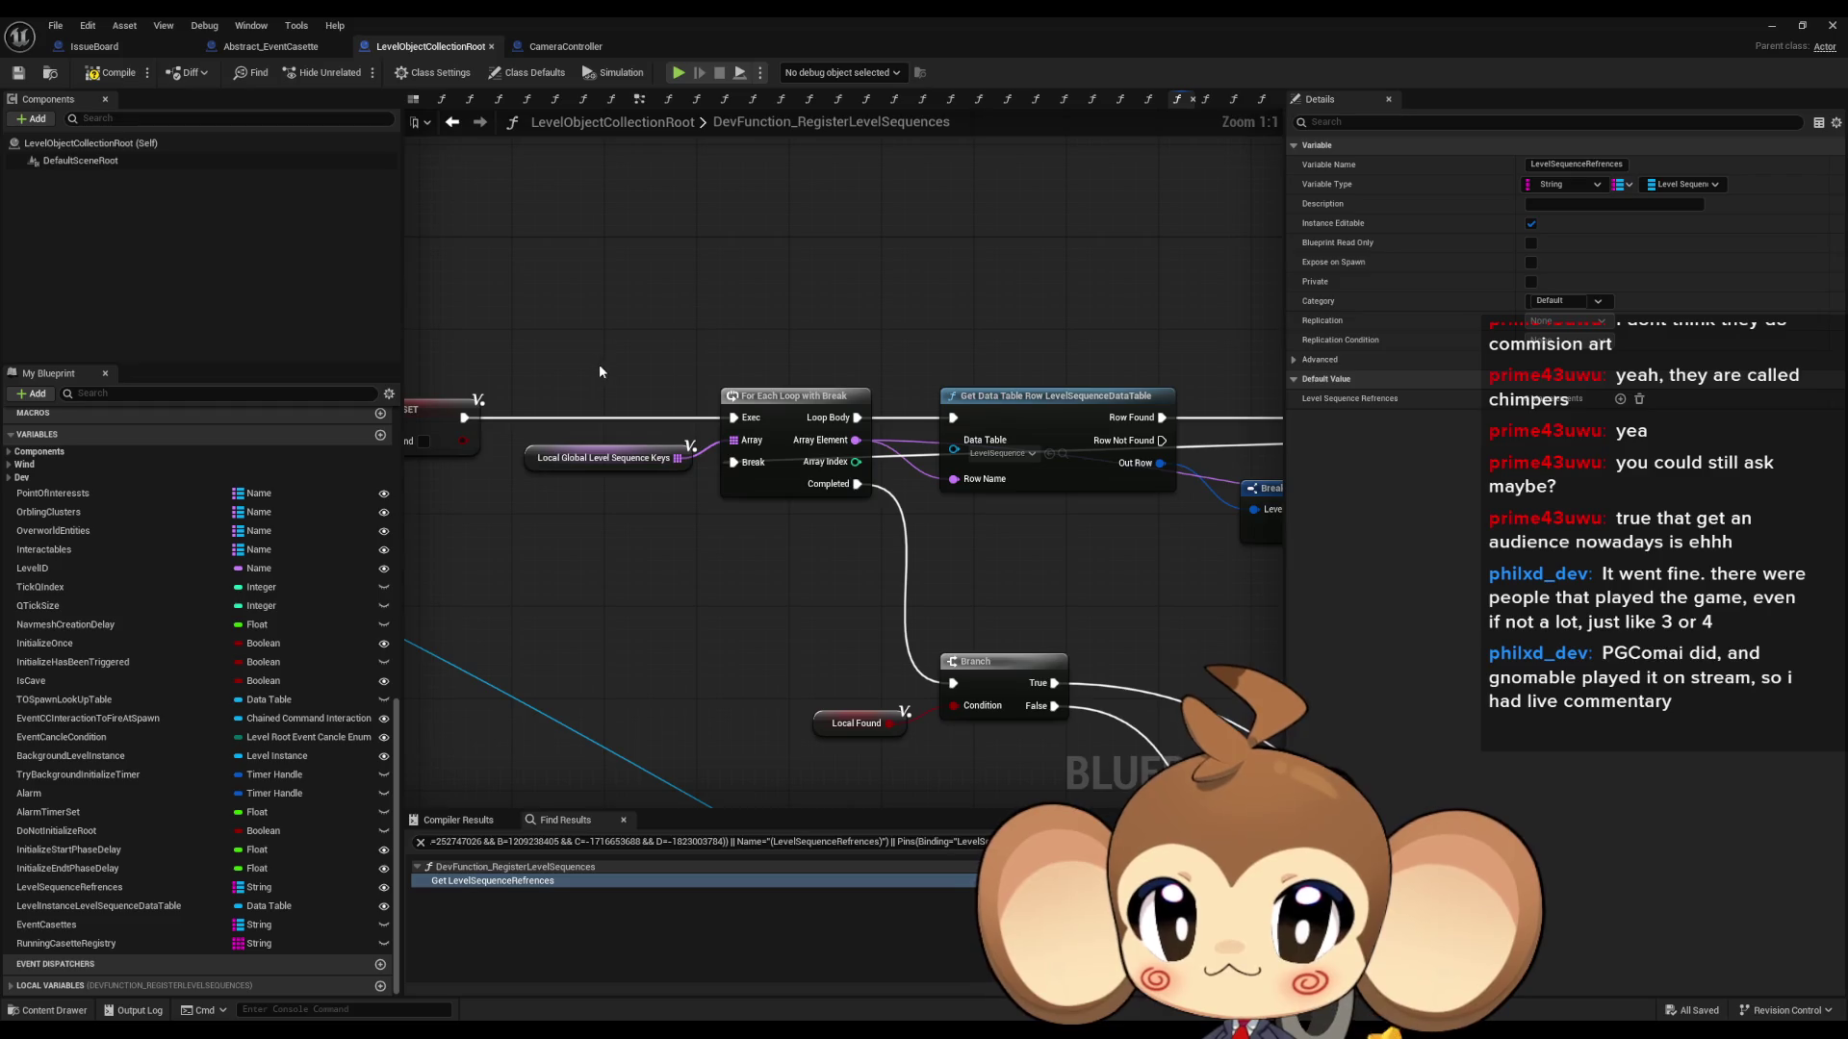
scroll(599, 363, "down", 3)
mouse_move(1172, 378)
left_mouse_down()
mouse_move(722, 361)
mouse_move(720, 202)
left_mouse_up()
scroll(716, 350, "down", 2)
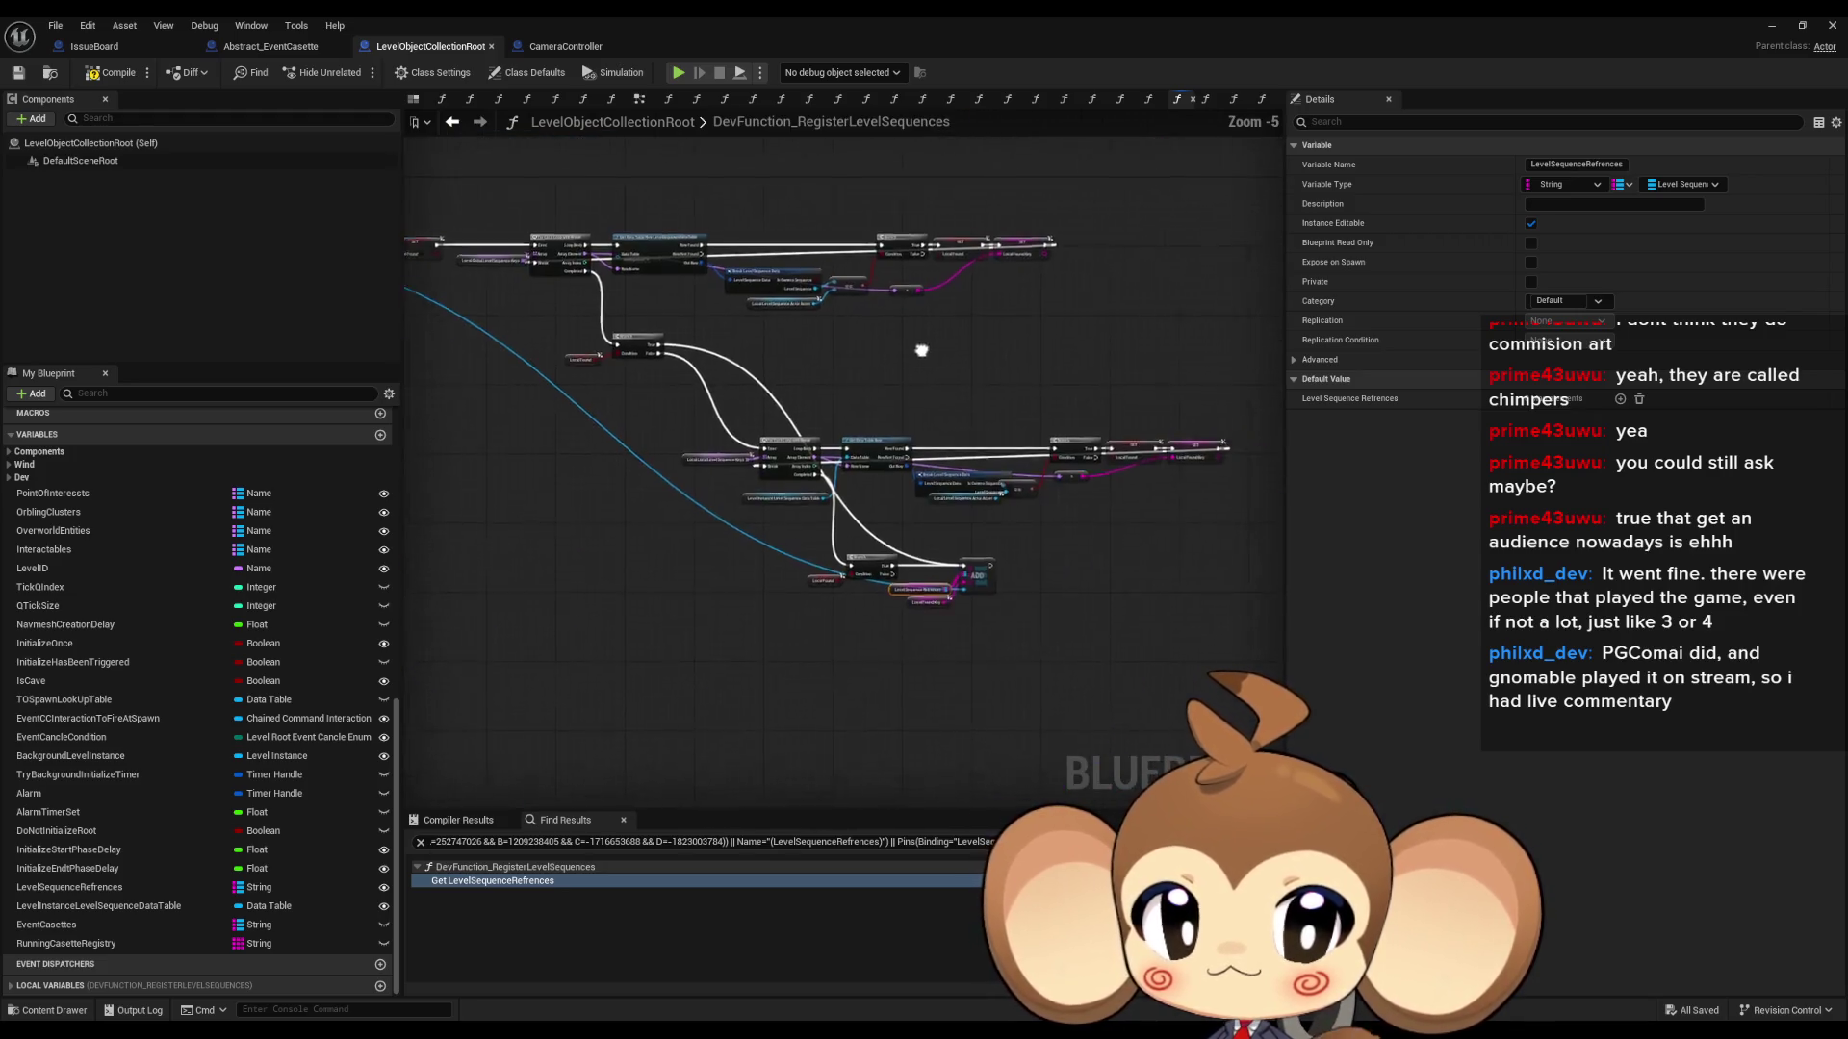
scroll(728, 446, "up", 4)
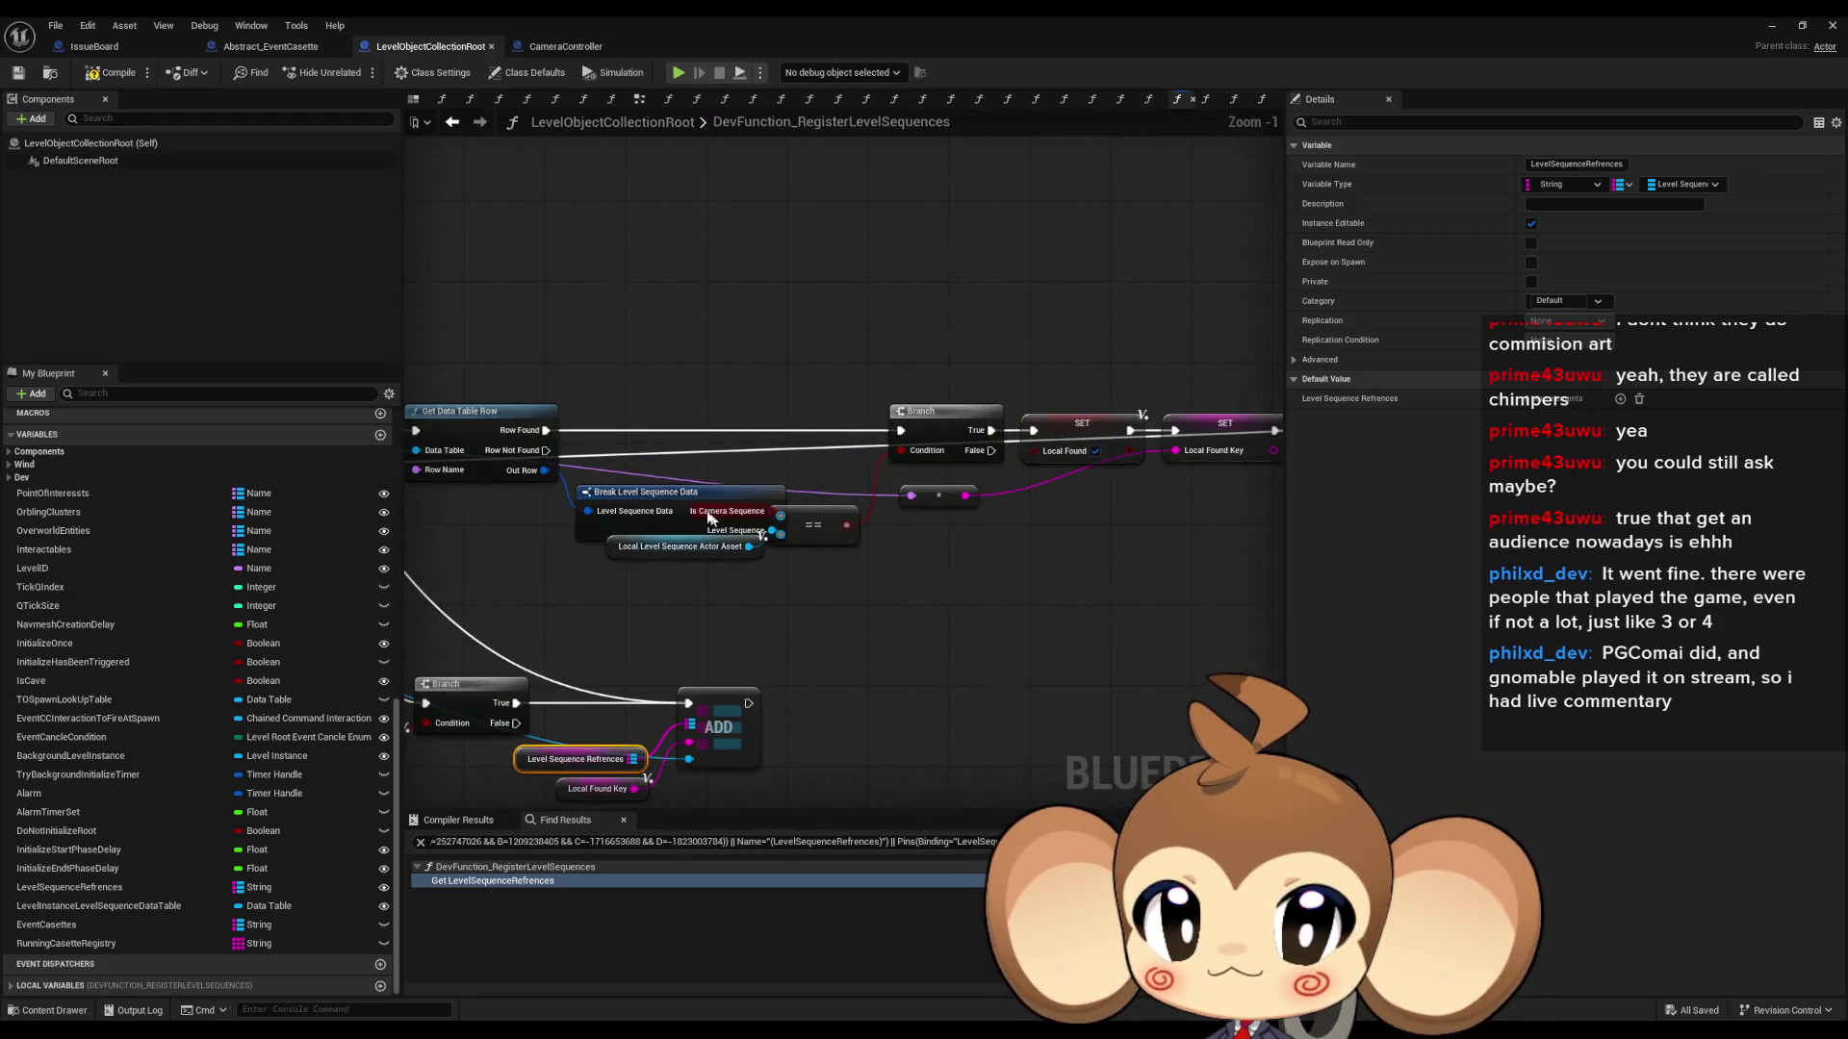
scroll(707, 517, "down", 4)
scroll(556, 467, "up", 4)
left_click_drag(558, 467, 542, 466)
left_click(914, 370)
left_click_drag(990, 481, 784, 453)
scroll(784, 453, "down", 3)
scroll(655, 501, "up", 5)
mouse_move(655, 502)
left_mouse_down()
mouse_move(643, 466)
mouse_move(1133, 467)
left_mouse_up()
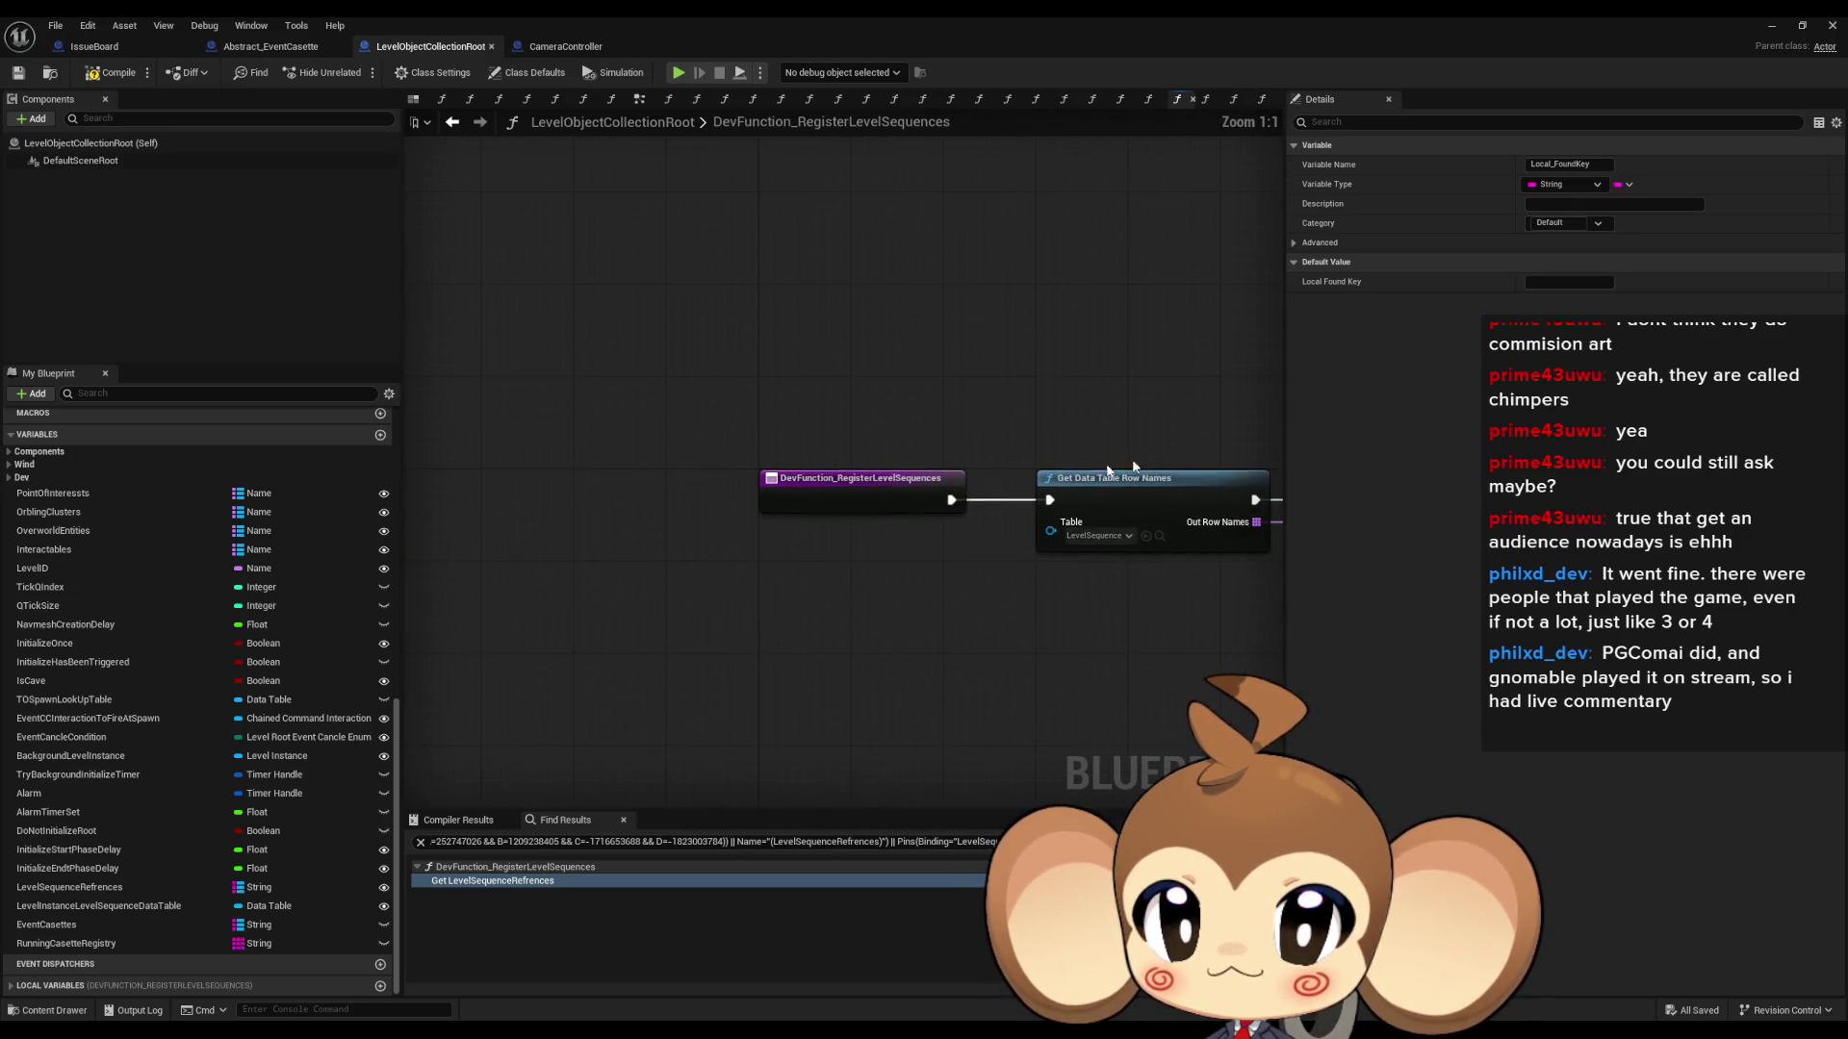
left_click_drag(787, 452, 875, 564)
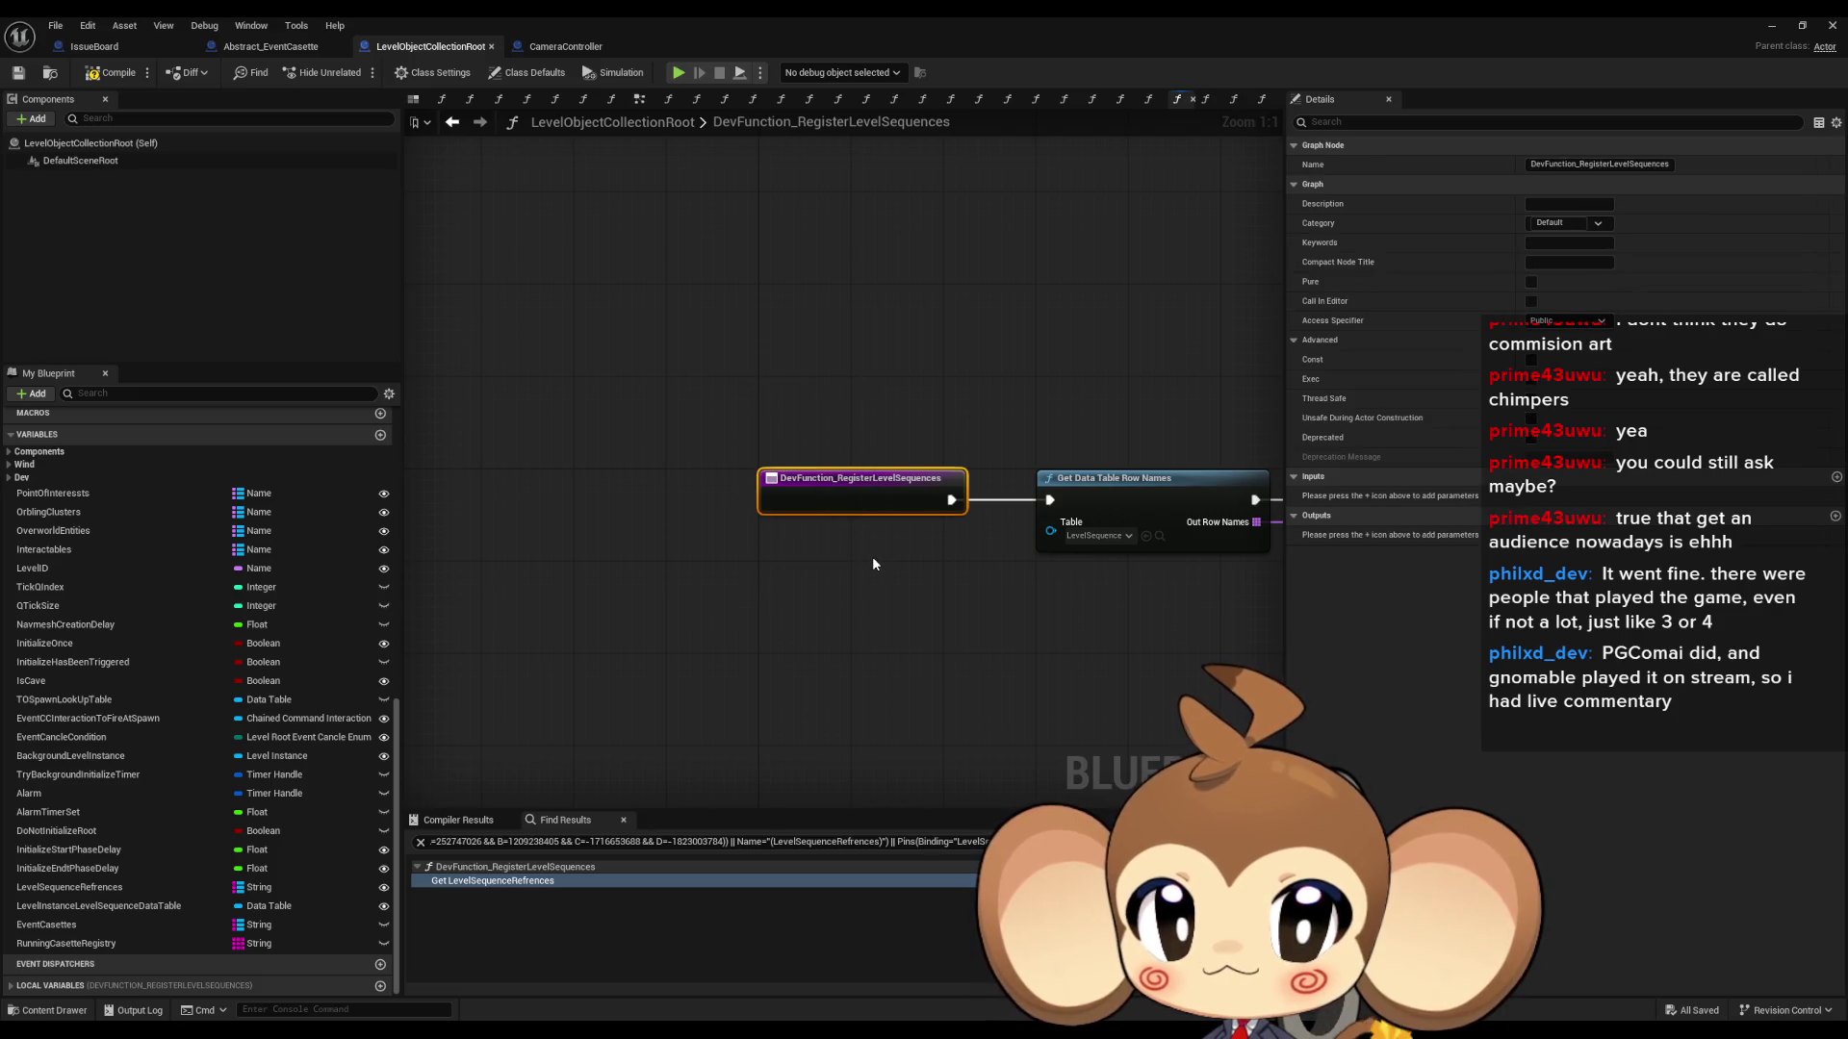
scroll(119, 574, "up", 3)
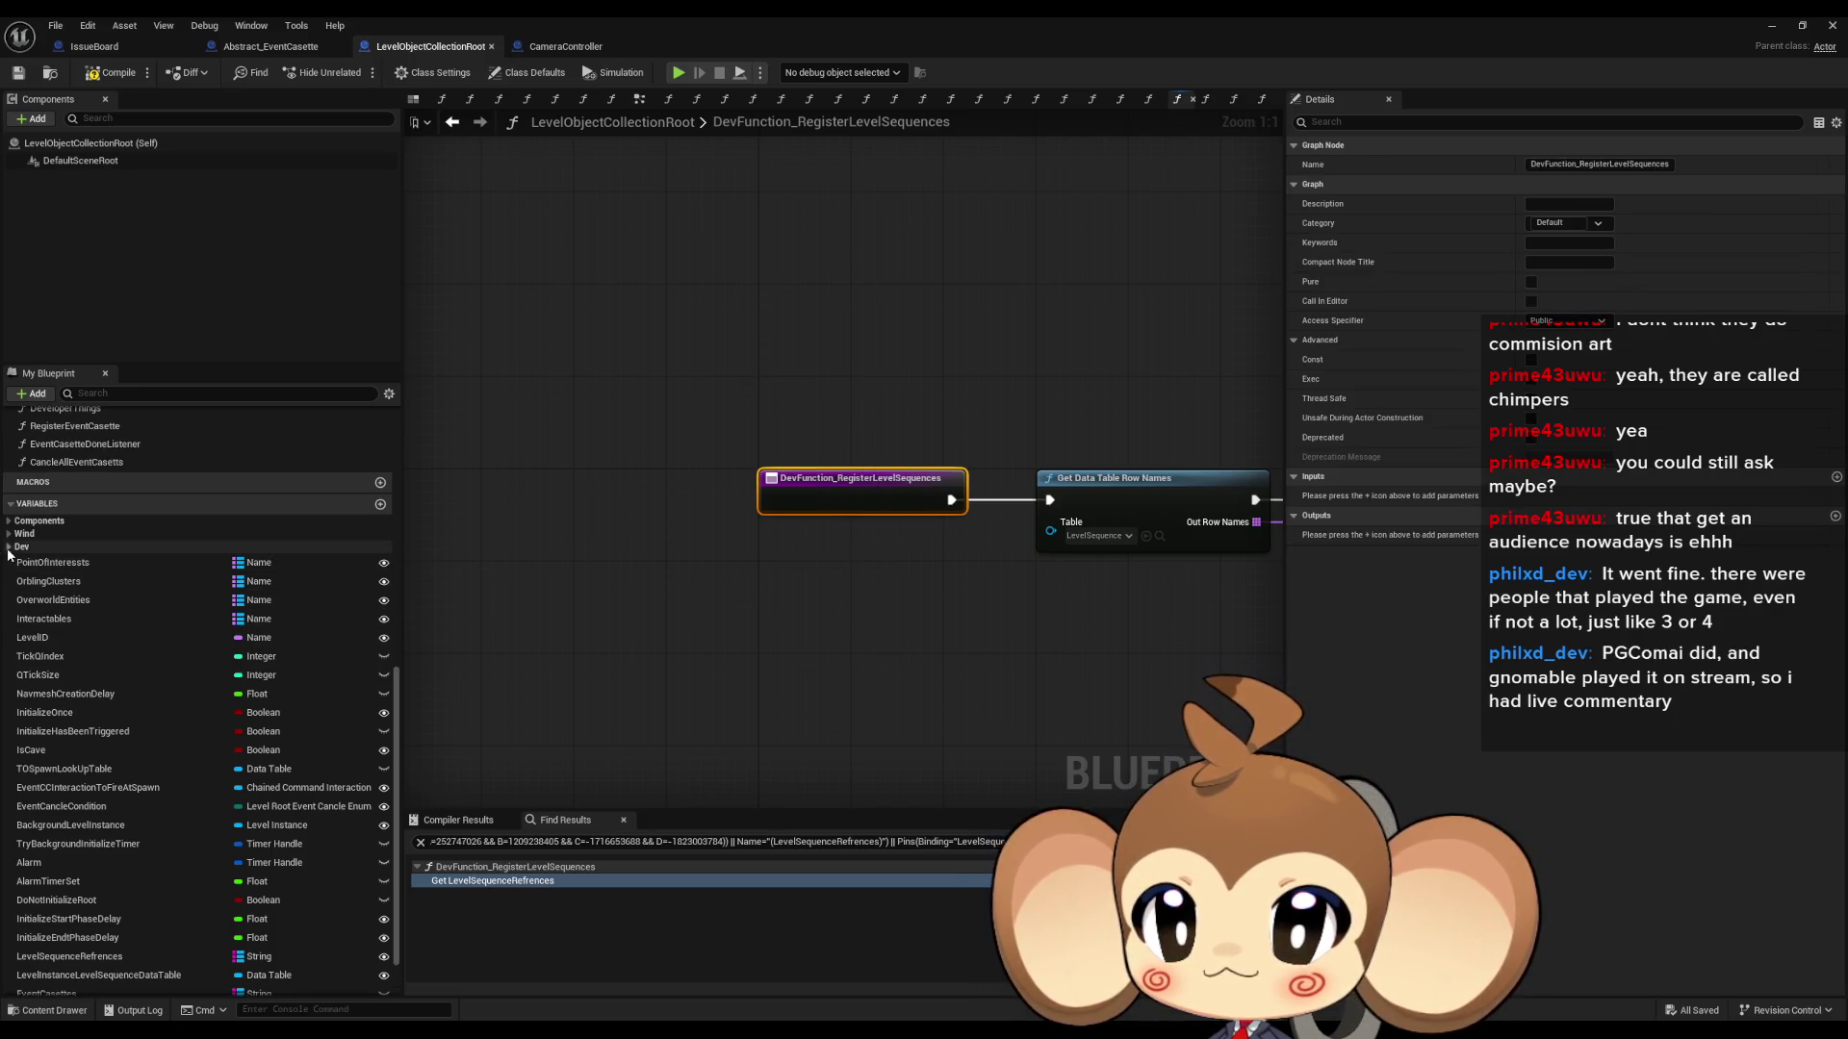
scroll(14, 561, "up", 20)
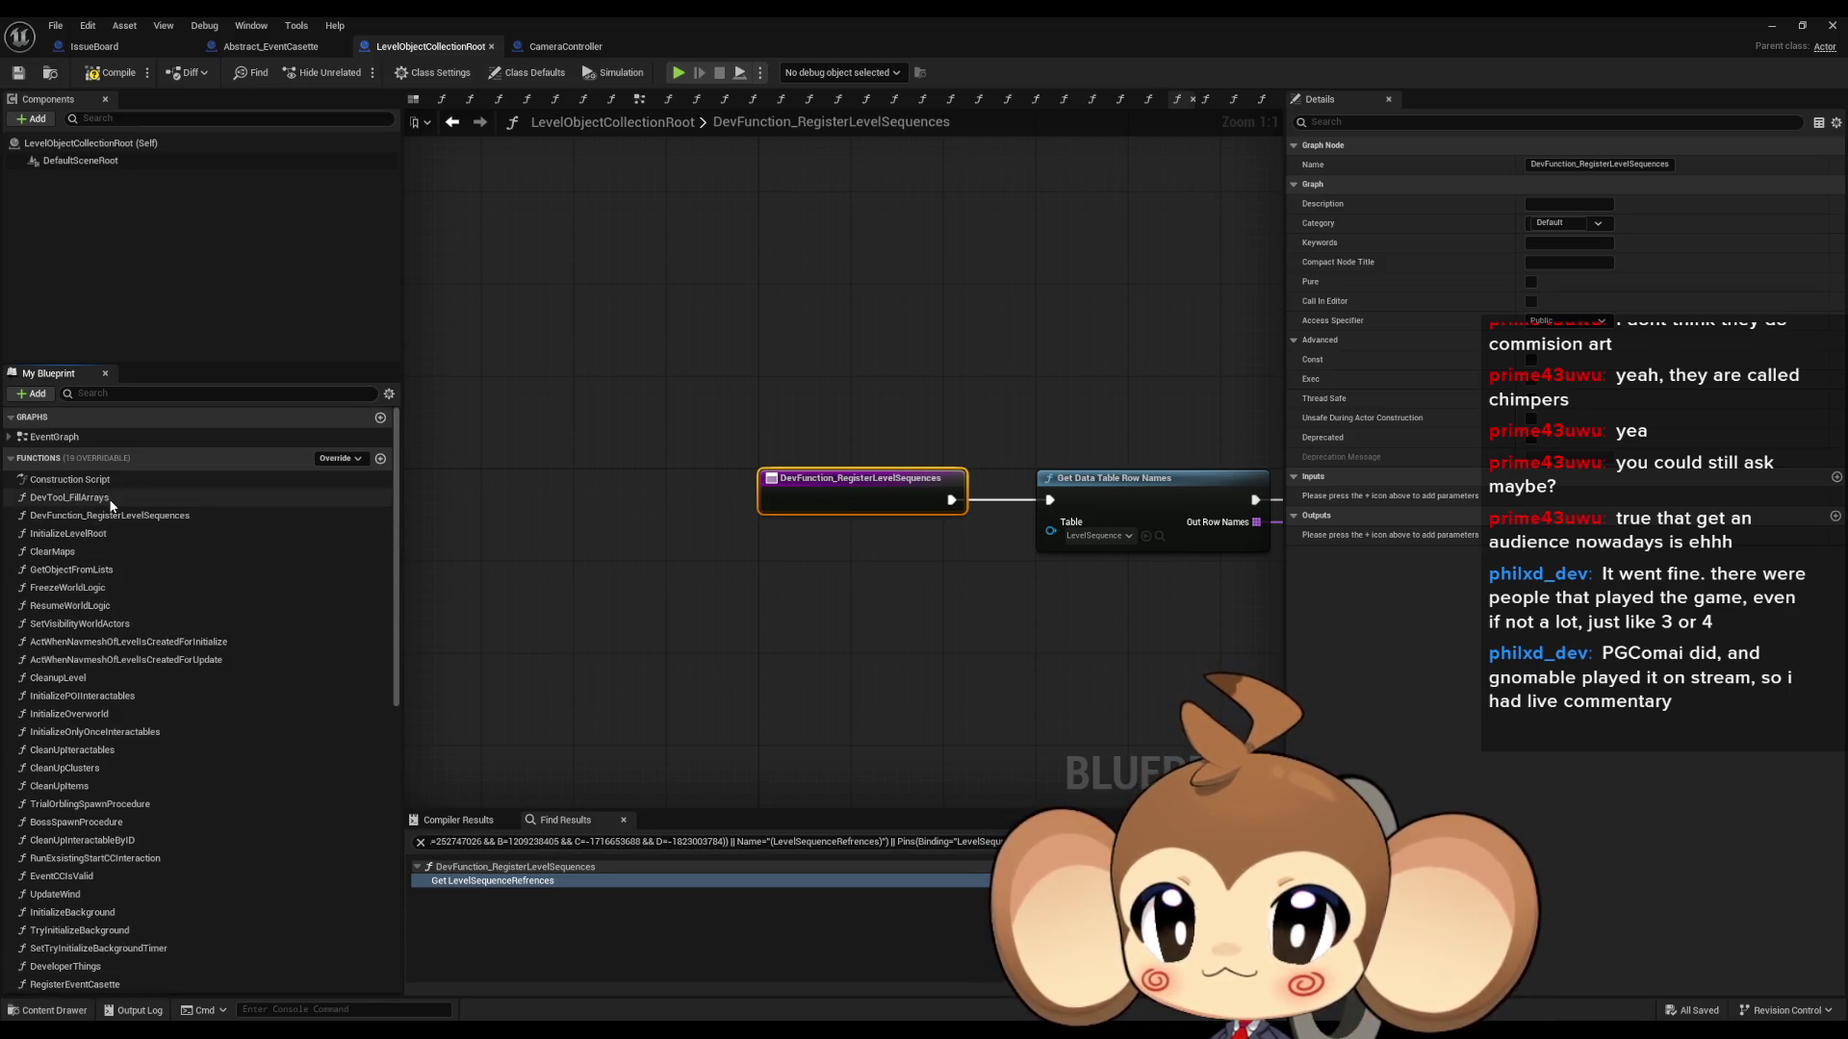
- Open the DevTool_FillArrays function graph
double_click(108, 498)
scroll(870, 359, "up", 4)
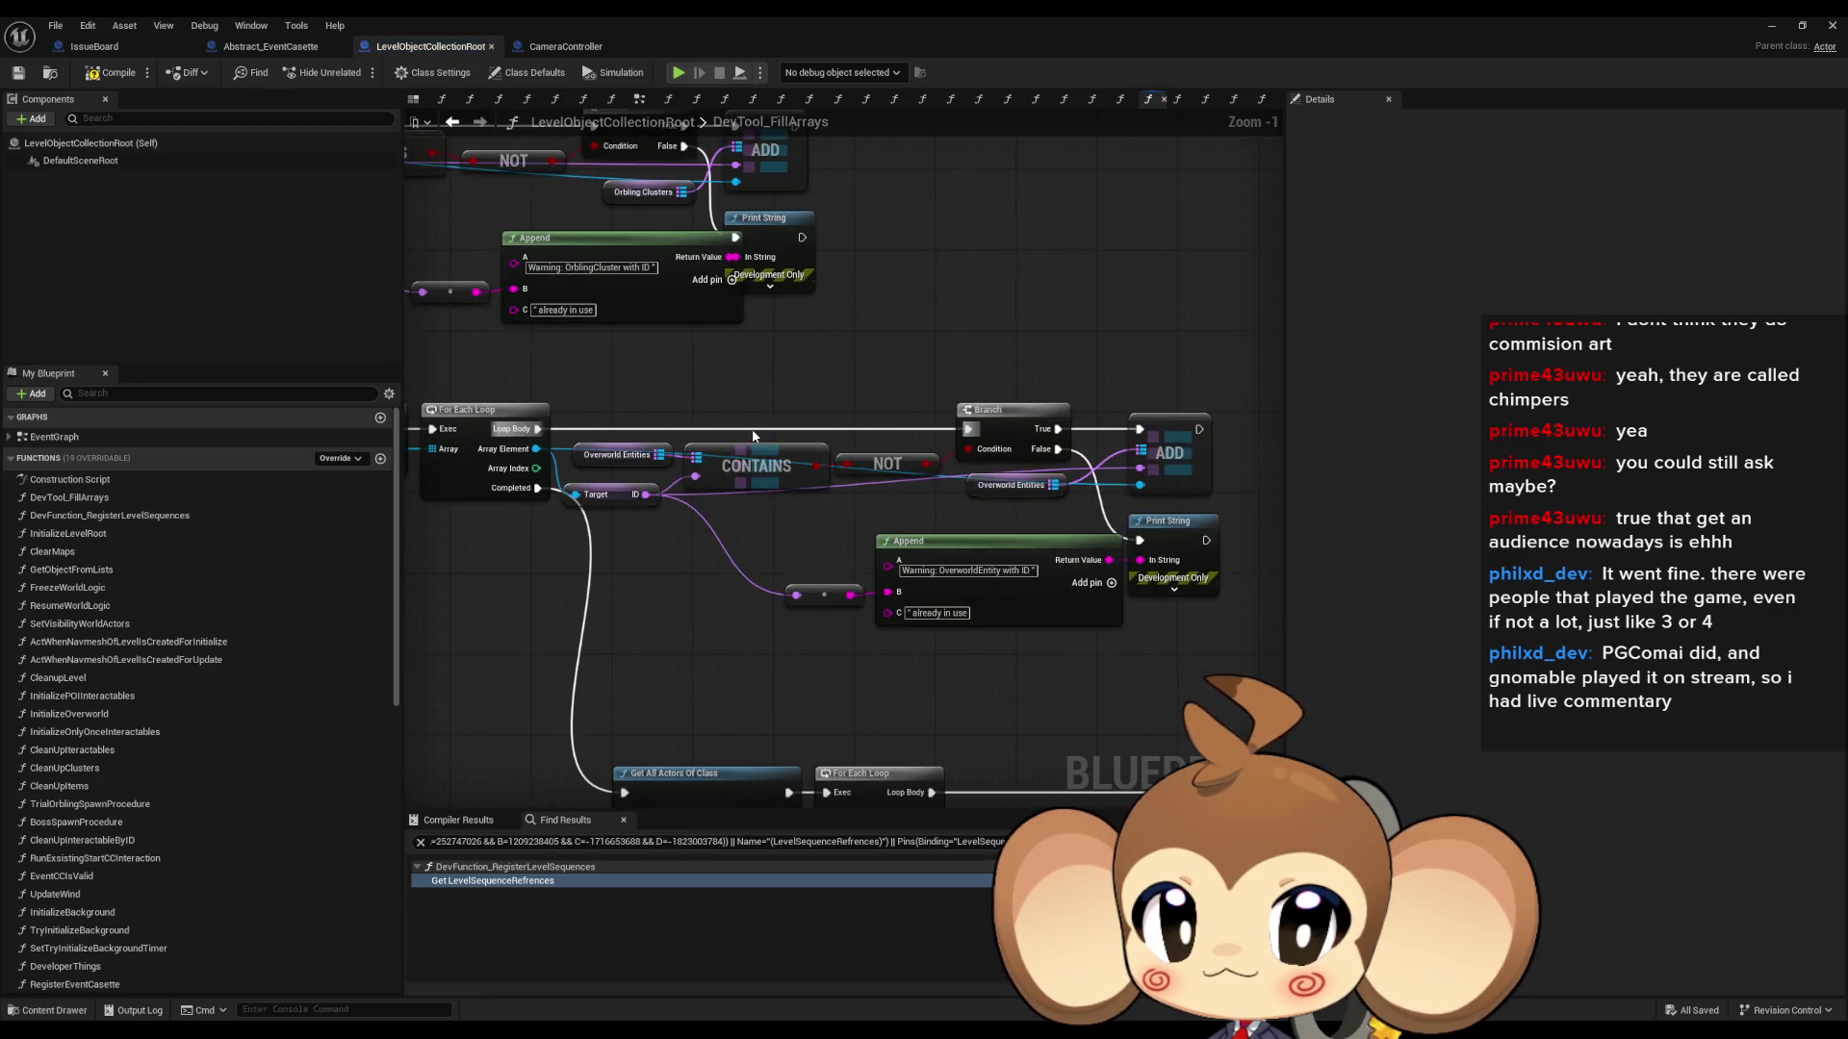
scroll(990, 379, "down", 3)
scroll(768, 507, "up", 4)
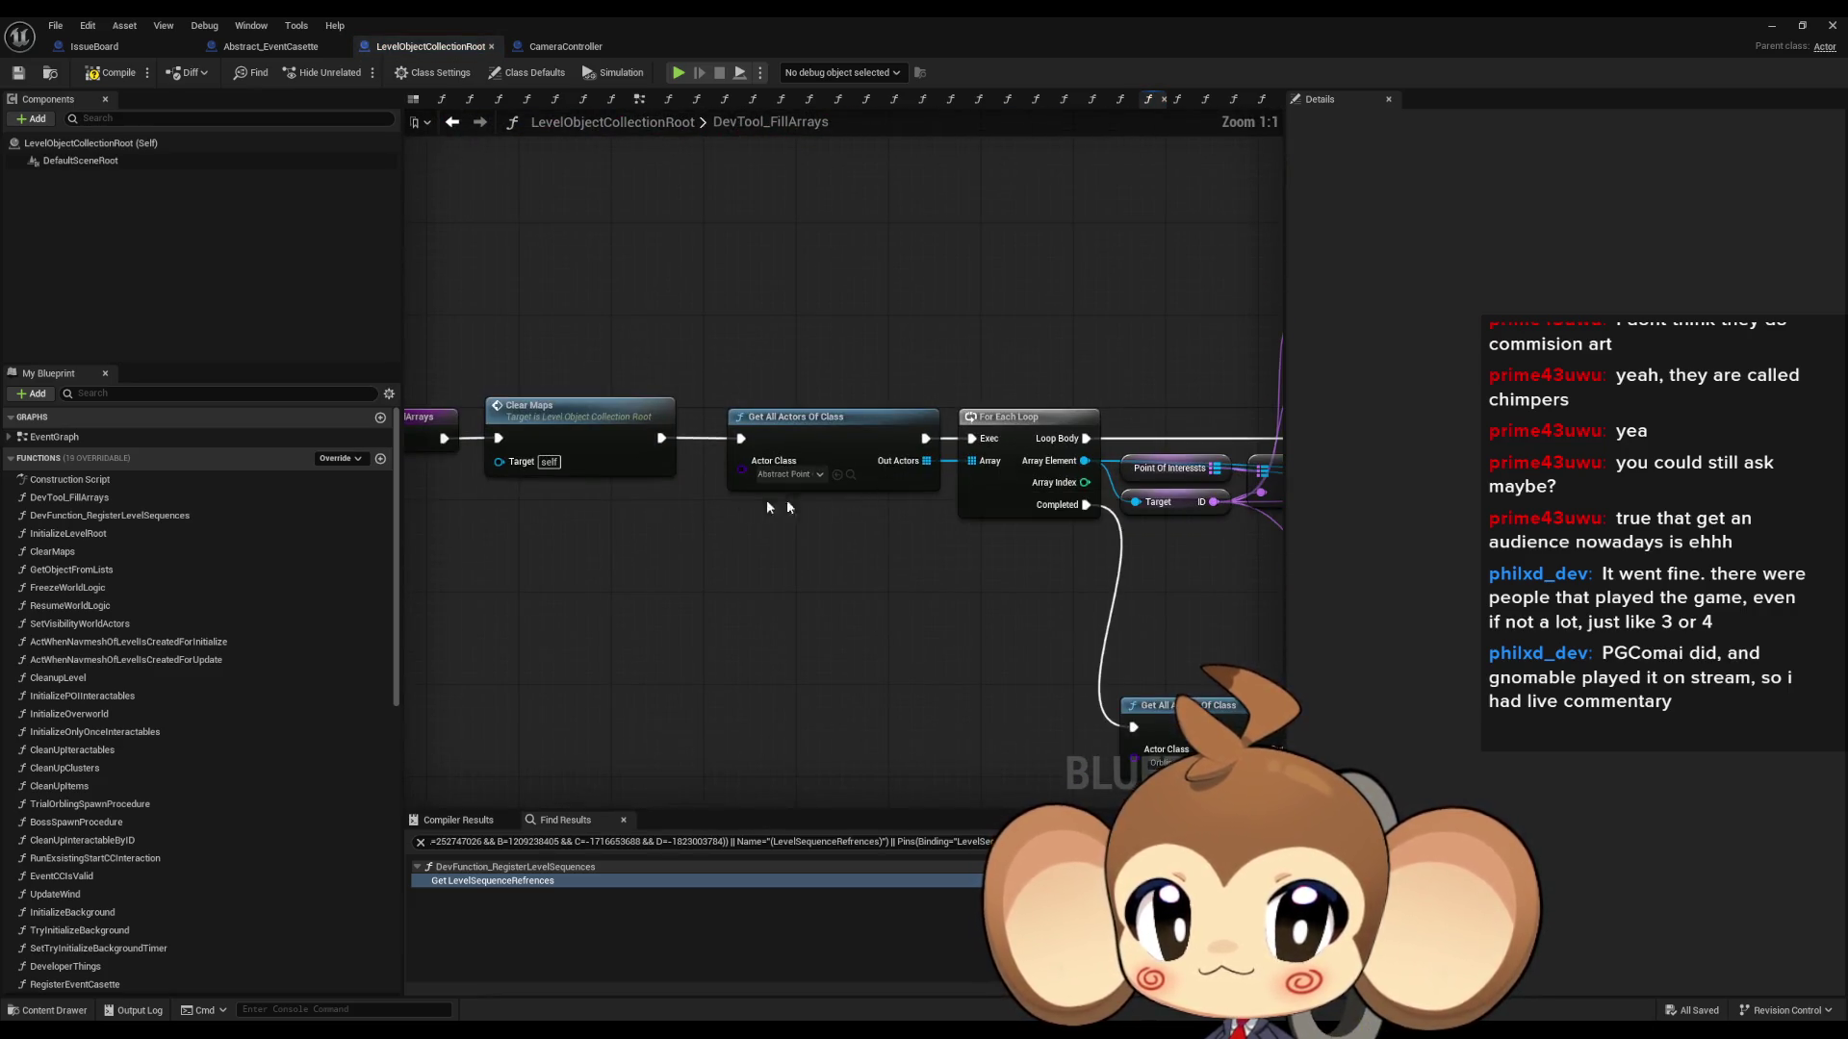
- Open the ClearMaps function from its node and inspect the LevelSequenceRefrences variable
left_click(577, 423)
double_click(592, 433)
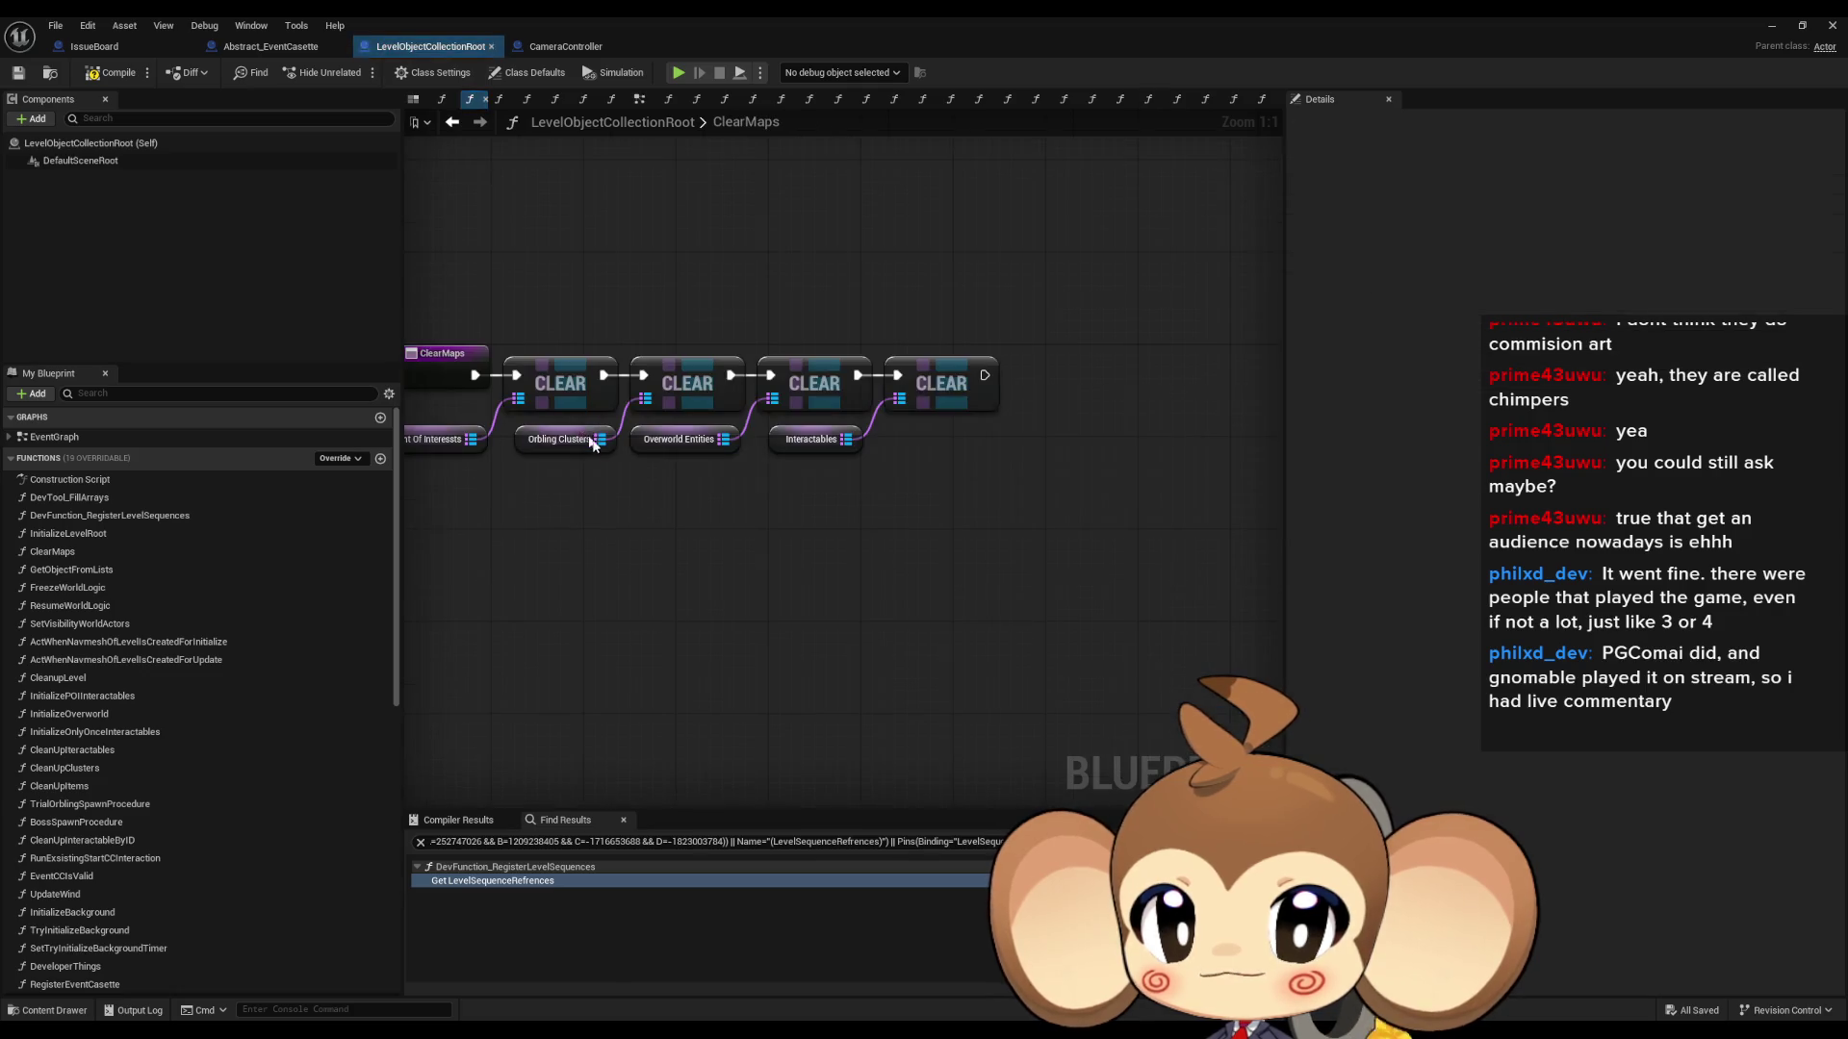
left_click_drag(883, 493, 481, 435)
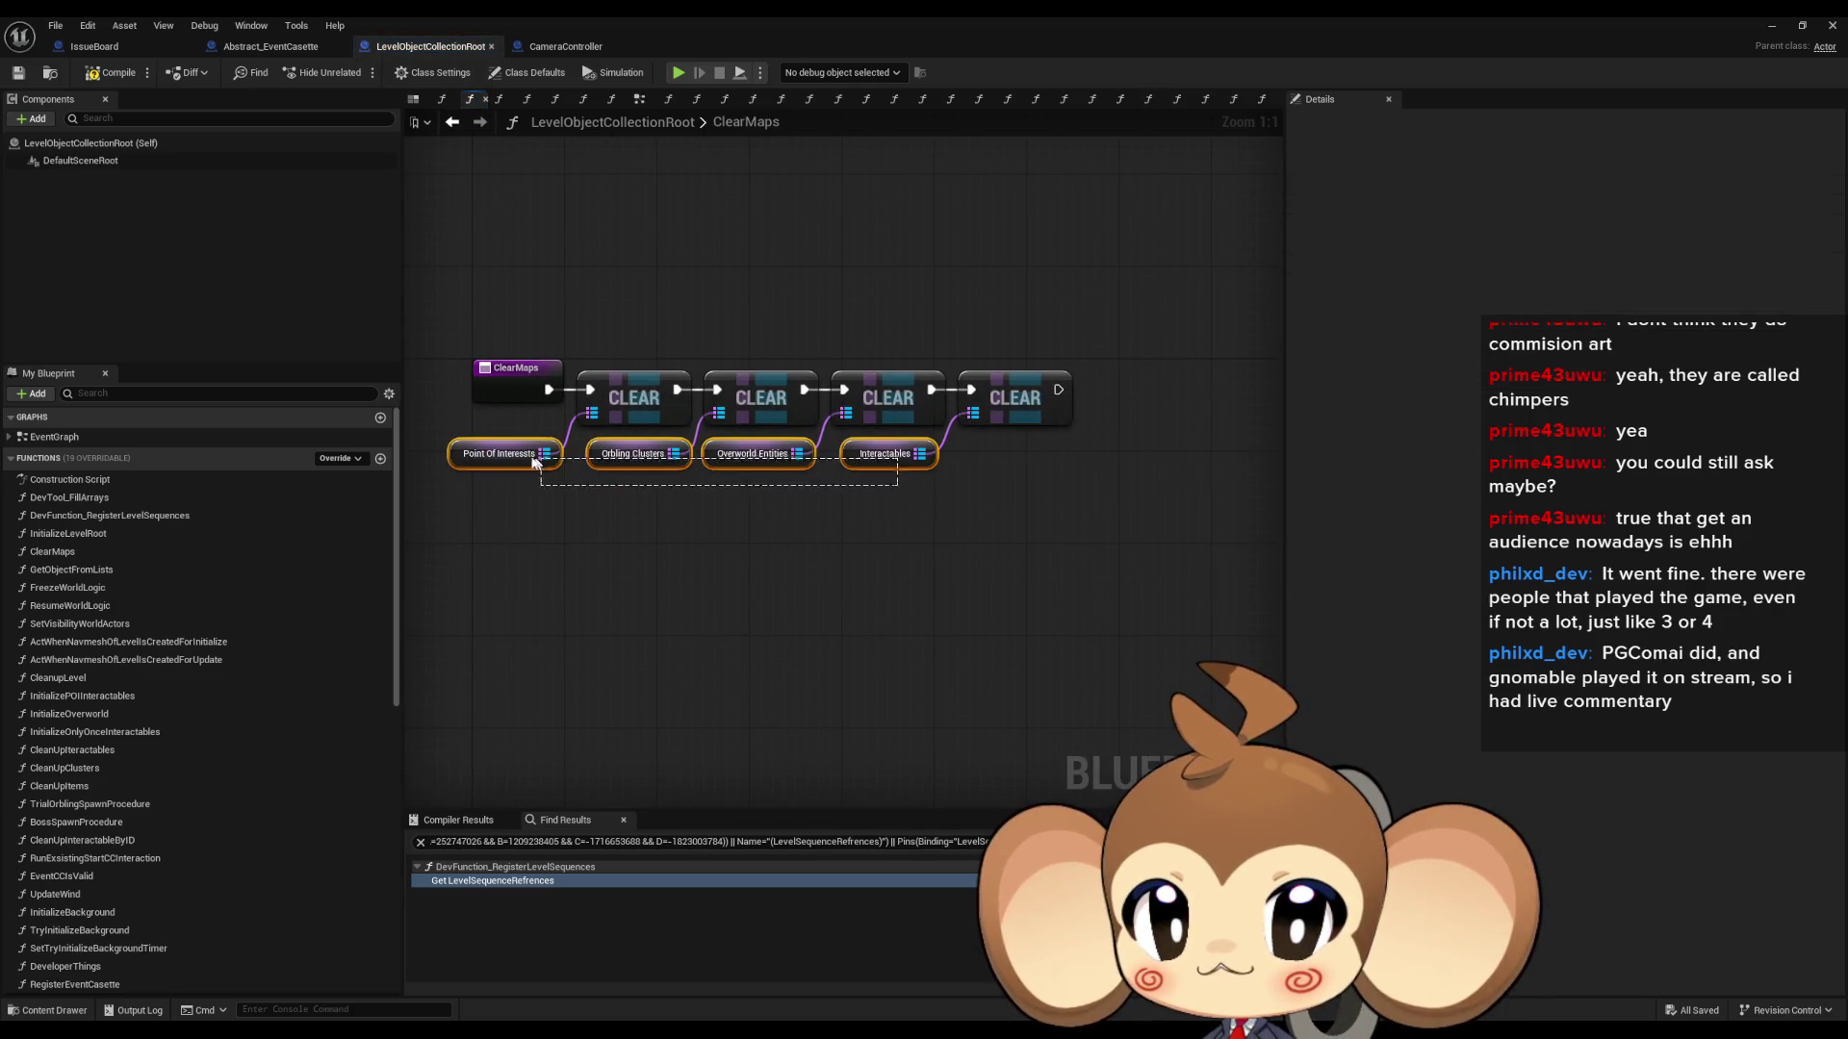
scroll(308, 874, "down", 5)
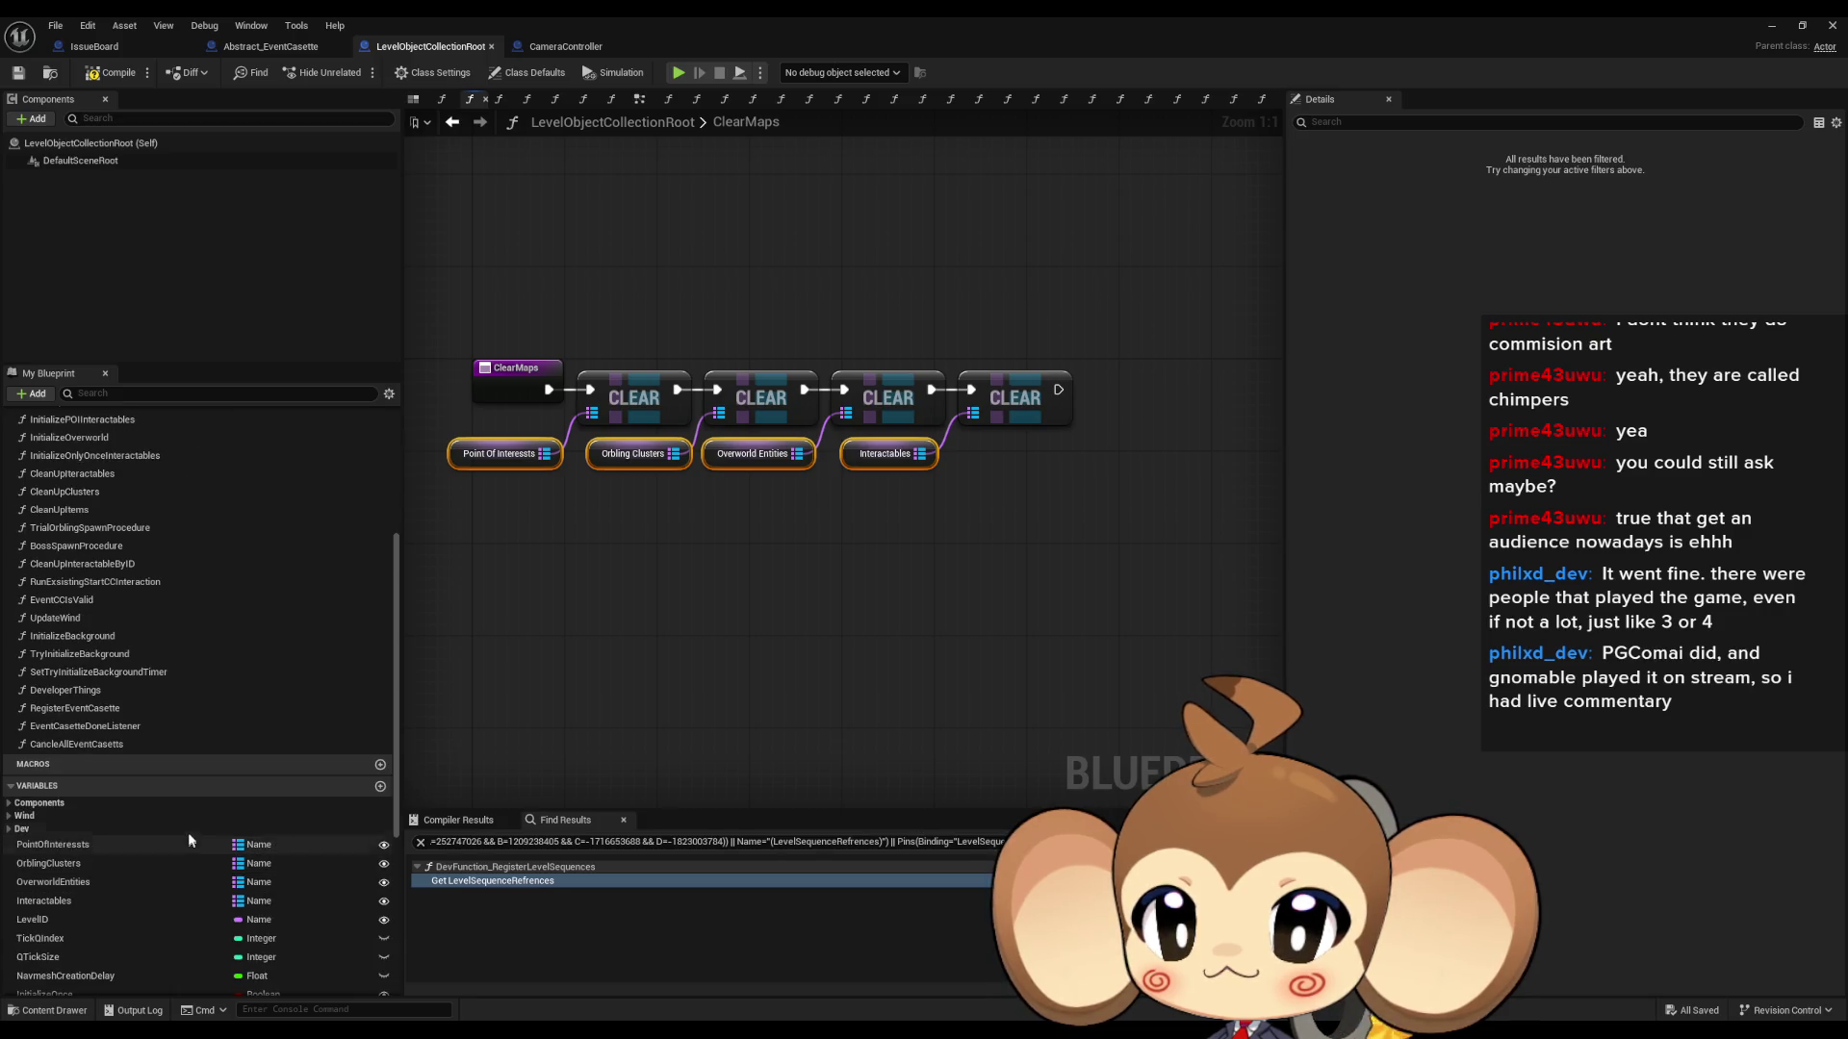
scroll(188, 833, "down", 3)
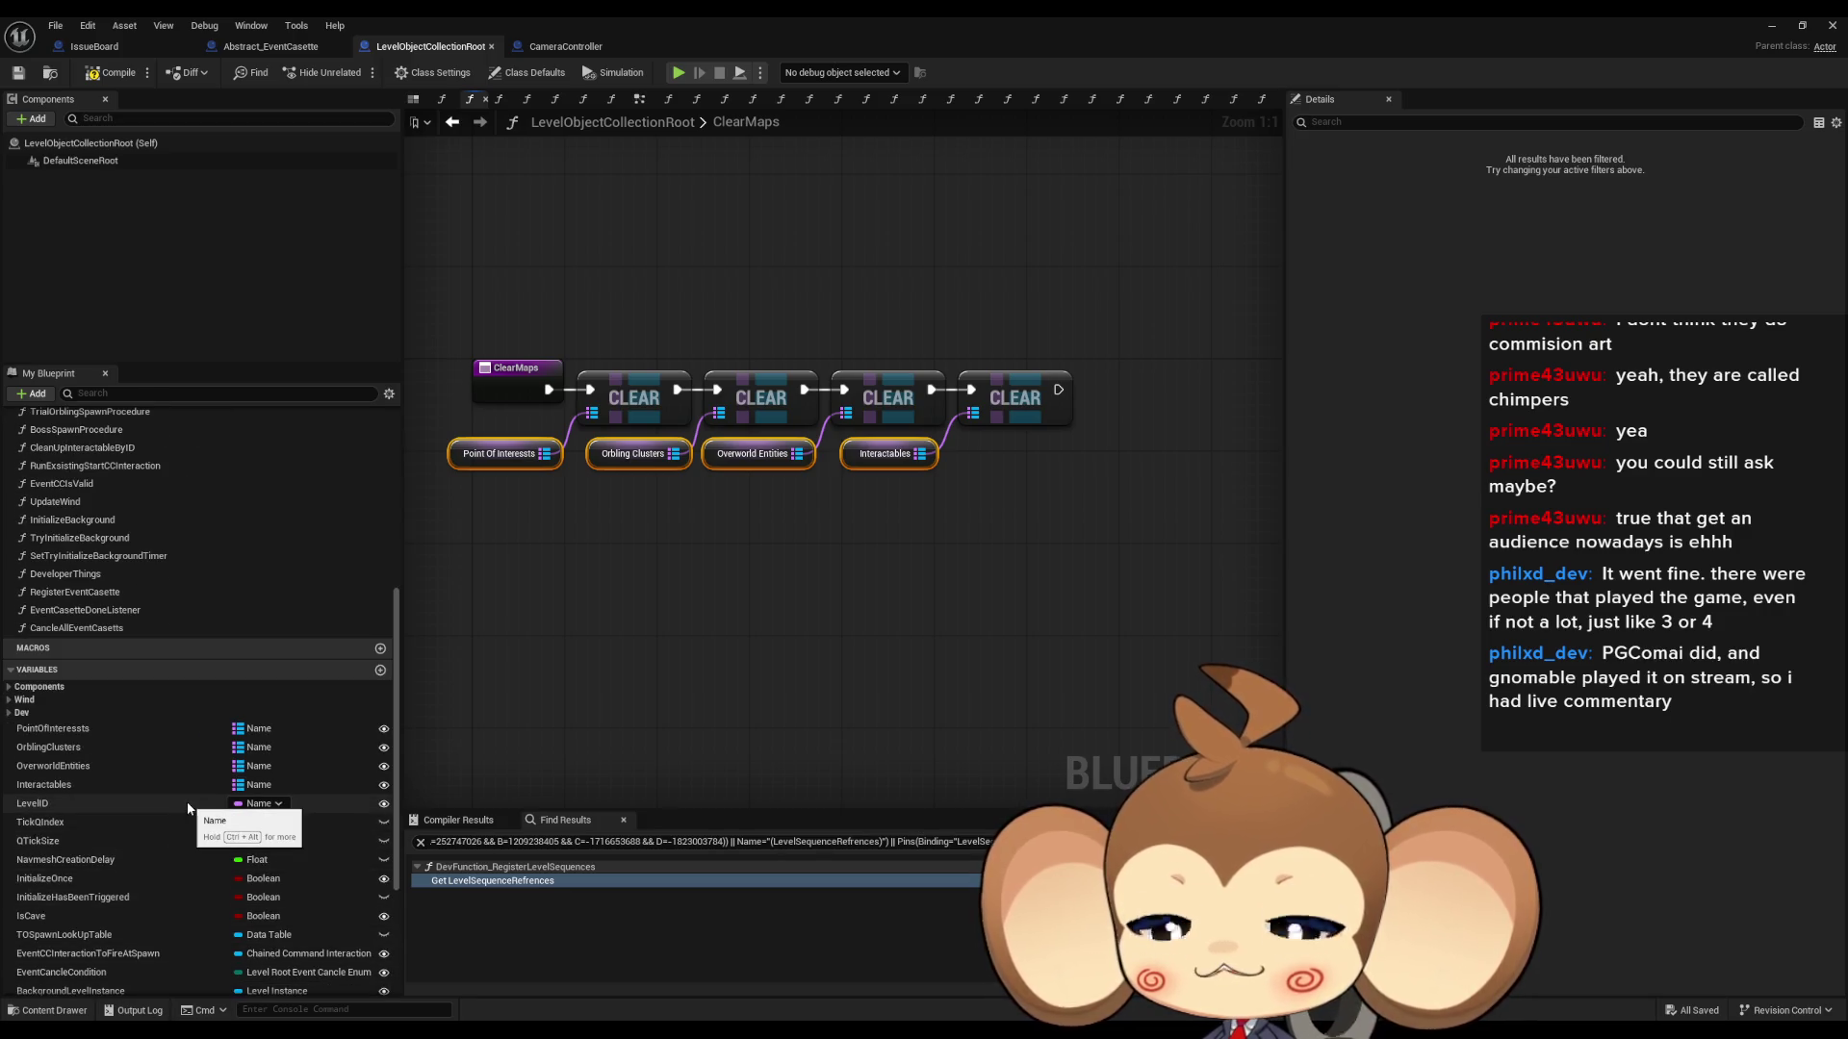
scroll(187, 808, "down", 5)
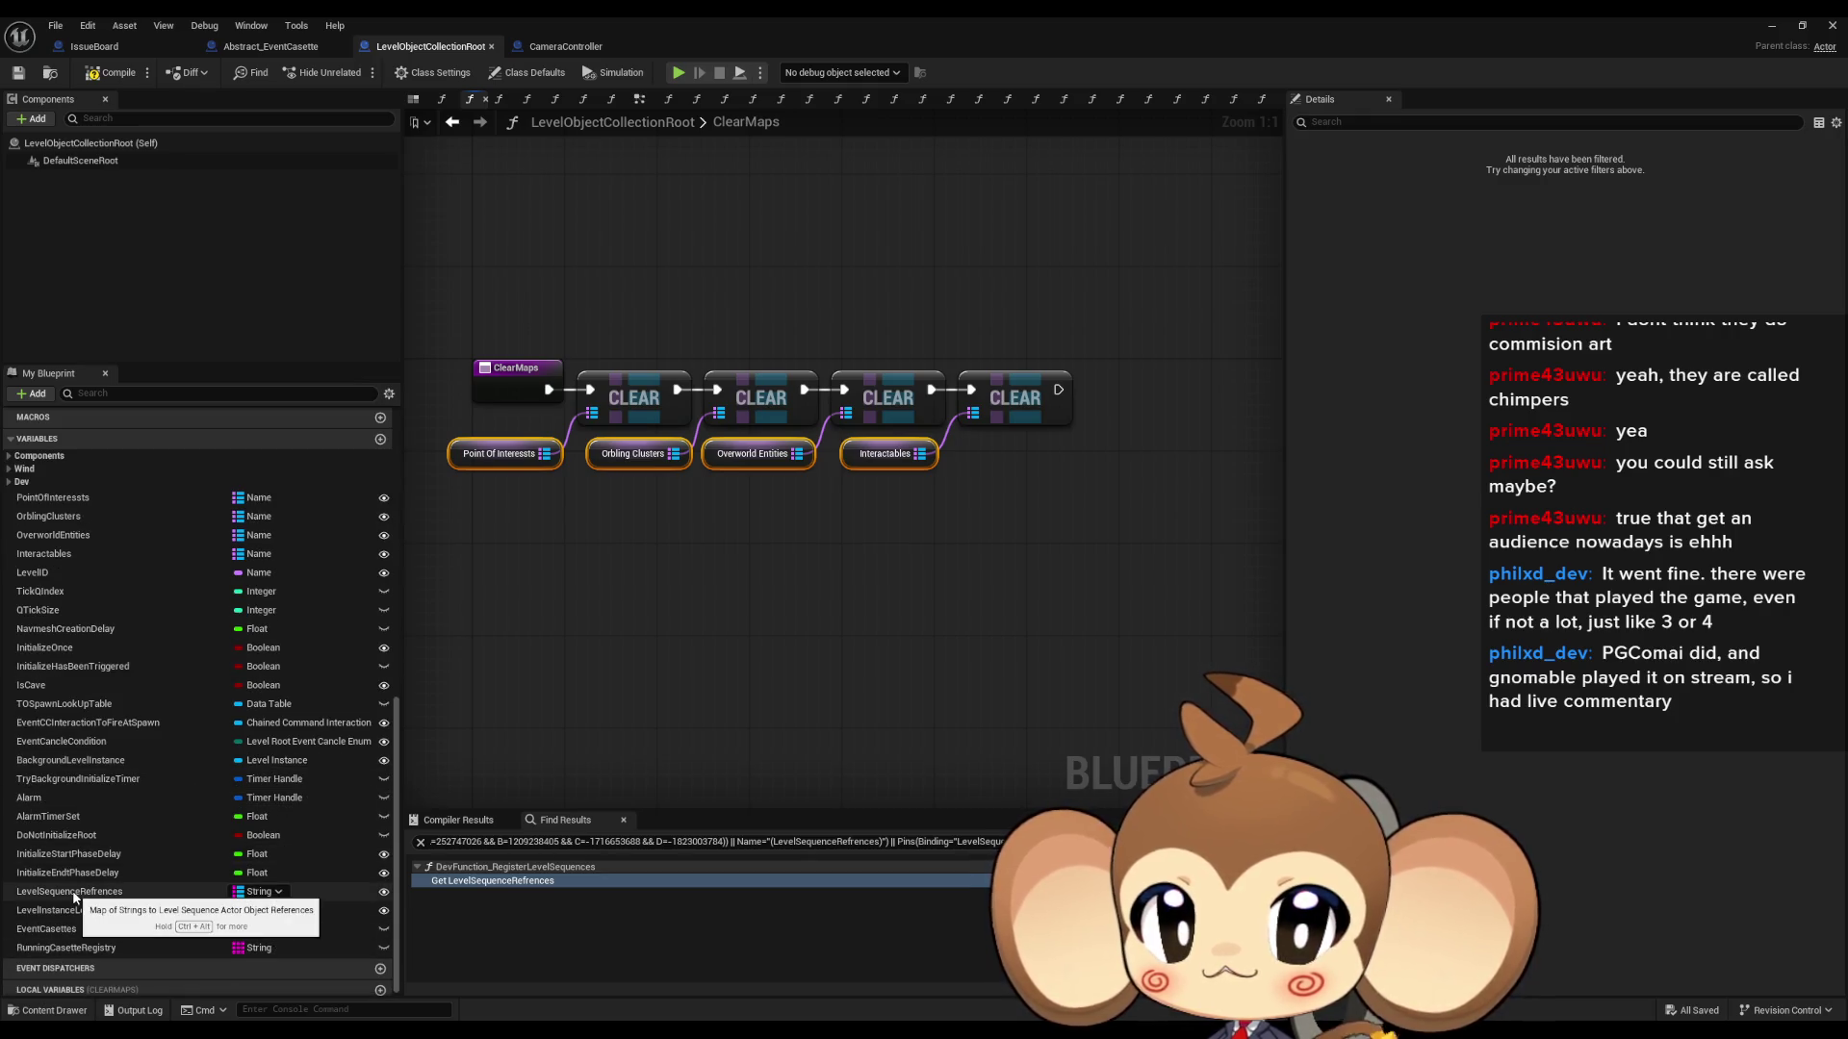
left_click(74, 895)
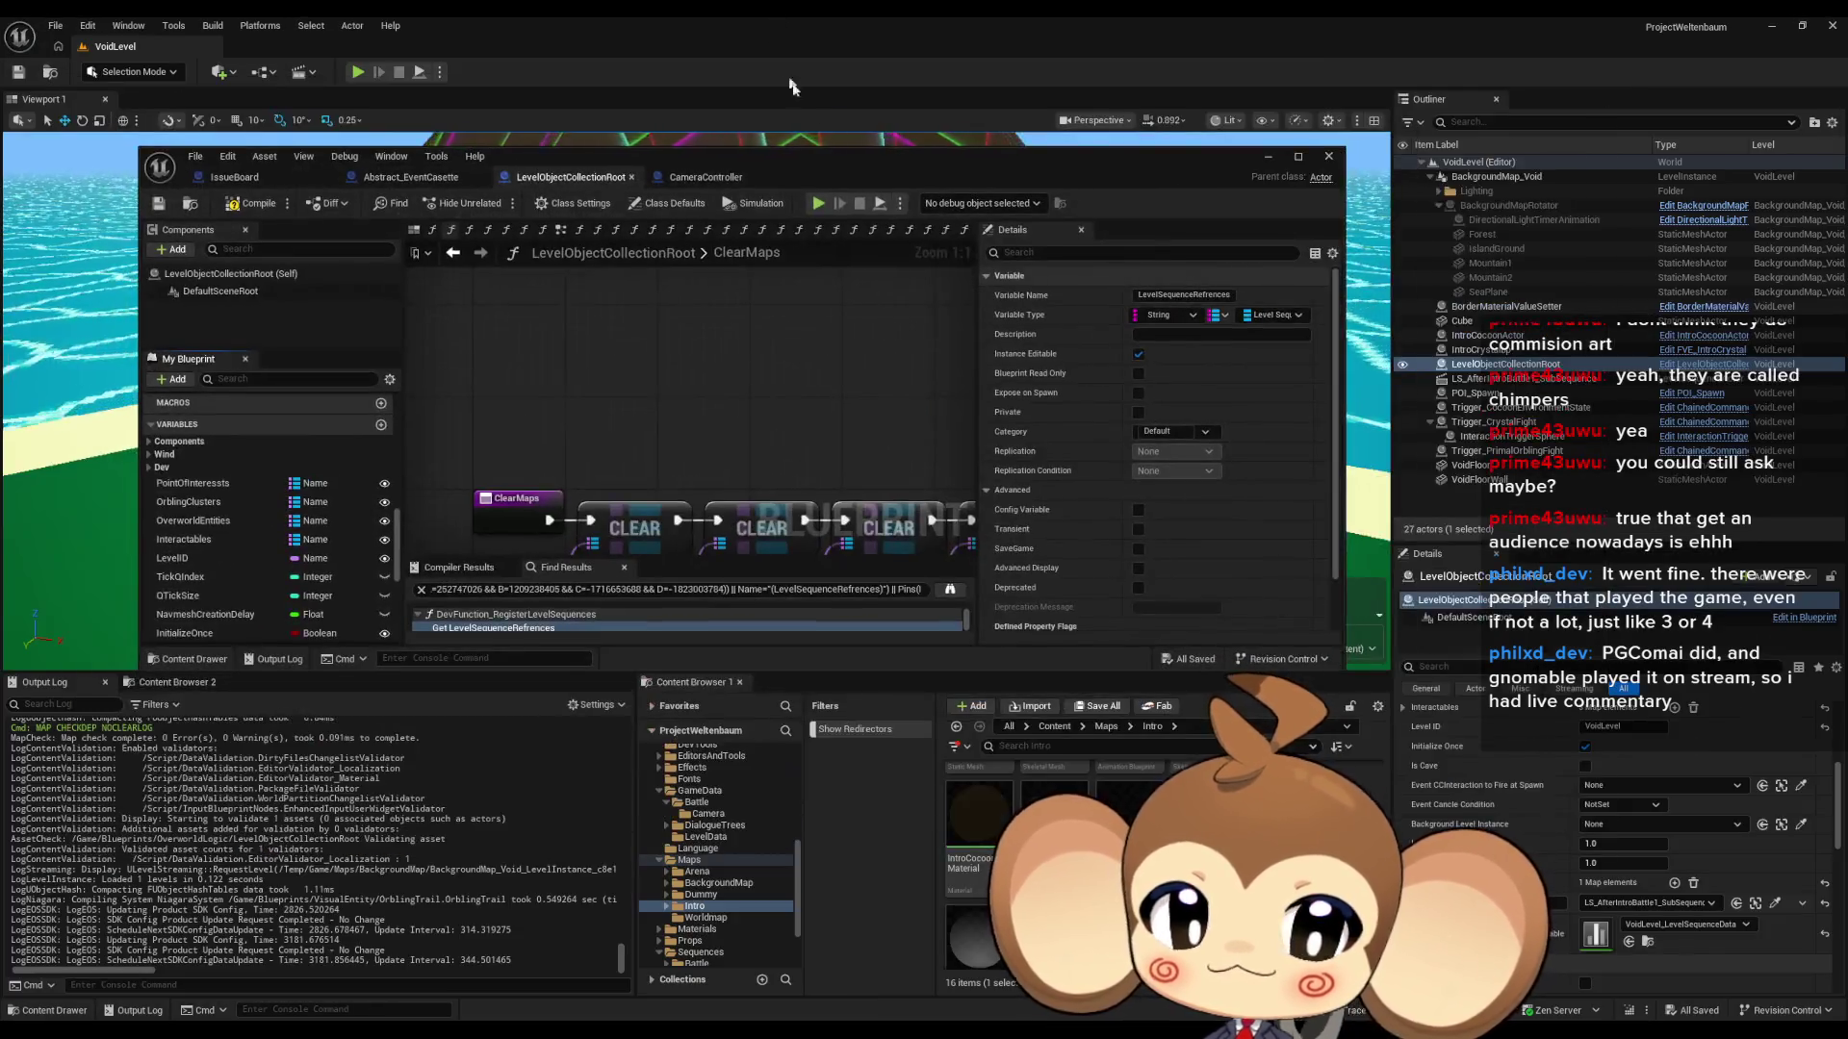
- Browse to Blueprints > Controllers, dismiss the new-asset menu, and return to the Blueprints folder
left_click(1052, 727)
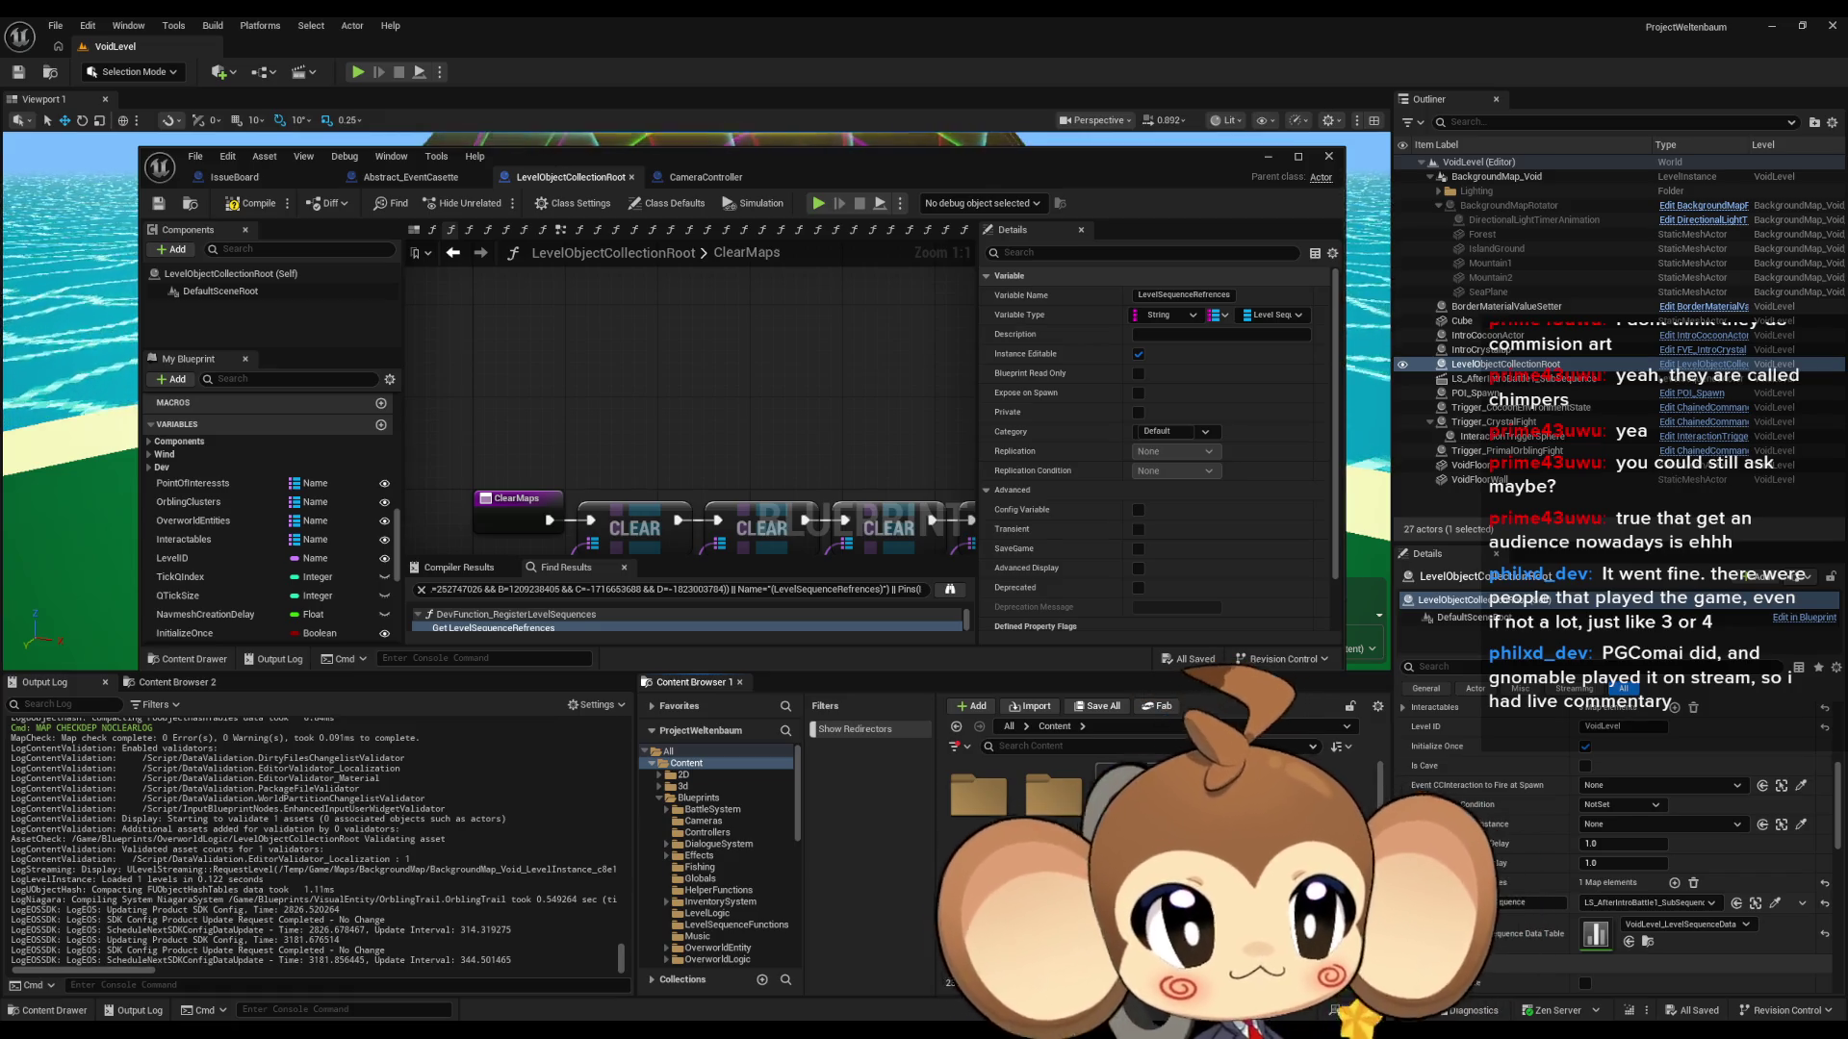
left_click(707, 833)
right_click(1104, 846)
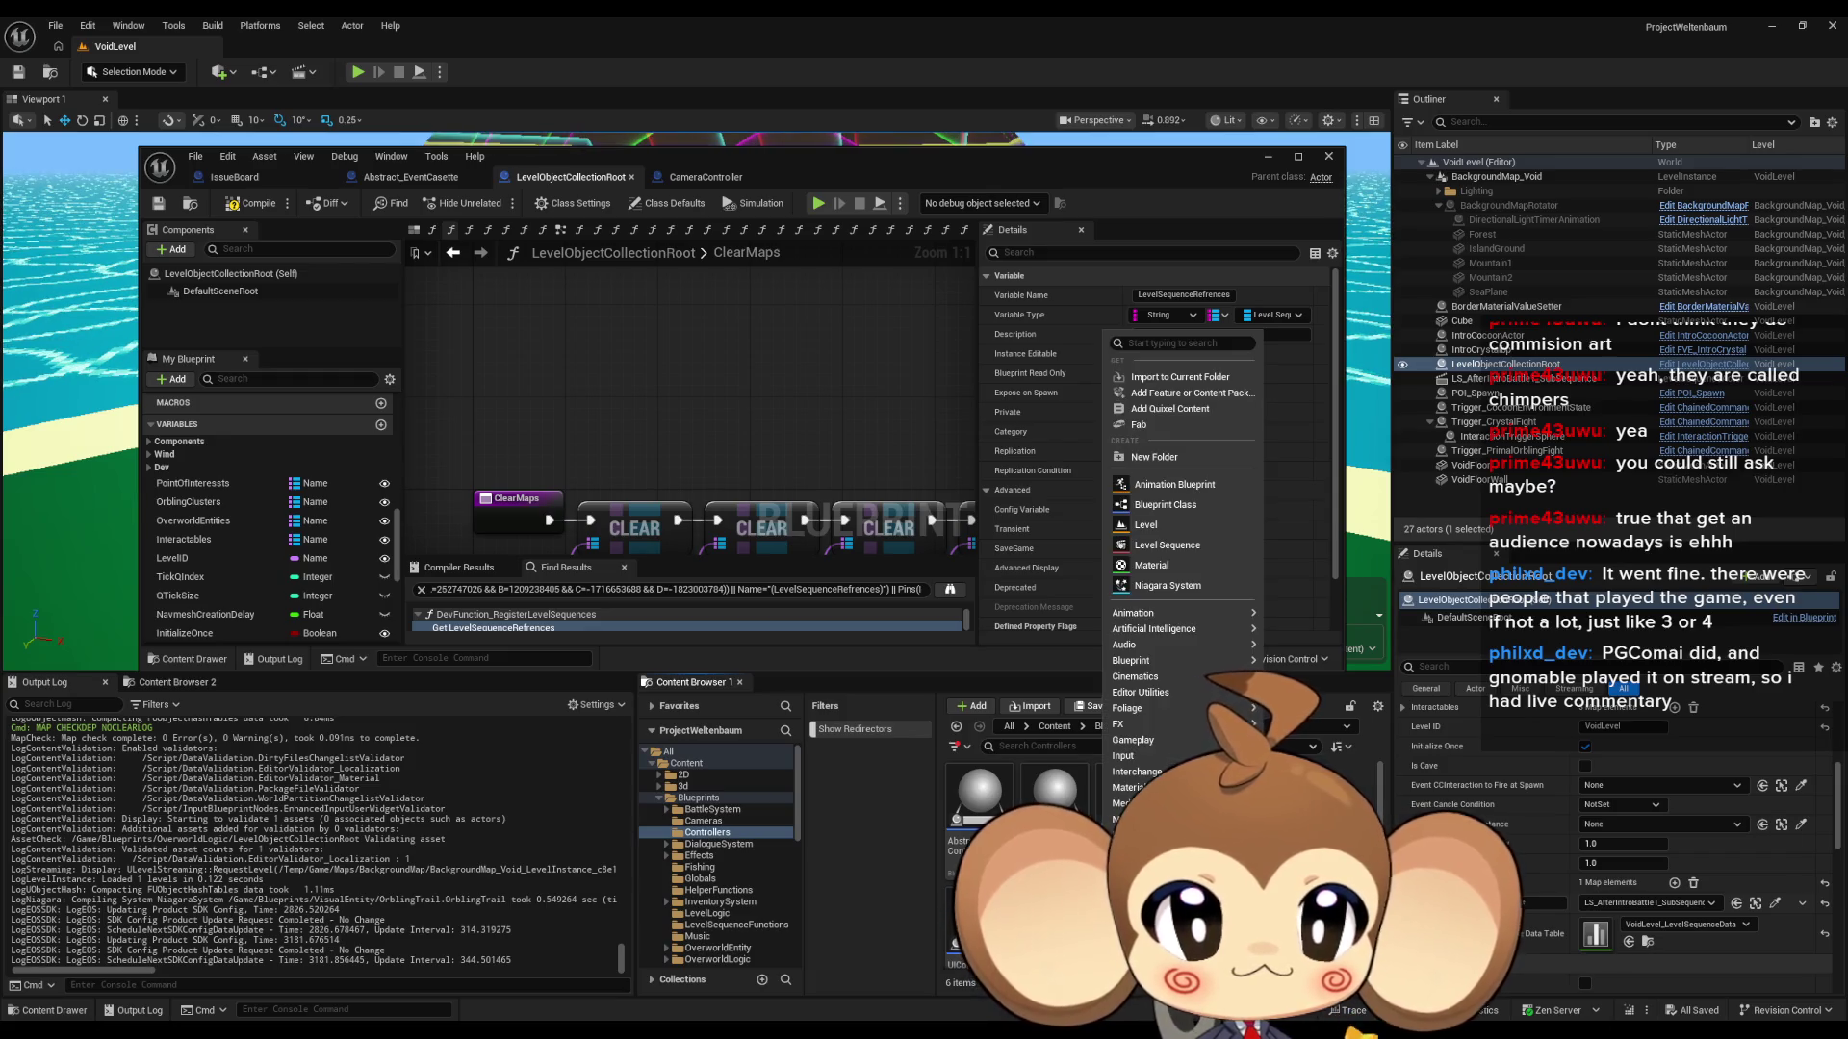
mouse_move(1171, 641)
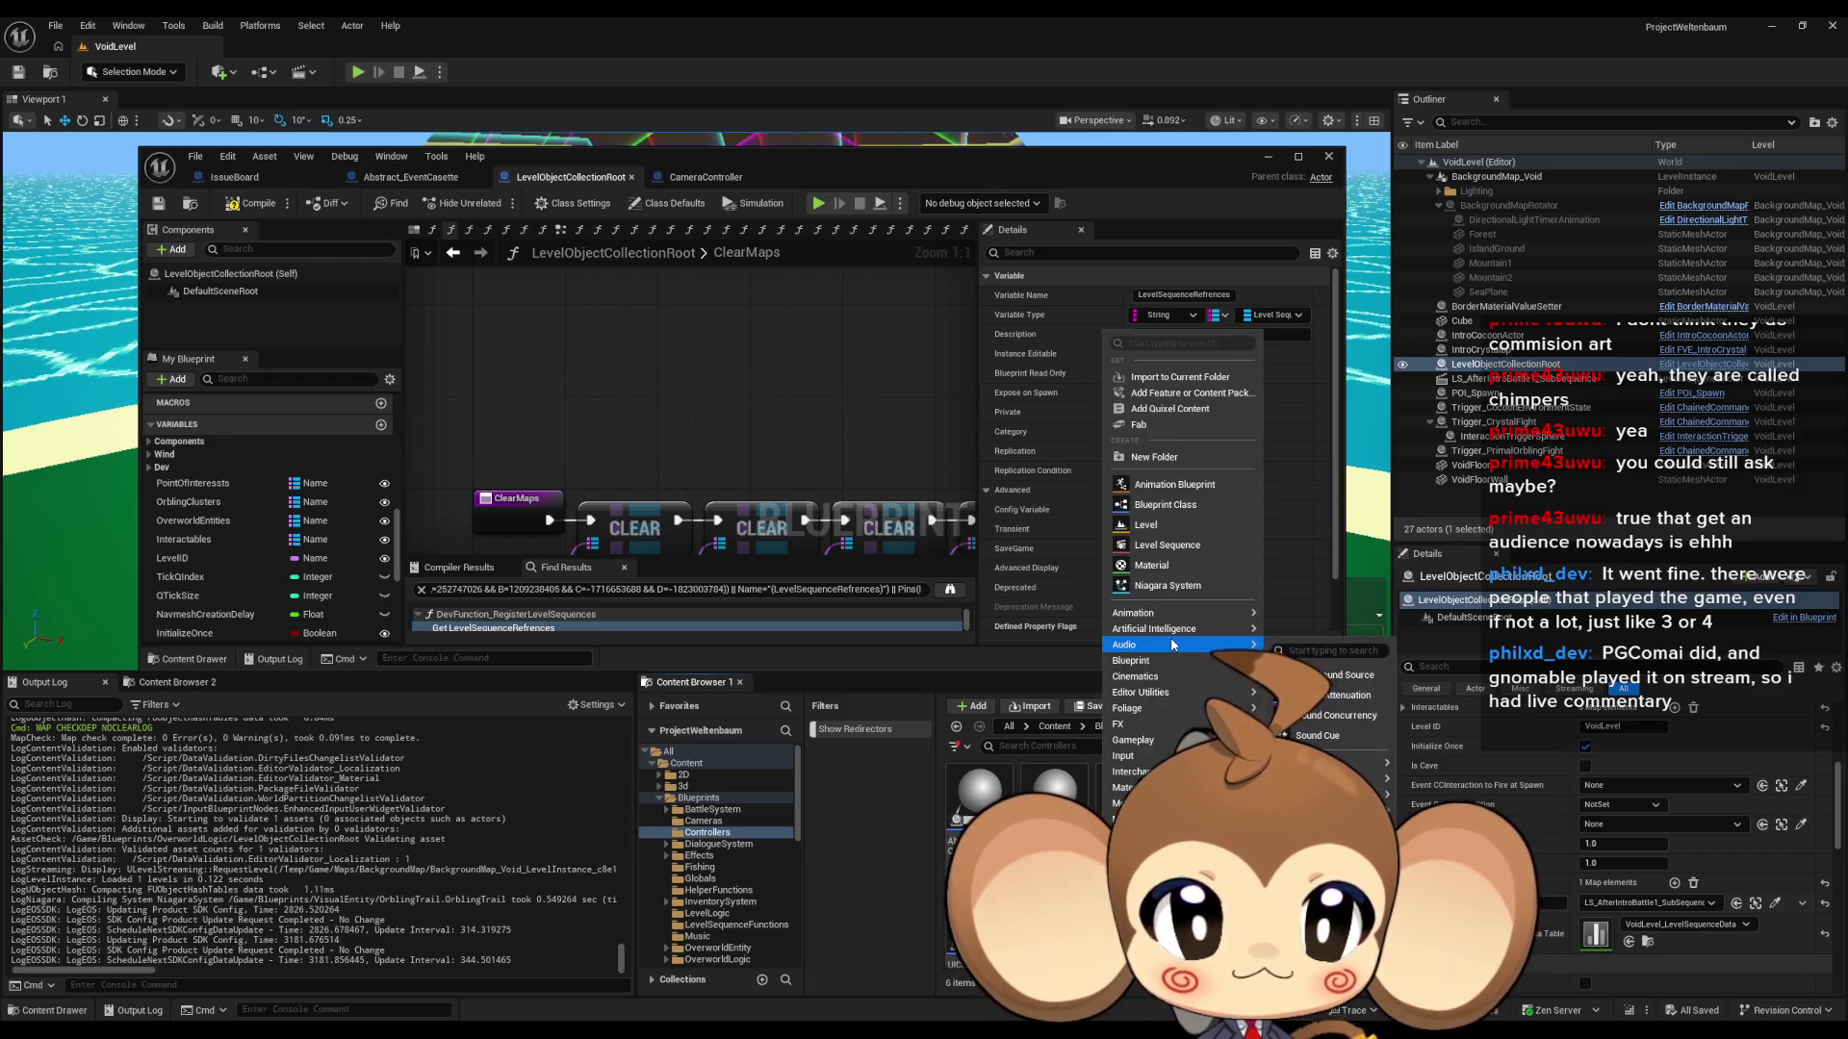
key("Escape")
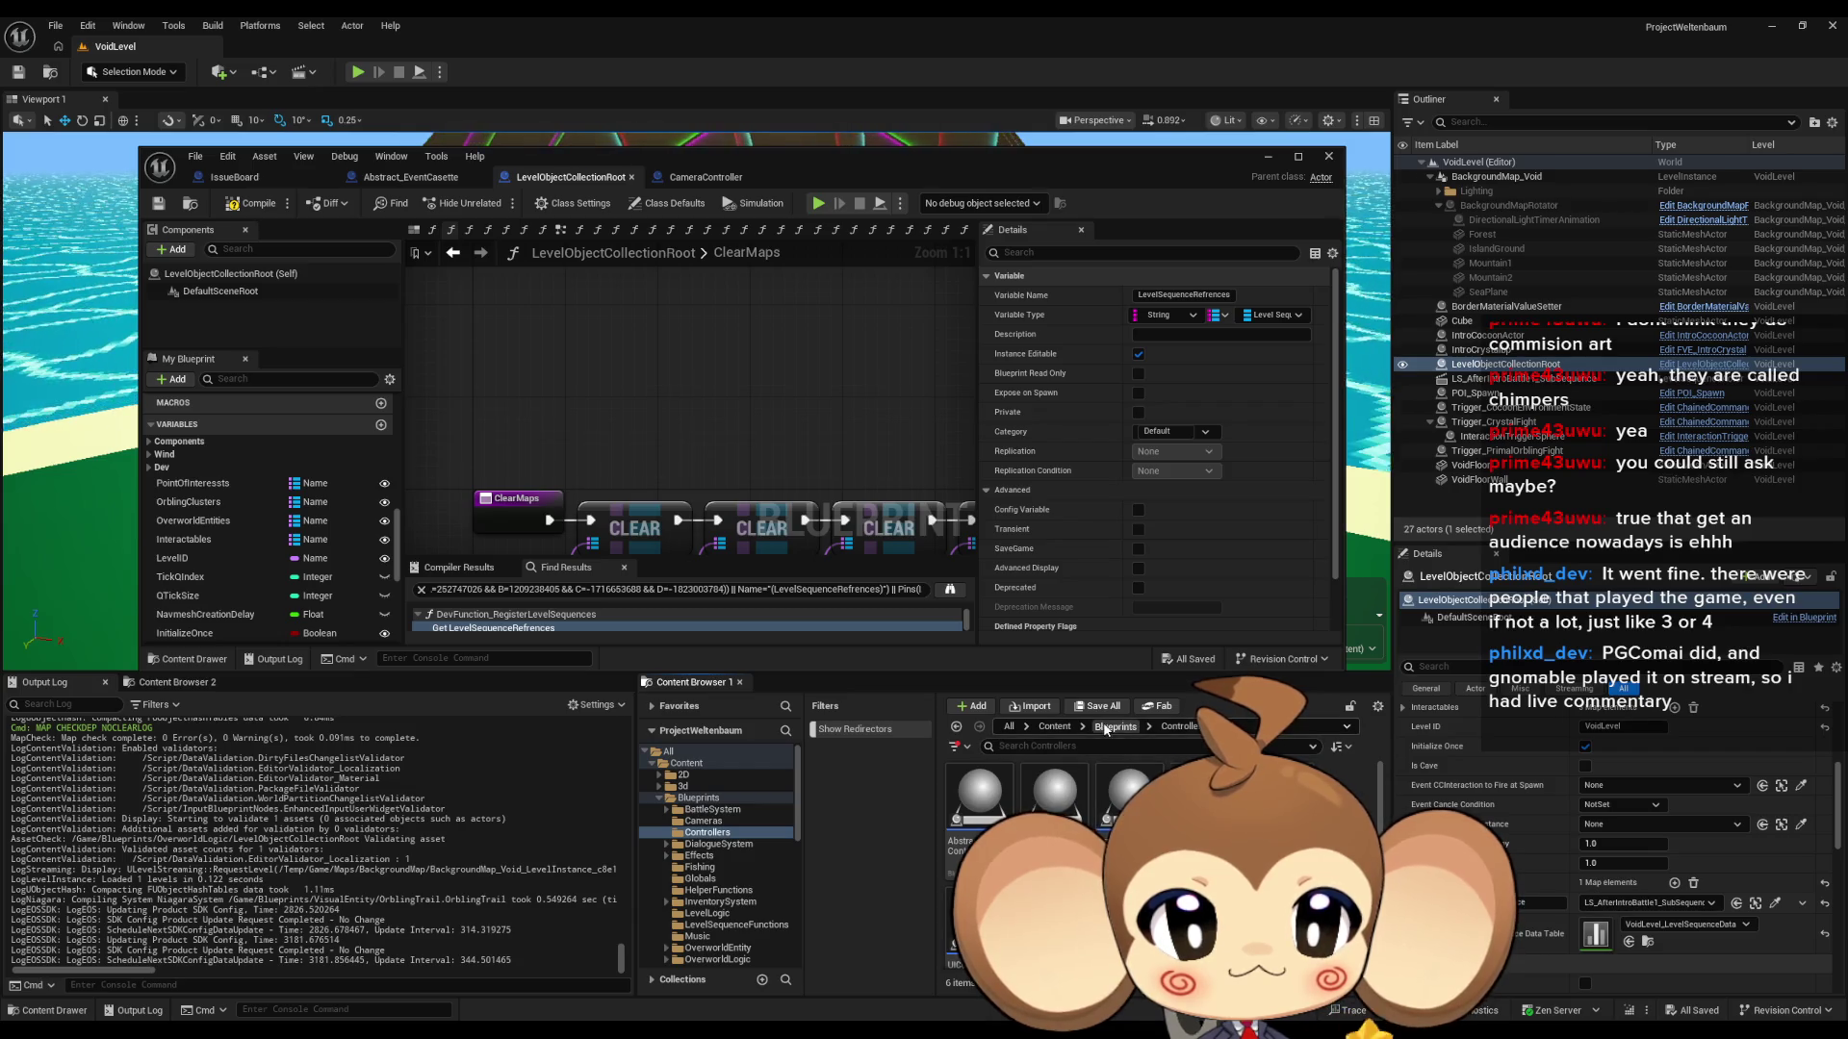
left_click(1115, 727)
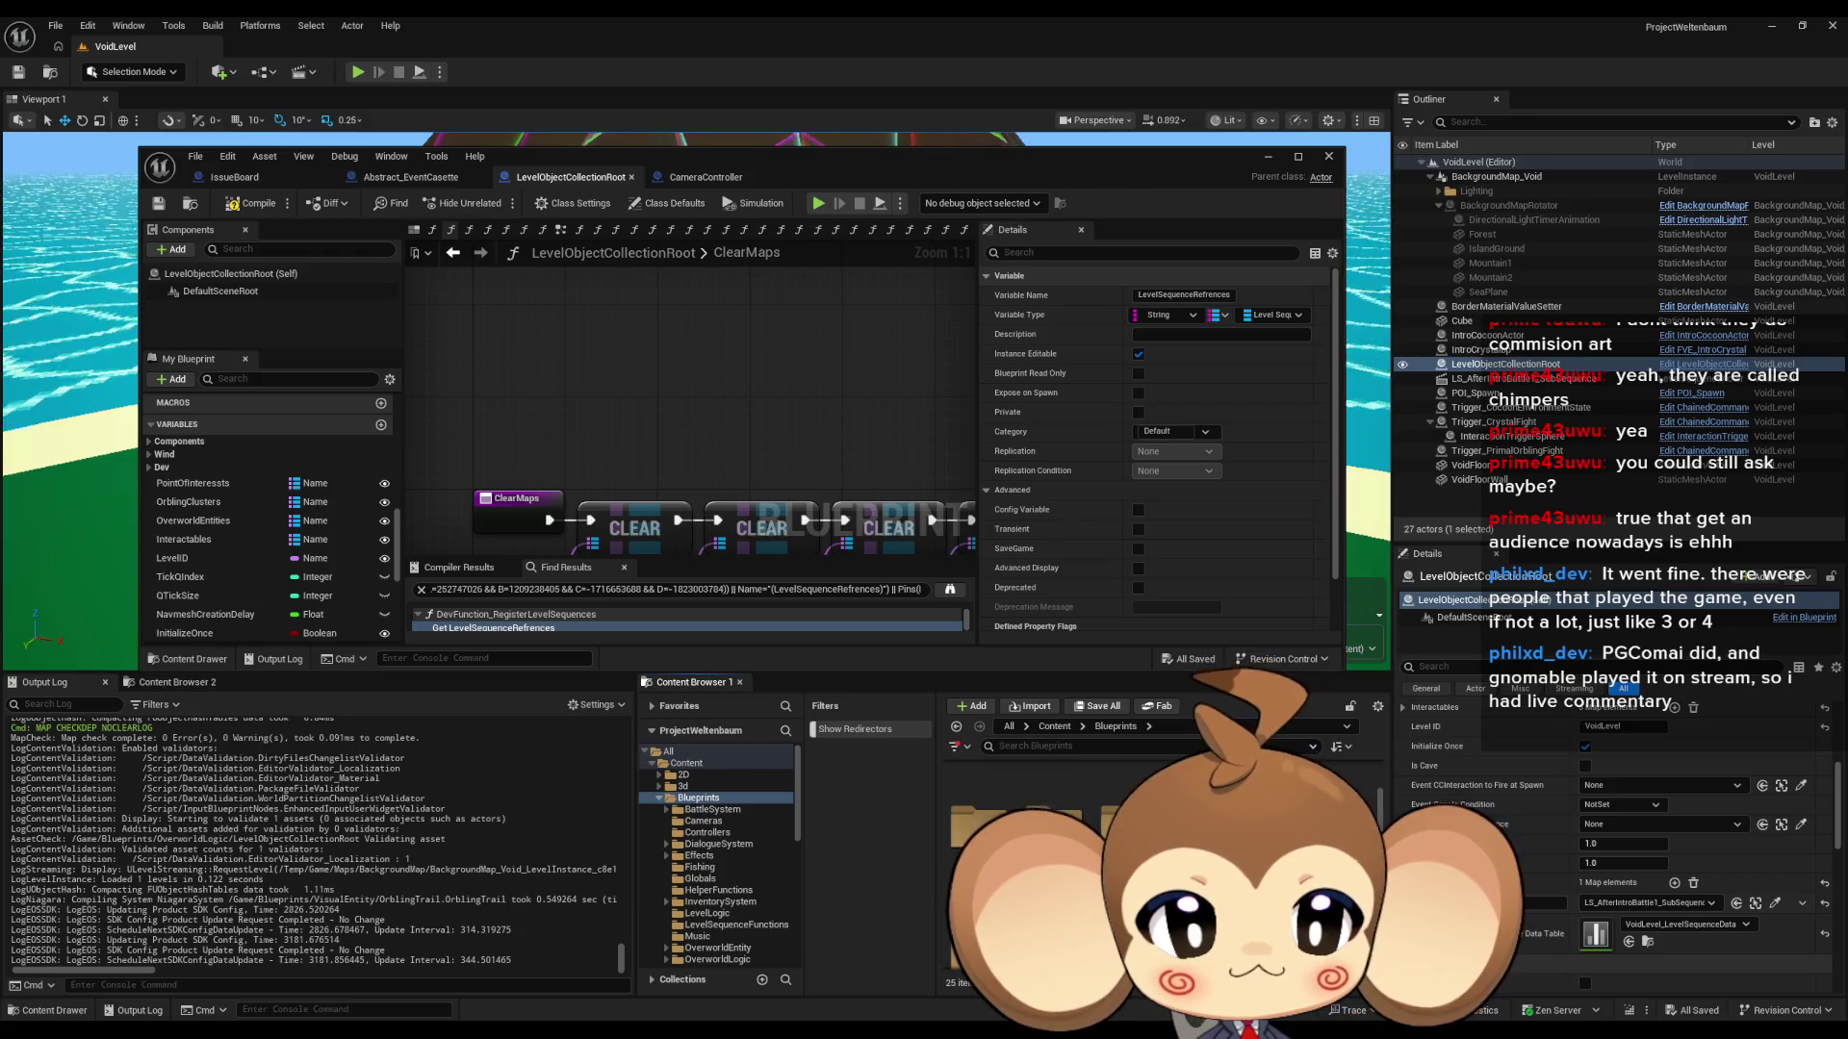
- Move the EventCasette folder into the Cameras folder
scroll(1058, 828, "down", 1)
scroll(1059, 828, "up", 1)
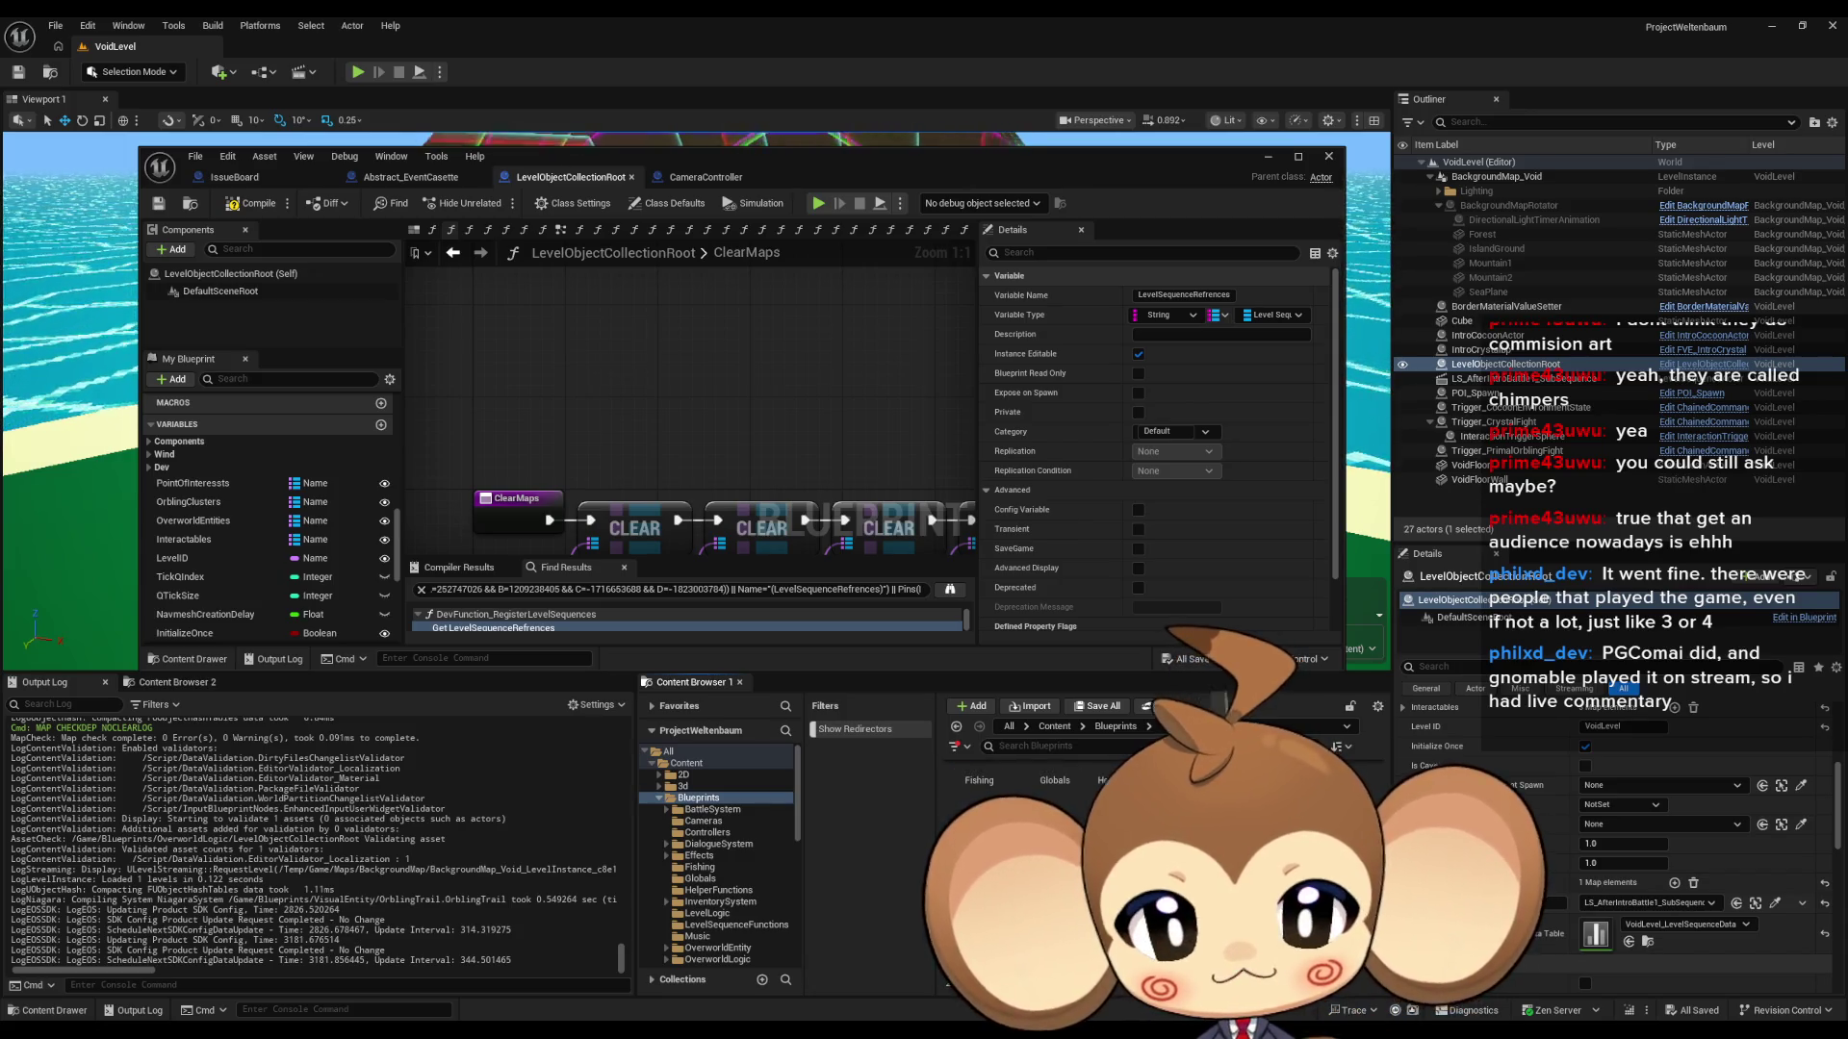
left_click_drag(953, 838, 752, 831)
left_click(730, 854)
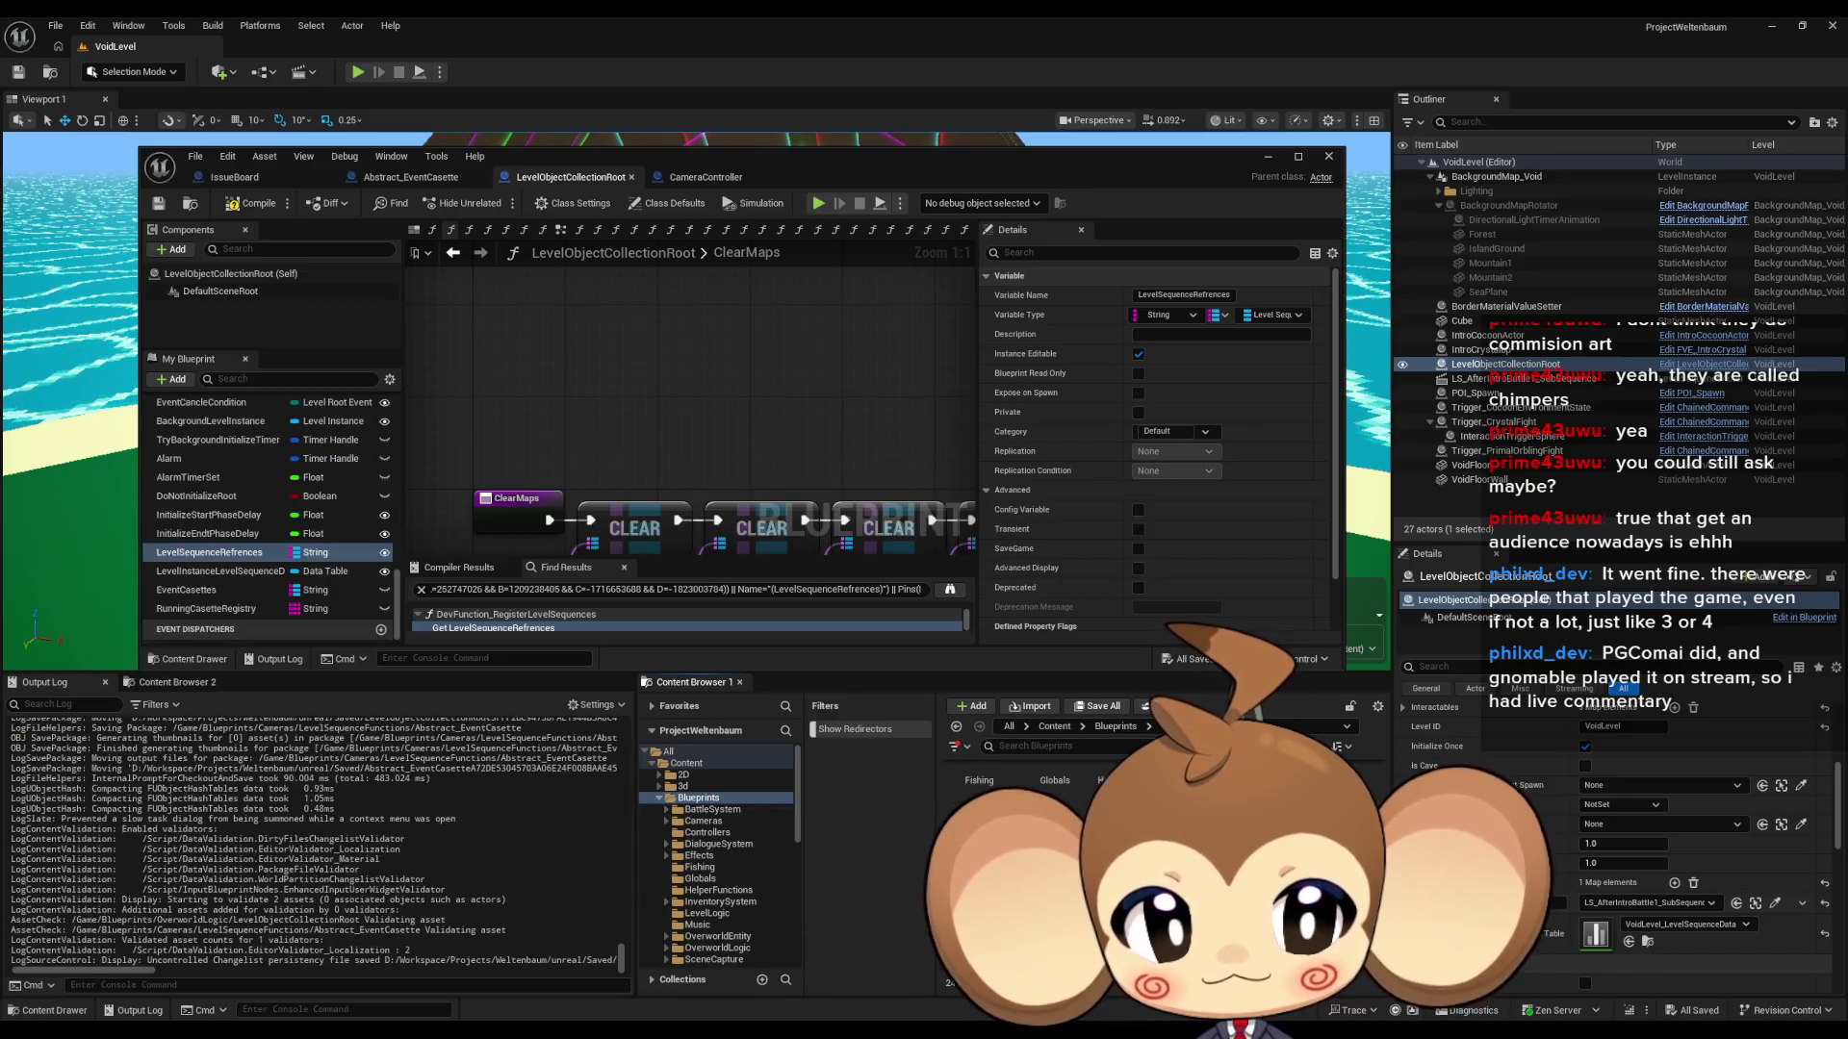
- Save the modified blueprints and open the Cameras > EventCasette folder
left_click(707, 833)
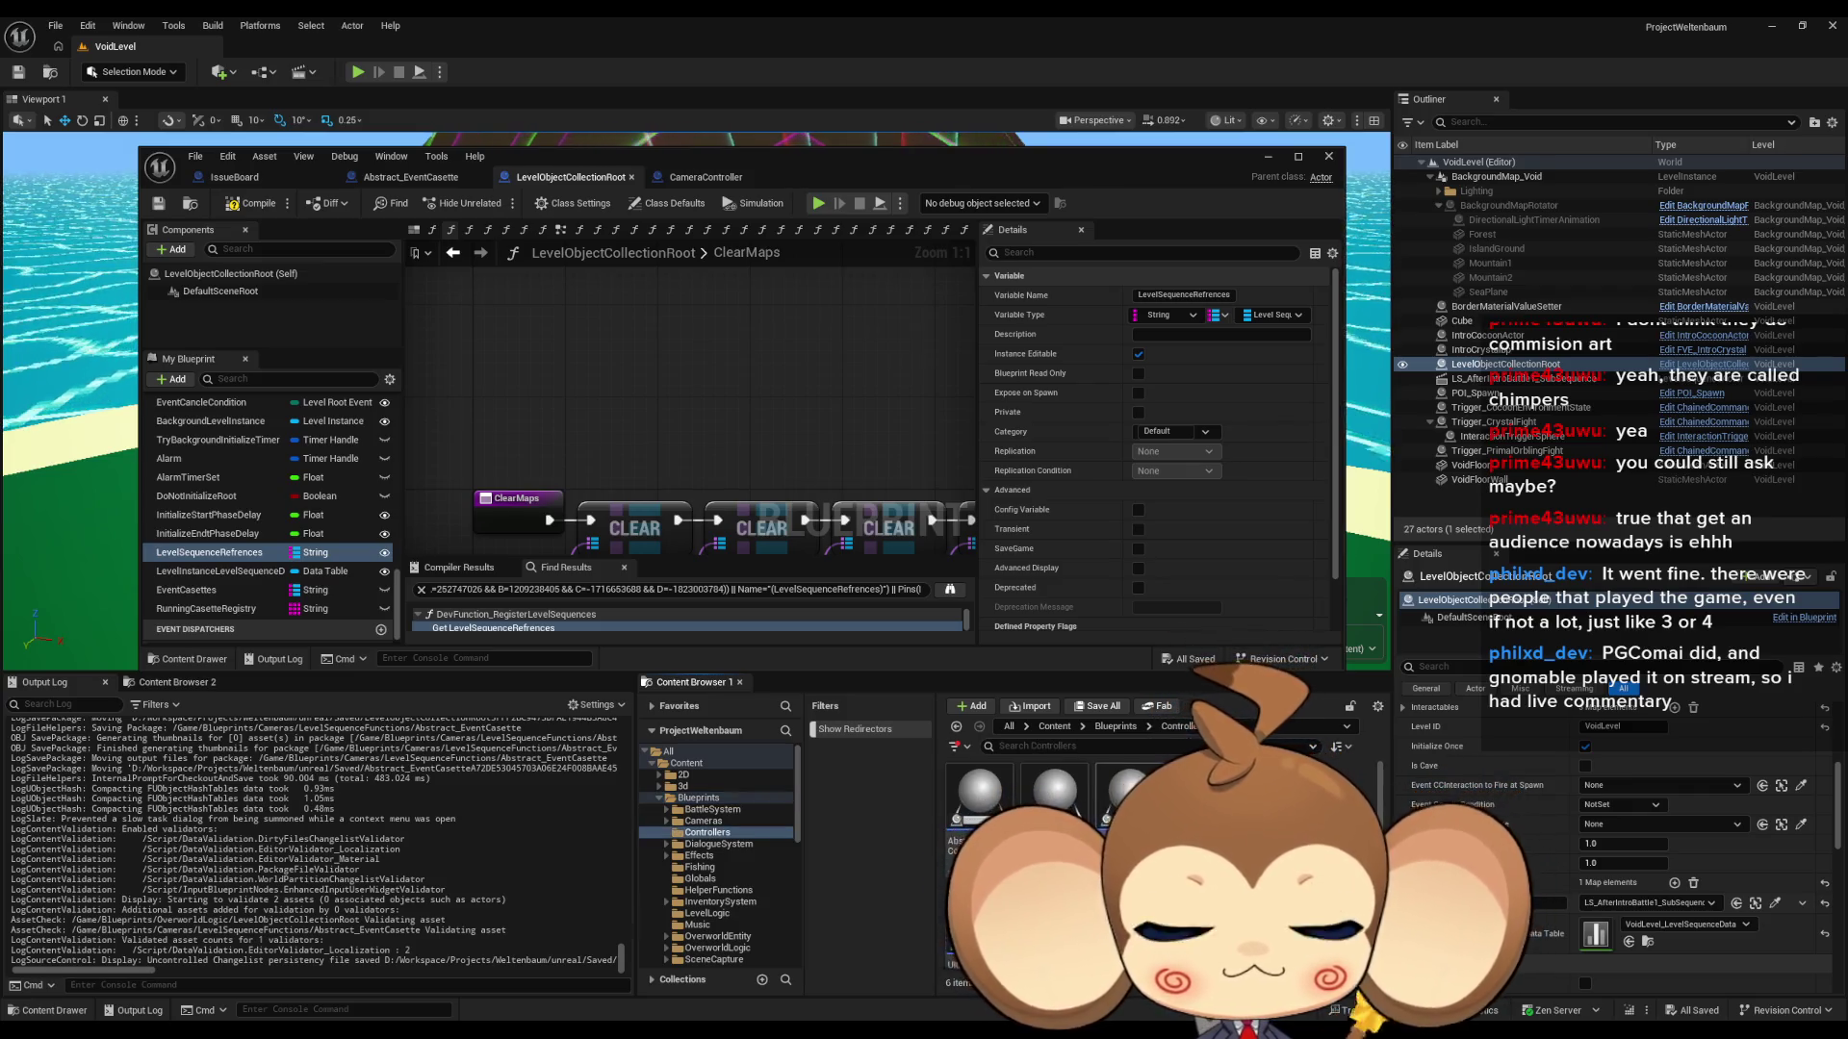
left_click(1119, 732)
double_click(1054, 798)
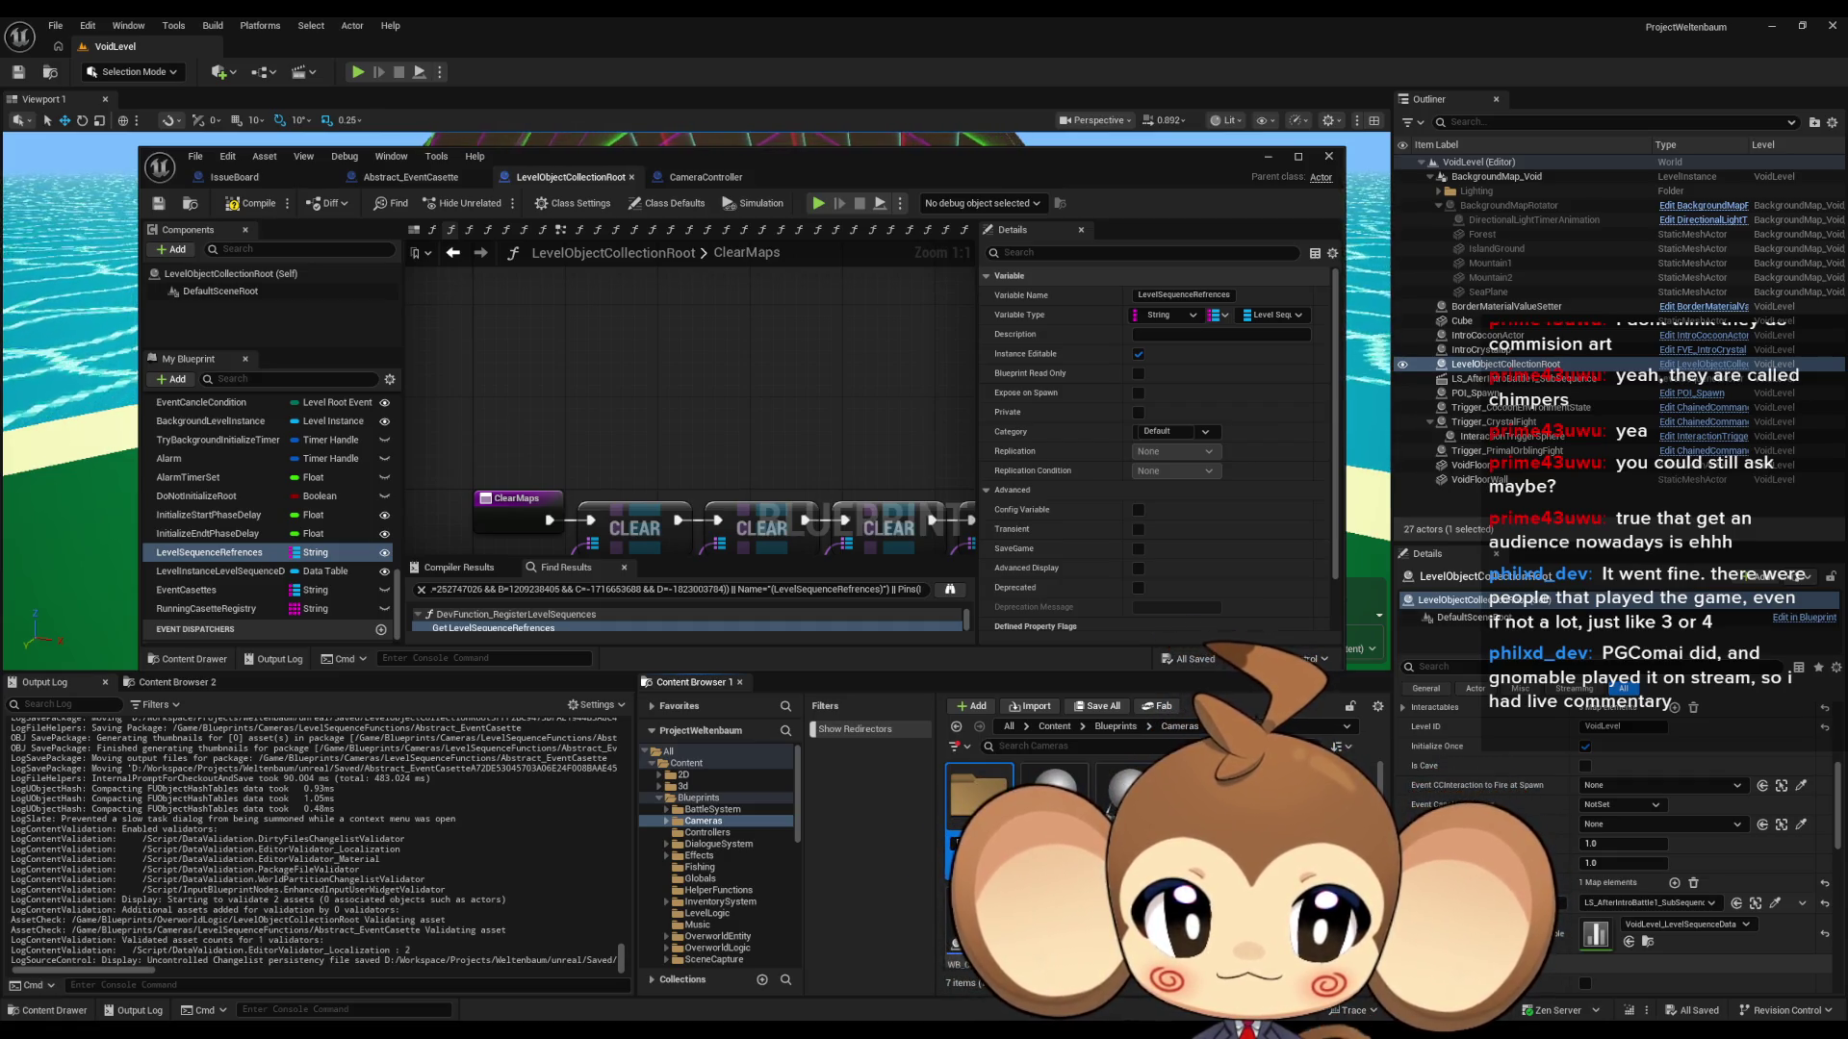
key("ctrl+s")
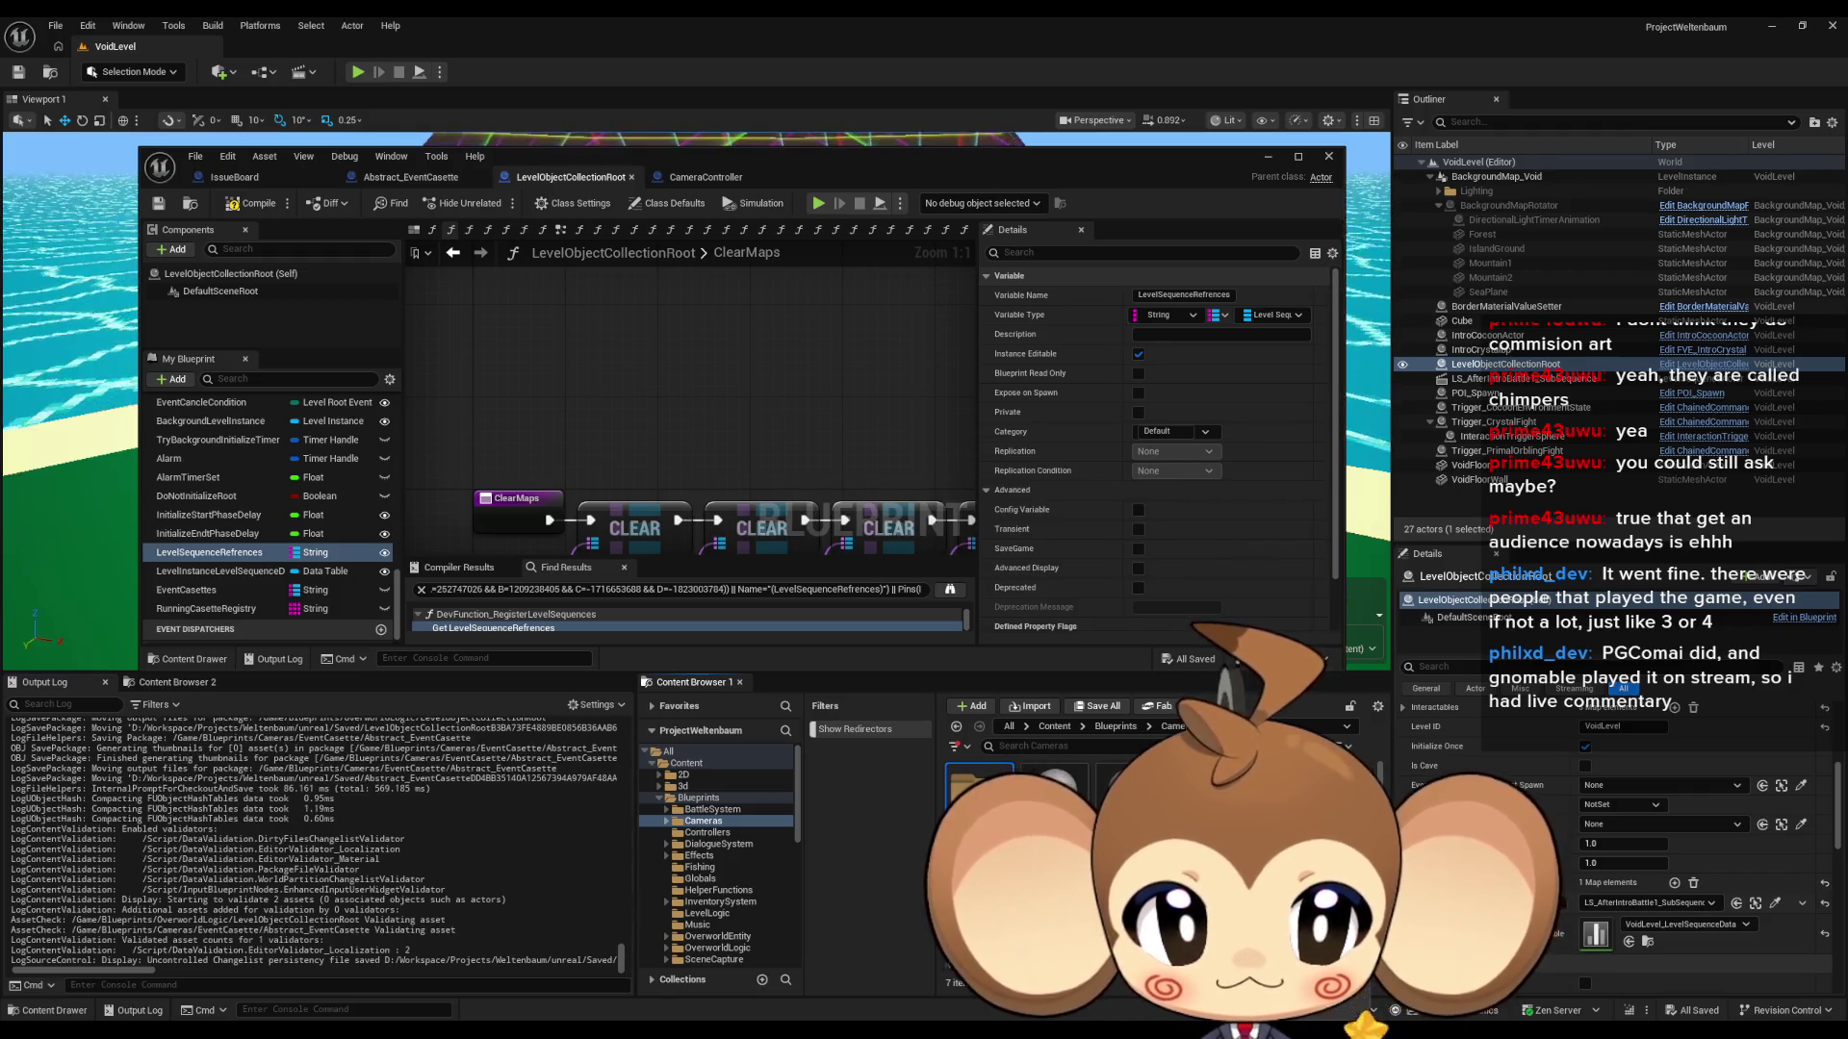
double_click(979, 785)
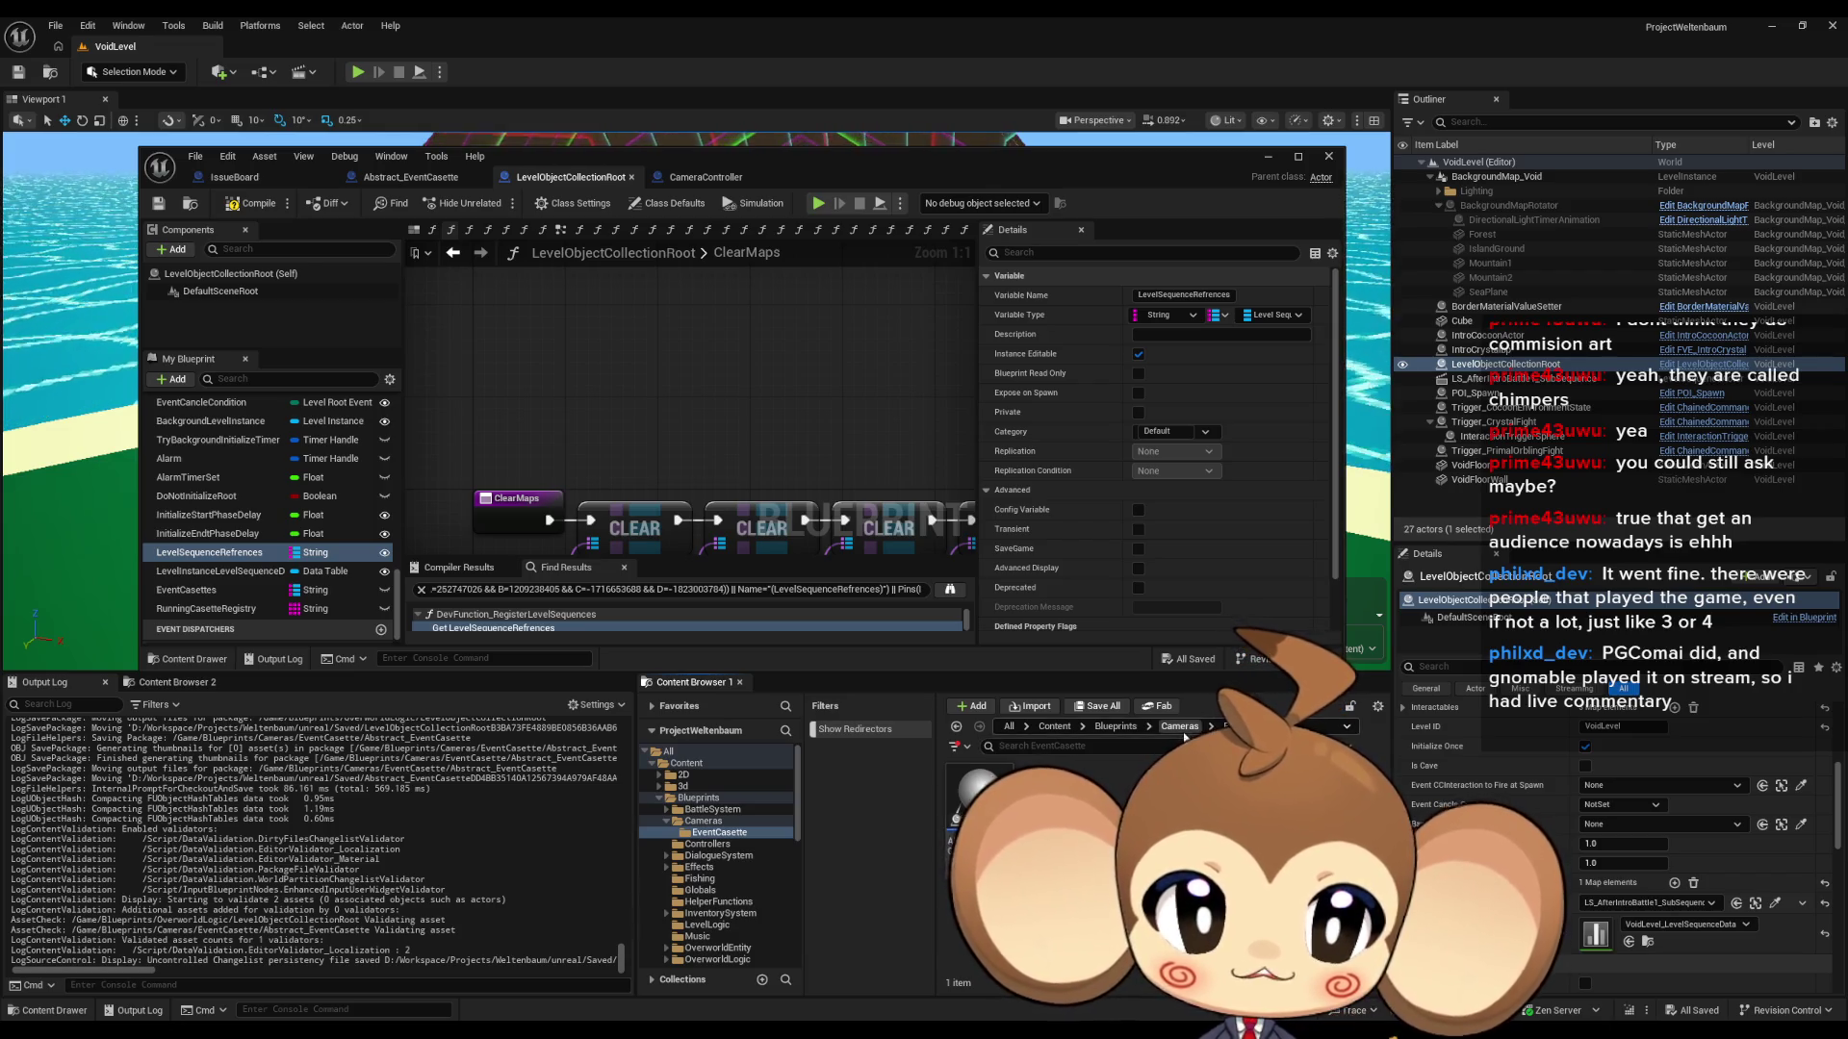
- Create a Blueprint Structure in Cameras named LevelRoot_LevelSequenceAndEvents
right_click(1102, 837)
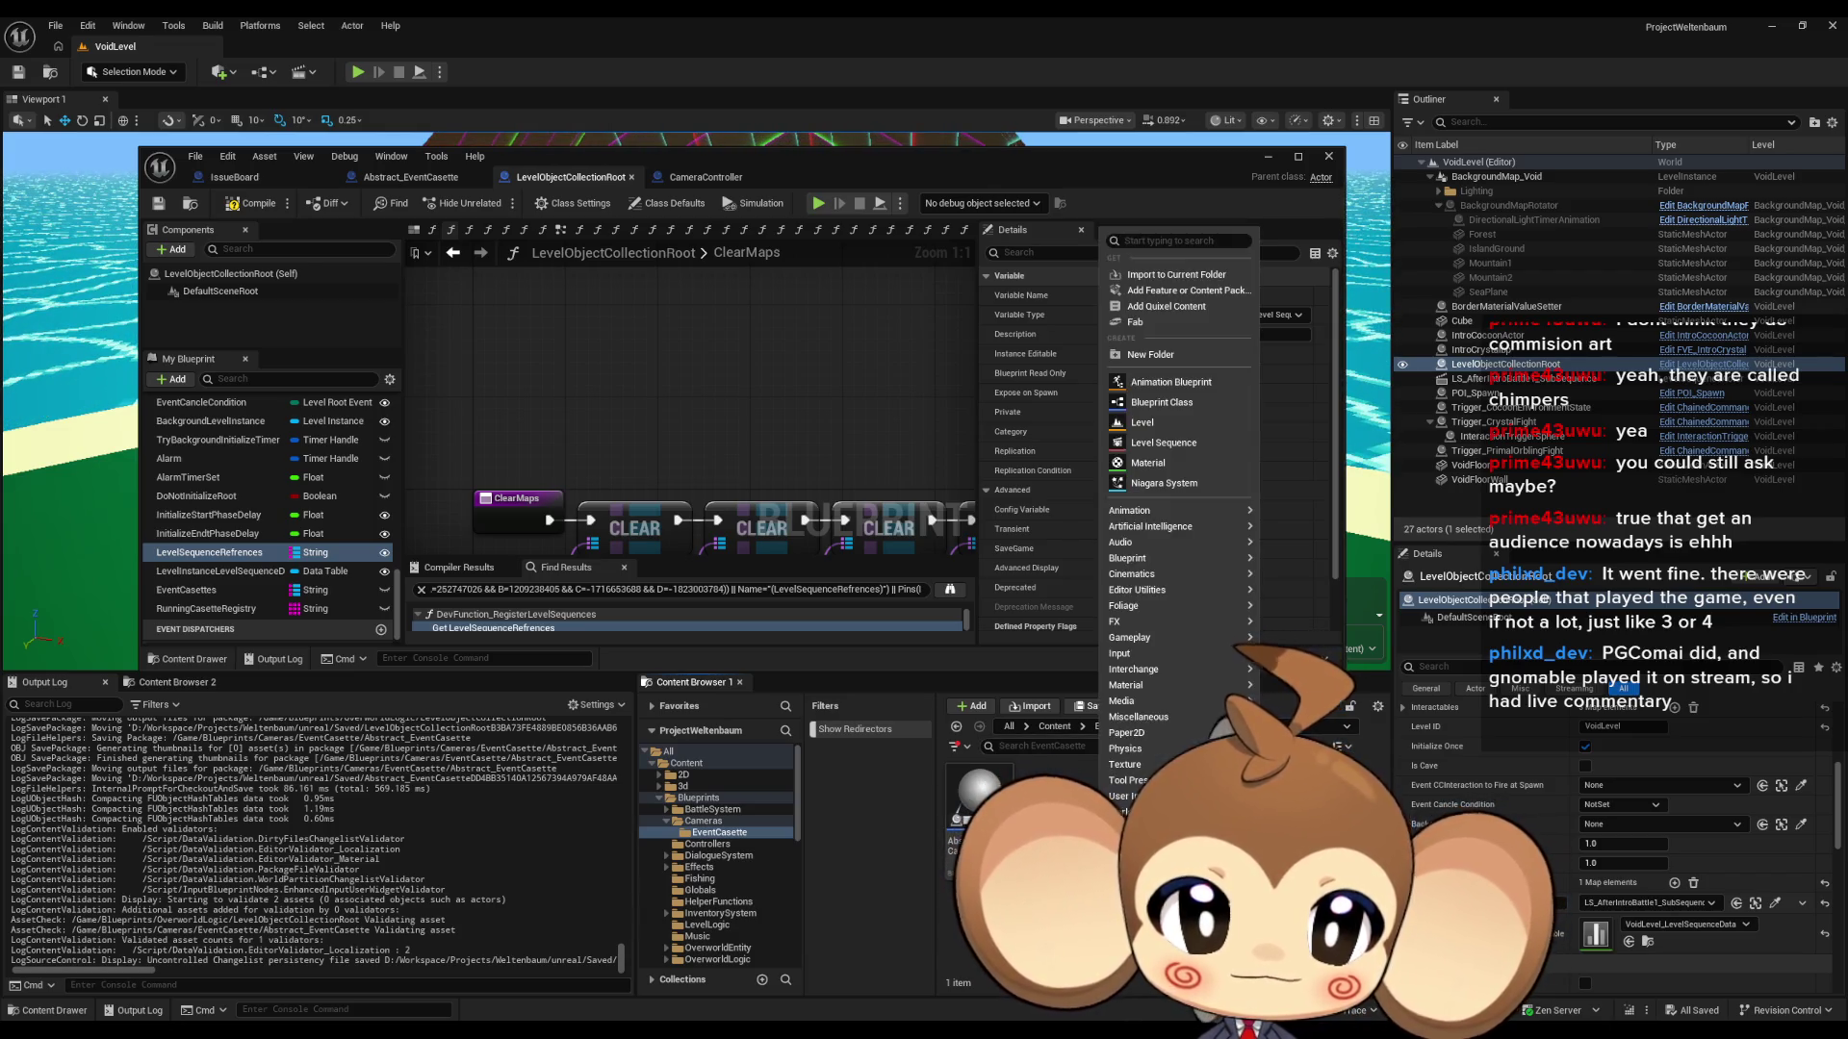
left_click(1175, 727)
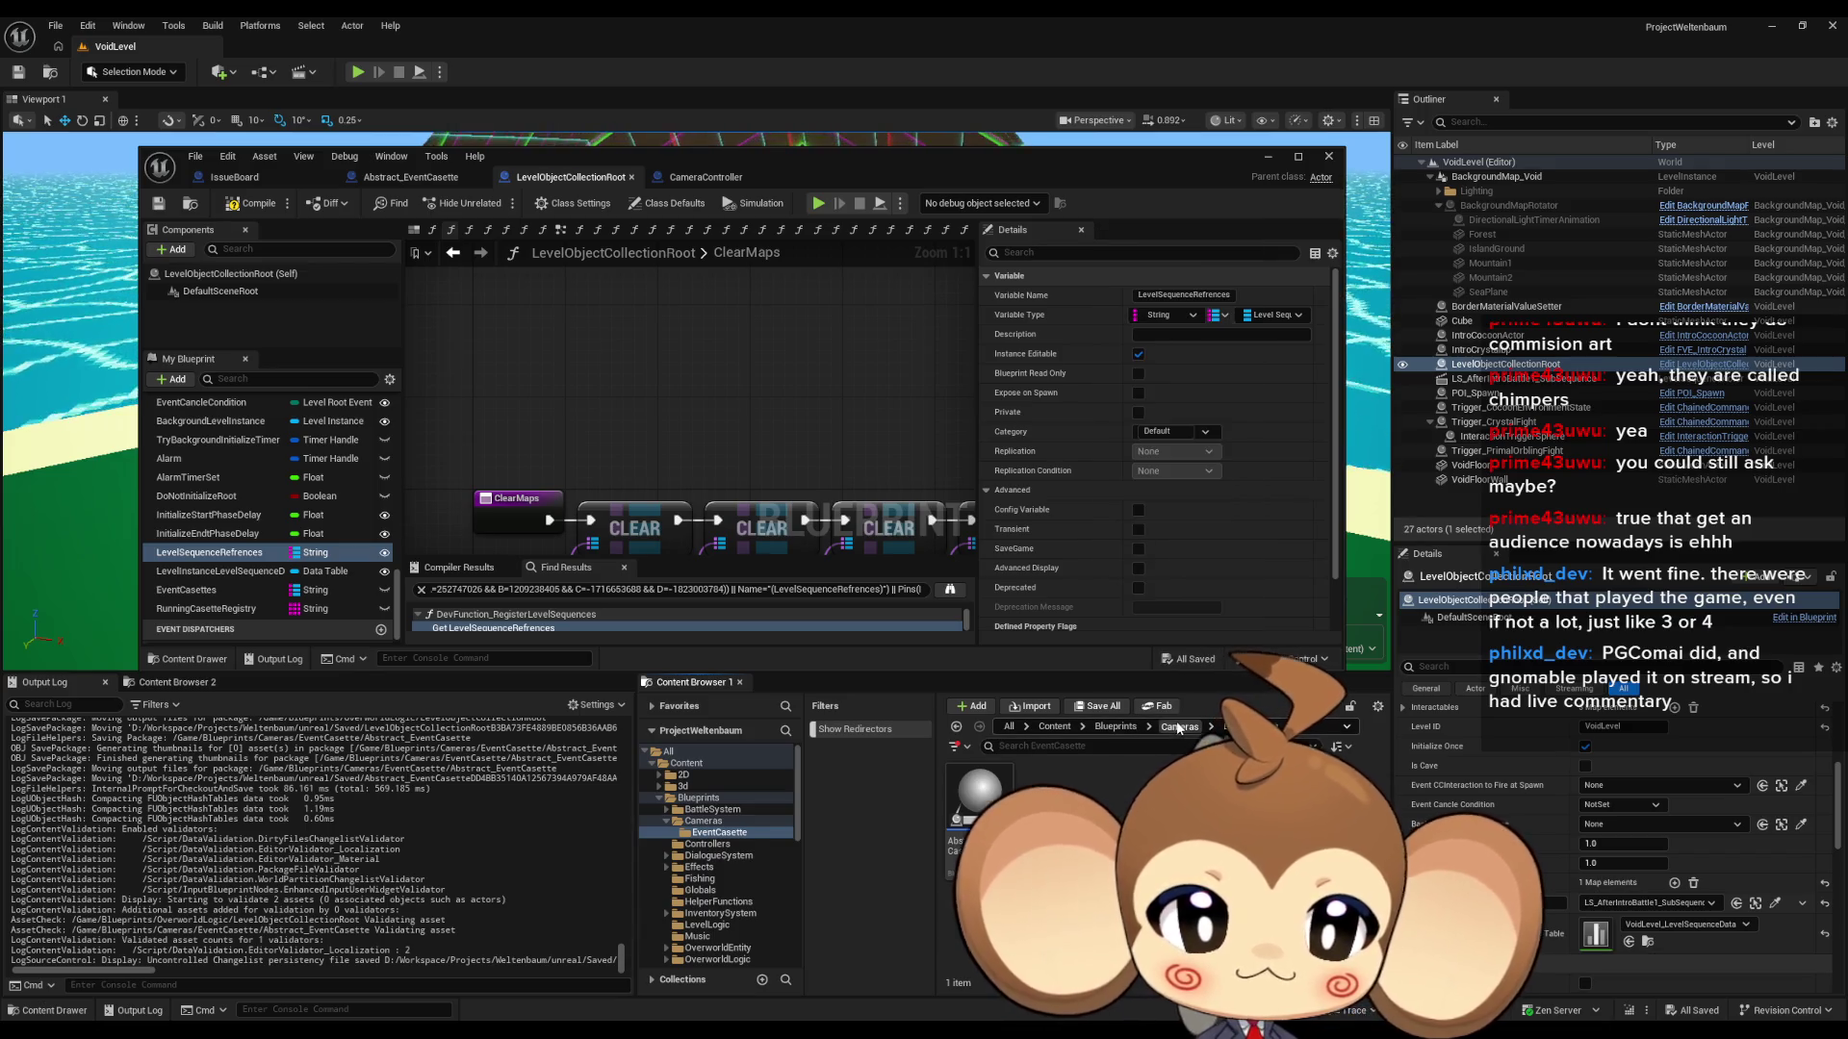
left_click(1174, 727)
right_click(1133, 827)
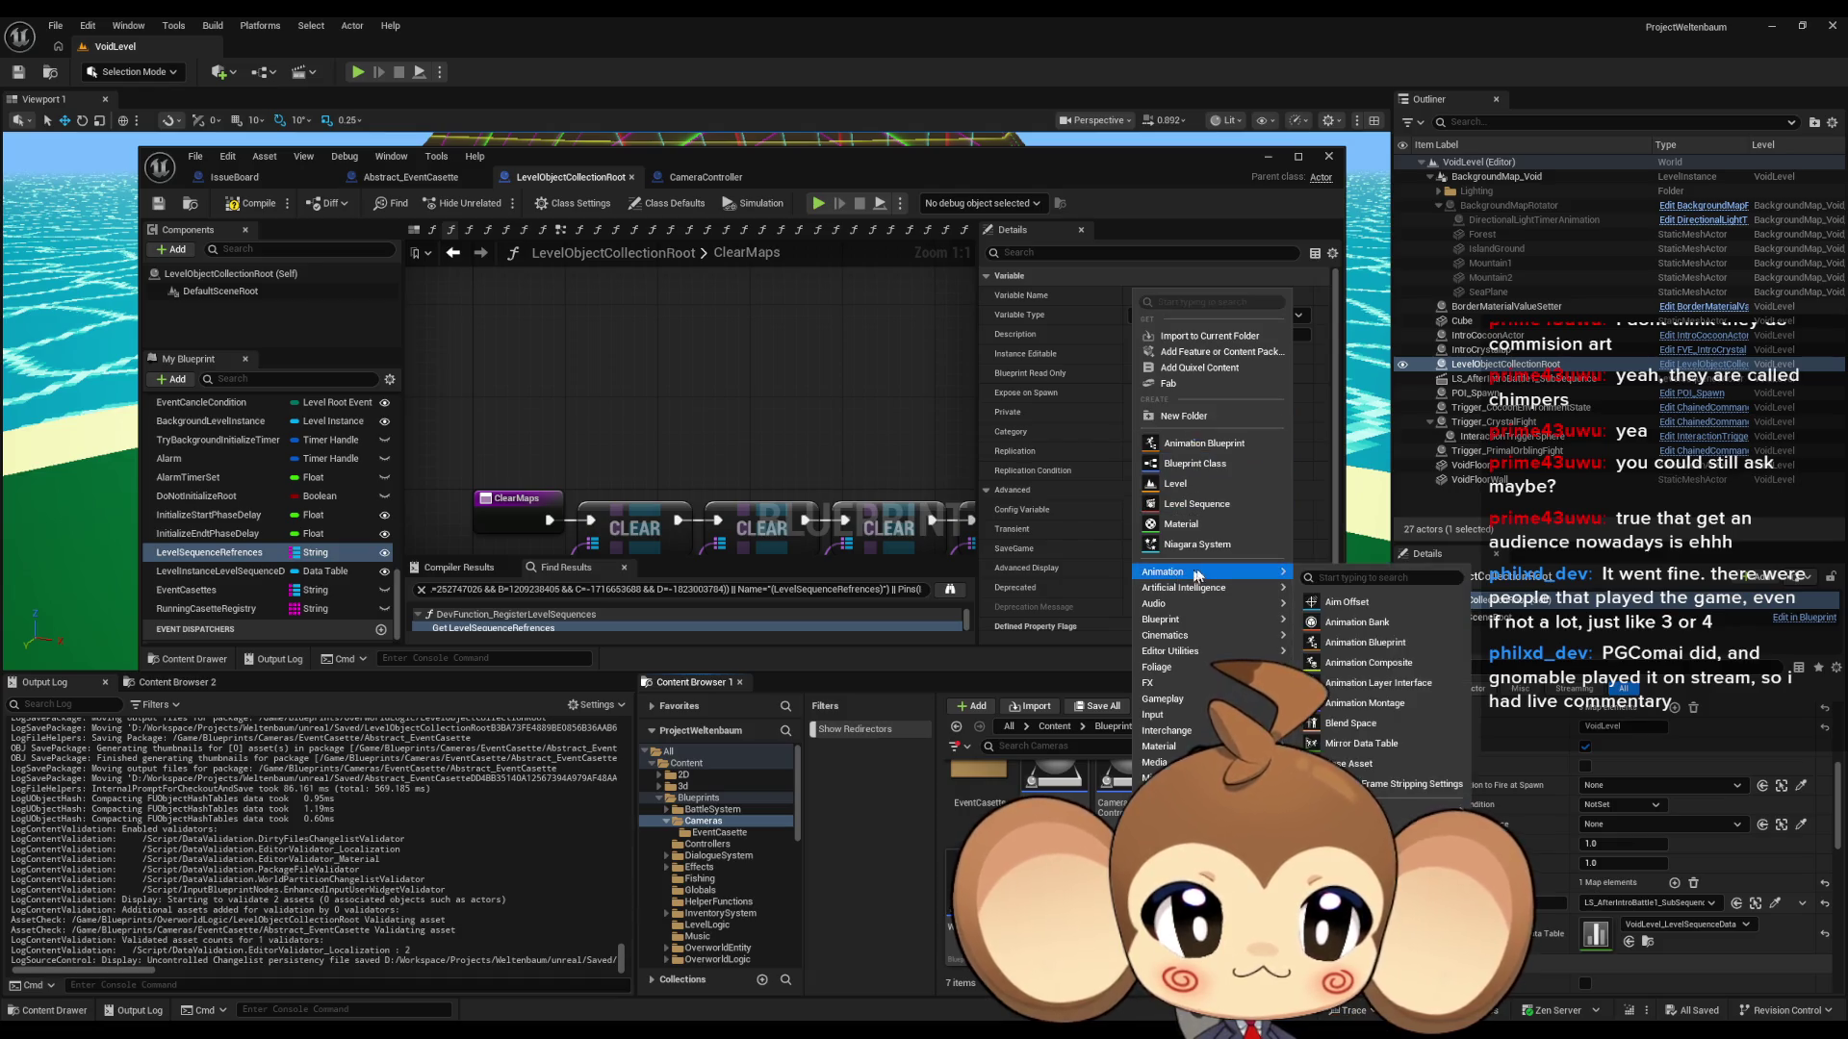
mouse_move(1241, 619)
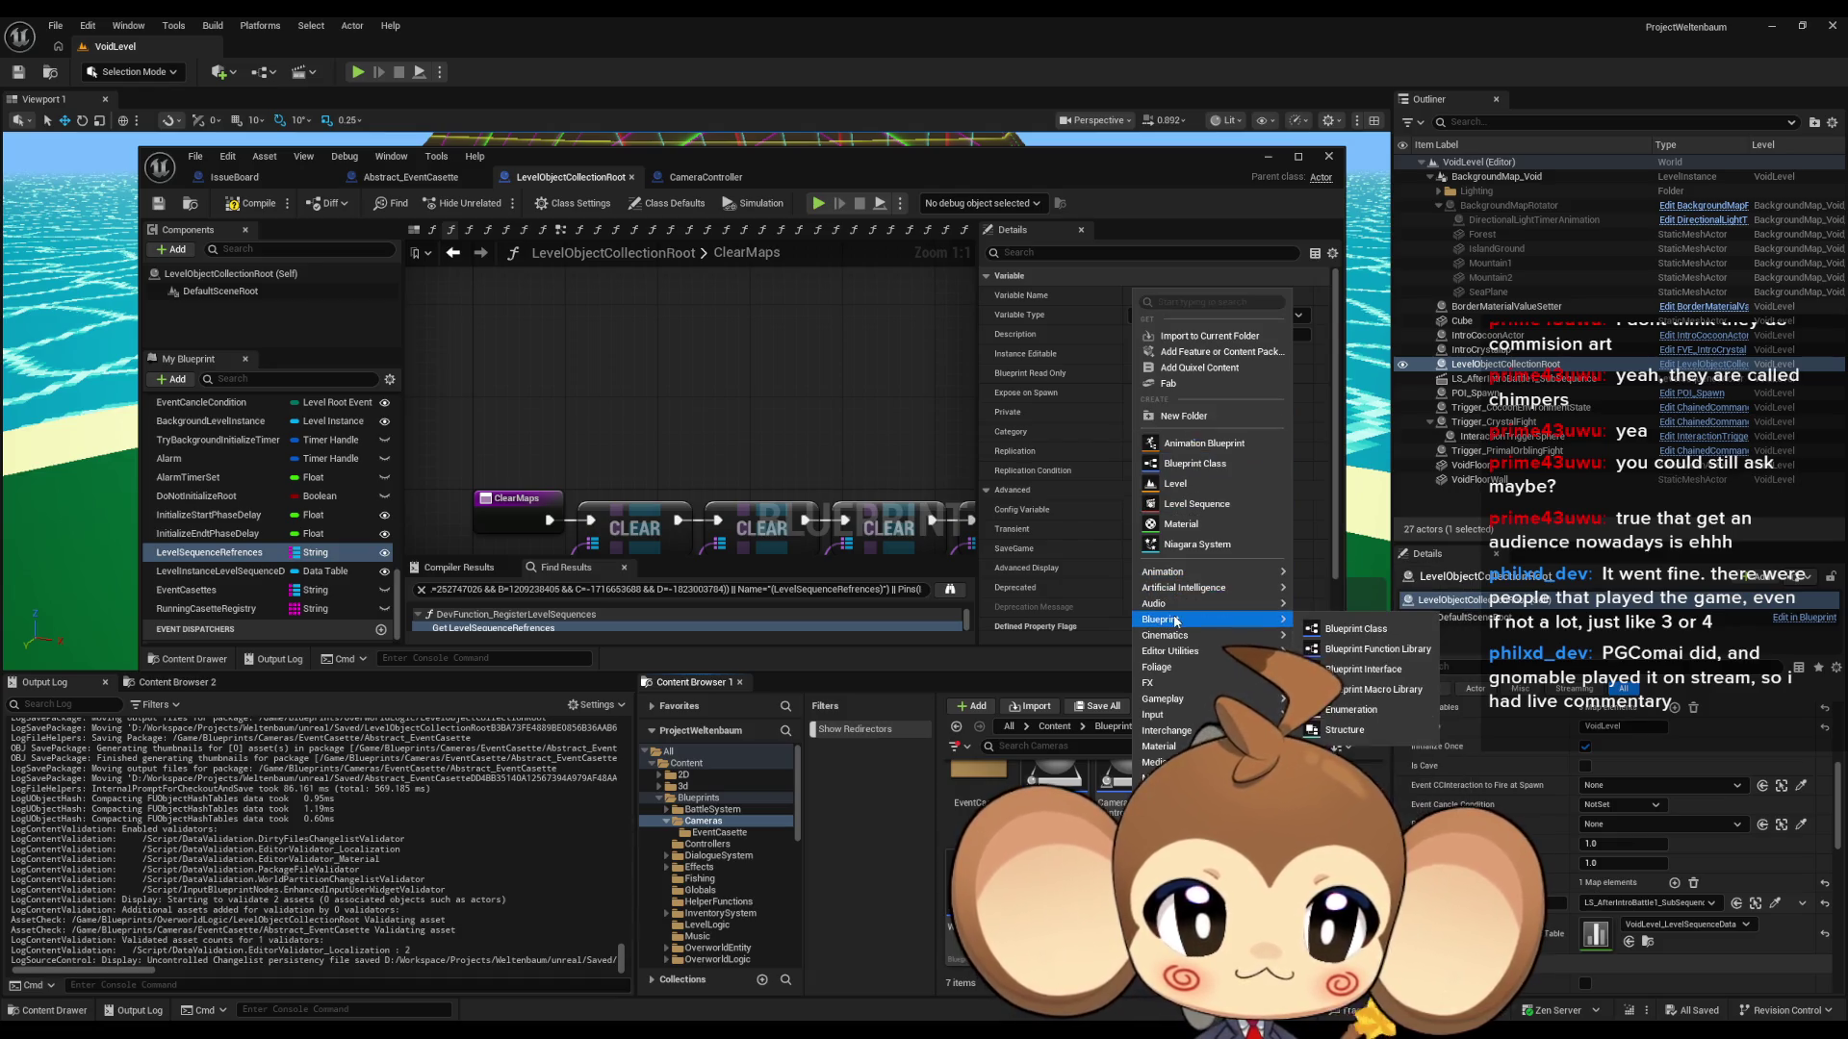
left_click(1346, 731)
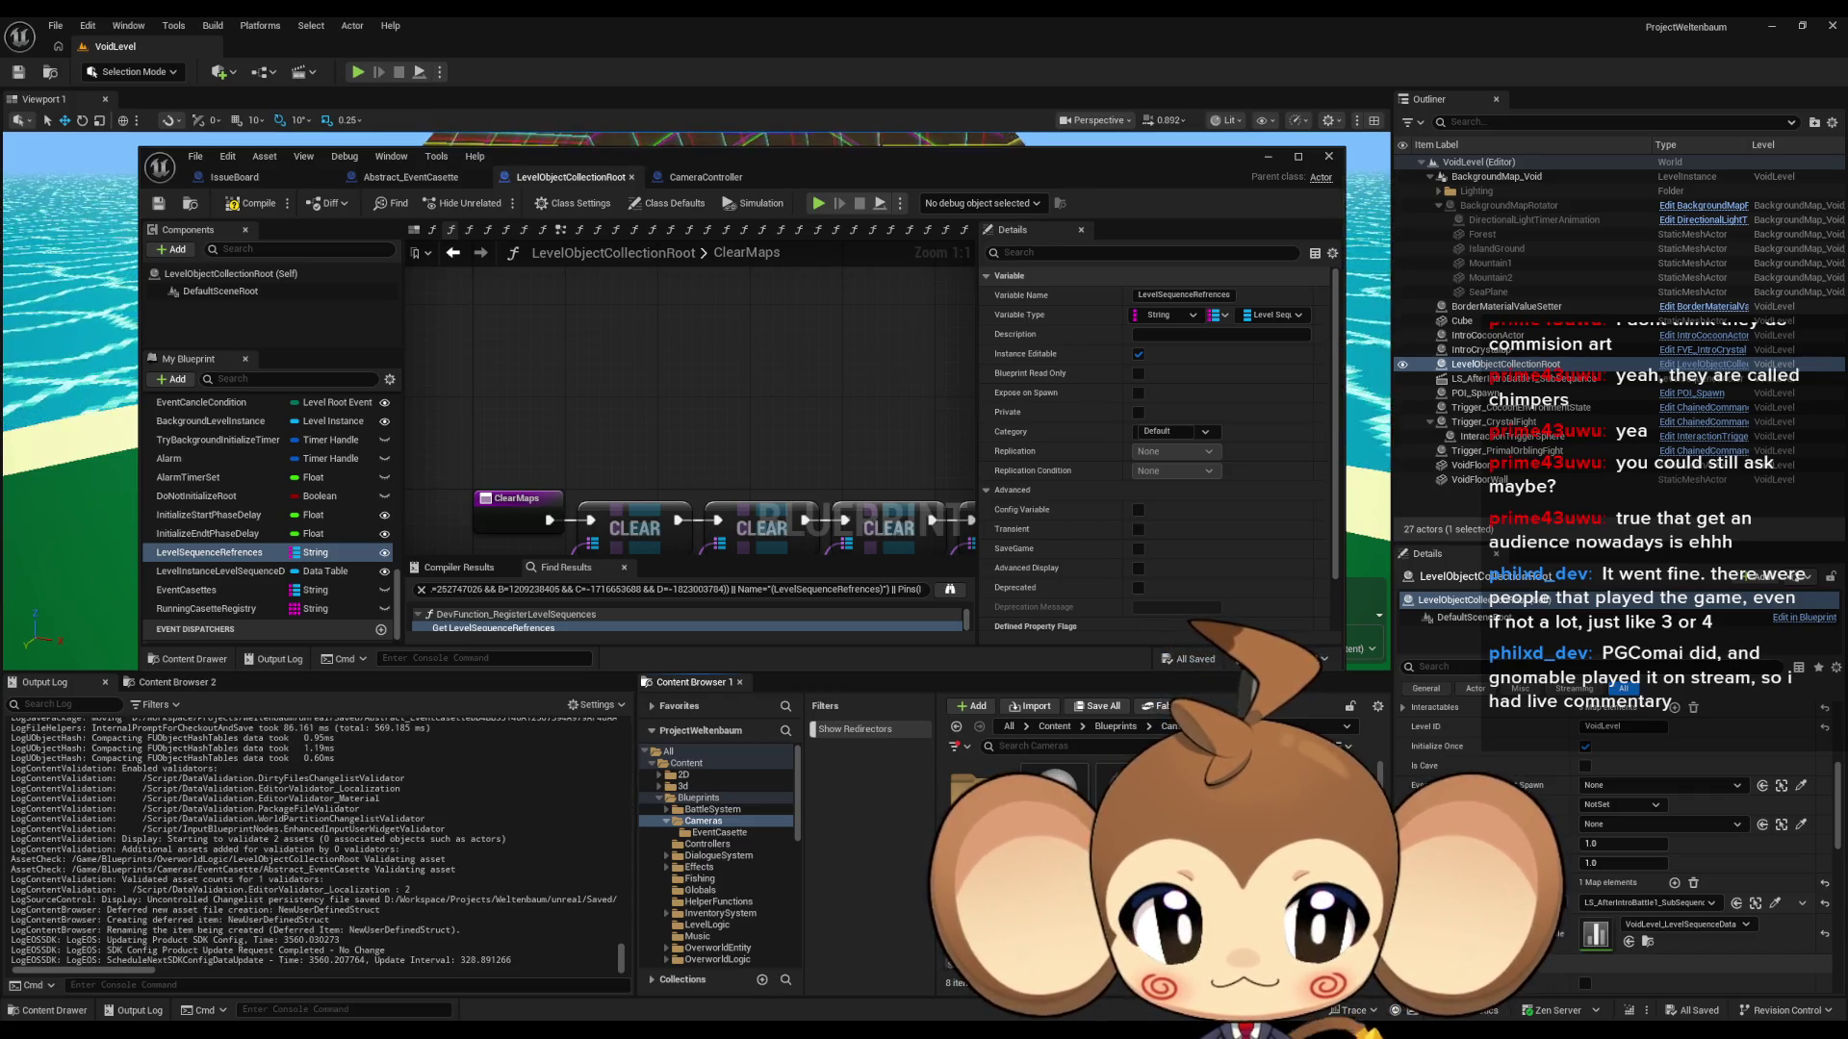
key("Return")
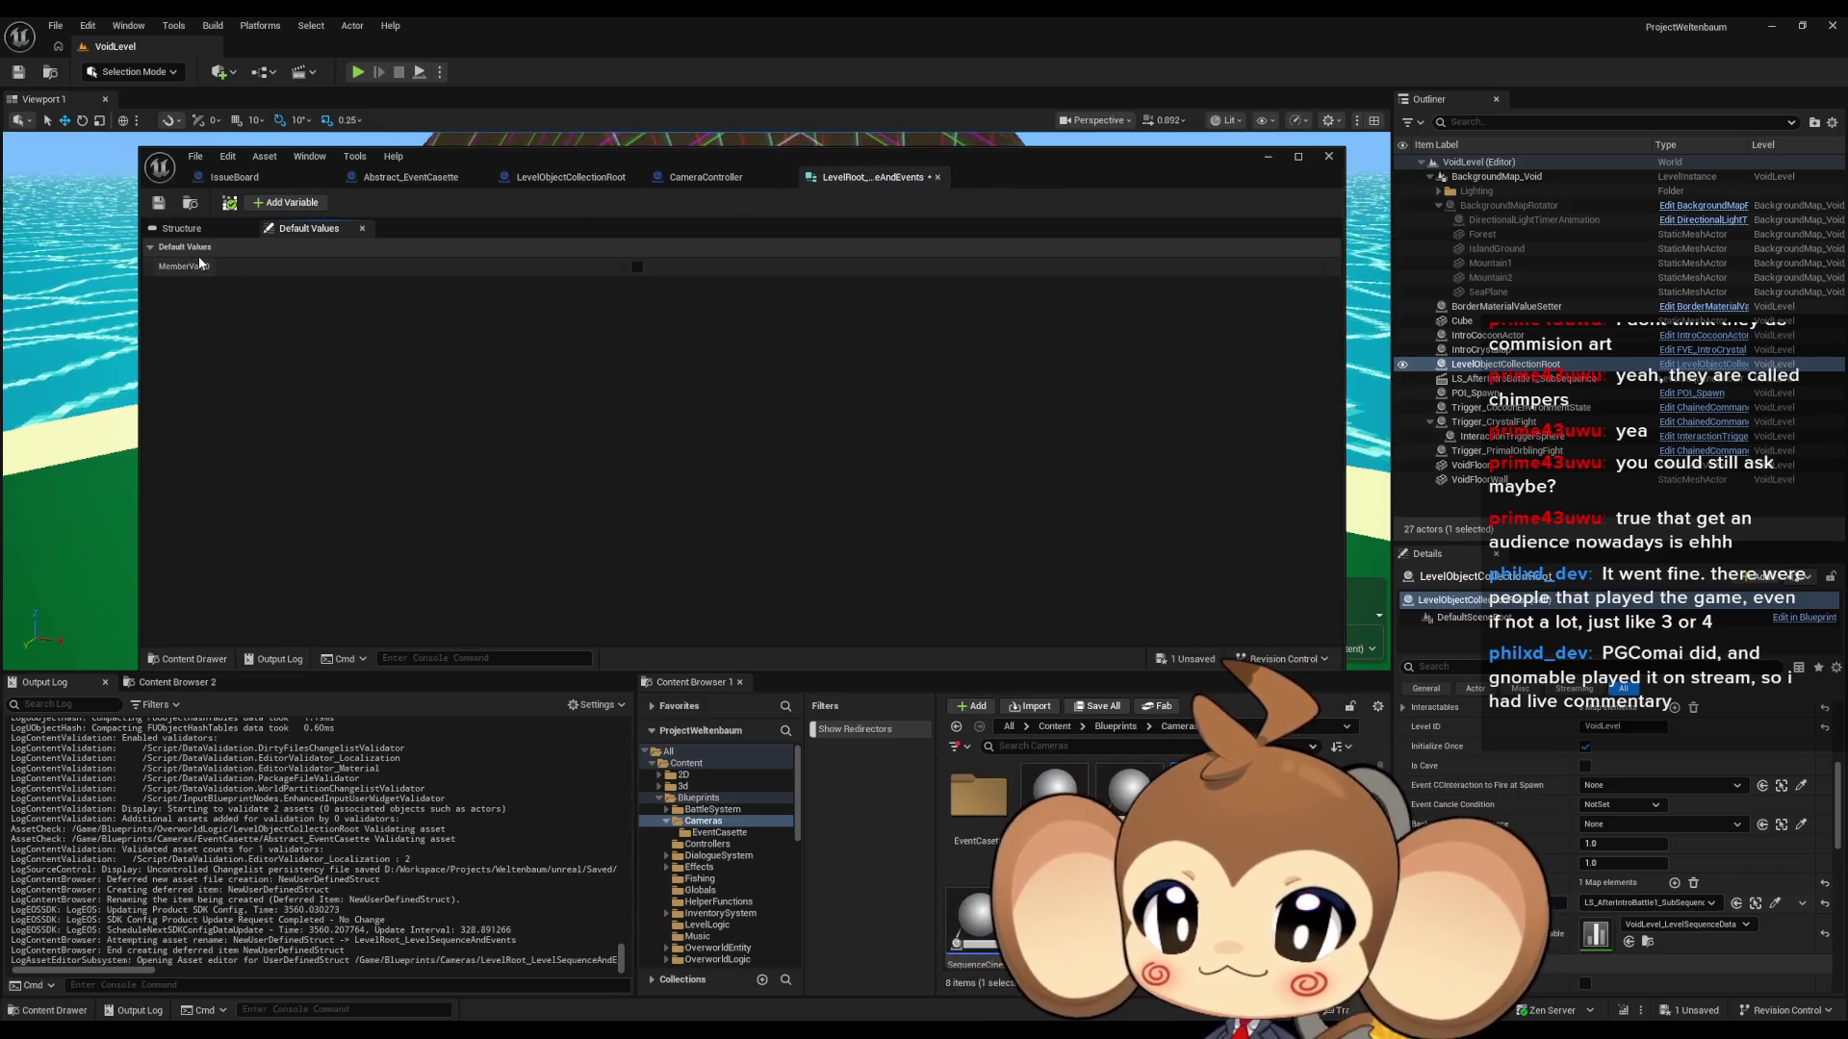
- Make the first struct member a Level Sequence named LevelSequence
left_click(213, 231)
left_click(678, 289)
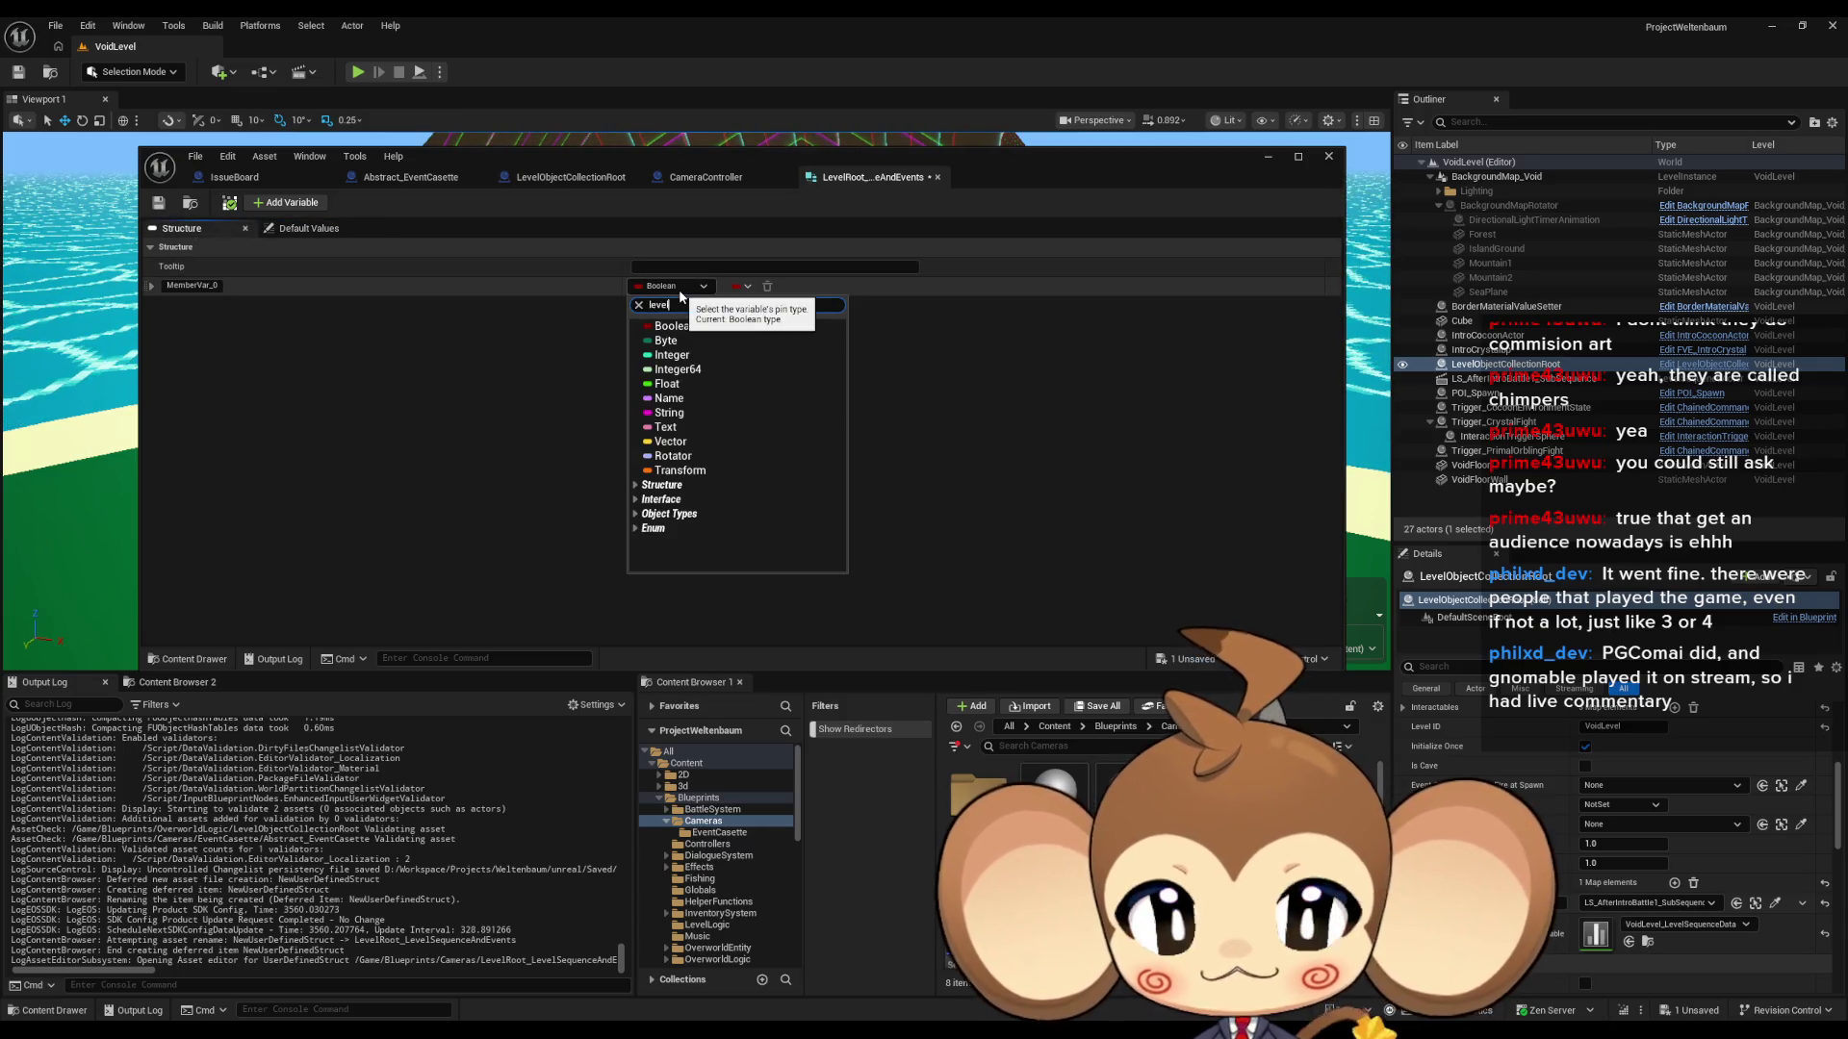
left_click(745, 459)
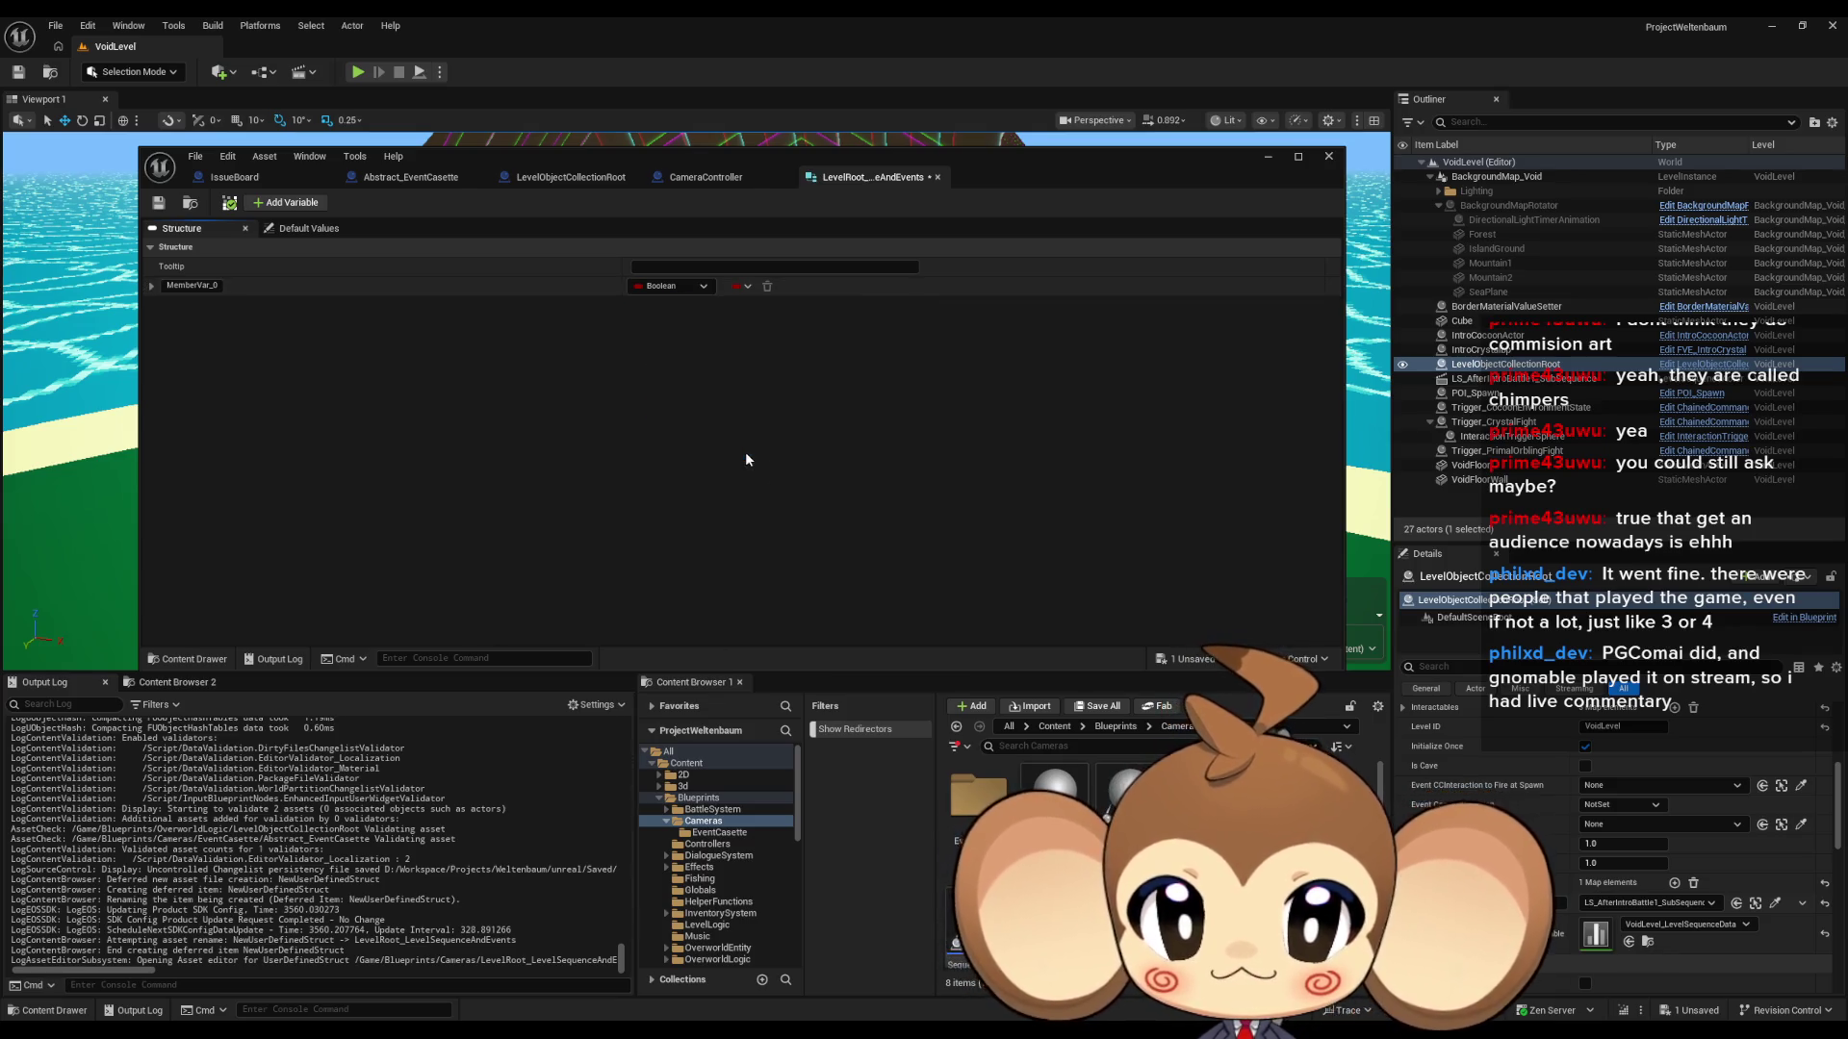
type("LevelSe")
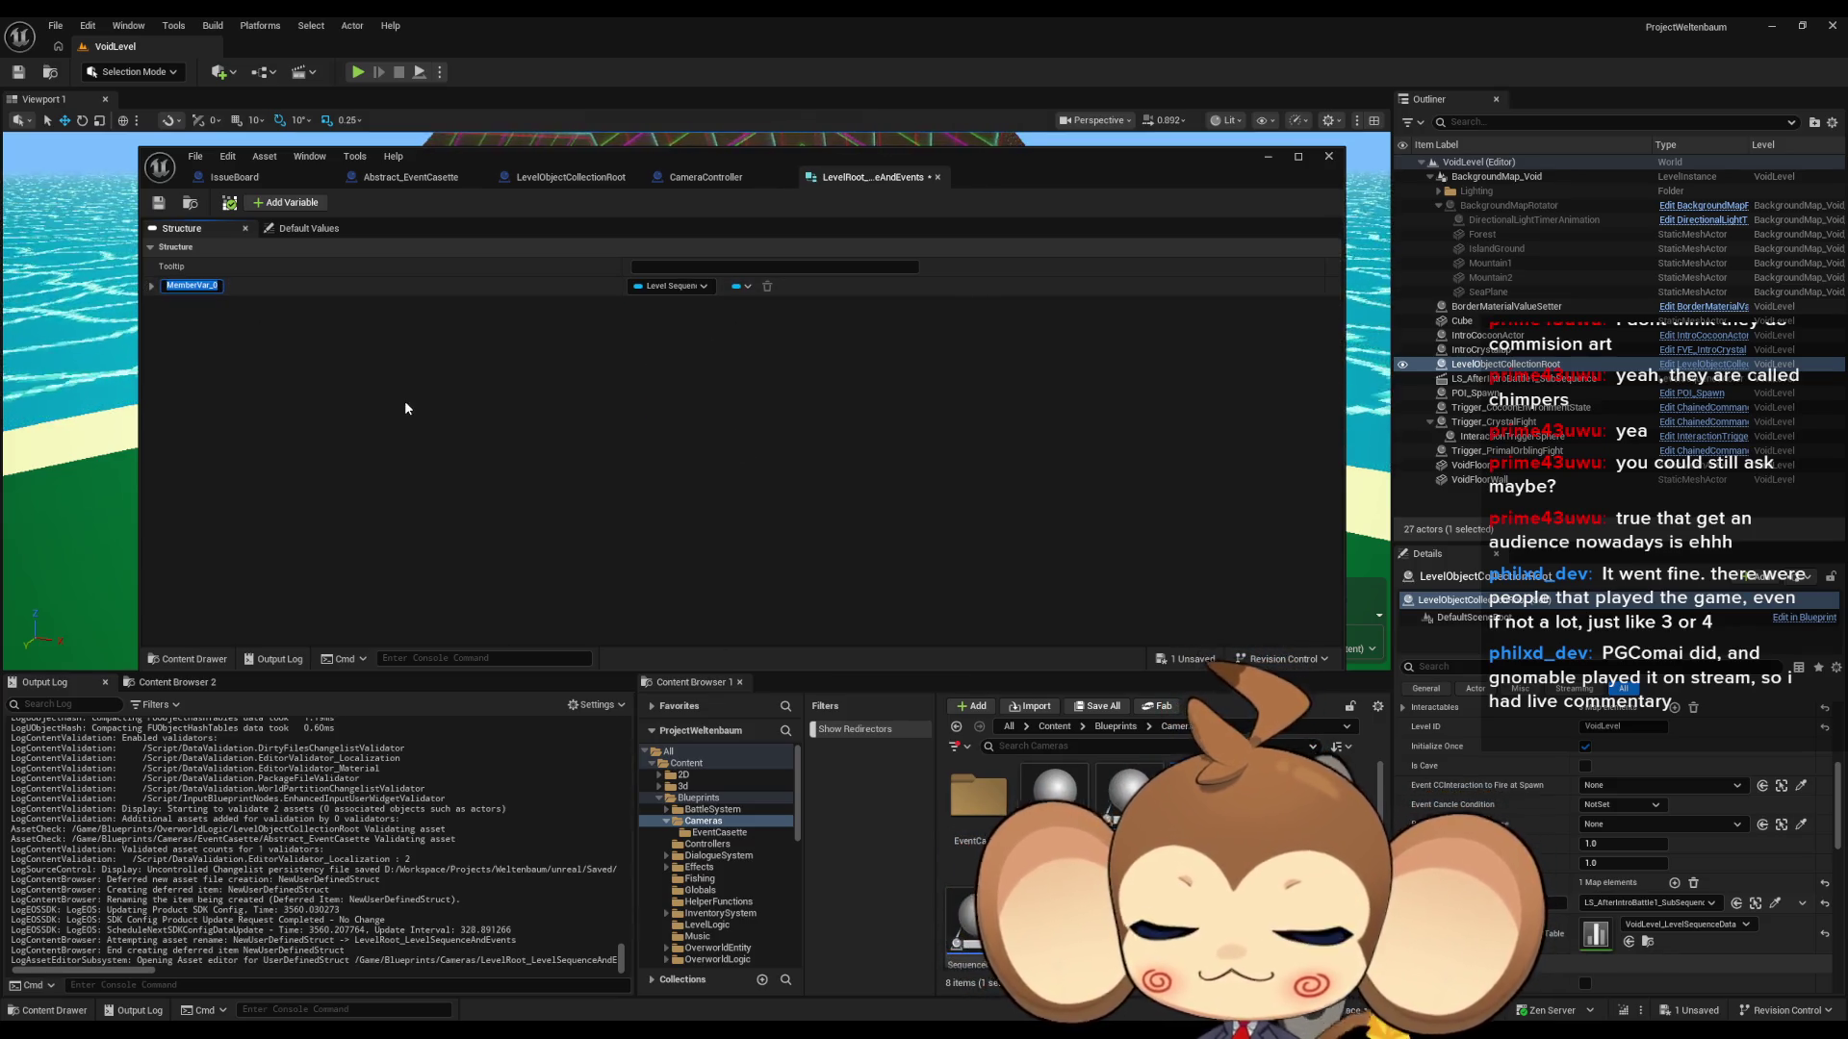
type("quence")
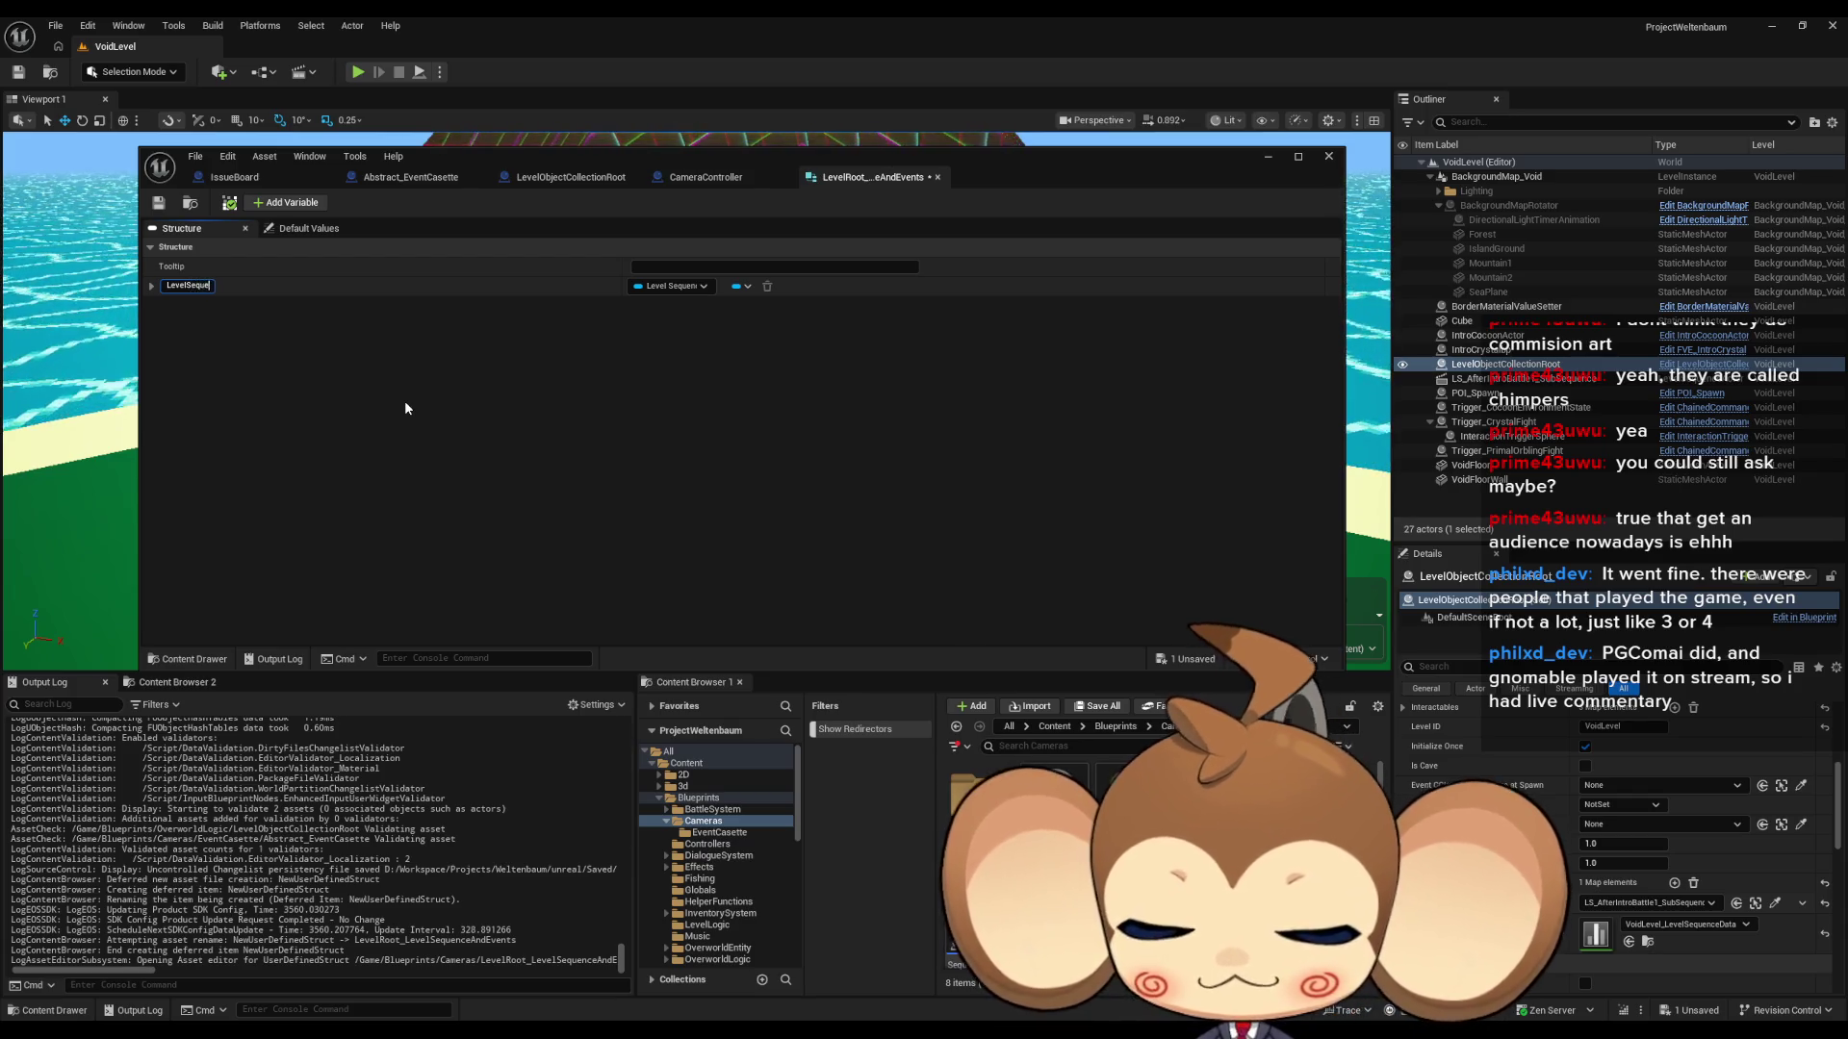
key("Return")
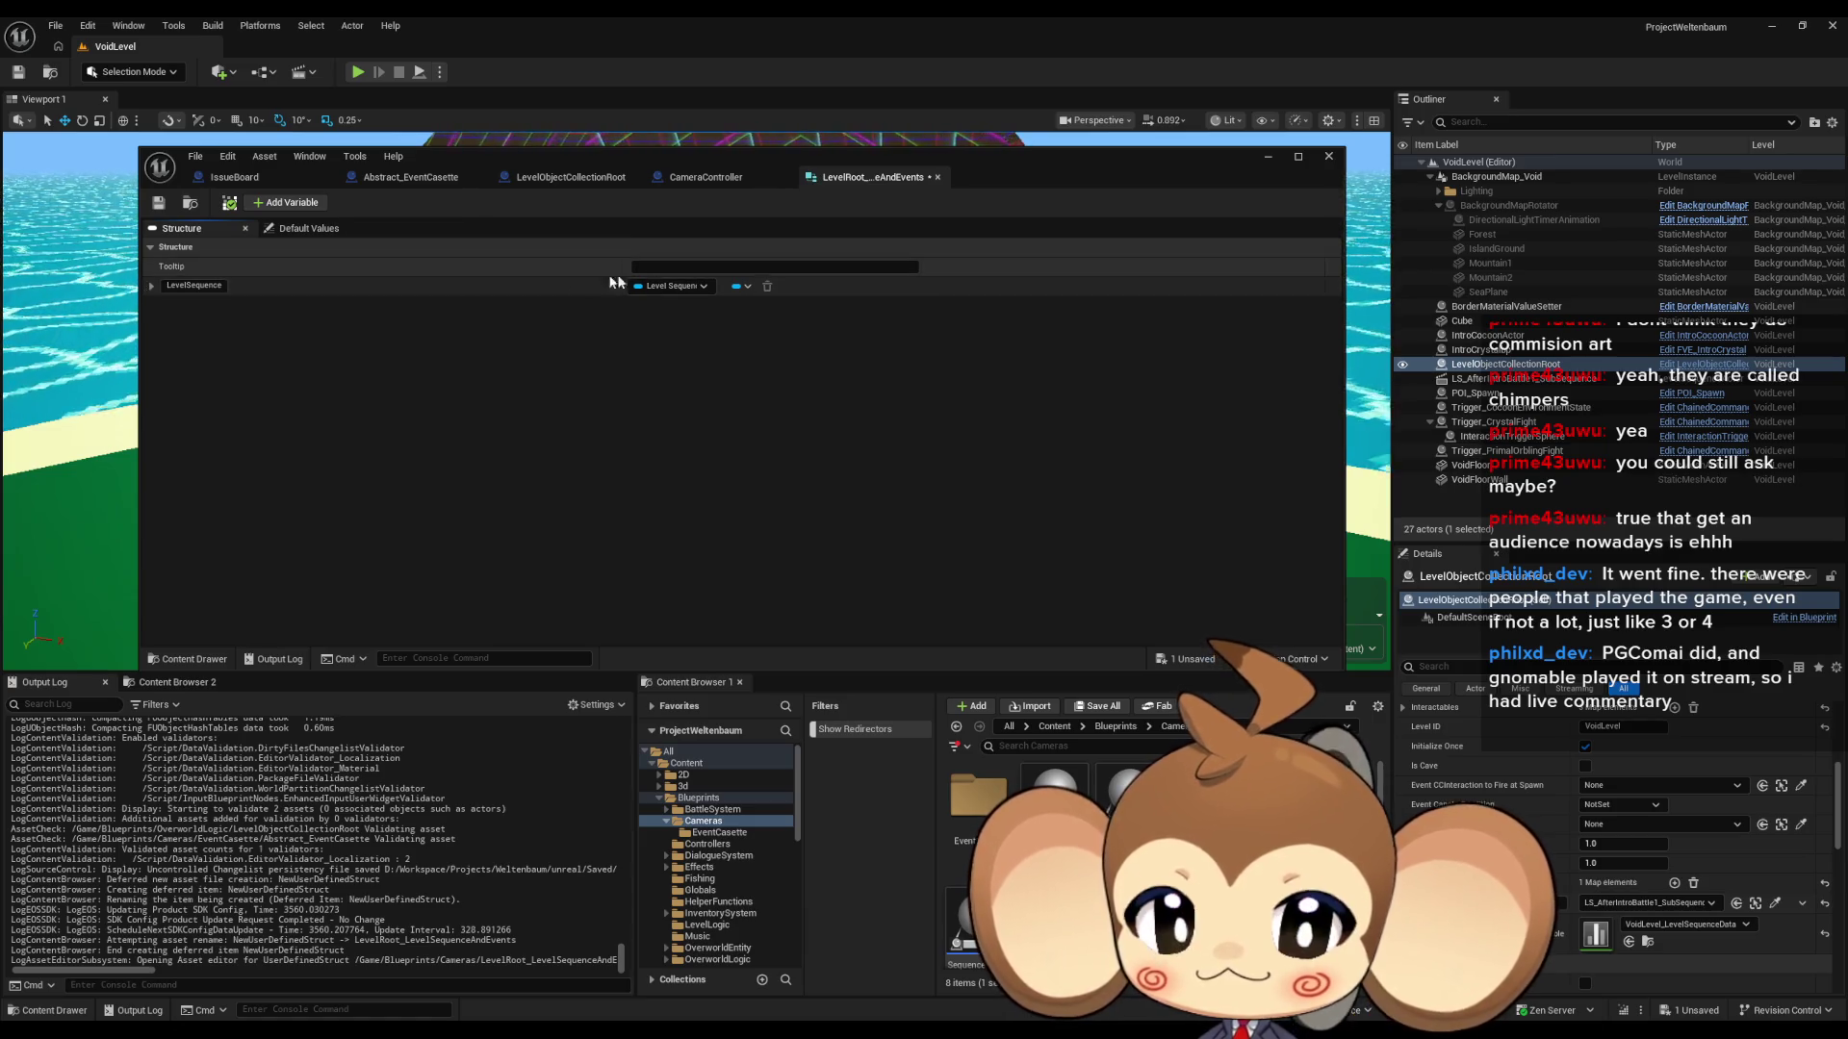
- Add a second member named EventCasette as a map with String keys
left_click(281, 202)
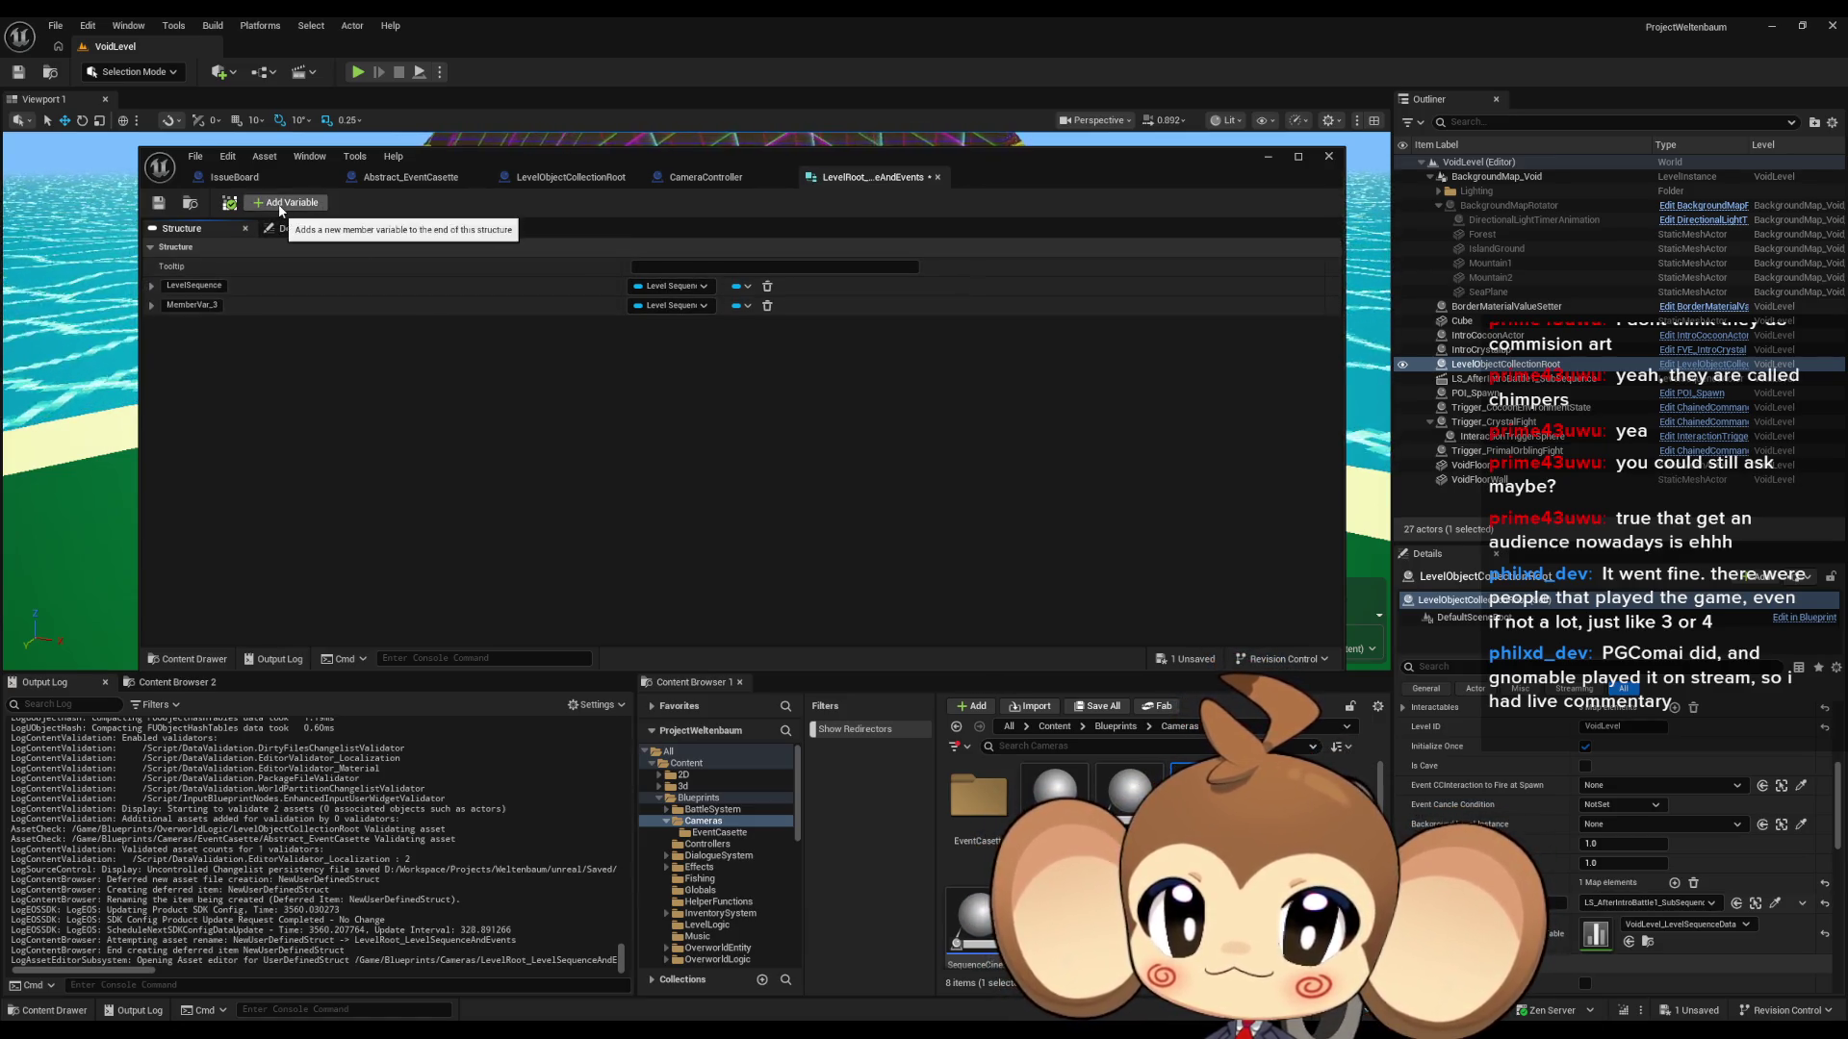
left_click(671, 305)
left_click(735, 308)
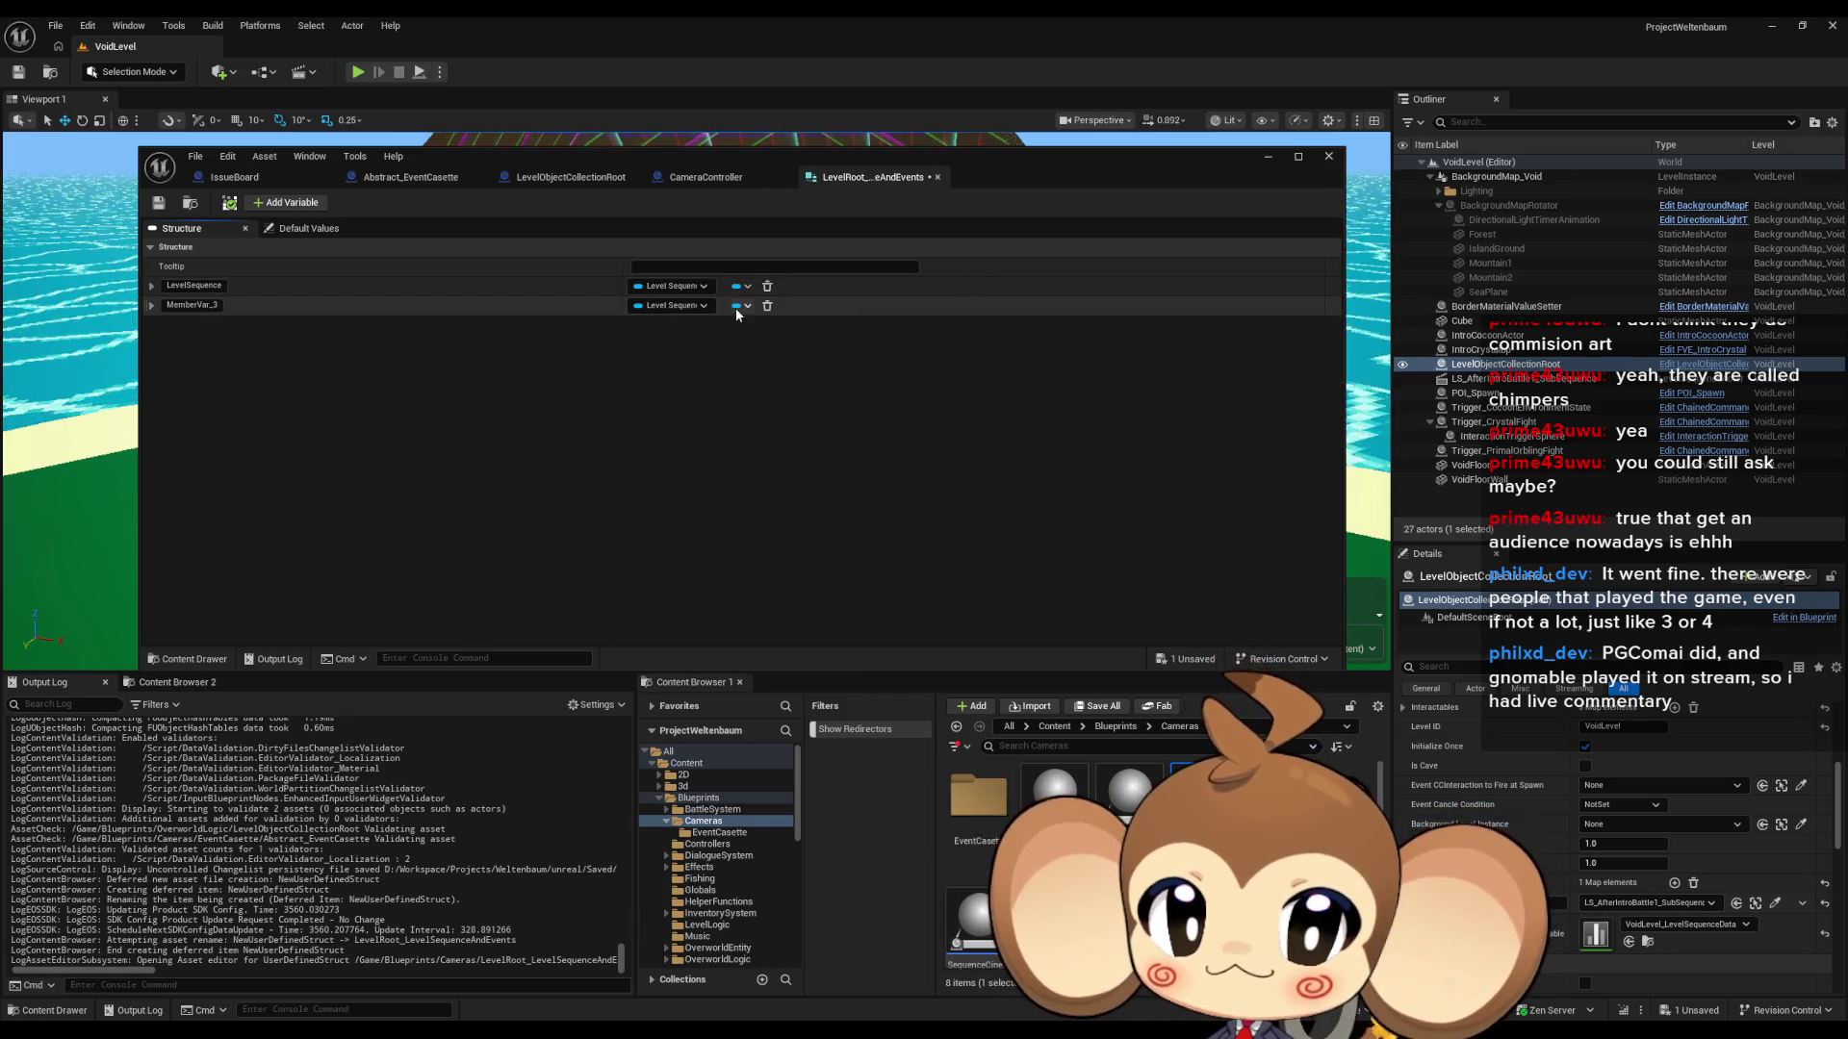
left_click(742, 306)
left_click(718, 384)
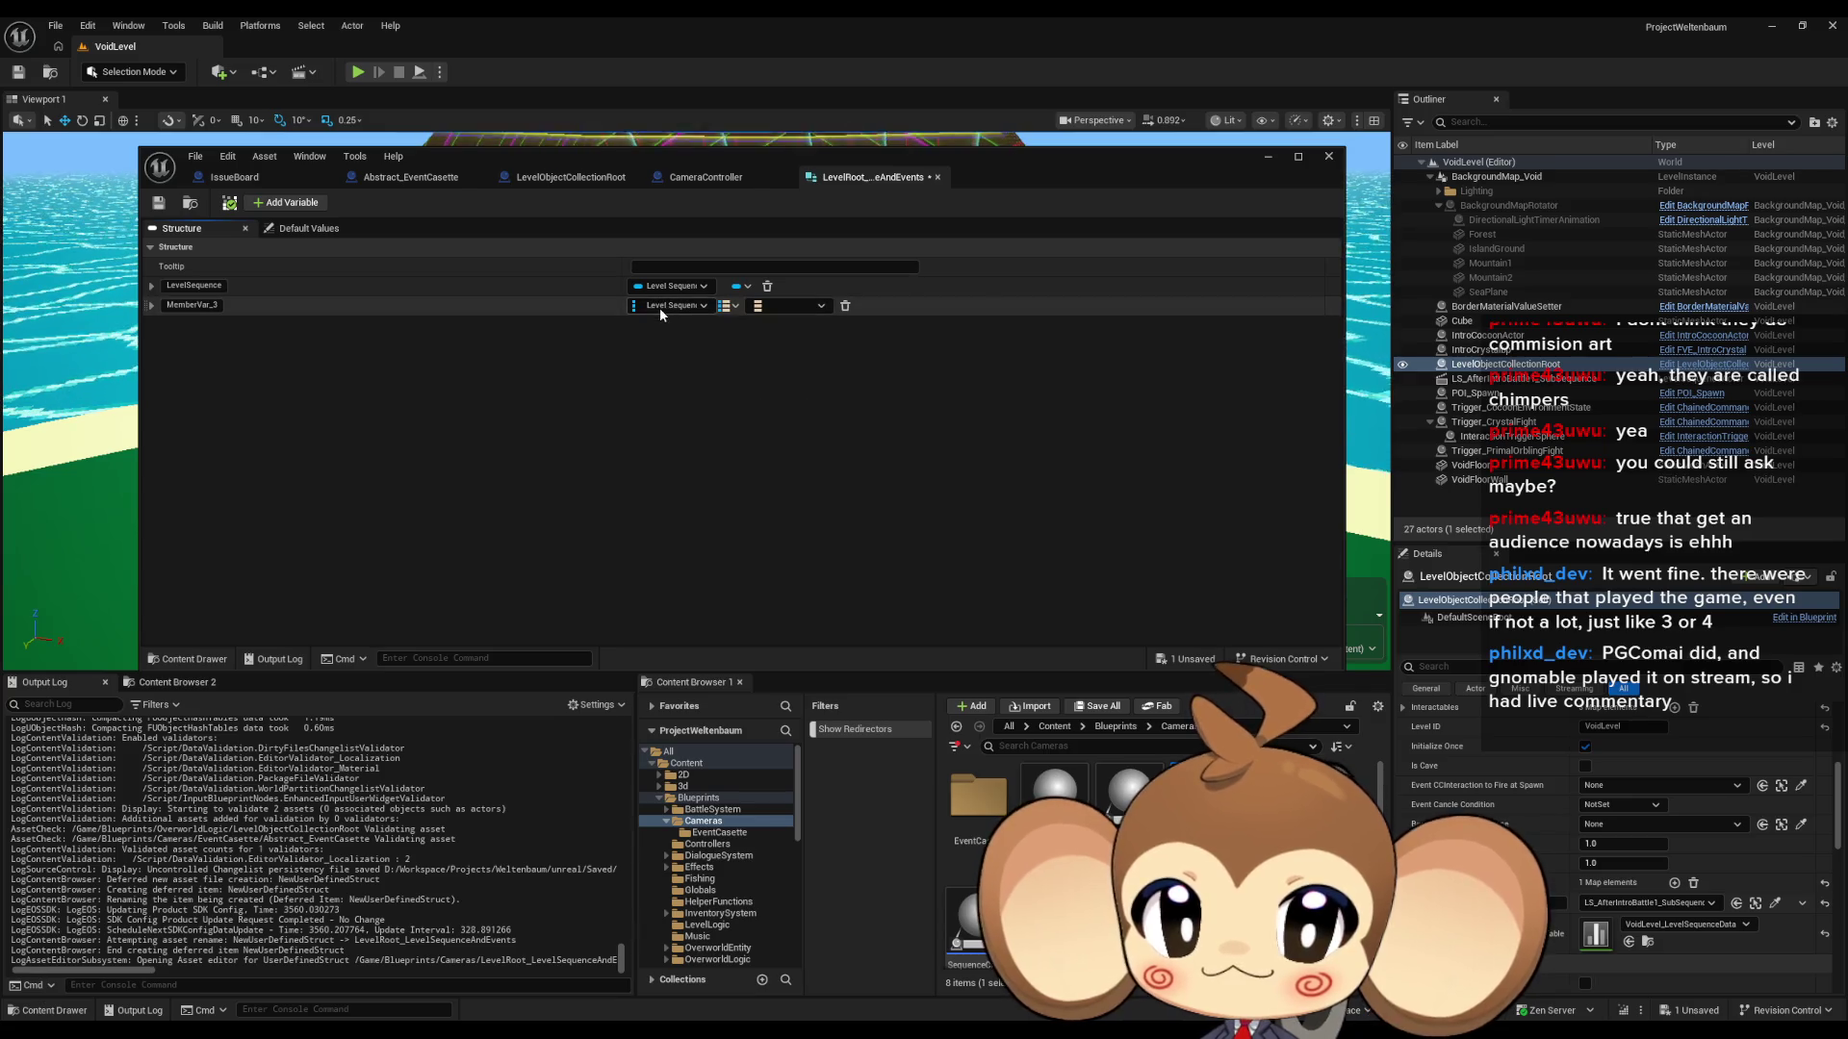
left_click(660, 308)
left_click(698, 395)
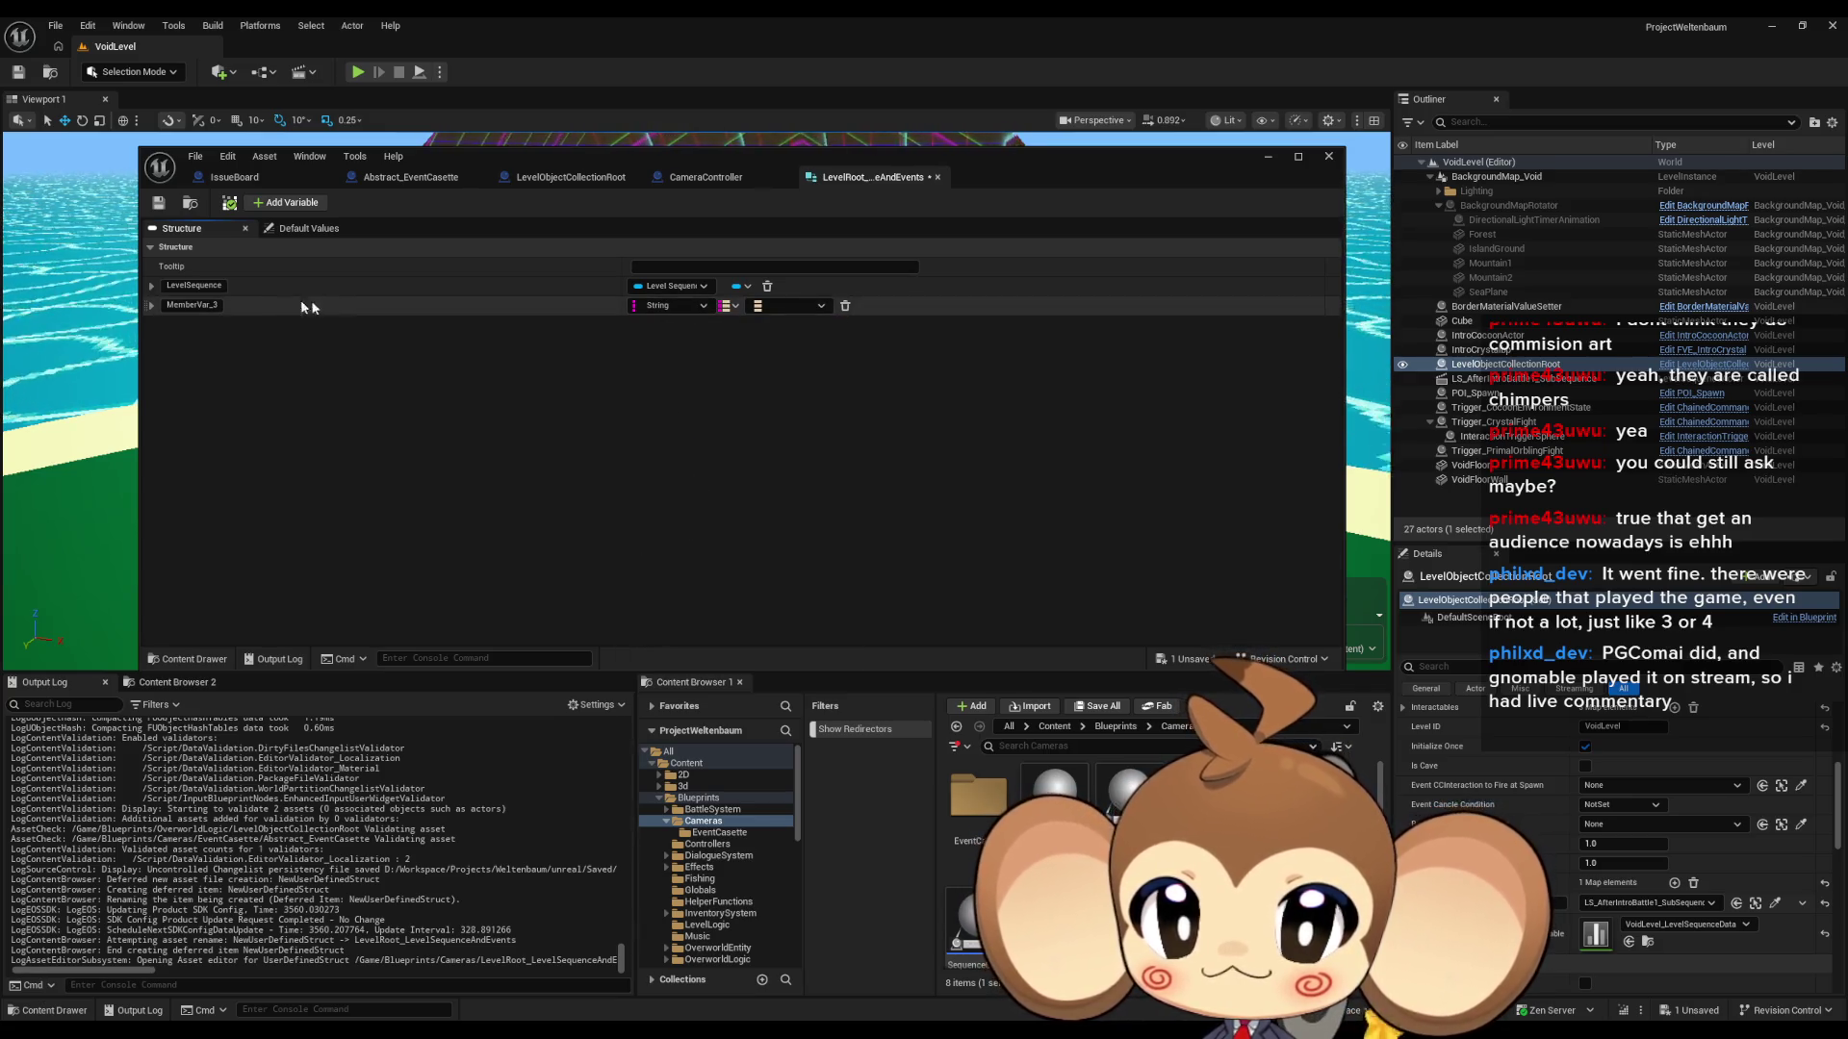
type("Ev")
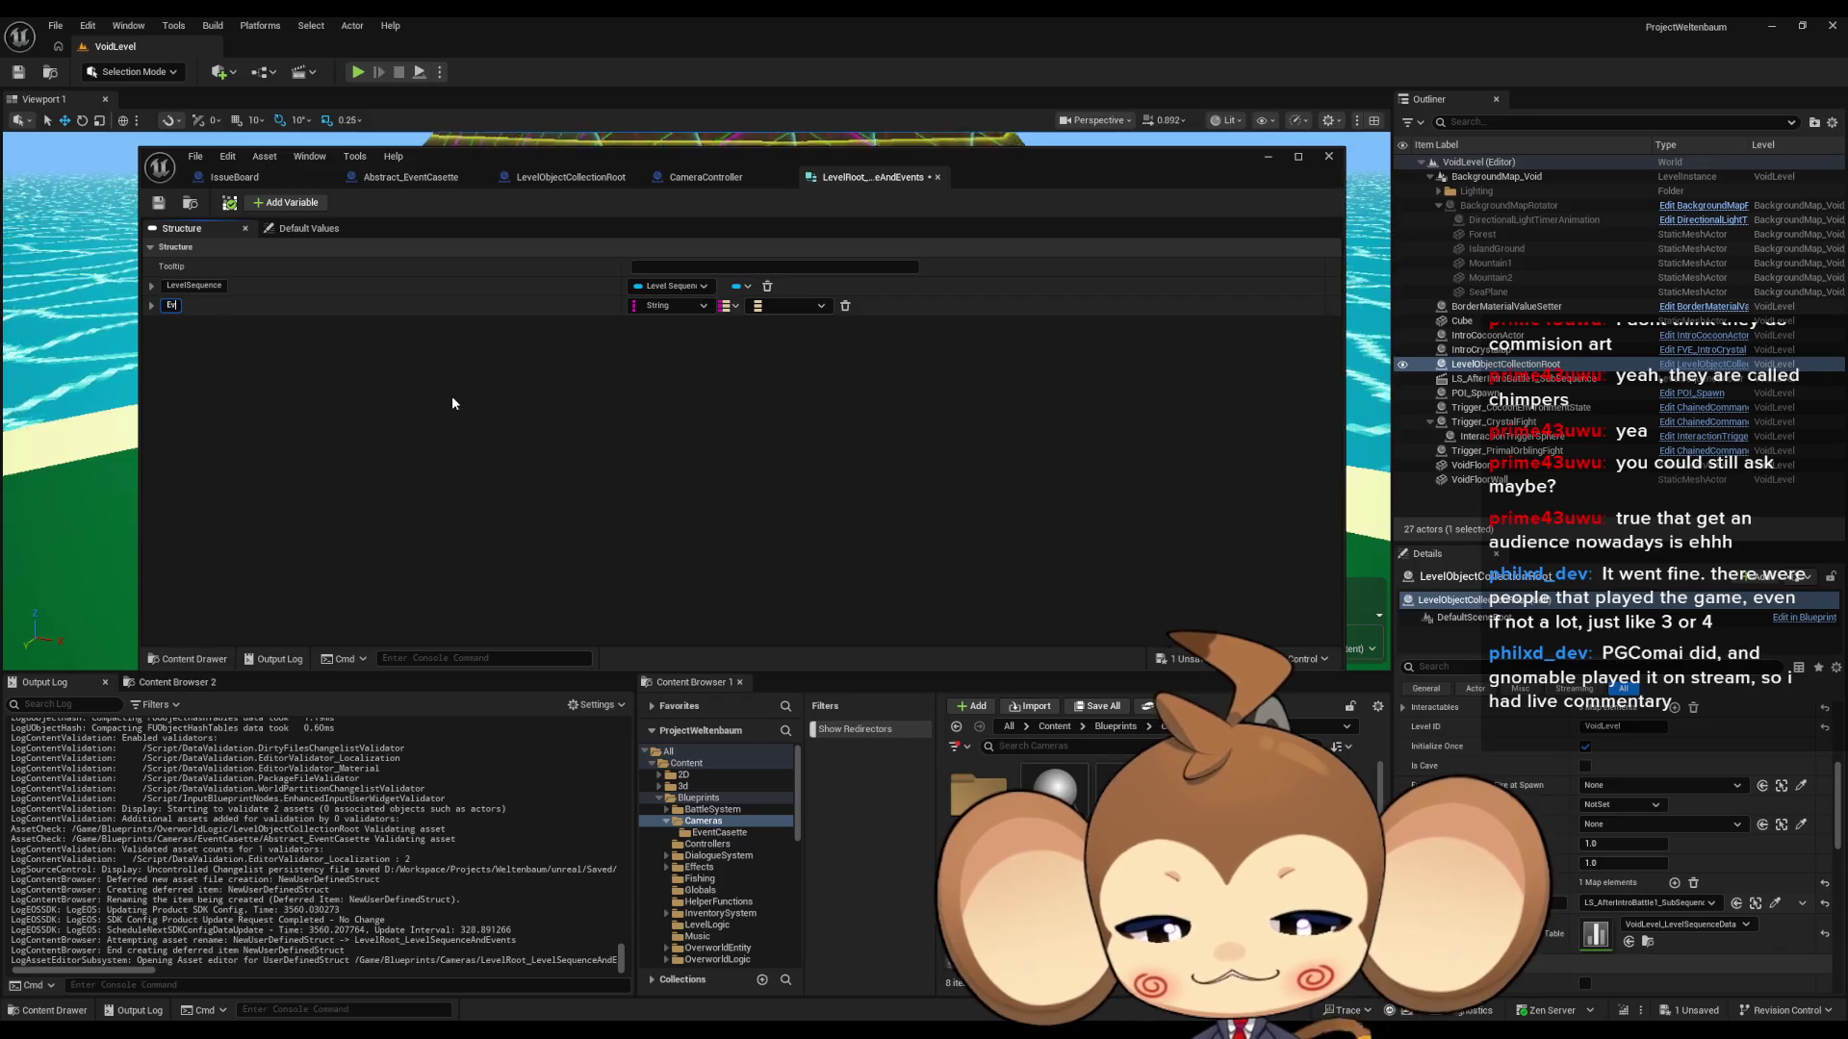
type("entCasette")
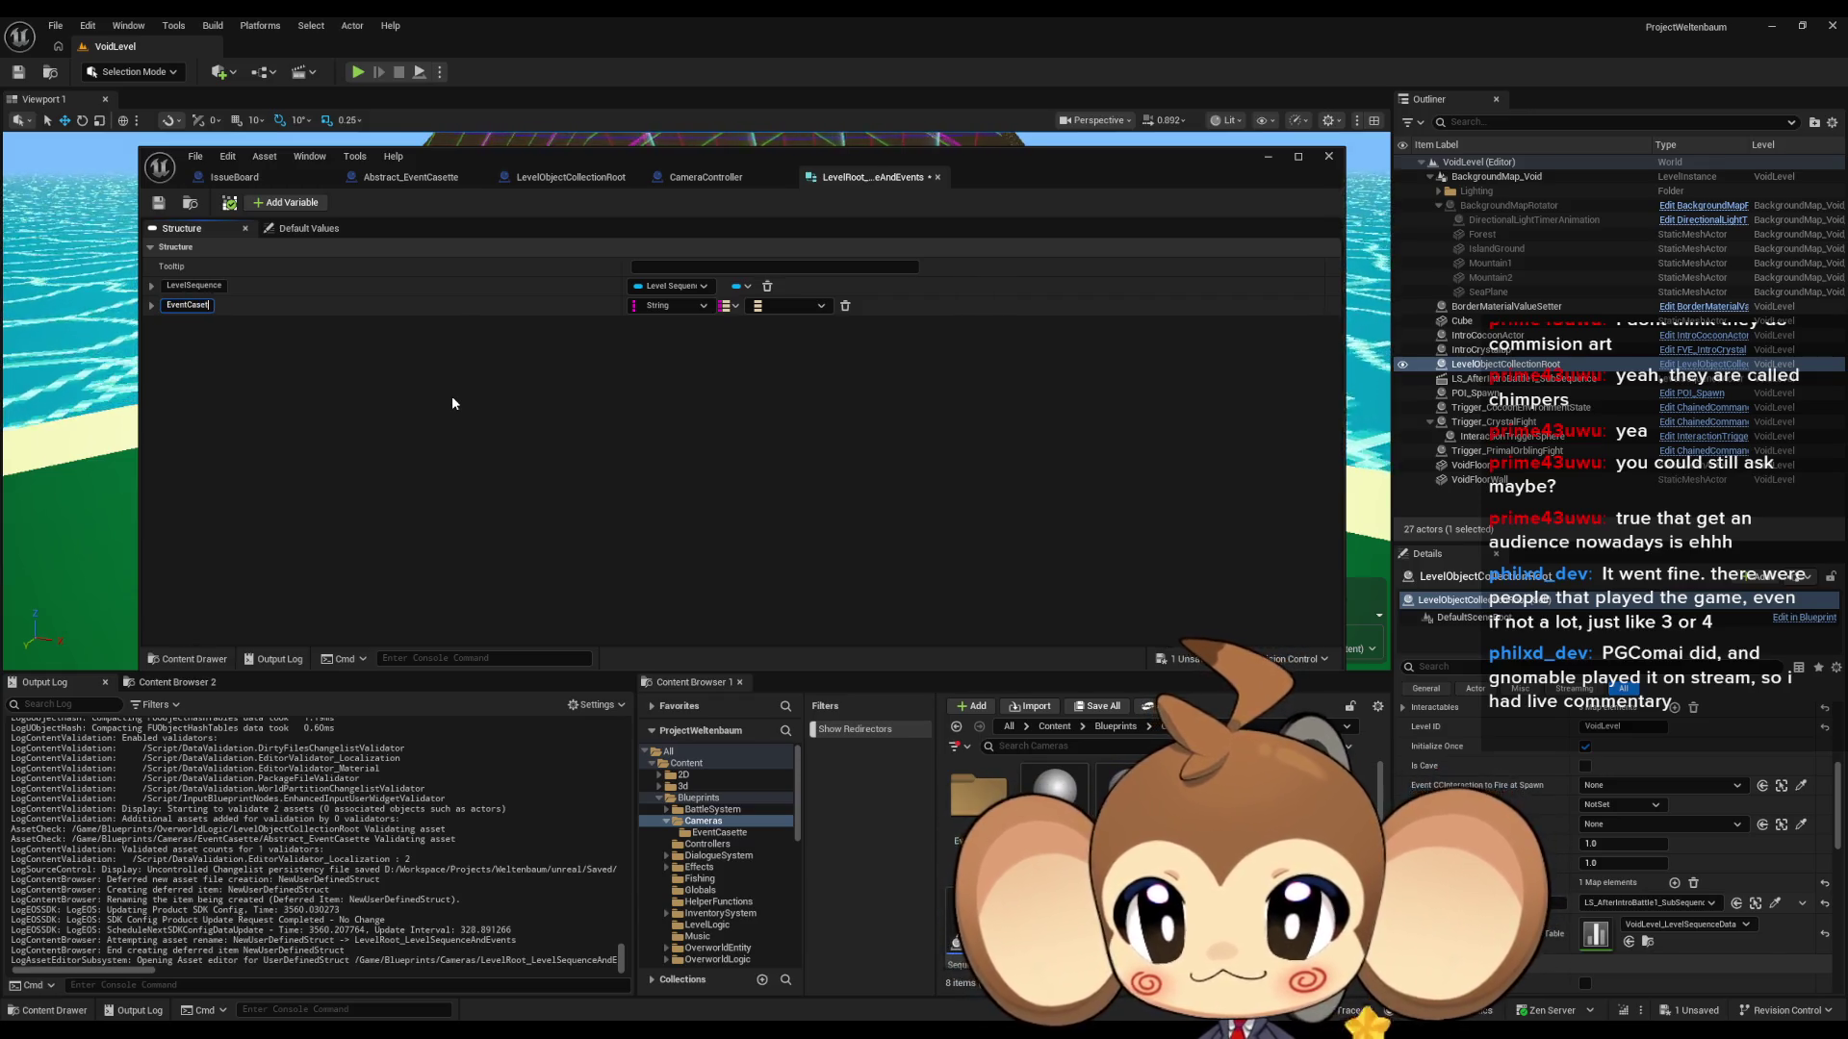
key("Return")
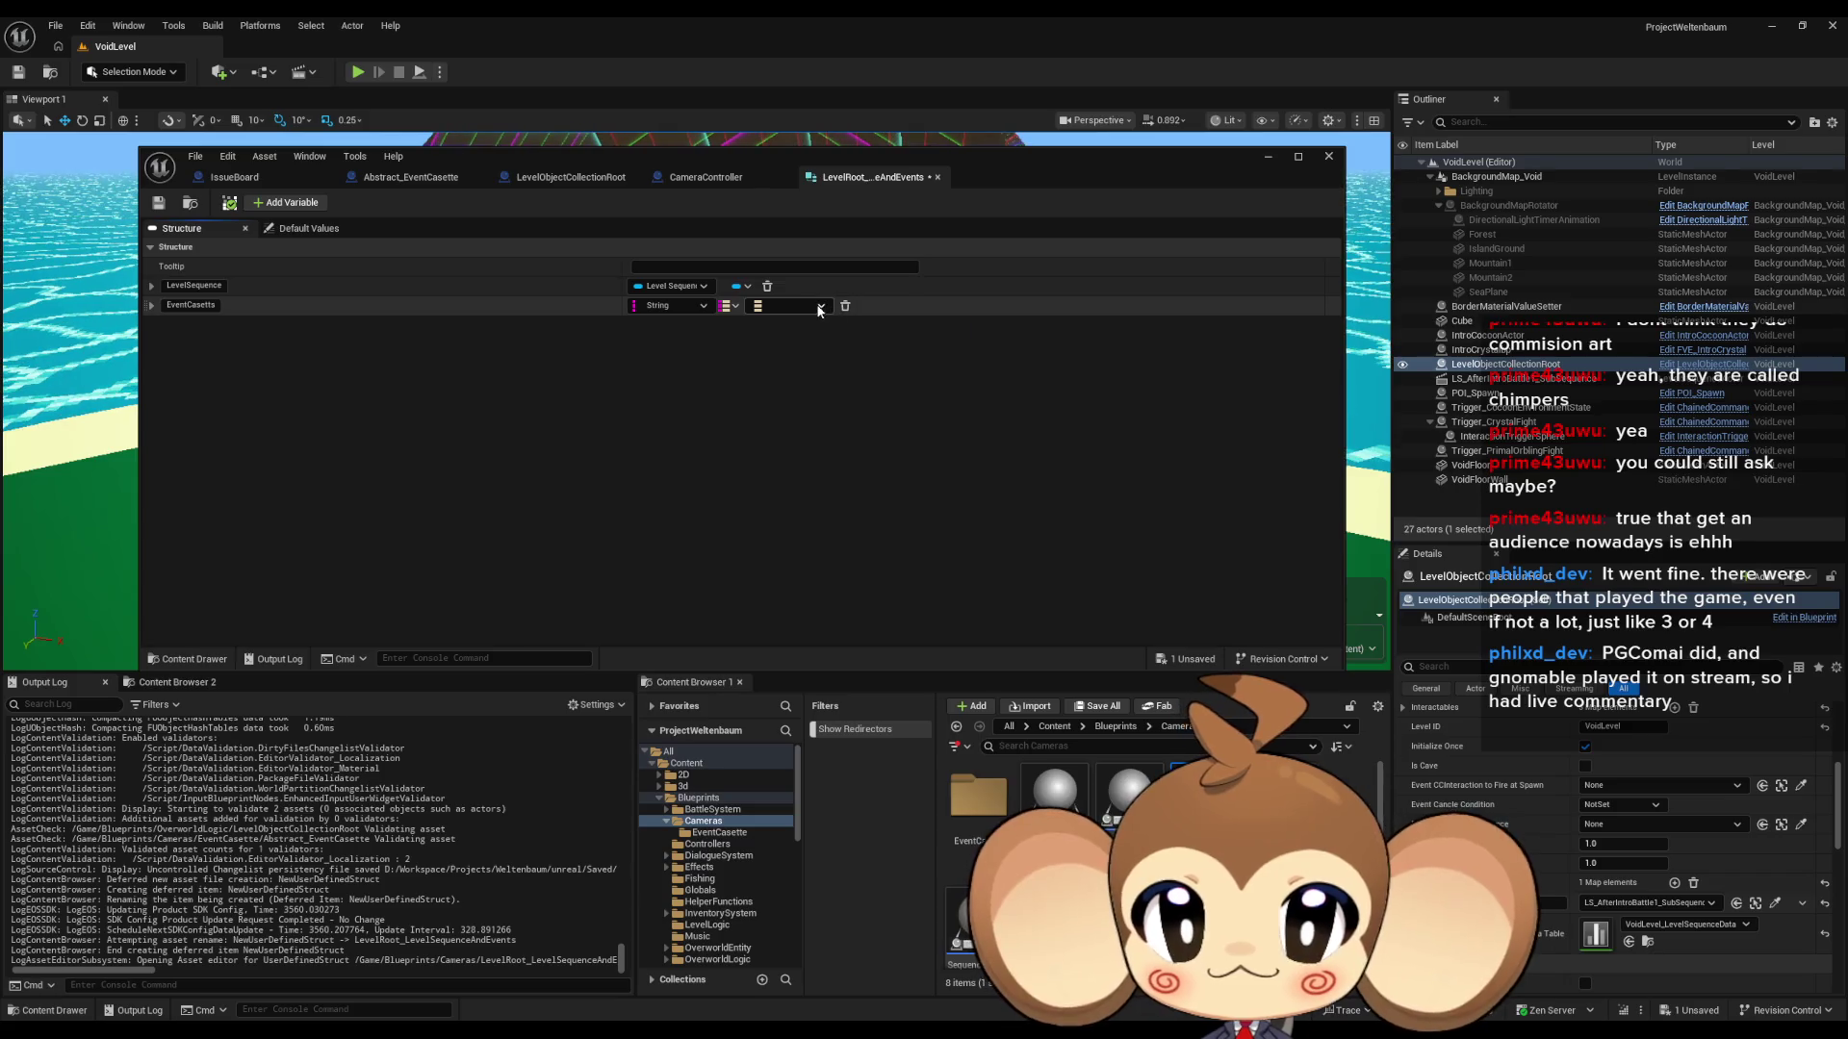
- Set the EventCasette map values to Abstract Event Casette references and save the structure
left_click(820, 306)
type("abs eve")
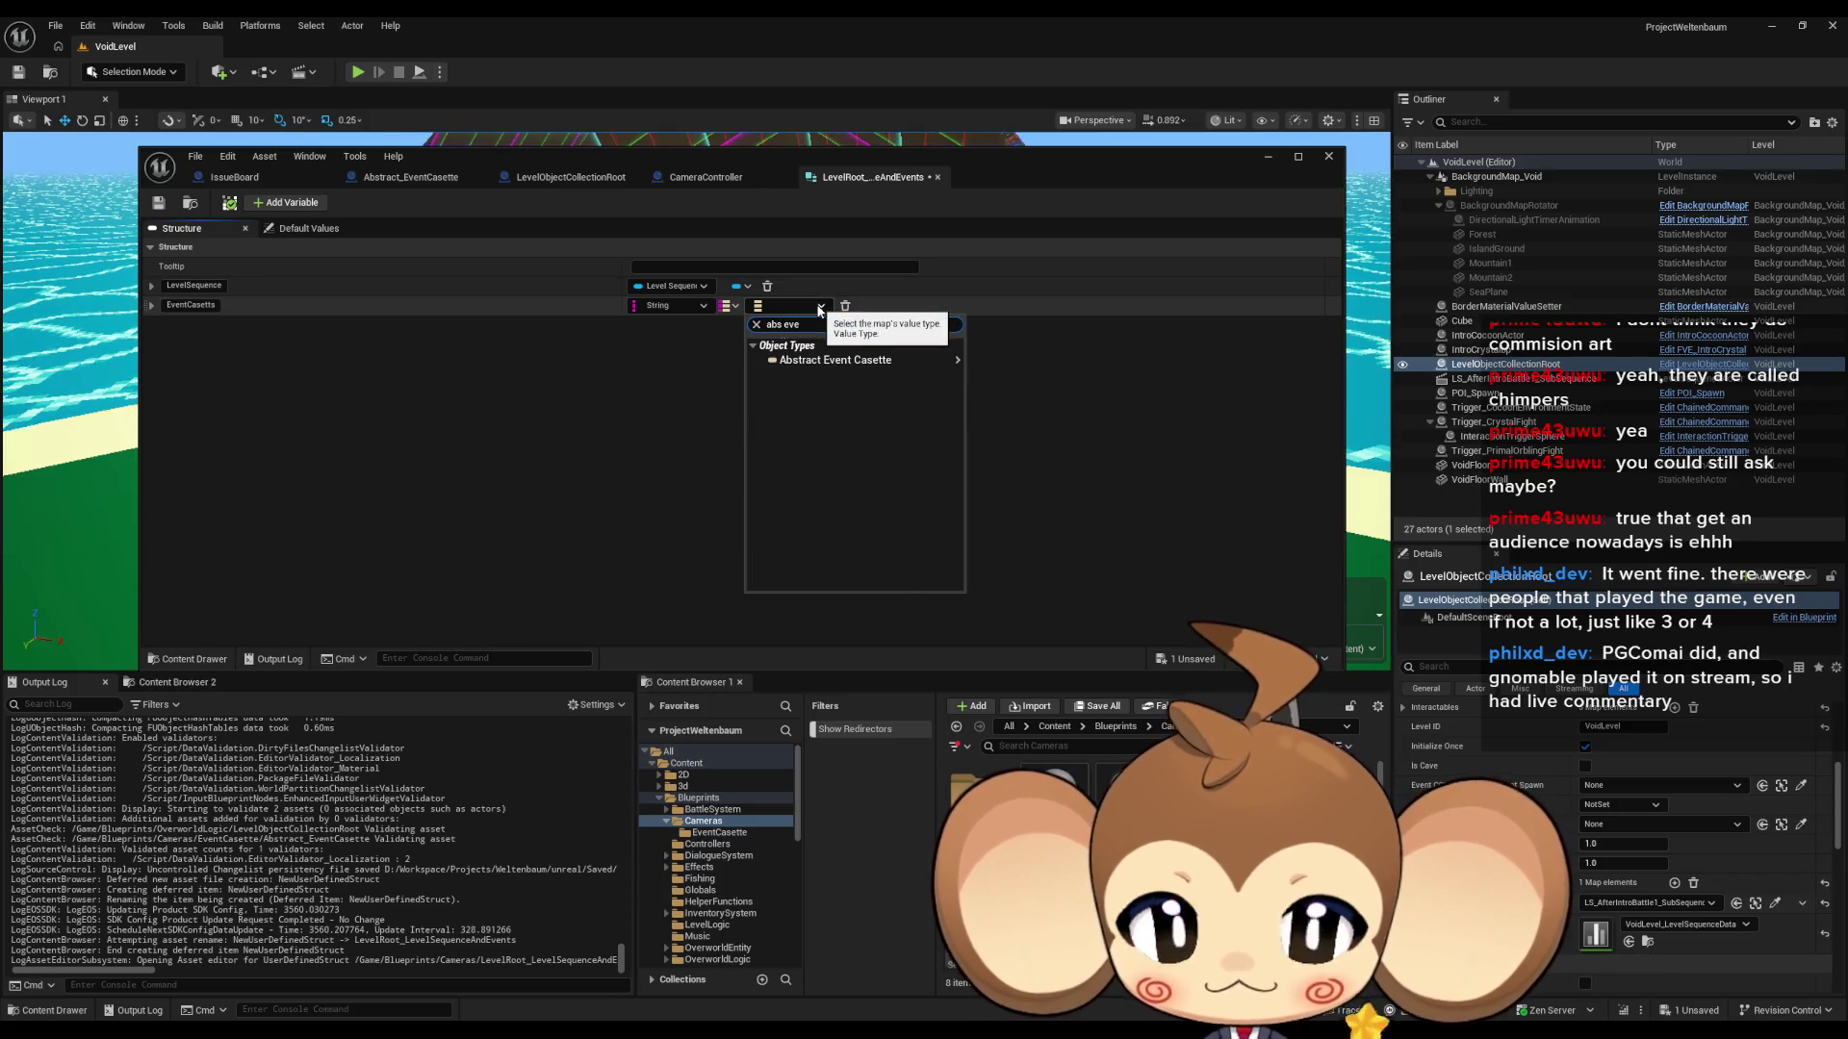
mouse_move(866, 360)
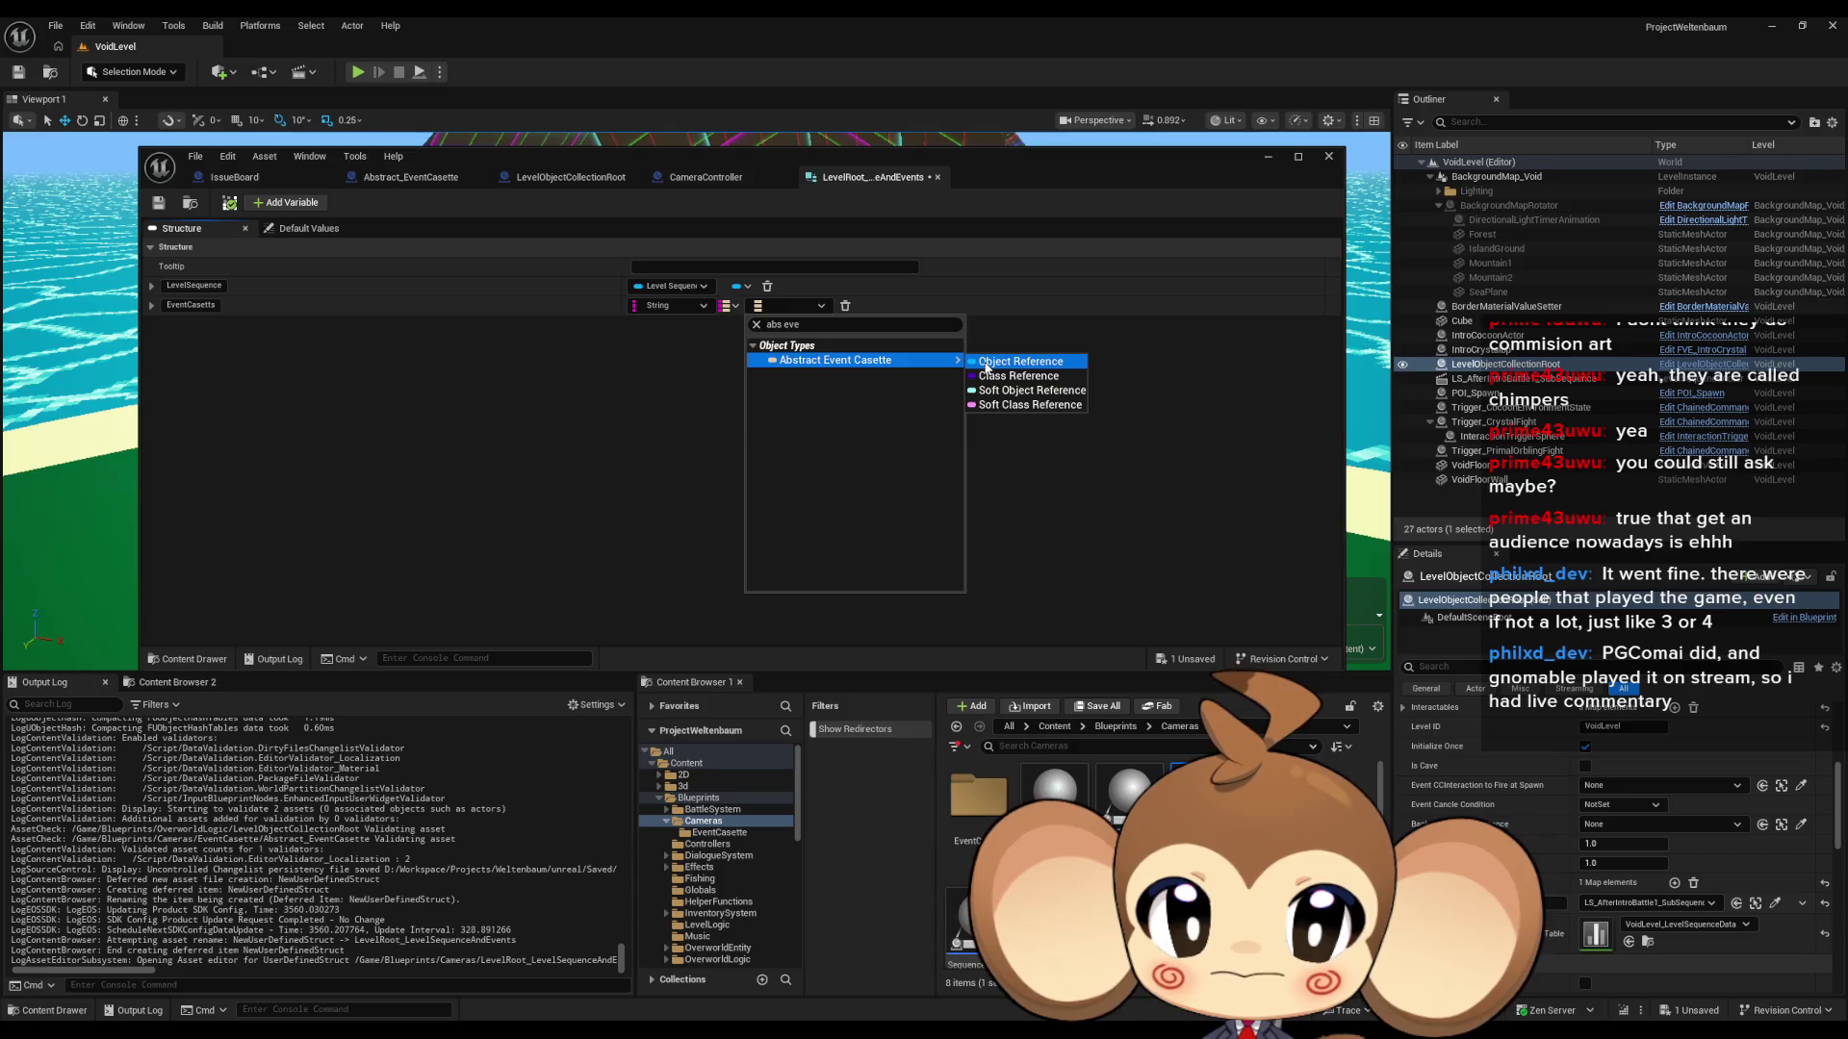
left_click(1025, 363)
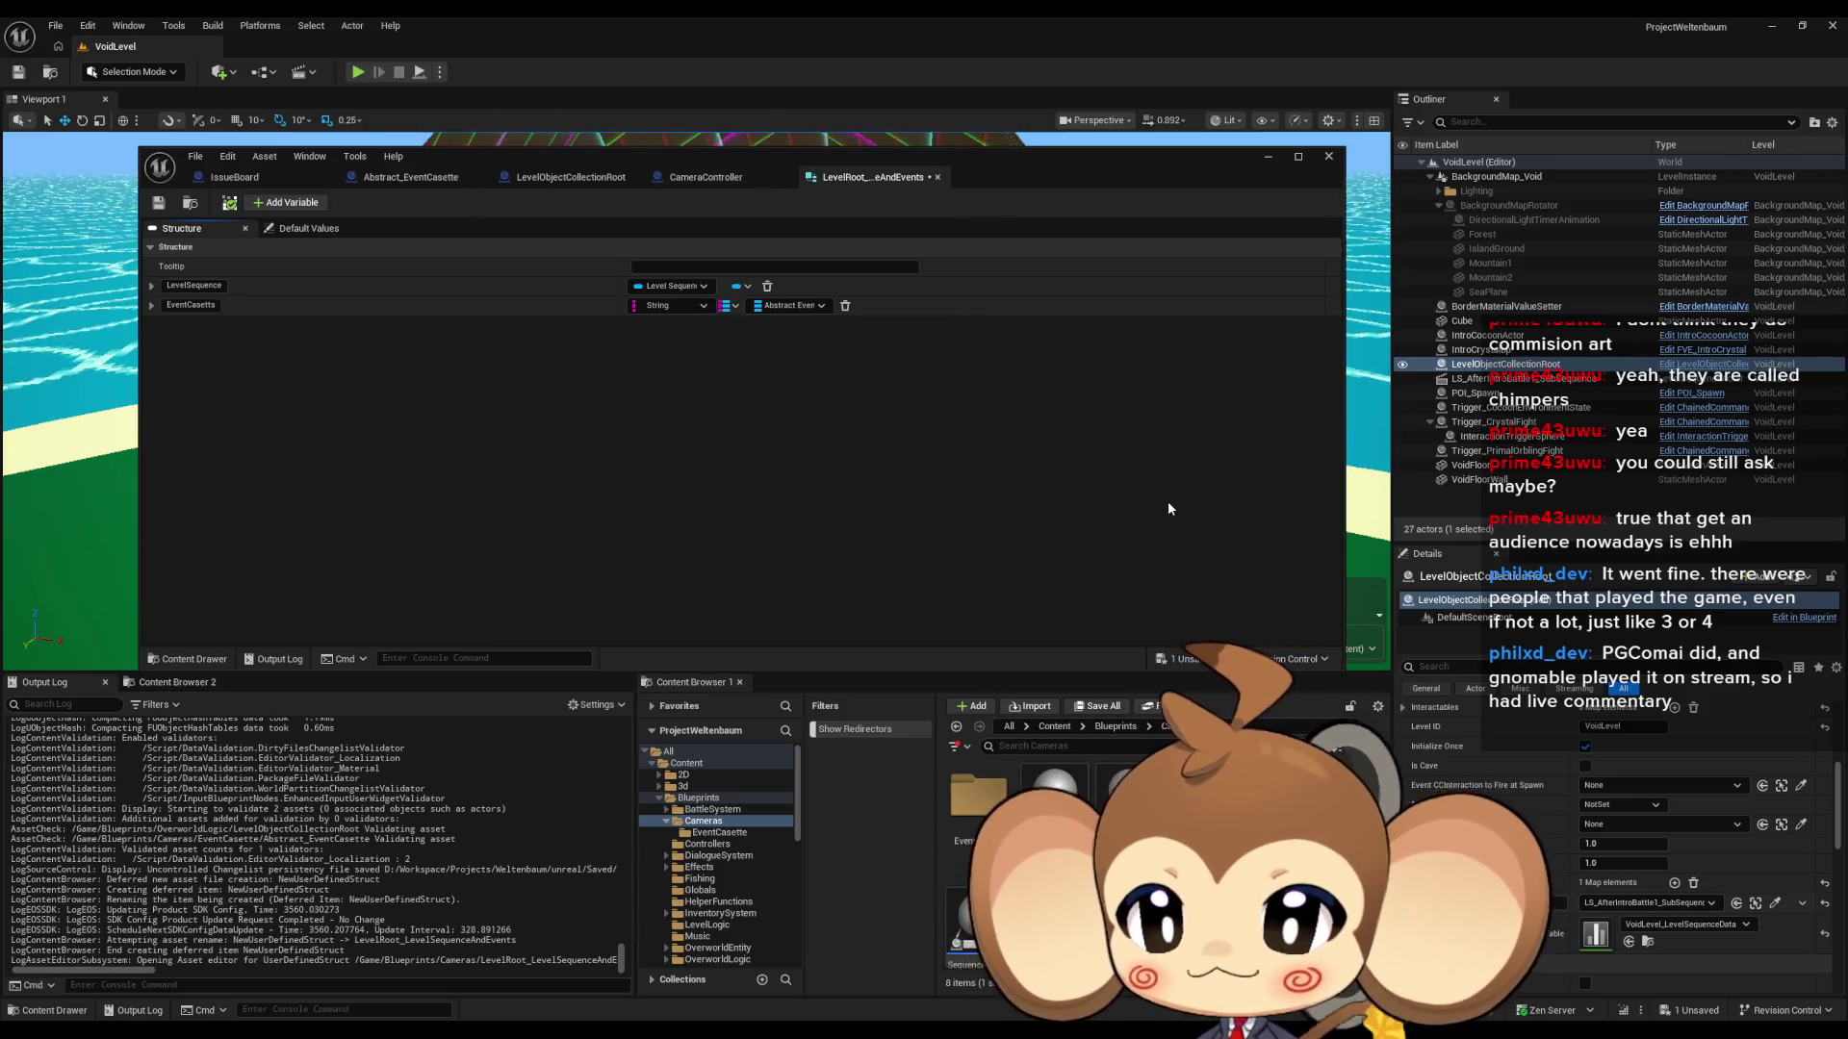
left_click(157, 203)
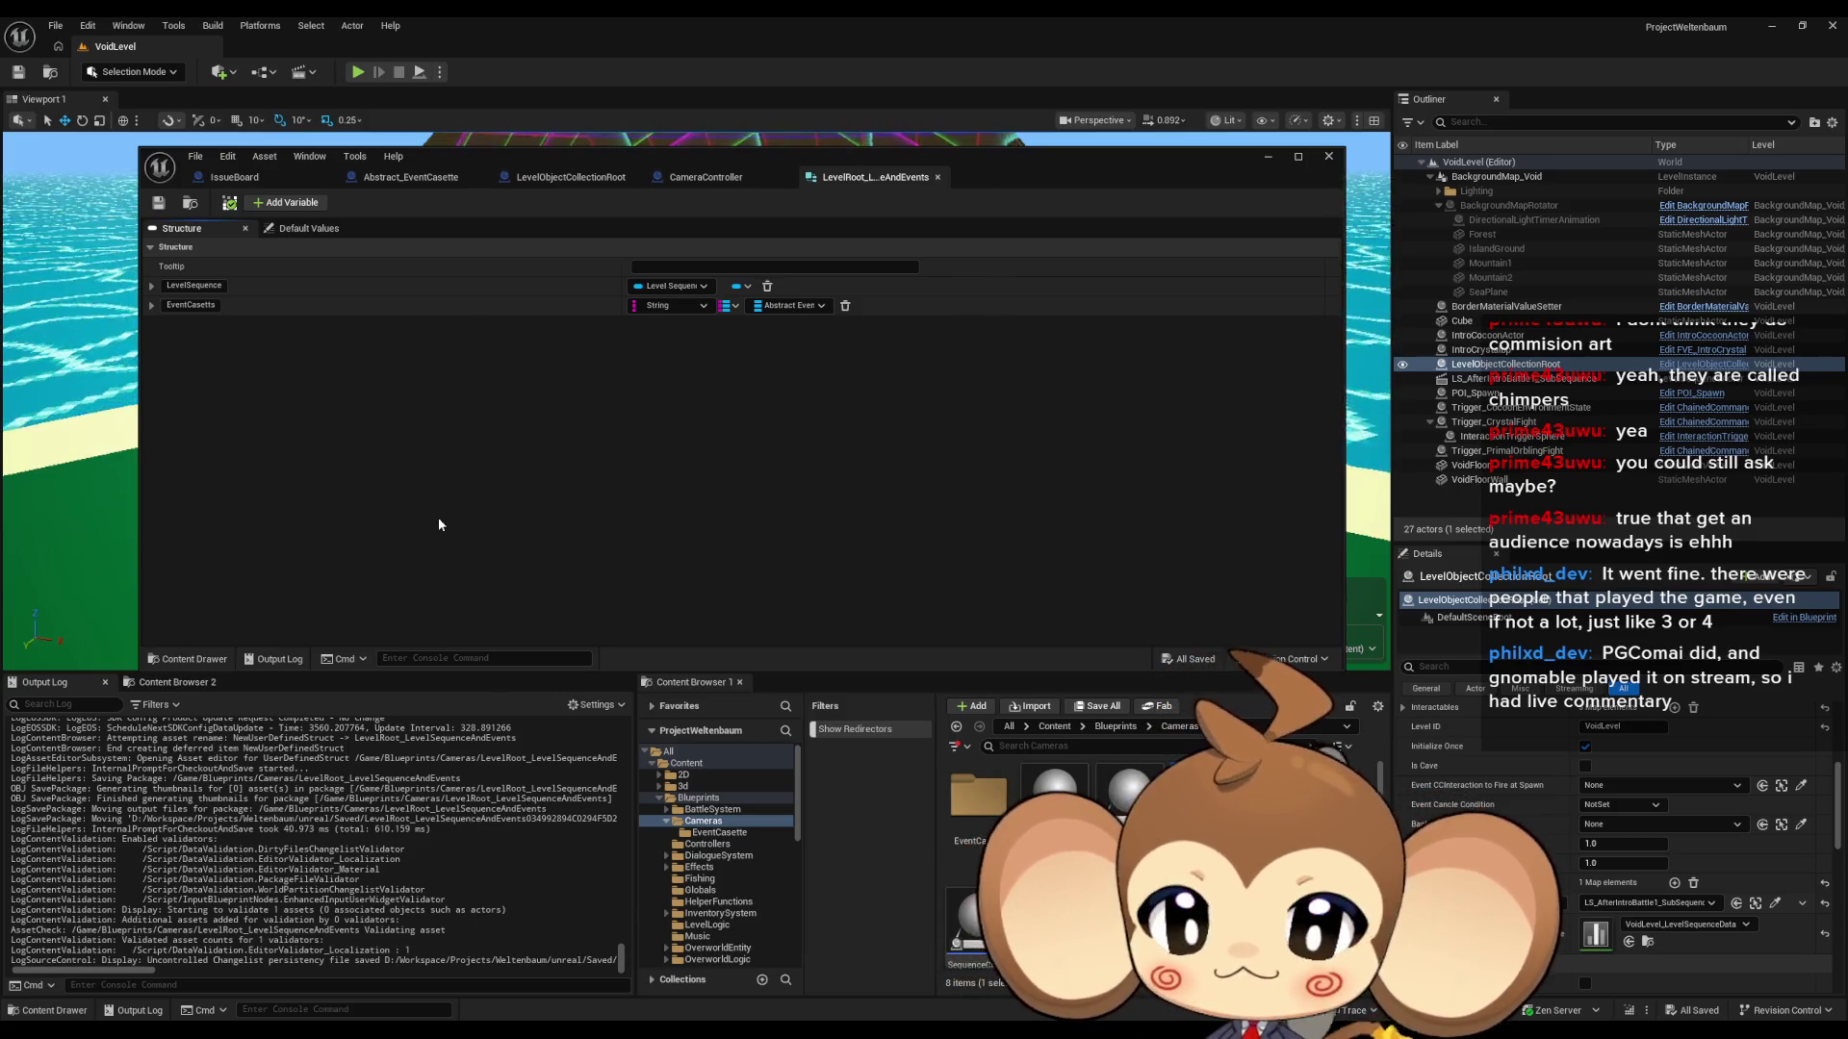
left_click(712, 182)
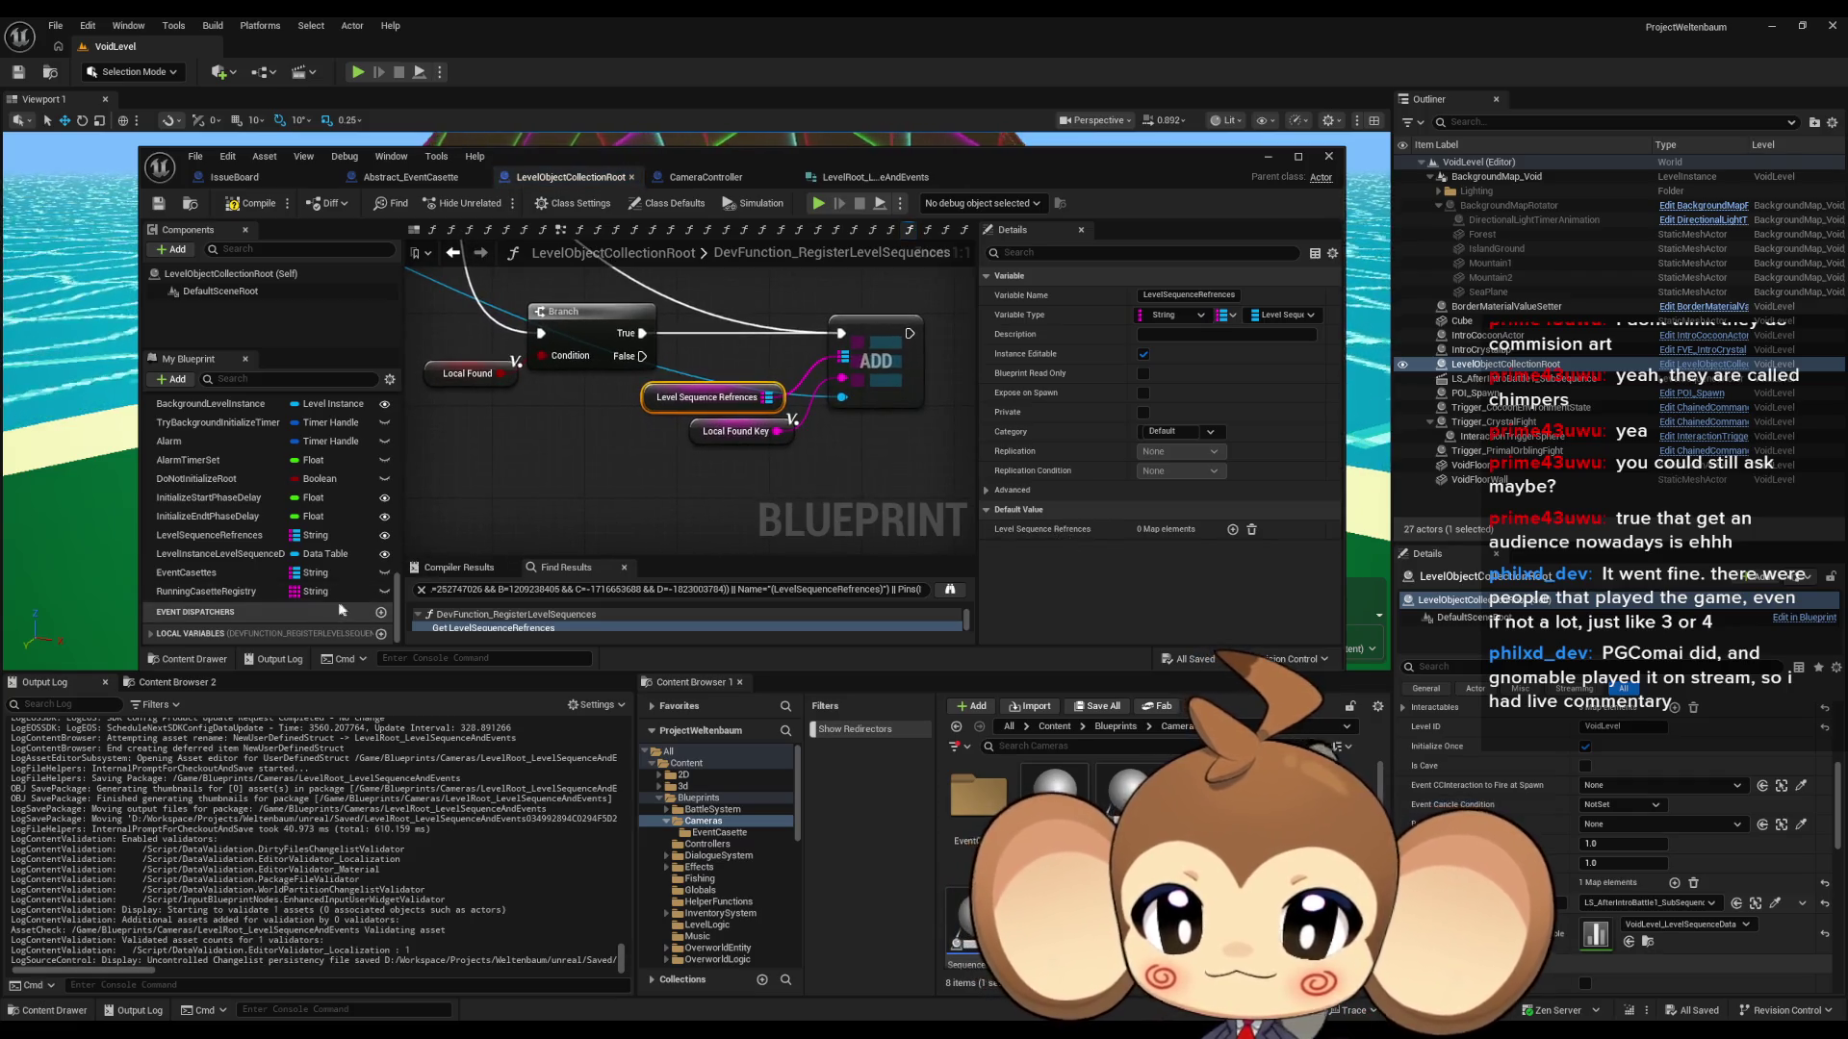
- Select the LevelSequenceRefrences variable to view its map settings
left_click(231, 536)
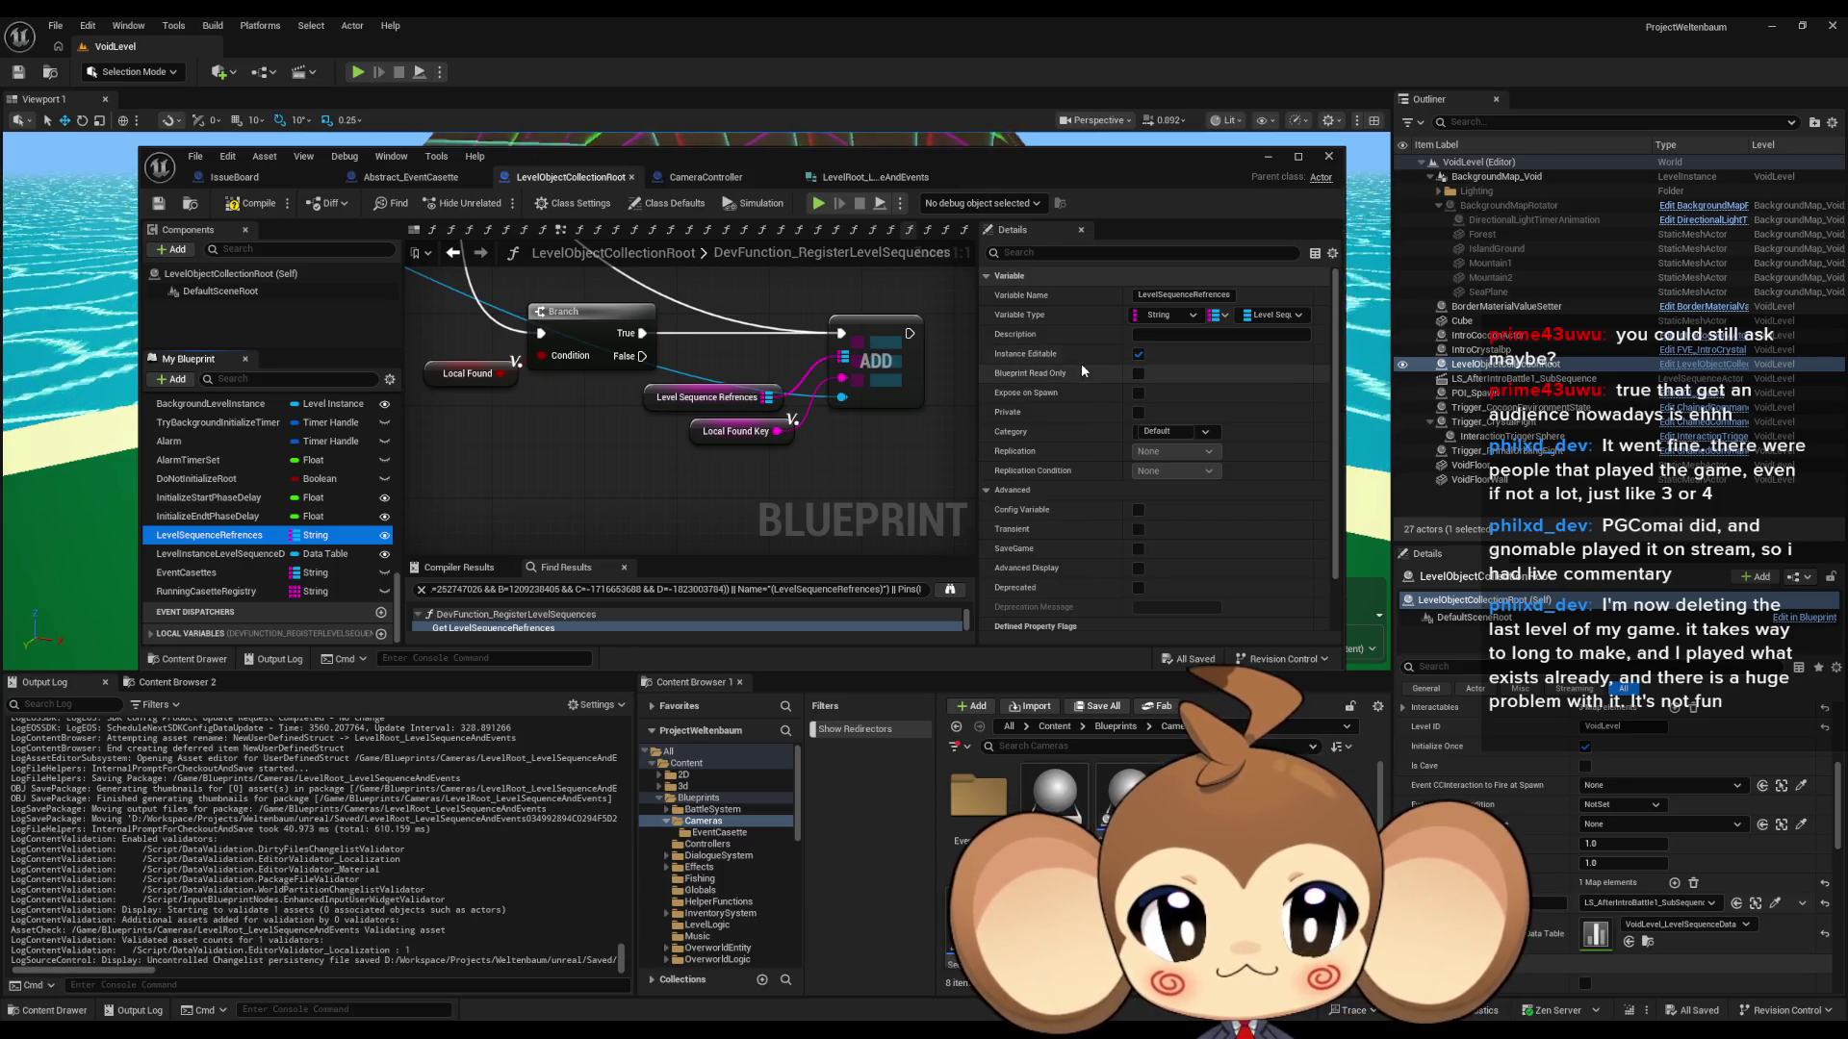
scroll(1037, 360, "down", 1)
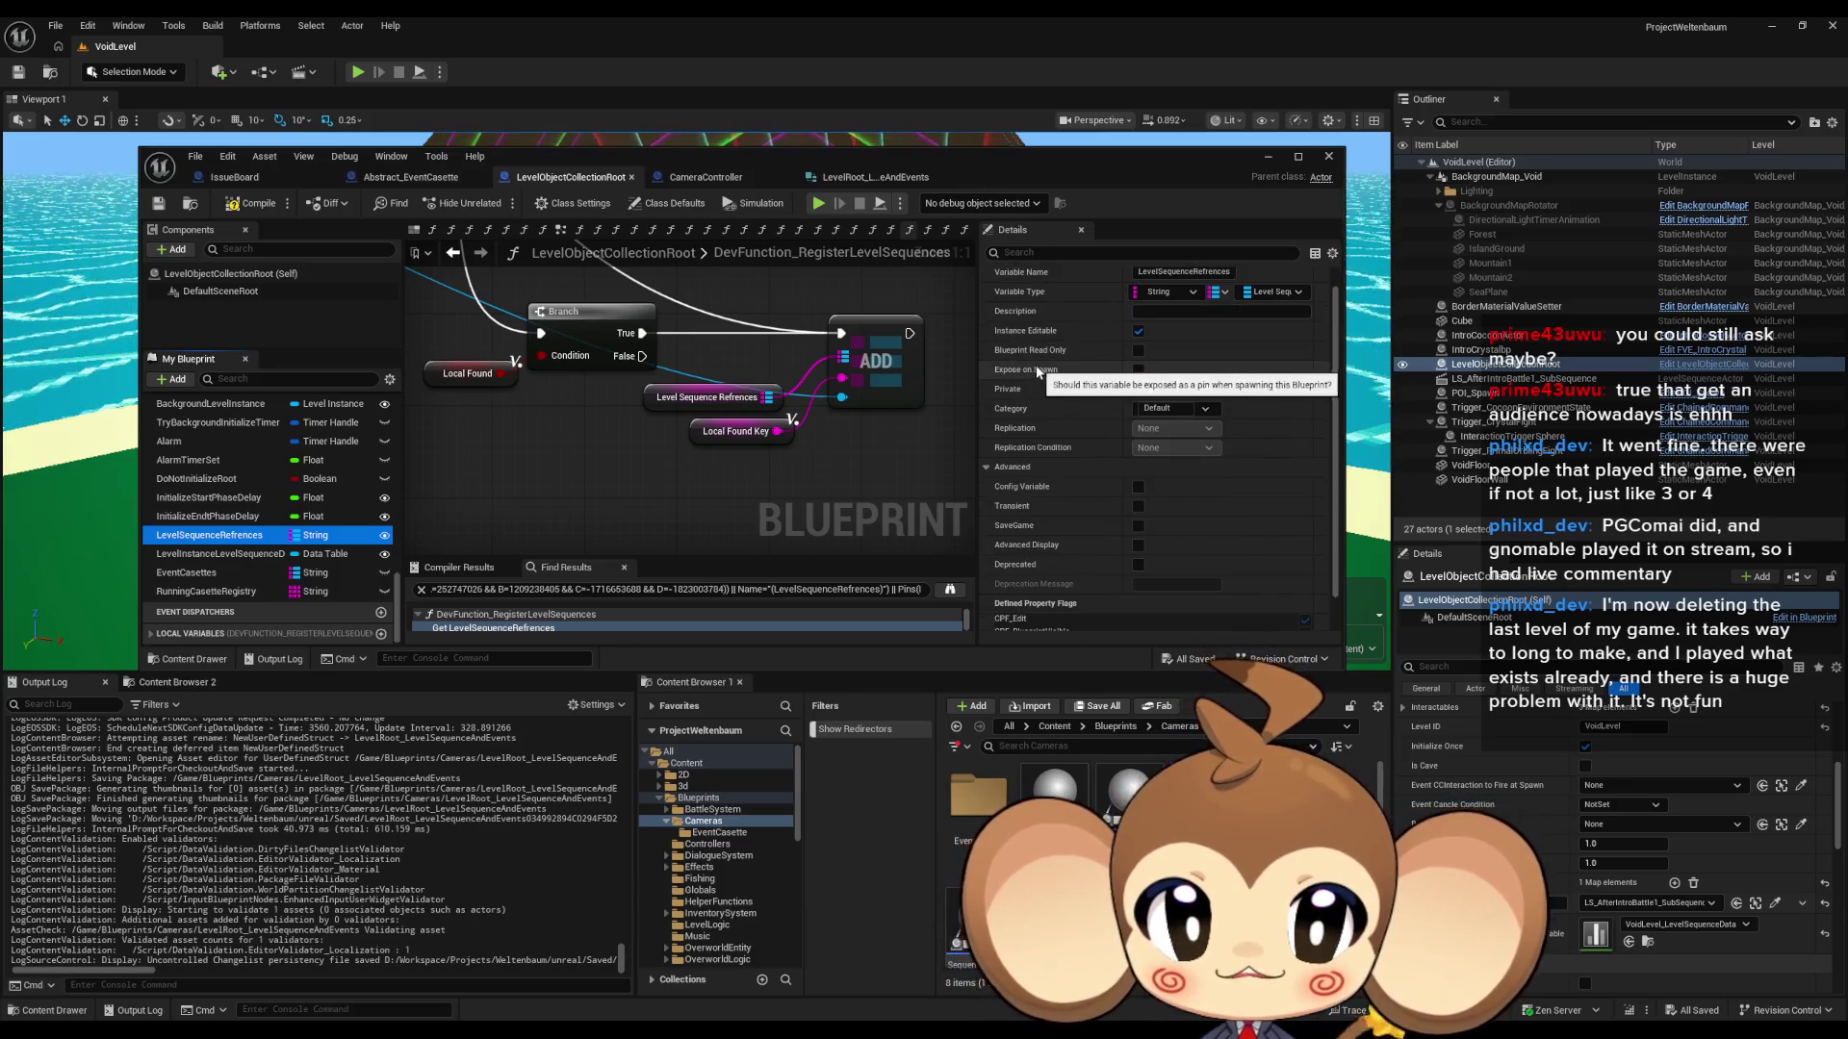
scroll(1032, 370, "down", 2)
scroll(1035, 381, "up", 3)
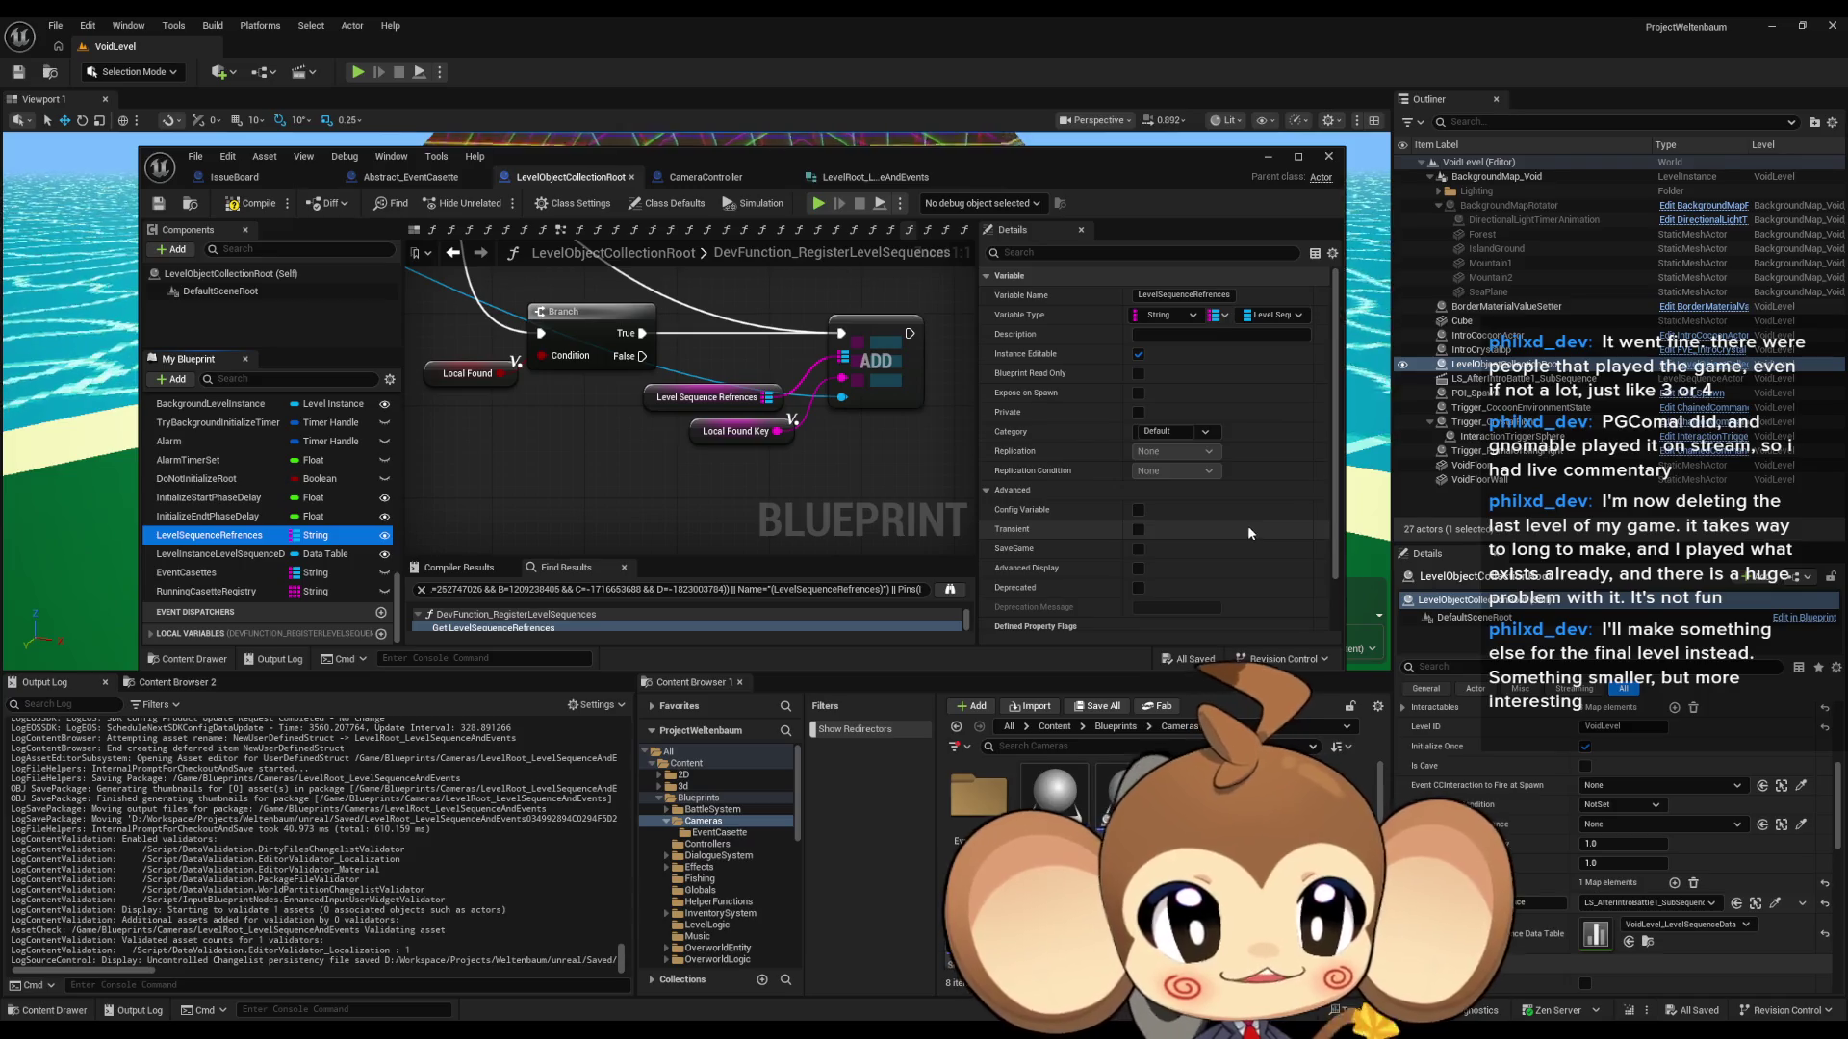
scroll(1244, 532, "down", 2)
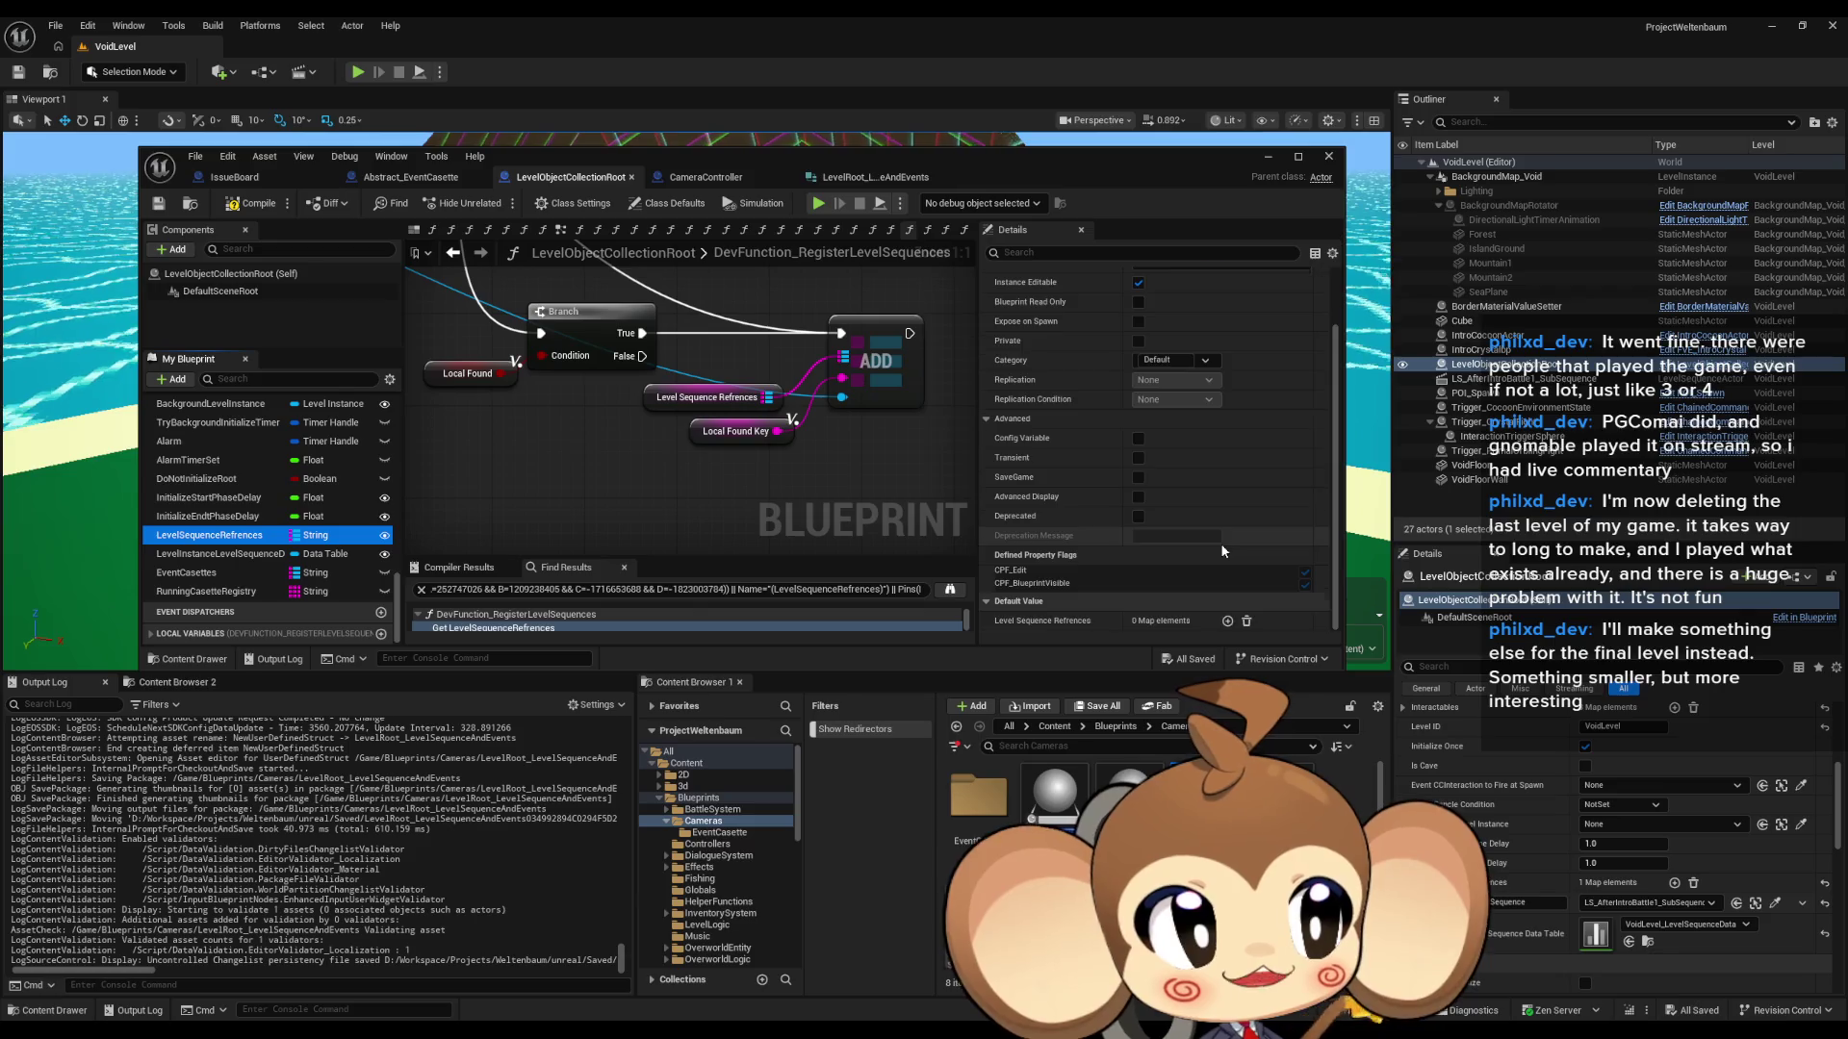
scroll(1222, 551, "up", 2)
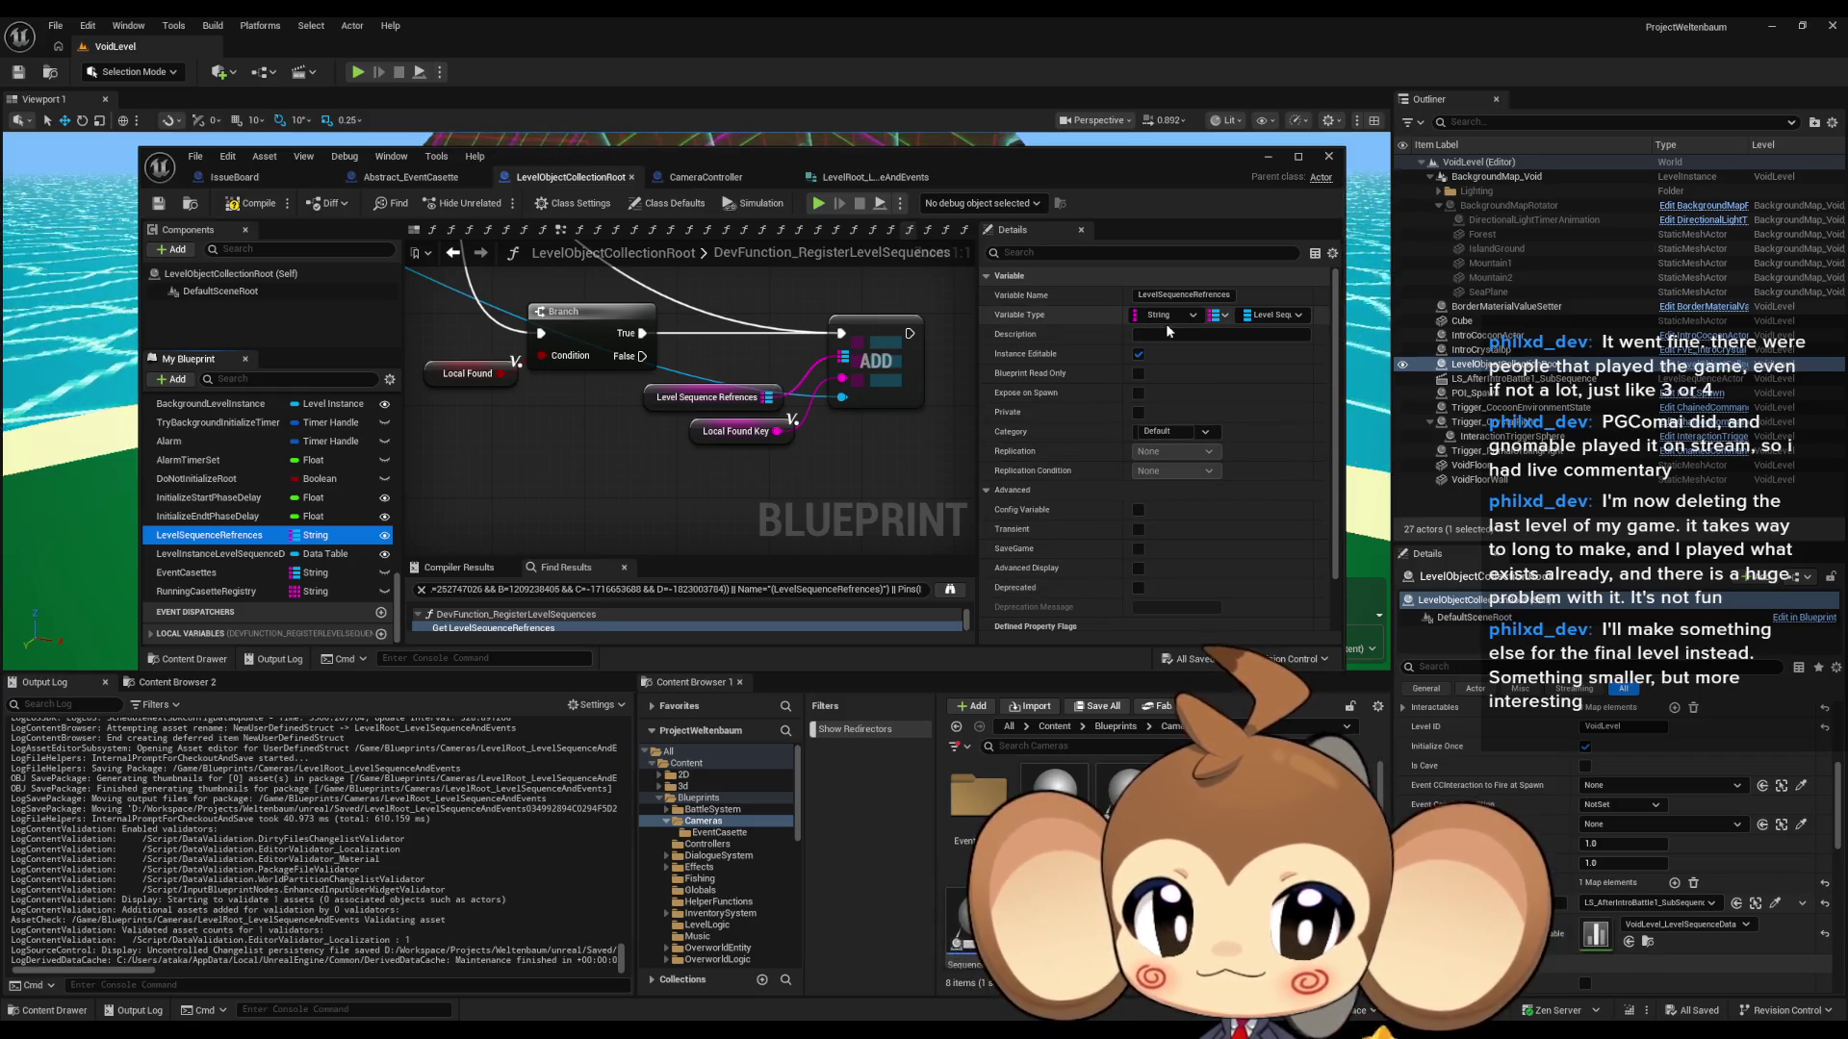
- Change the LevelSequenceReferences map value type to Level Root Level Sequence And Events
left_click(1253, 317)
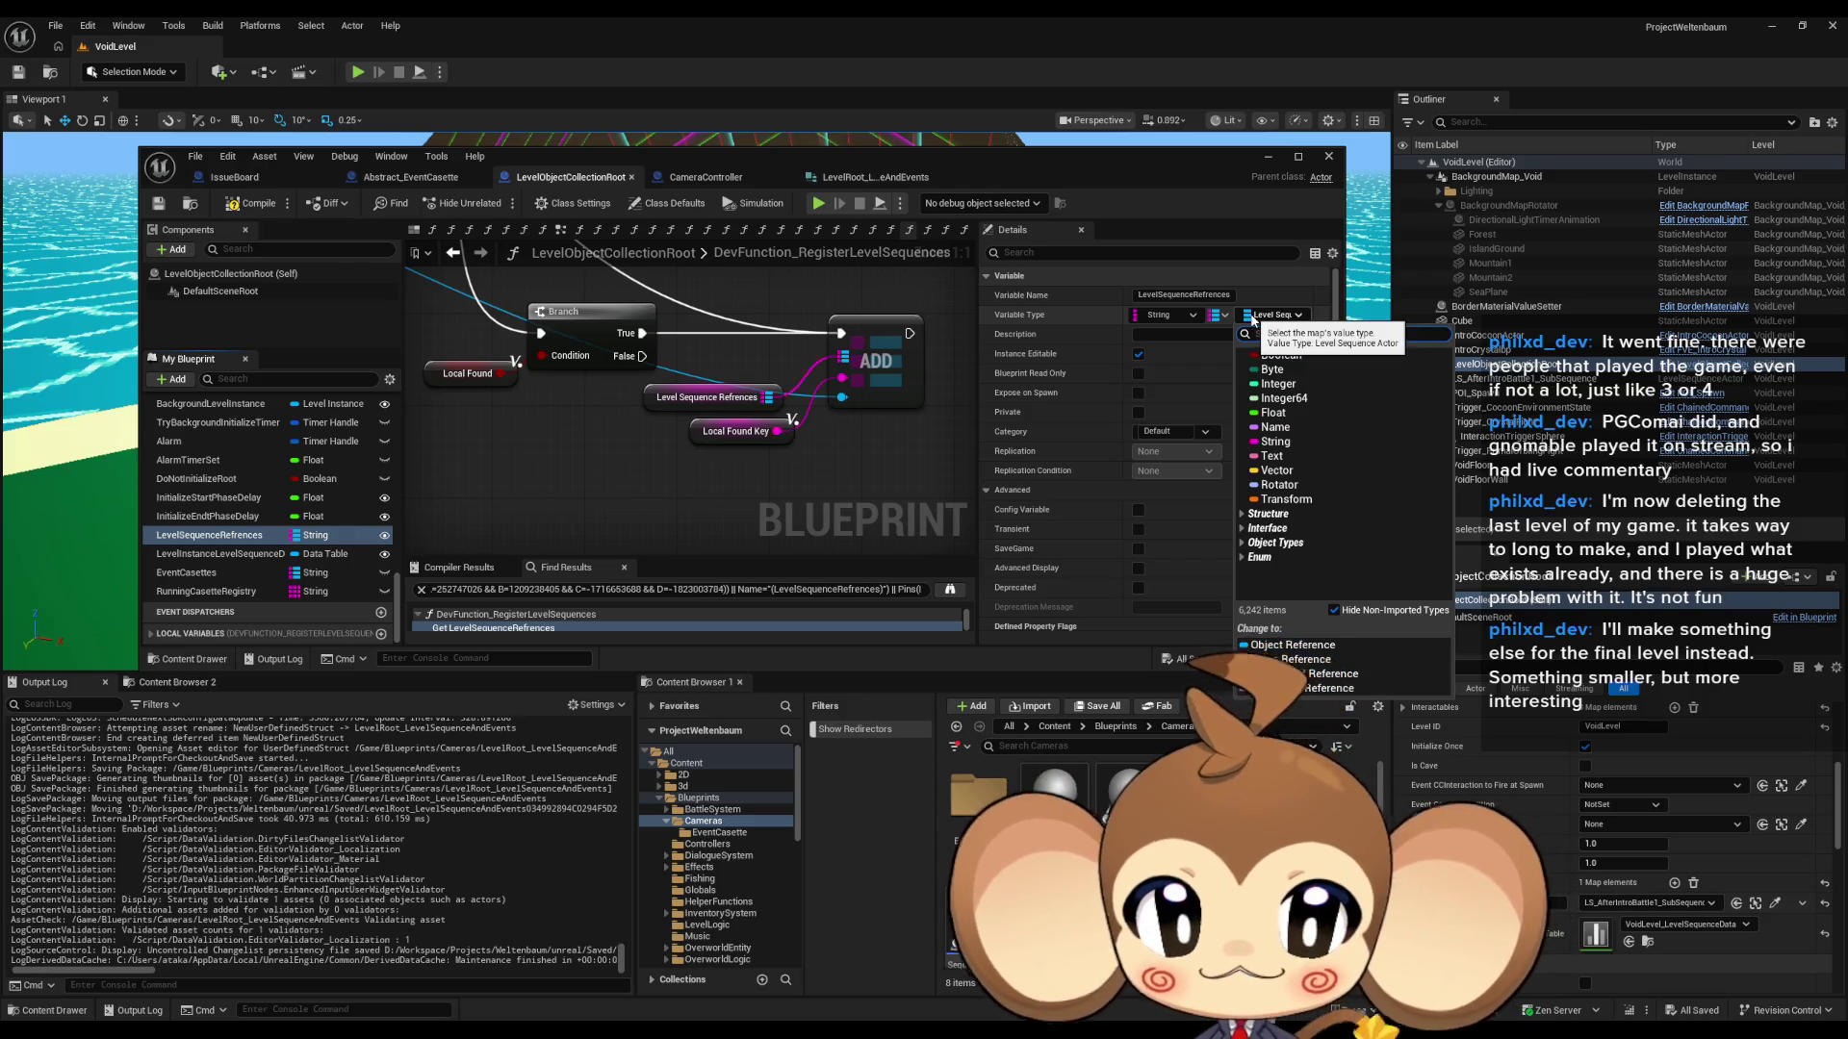
type("level")
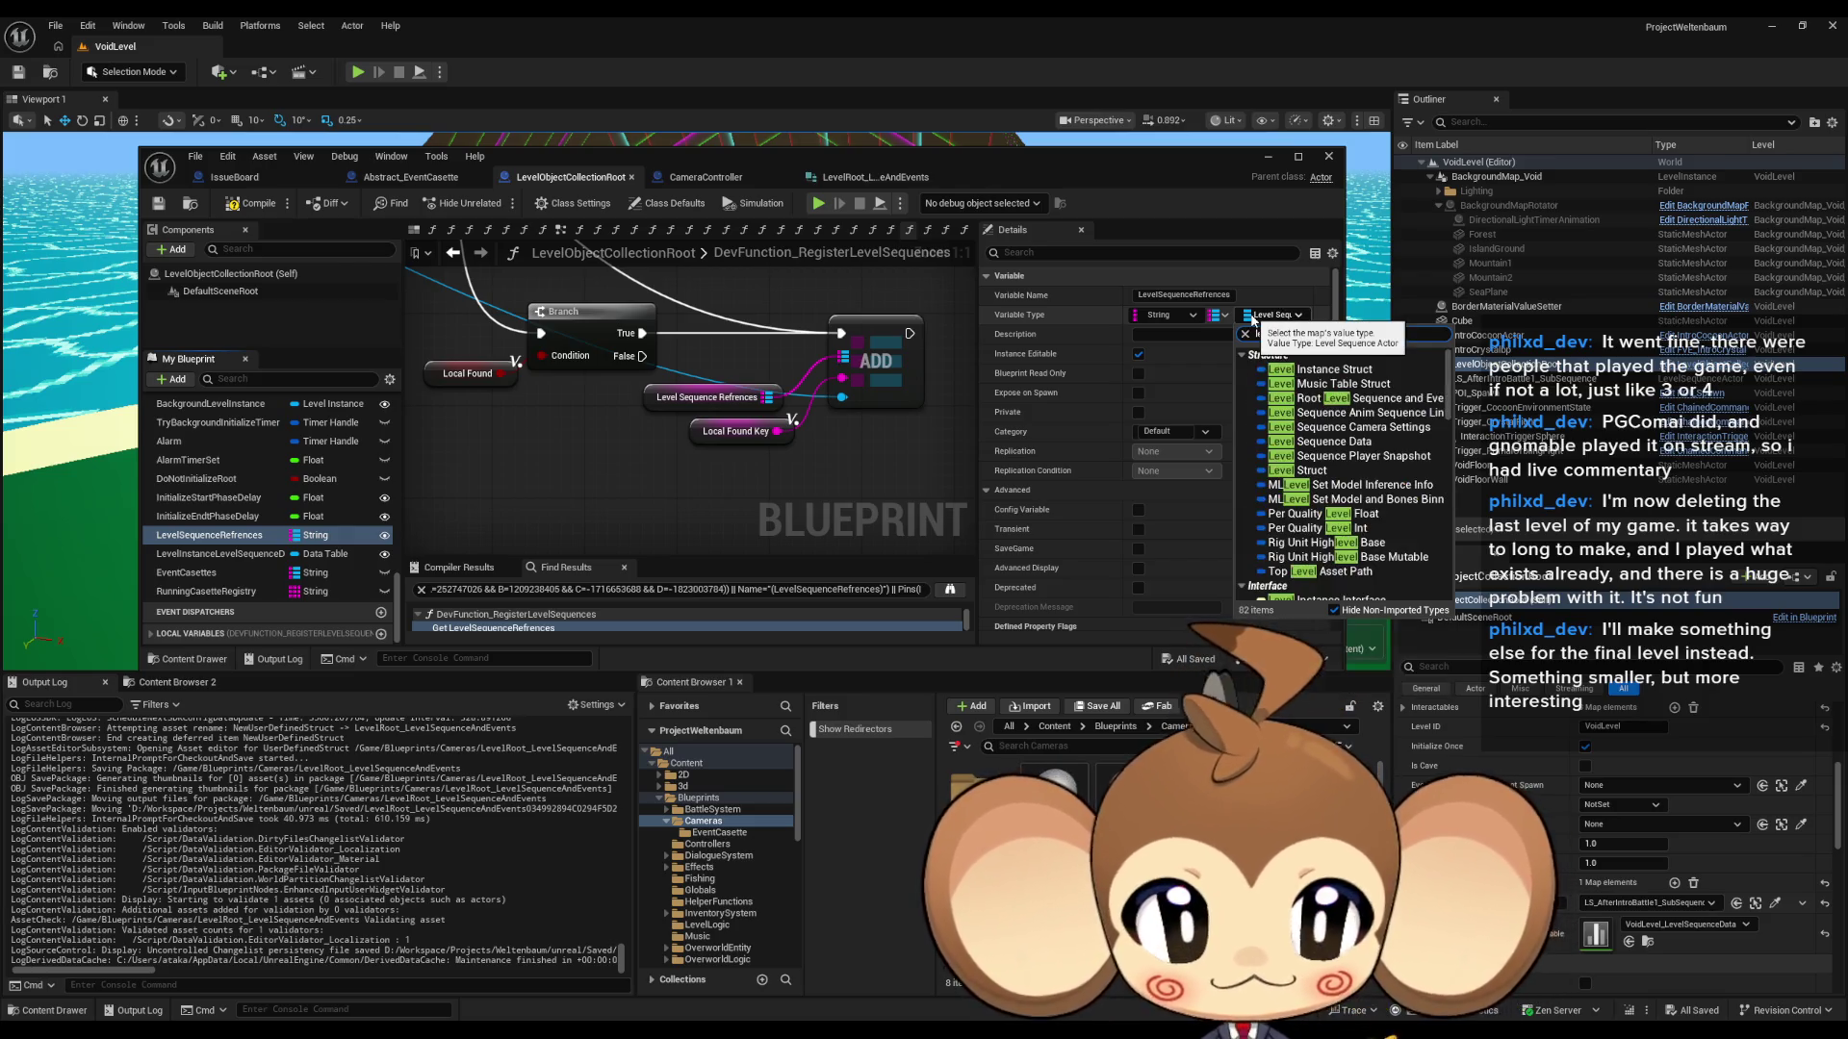
type("root")
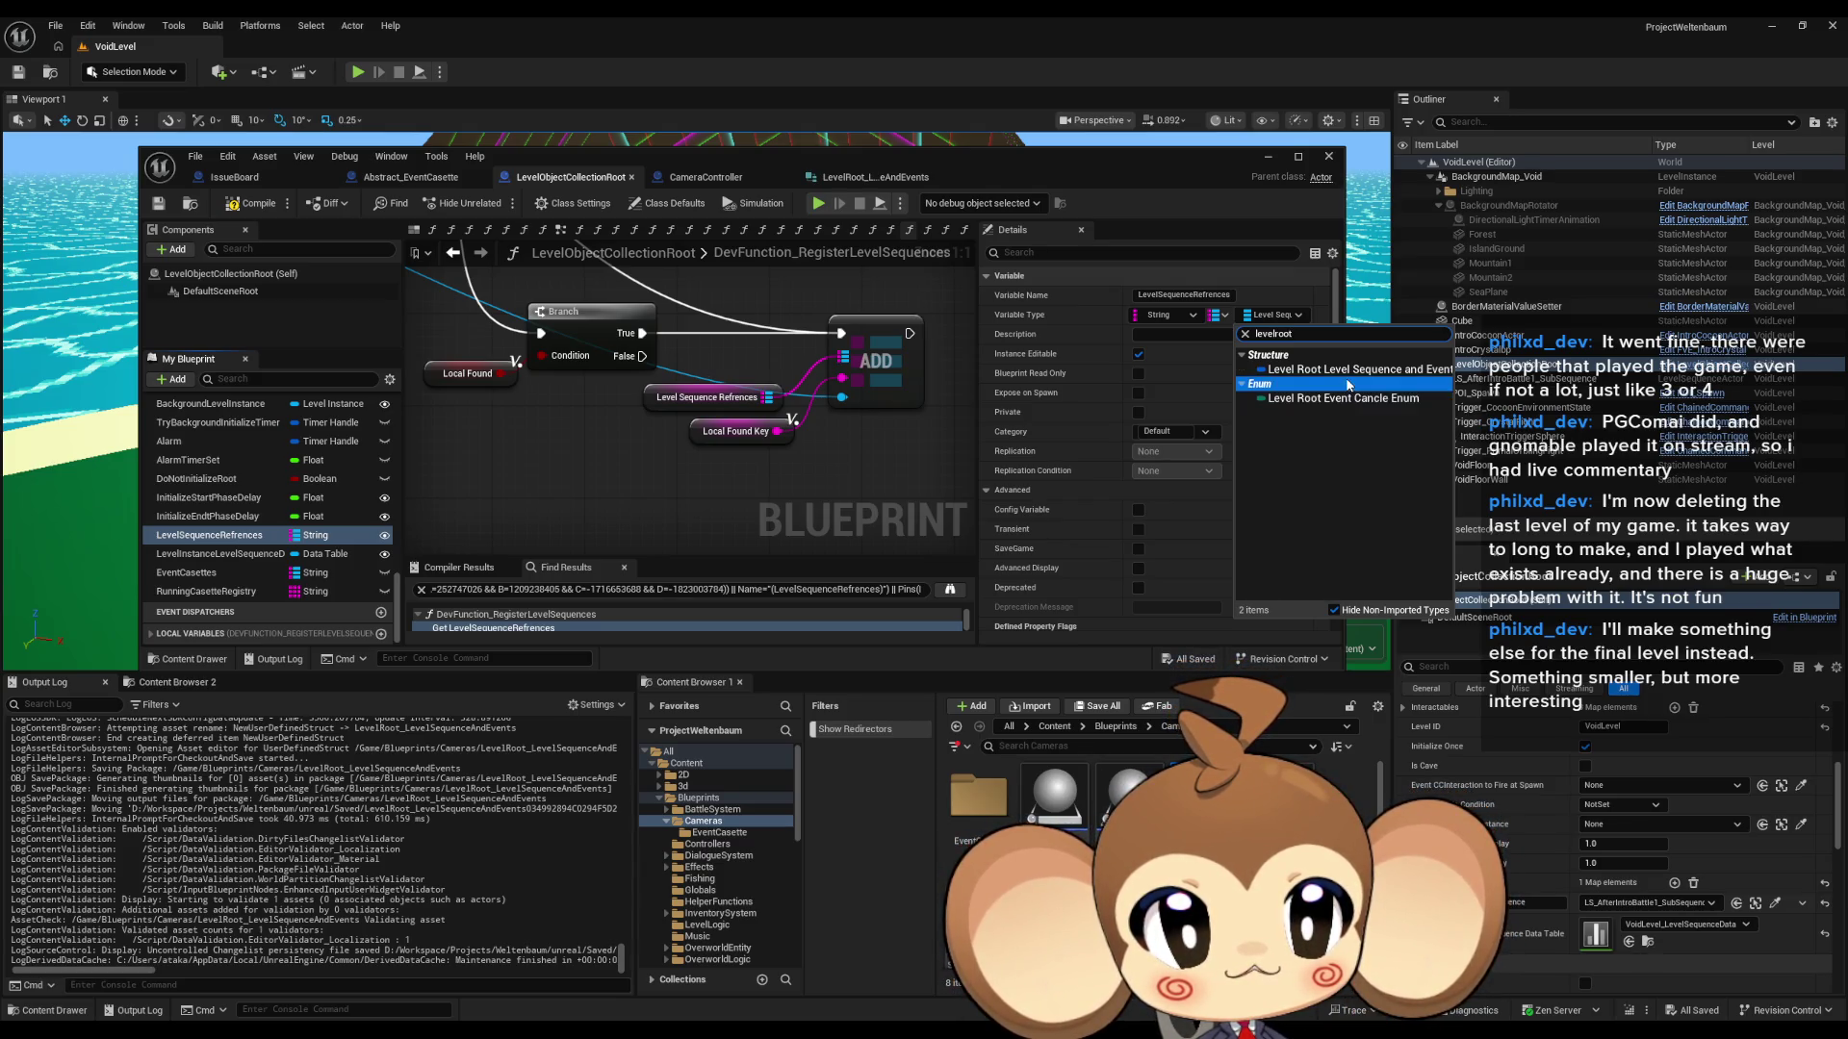
left_click(1348, 371)
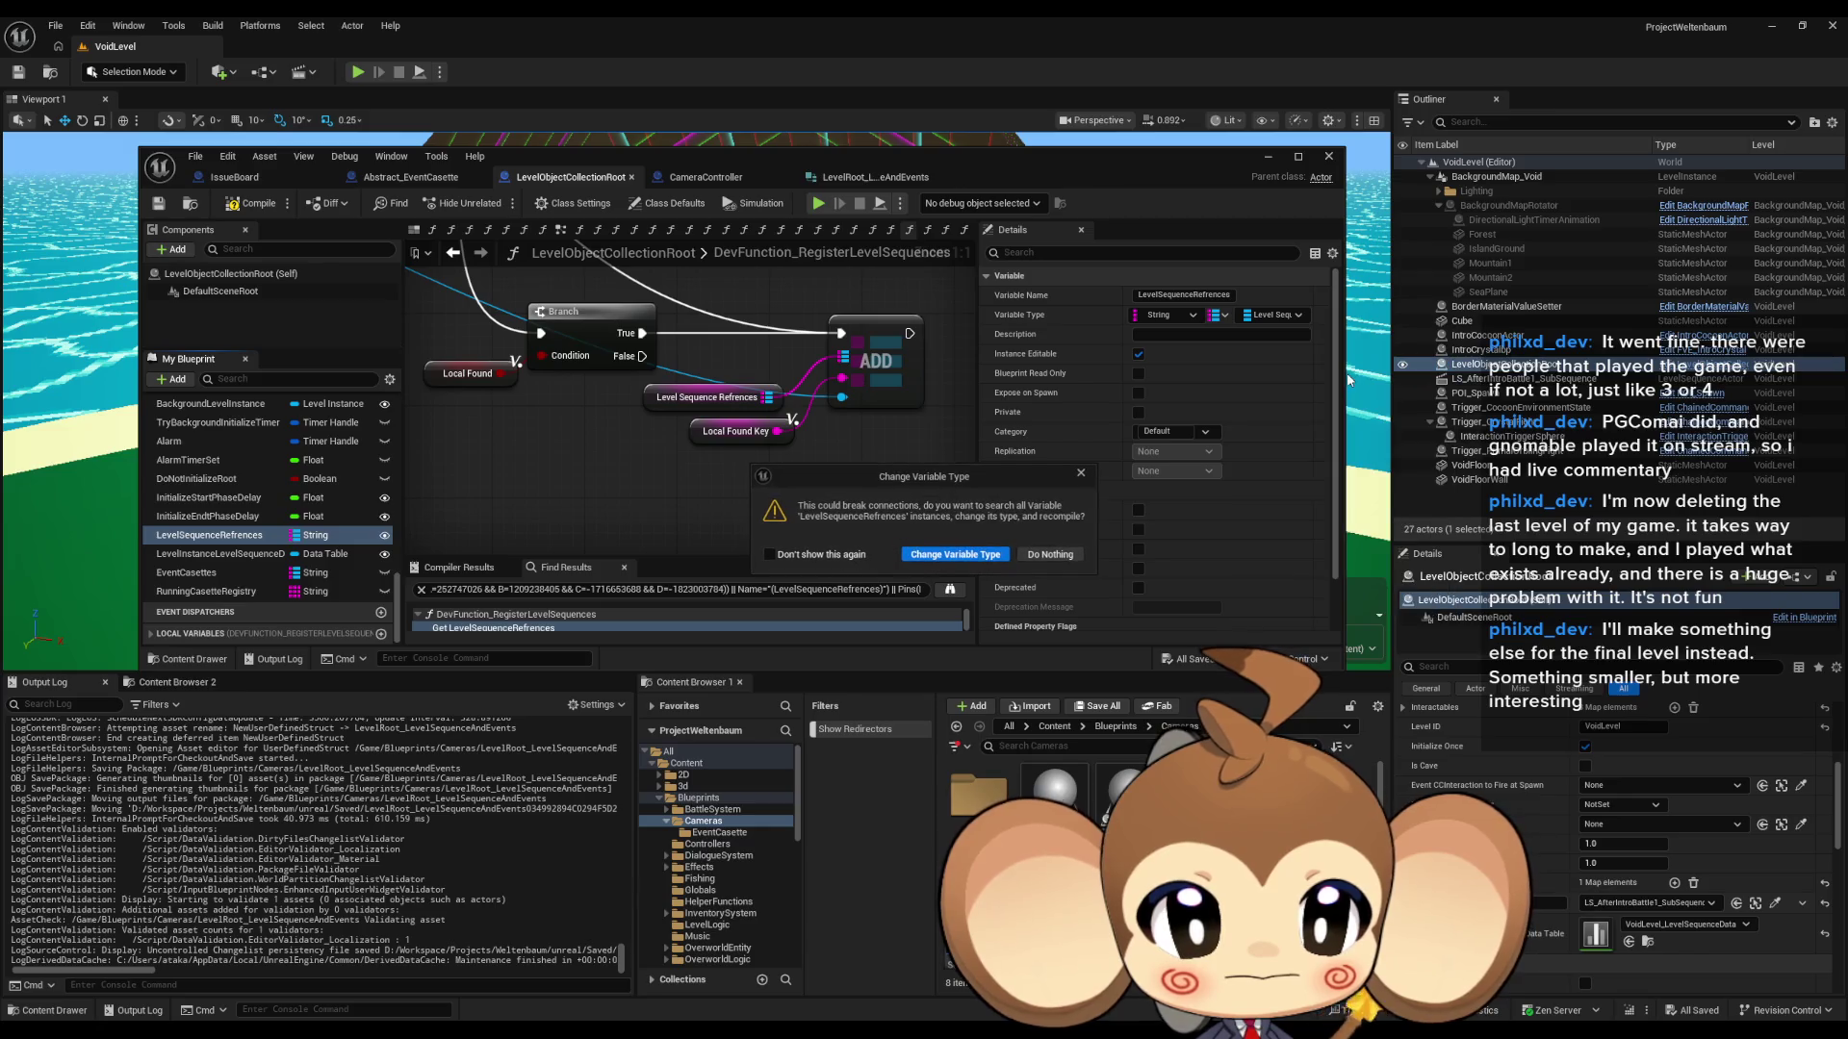
left_click(948, 555)
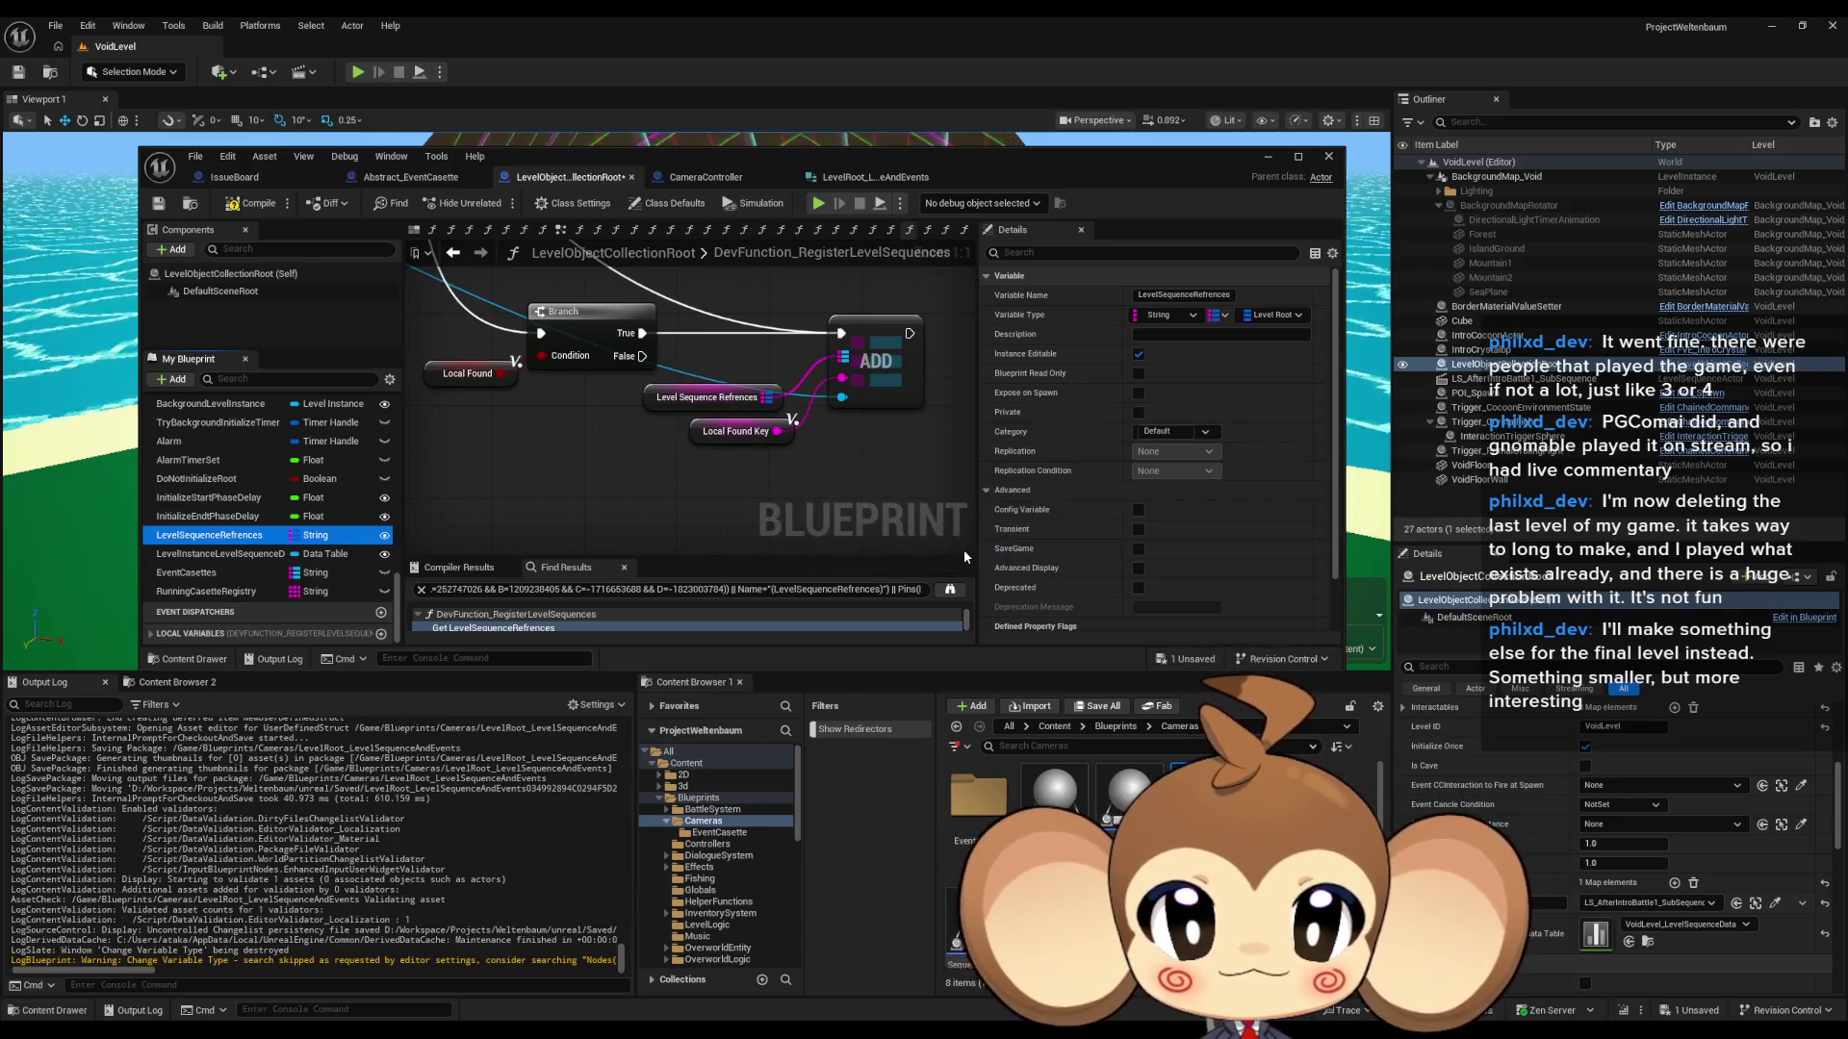
- Add a map Add node on LevelSequenceReferences fed by a Make Level Root Level Sequence And Events node
mouse_move(767, 396)
left_mouse_down()
mouse_move(717, 423)
mouse_move(700, 492)
left_mouse_up()
type("brea")
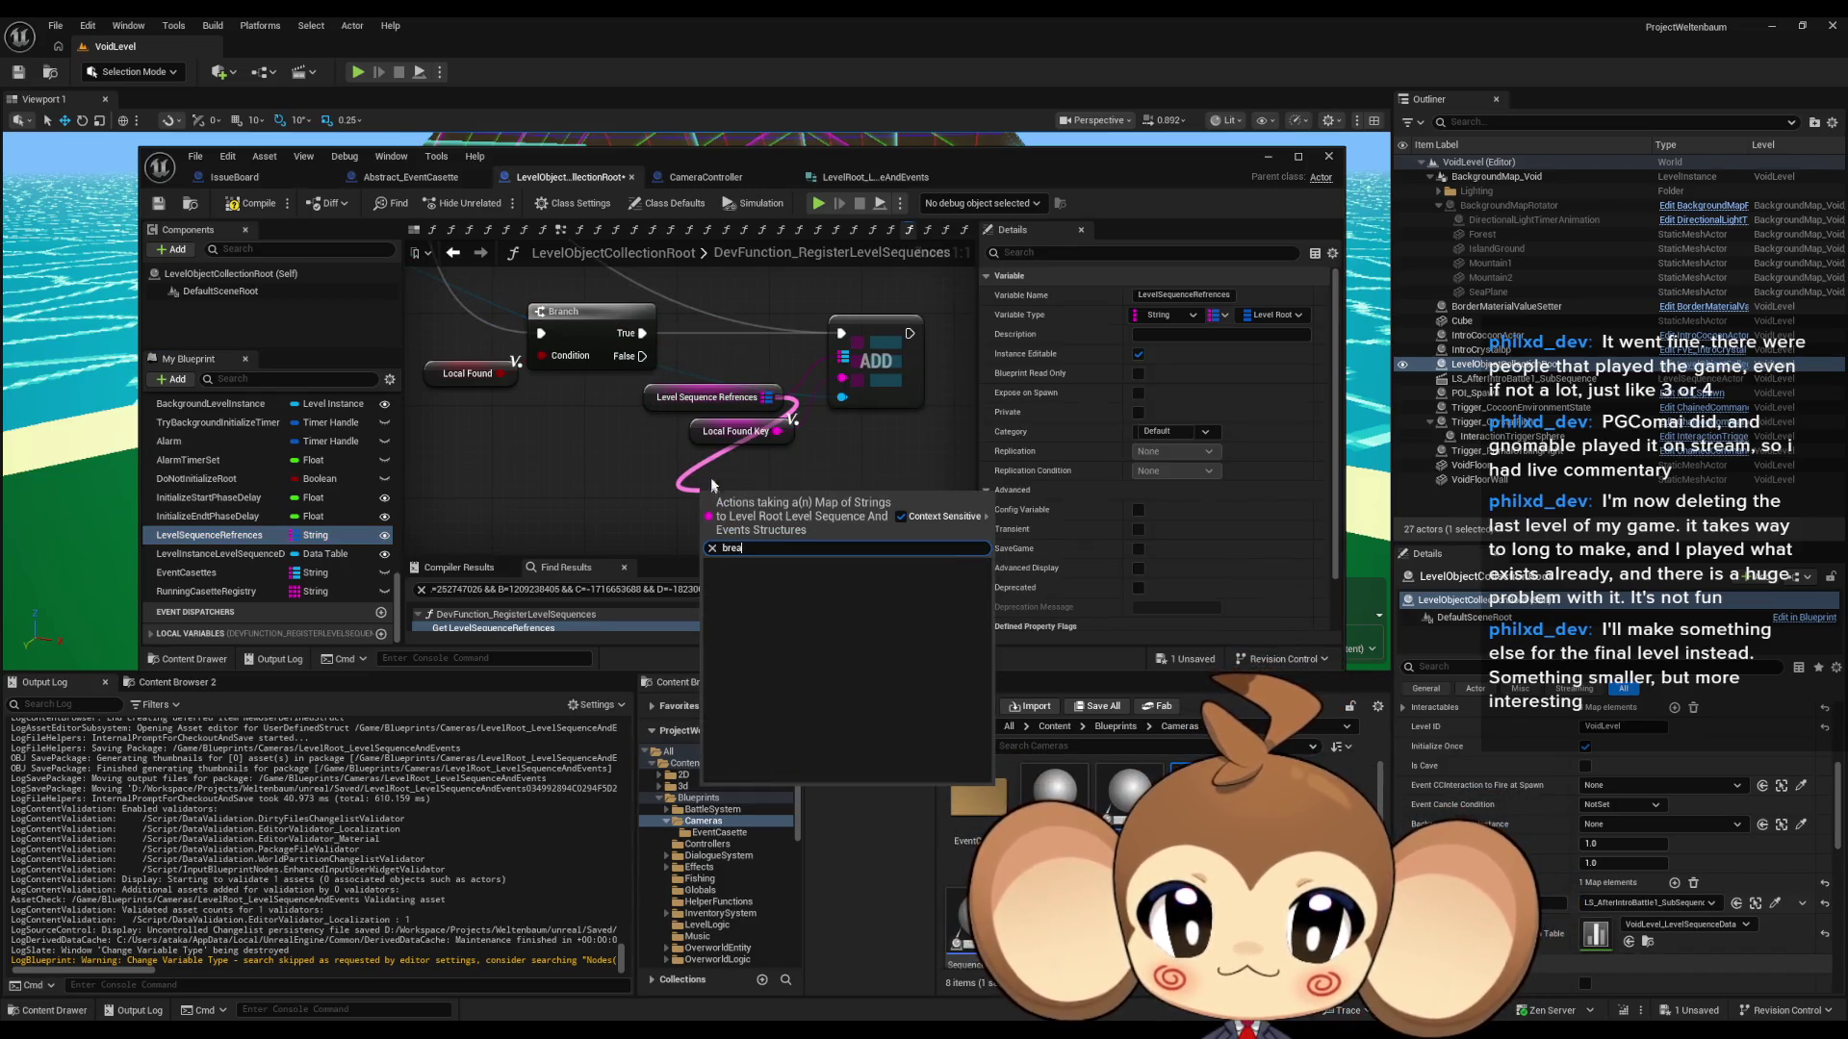
key("Escape")
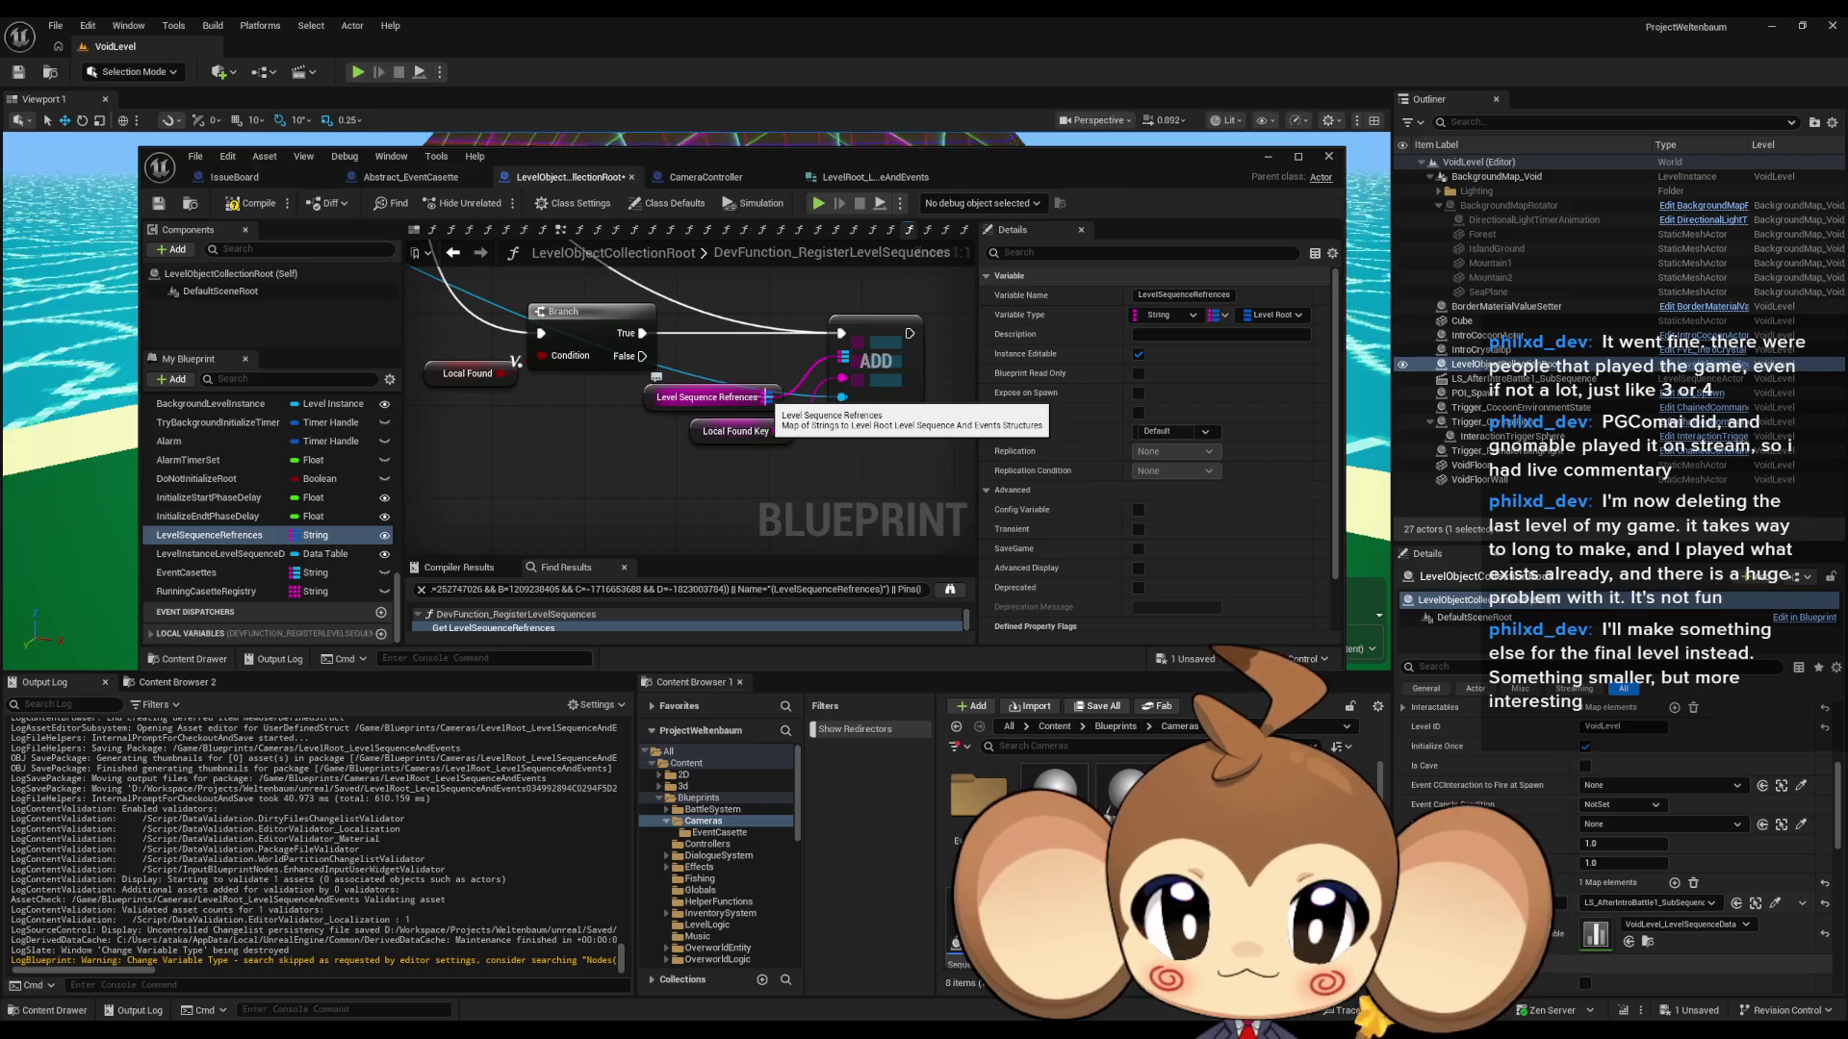
mouse_move(767, 396)
left_mouse_down()
mouse_move(781, 442)
mouse_move(744, 410)
mouse_move(781, 458)
mouse_move(925, 411)
left_mouse_up()
left_click(832, 651)
mouse_move(865, 468)
left_mouse_down()
mouse_move(800, 504)
mouse_move(657, 482)
left_mouse_up()
type("make level root")
key("Return")
left_click(797, 324)
mouse_move(797, 323)
left_mouse_down()
mouse_move(907, 388)
mouse_move(953, 312)
left_mouse_up()
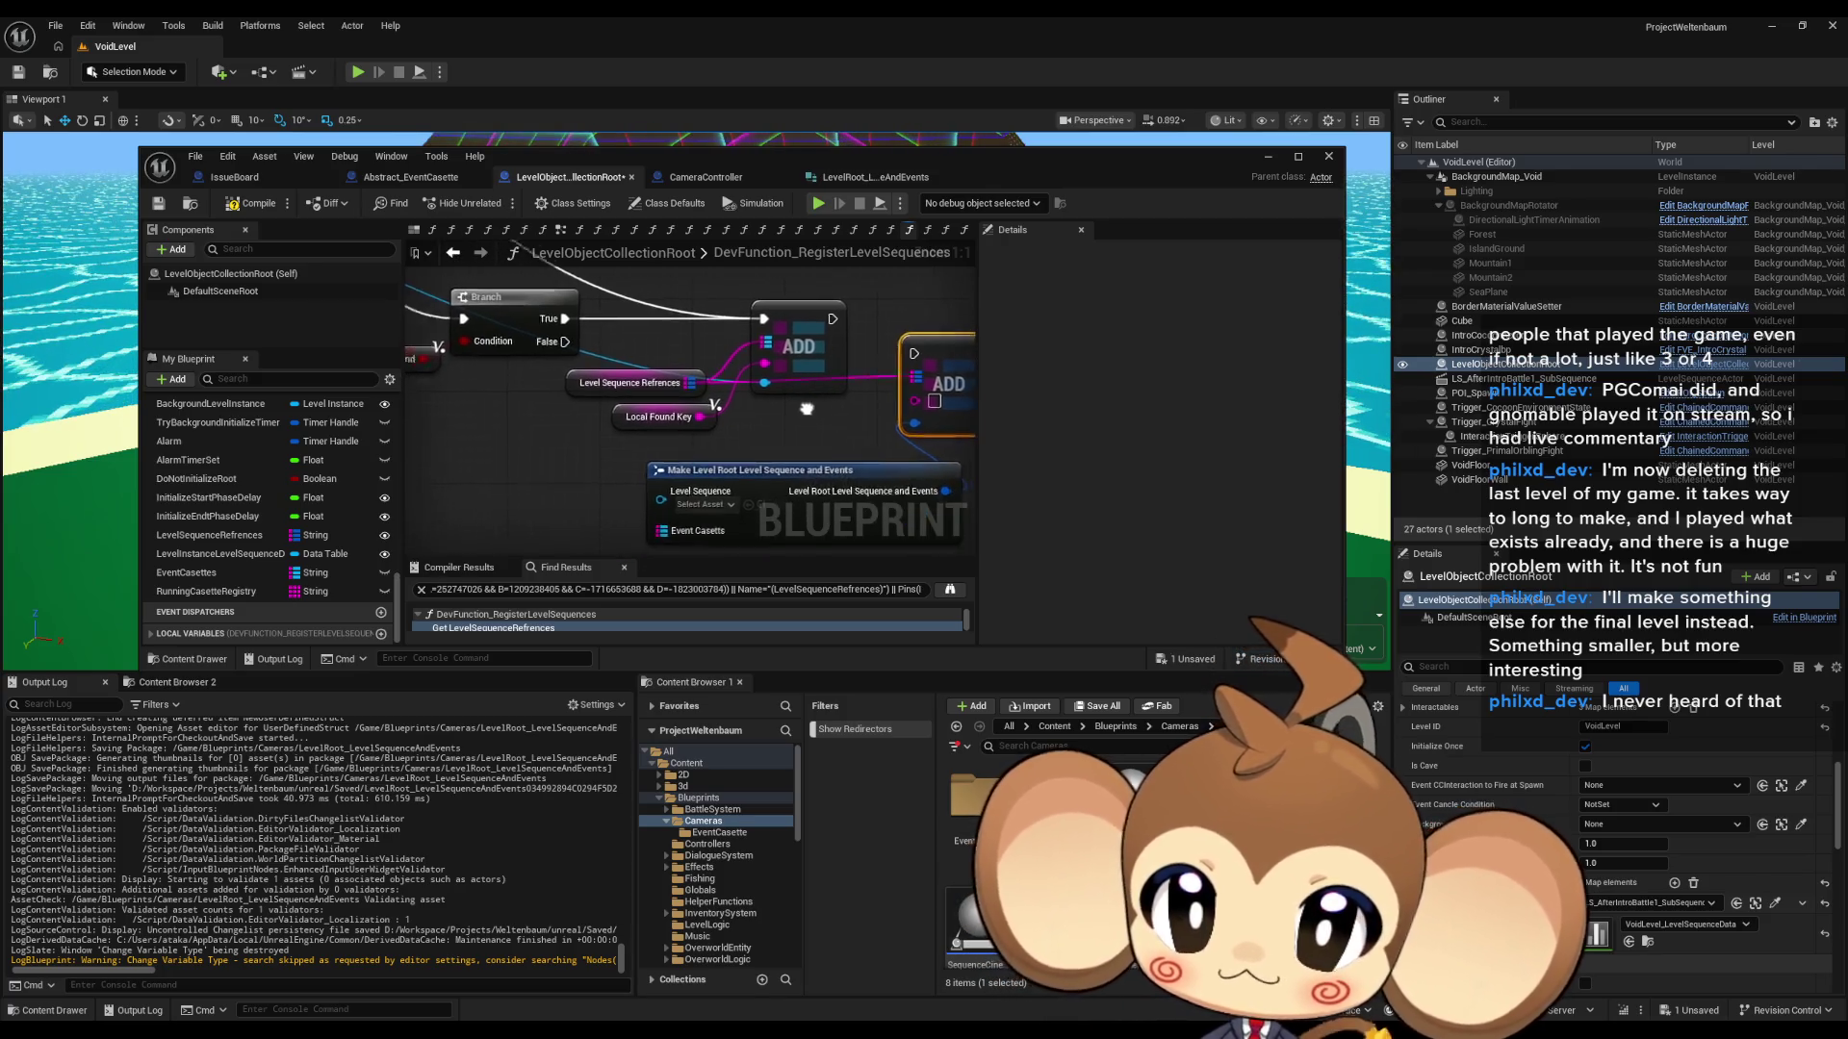
scroll(619, 475, "down", 2)
right_click(502, 462)
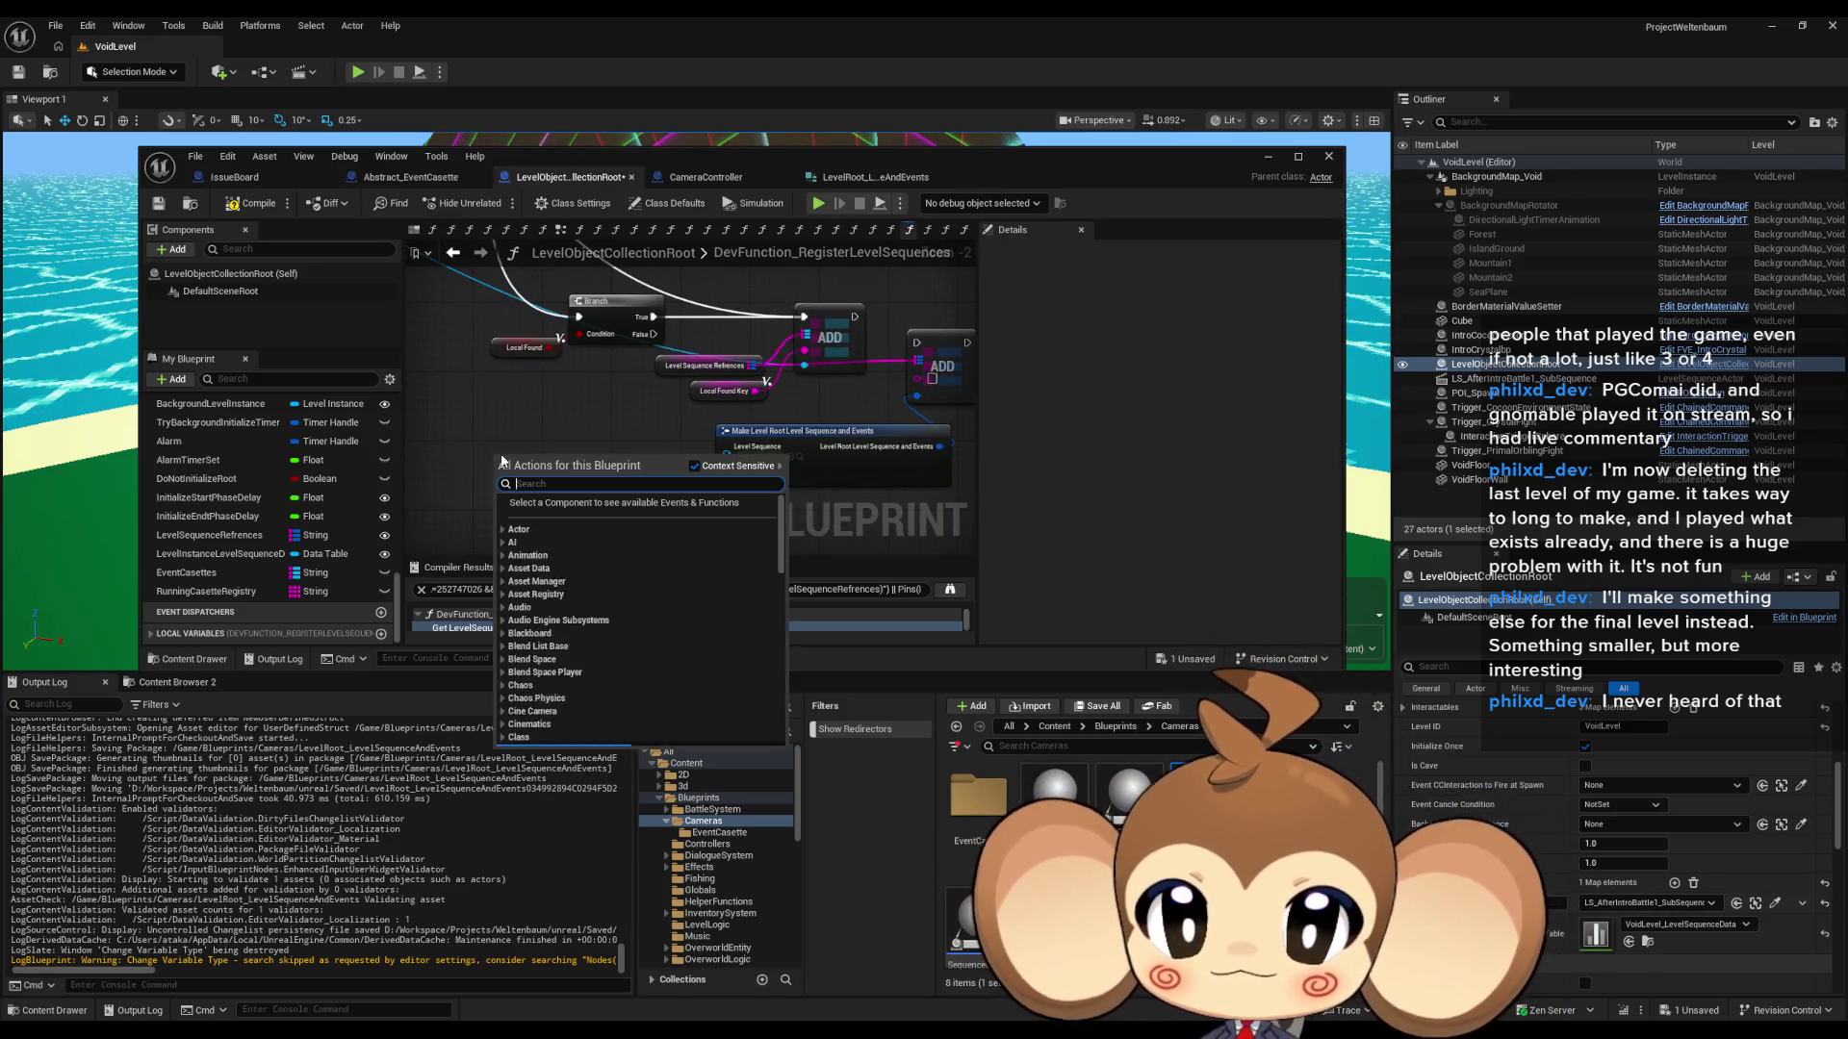
- Place a Get All Actors Of Class node with Actor Class set to Abstract_EventCasette
type("get all ")
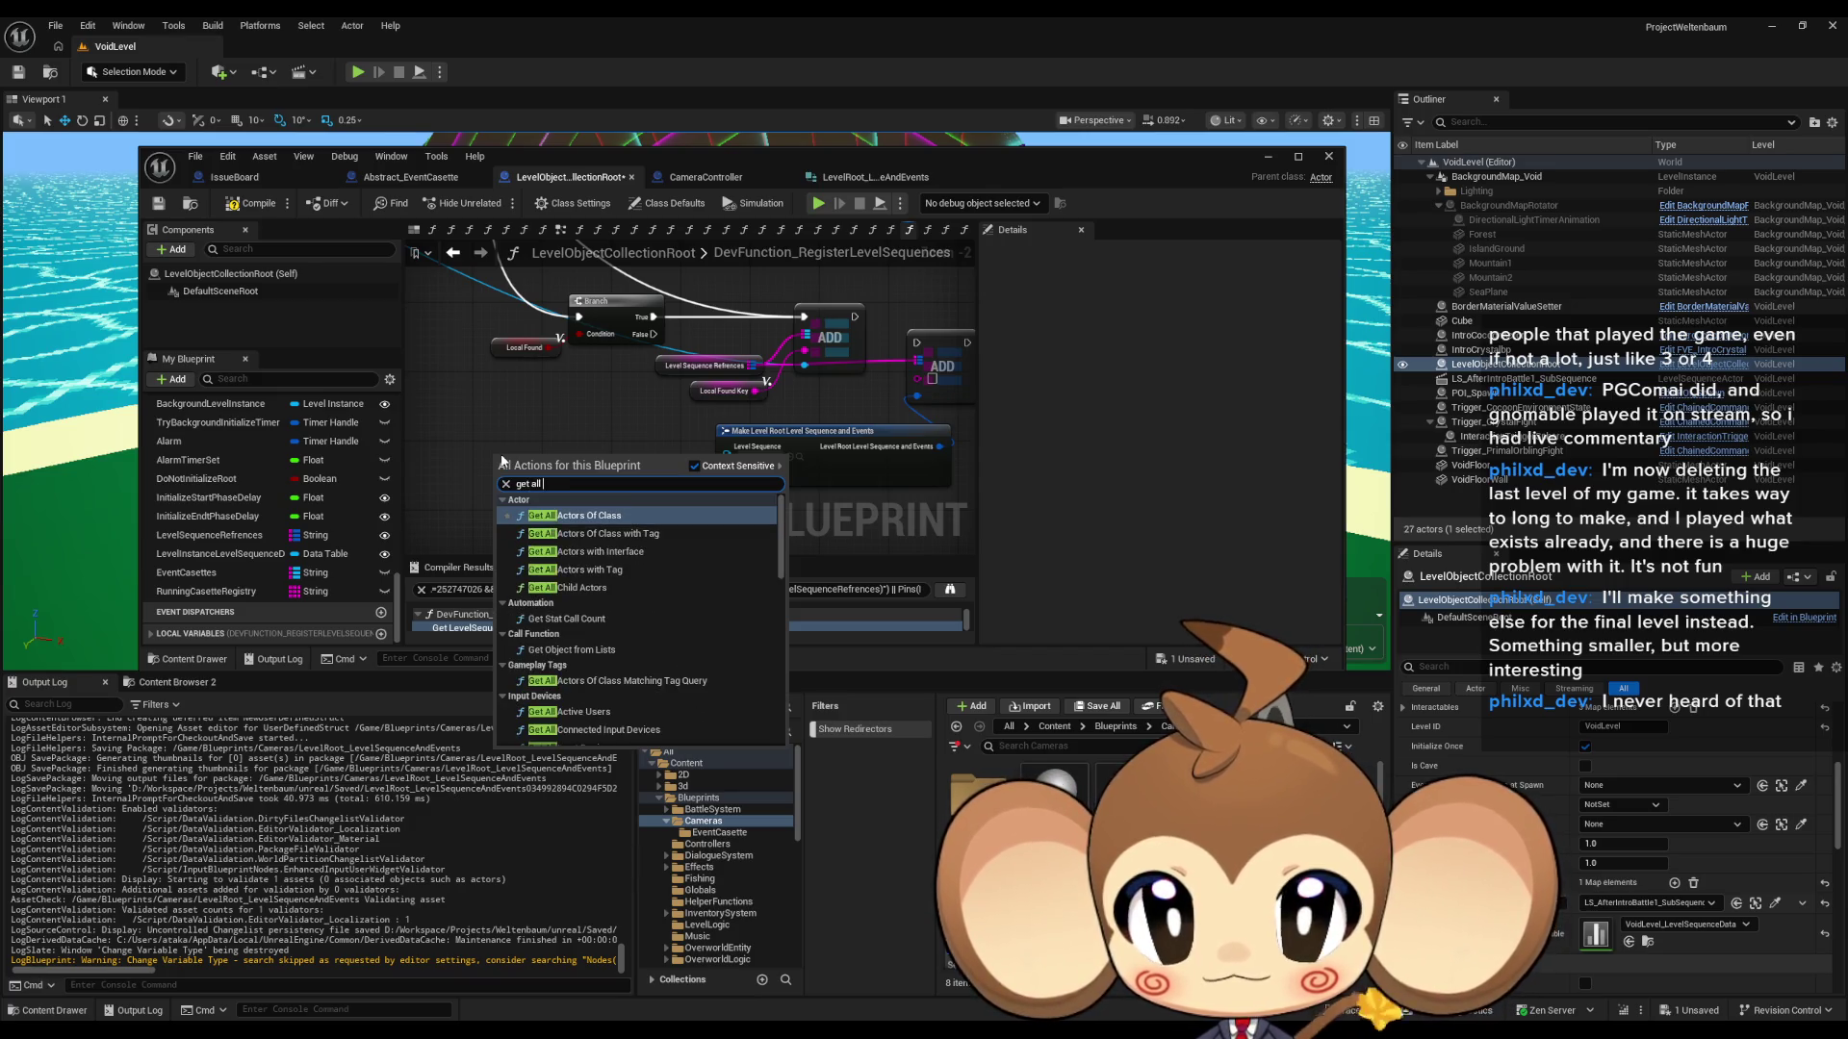
type("actors")
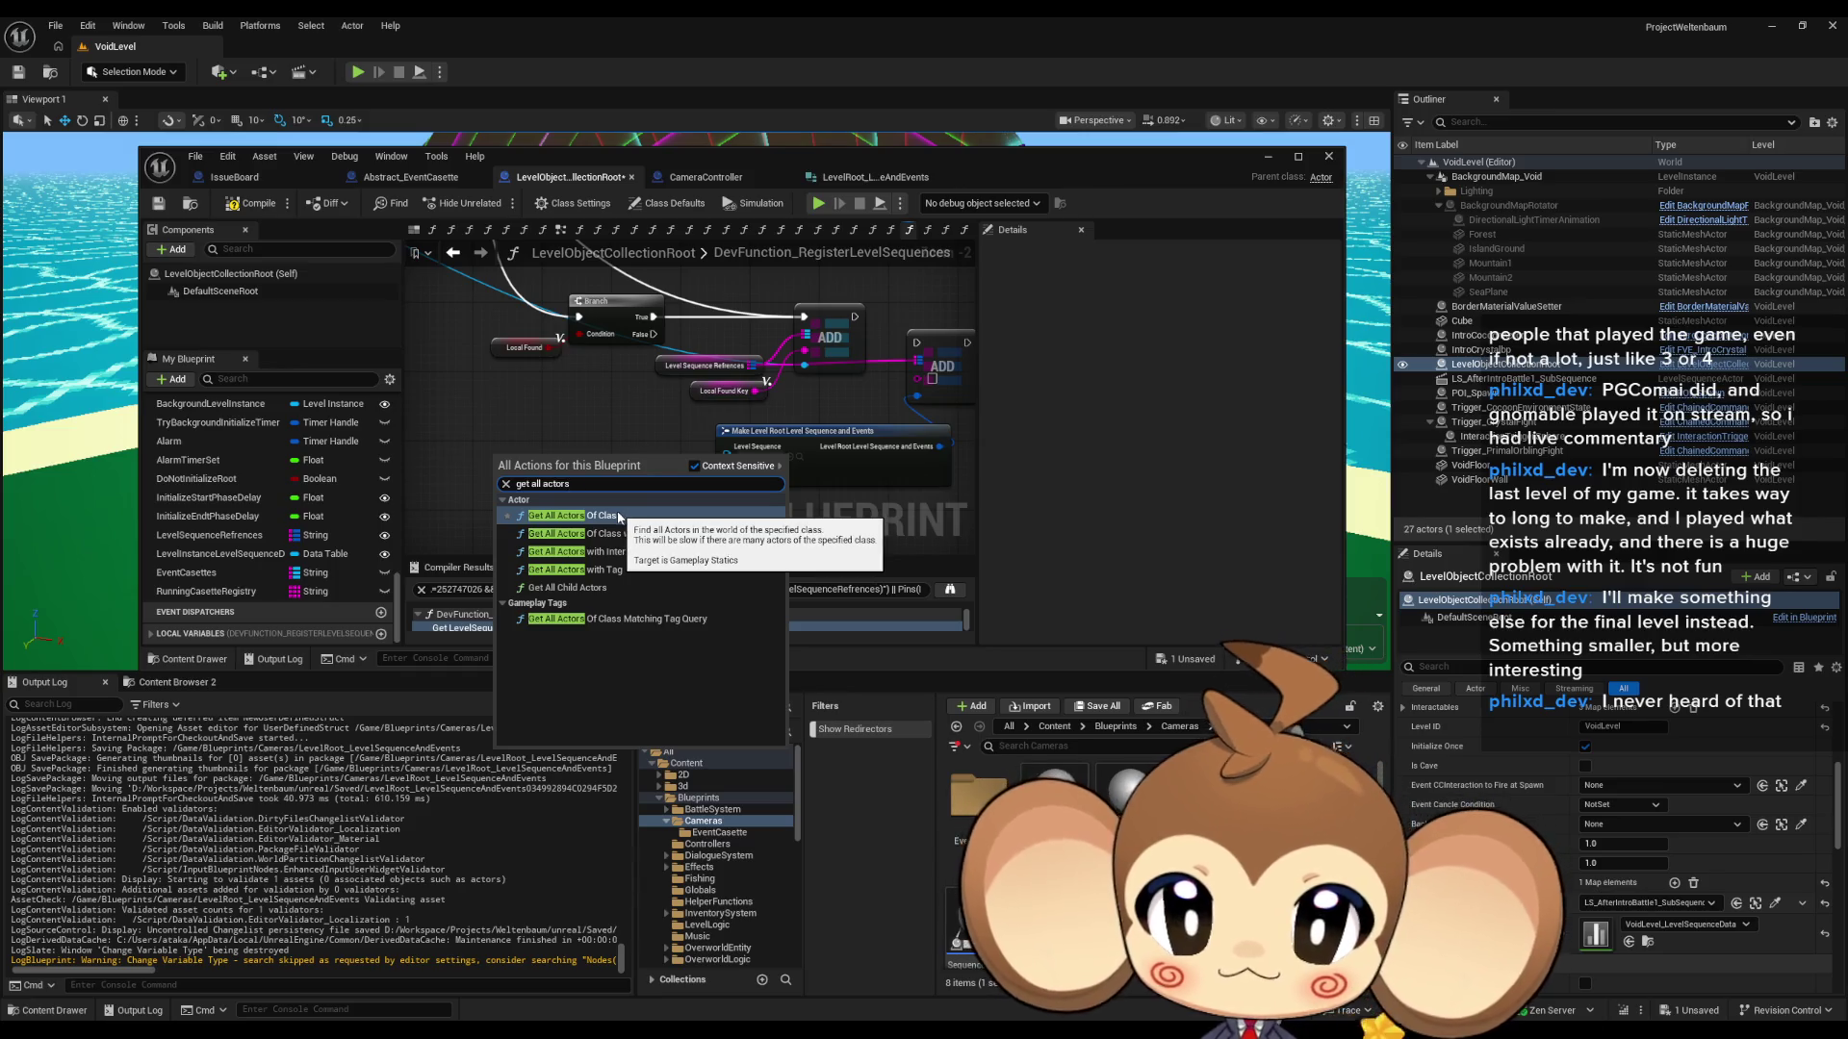
left_click(622, 516)
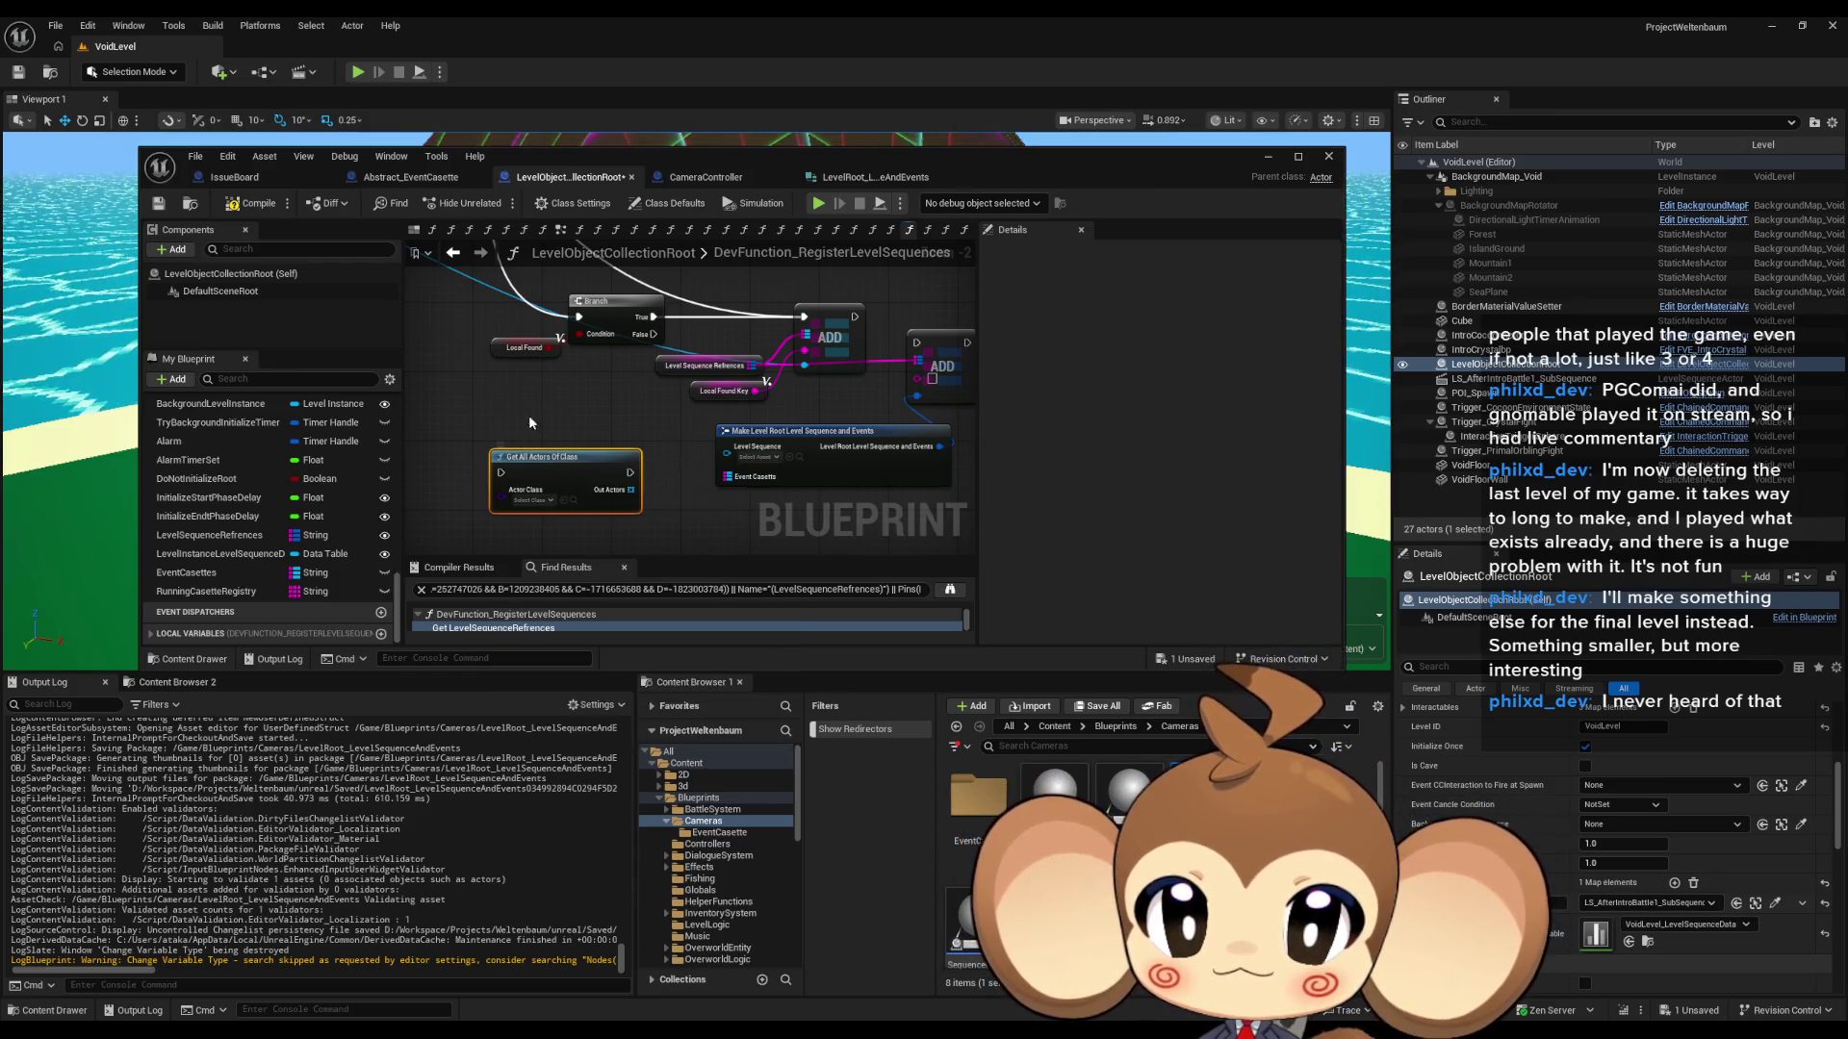
key("Delete")
right_click(473, 442)
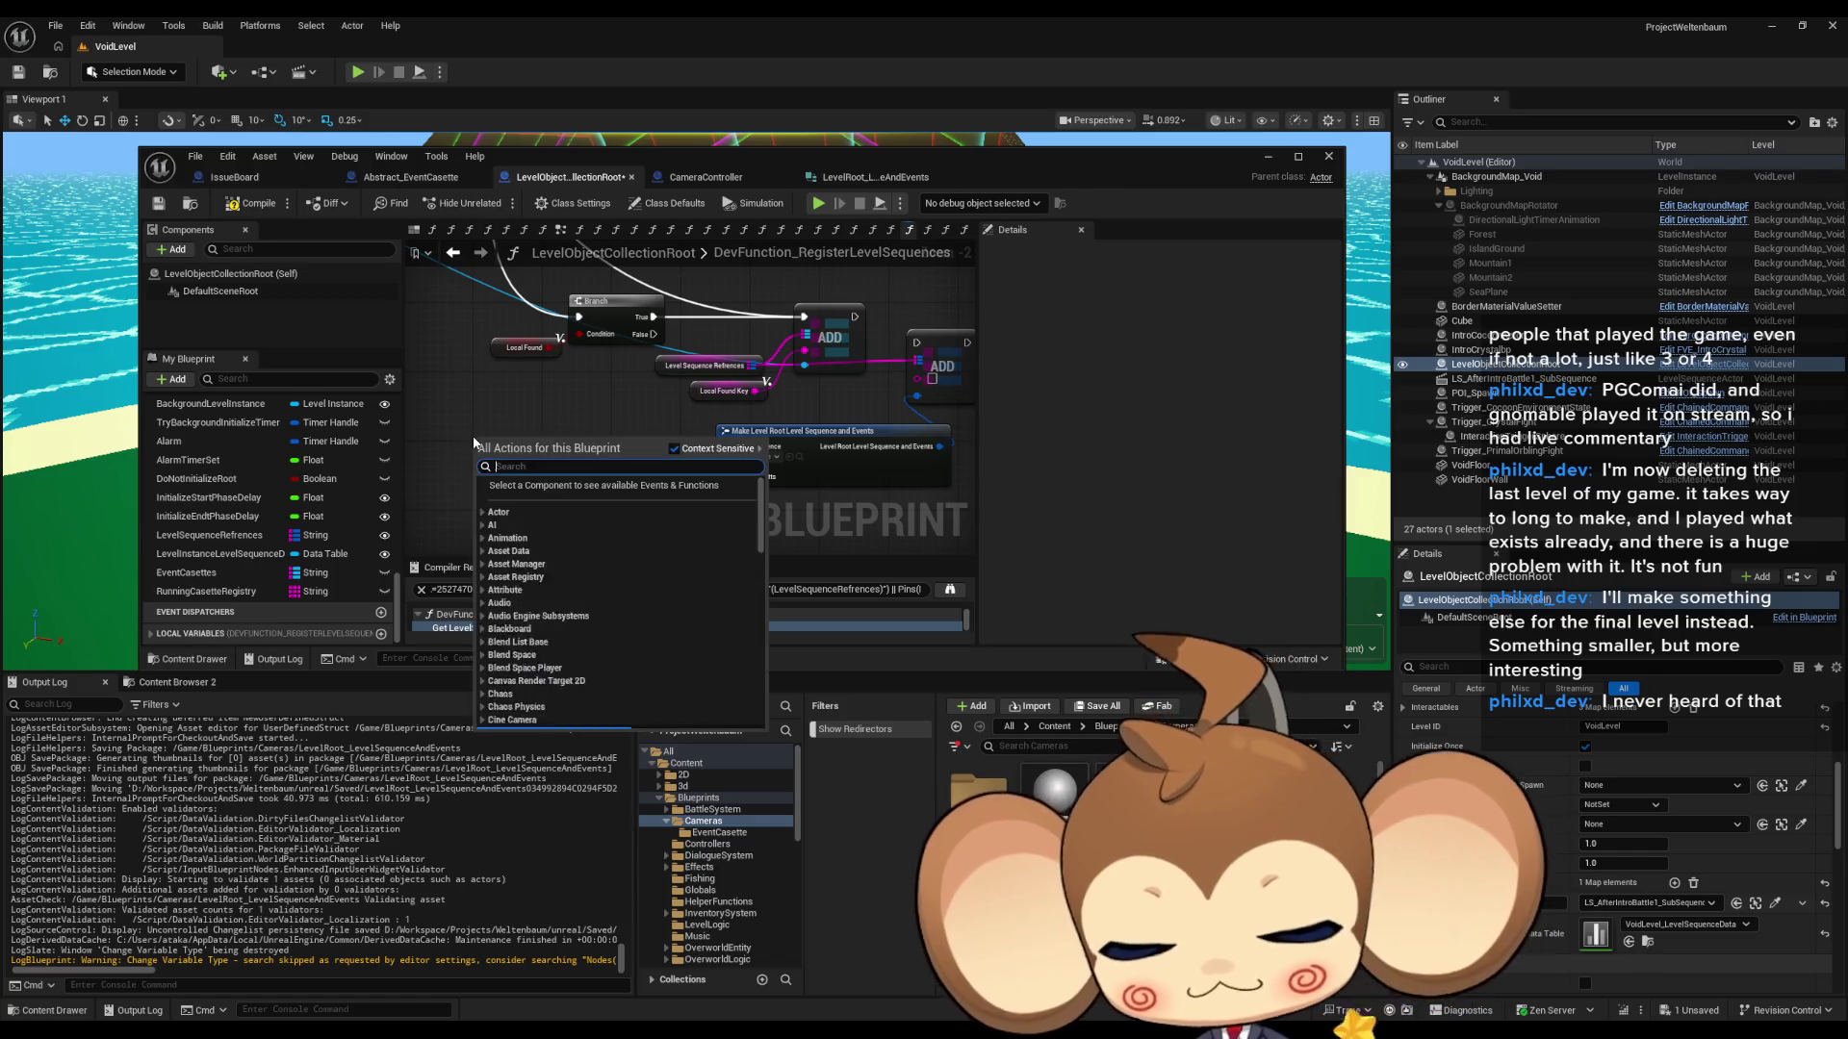
type("get a")
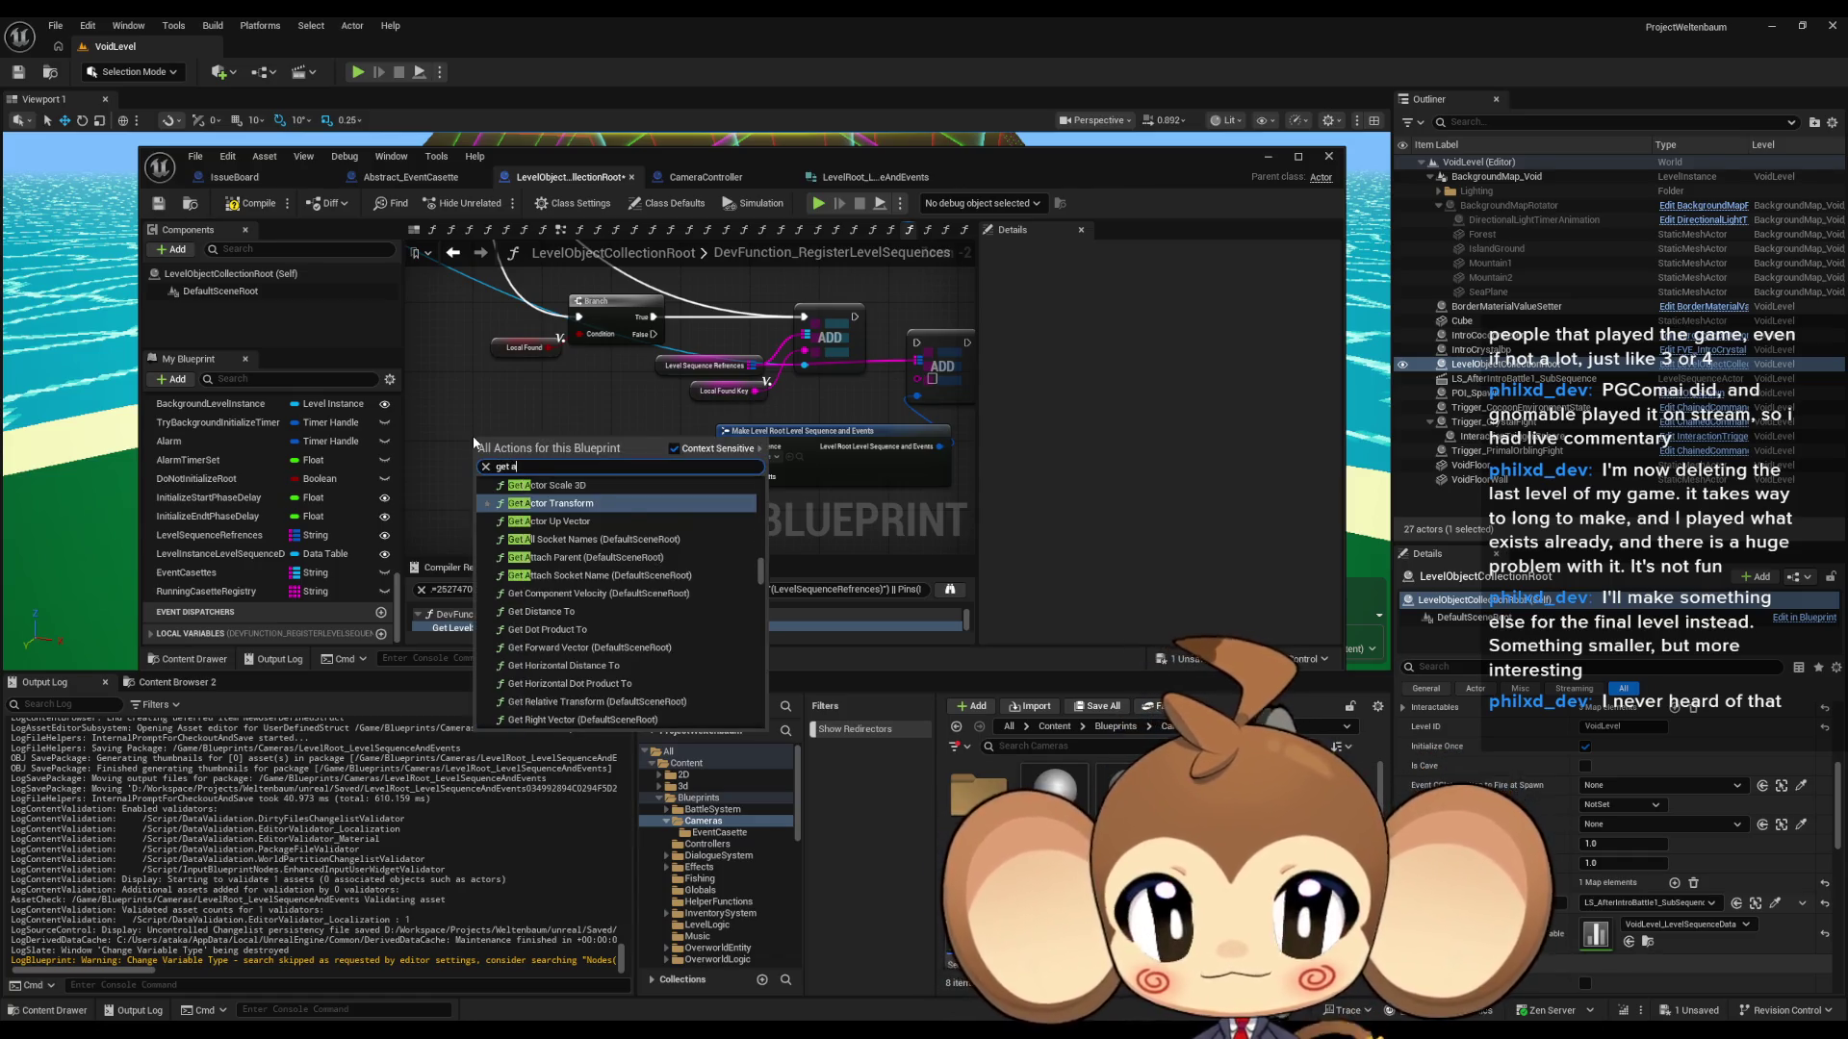
type("ll actors")
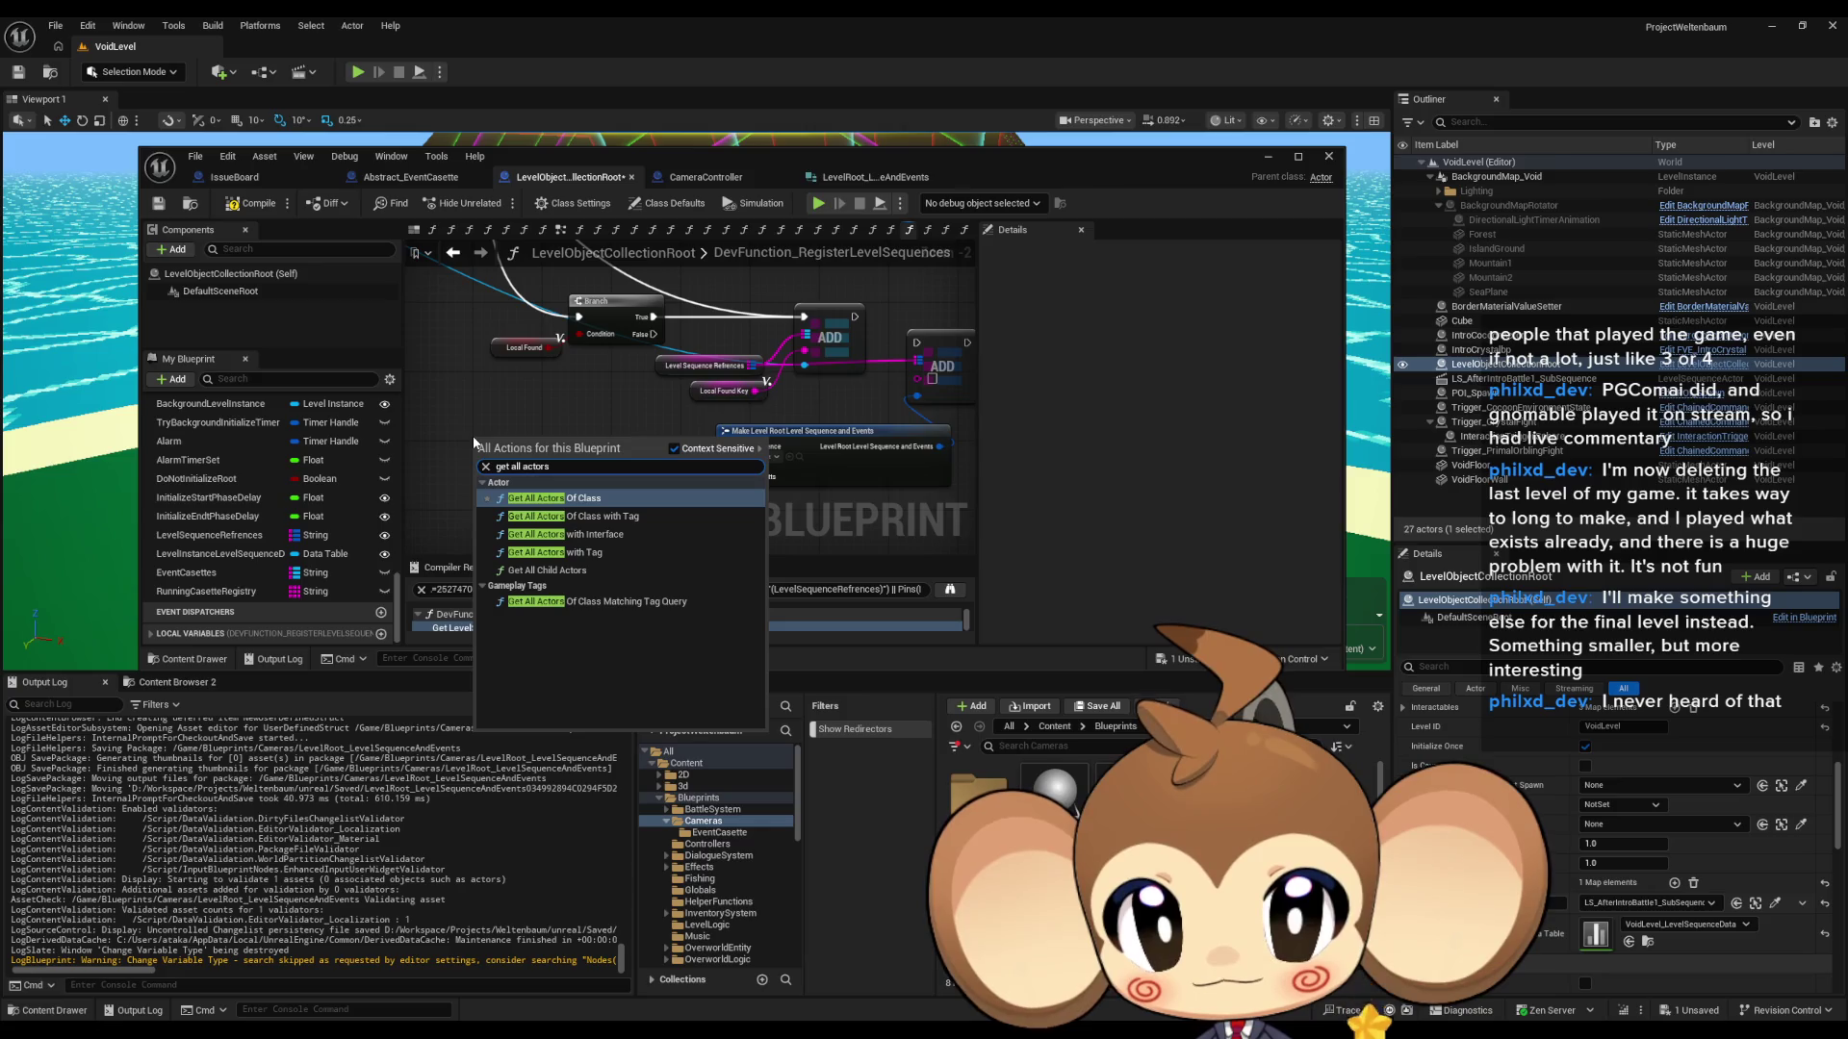
key("Return")
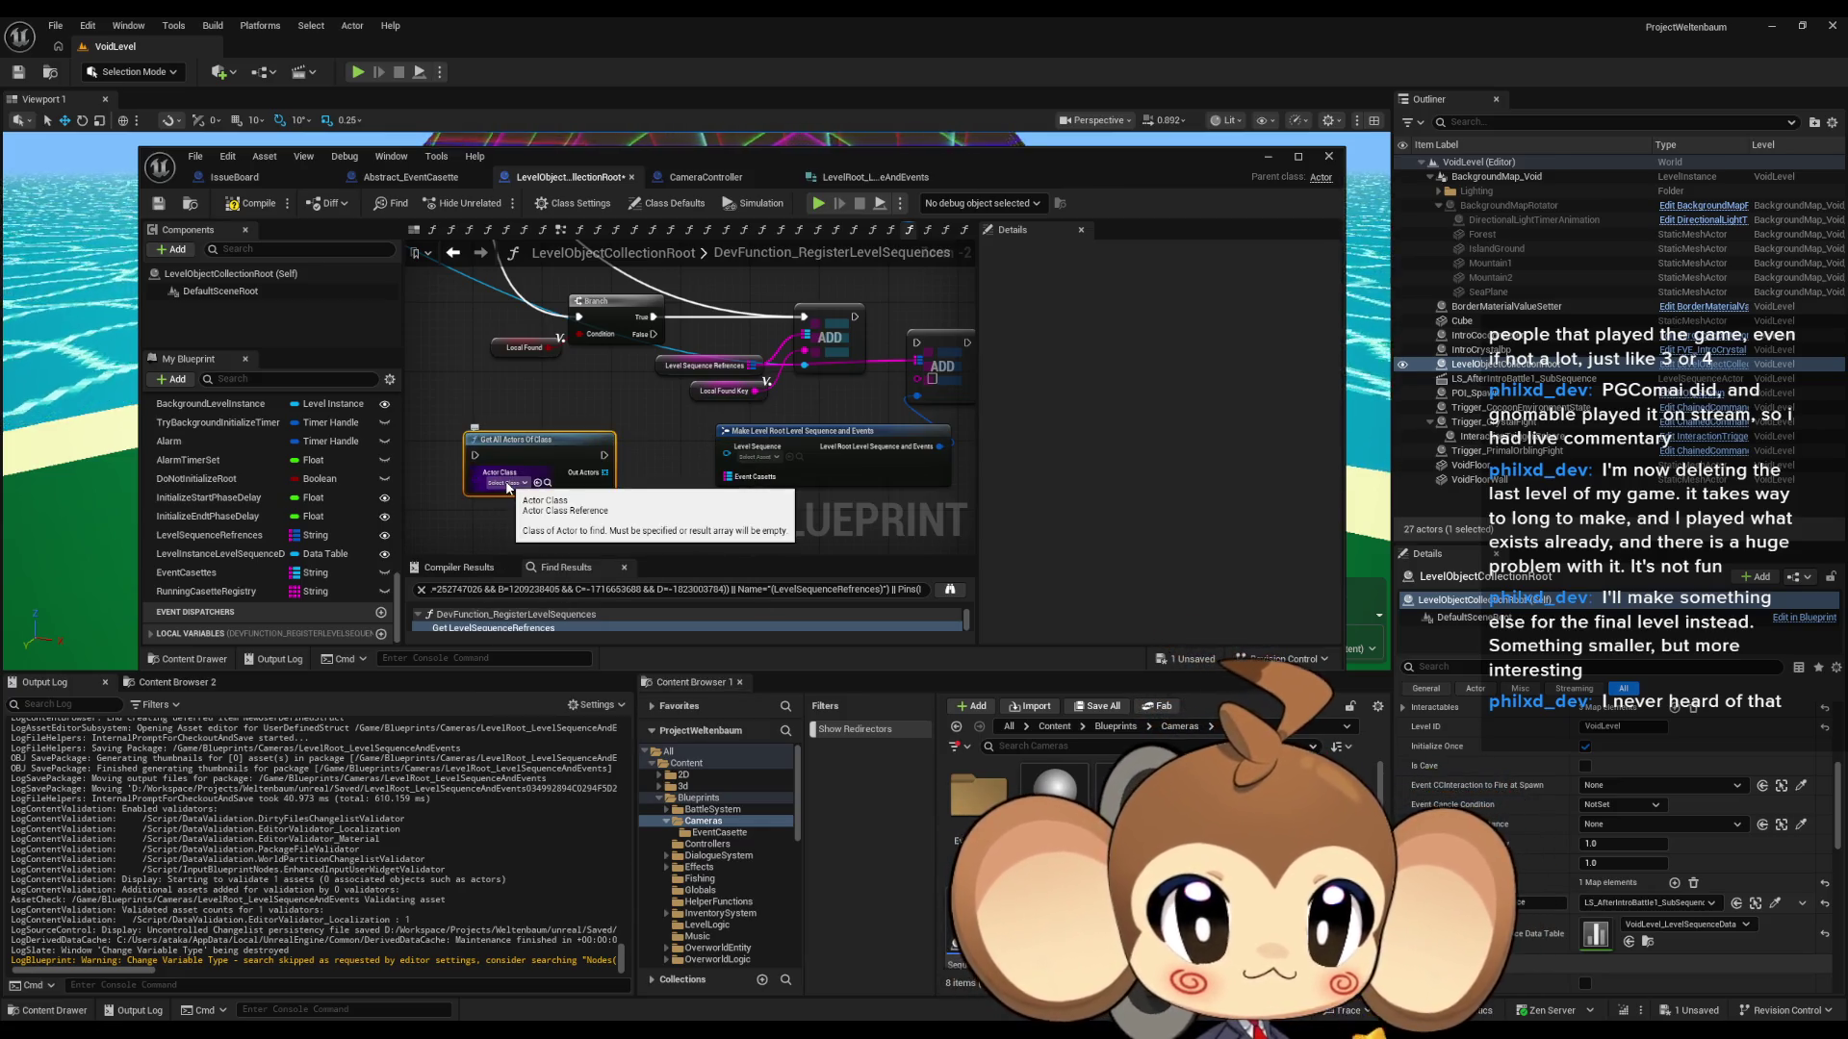
left_click(507, 484)
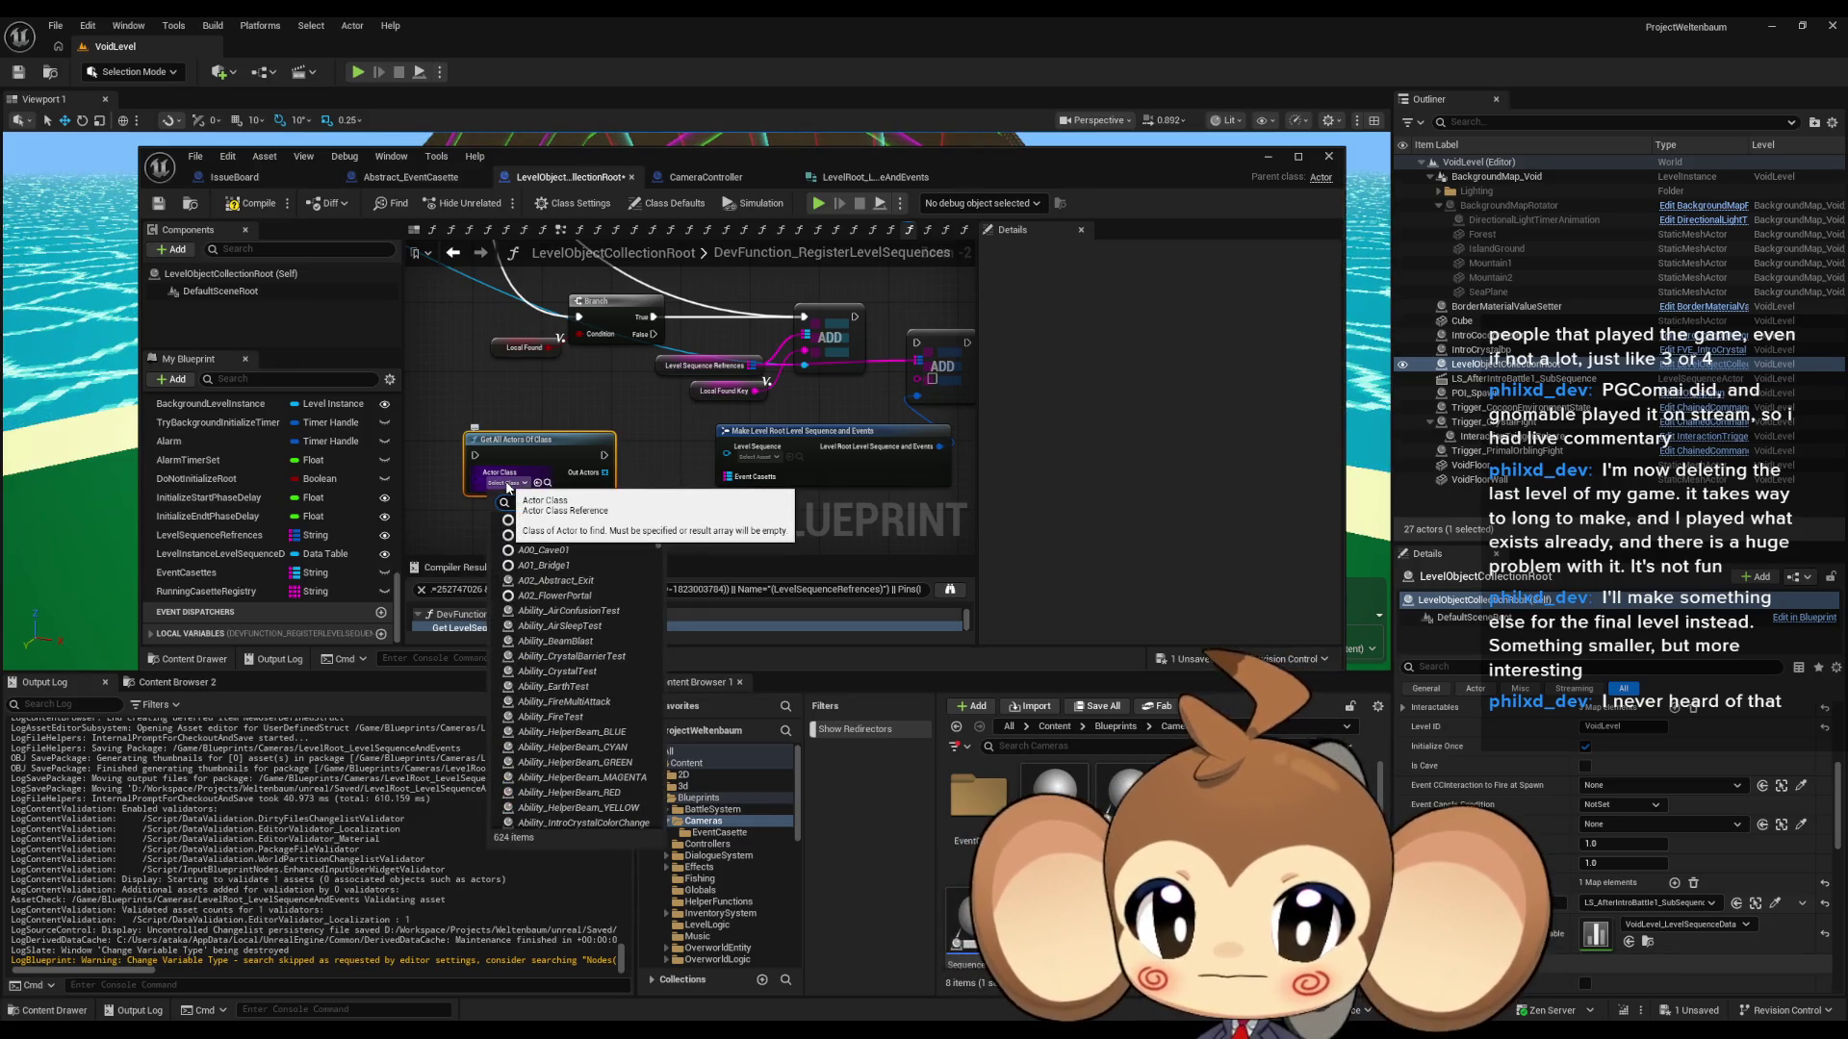
type("a")
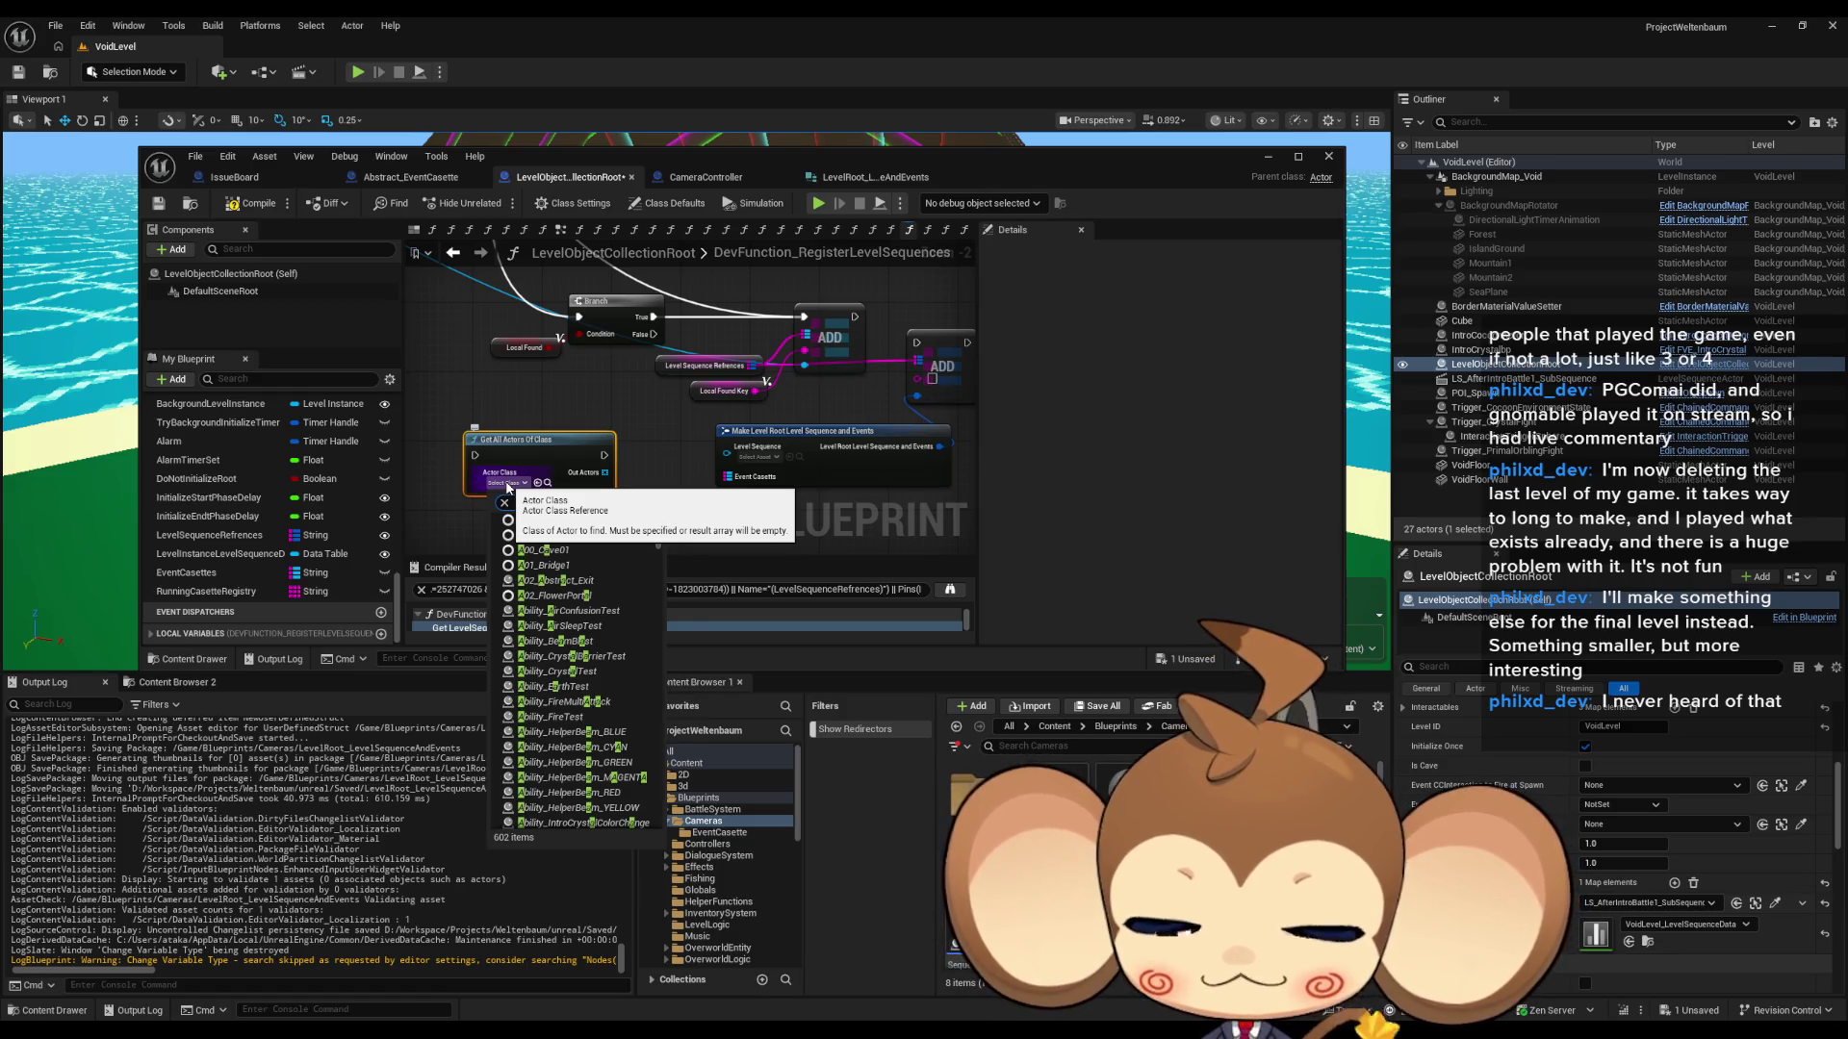
type("bstrac")
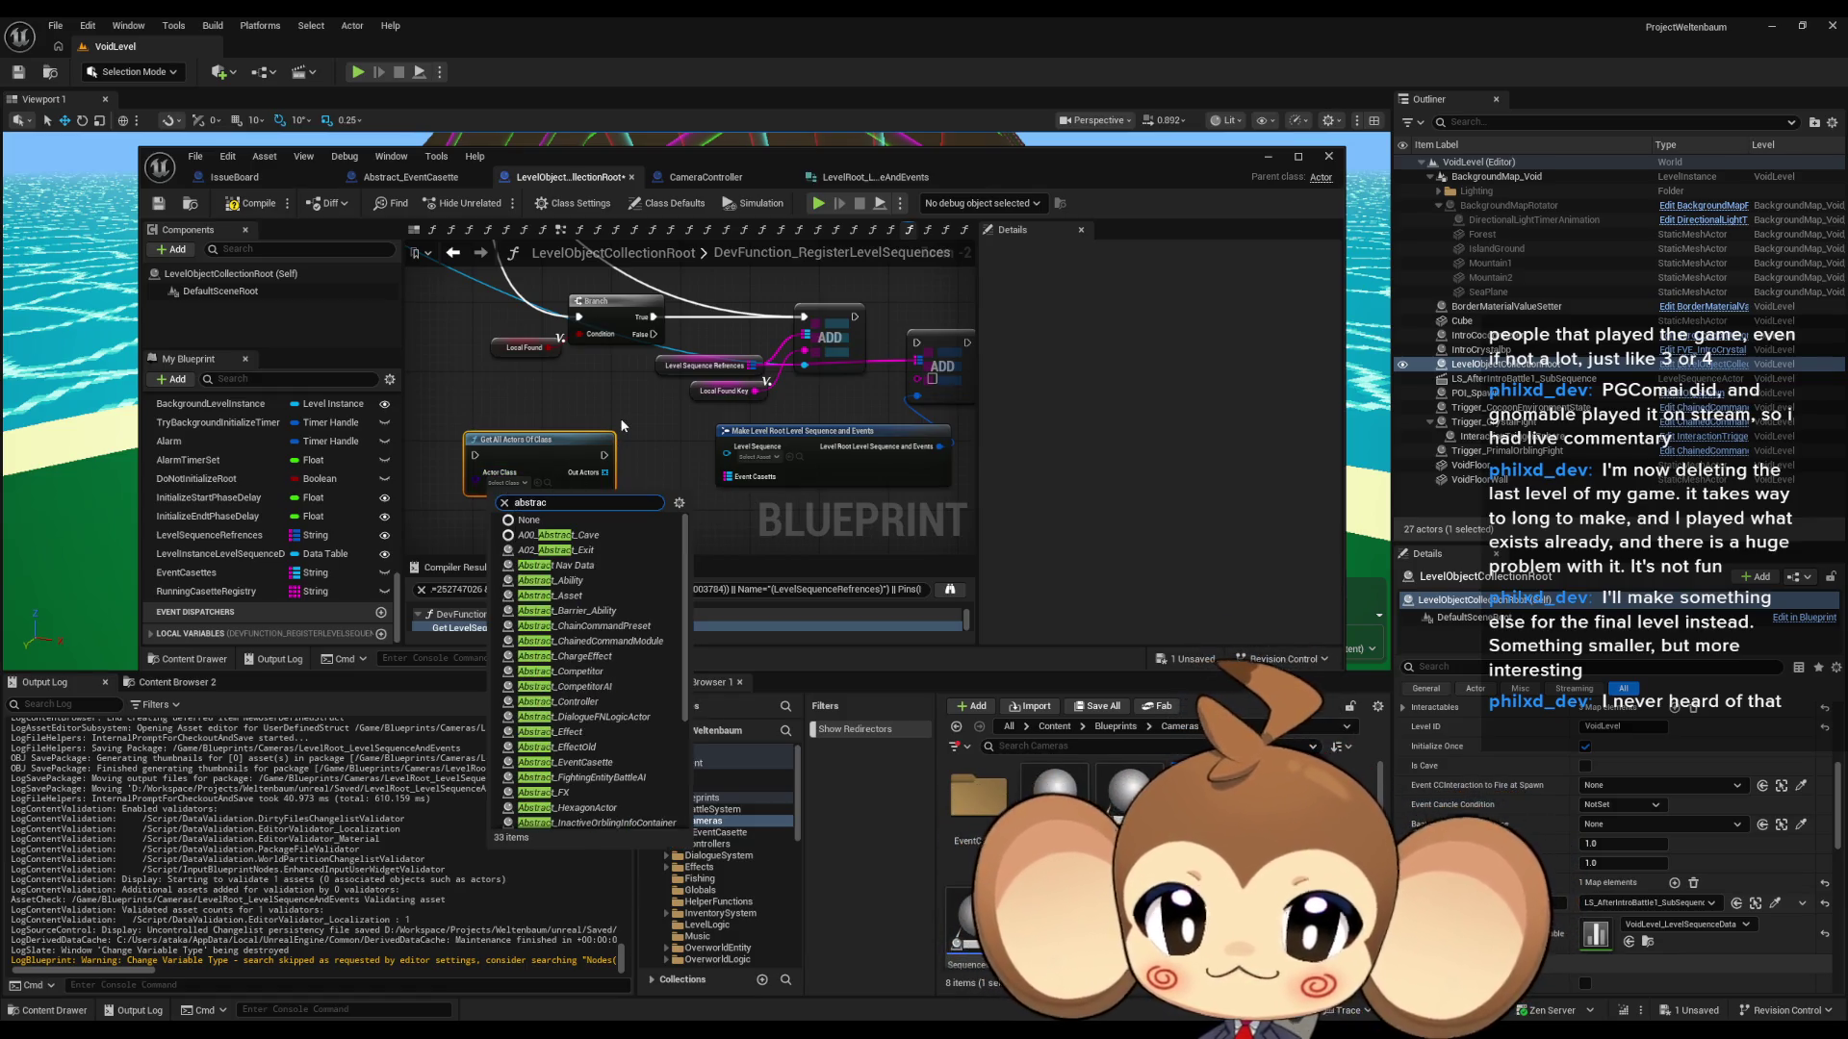
type(" eve")
left_click(579, 536)
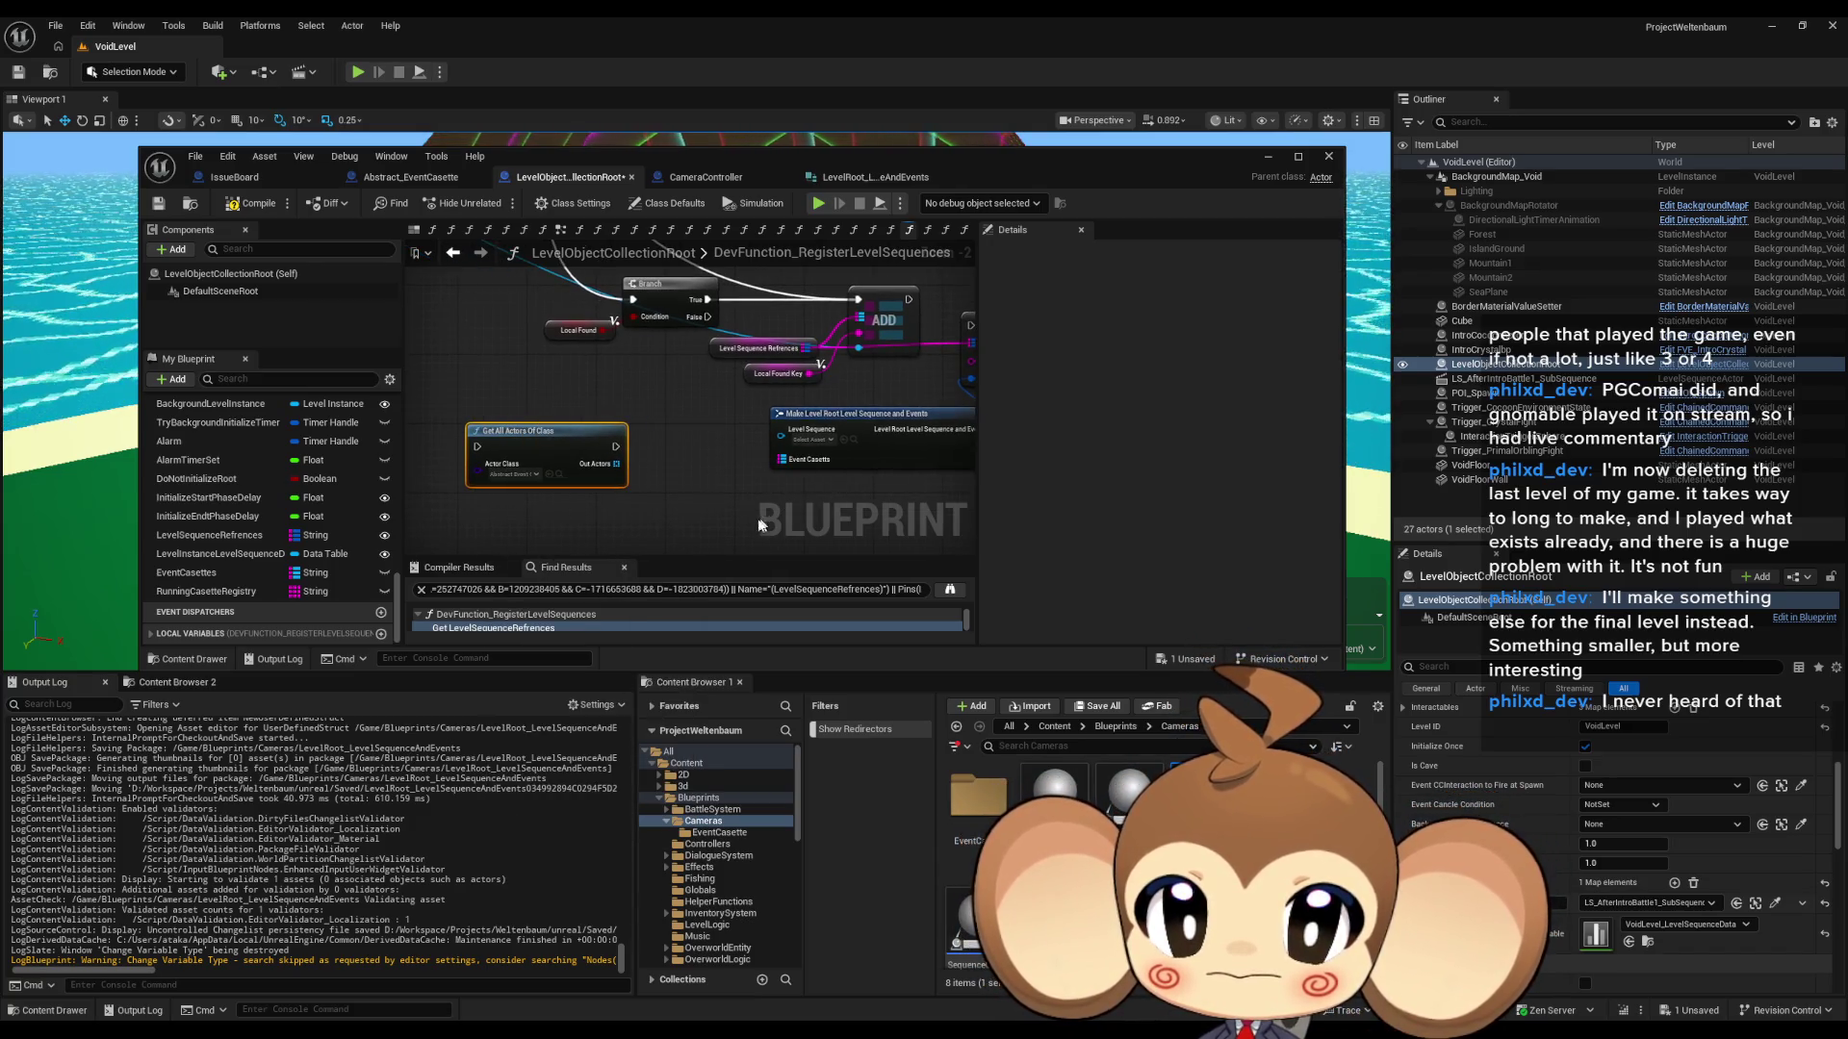
left_click_drag(536, 444, 504, 414)
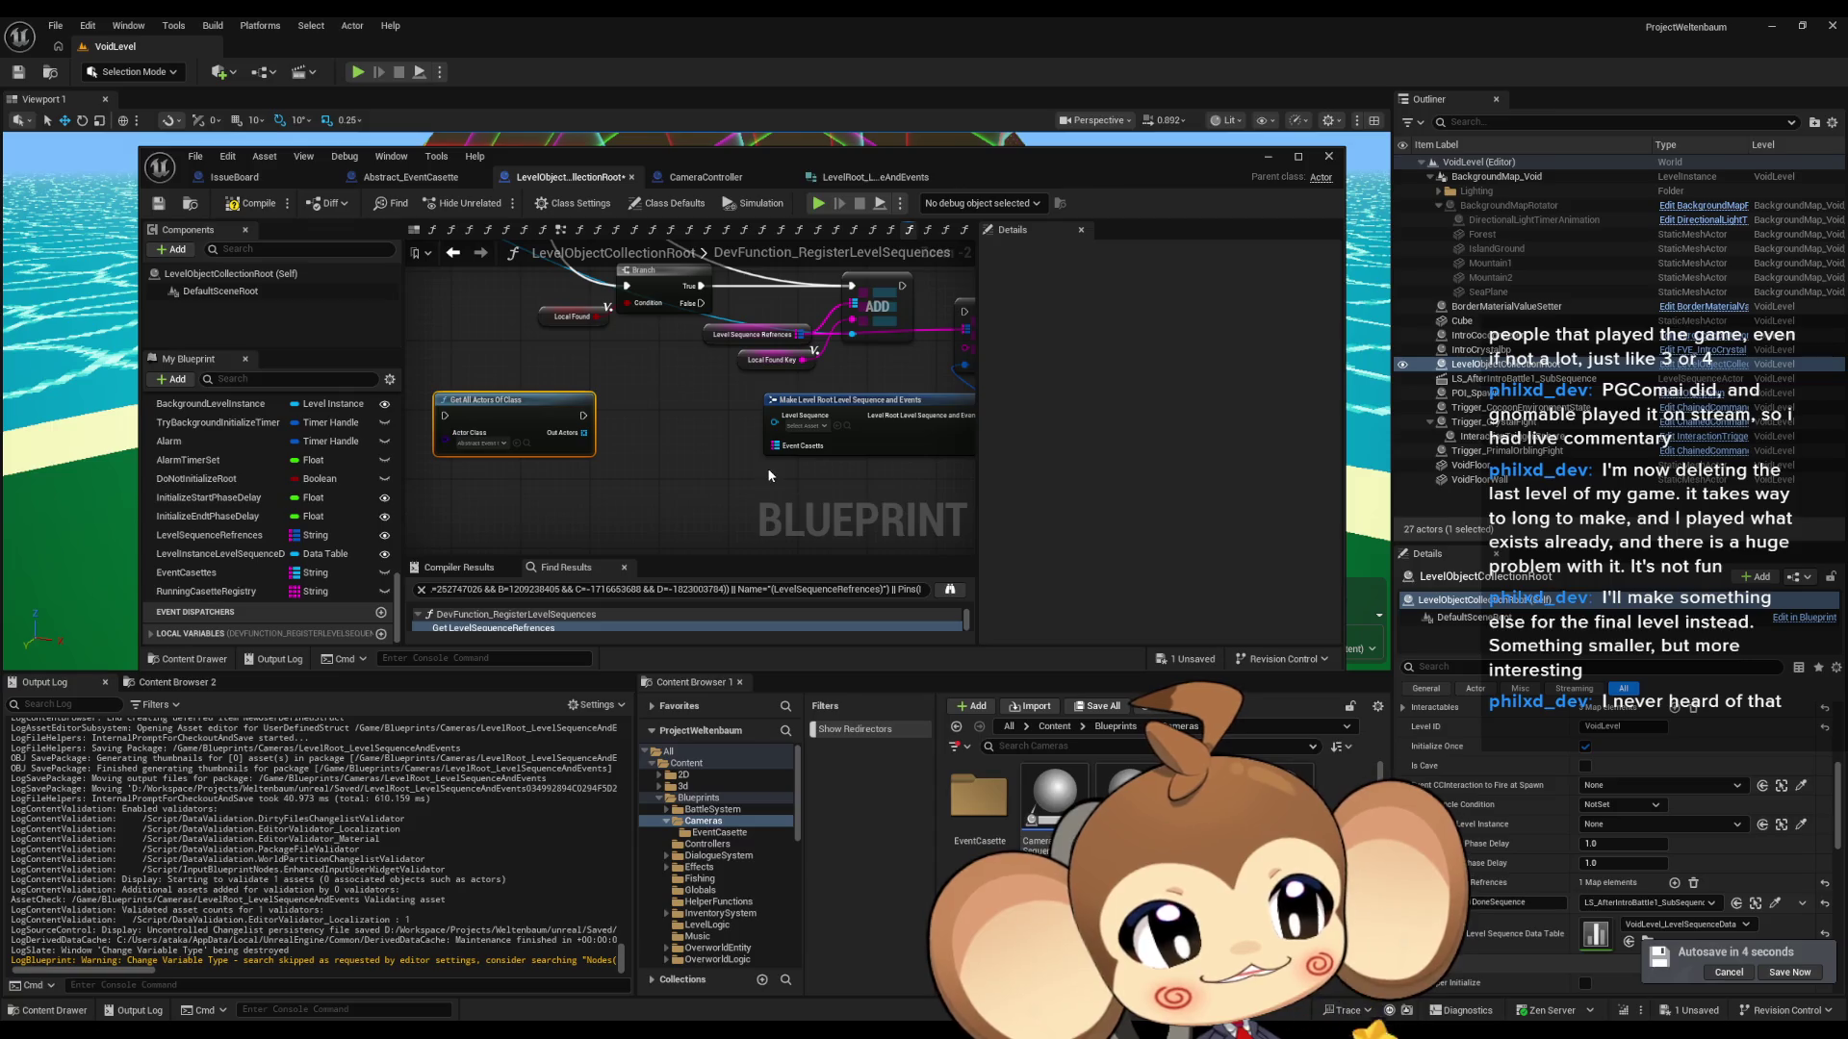
- Pan the graph to review the Get All Actors Of Class node's placement
left_click_drag(596, 493, 620, 500)
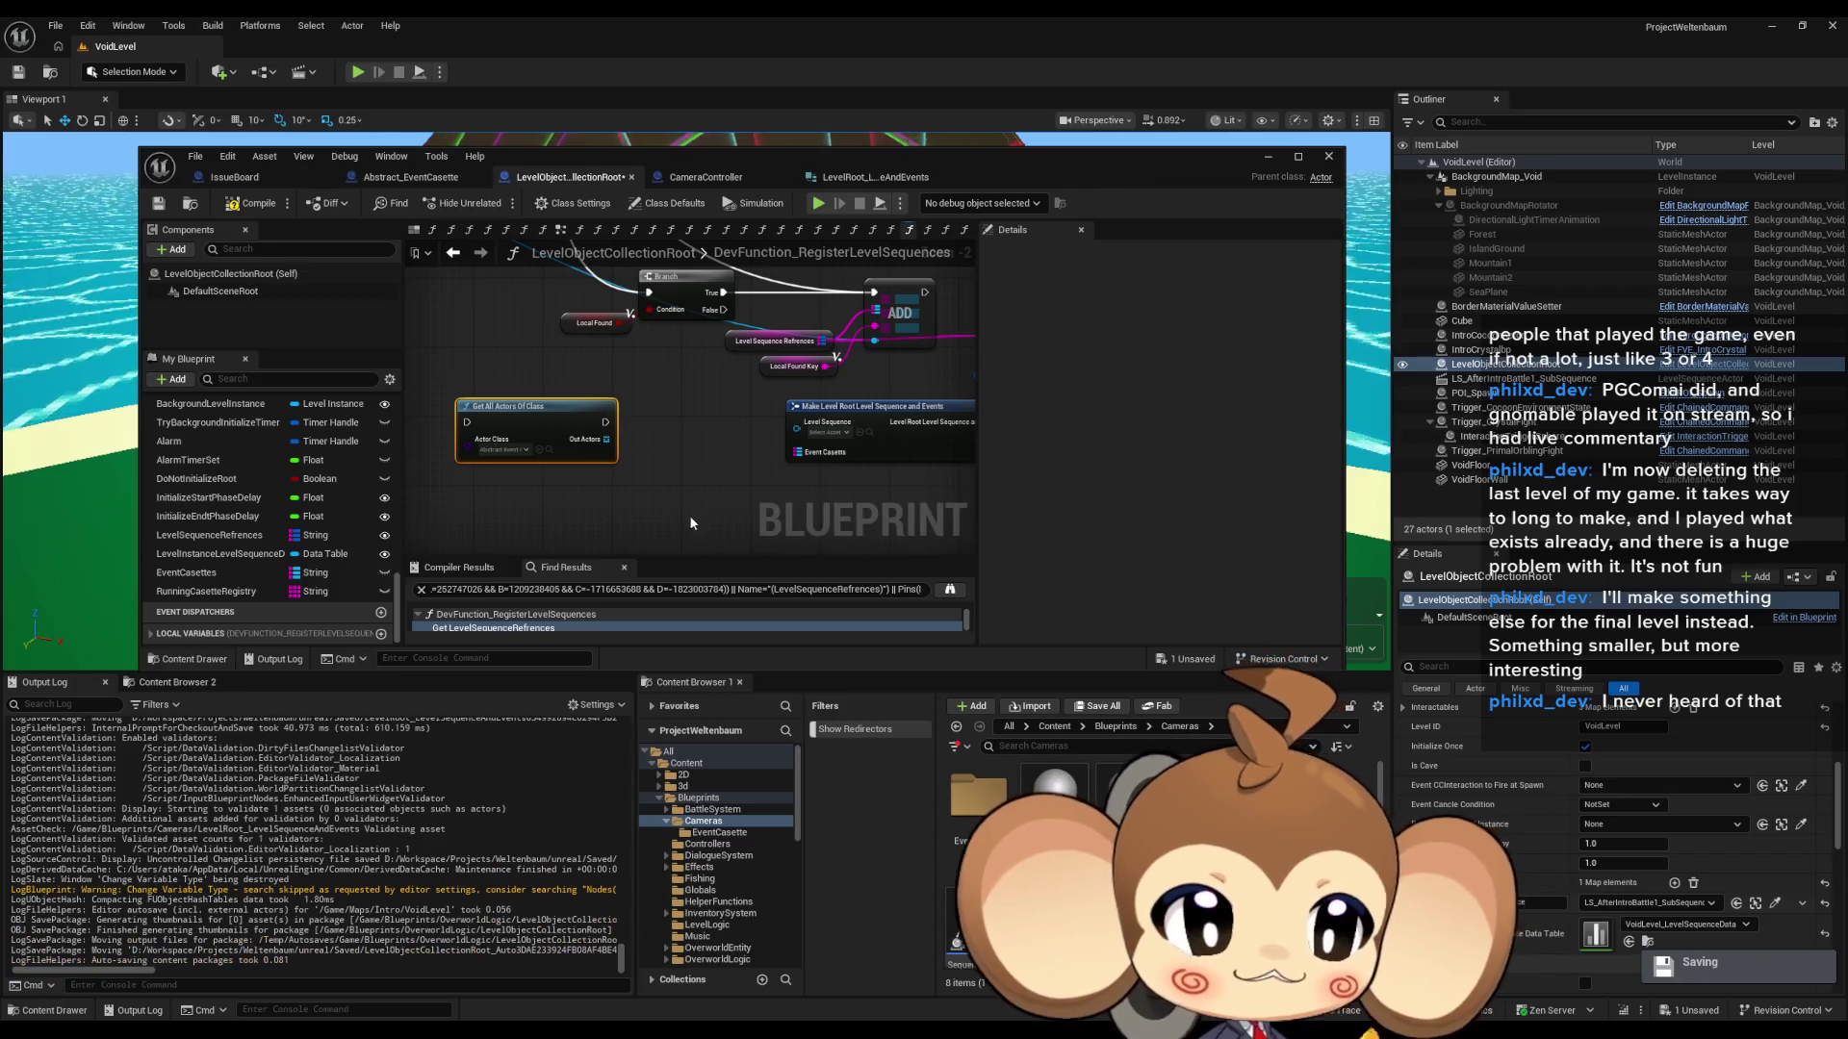
left_click_drag(728, 505, 741, 500)
left_click(736, 503)
scroll(651, 454, "down", 1)
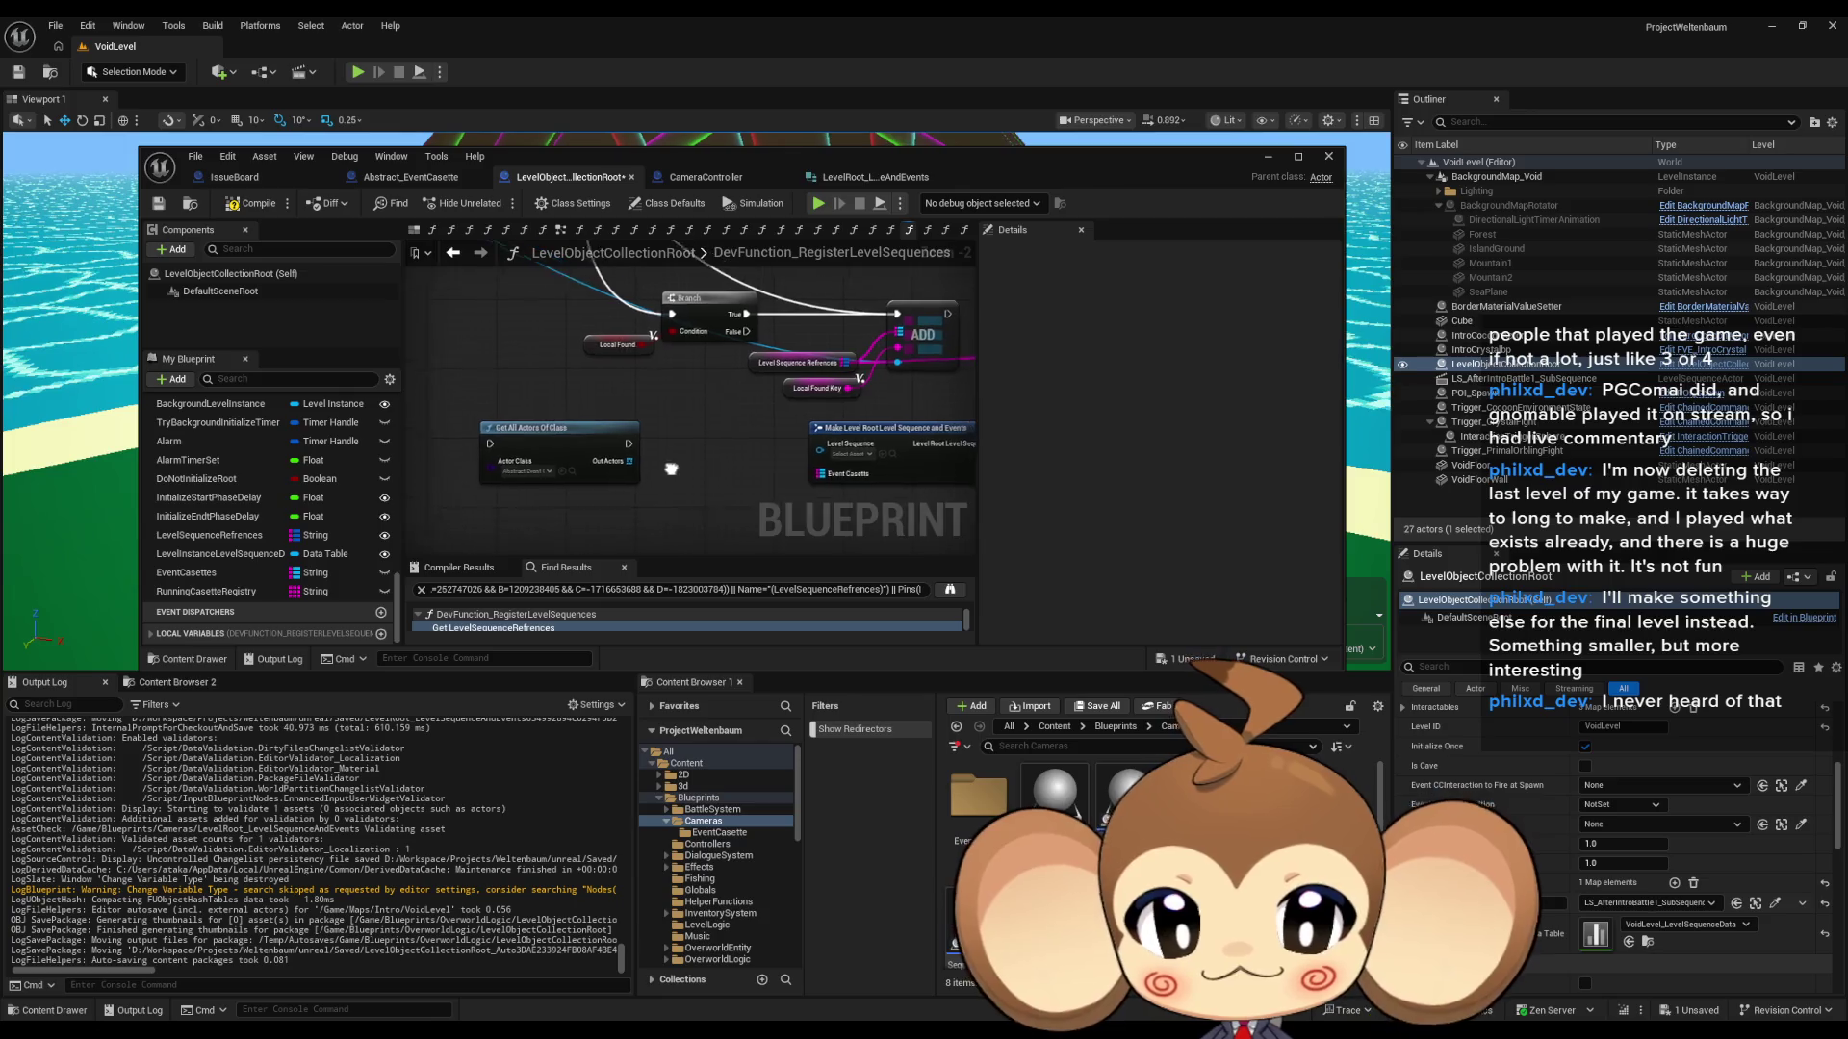
scroll(699, 459, "up", 1)
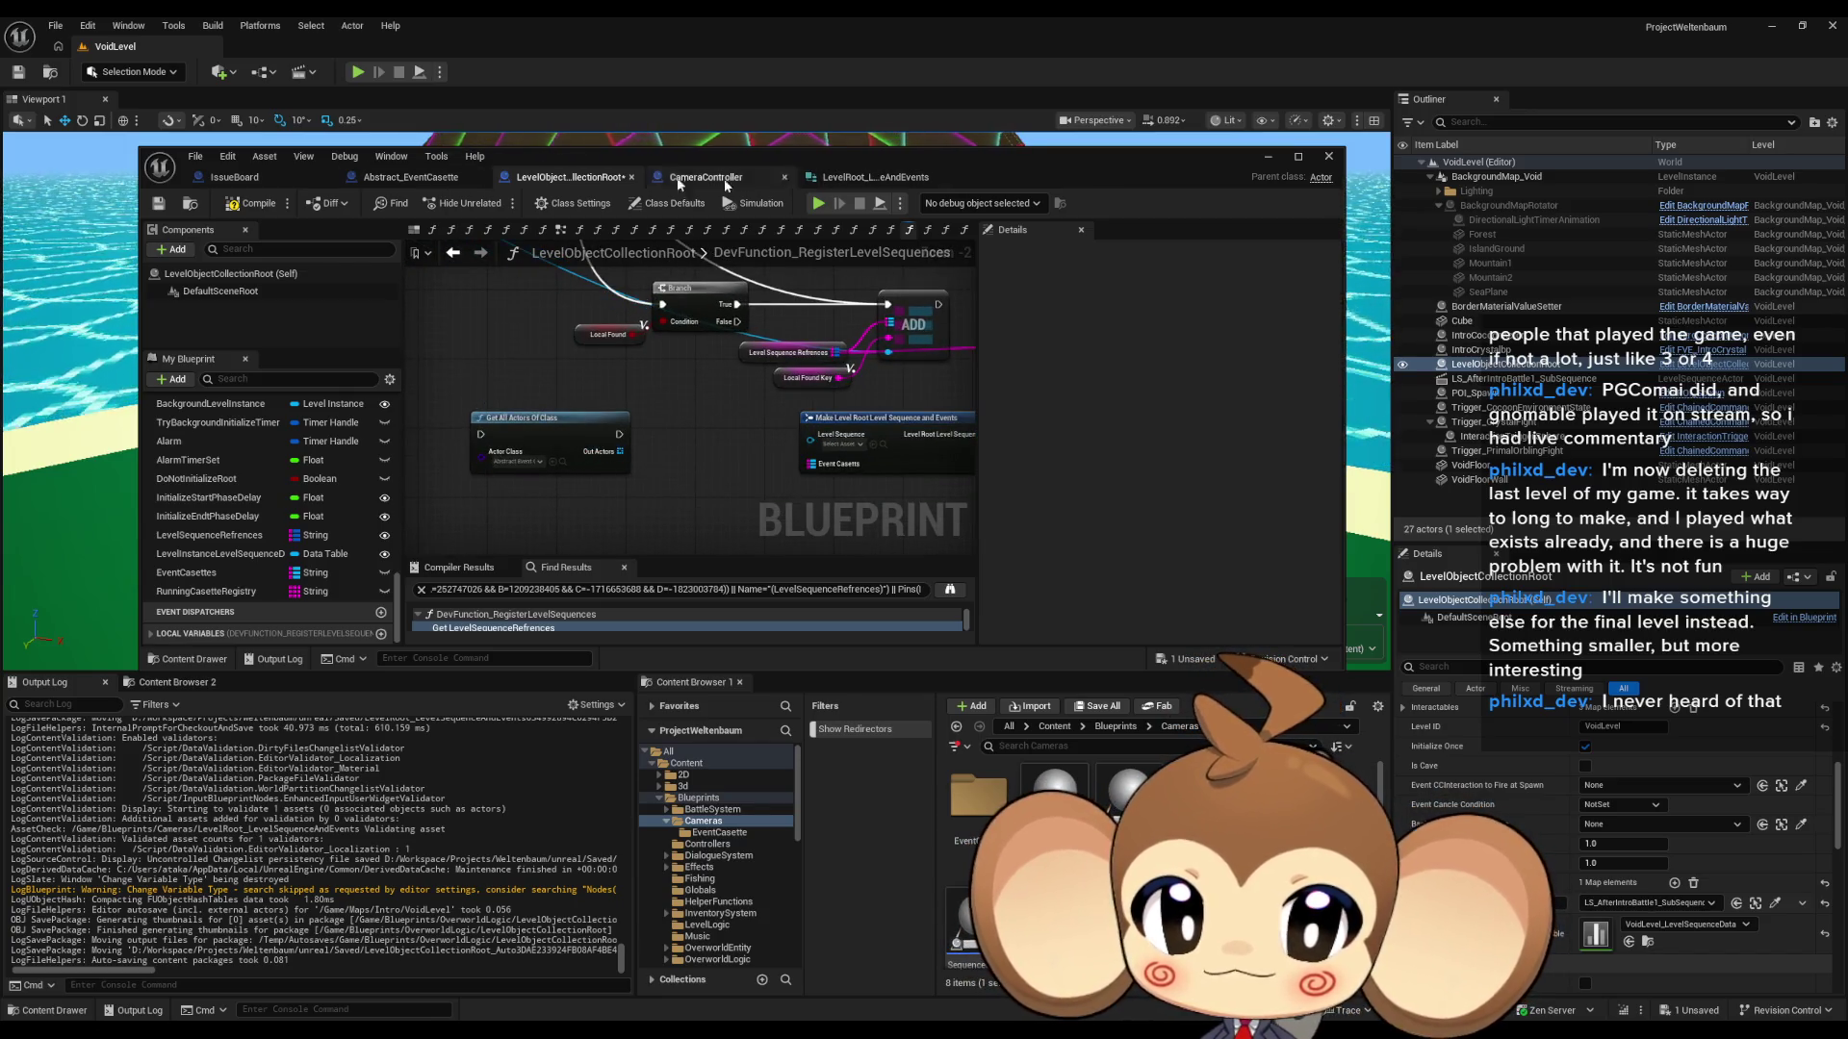
left_click(410, 179)
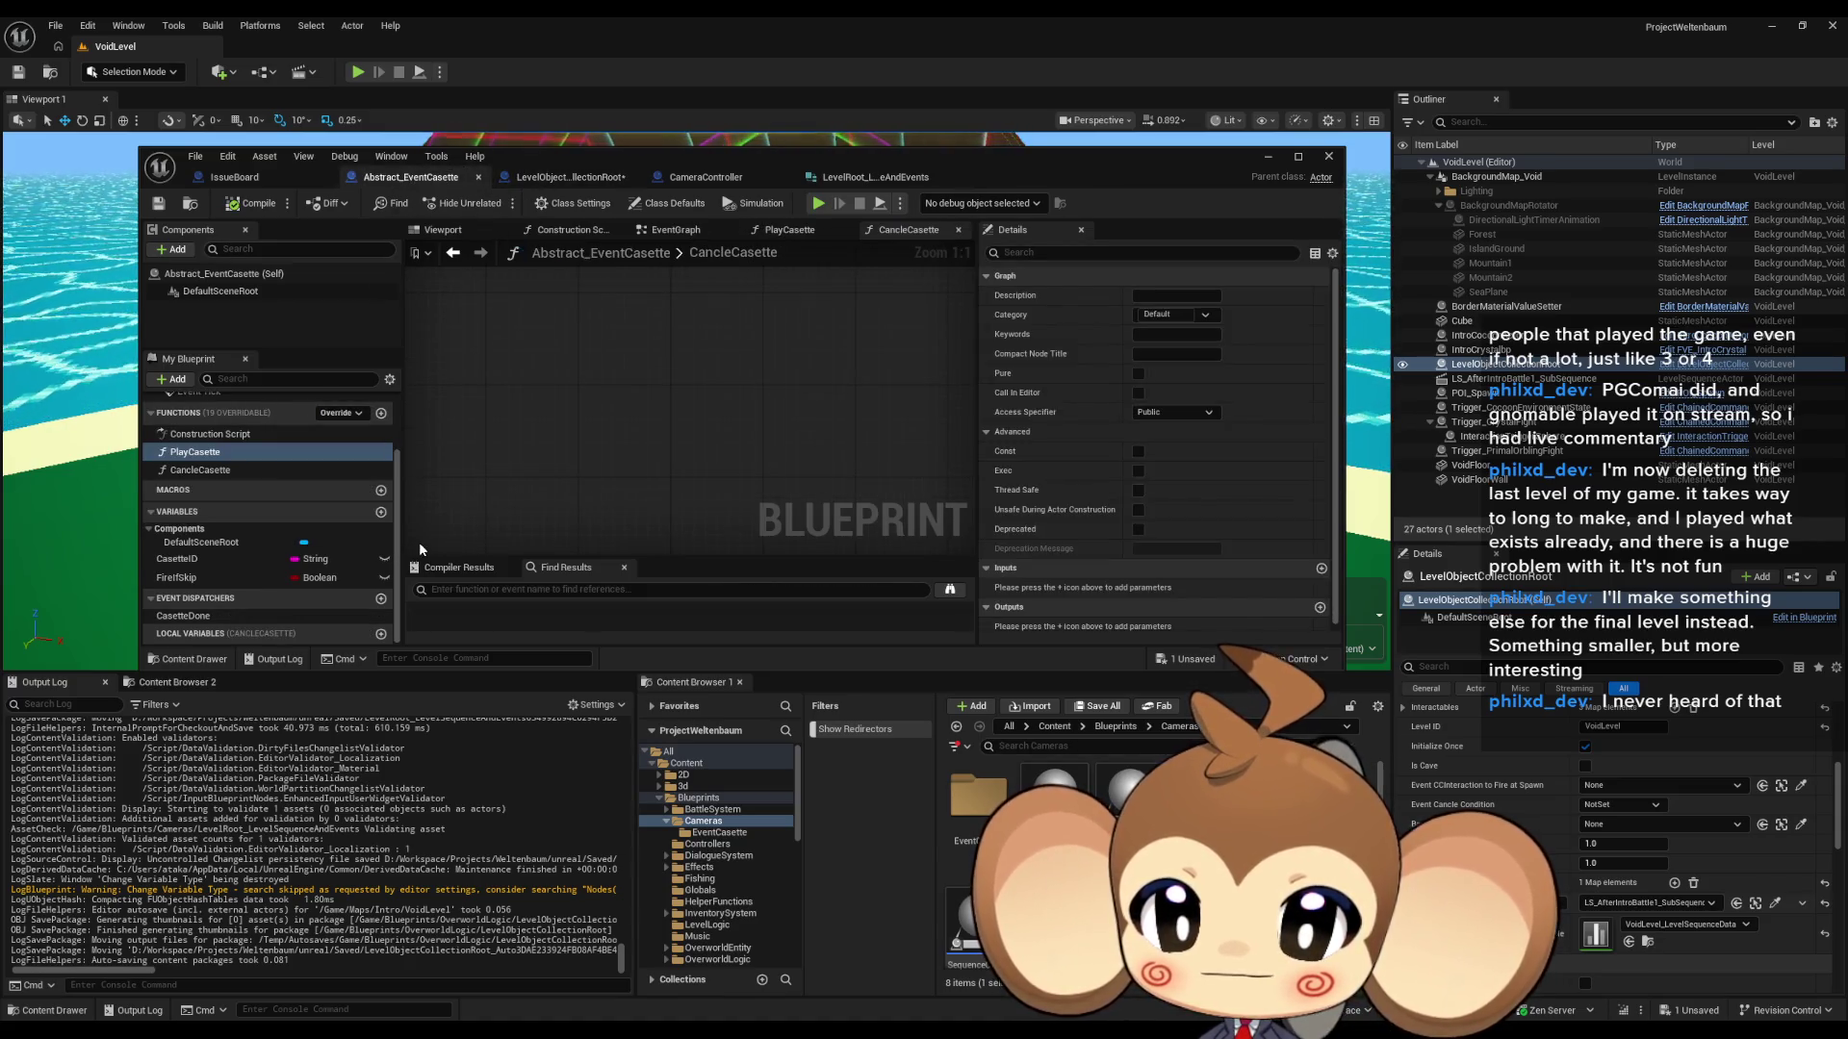
- Add a LevelSequenceRefrence variable to the Abstract_EventCasette blueprint
left_click(382, 512)
type("LevelSeque")
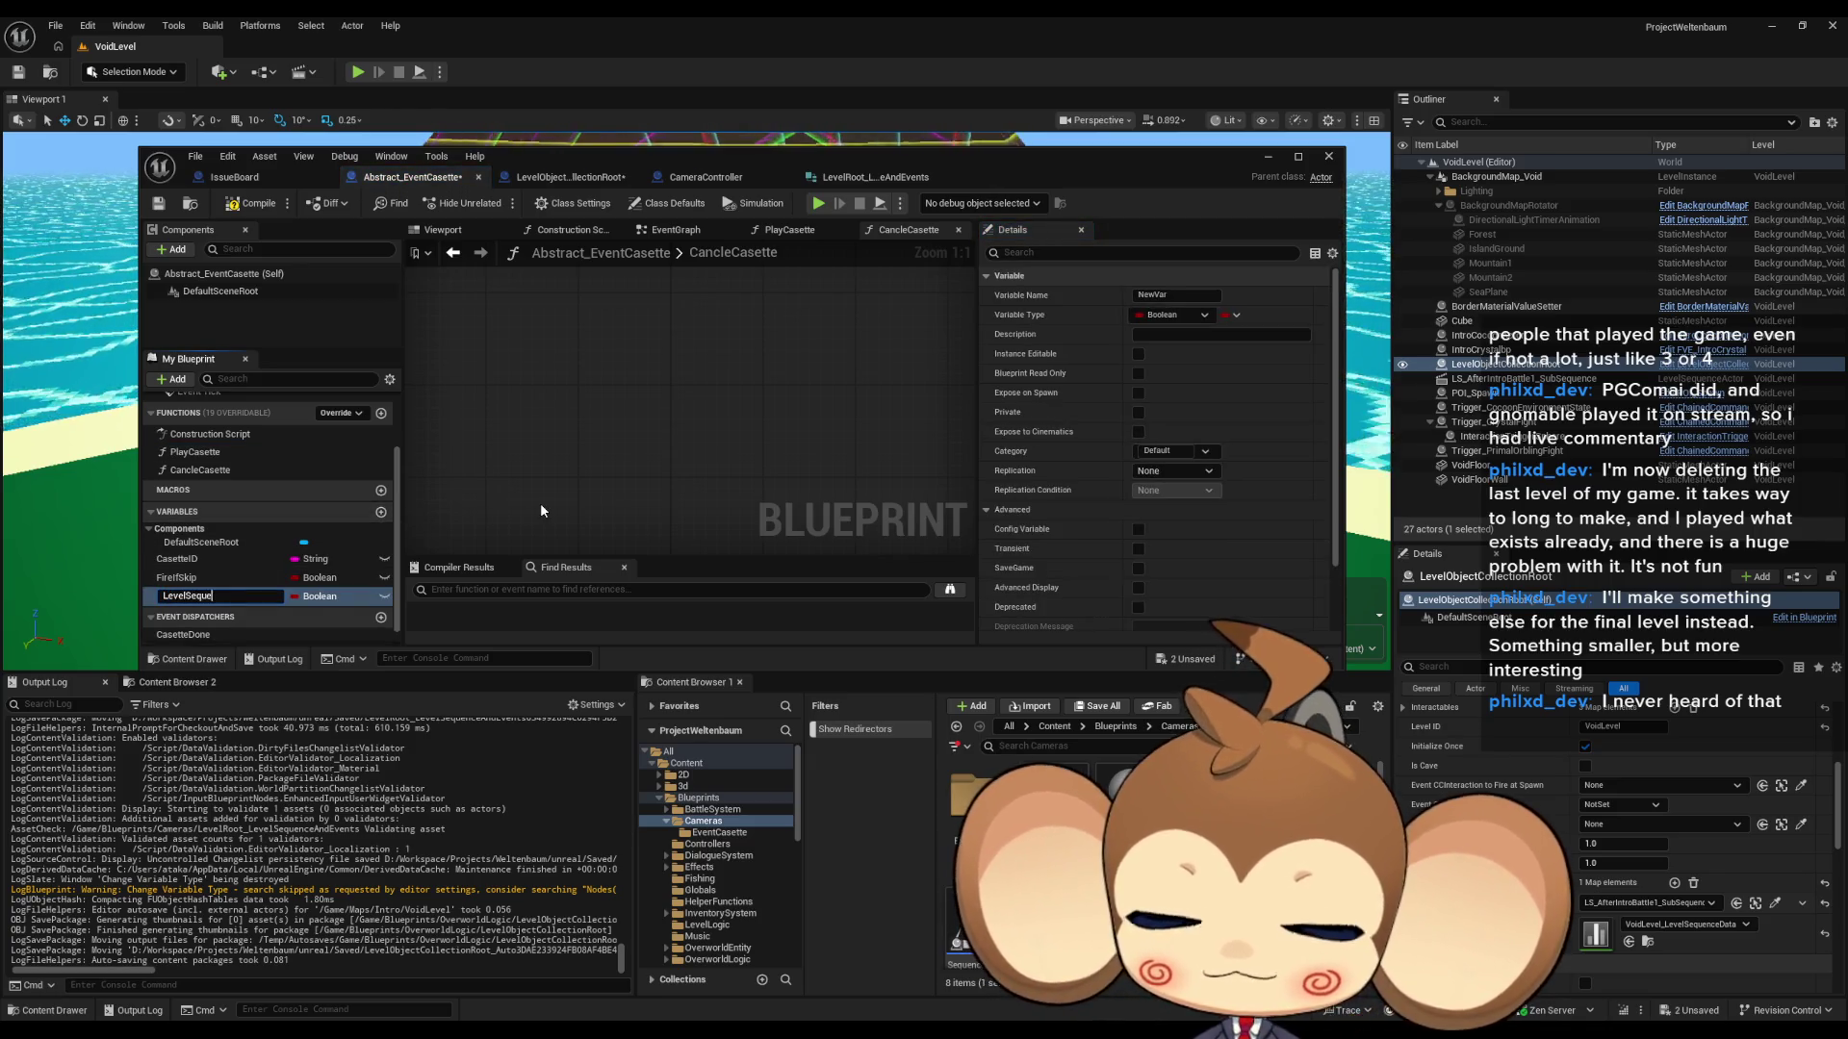
type("nceRefrence")
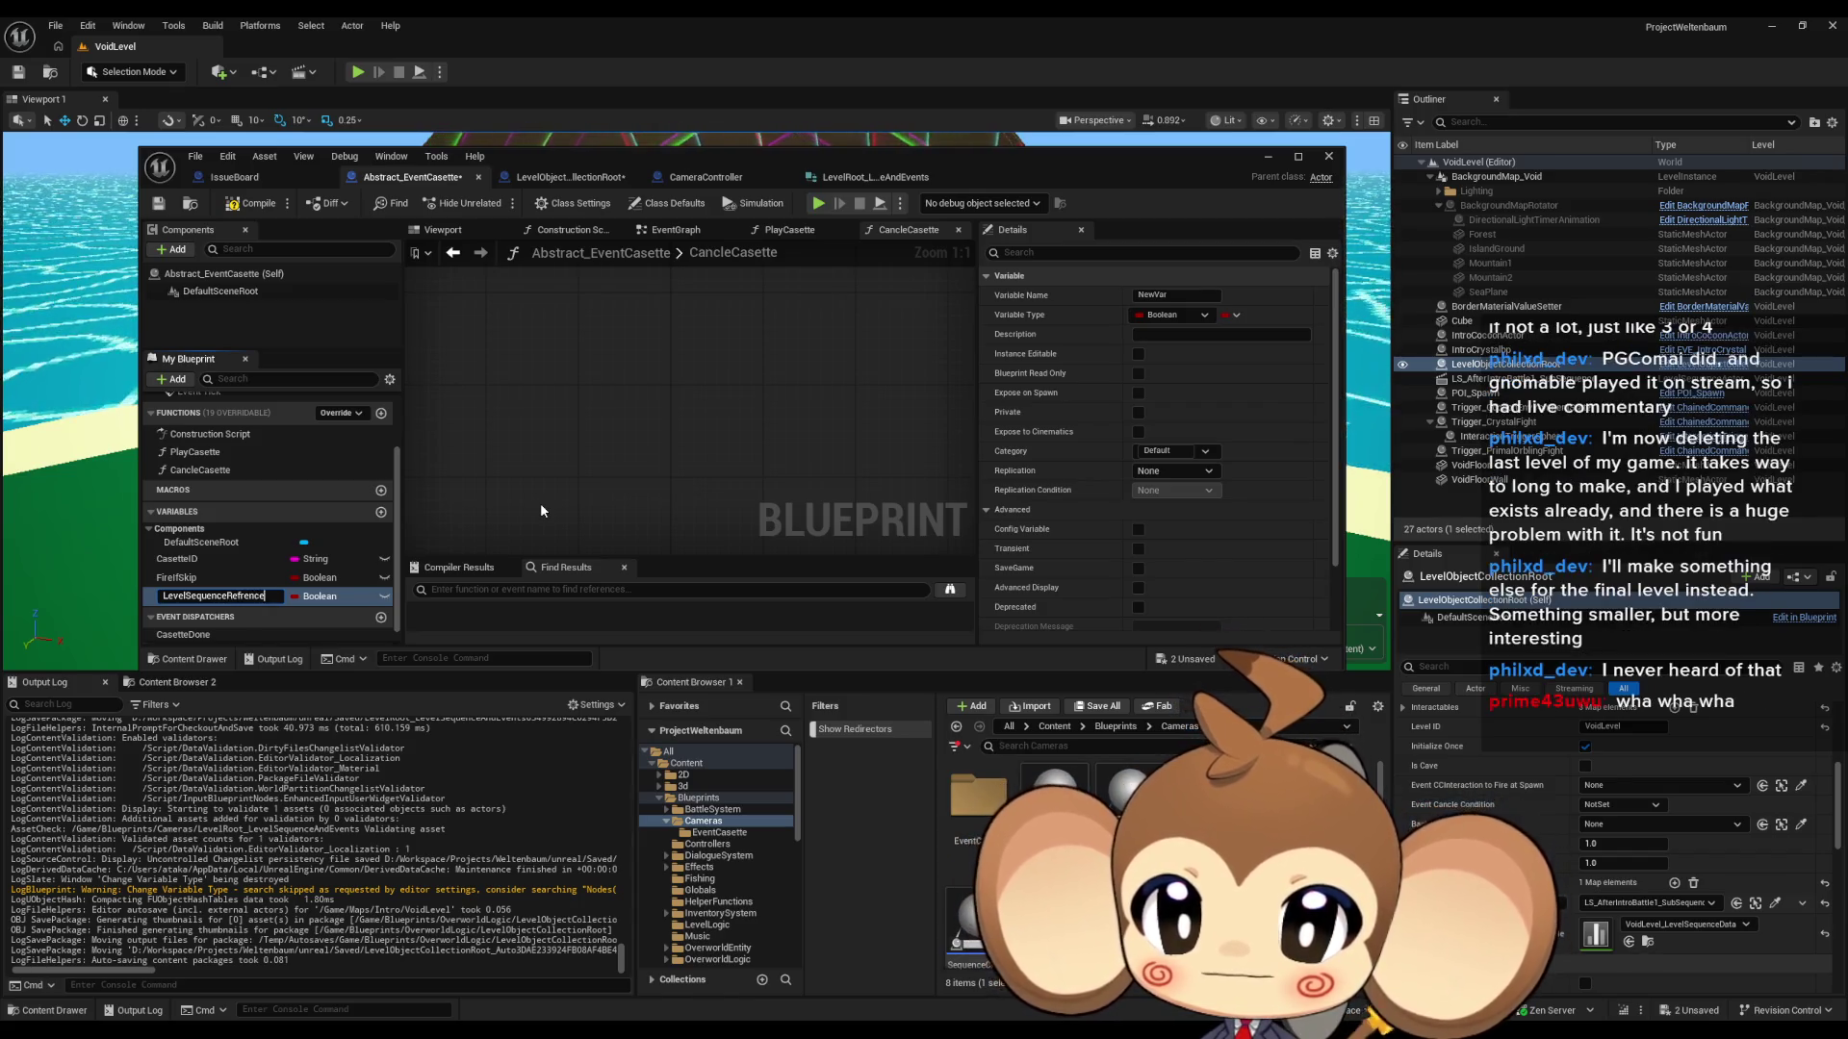
key("Return")
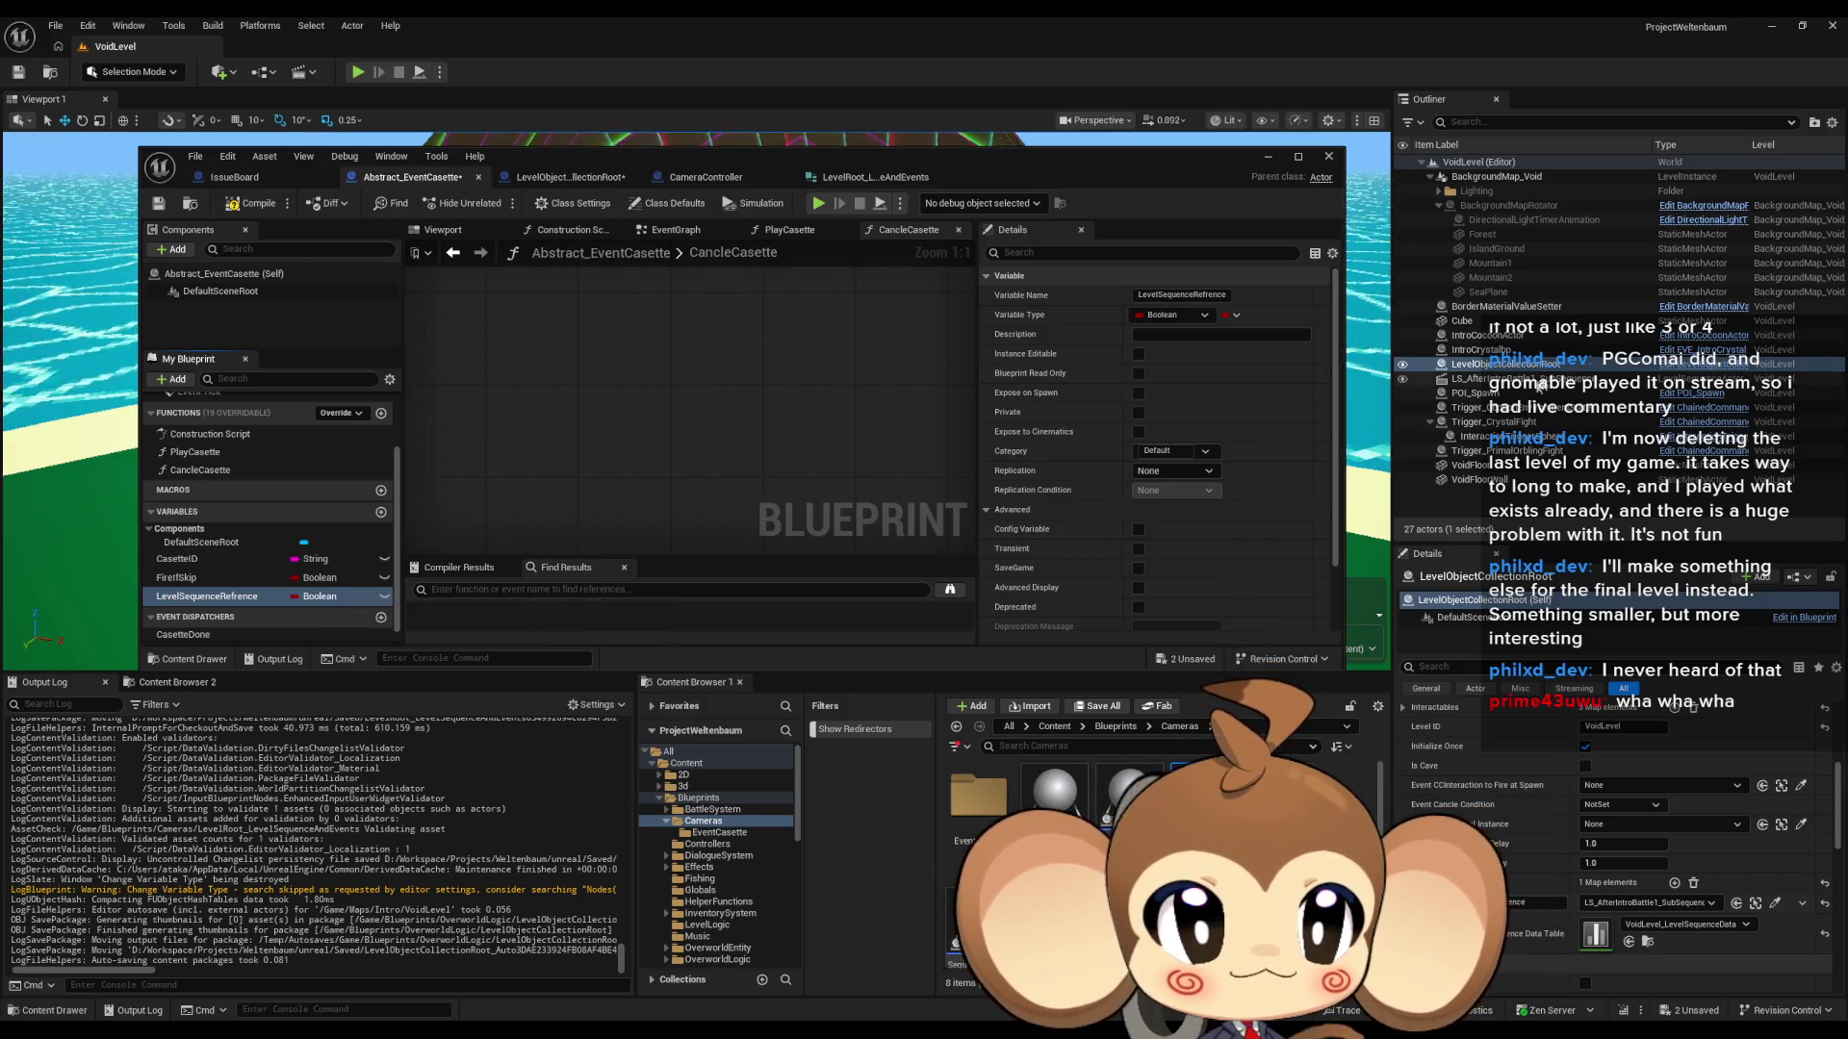
- Select the LevelObjectCollectionRoot actor, review its Details, and return to its blueprint graph
left_click(1528, 376)
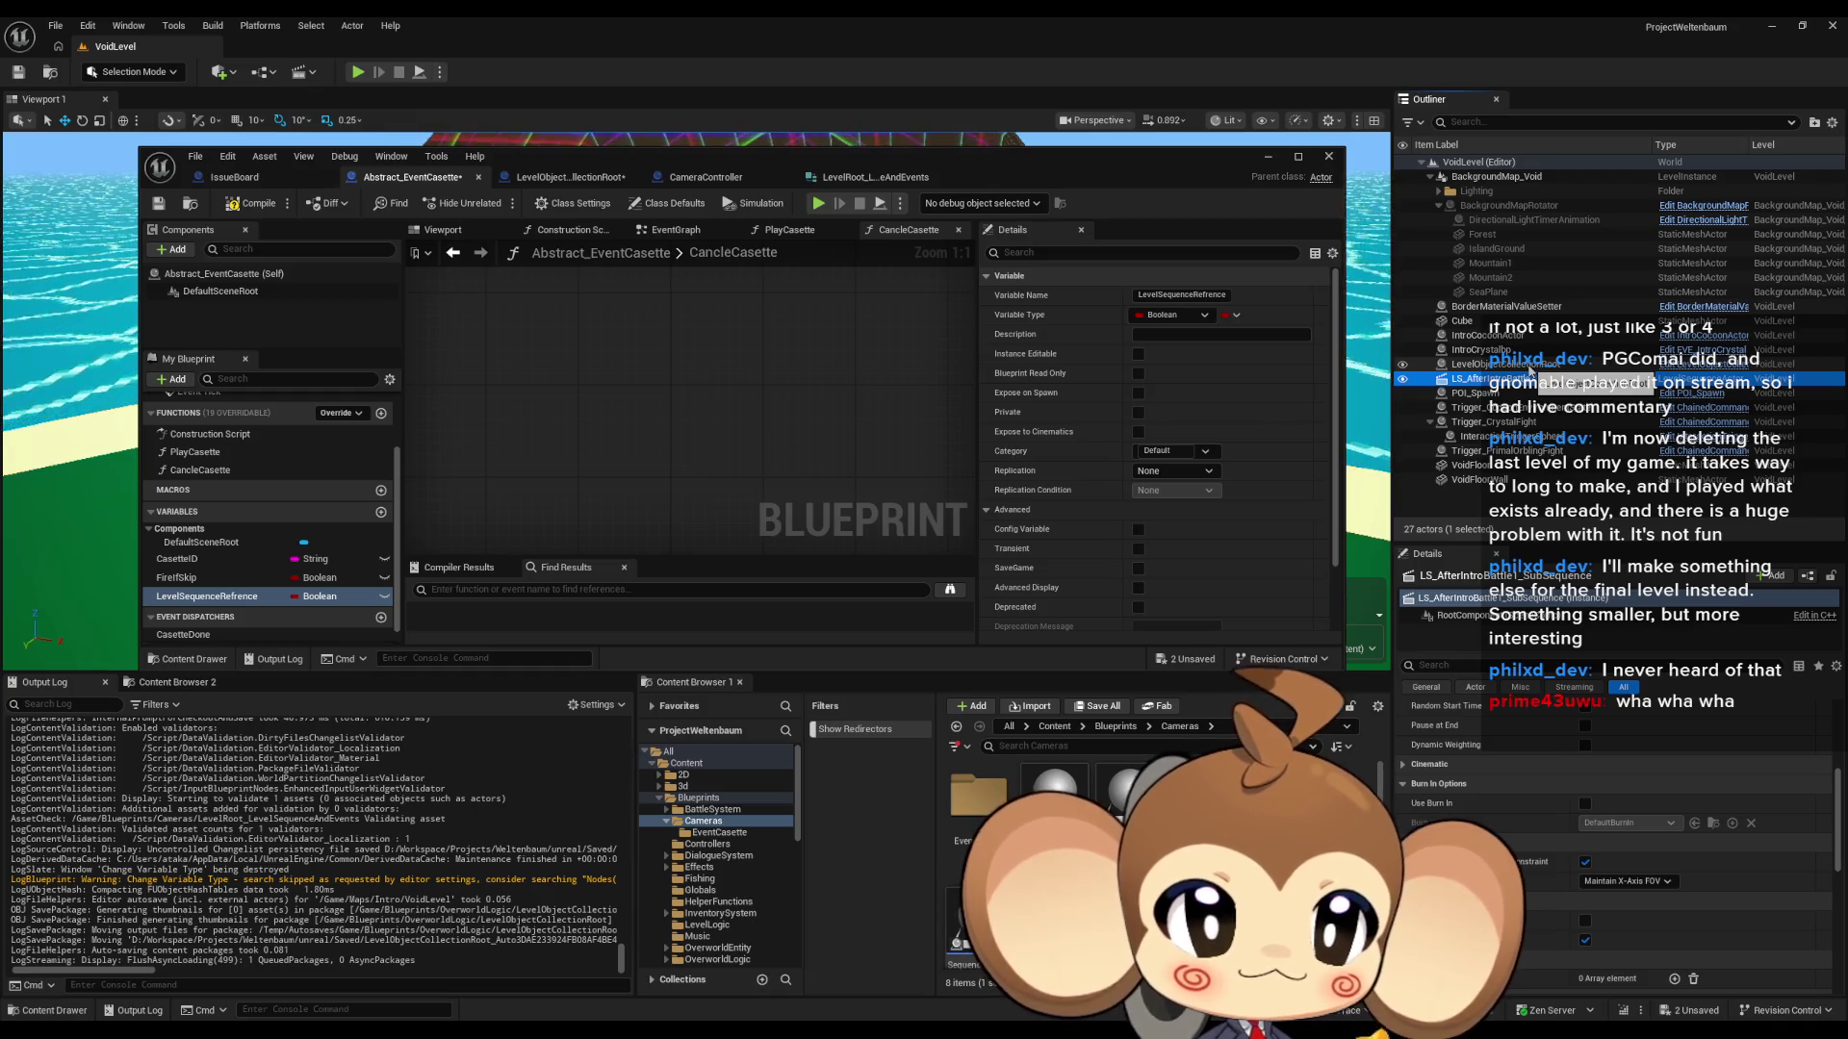
left_click(1530, 365)
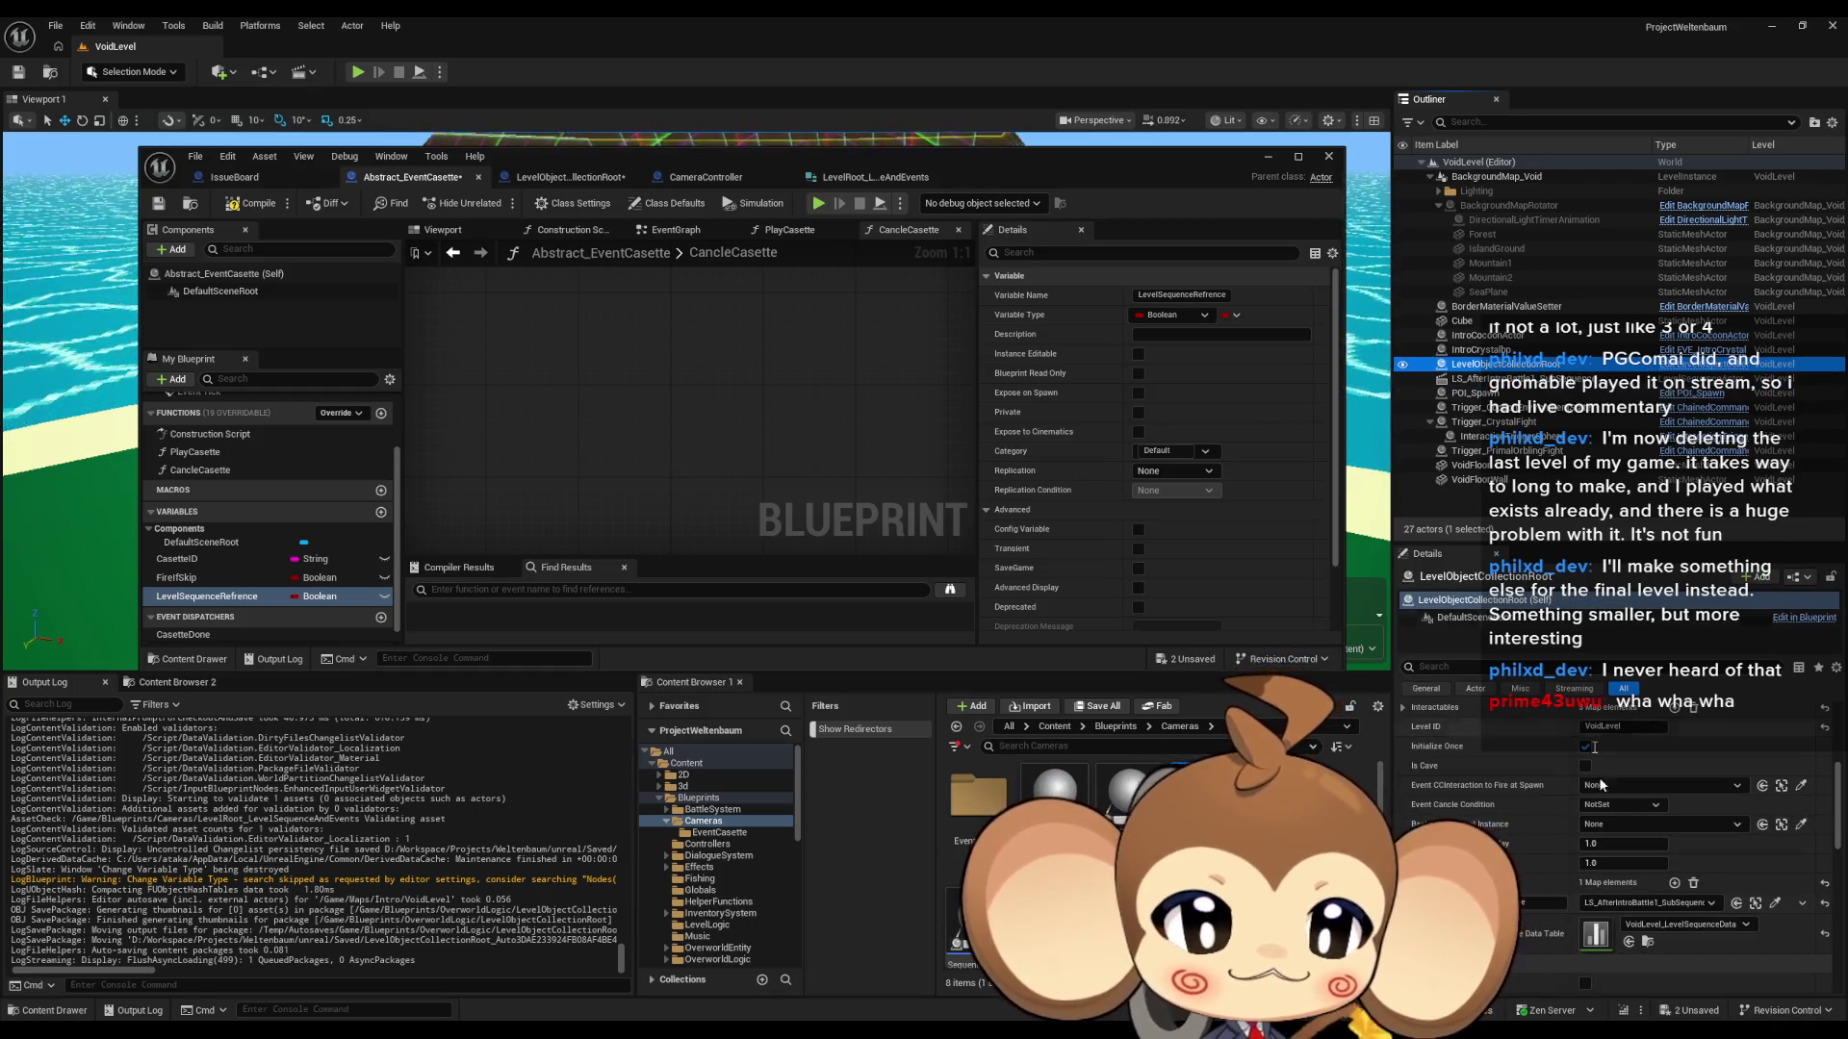
scroll(1601, 784, "down", 10)
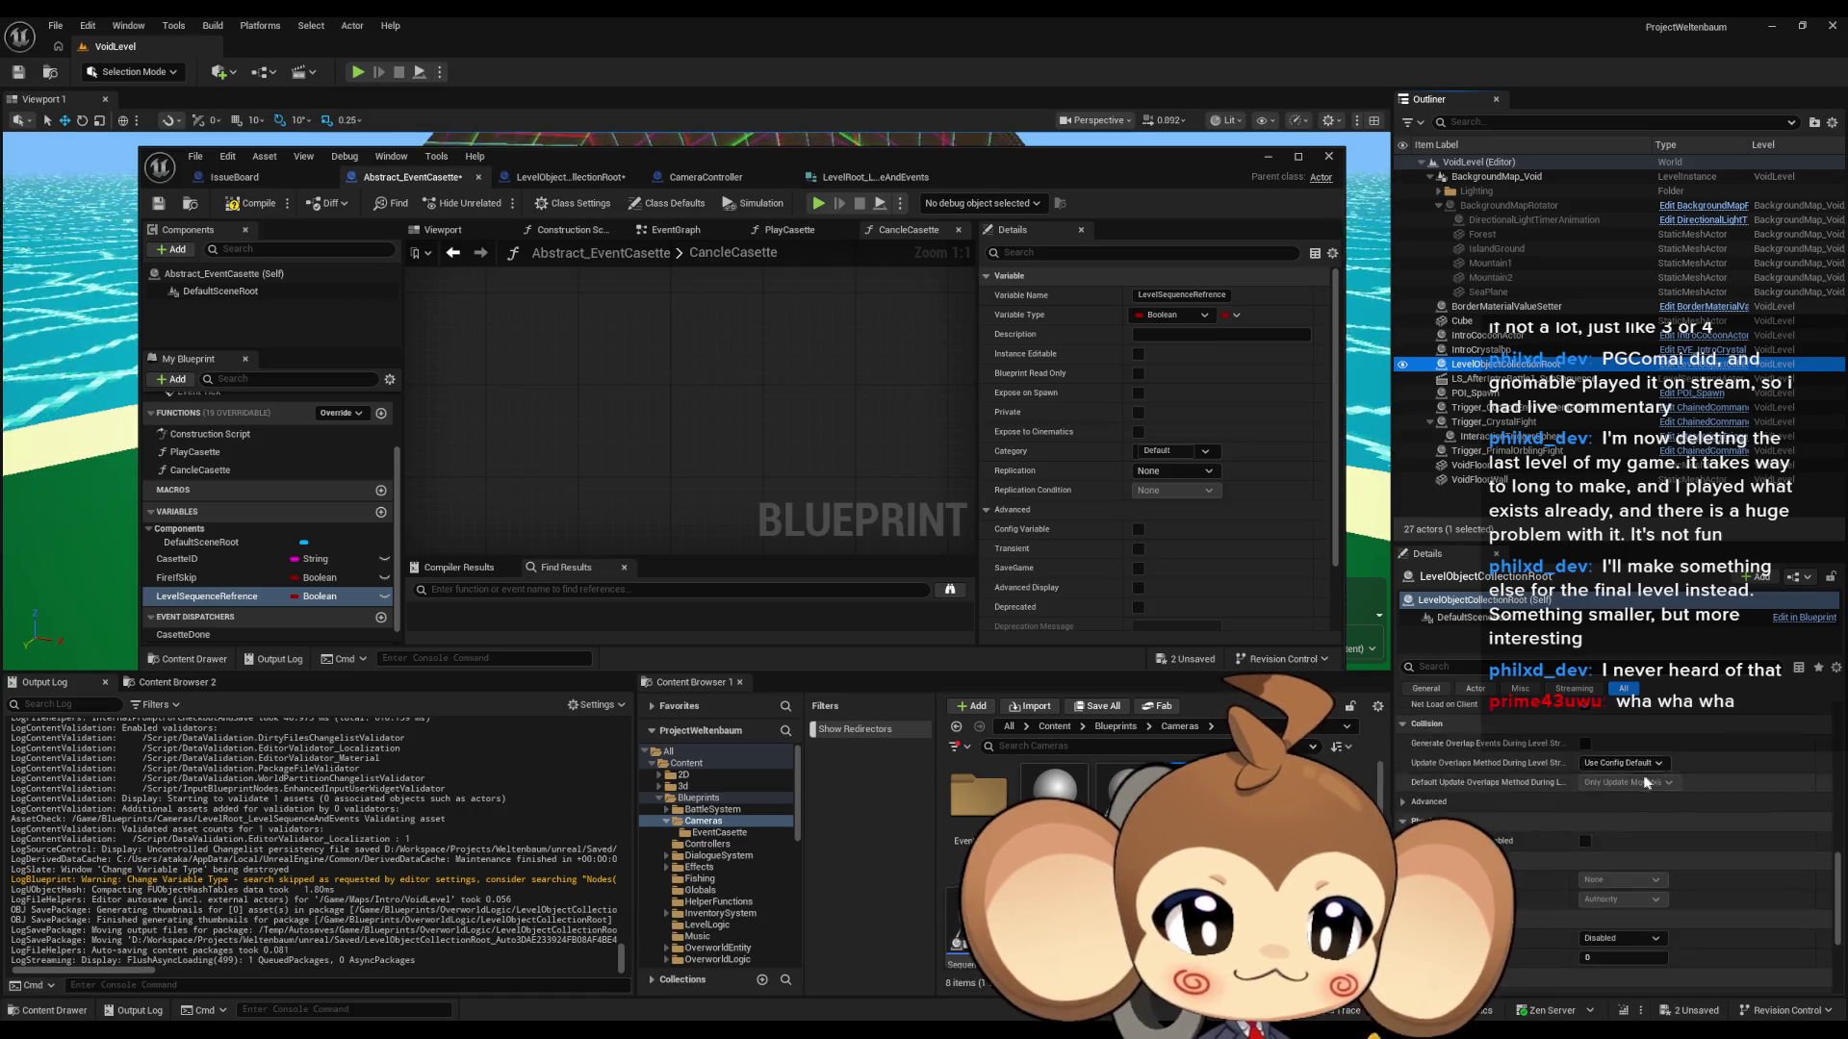
scroll(1646, 783, "up", 10)
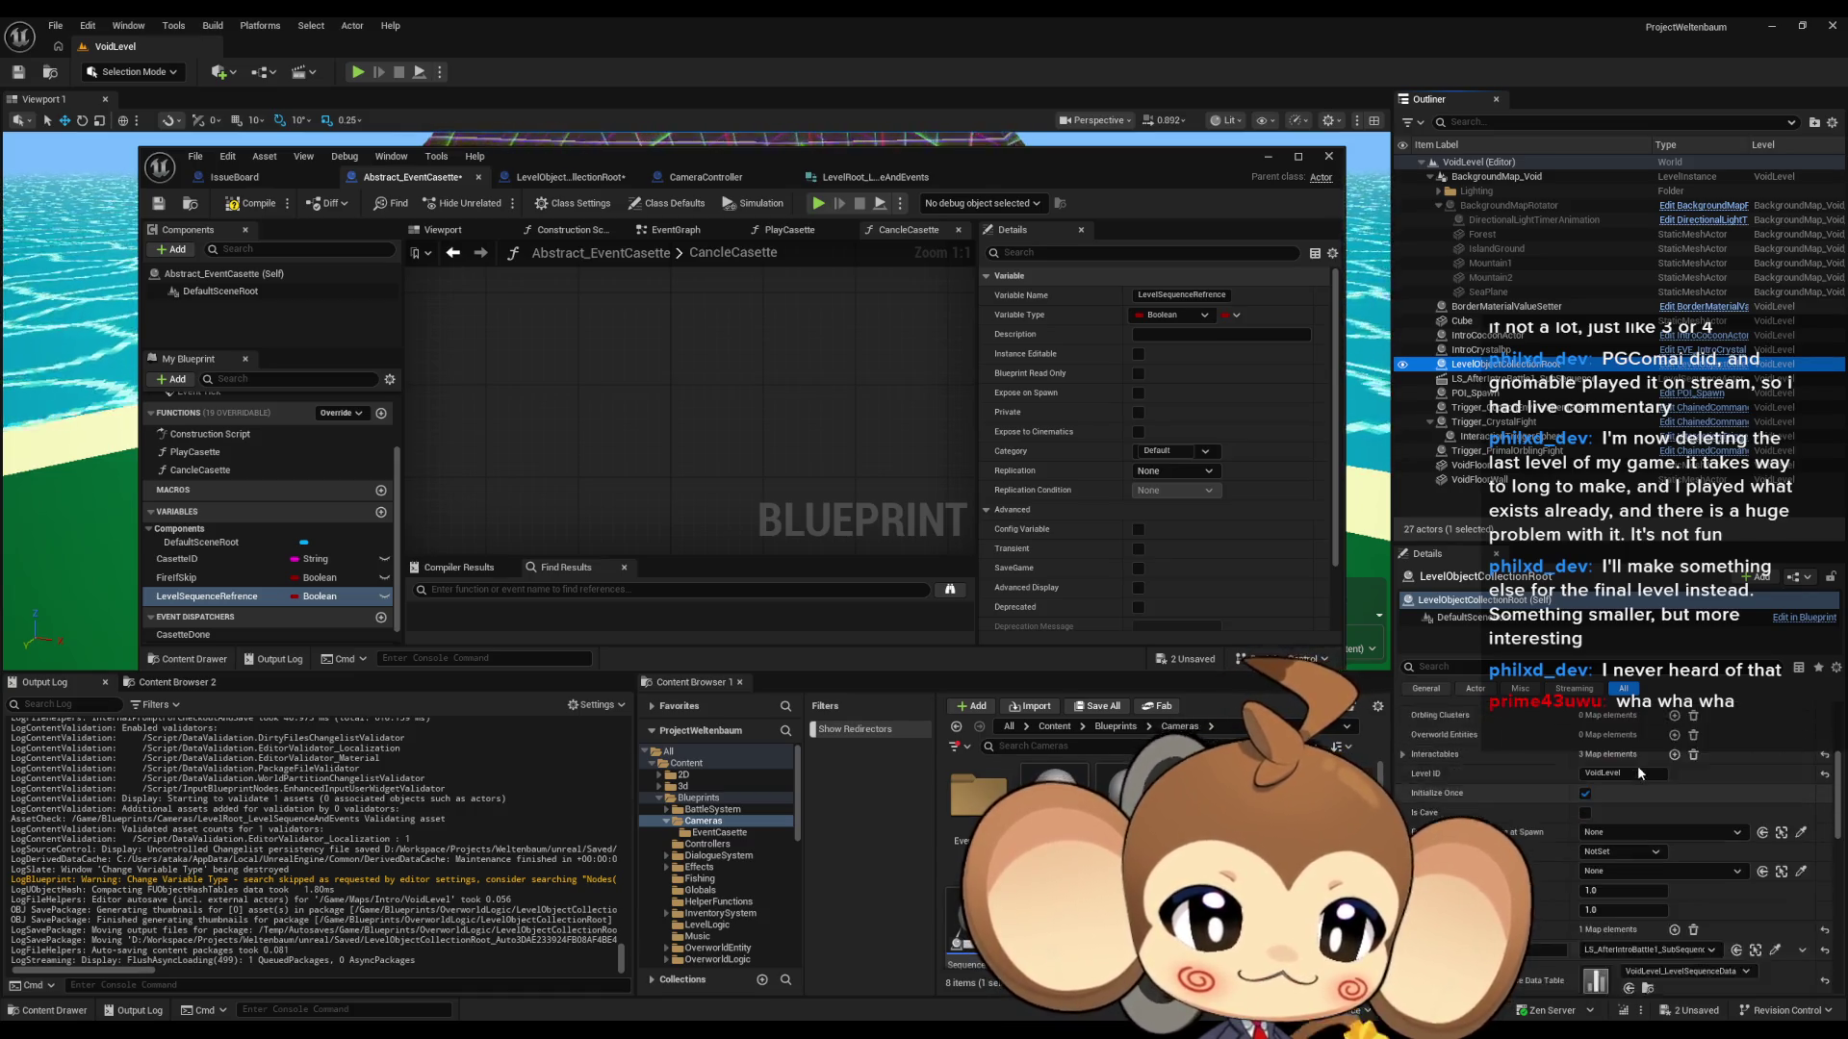
scroll(1637, 765, "up", 1)
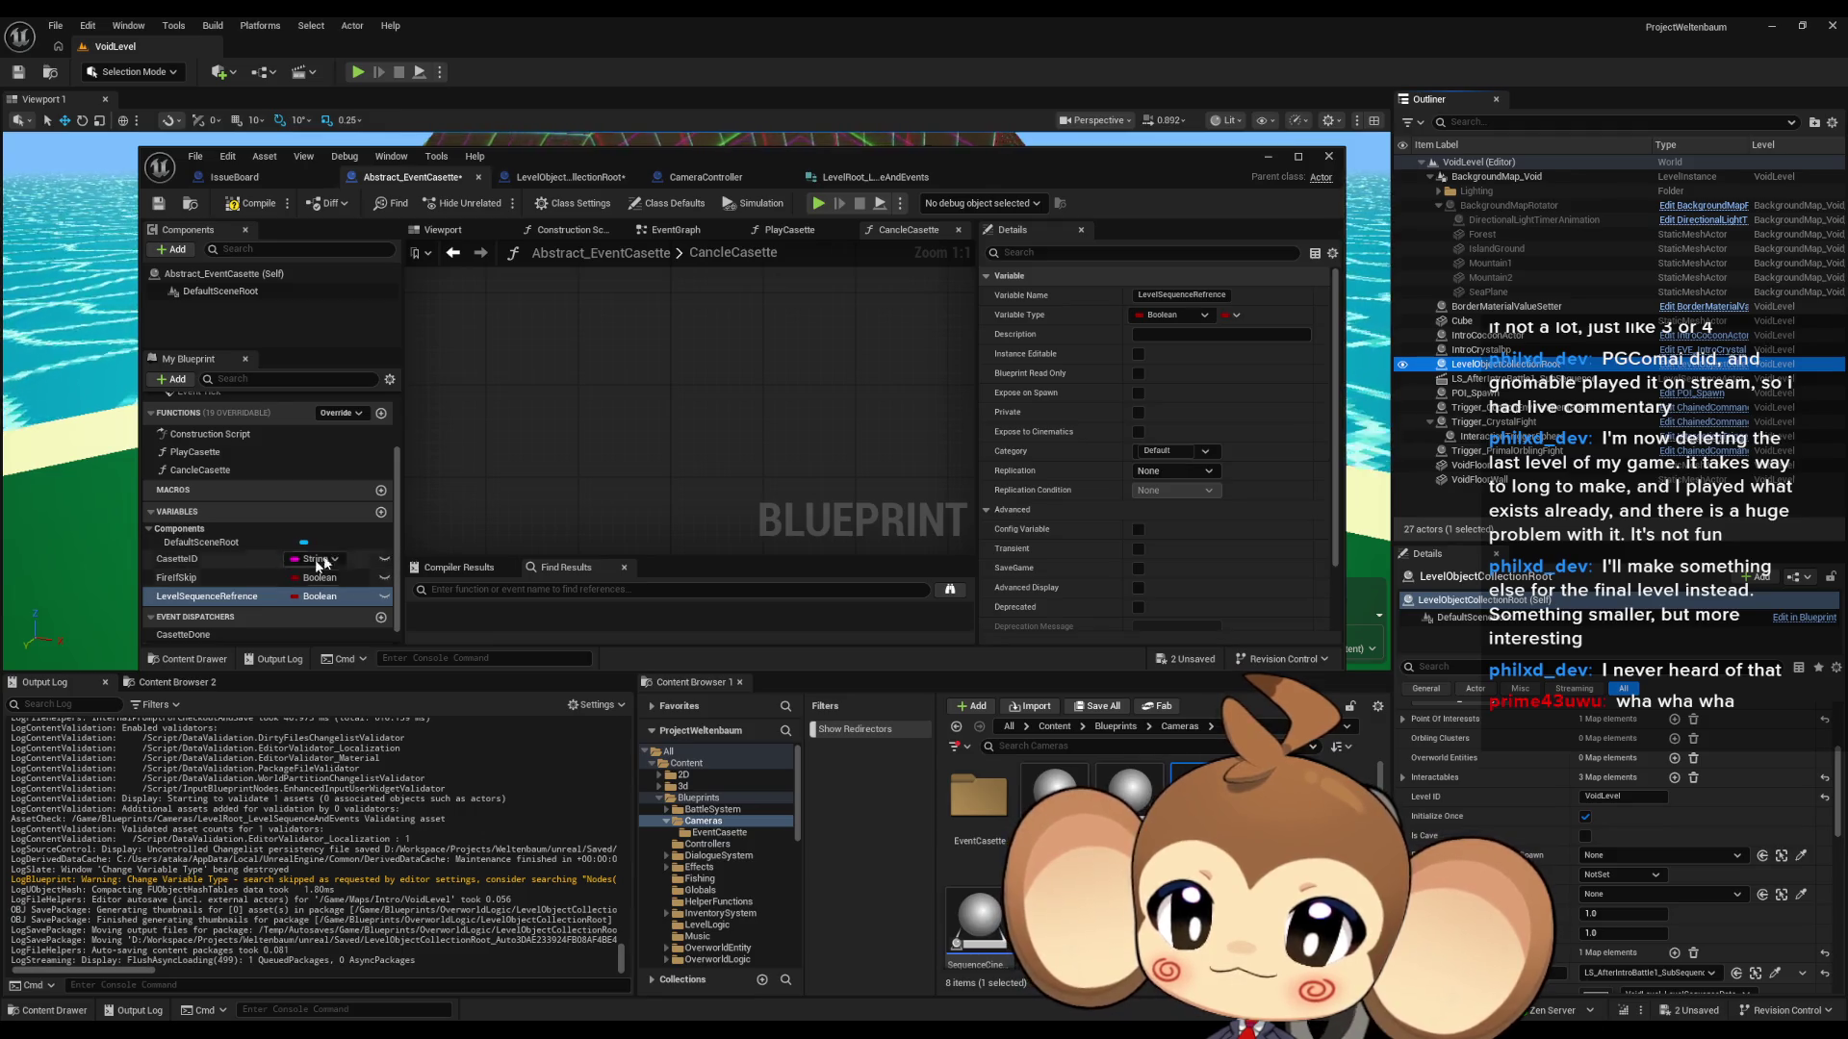
left_click(599, 179)
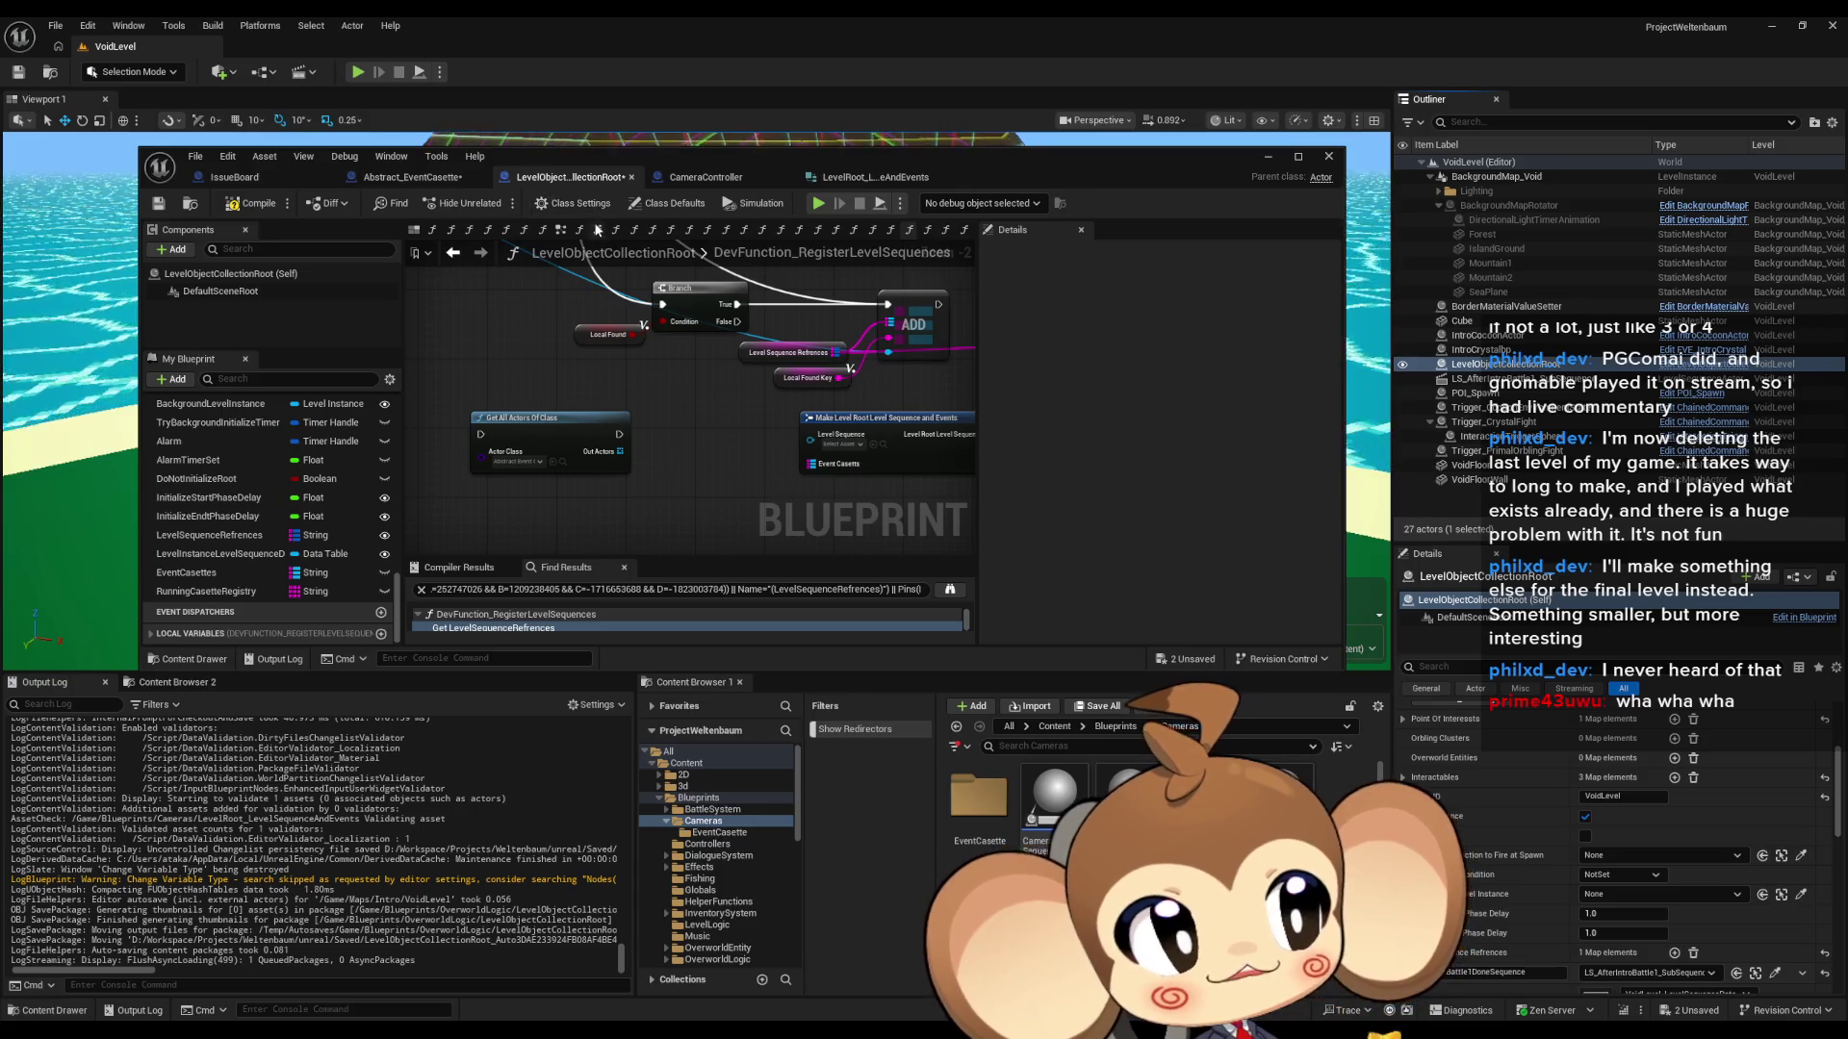
- Inspect the Local Found variable, comparison nodes and Get Data Table Row node in the graph
scroll(678, 366, "down", 1)
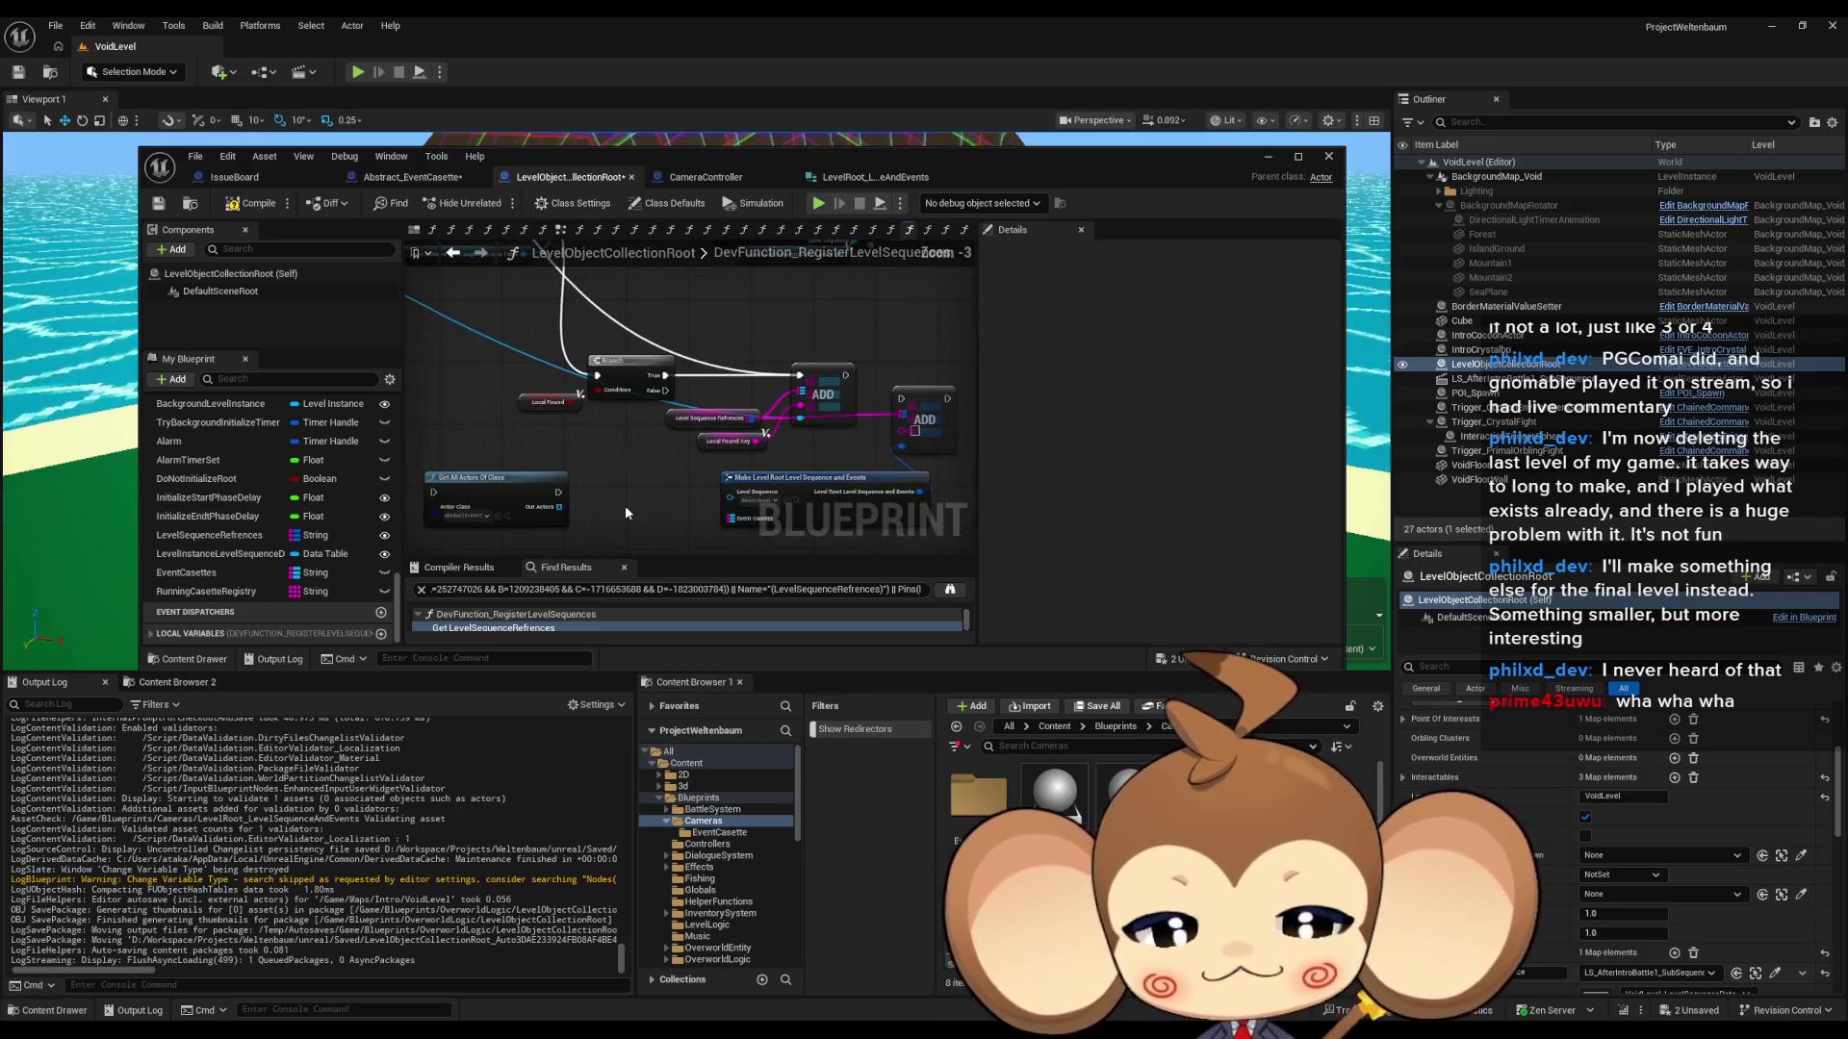
scroll(696, 444, "up", 3)
left_click(568, 460)
scroll(771, 359, "down", 1)
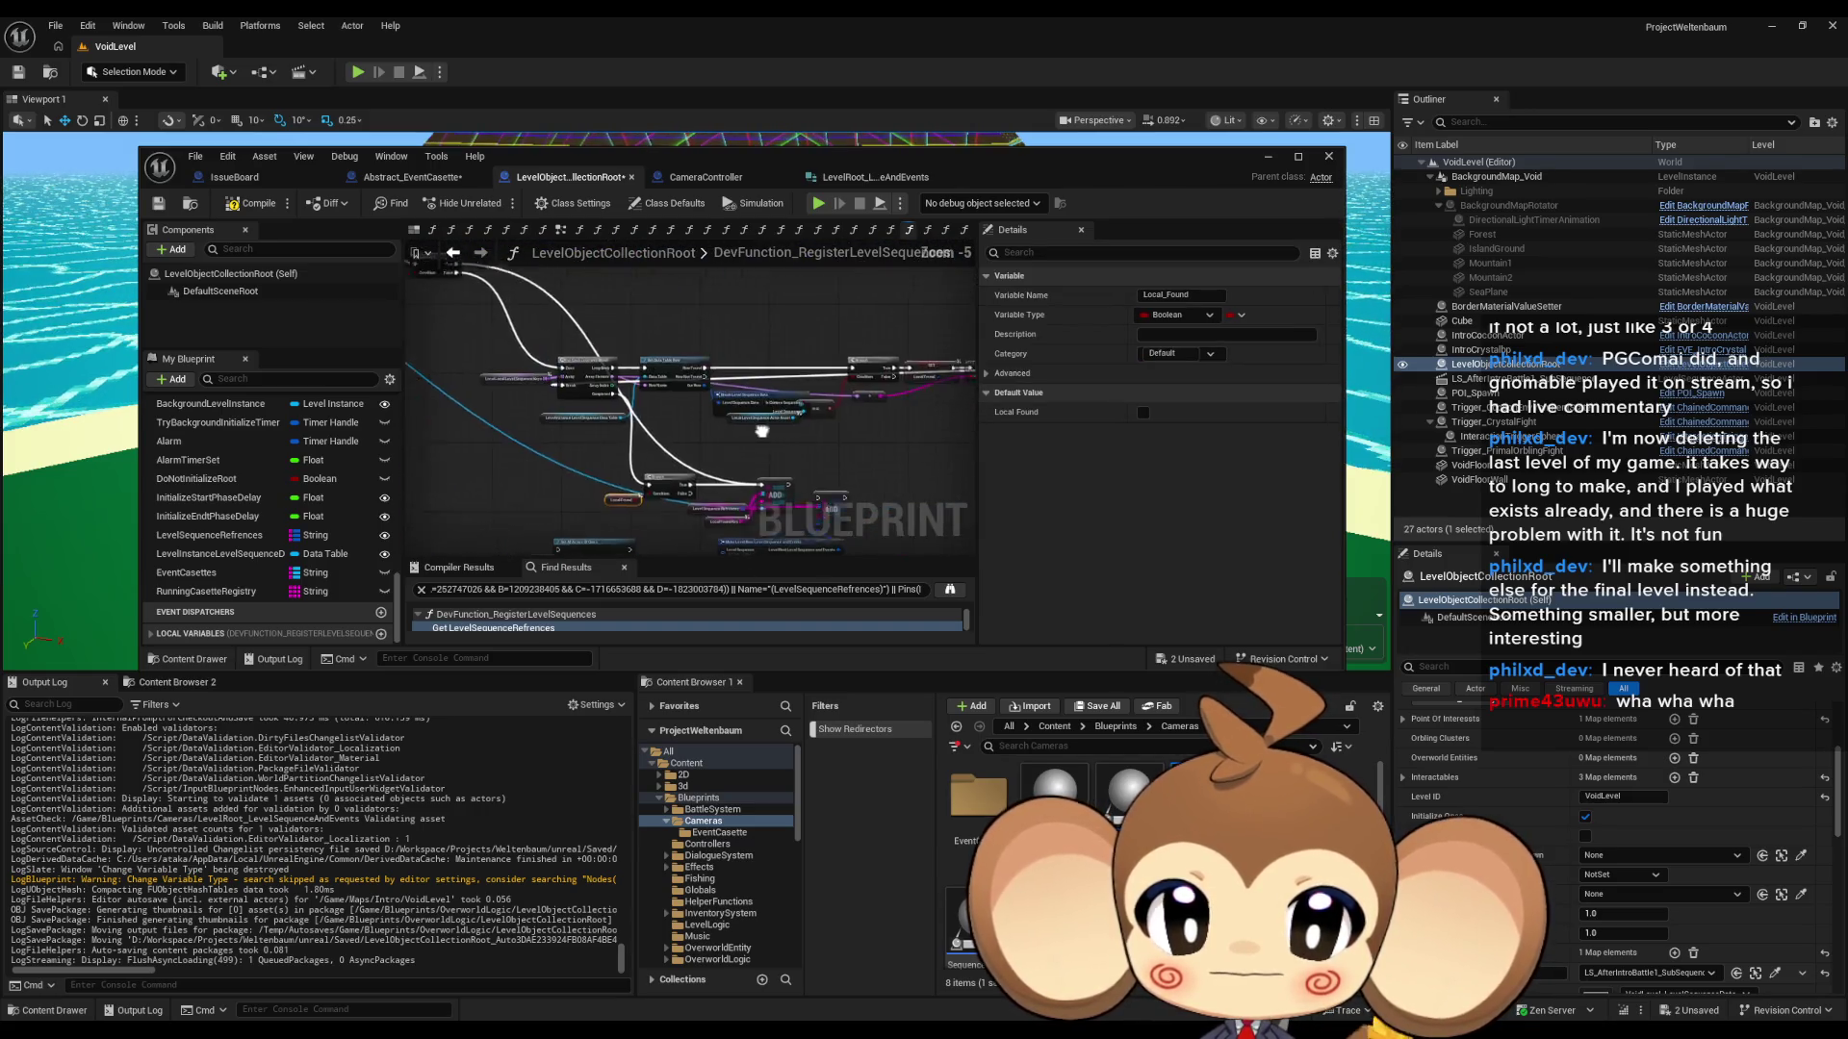
left_click_drag(789, 424, 607, 511)
left_click_drag(793, 463, 824, 483)
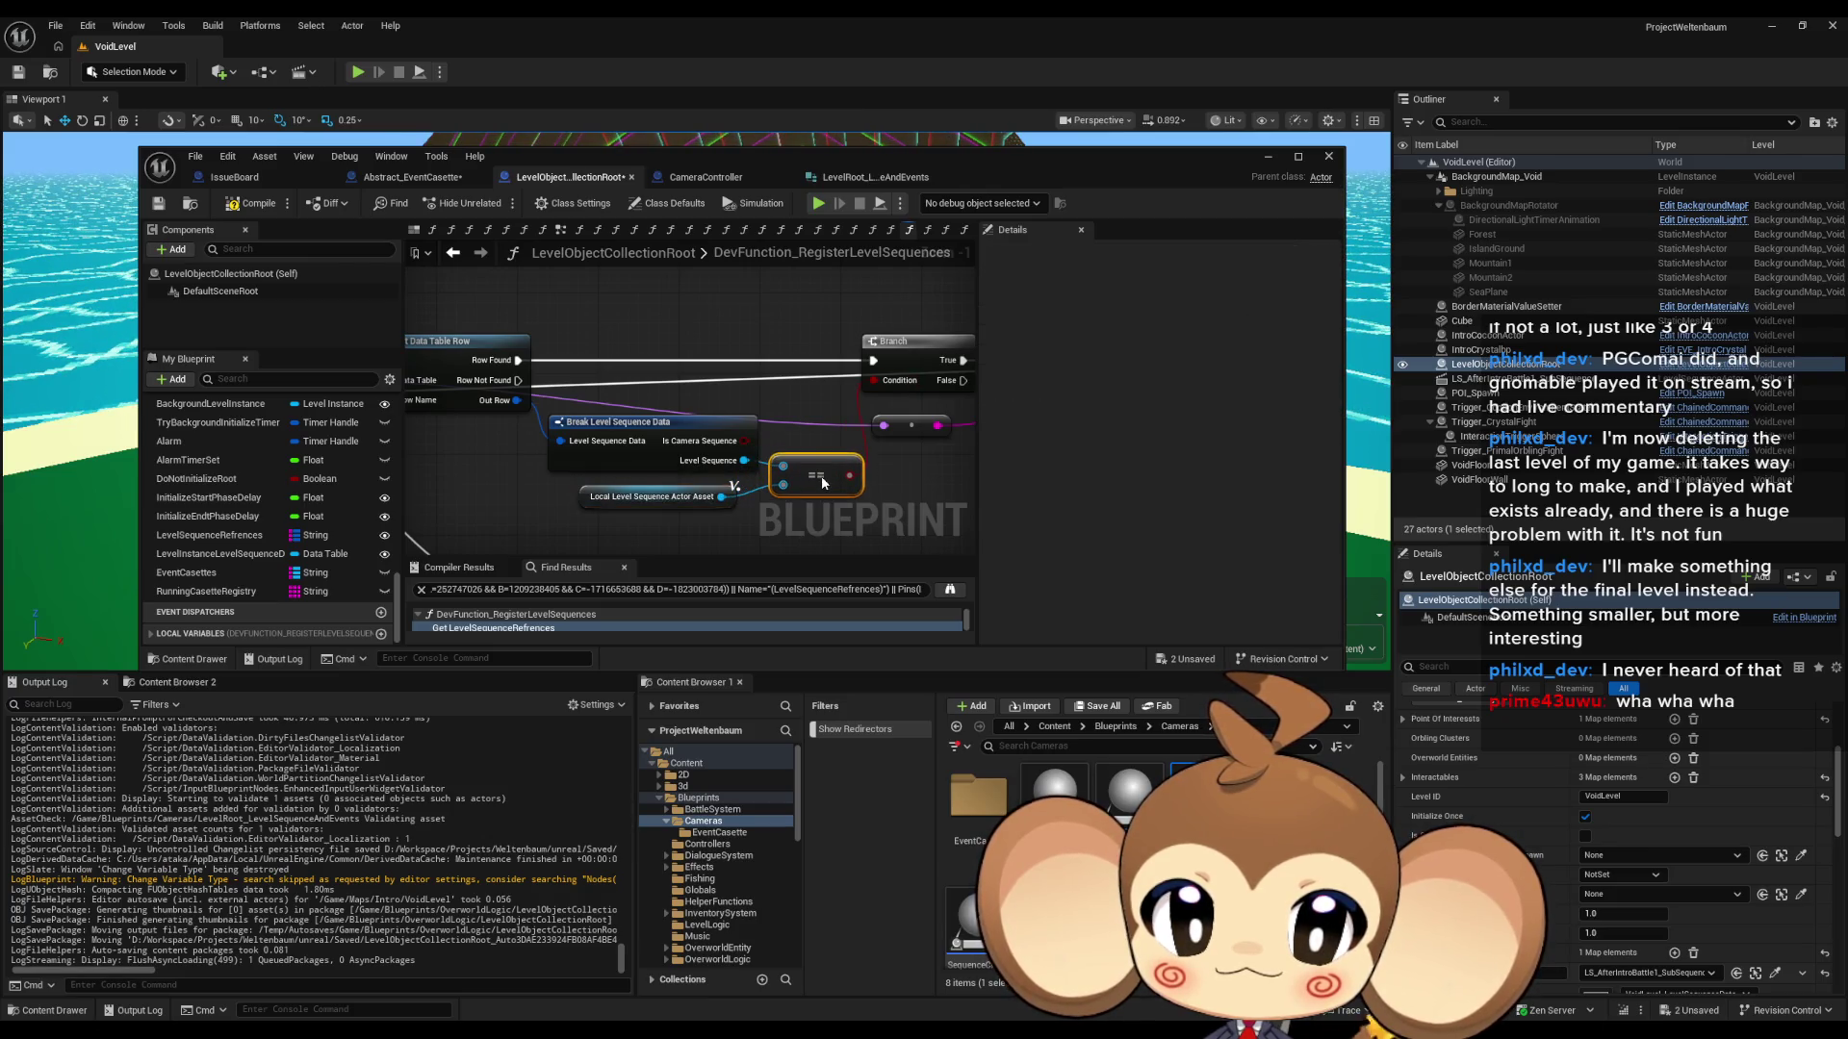
left_click_drag(431, 446, 720, 408)
left_click(525, 439)
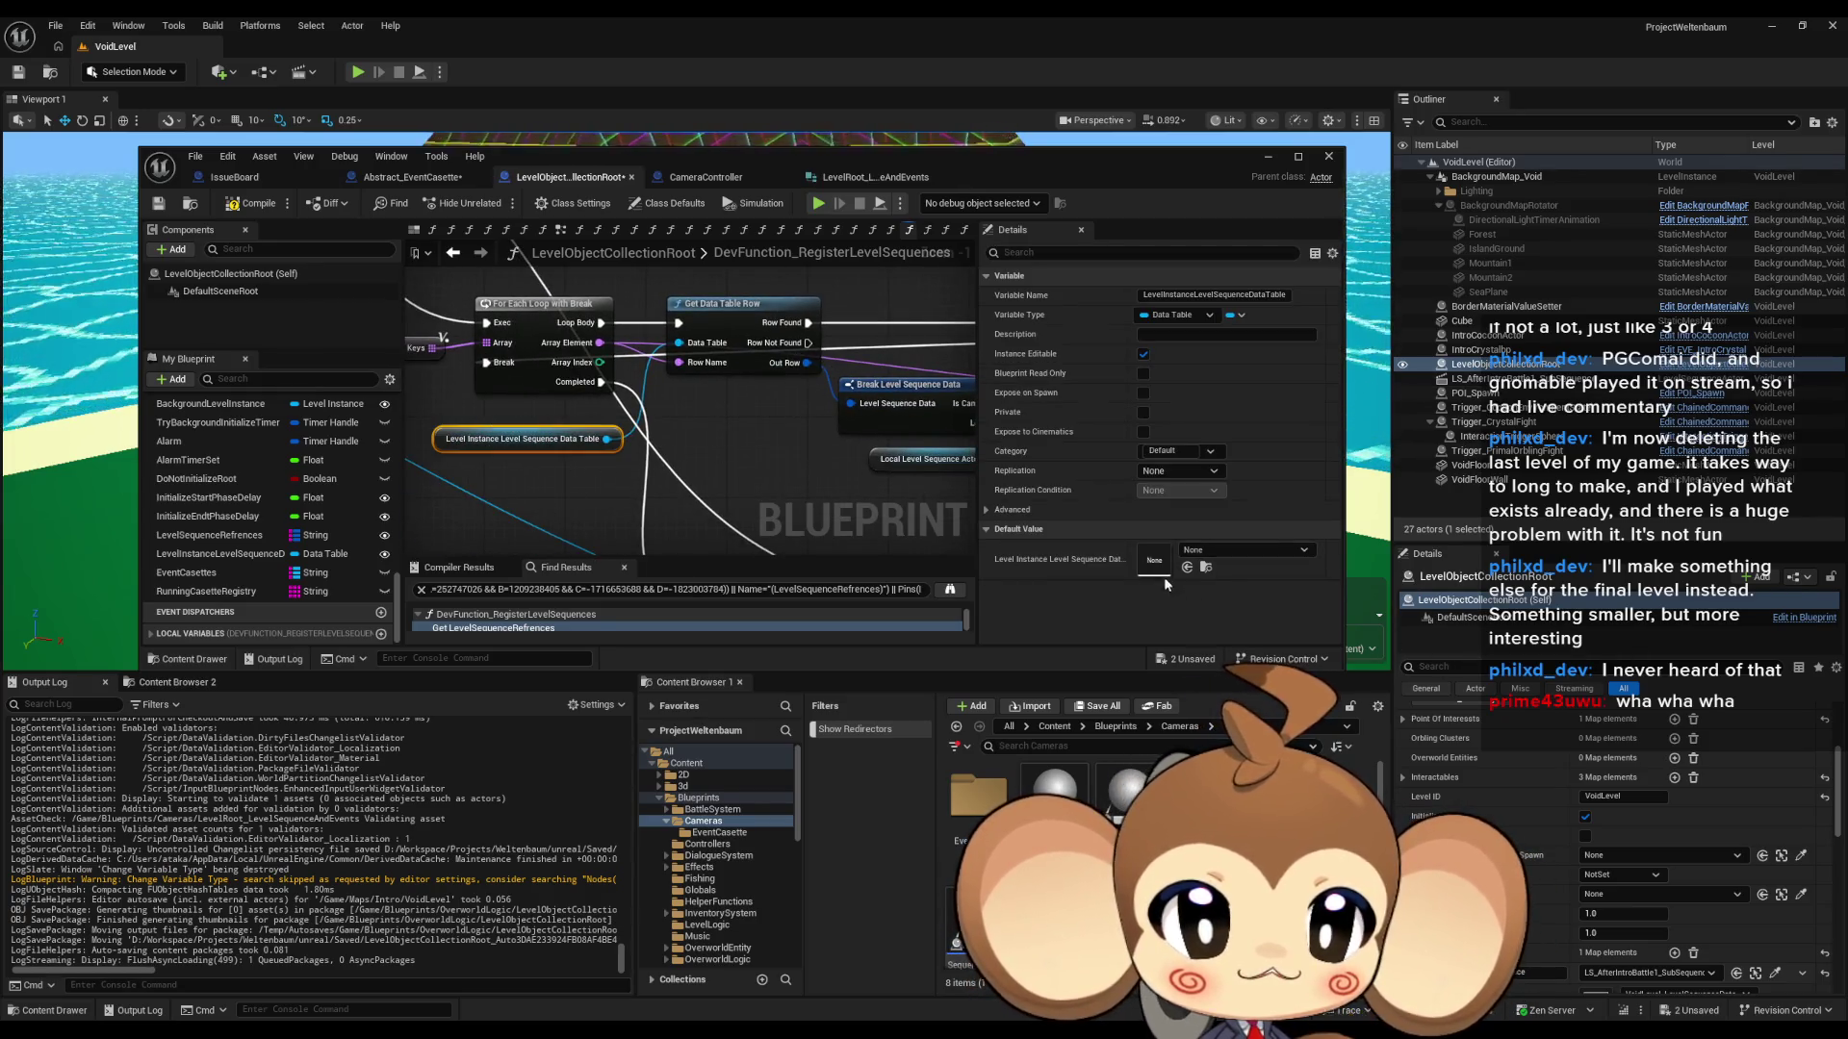
- Browse to the level's sequence data table asset in Maps > Intro
scroll(800, 492, "down", 6)
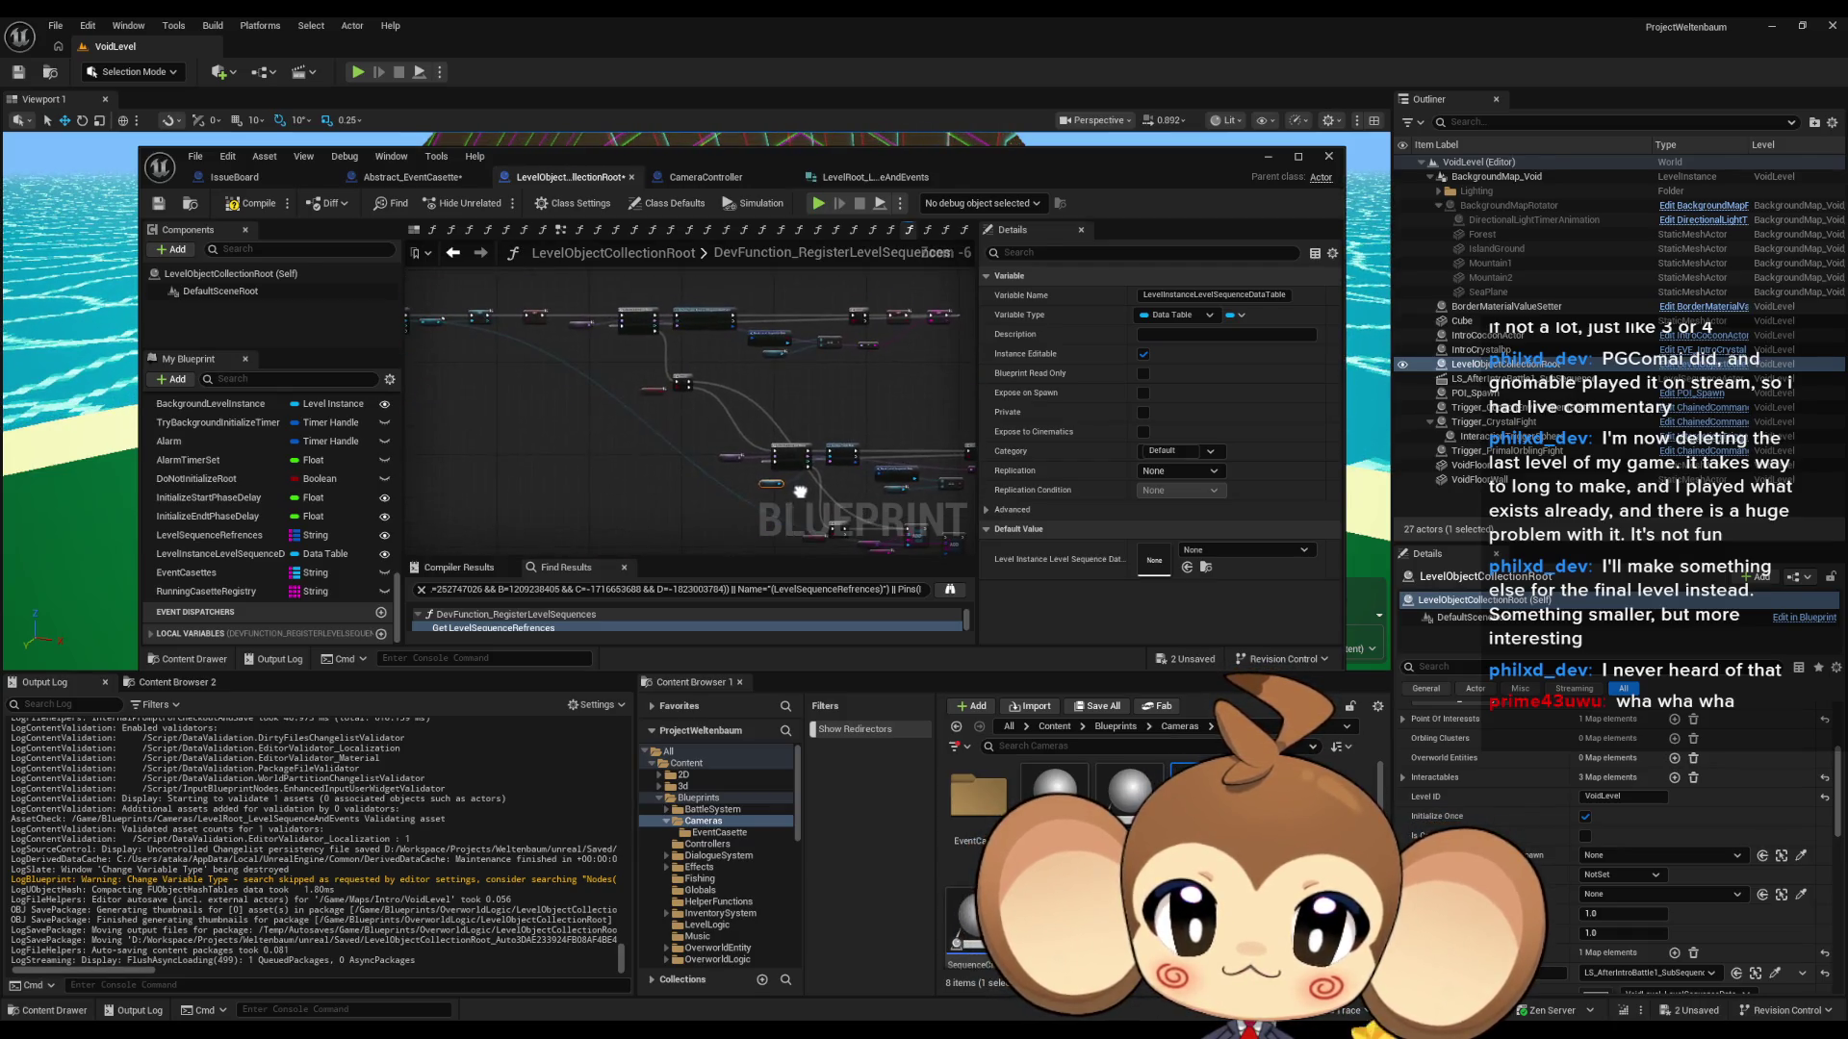
scroll(695, 506, "up", 6)
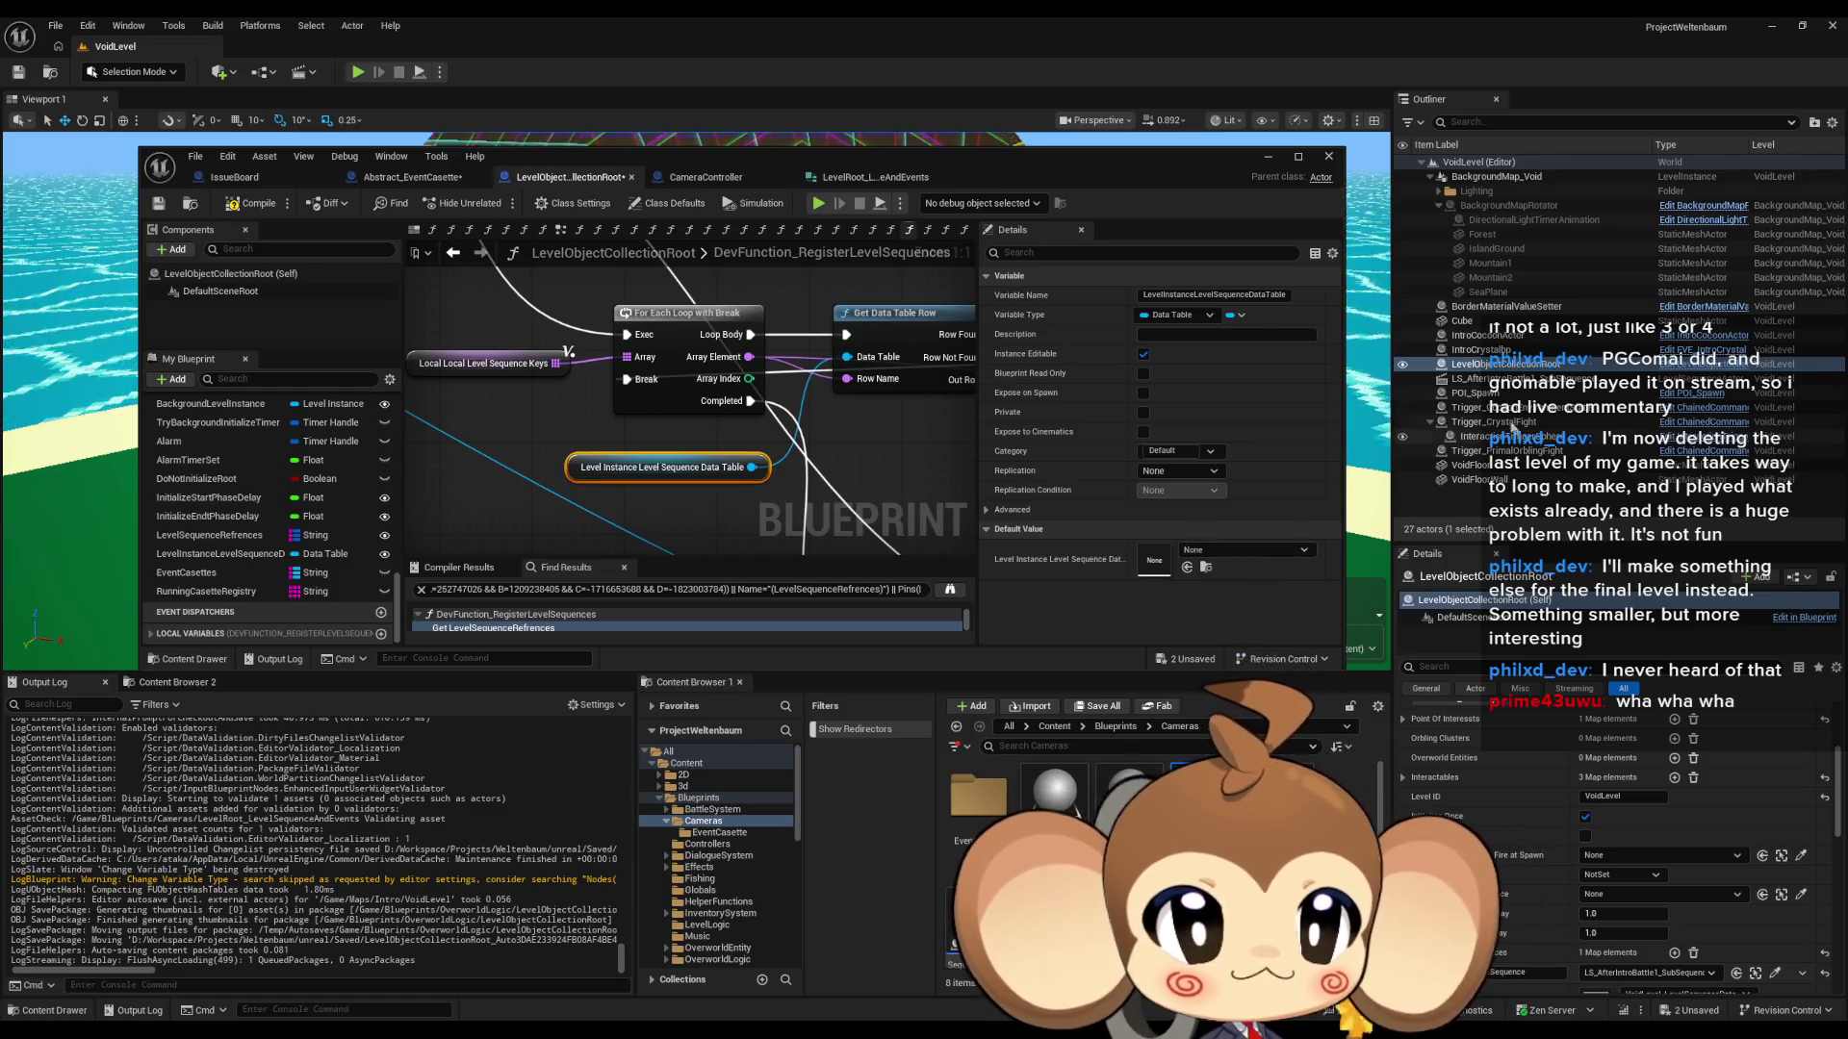
scroll(1551, 817, "down", 3)
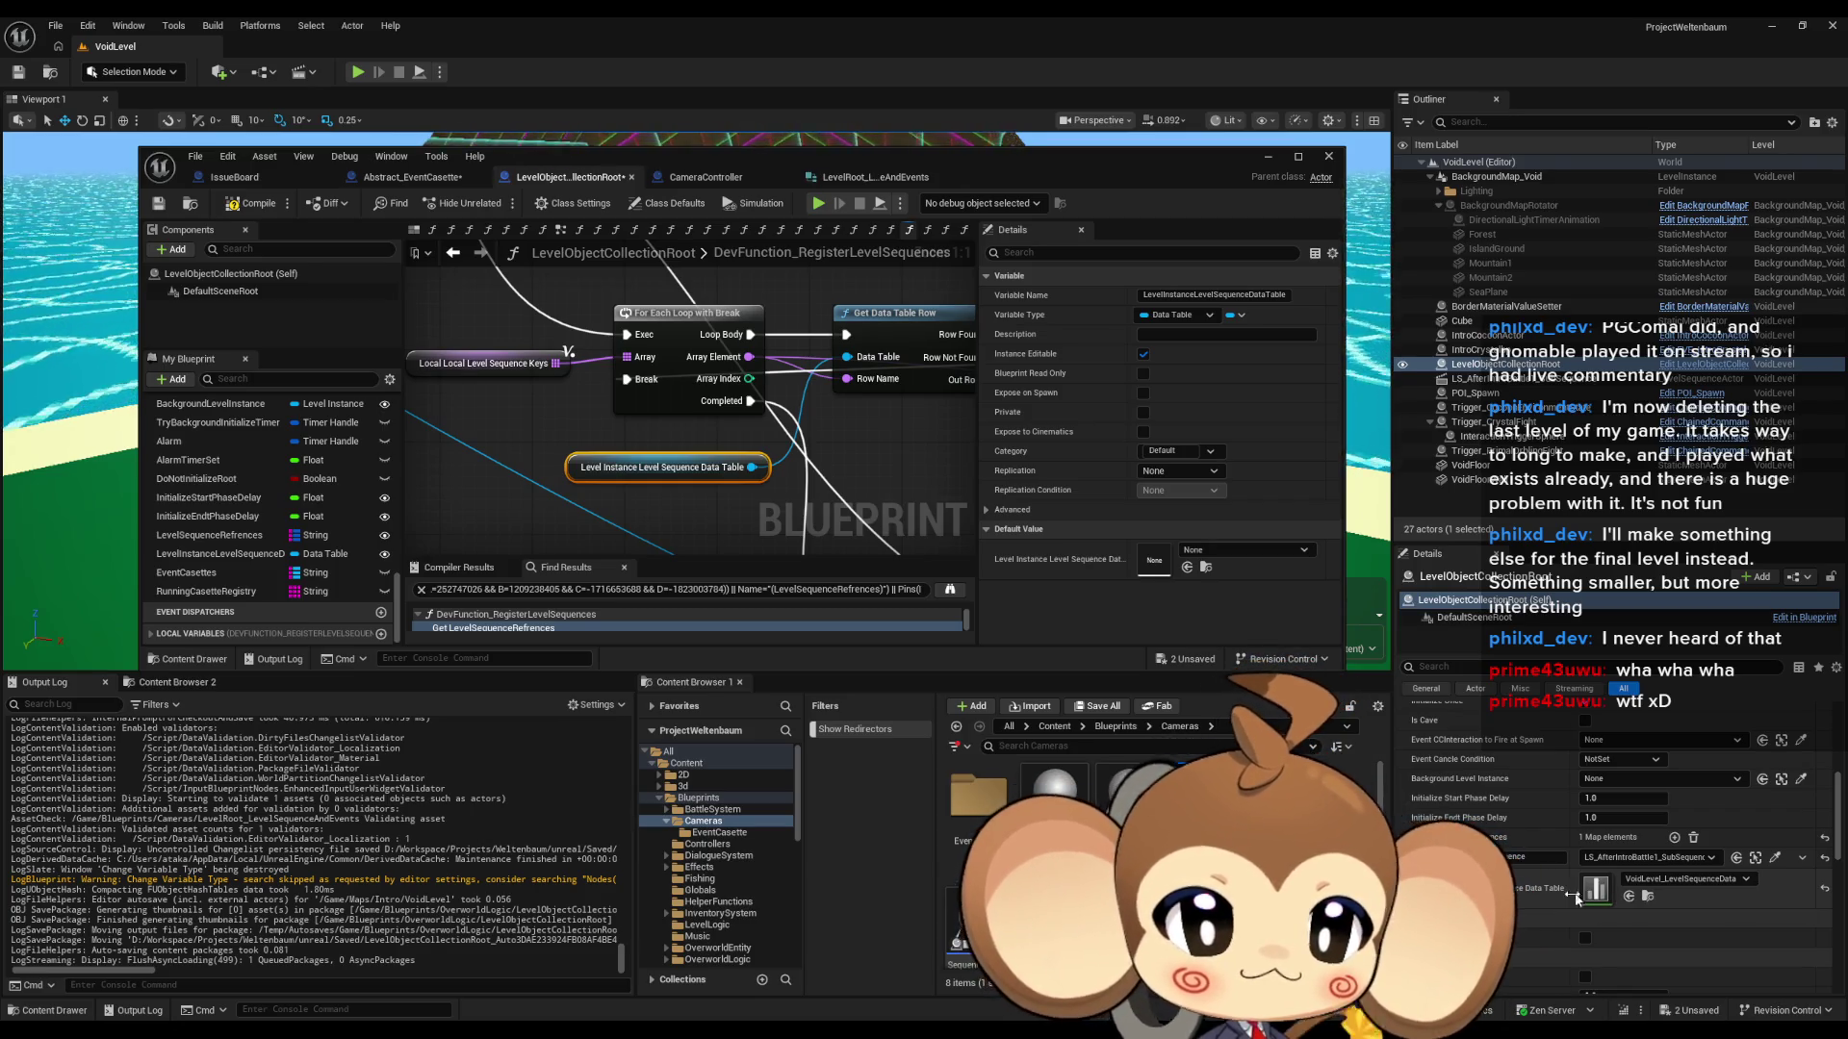
left_click(1649, 897)
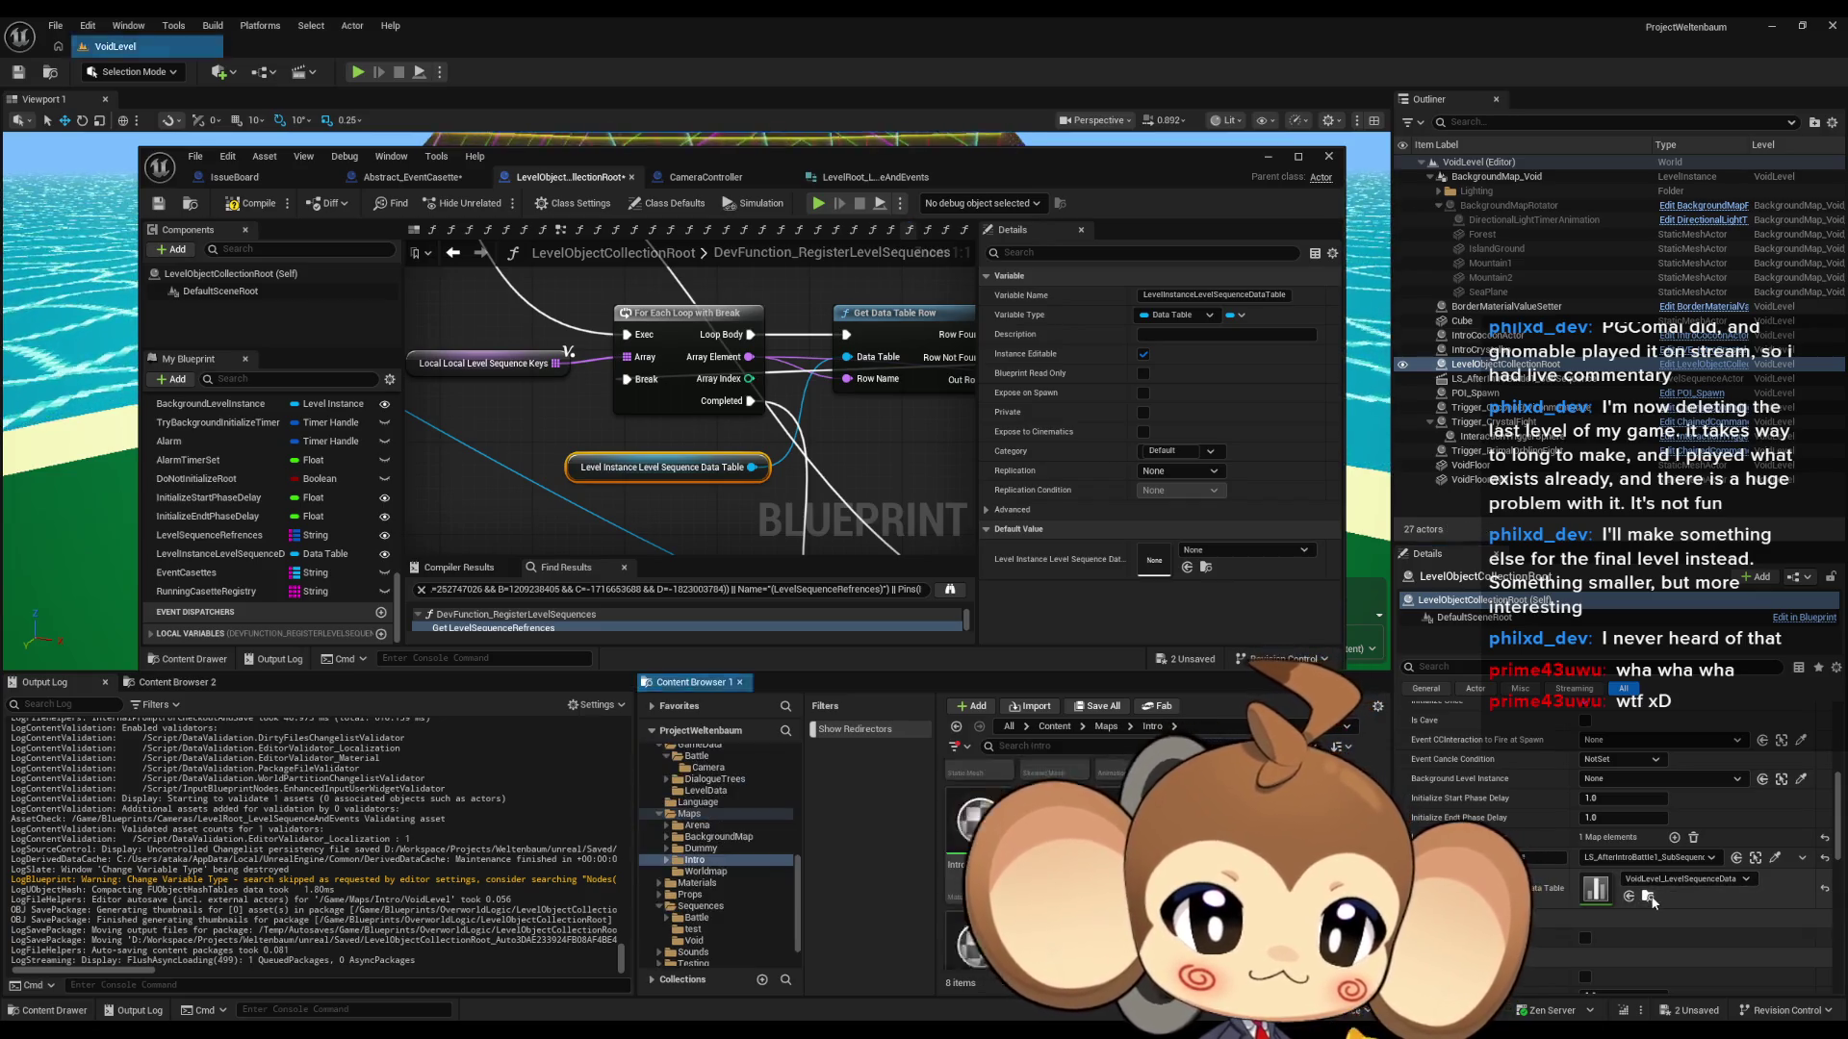
- Review VoidLevel_LevelSequenceData's IntroBattle1DoneSequence row, then return to the RegisterLevelSequences graph
double_click(1595, 890)
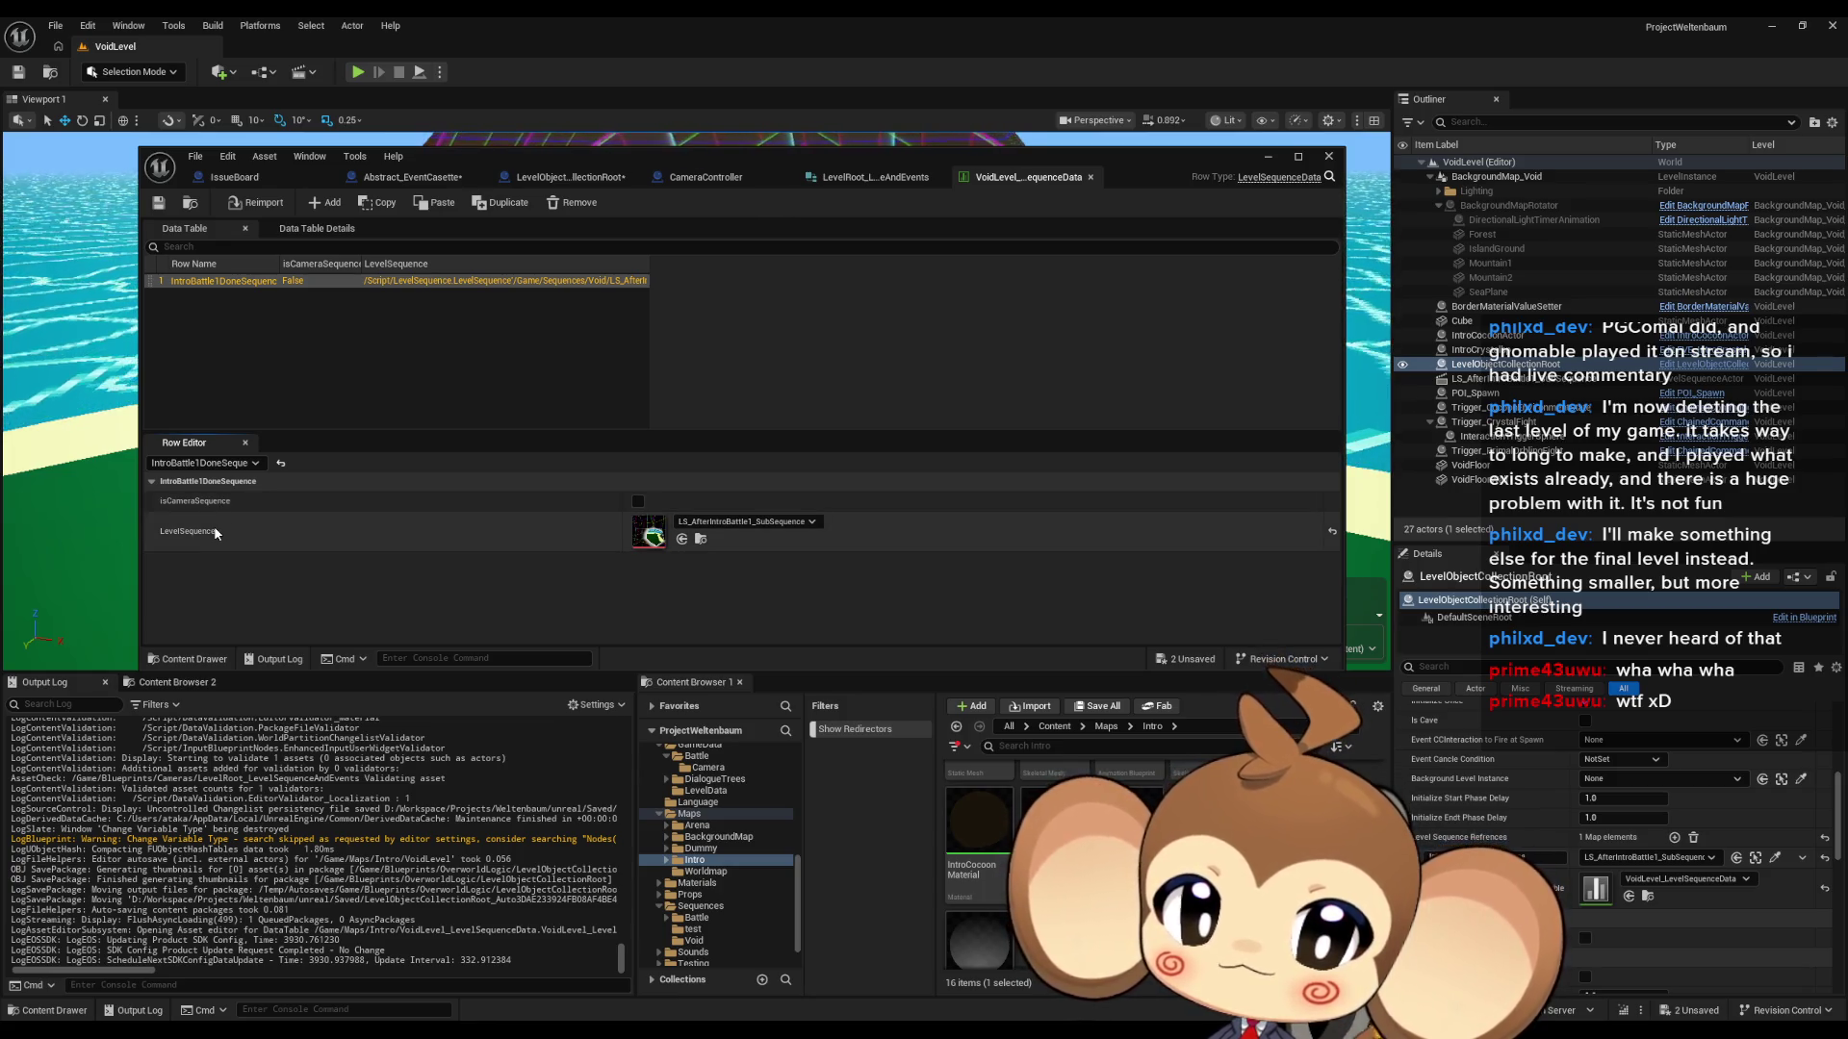
left_click(589, 178)
mouse_move(842, 453)
left_mouse_down()
mouse_move(587, 392)
mouse_move(483, 344)
left_mouse_up()
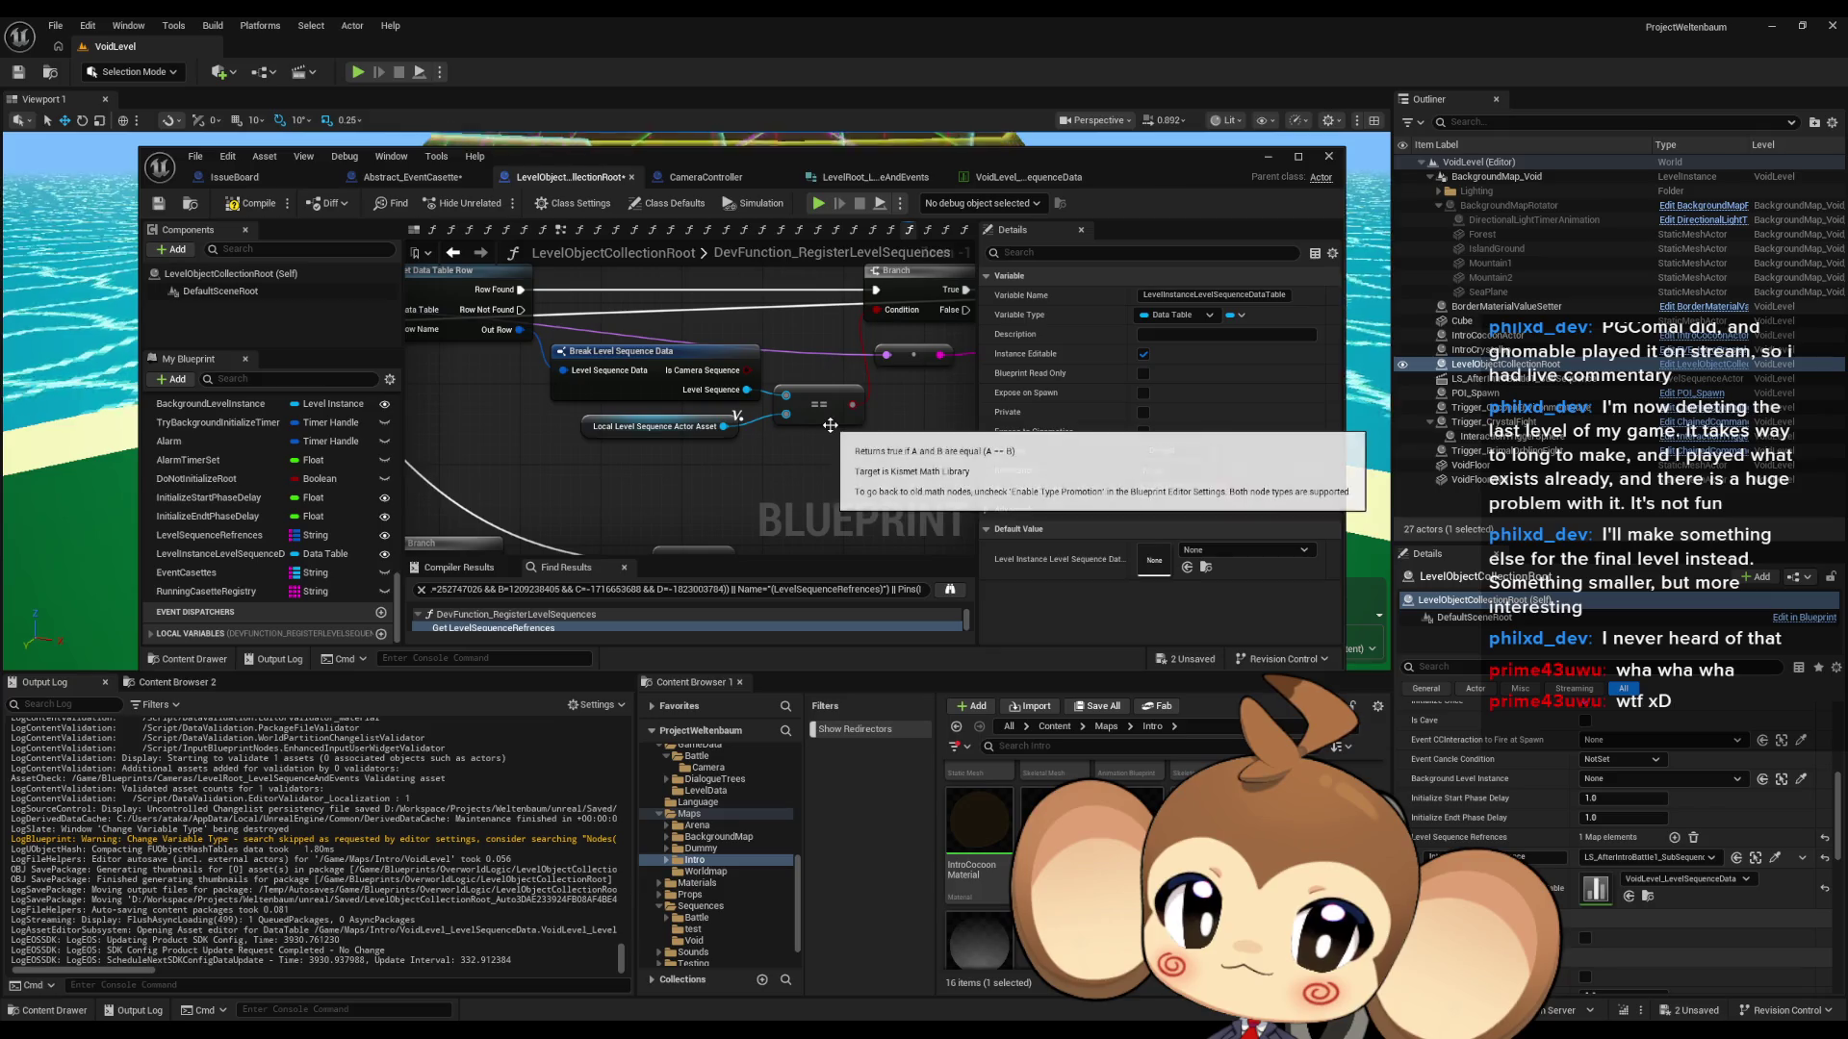
- Look over the RegisterLevelSequences nodes, then switch back to the Abstract_EventCasette blueprint
scroll(830, 424, "down", 4)
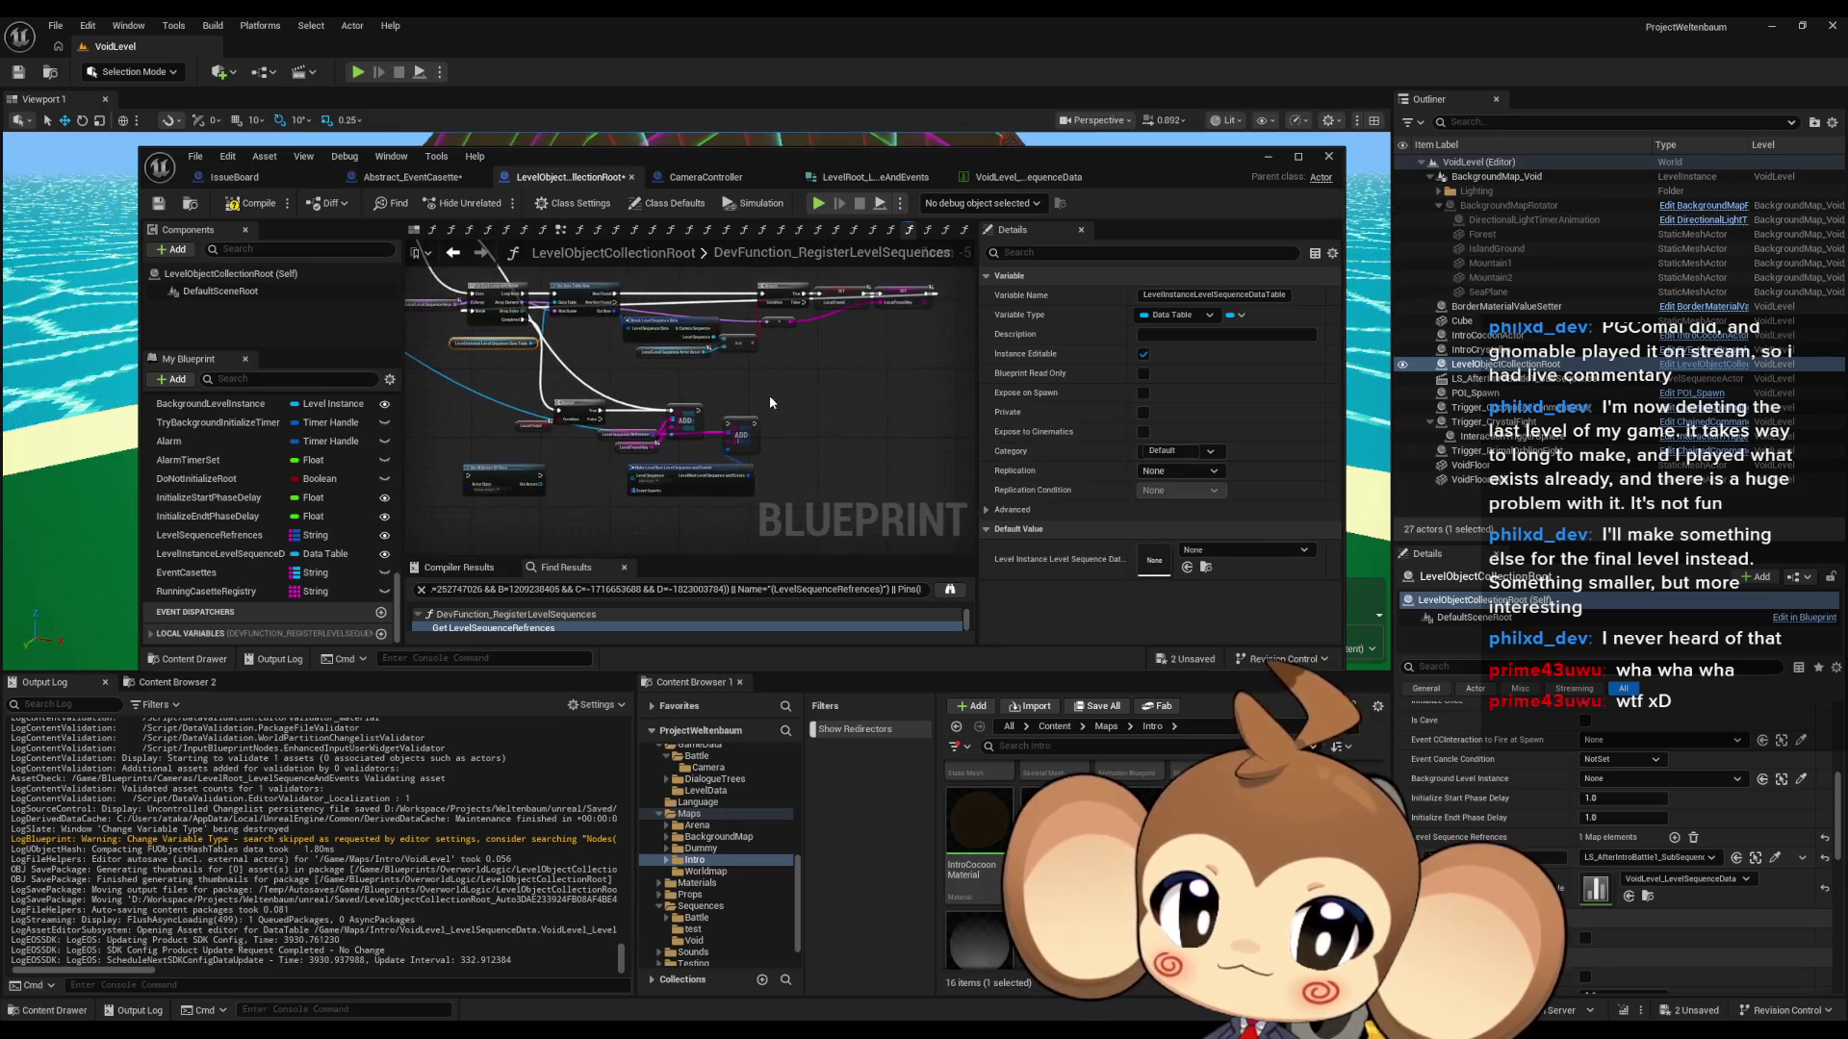
scroll(770, 394, "up", 1)
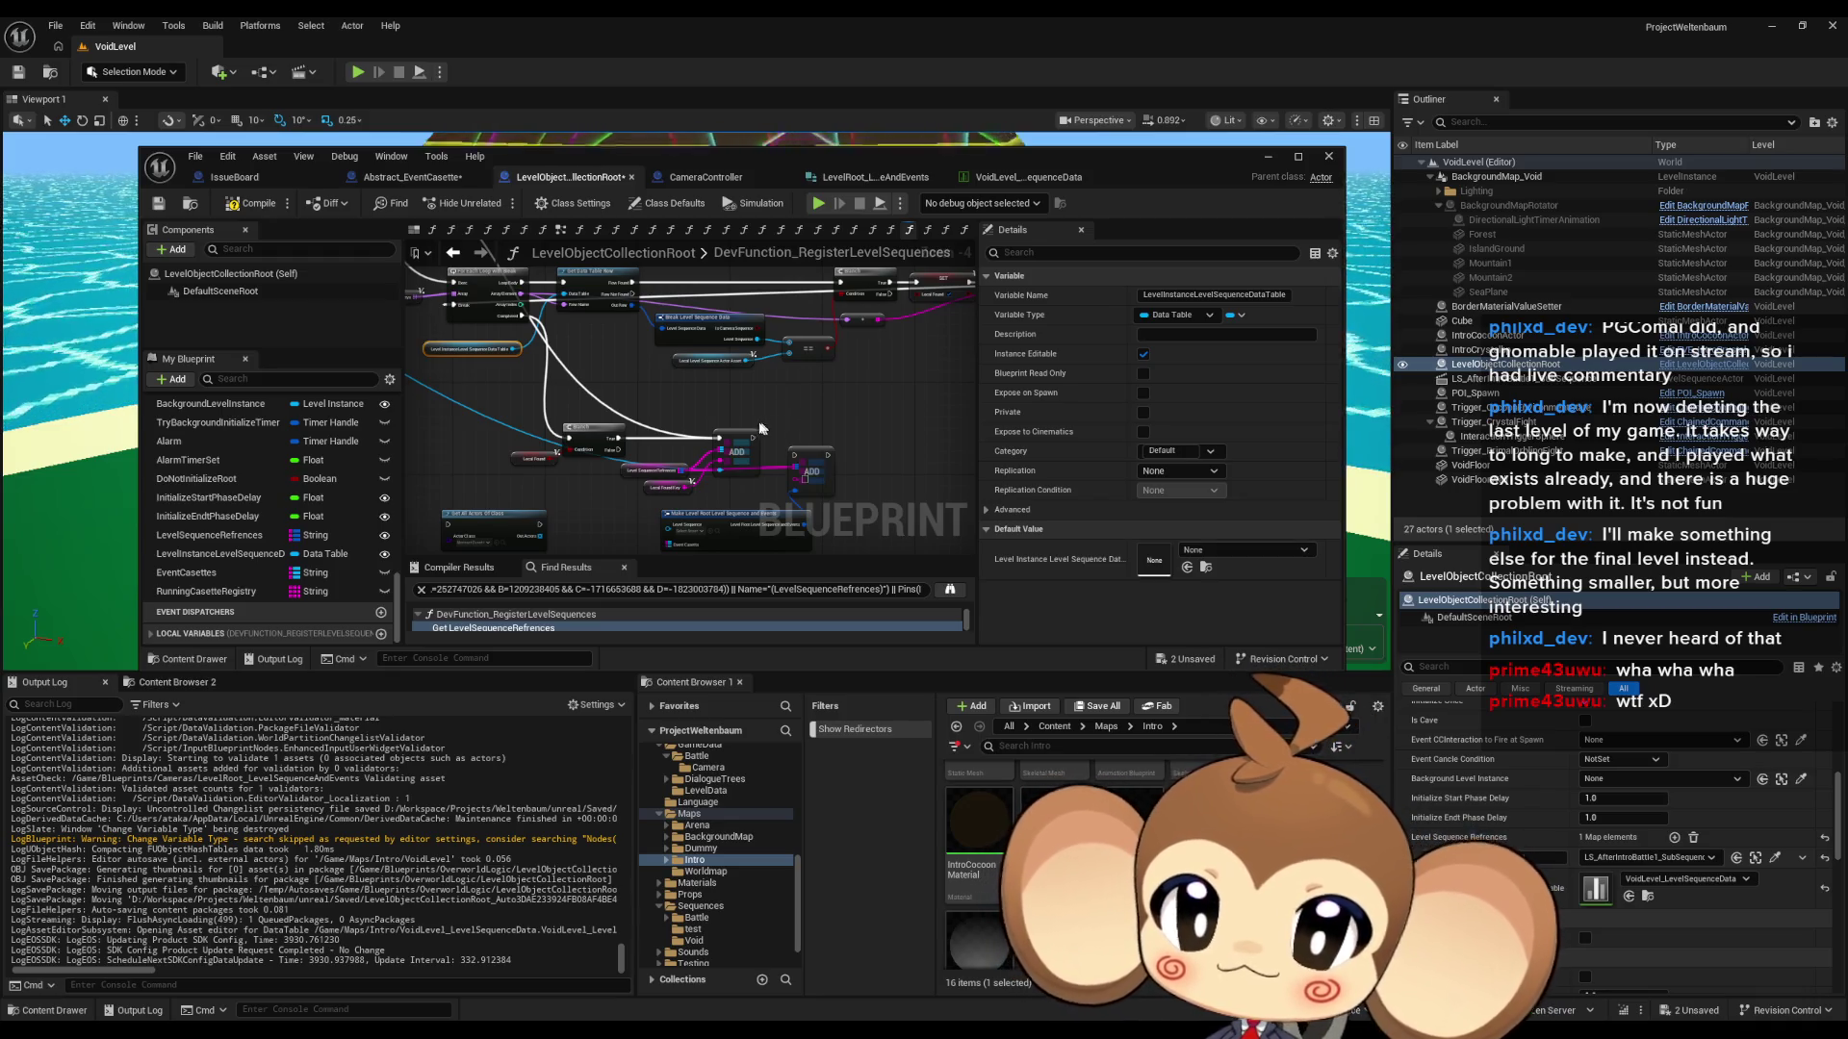
left_click(438, 182)
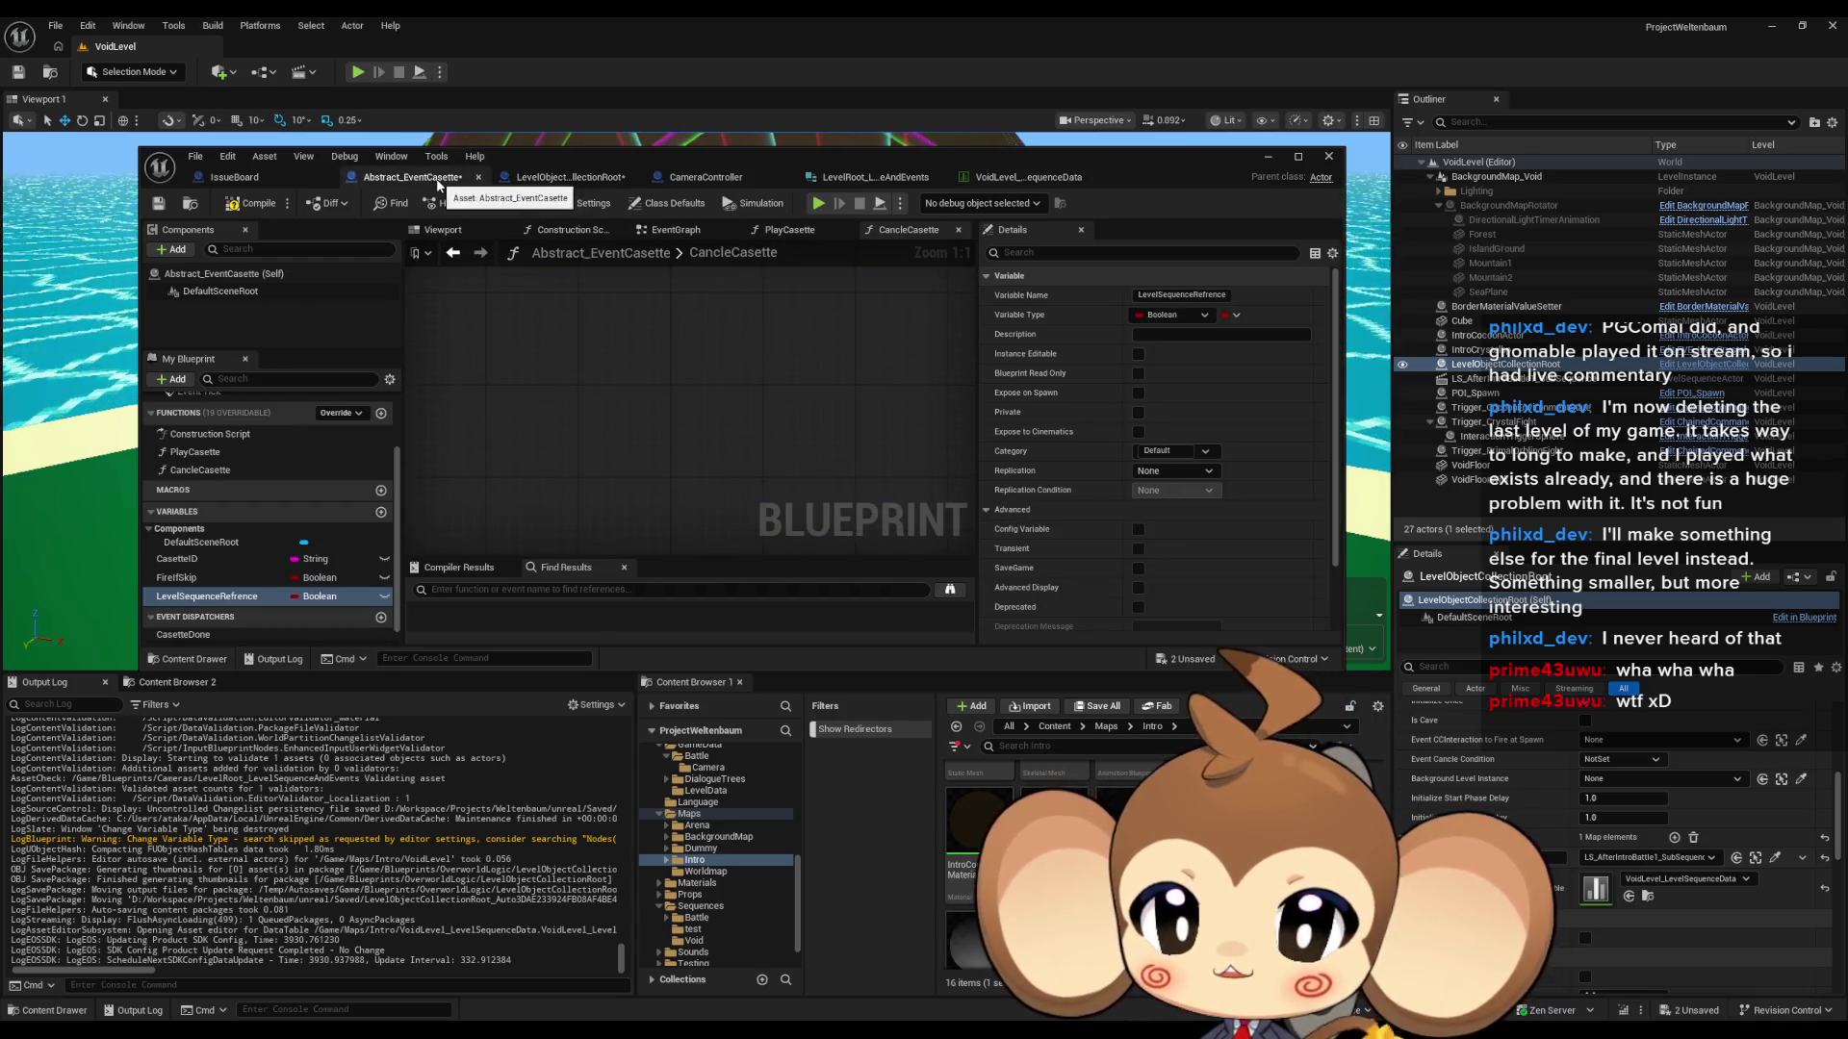
- Change the LevelSequenceRefrence variable's type from Boolean to a Level Sequence object reference
left_click(323, 597)
type("le")
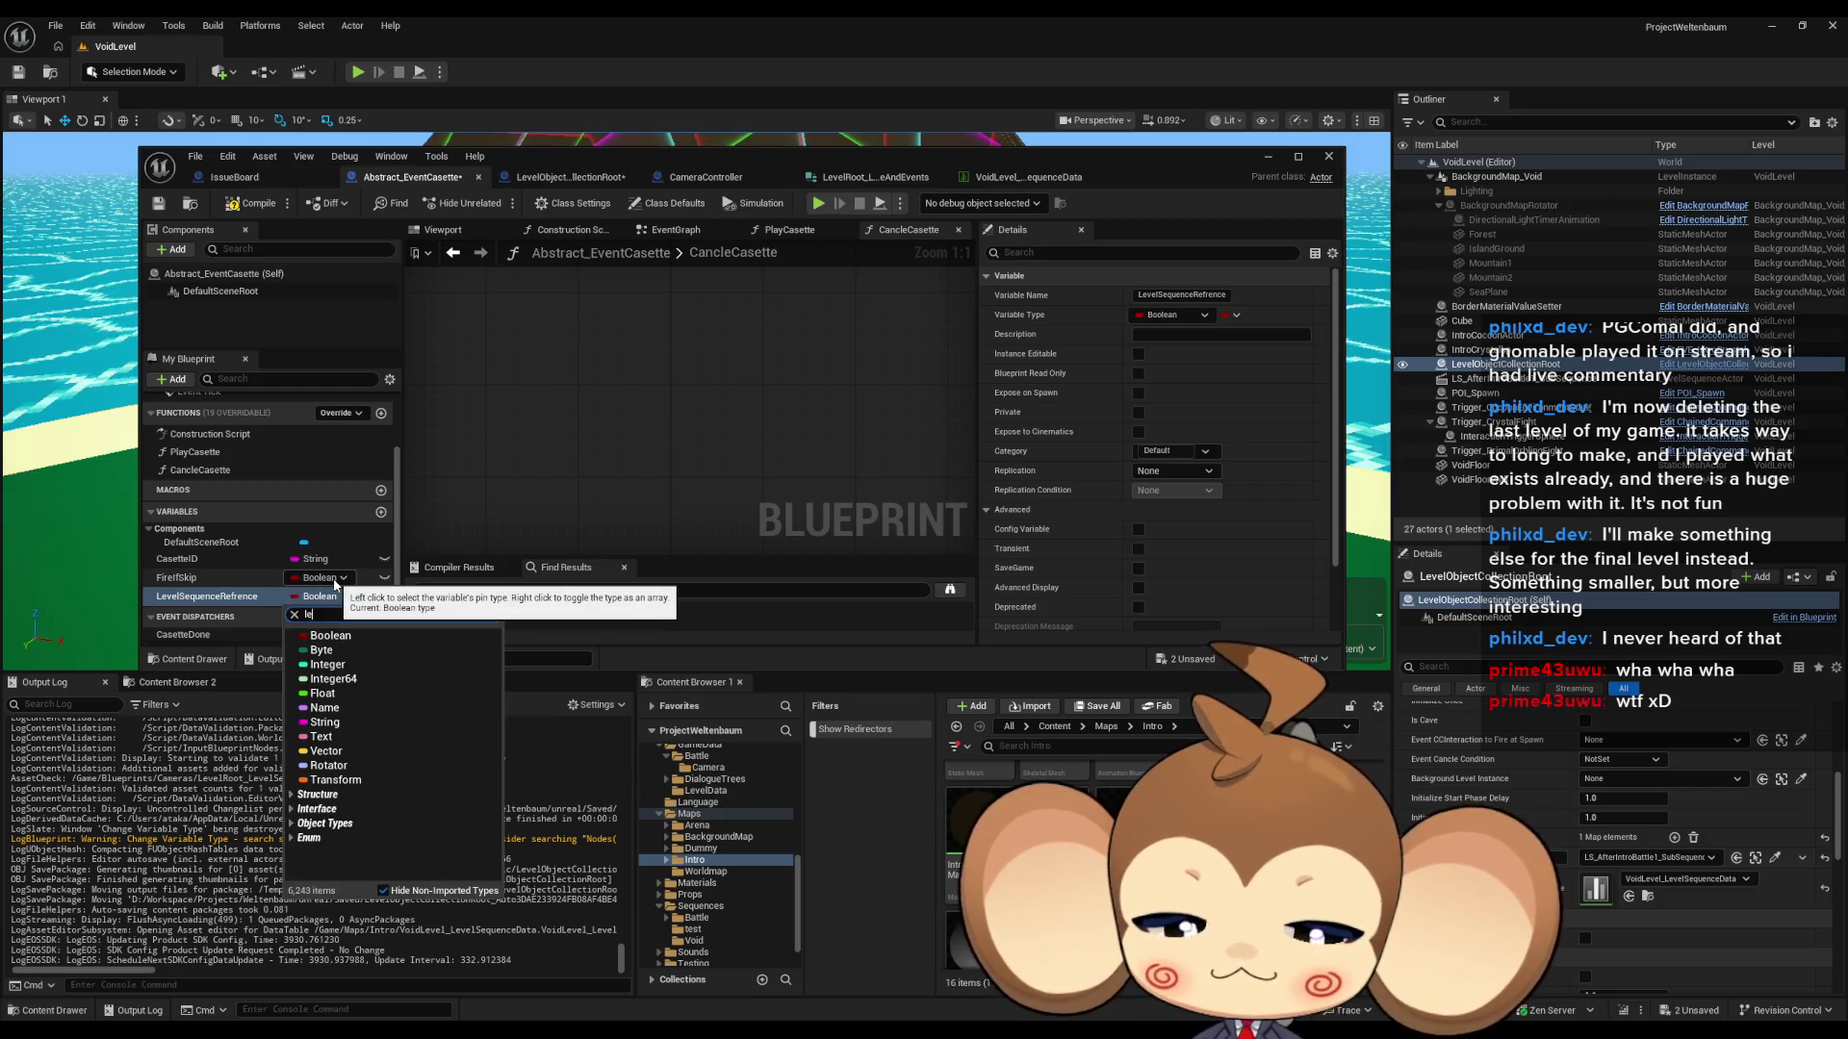
type("velseq")
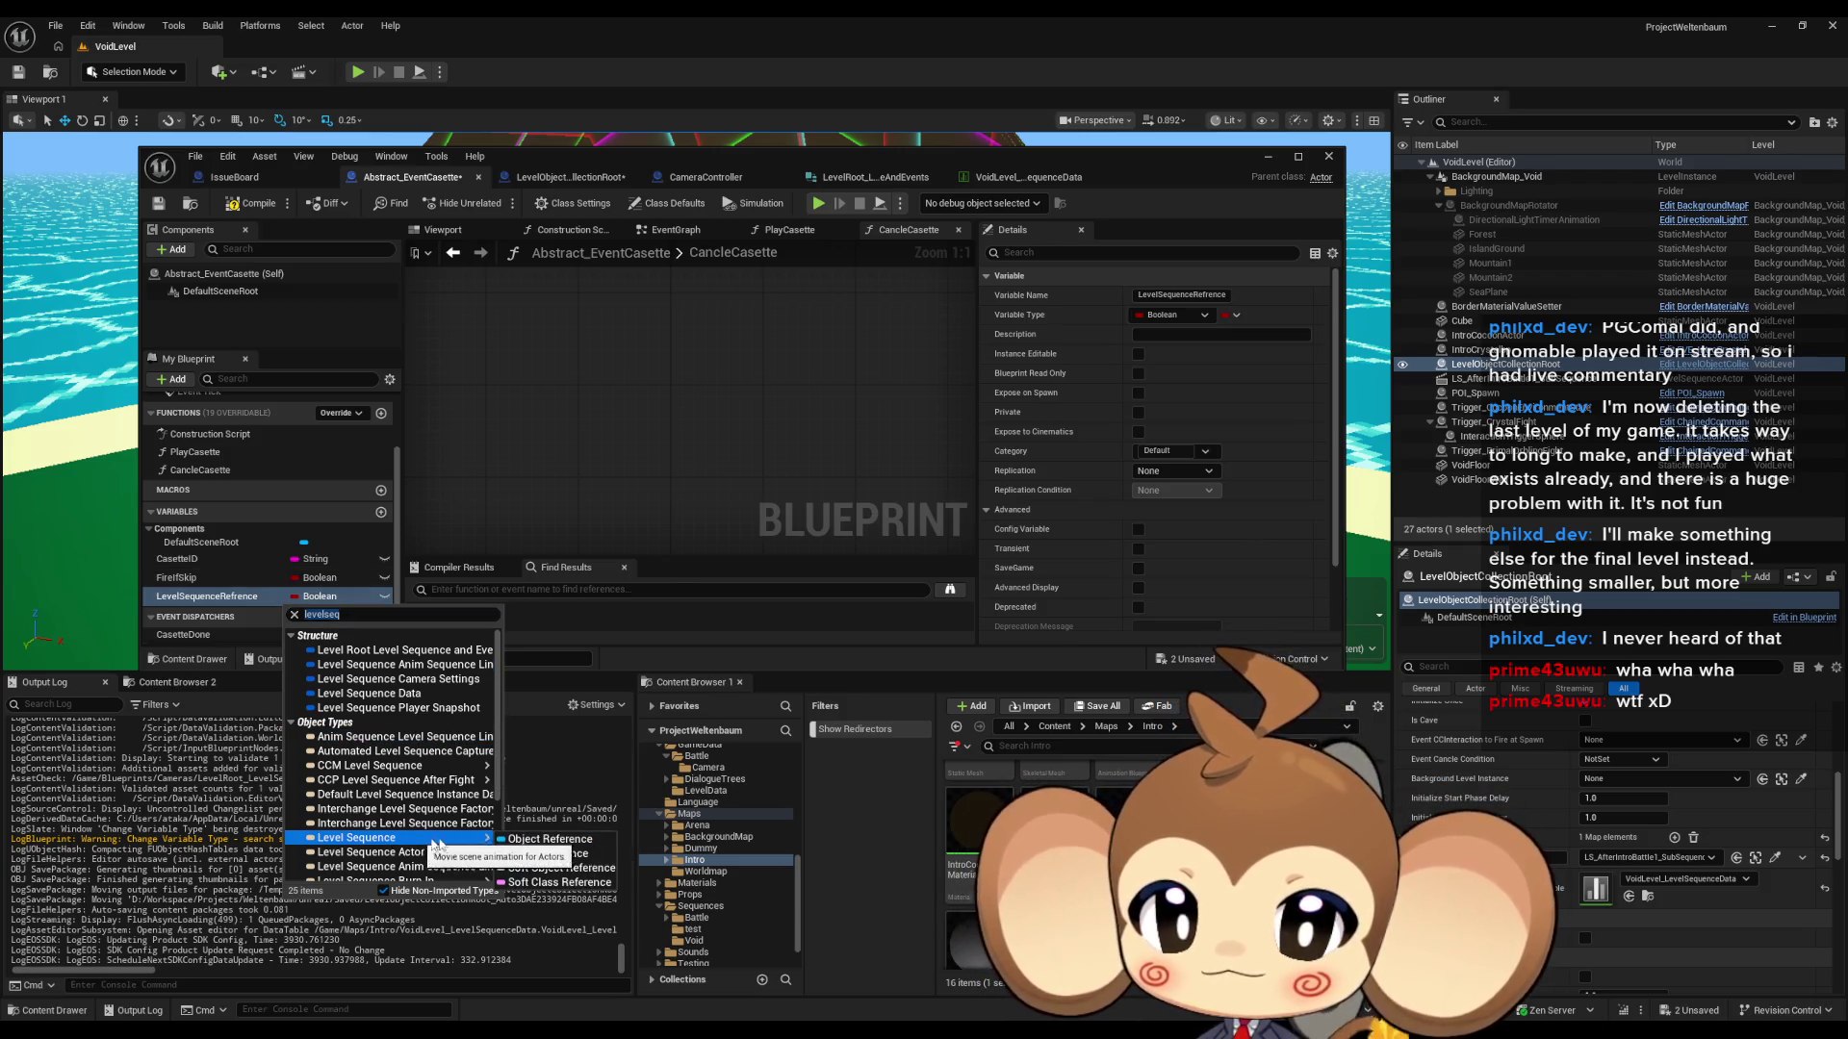
left_click(532, 841)
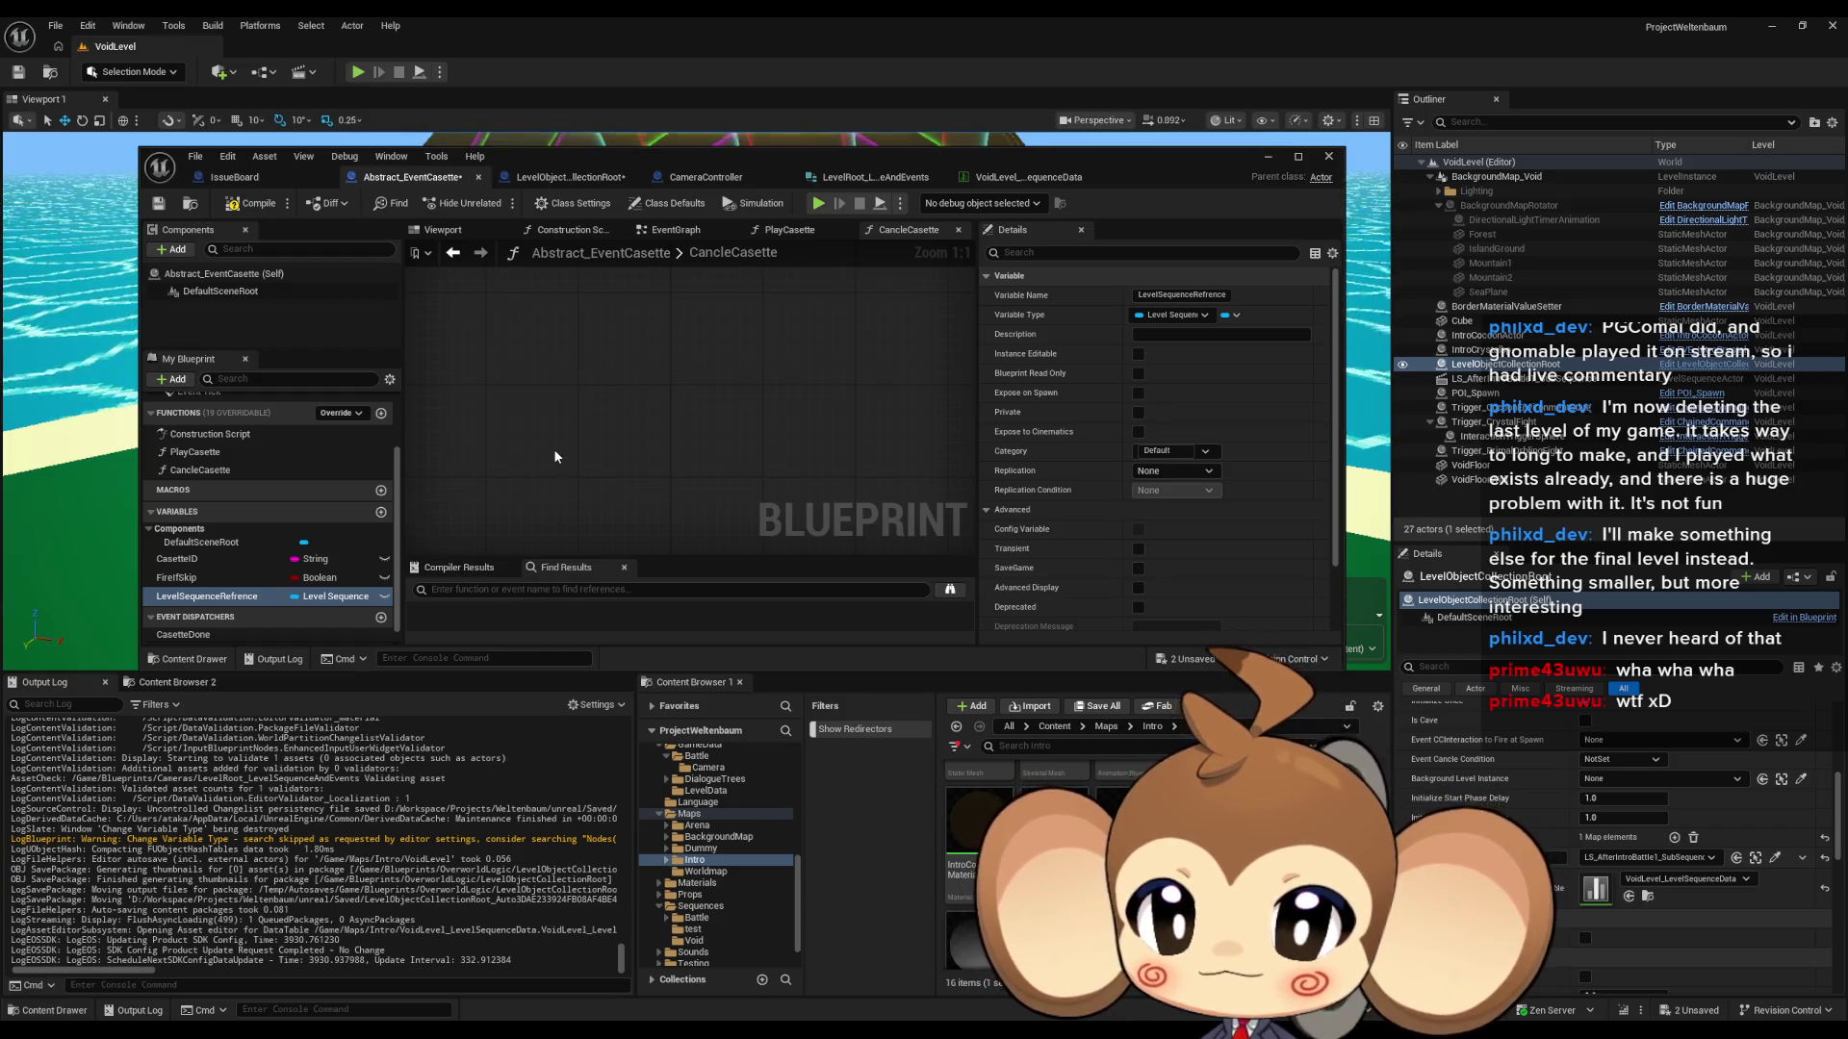
- Compile and save Abstract_EventCasette, then return to LevelObjectCollectionRoot's RegisterLevelSequences graph
left_click(257, 206)
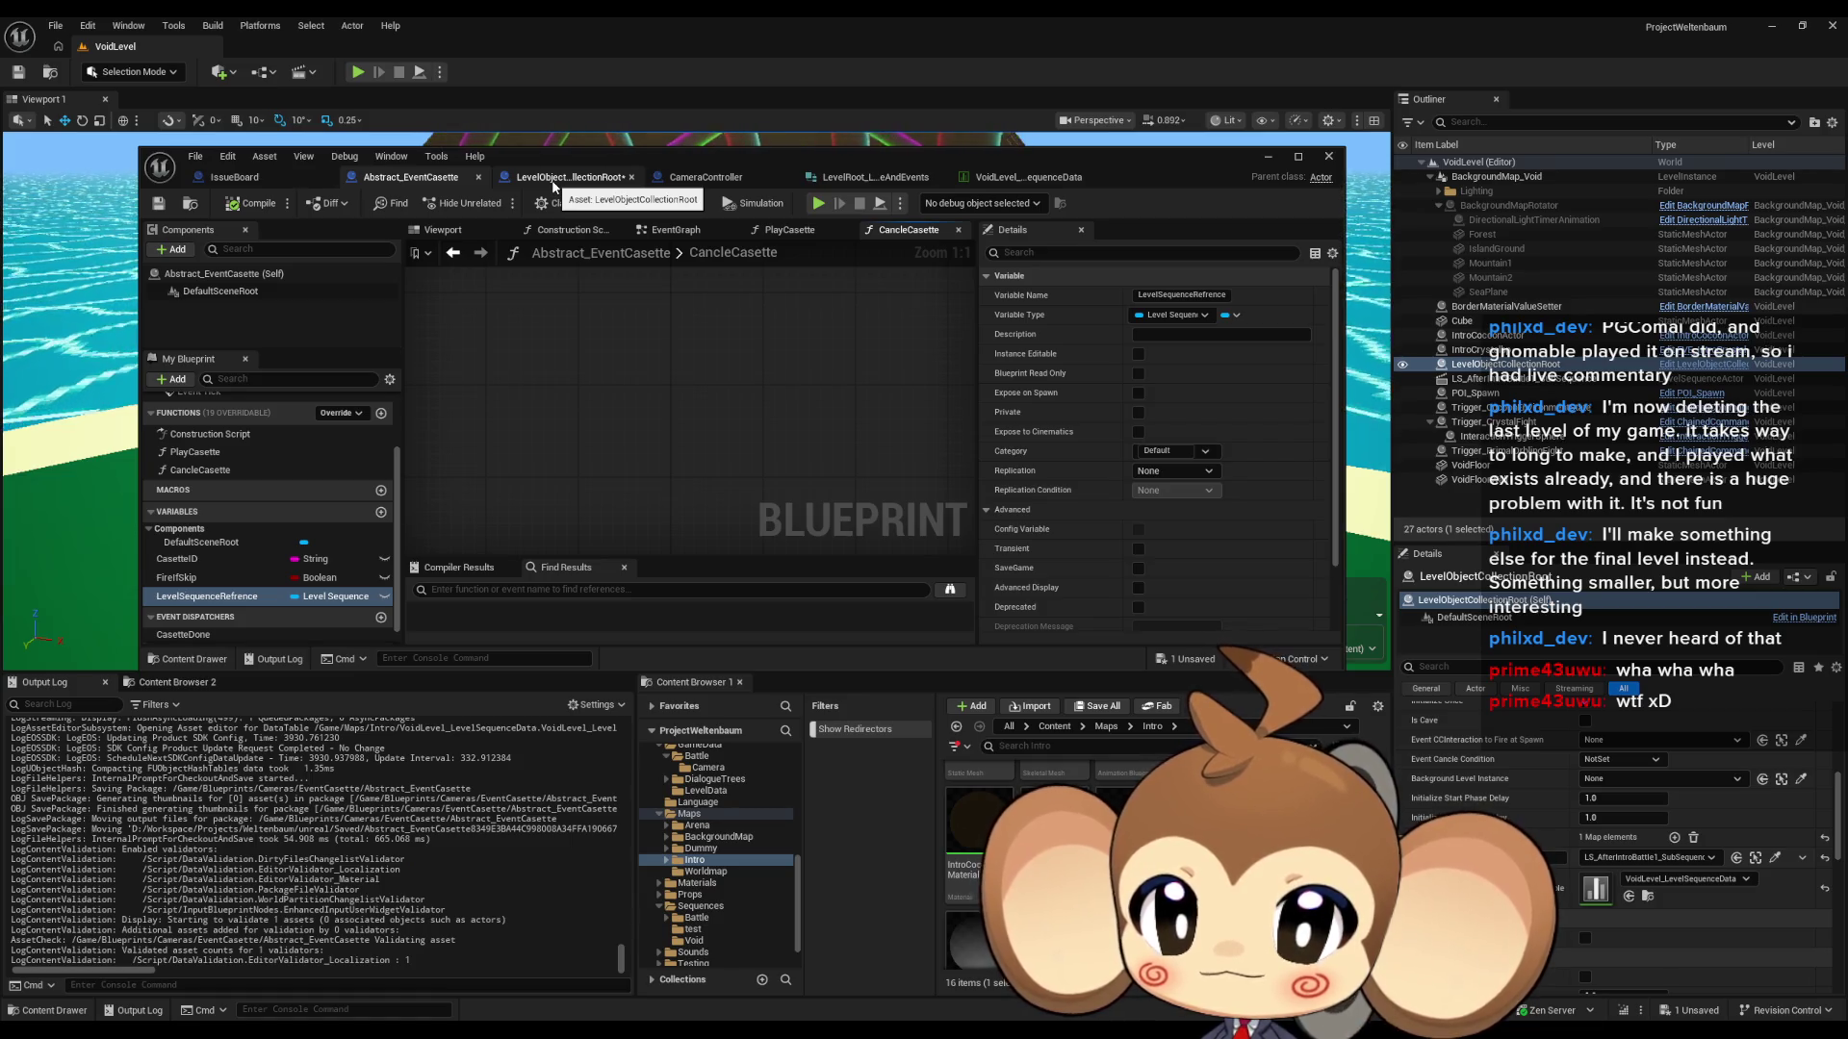
left_click(553, 186)
mouse_move(649, 481)
left_mouse_down()
mouse_move(512, 481)
mouse_move(682, 507)
left_mouse_up()
- Add a For Each Loop over the found Event Cassette actors and position it in the graph
type("frea")
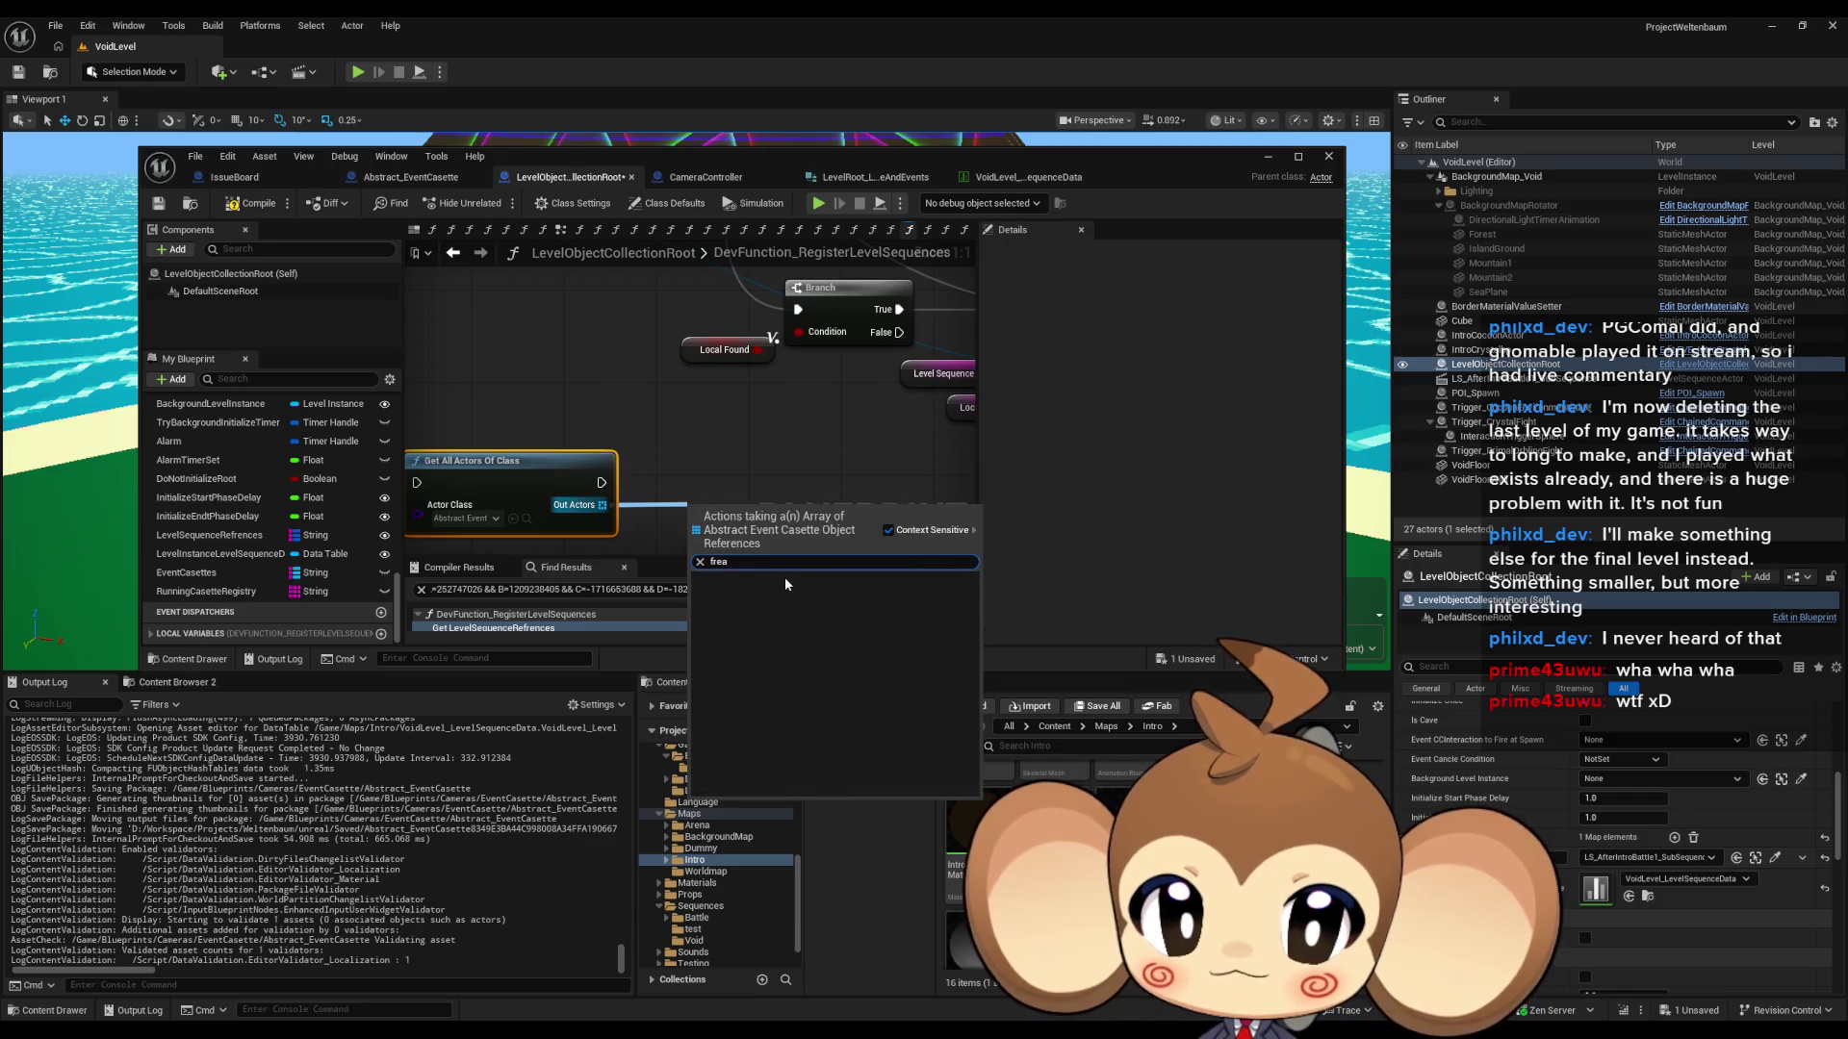
key("BackSpace")
key("BackSpace")
key("BackSpace")
type("orea")
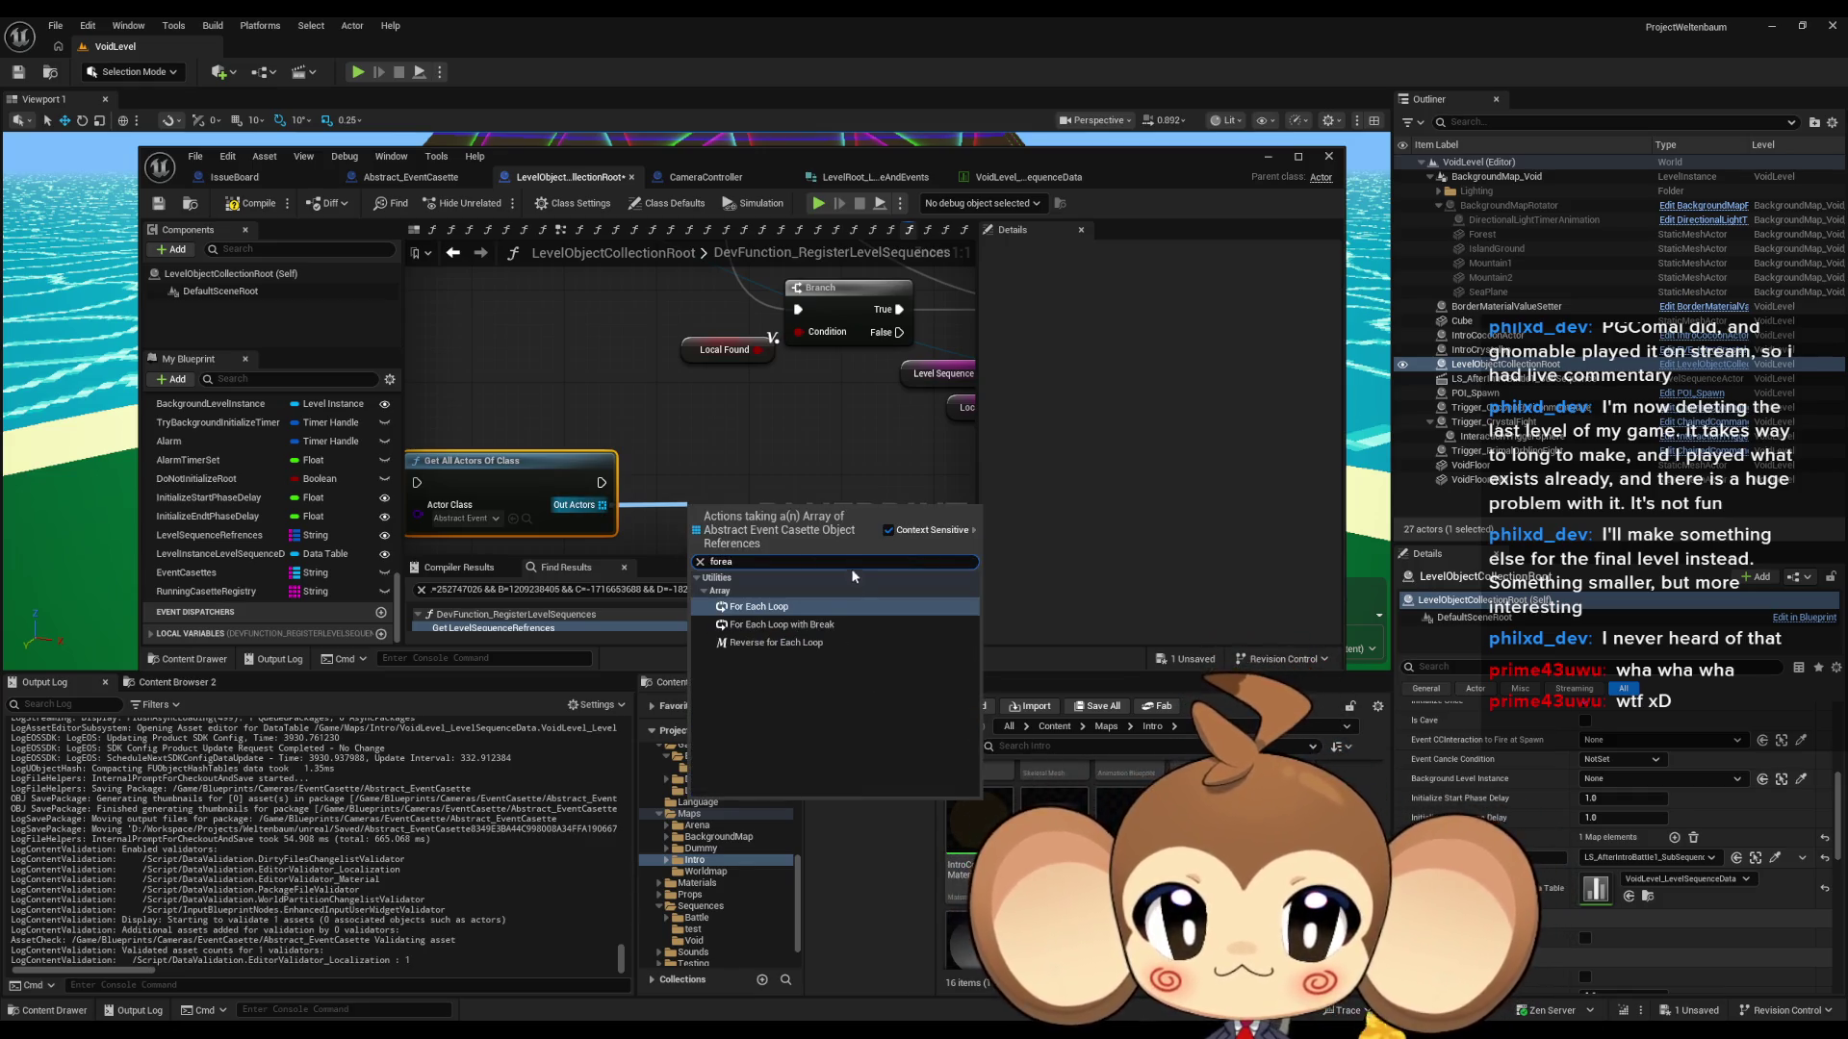
left_click(815, 610)
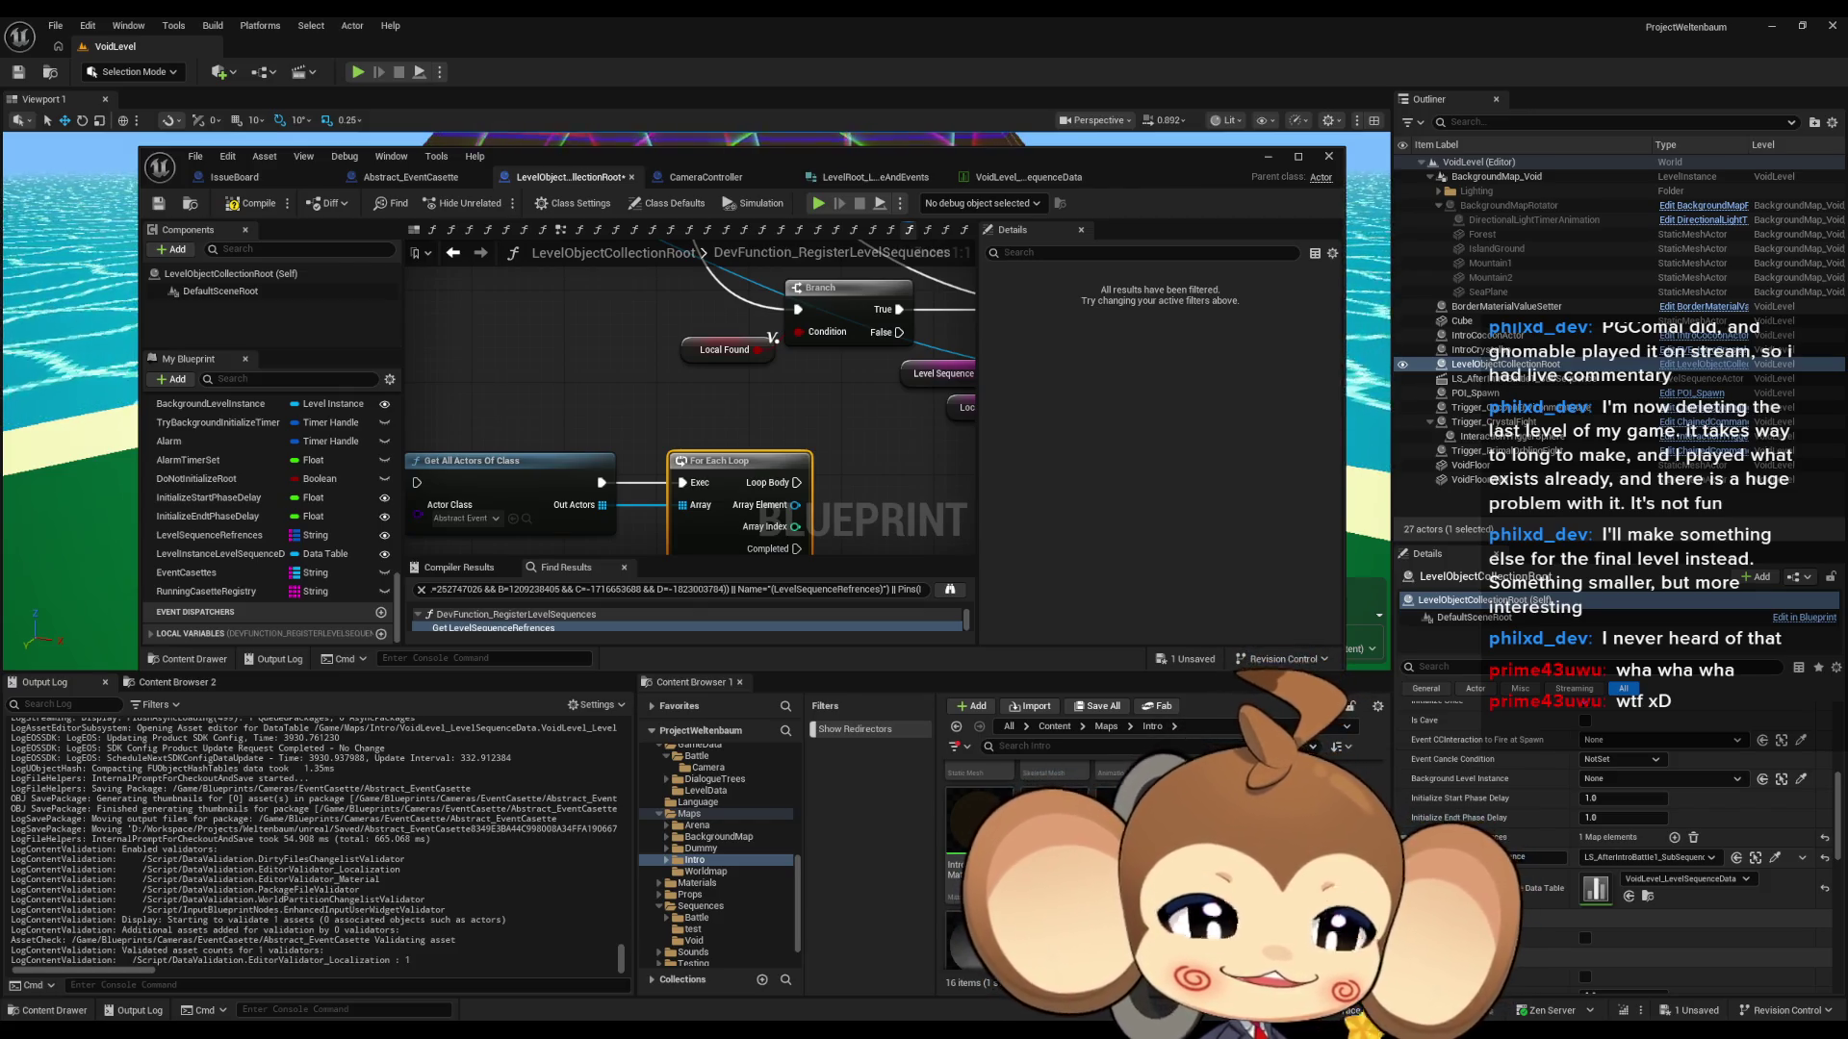
scroll(672, 412, "down", 2)
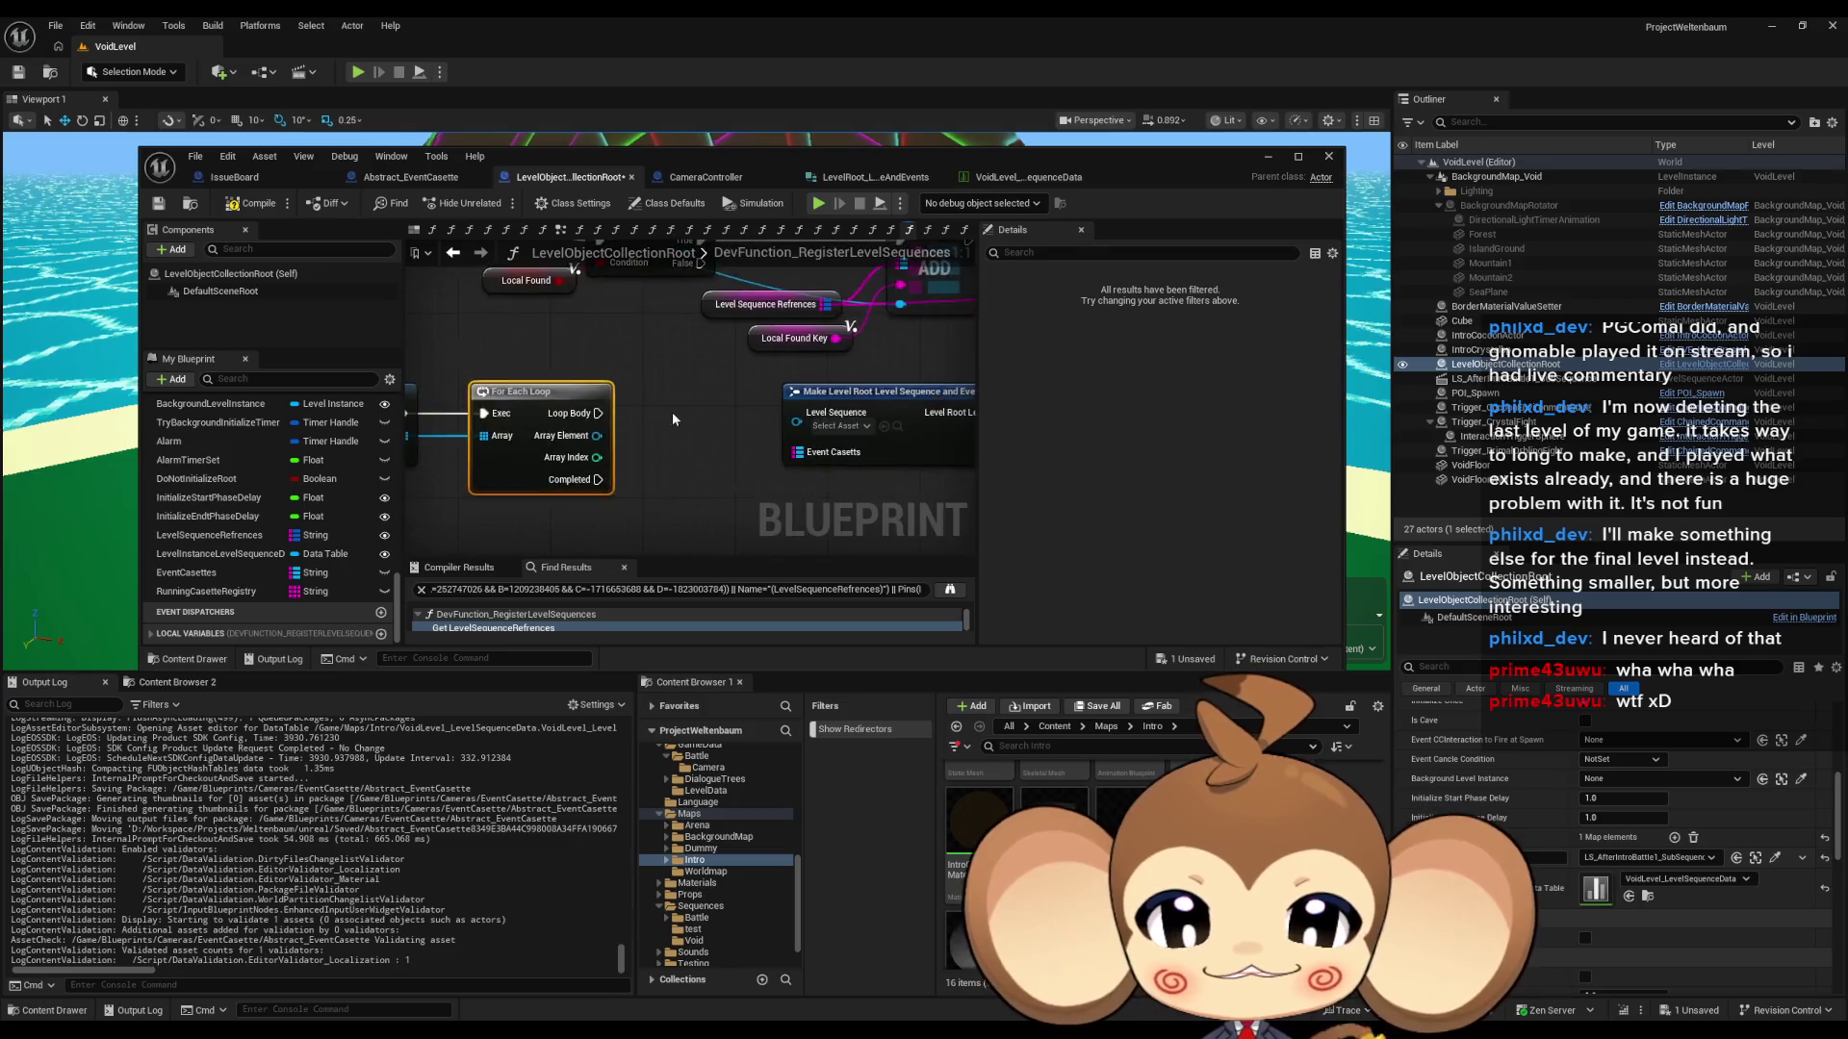
left_click_drag(564, 402, 545, 402)
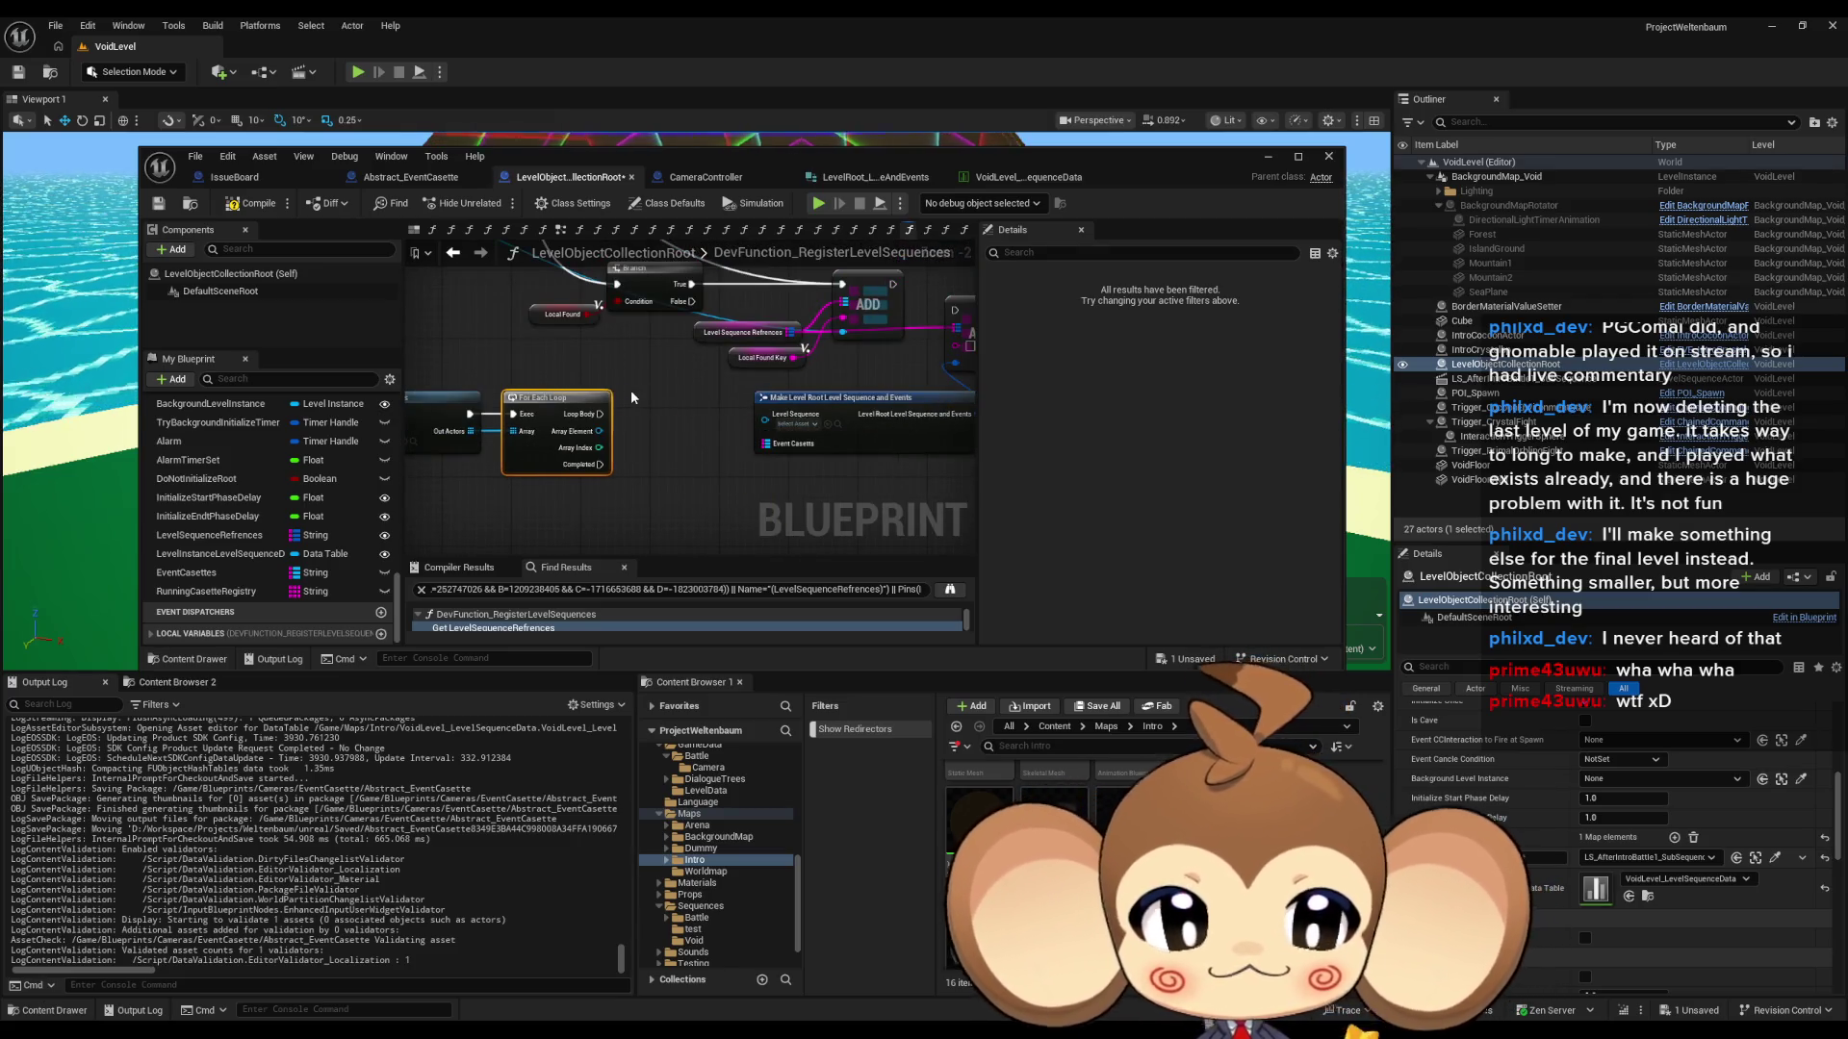
mouse_move(703, 406)
left_mouse_down()
mouse_move(773, 452)
mouse_move(791, 448)
mouse_move(784, 418)
left_mouse_up()
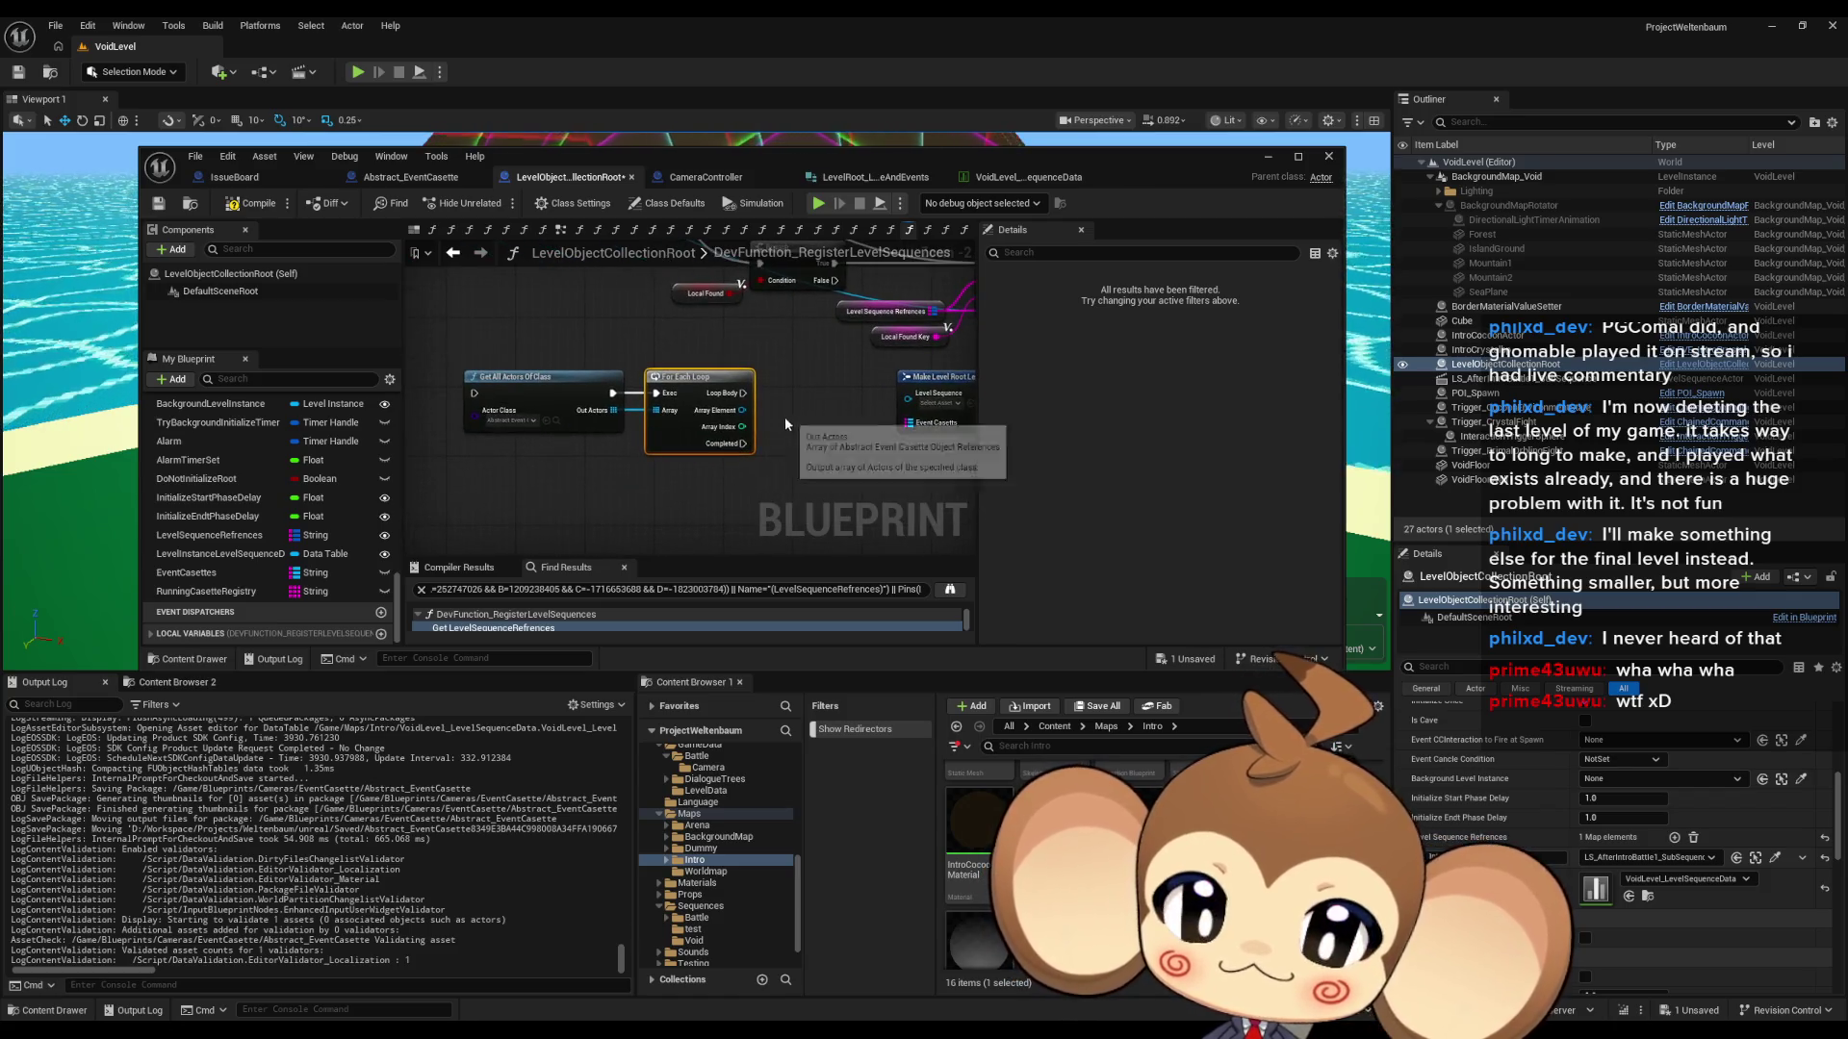
scroll(640, 414, "up", 2)
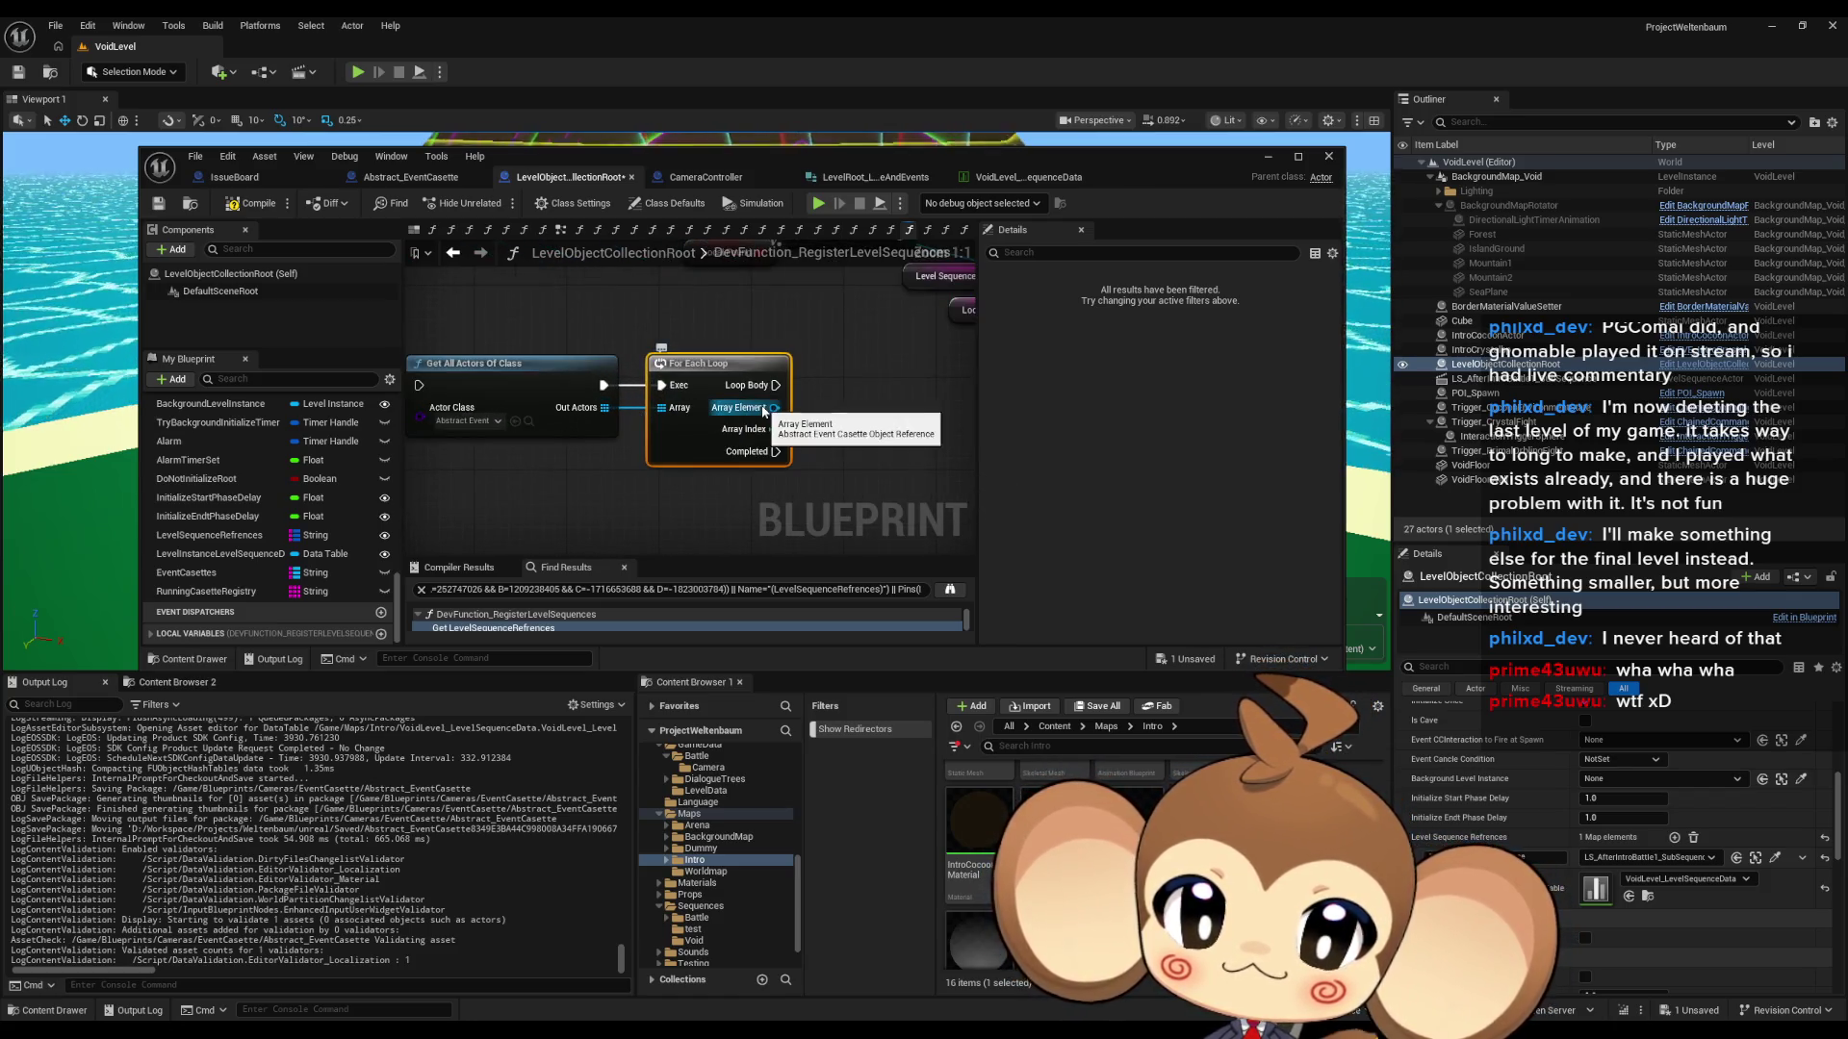
scroll(578, 405, "down", 1)
mouse_move(378, 344)
left_mouse_down()
mouse_move(479, 369)
mouse_move(626, 366)
mouse_move(541, 363)
left_mouse_up()
- Attach Get Level Sequence Refrence and Get Casette ID getters to the loop's Array Element
left_click_drag(743, 419, 801, 424)
type("get level")
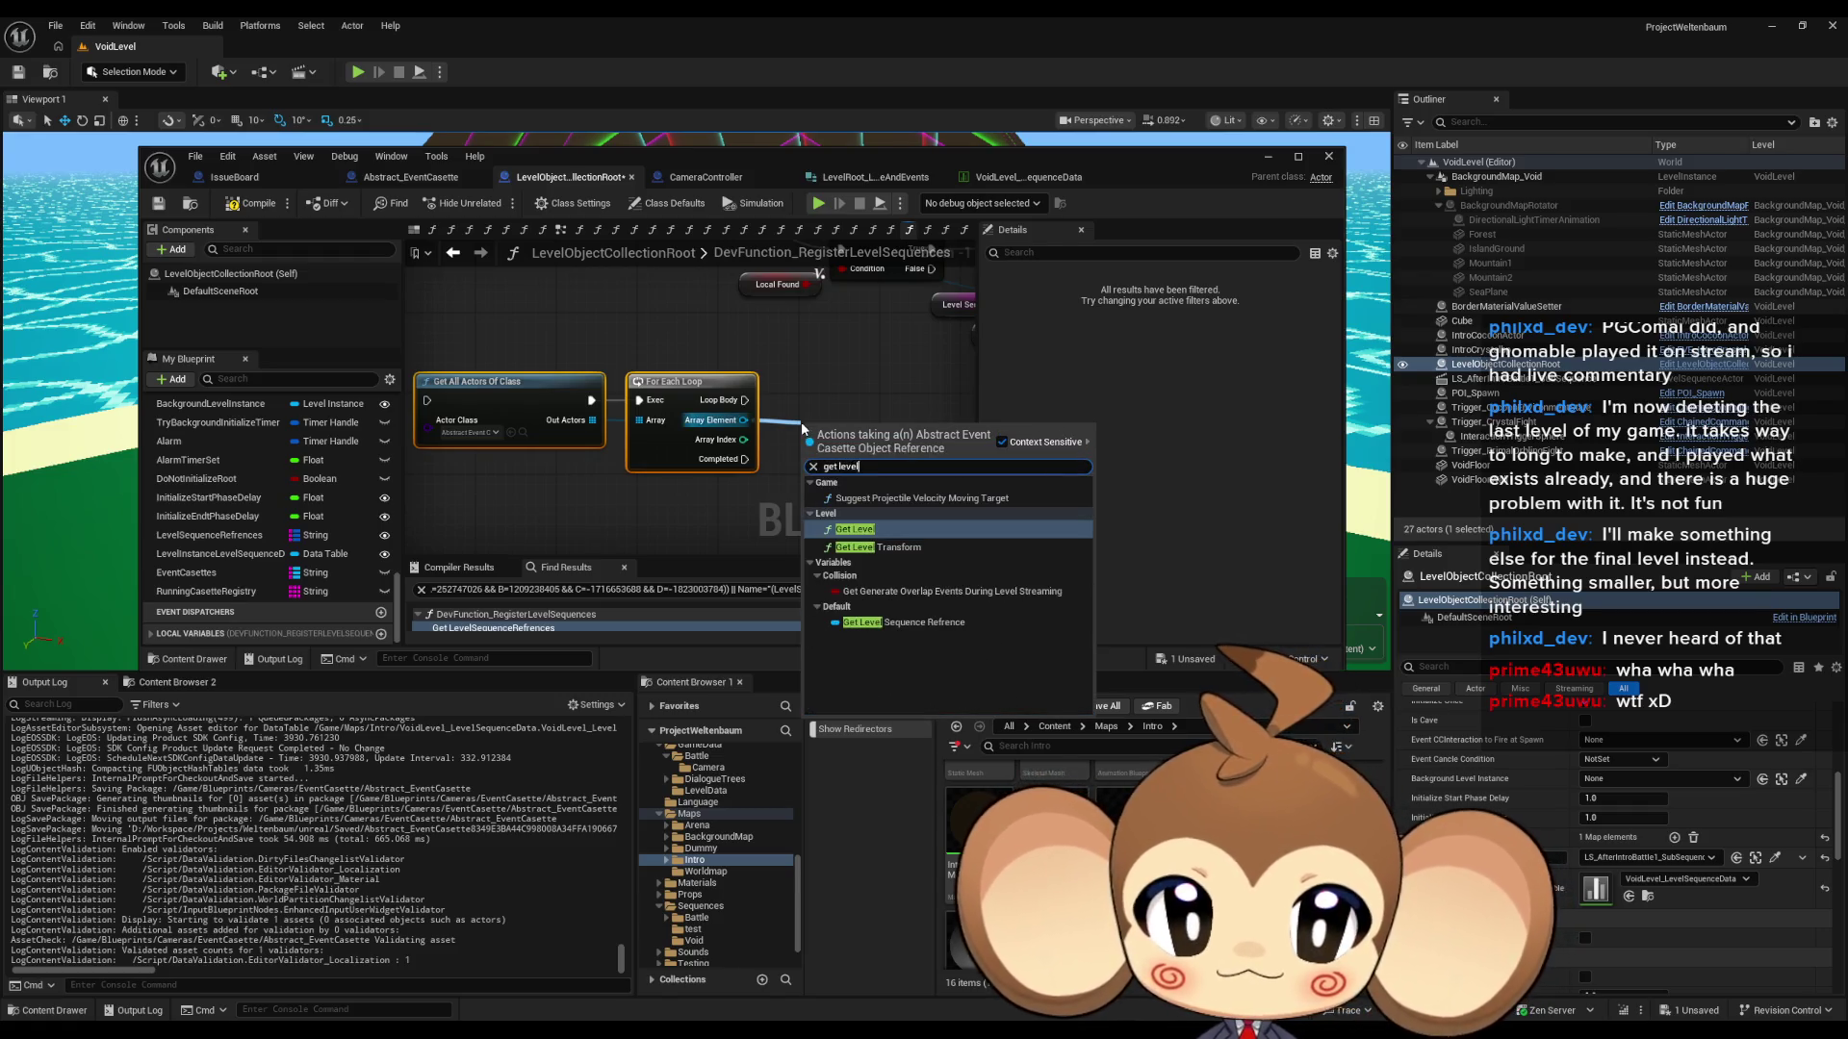
key("Down")
key("Down")
key("Down")
key("Return")
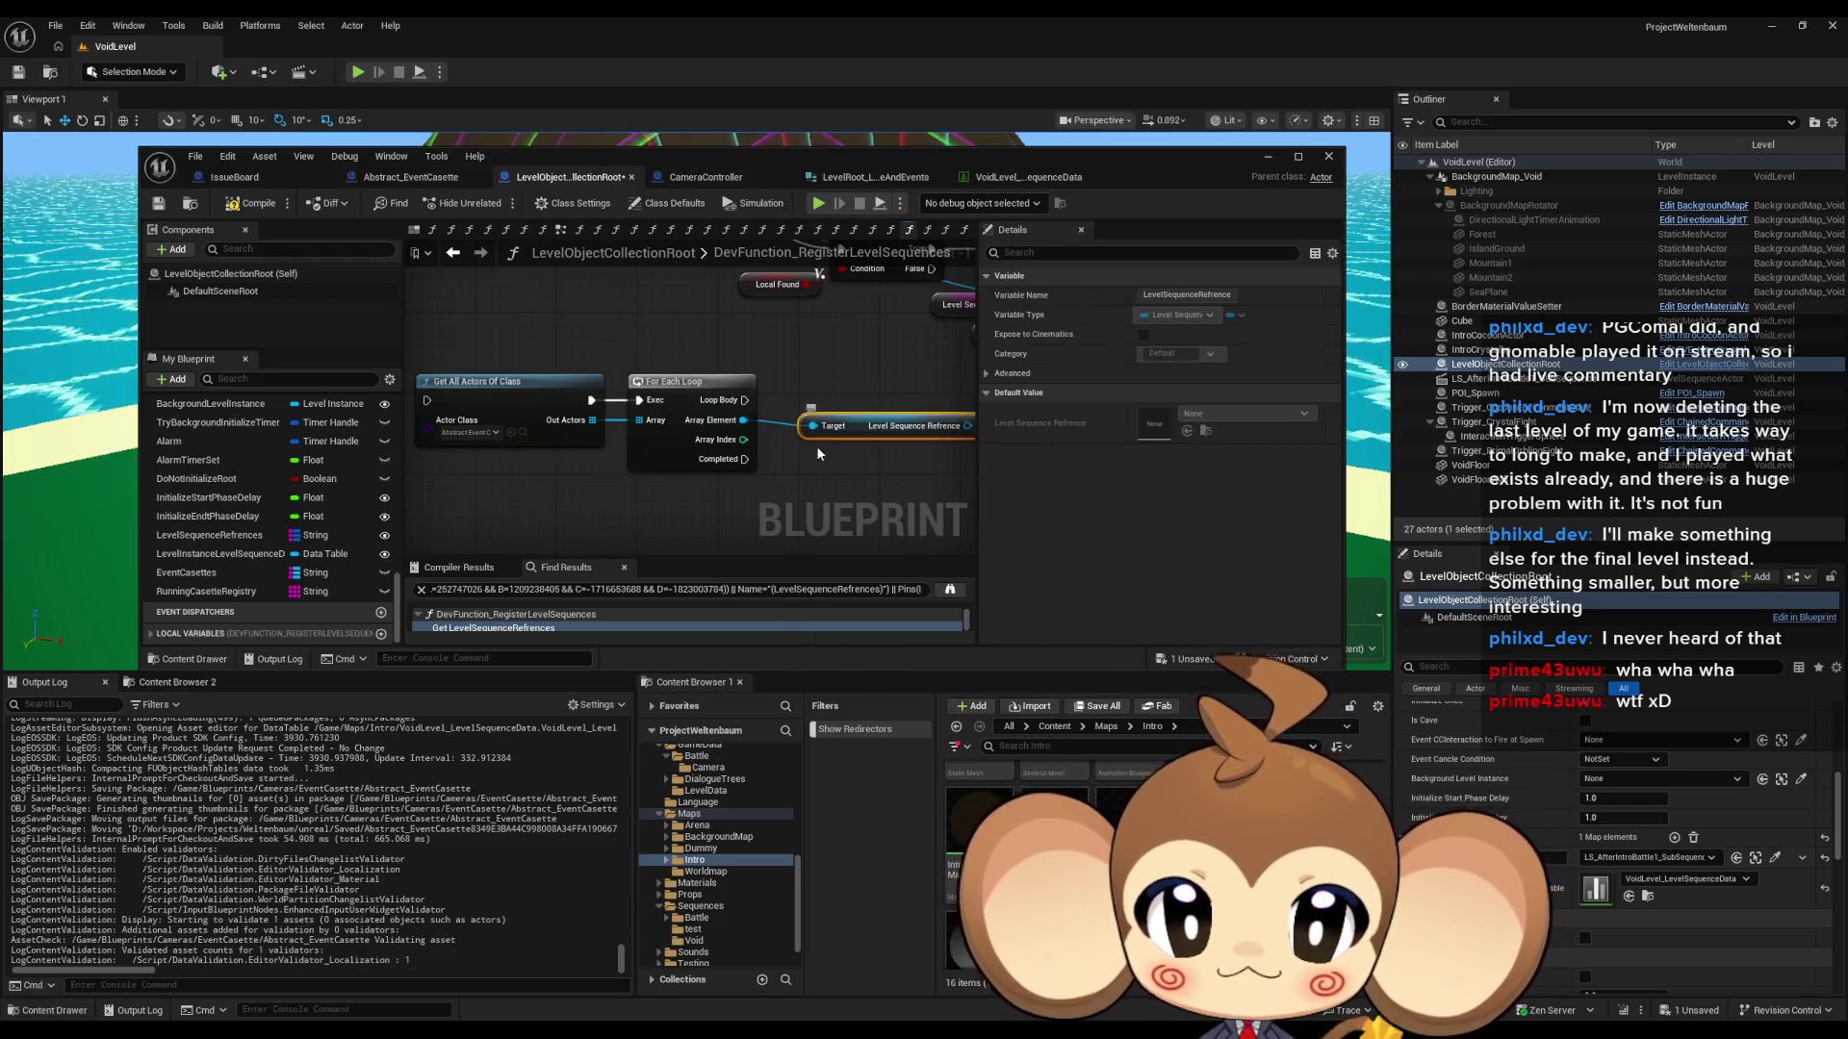
left_click_drag(733, 421, 834, 484)
type("get id")
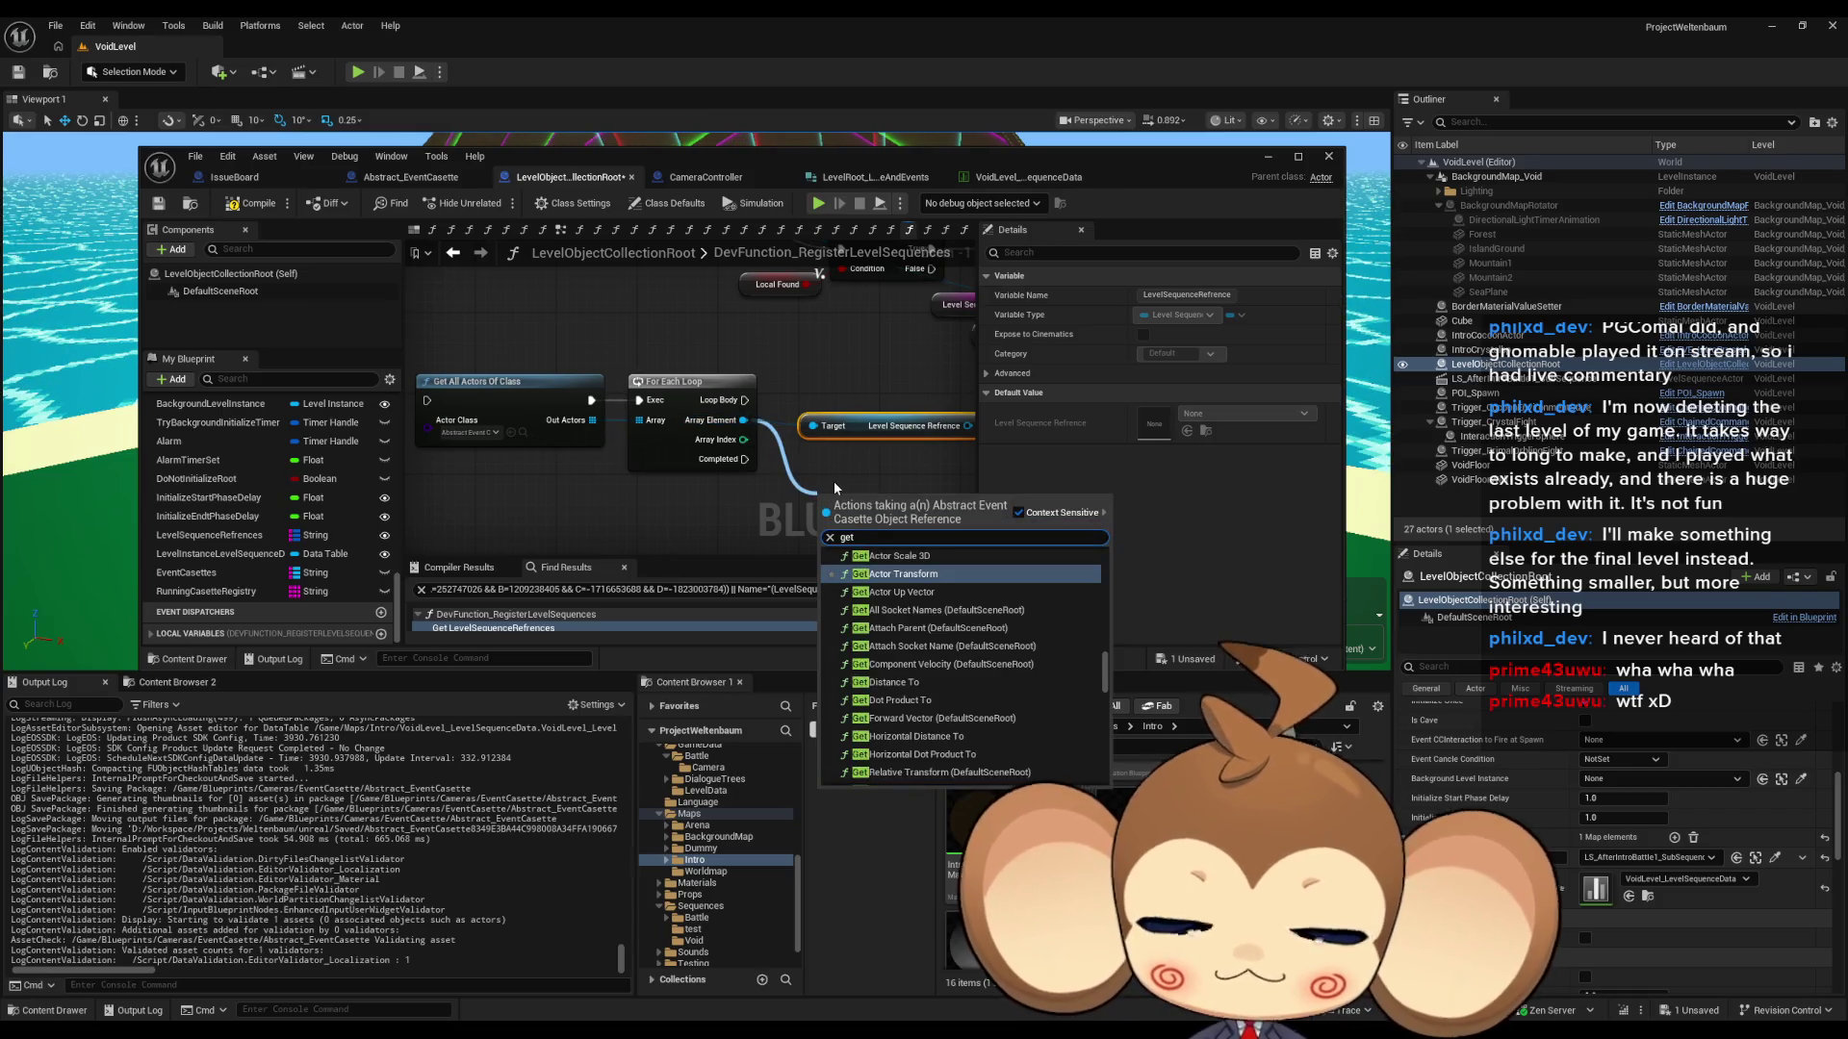
key("Down")
key("Down")
key("Down")
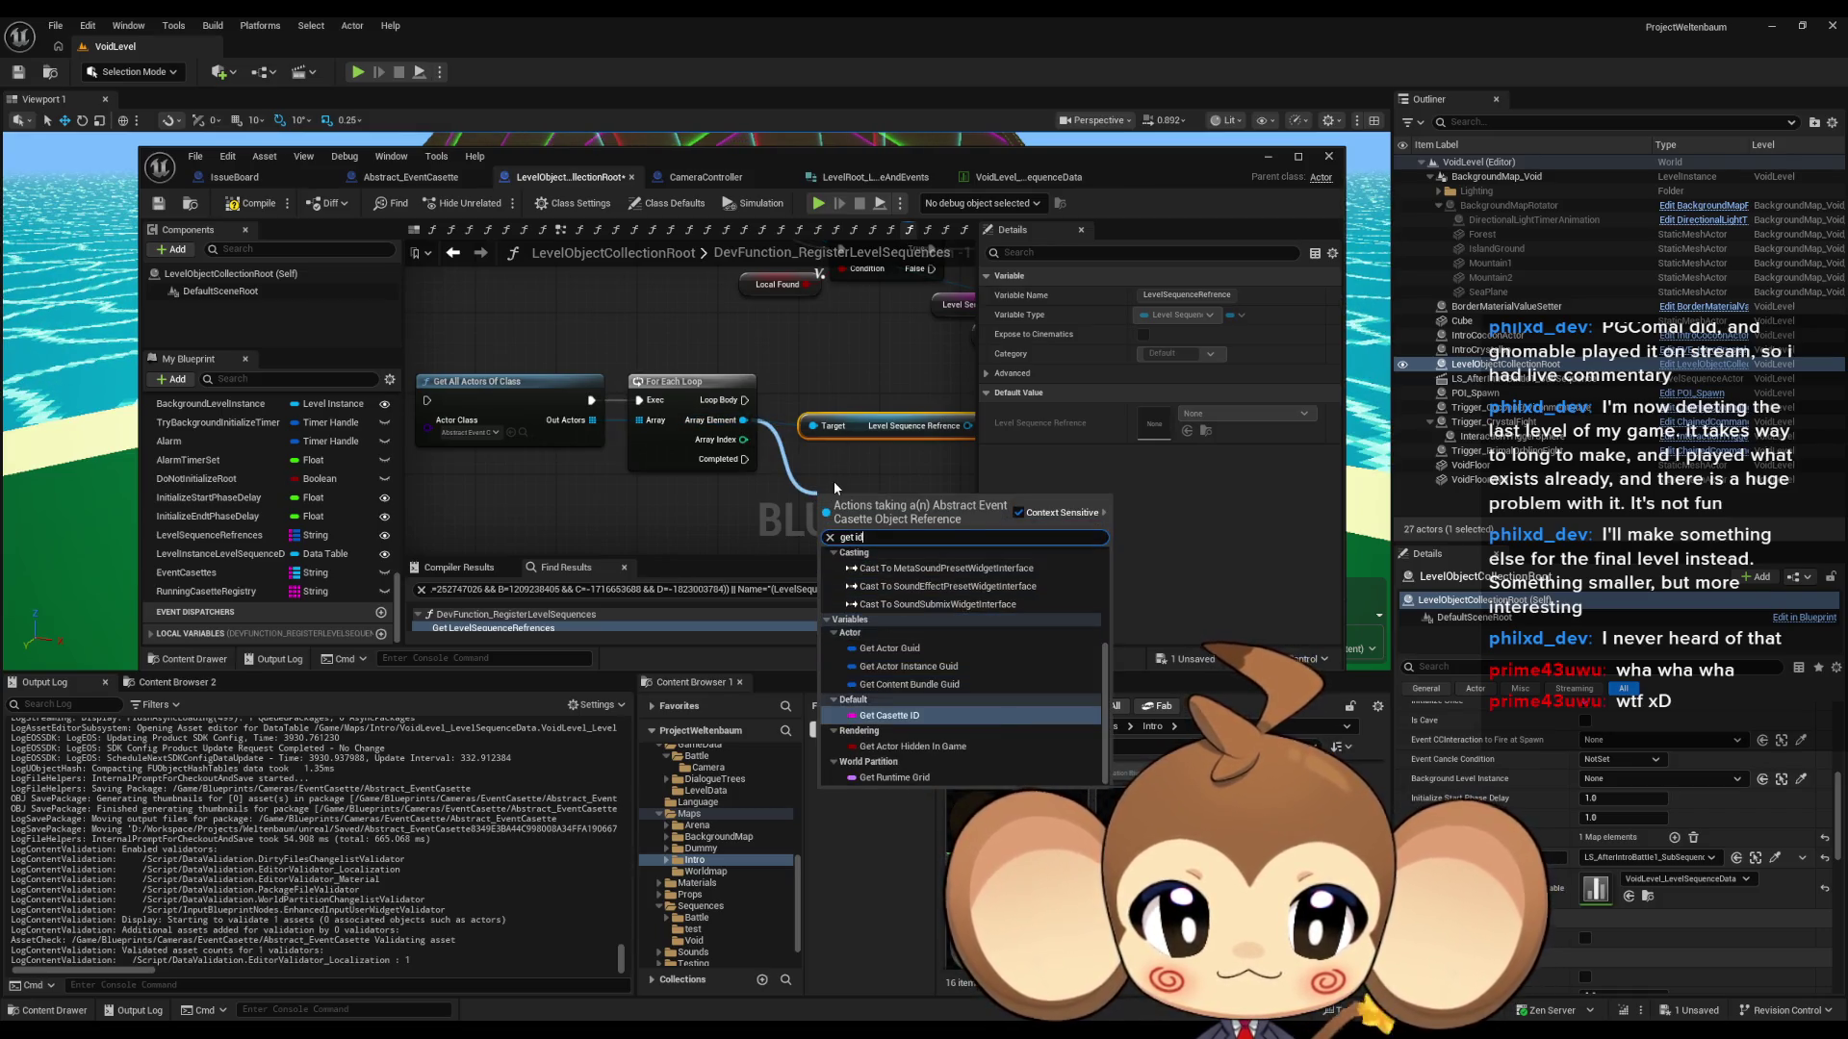
key("Return")
scroll(909, 408, "down", 2)
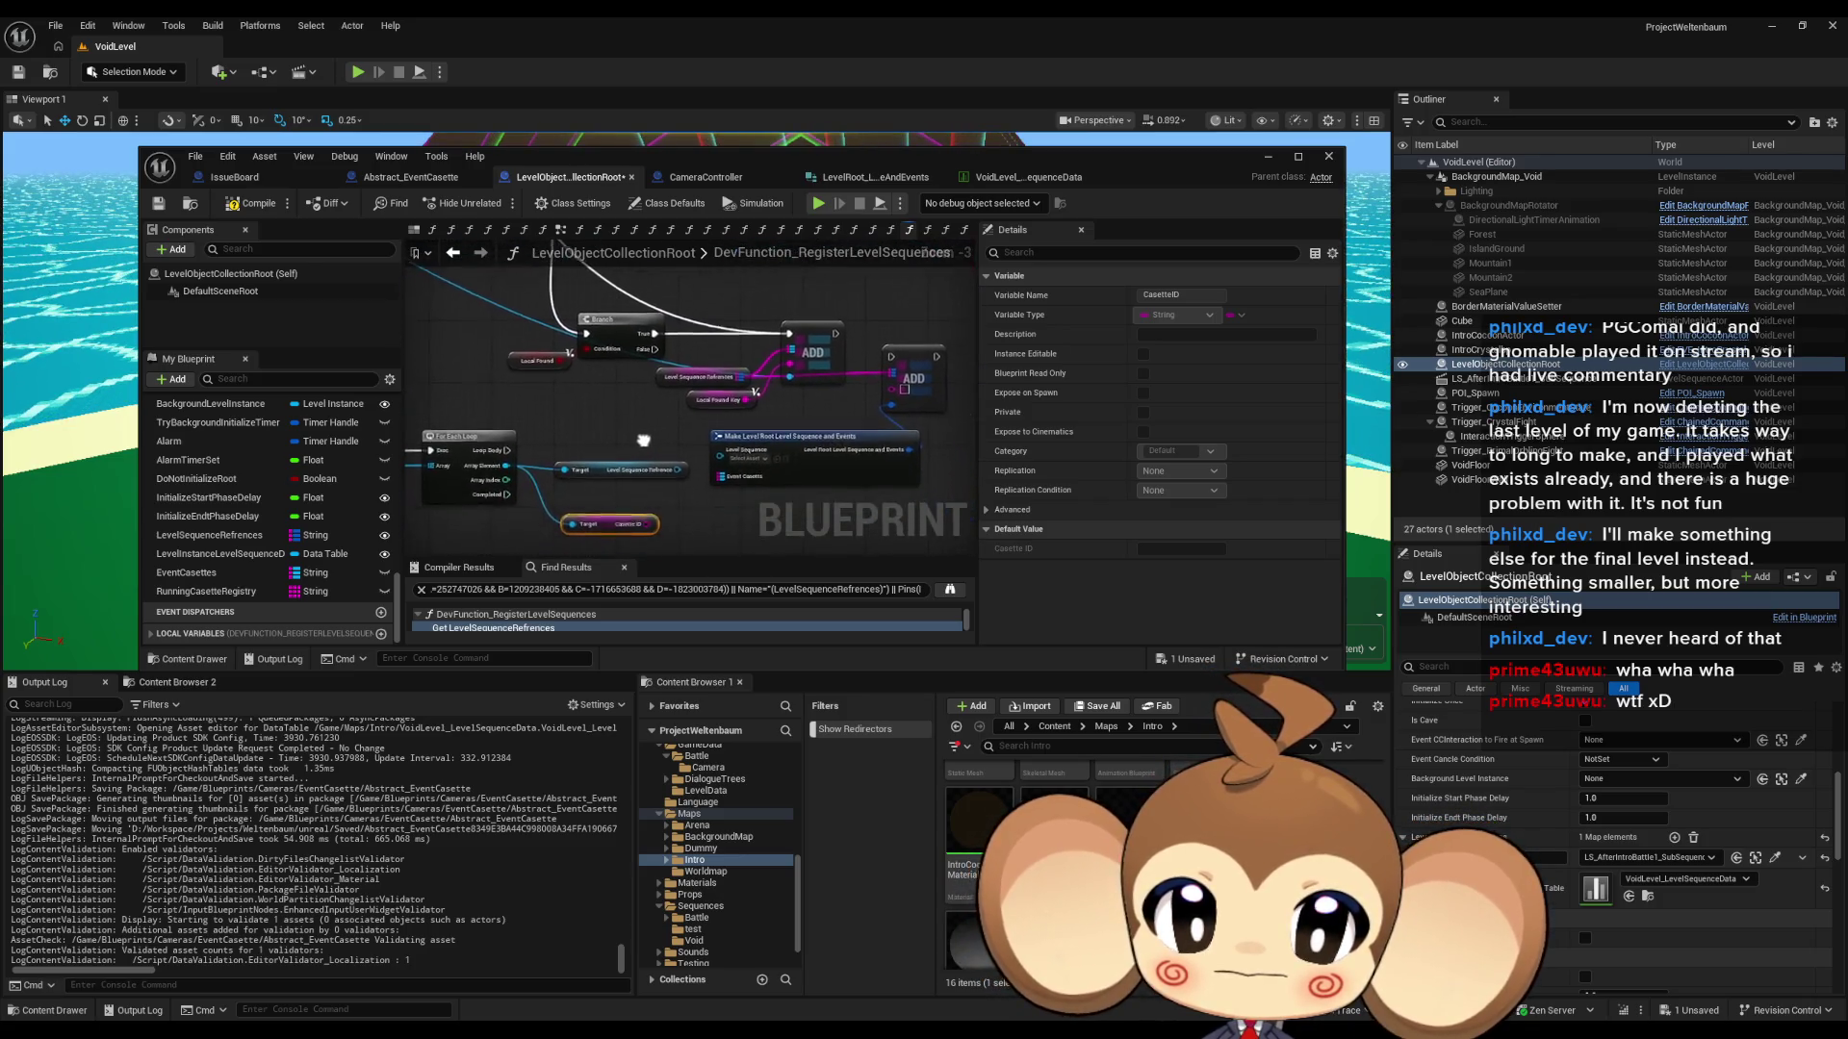
left_click_drag(648, 427, 661, 528)
- Select the Get Data Table Row node and browse to its data table in GameData
mouse_move(807, 394)
left_mouse_down()
mouse_move(841, 485)
mouse_move(666, 542)
left_mouse_up()
scroll(853, 483, "down", 1)
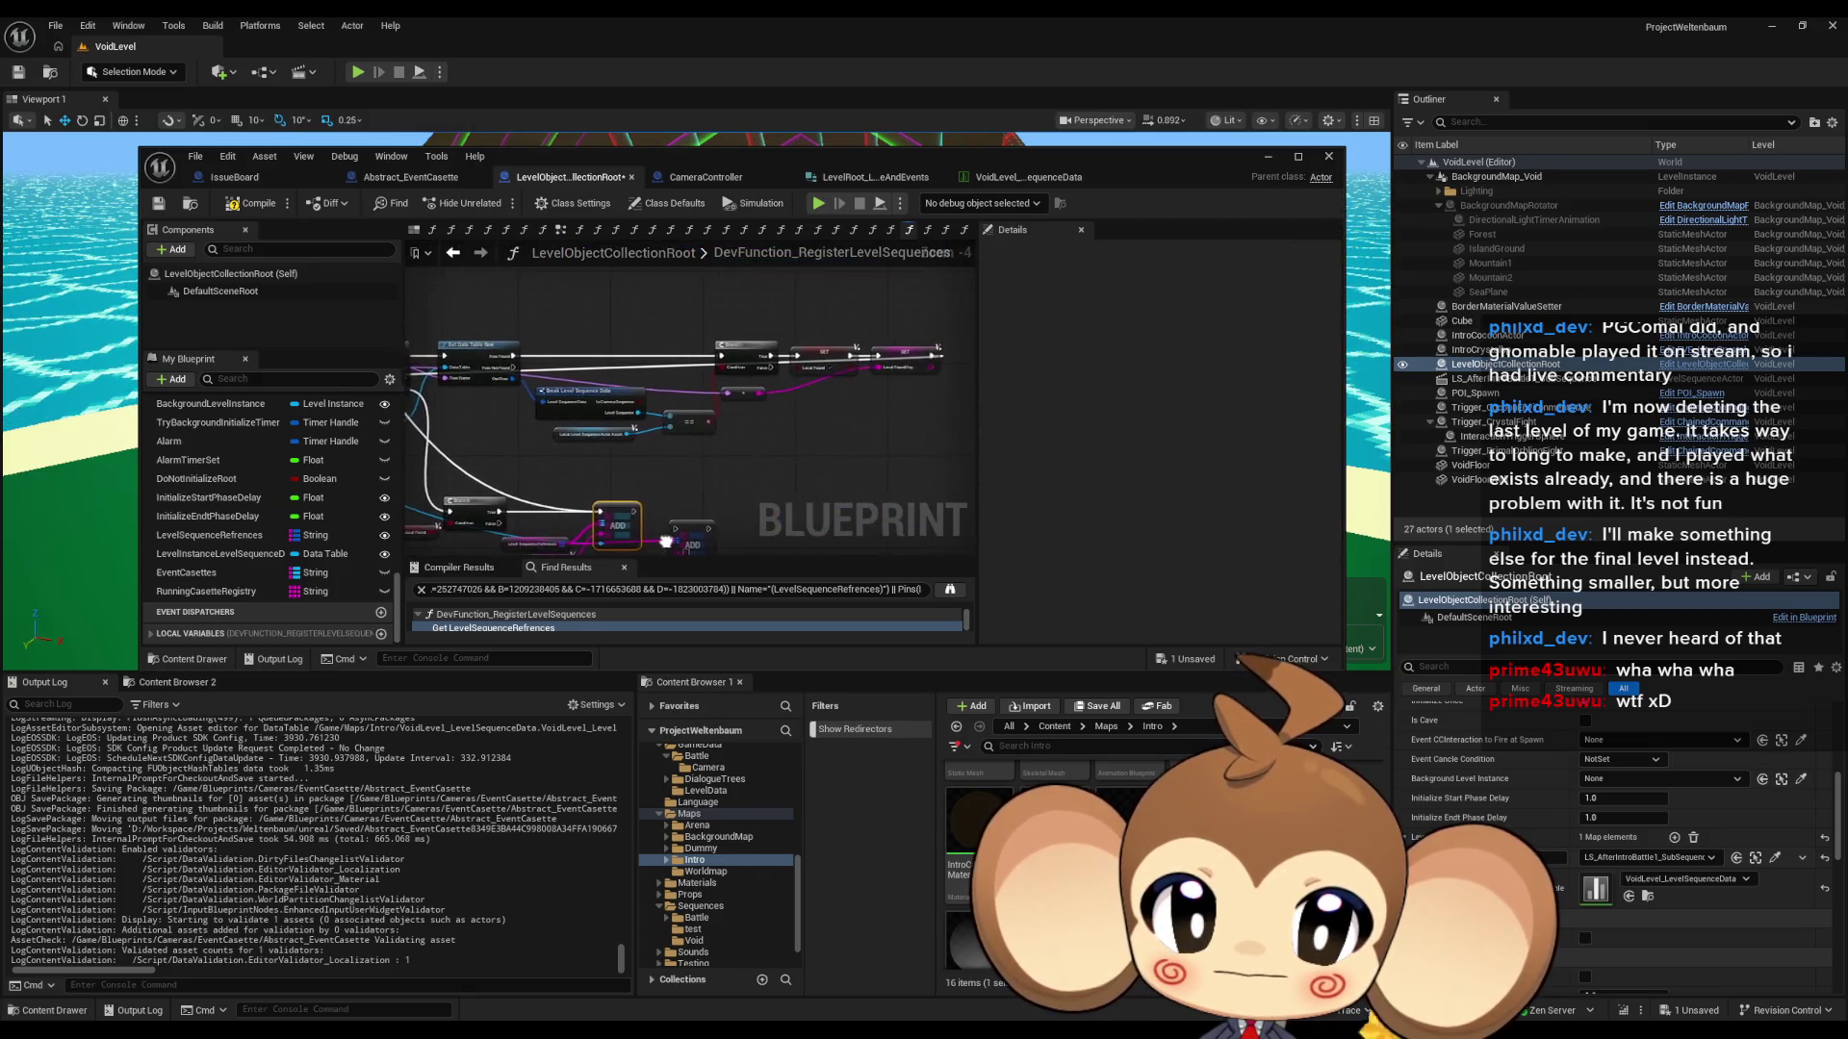
scroll(594, 411, "up", 1)
left_click_drag(594, 411, 926, 452)
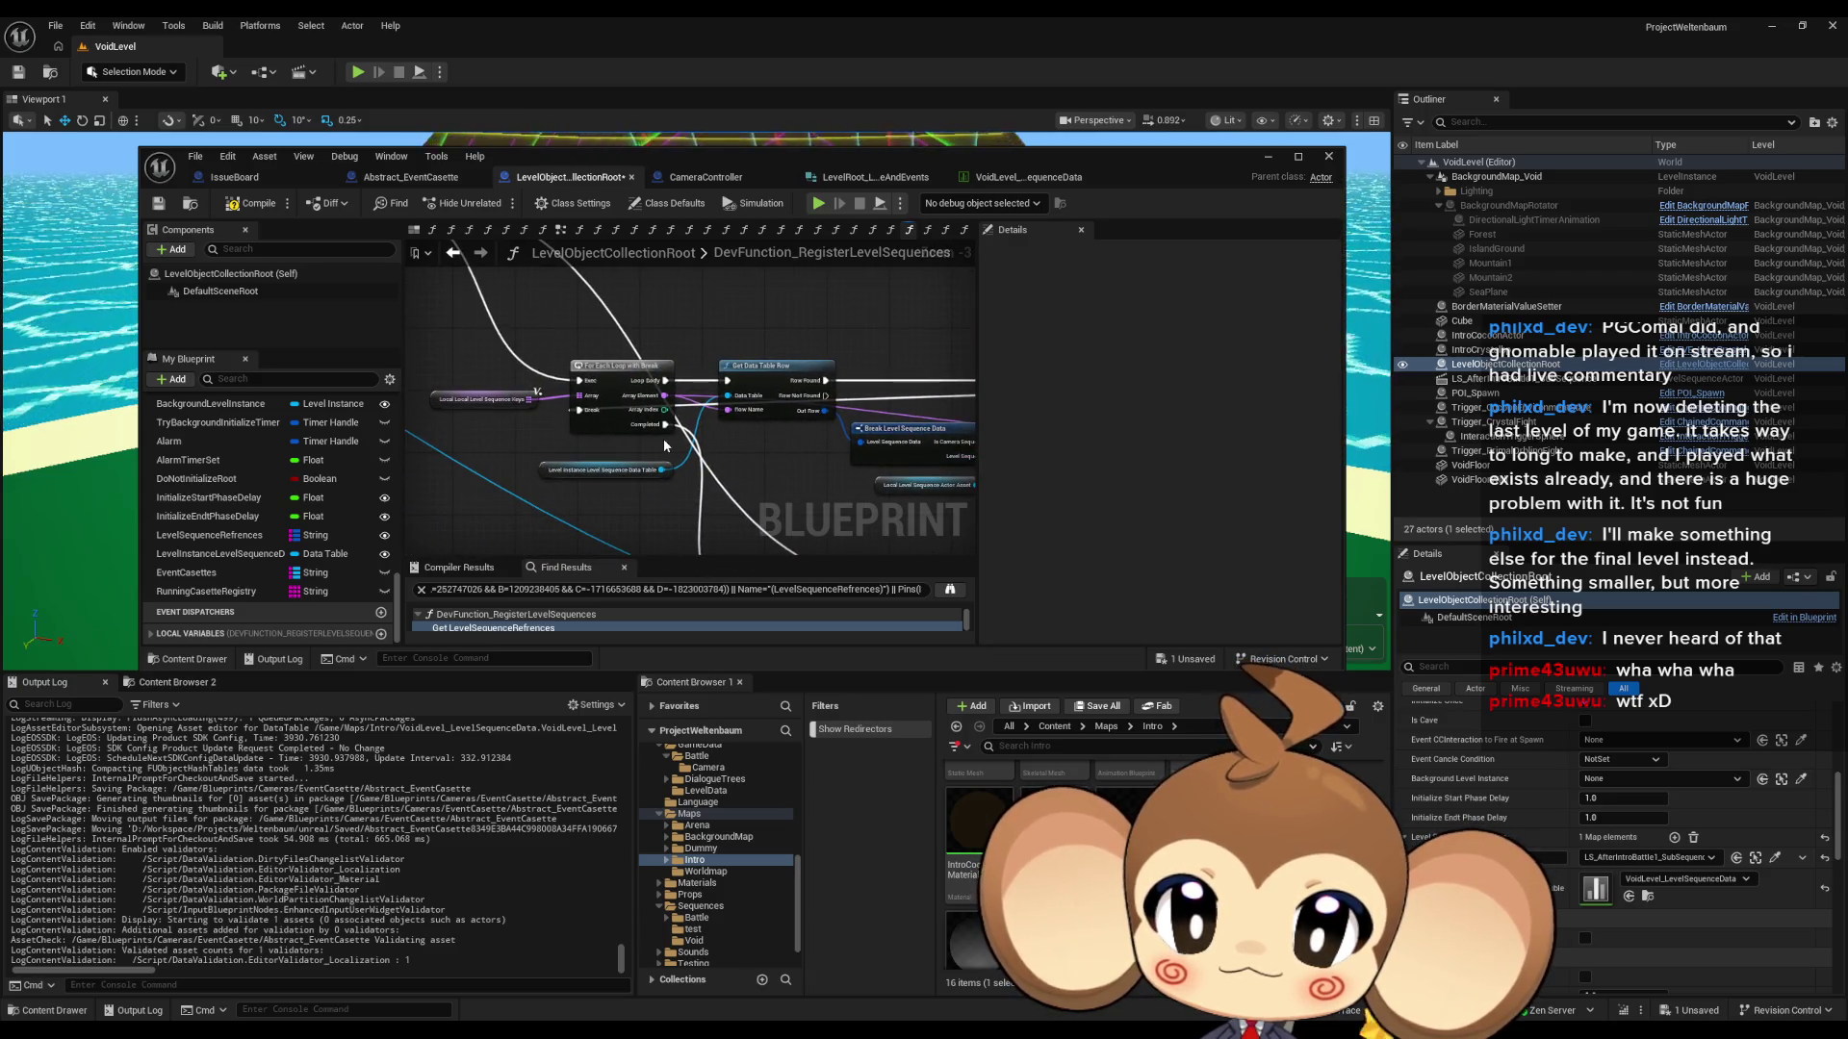
mouse_move(654, 445)
left_mouse_down()
mouse_move(563, 424)
mouse_move(509, 304)
left_mouse_up()
mouse_move(778, 354)
left_mouse_down()
mouse_move(975, 488)
mouse_move(674, 424)
mouse_move(596, 357)
mouse_move(654, 385)
mouse_move(783, 510)
left_mouse_up()
scroll(777, 445, "up", 3)
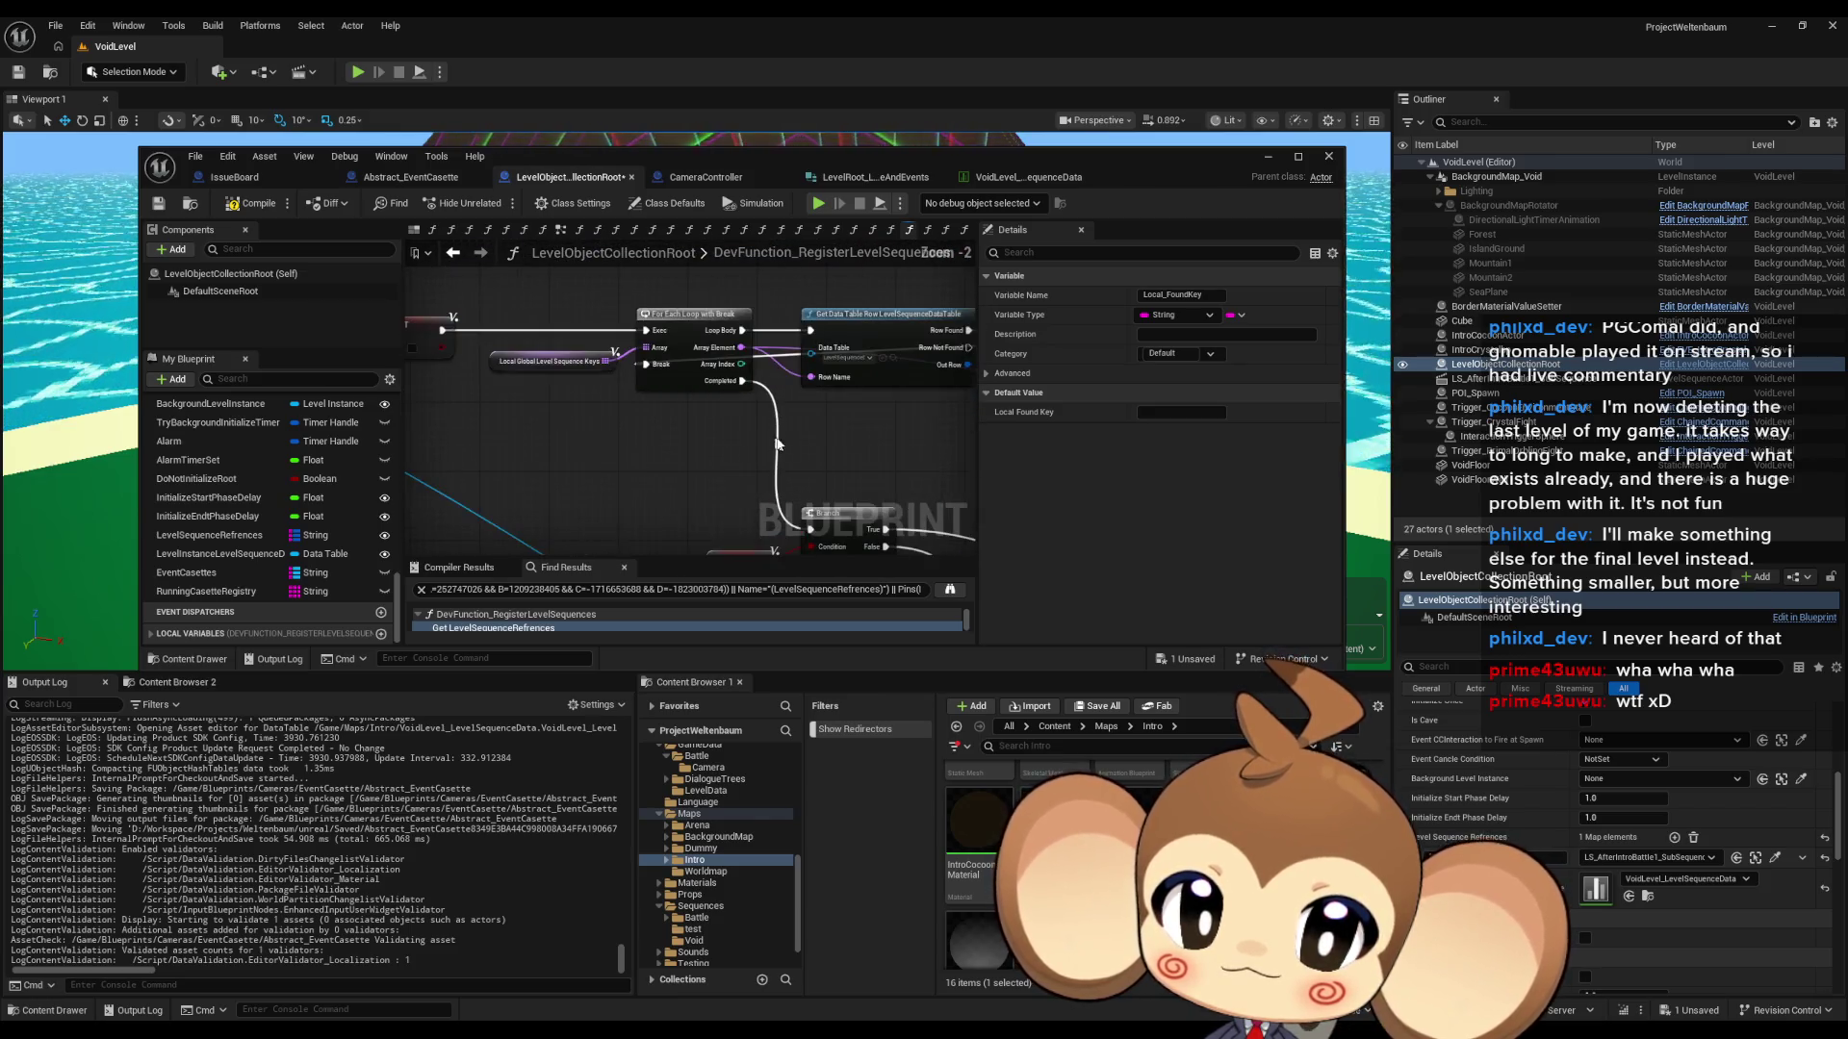
scroll(787, 460, "up", 2)
left_click_drag(872, 448, 614, 517)
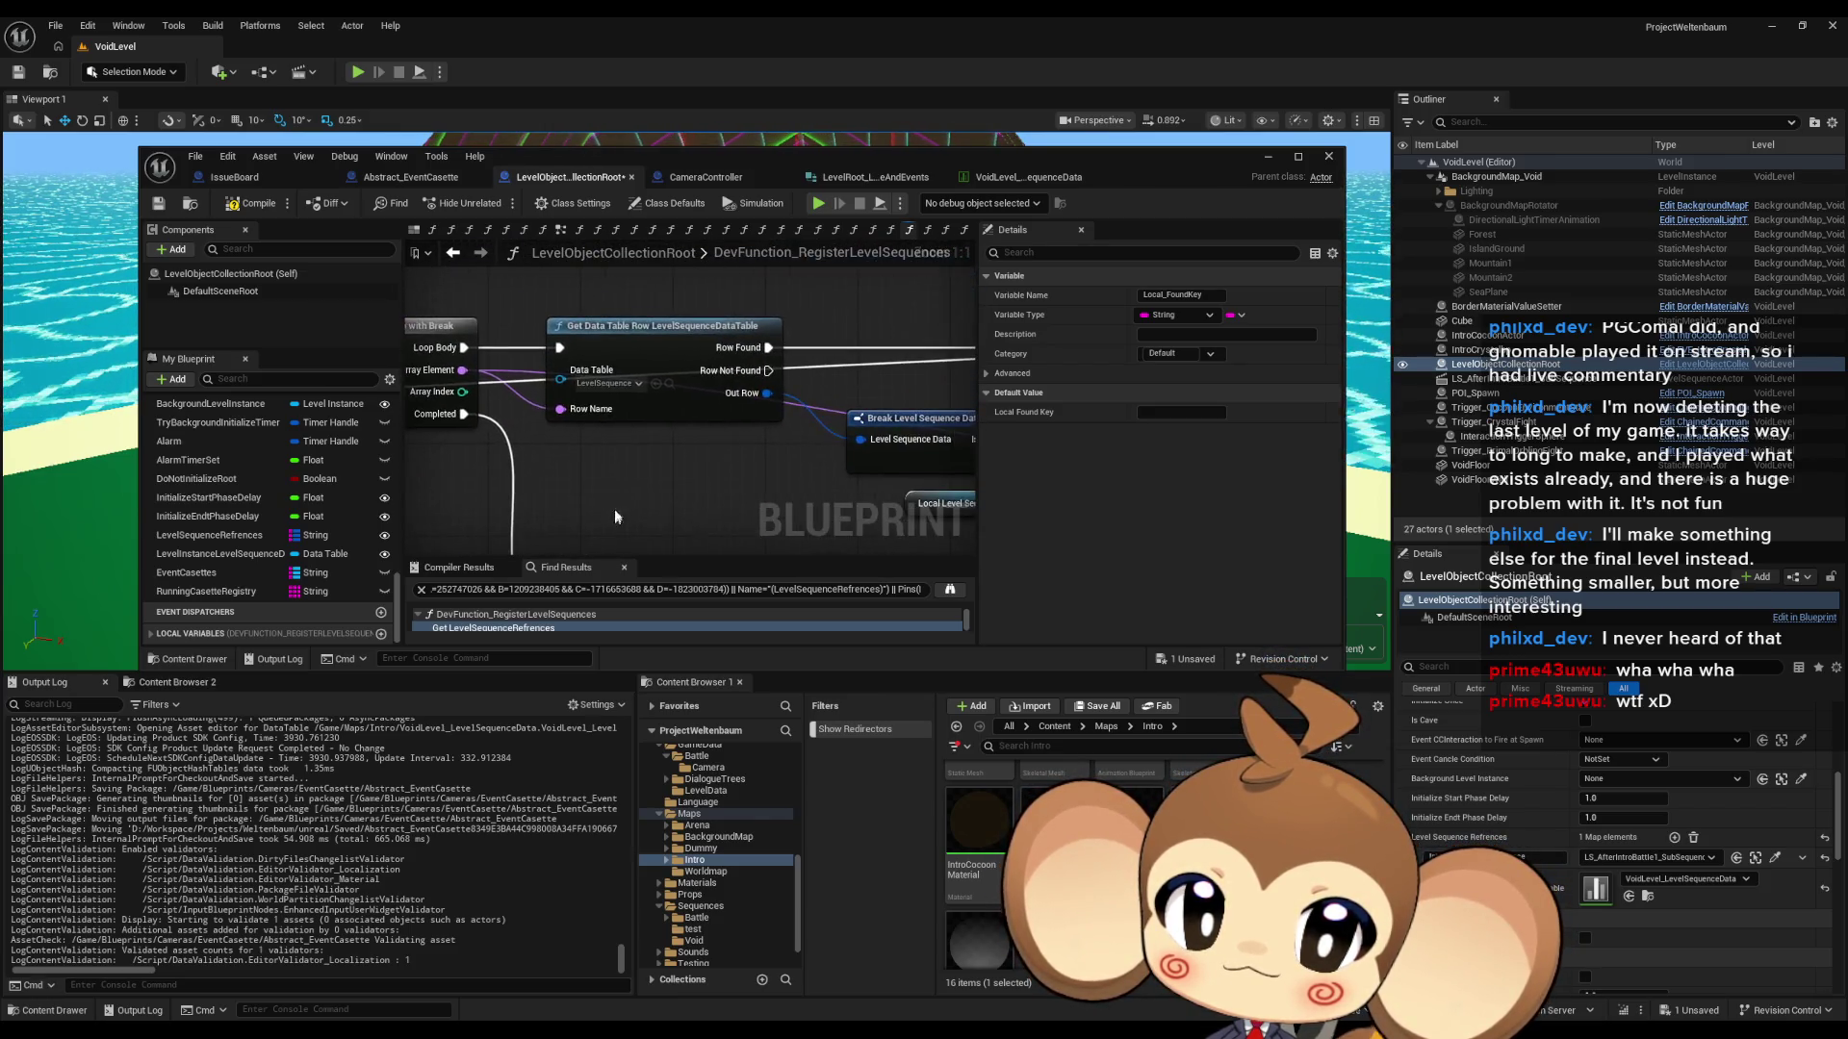
left_click(731, 395)
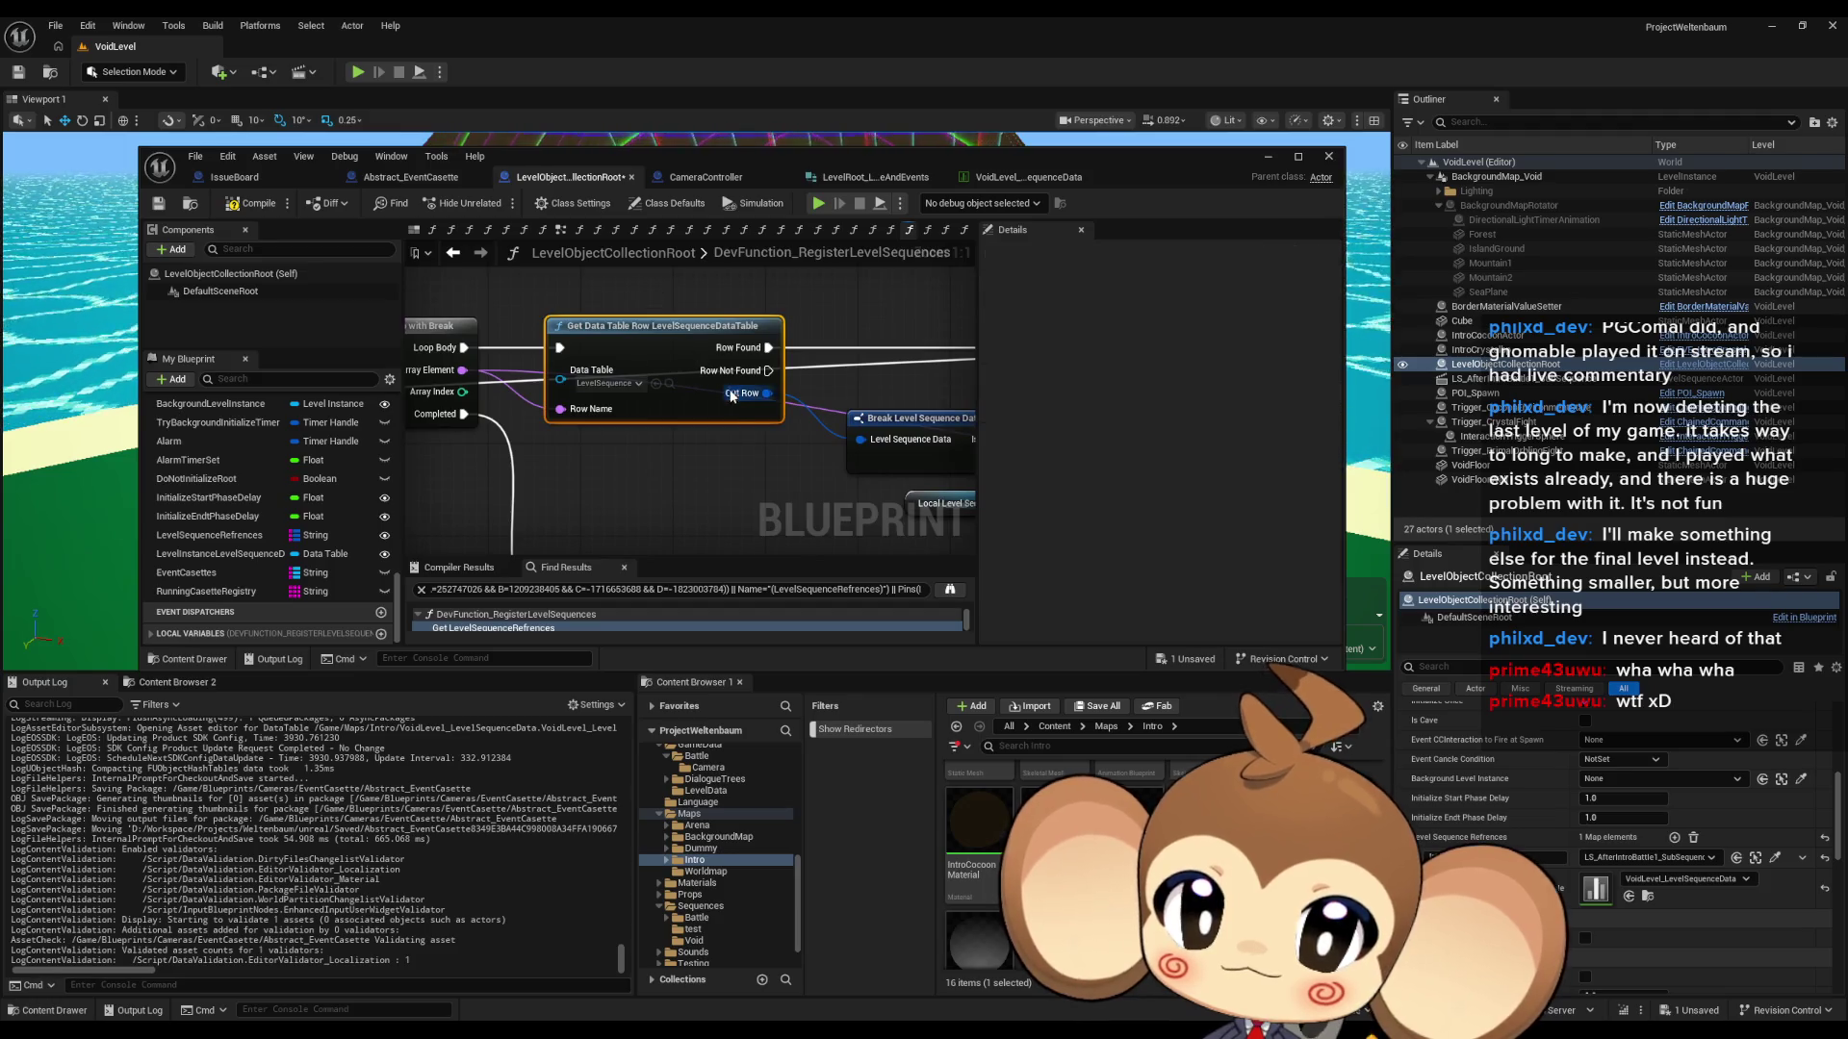
left_click(669, 384)
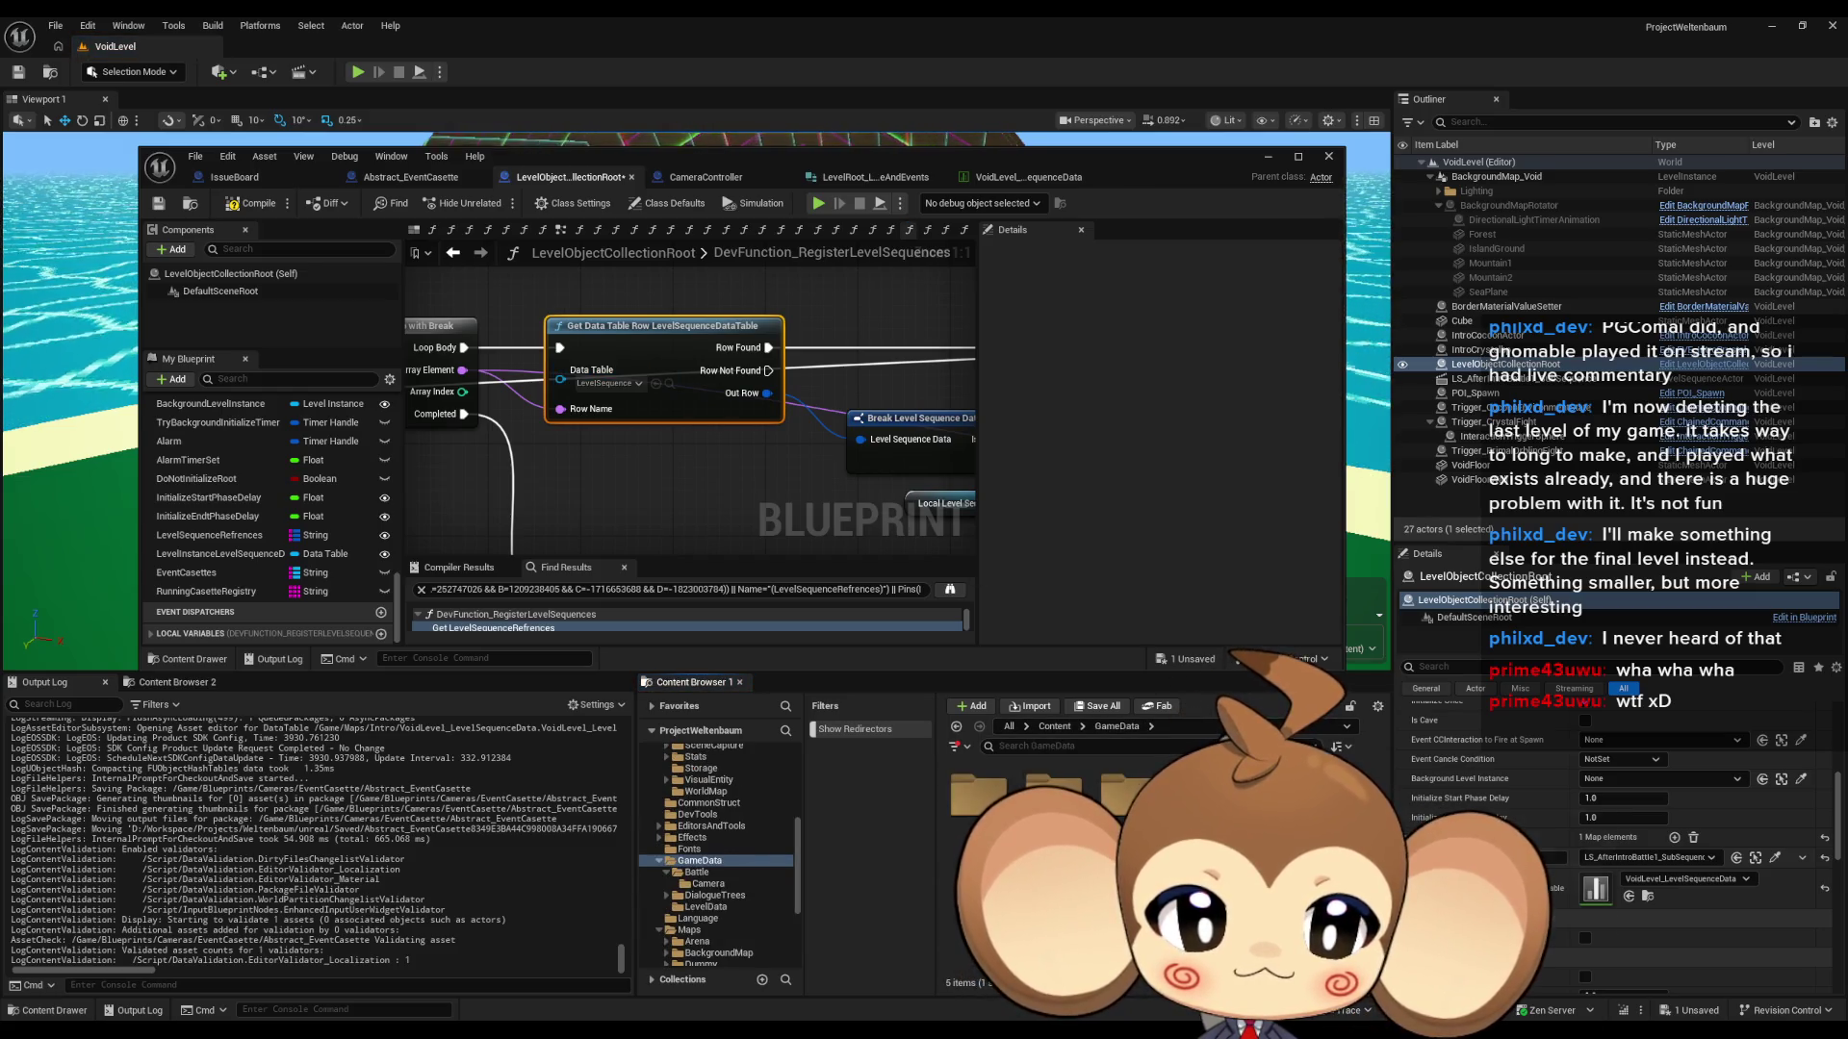
- Pan and zoom the graph to review the For Each Loop and SET nodes
scroll(493, 414, "down", 3)
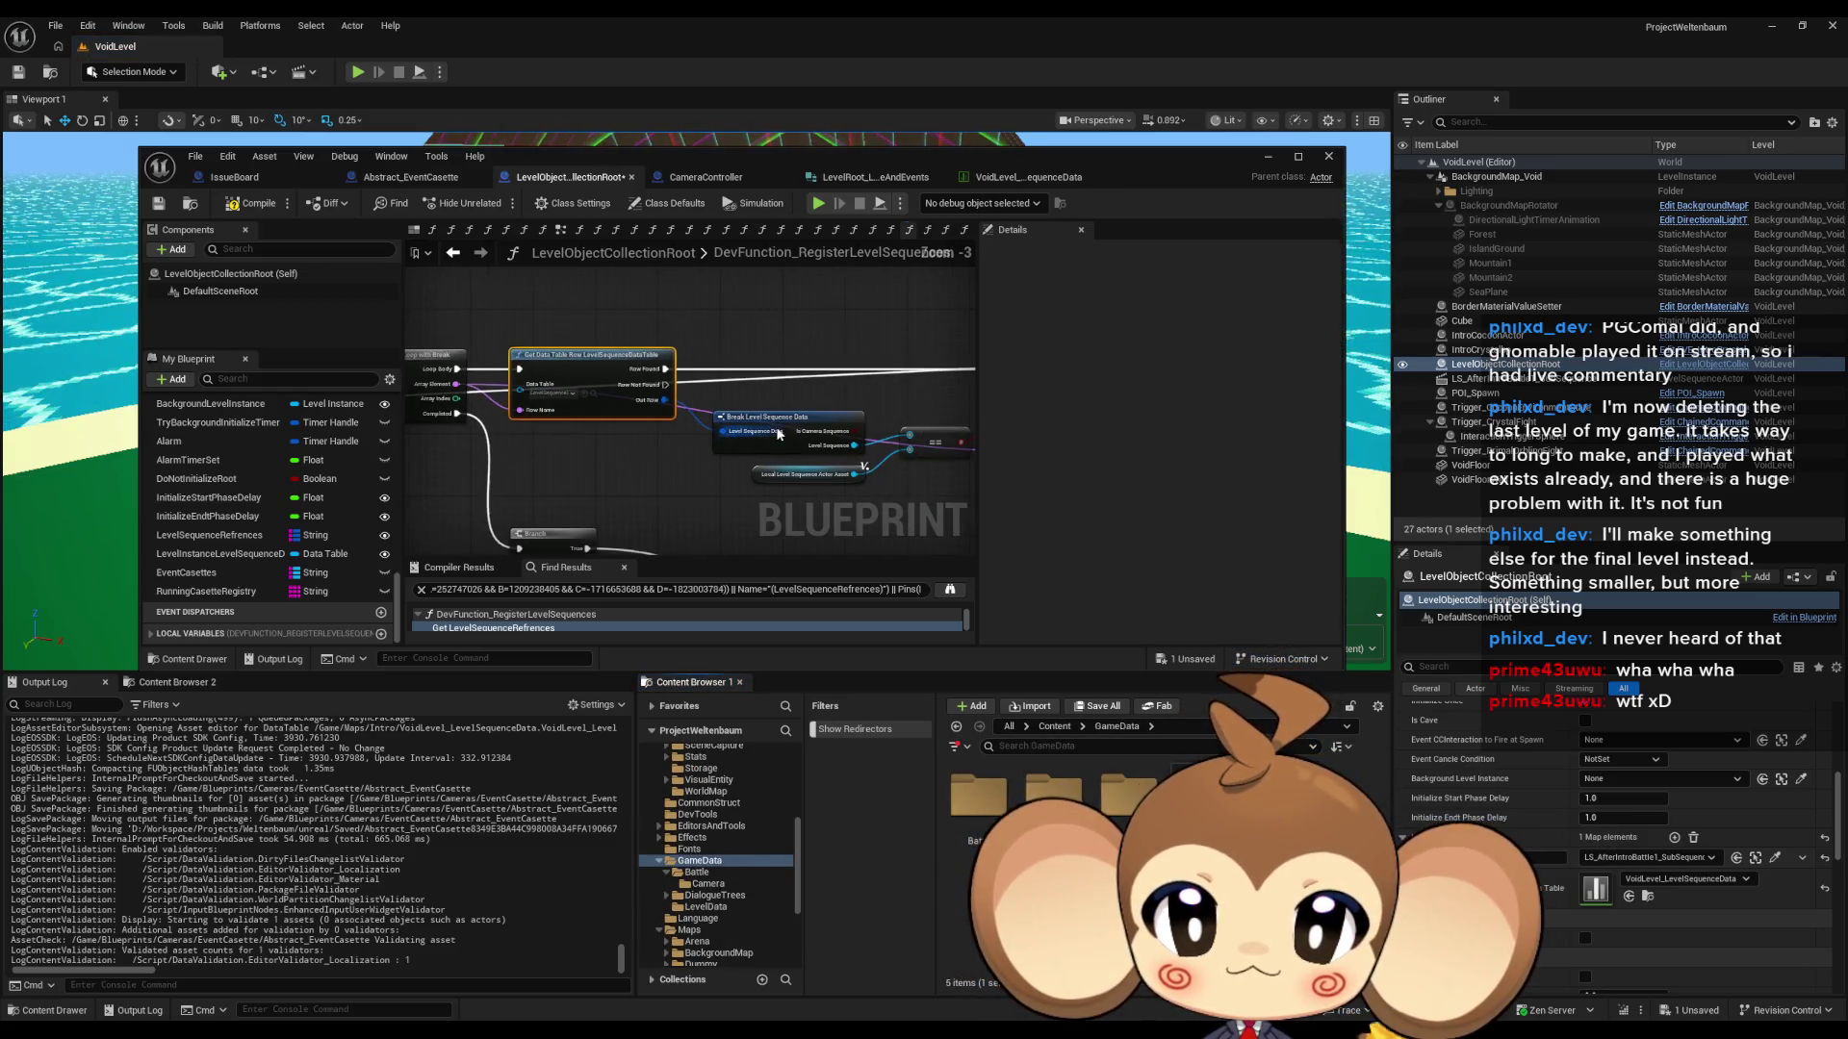
mouse_move(494, 414)
left_mouse_down()
mouse_move(388, 409)
mouse_move(937, 394)
mouse_move(843, 396)
left_mouse_up()
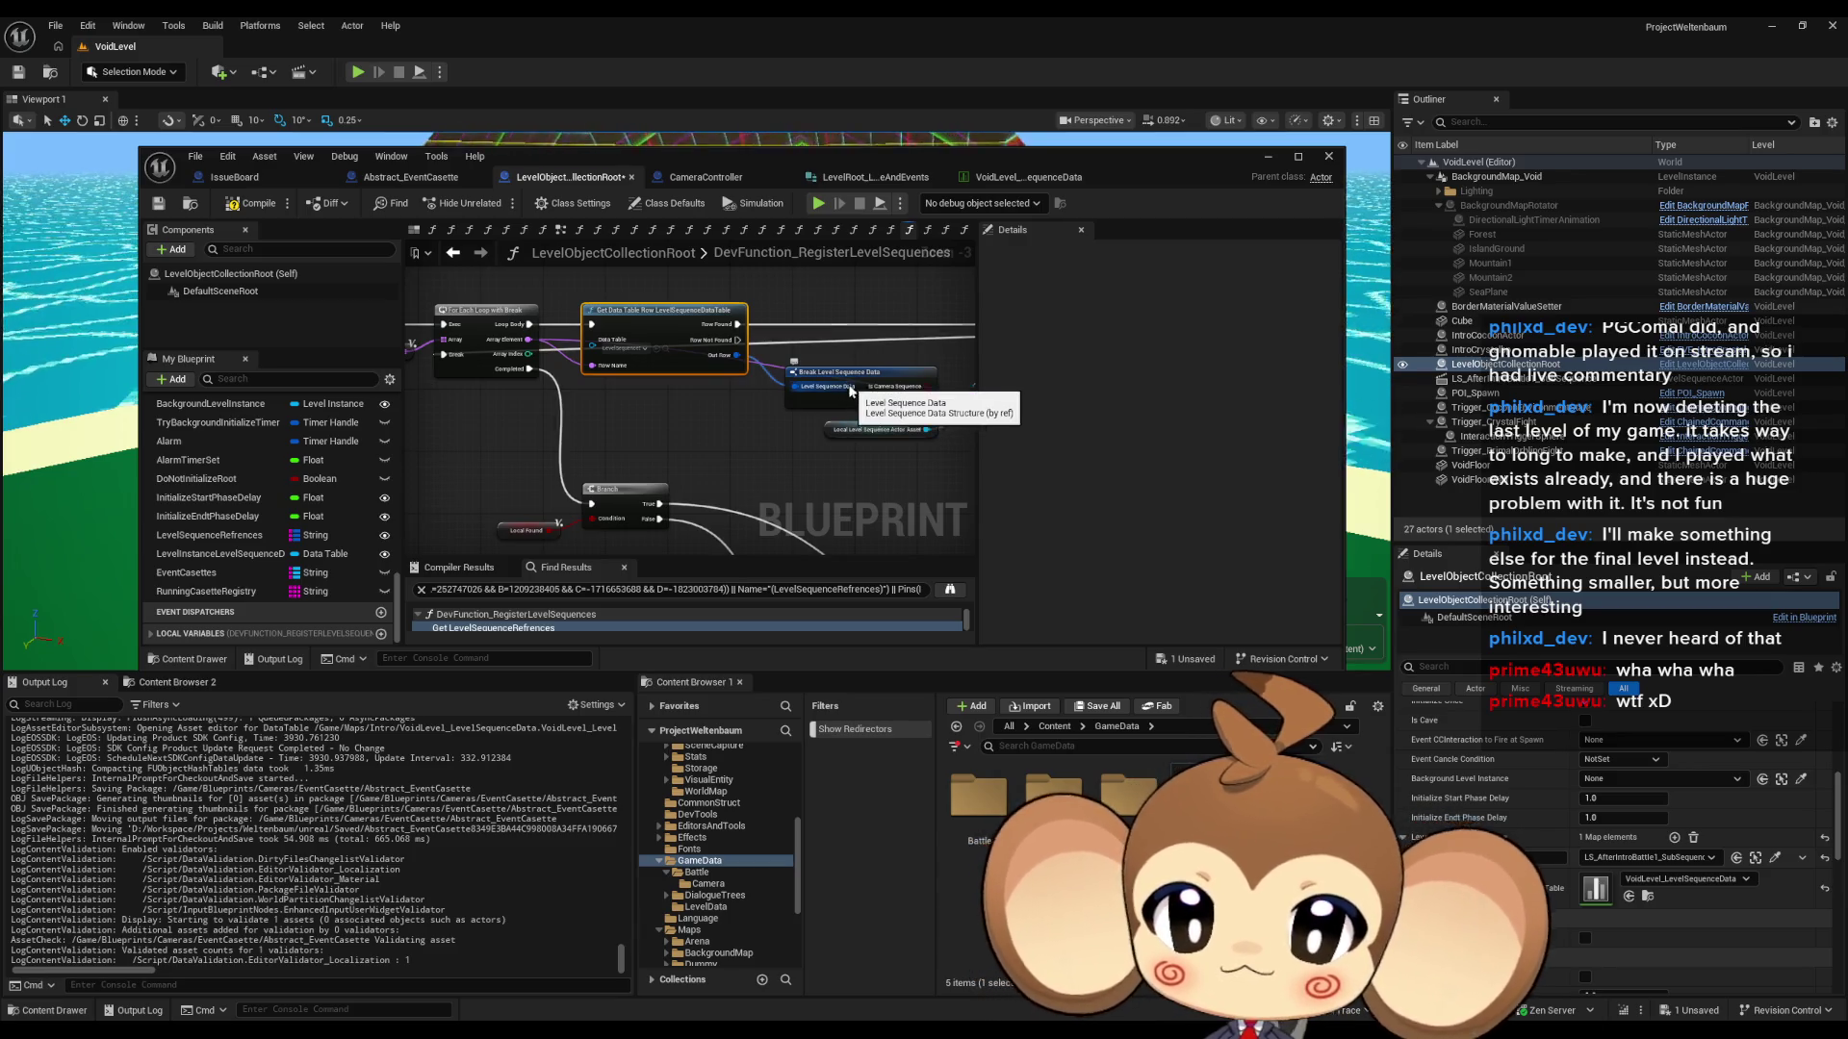
scroll(760, 470, "down", 3)
left_click_drag(760, 470, 662, 370)
scroll(816, 504, "up", 3)
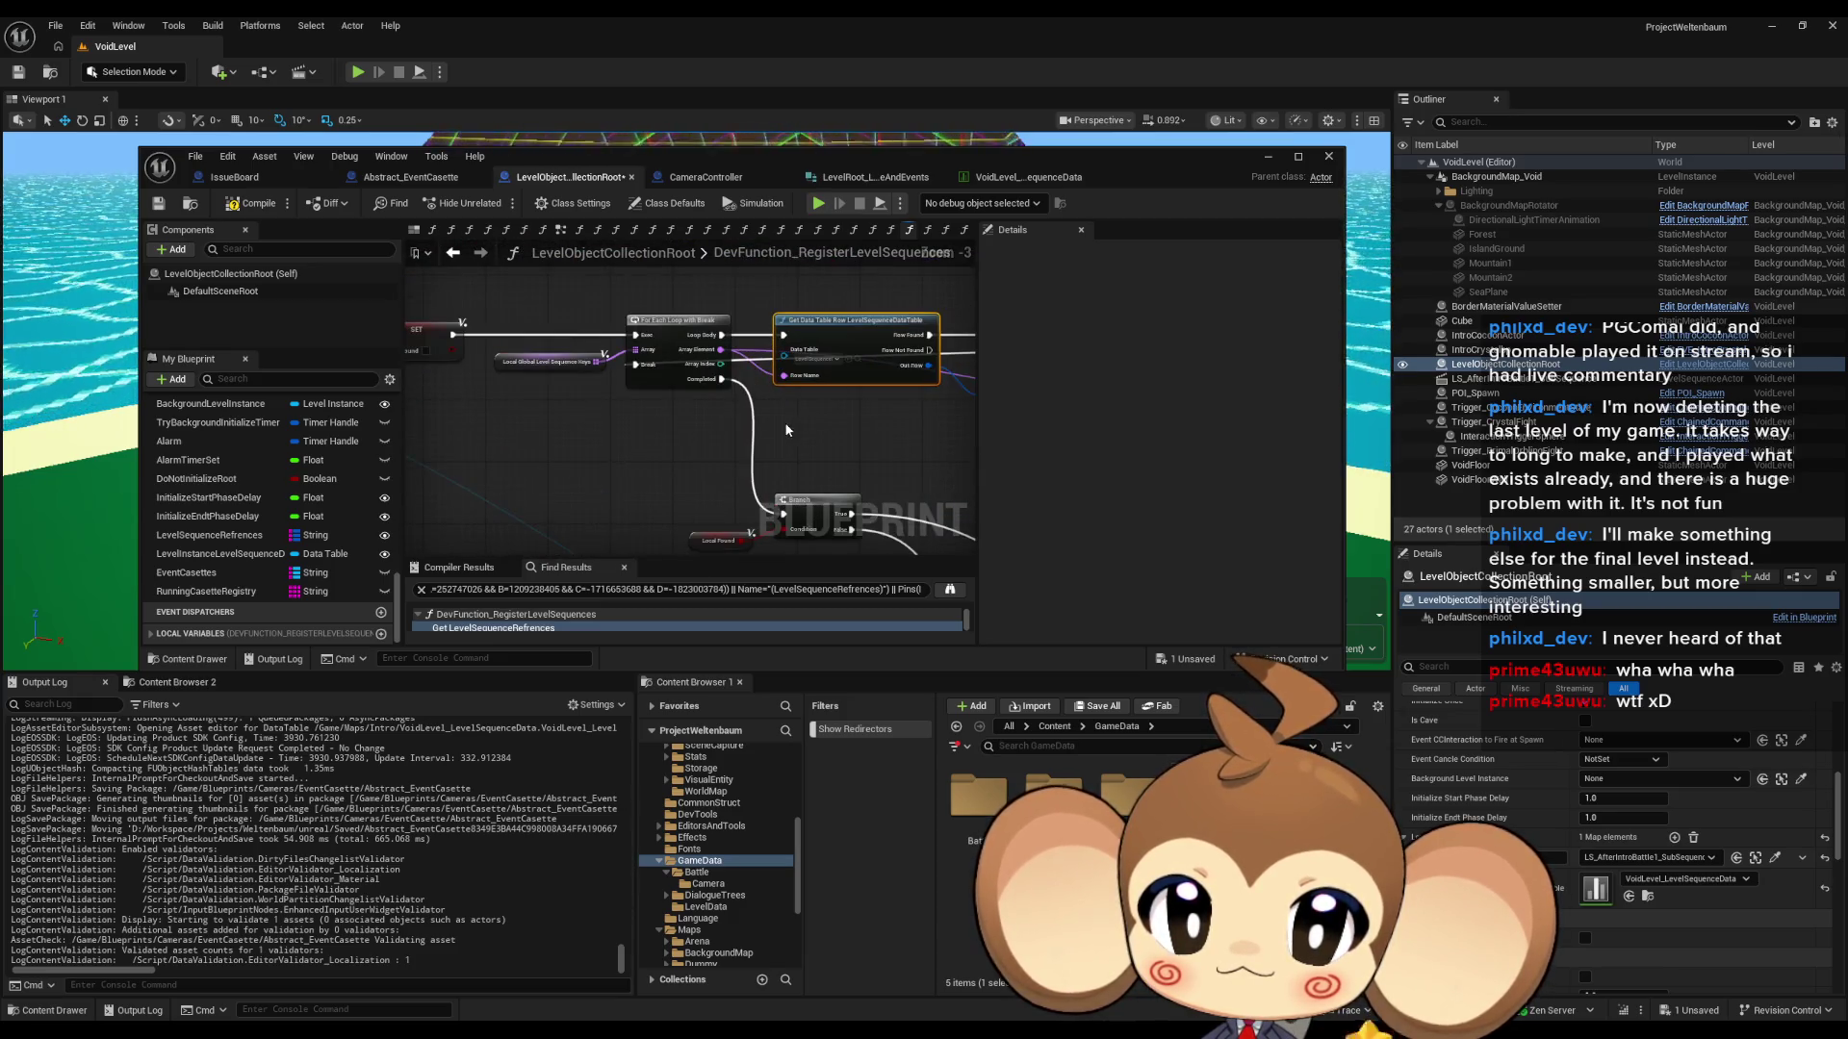
scroll(786, 430, "down", 1)
left_click_drag(670, 390, 795, 418)
scroll(795, 418, "up", 2)
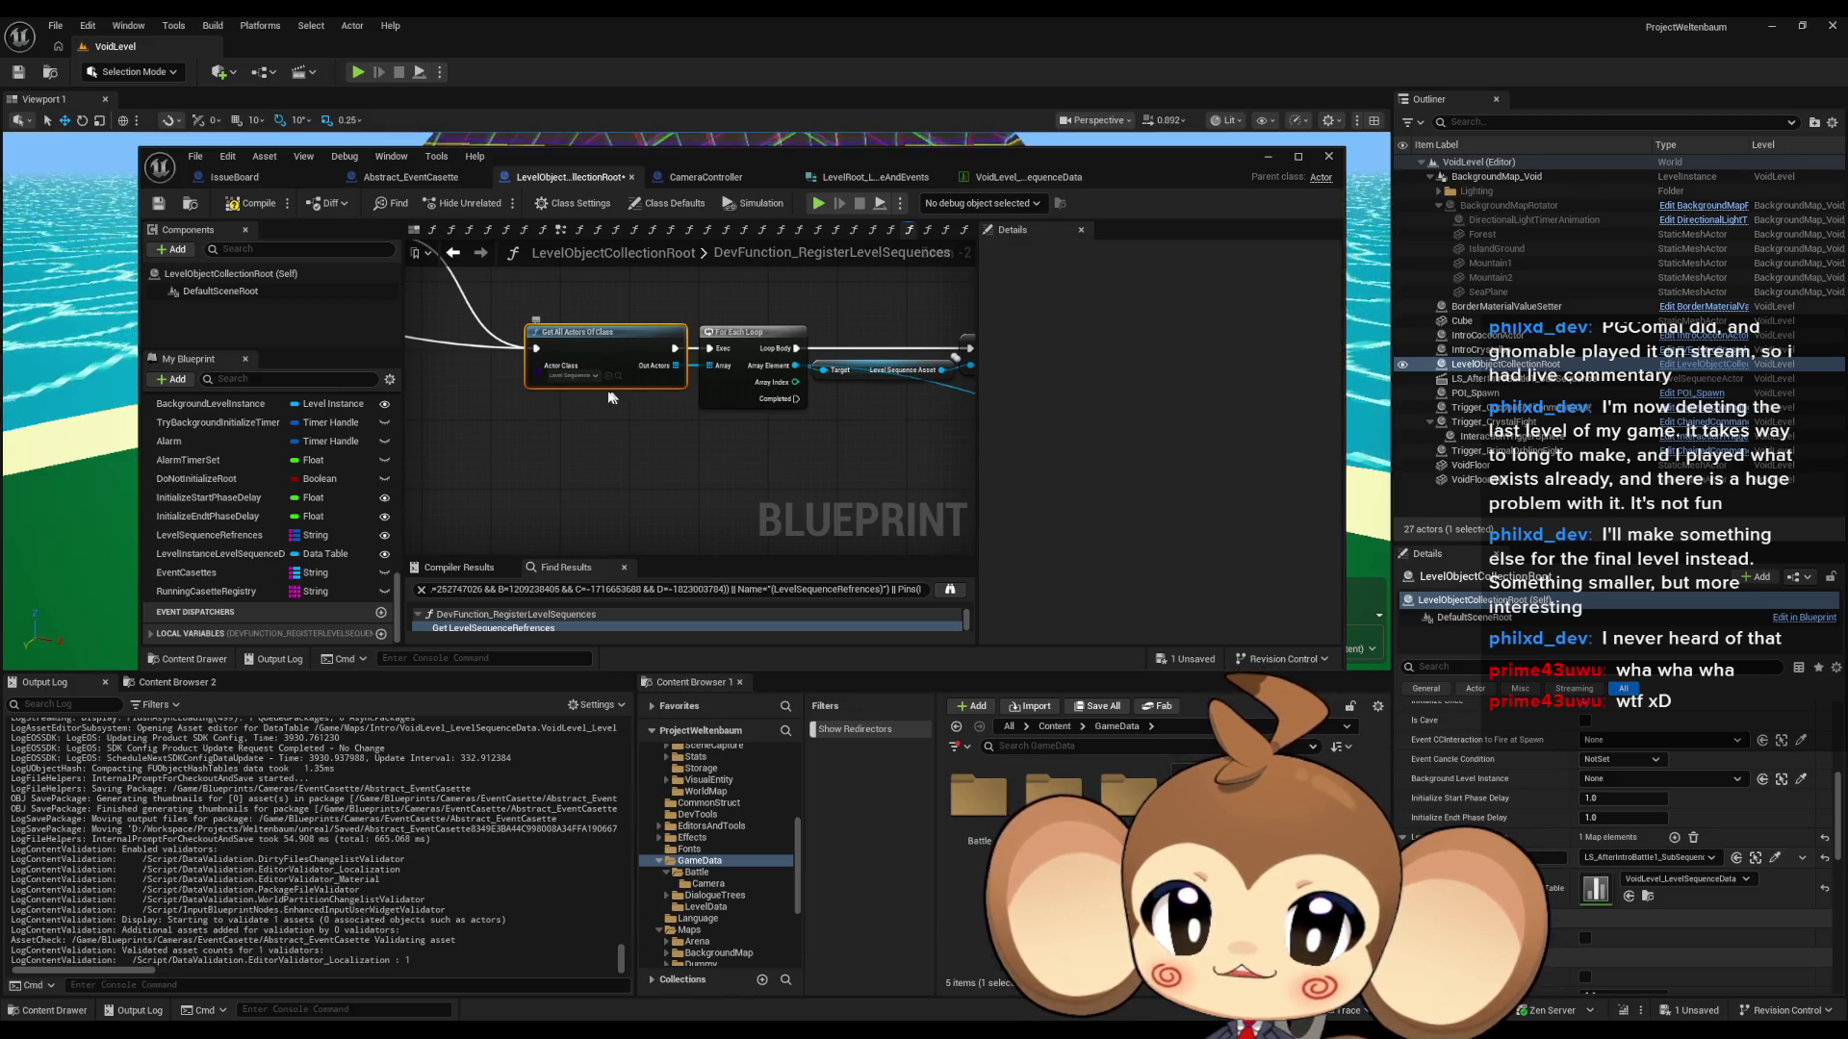
scroll(608, 396, "down", 1)
left_click_drag(609, 397, 423, 385)
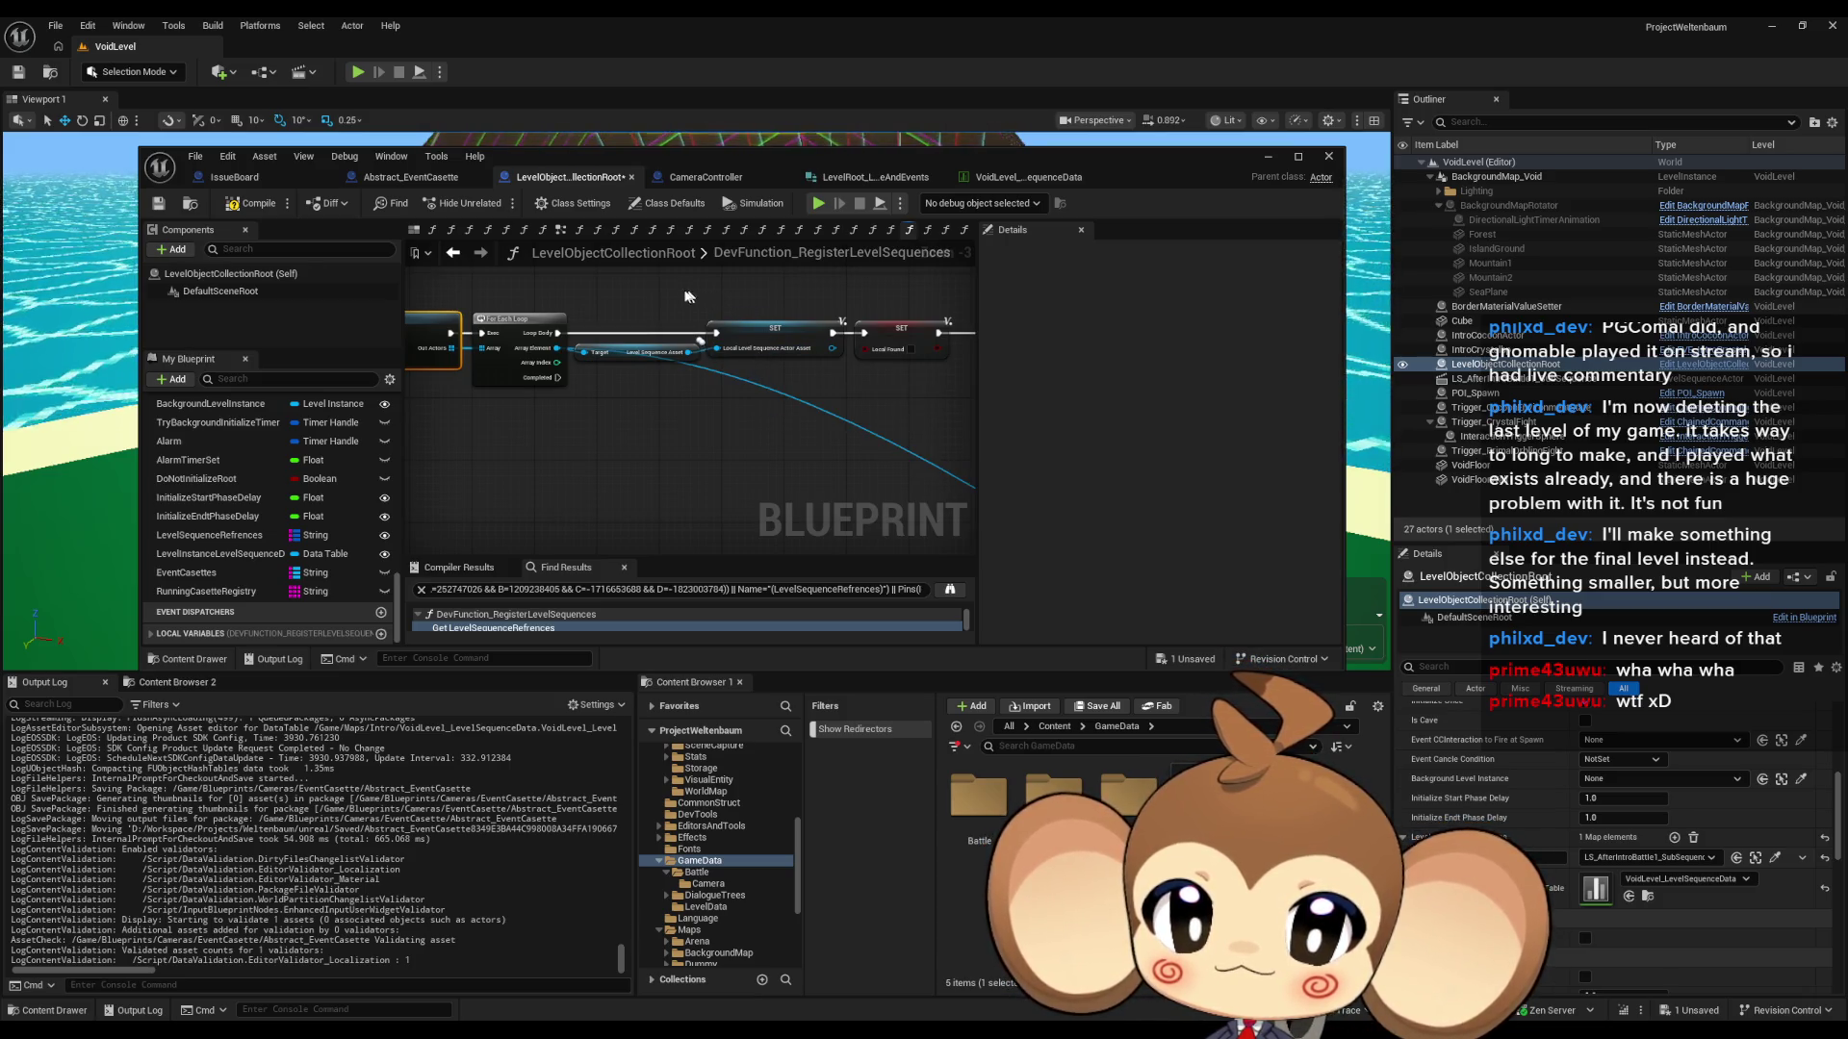
- Box-select the Get All Actors and For Each Loop nodes and move them left
left_click_drag(688, 296, 761, 383)
scroll(689, 398, "down", 1)
left_click(717, 352)
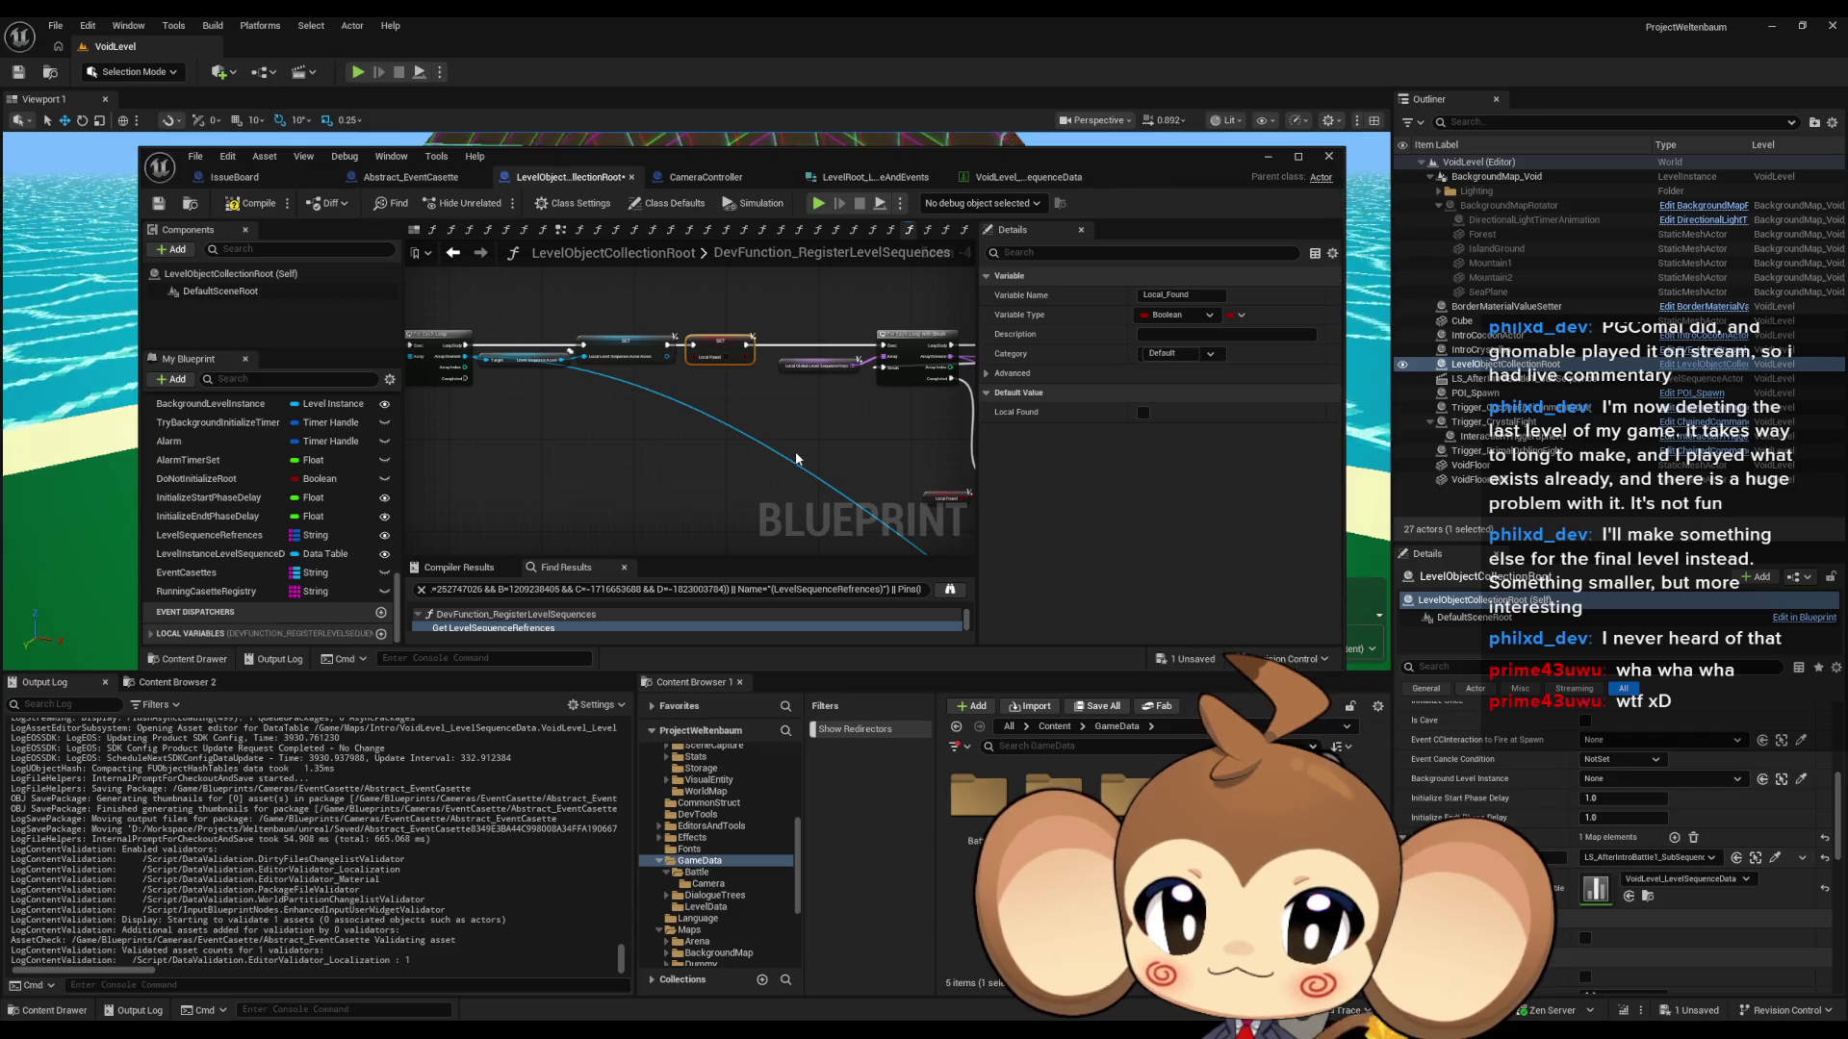
scroll(795, 460, "down", 3)
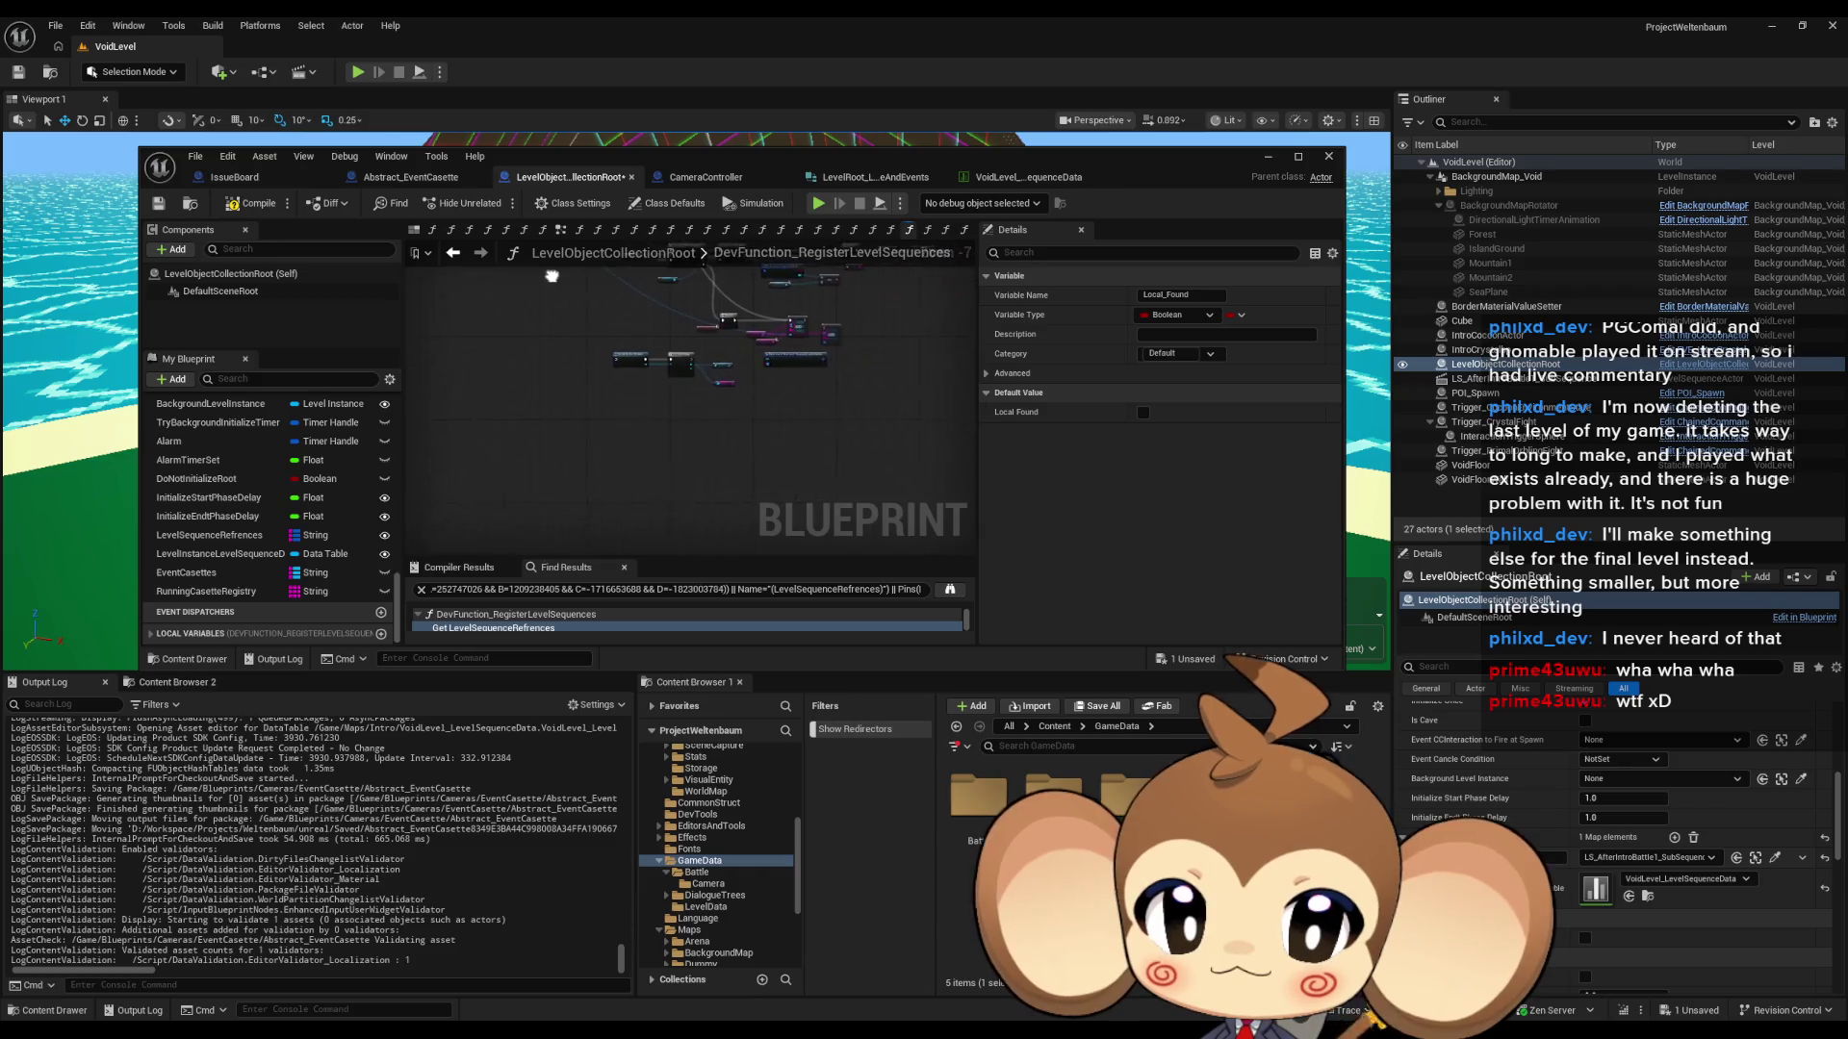
scroll(699, 427, "up", 4)
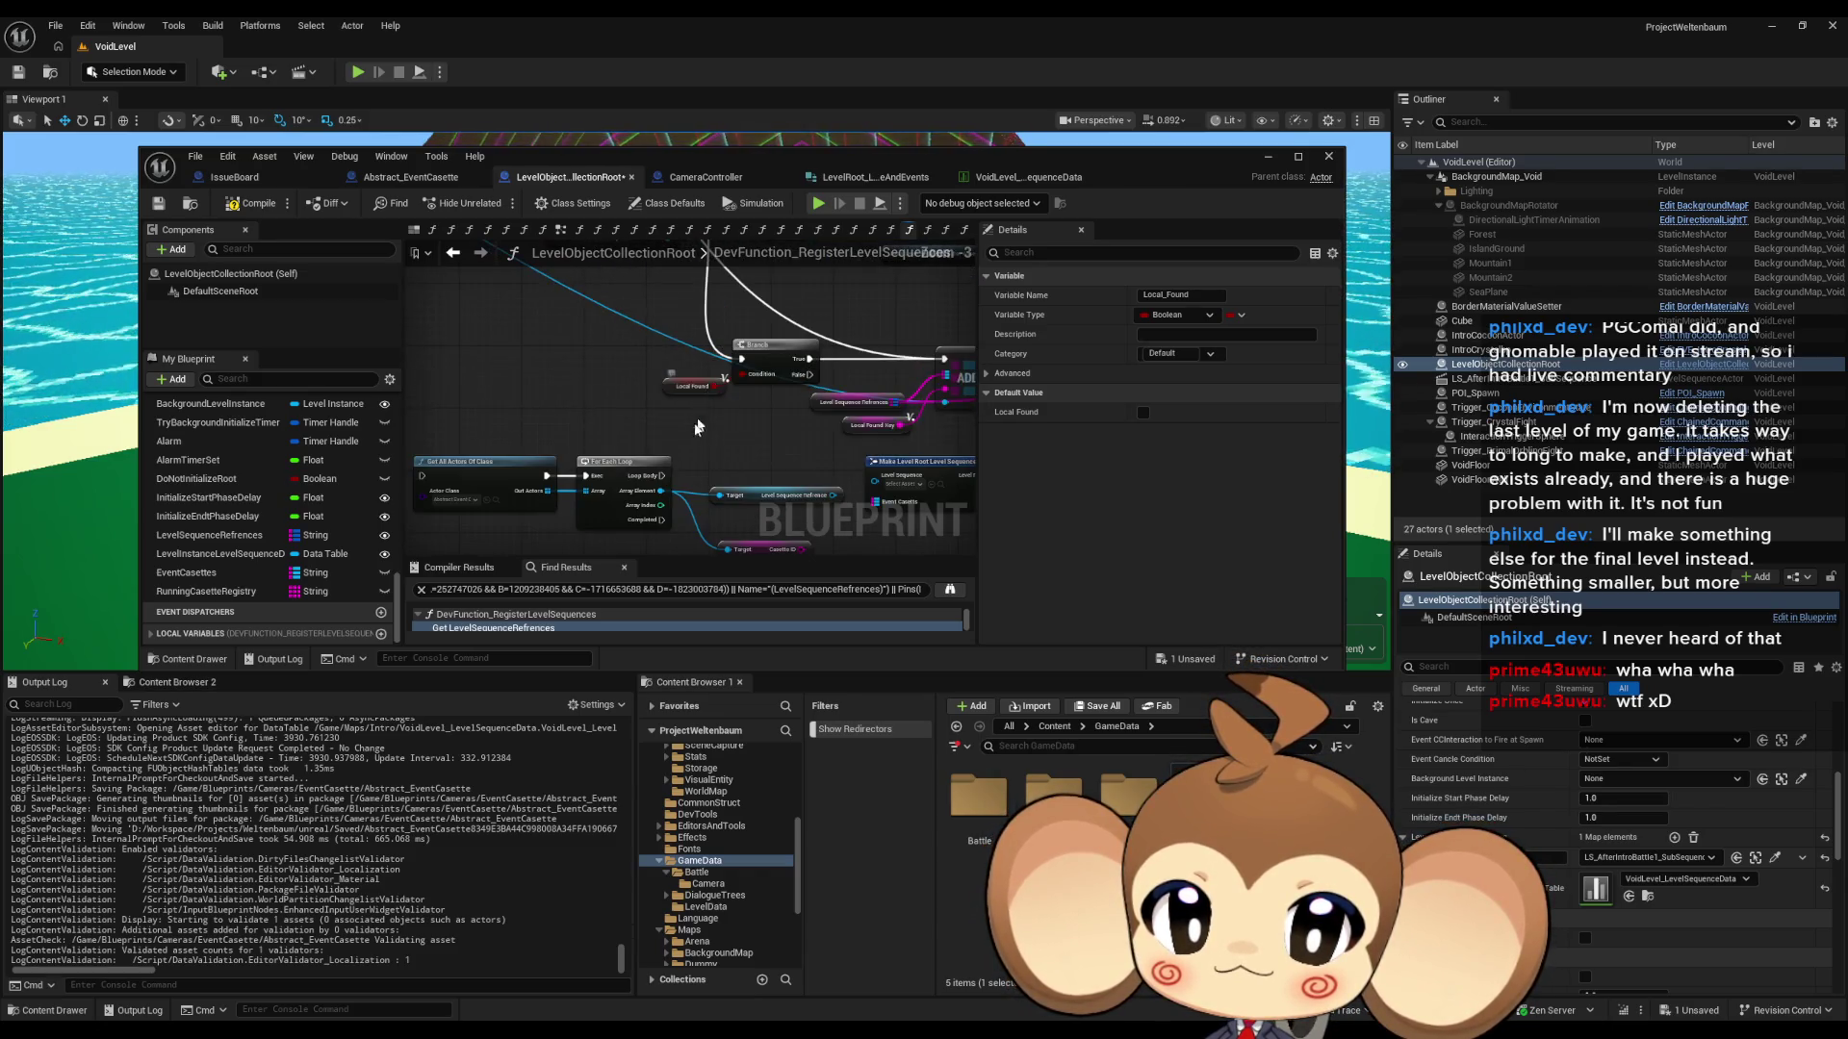
mouse_move(443, 318)
left_mouse_down()
mouse_move(772, 443)
mouse_move(664, 436)
mouse_move(578, 479)
mouse_move(698, 404)
left_mouse_up()
- Nudge the Make Level Root node left and expand the function's Local Variables list
scroll(645, 380, "down", 4)
scroll(709, 412, "up", 4)
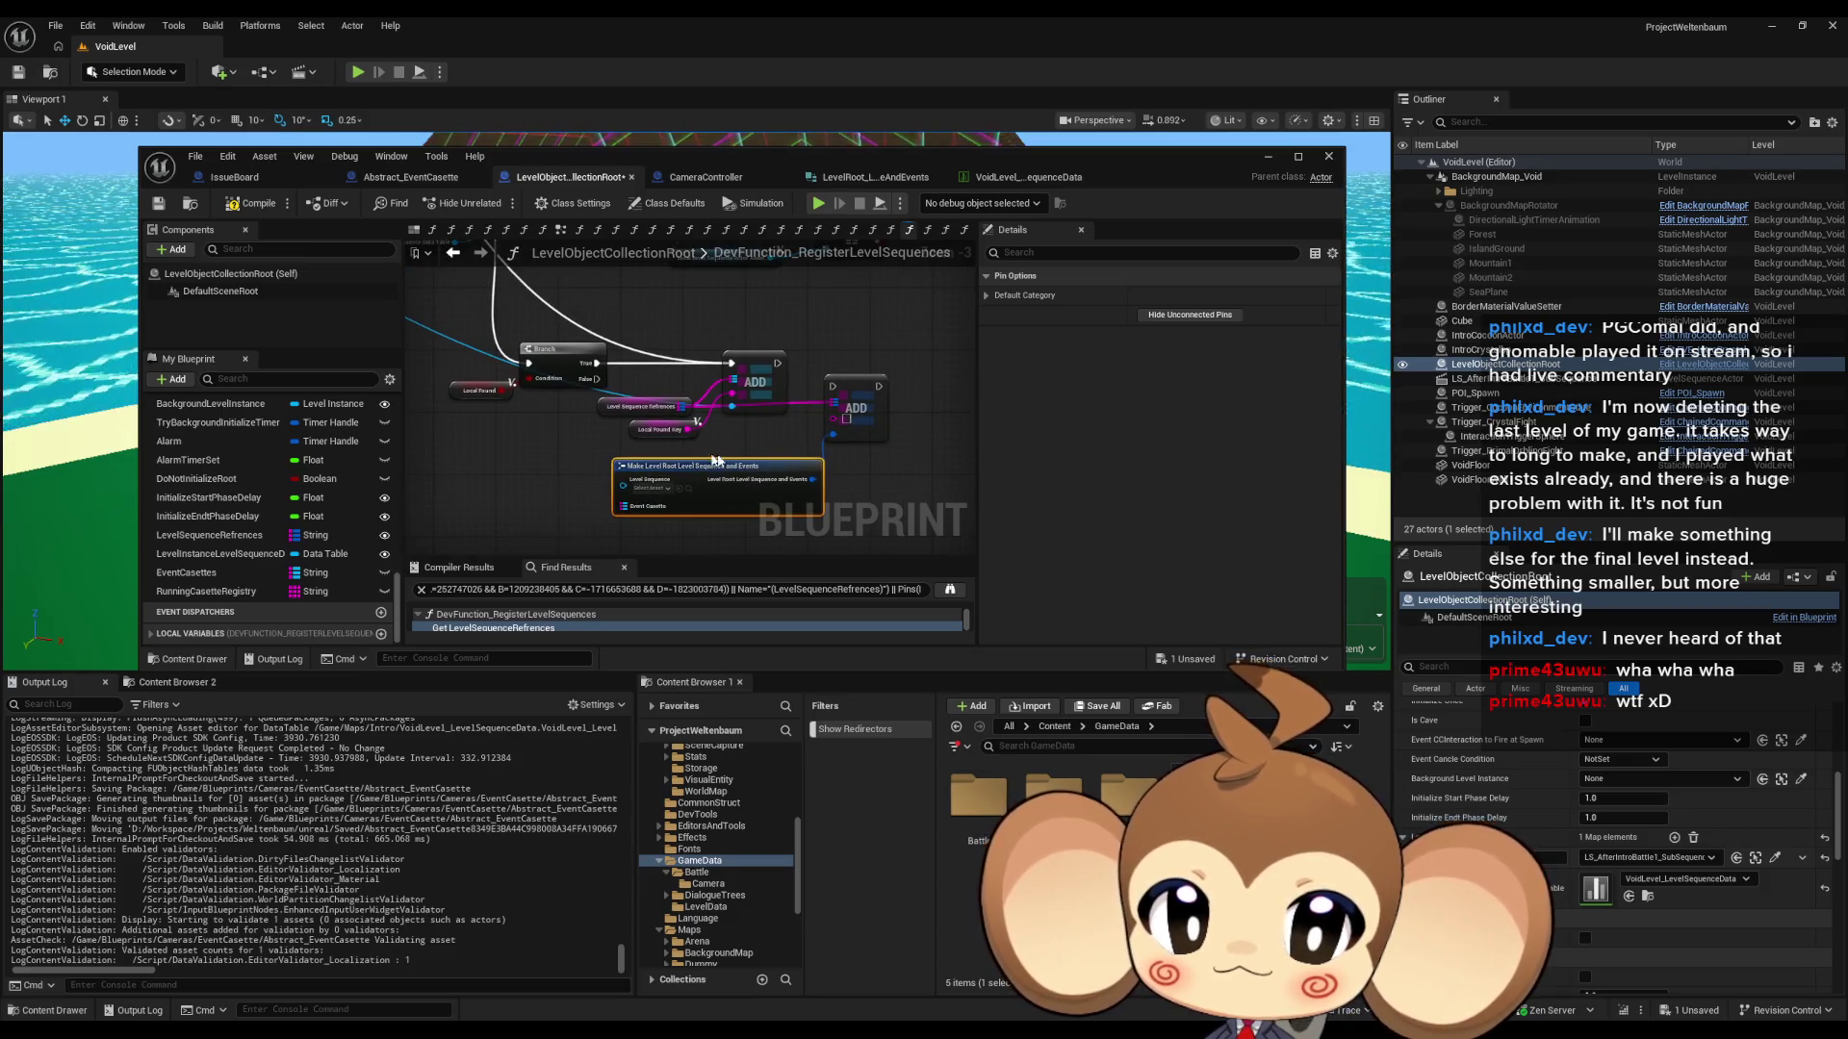
scroll(715, 461, "up", 2)
left_click_drag(743, 474, 720, 475)
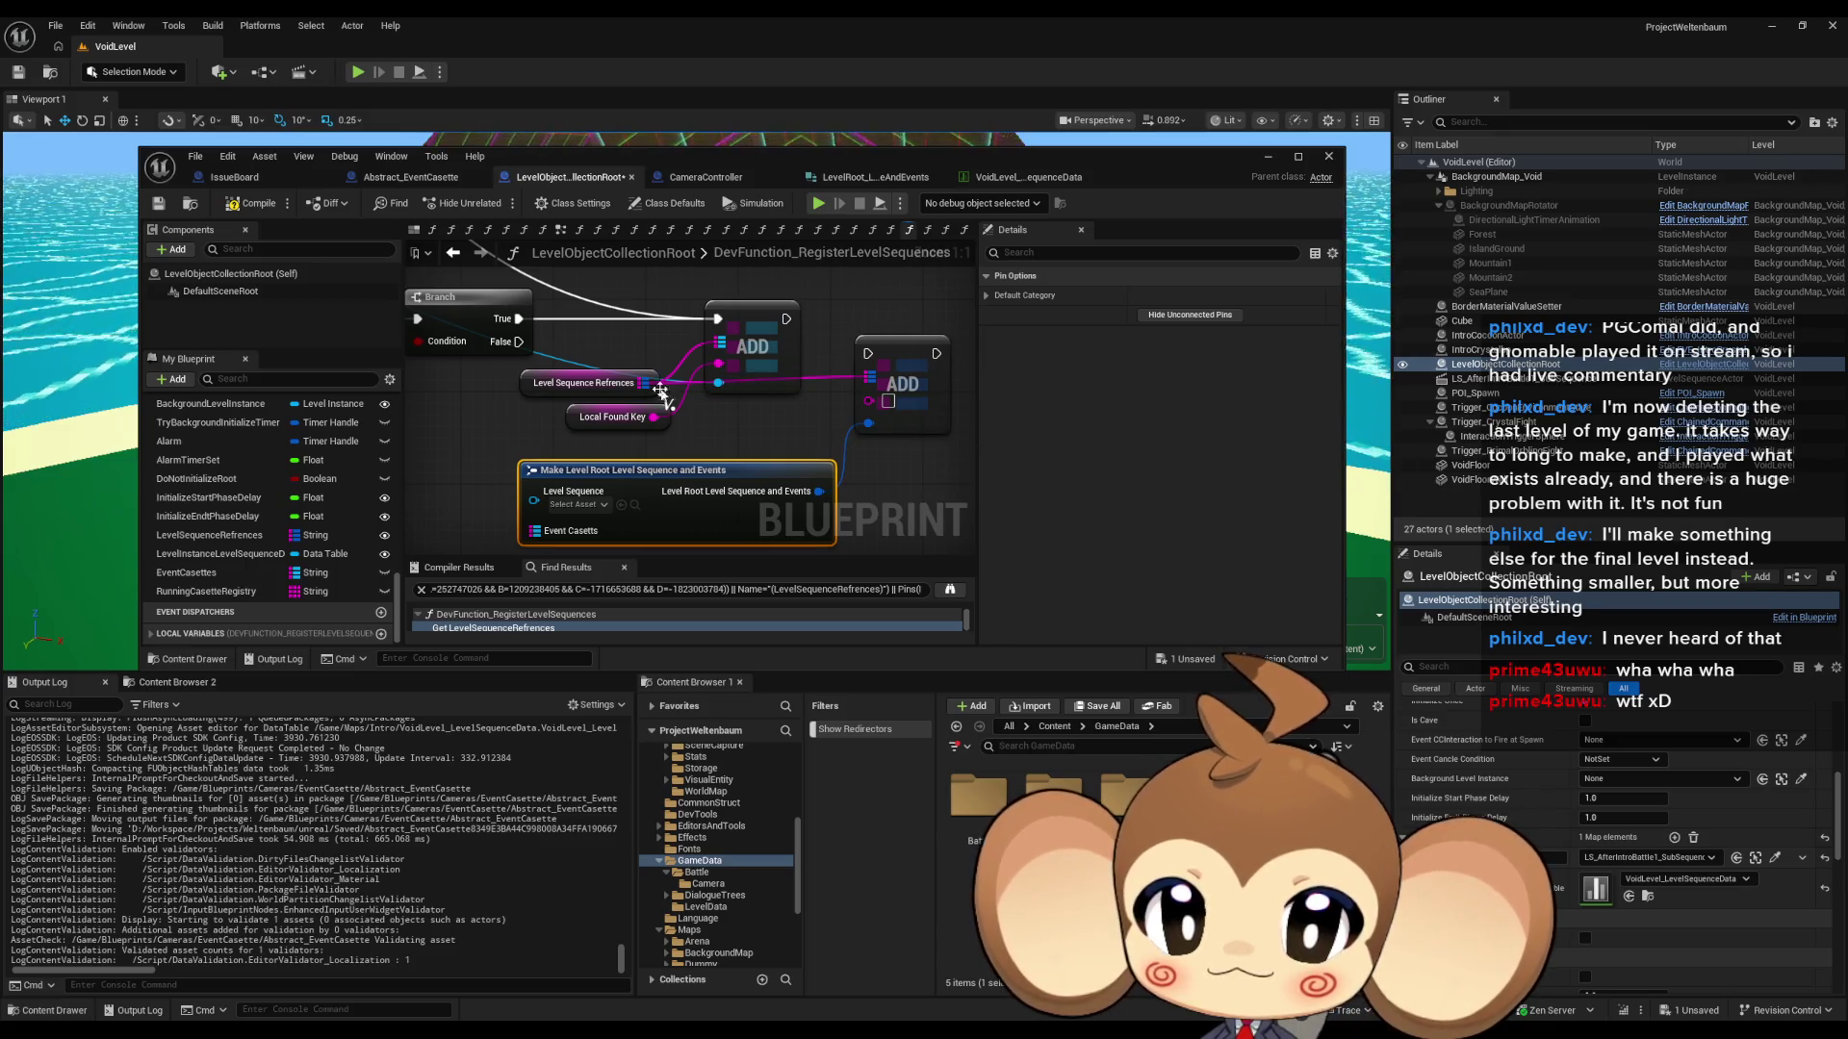
scroll(730, 389, "down", 3)
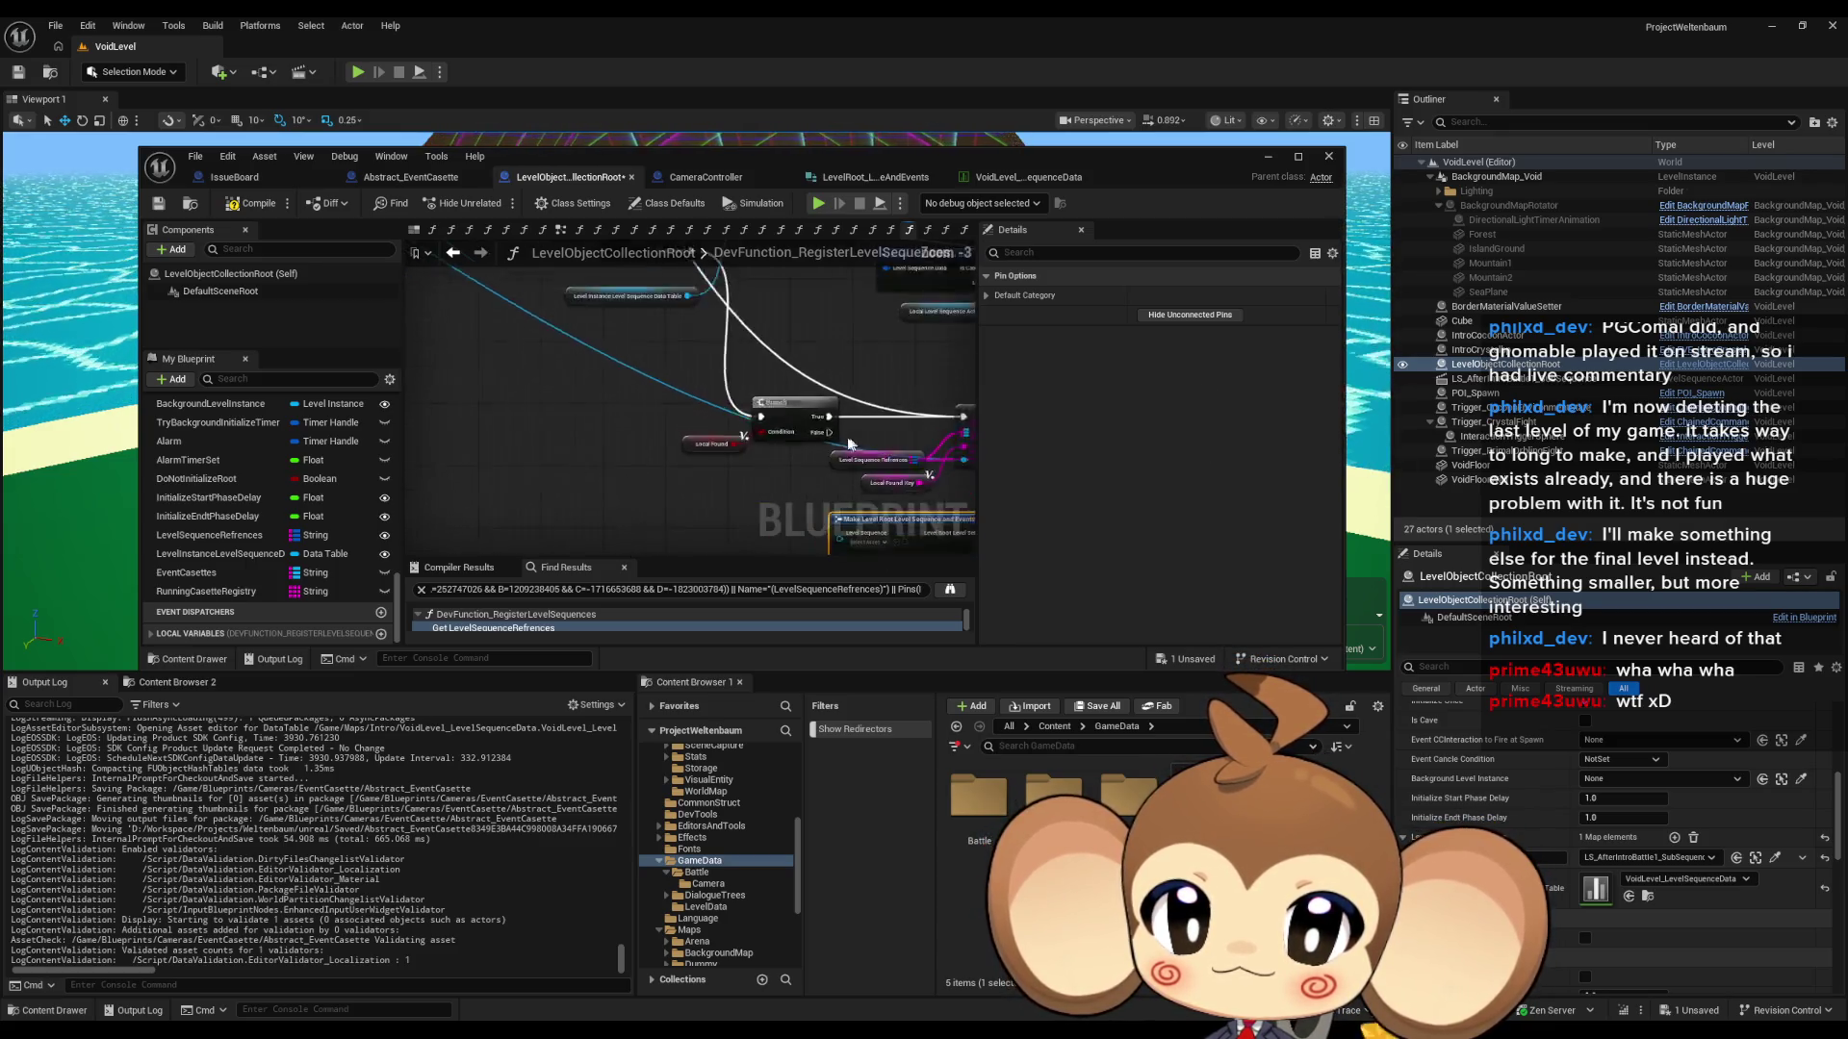
left_click_drag(558, 410, 637, 421)
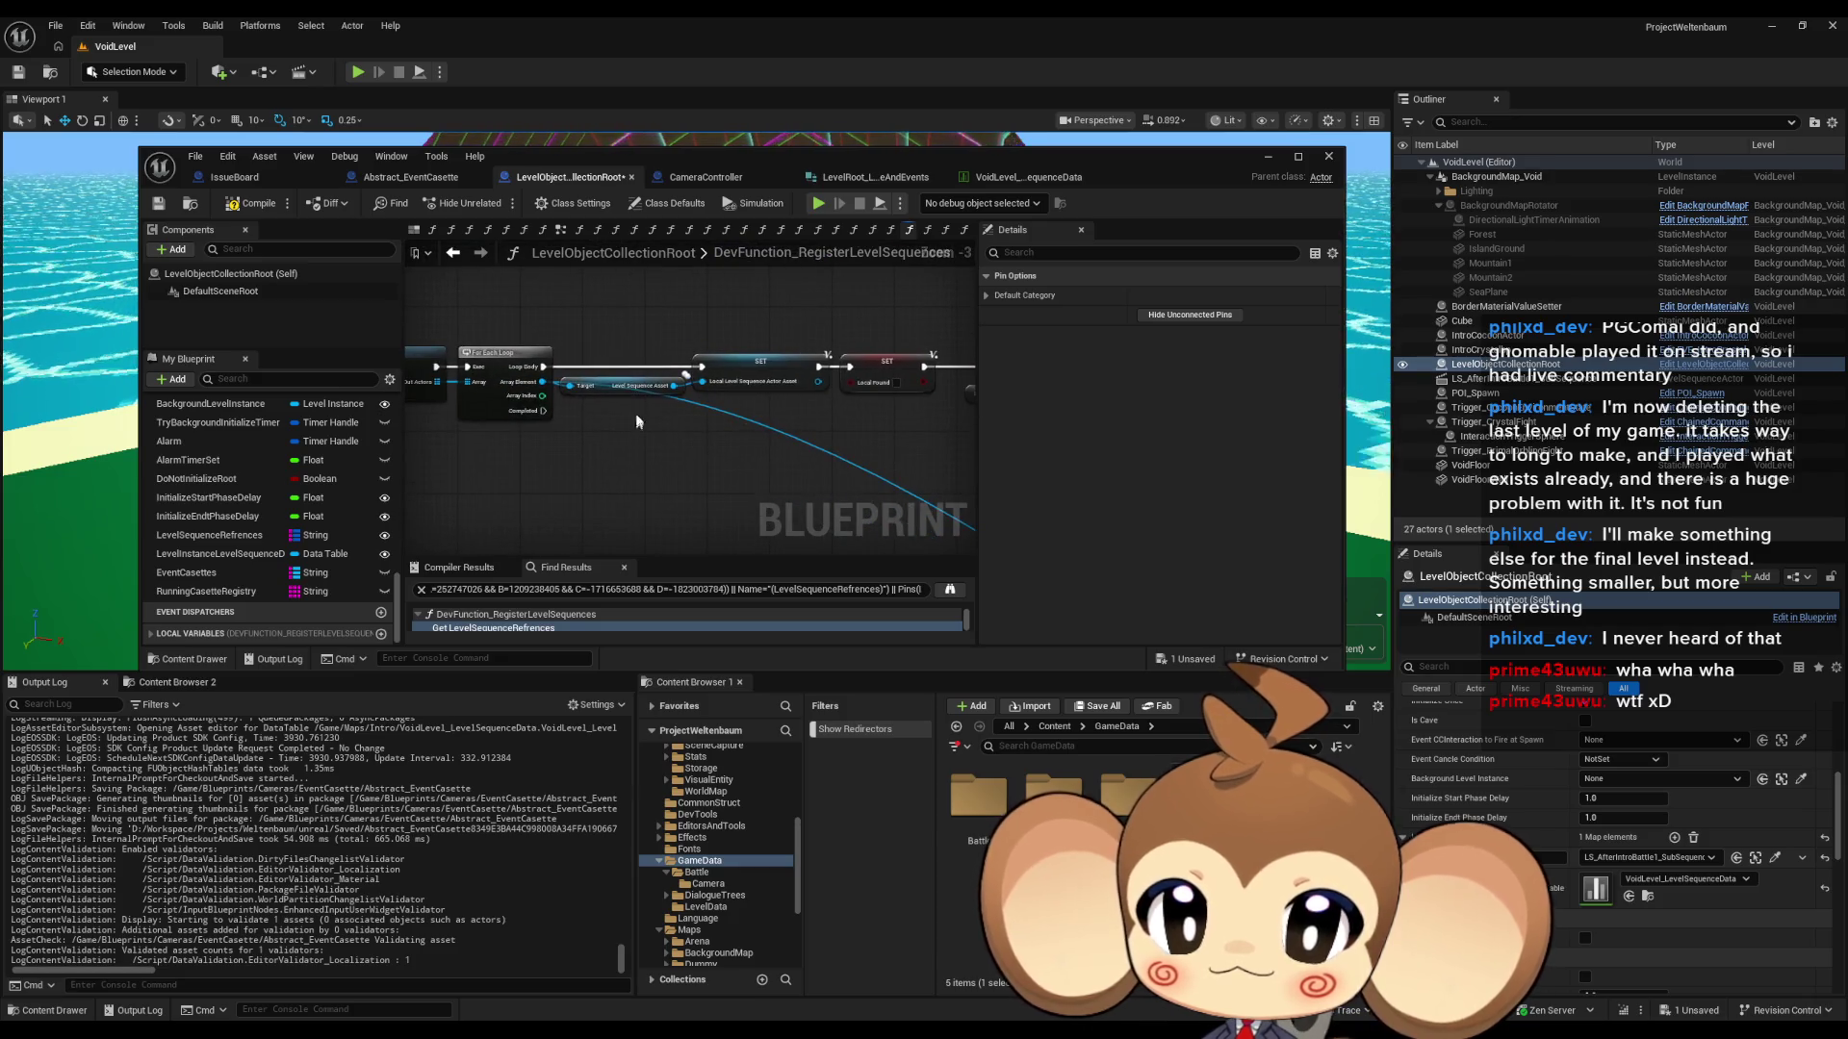
scroll(604, 402, "up", 3)
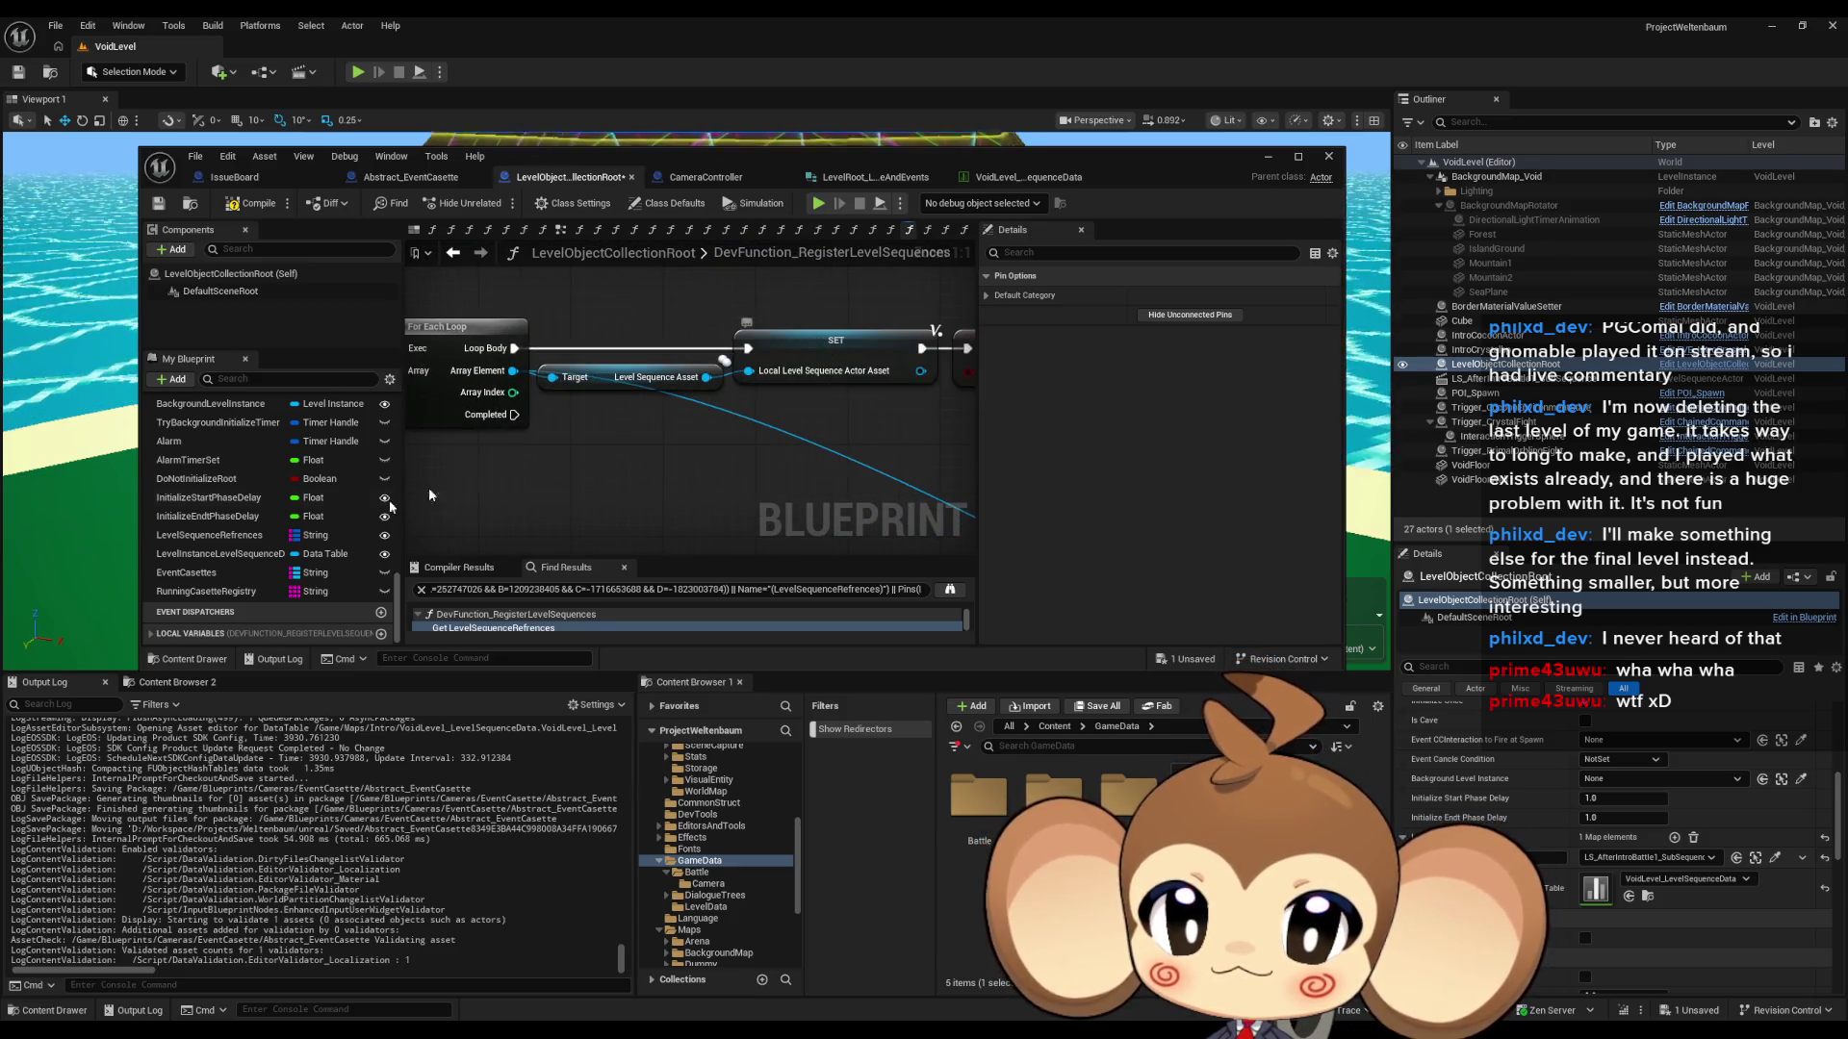
left_click(255, 633)
scroll(255, 626, "down", 3)
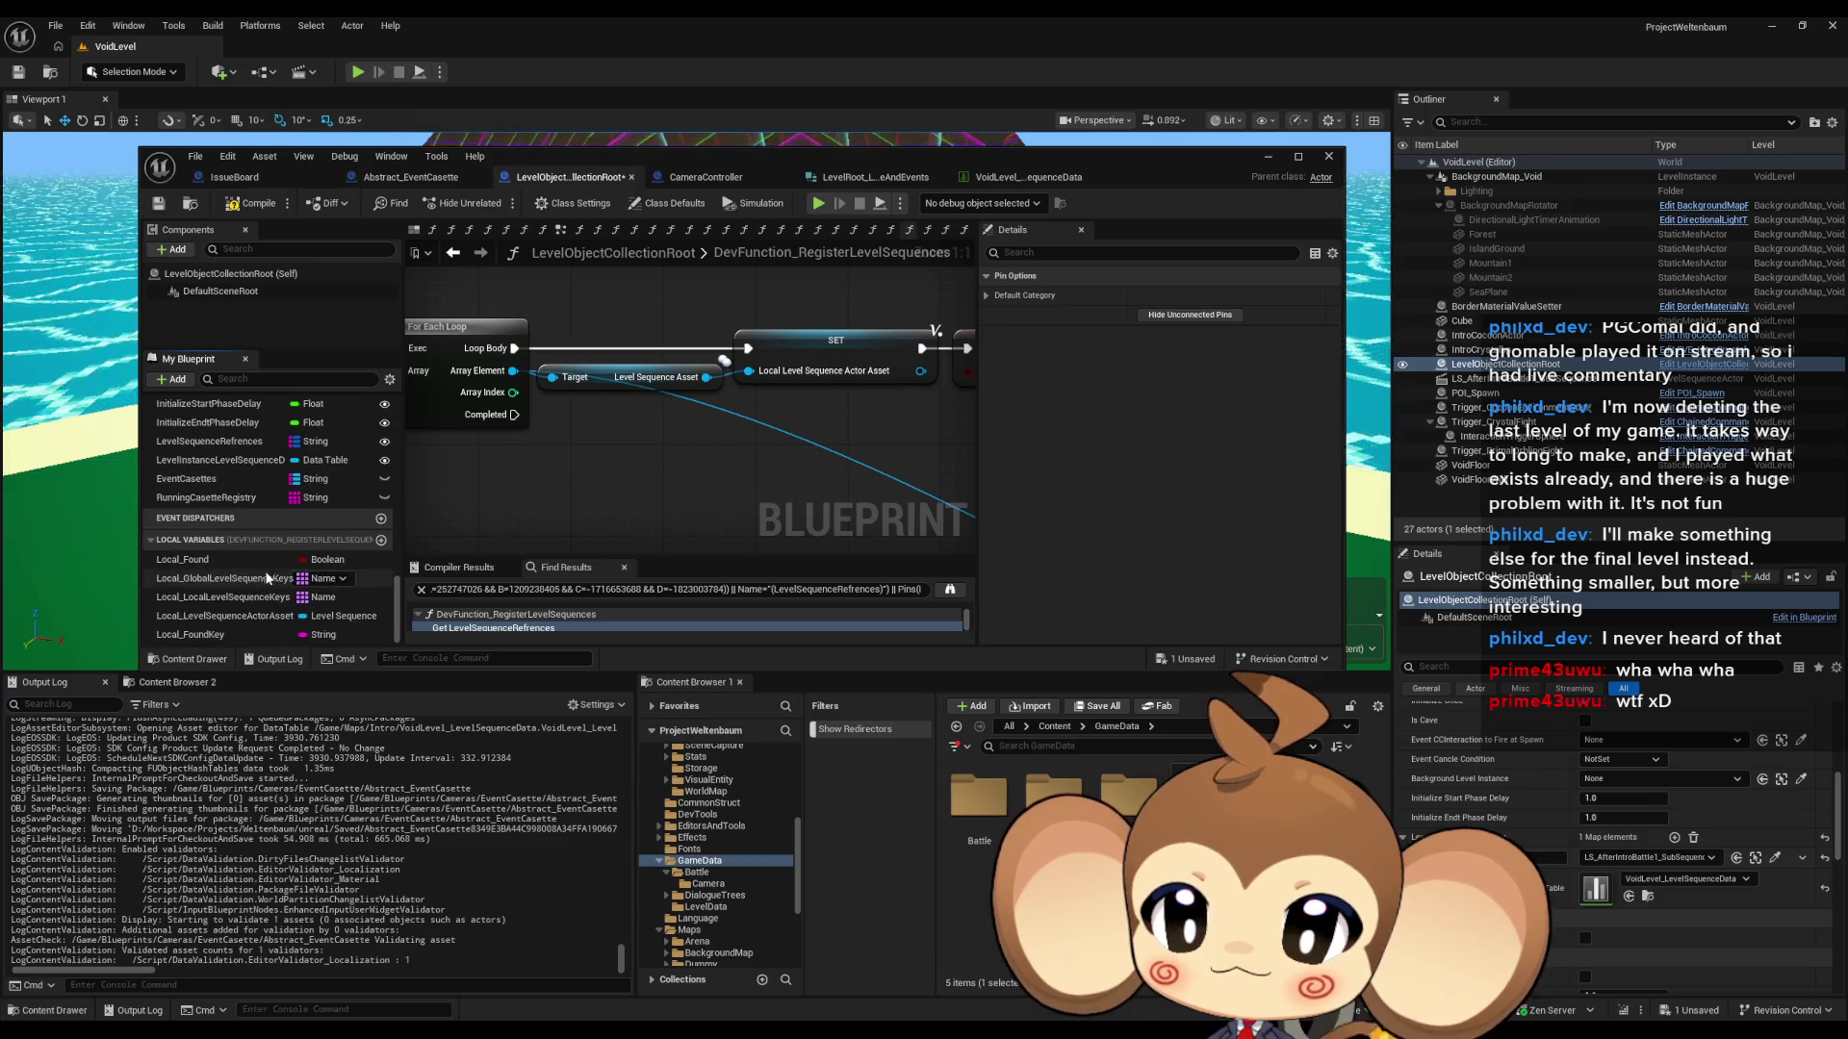
- Place a Local_LevelSequenceActorAsset getter beside the Make Level Root node
left_click_drag(255, 616, 718, 487)
left_click(770, 501)
scroll(645, 460, "down", 5)
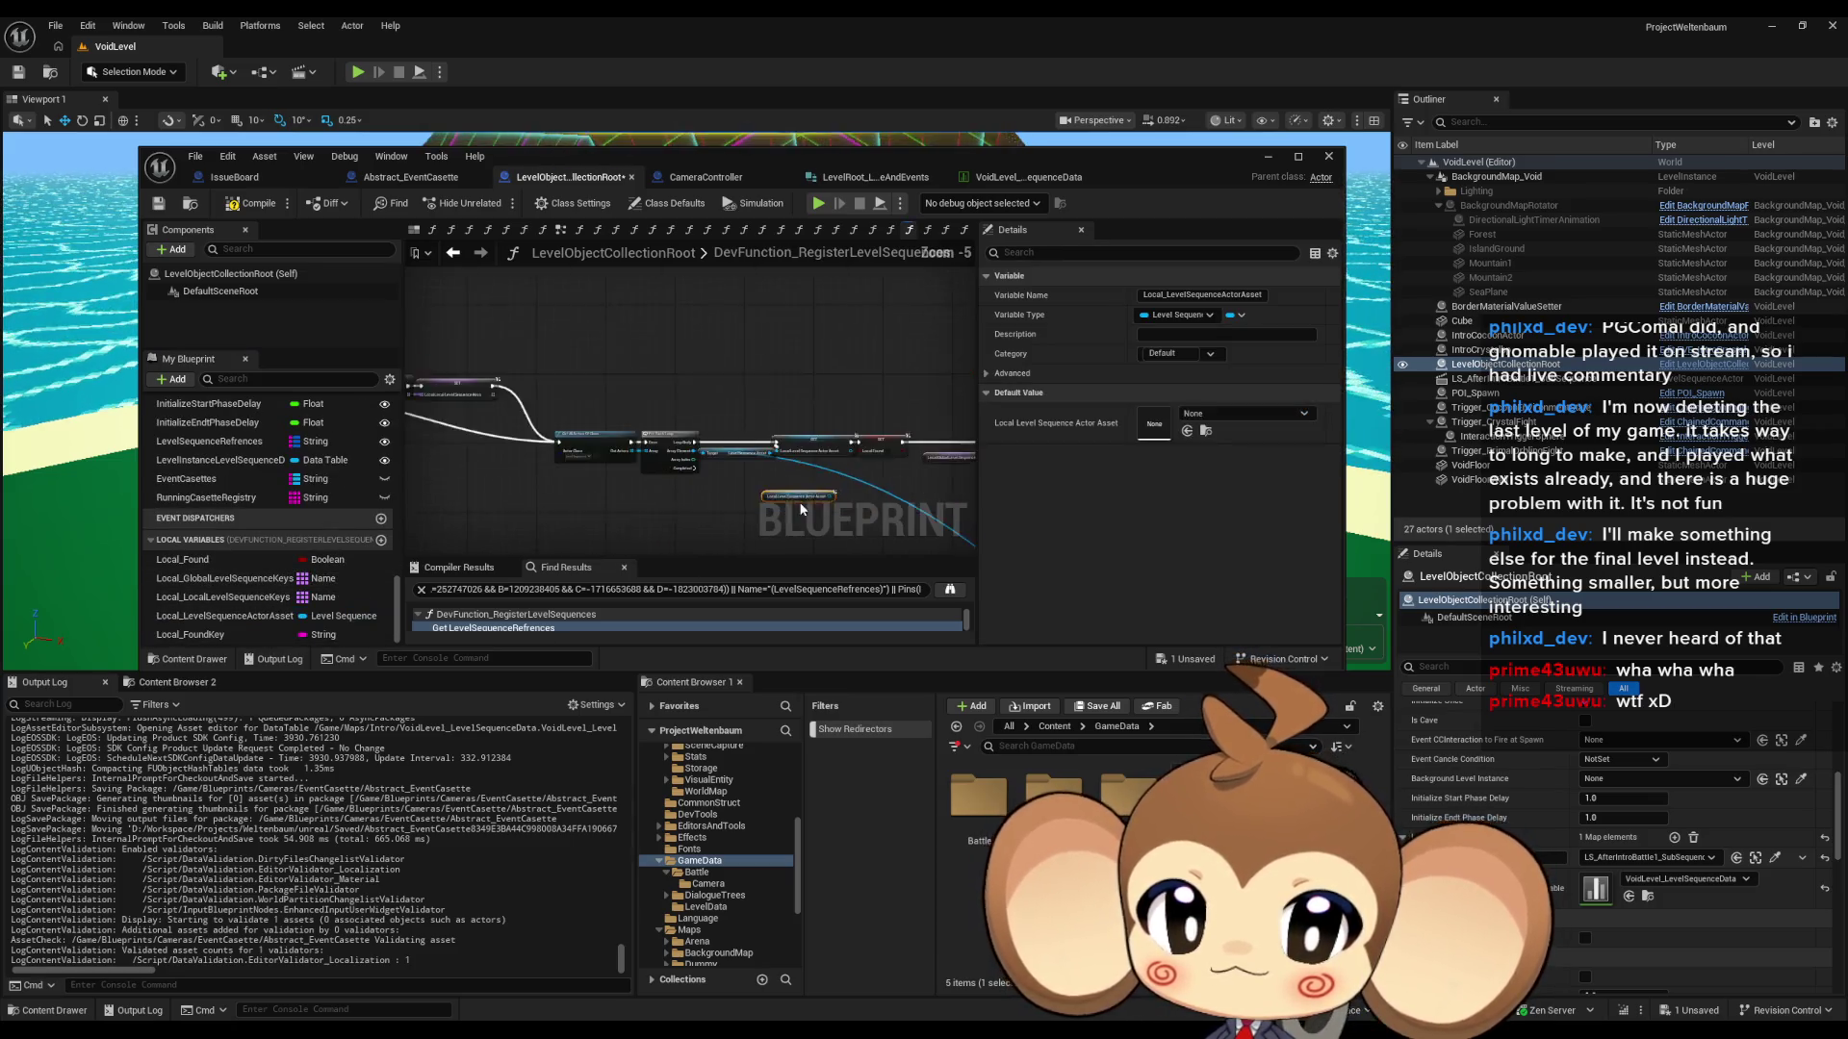
mouse_move(642, 459)
left_mouse_down()
mouse_move(673, 481)
mouse_move(610, 446)
mouse_move(650, 502)
mouse_move(539, 418)
mouse_move(654, 405)
left_mouse_up()
scroll(650, 503, "up", 4)
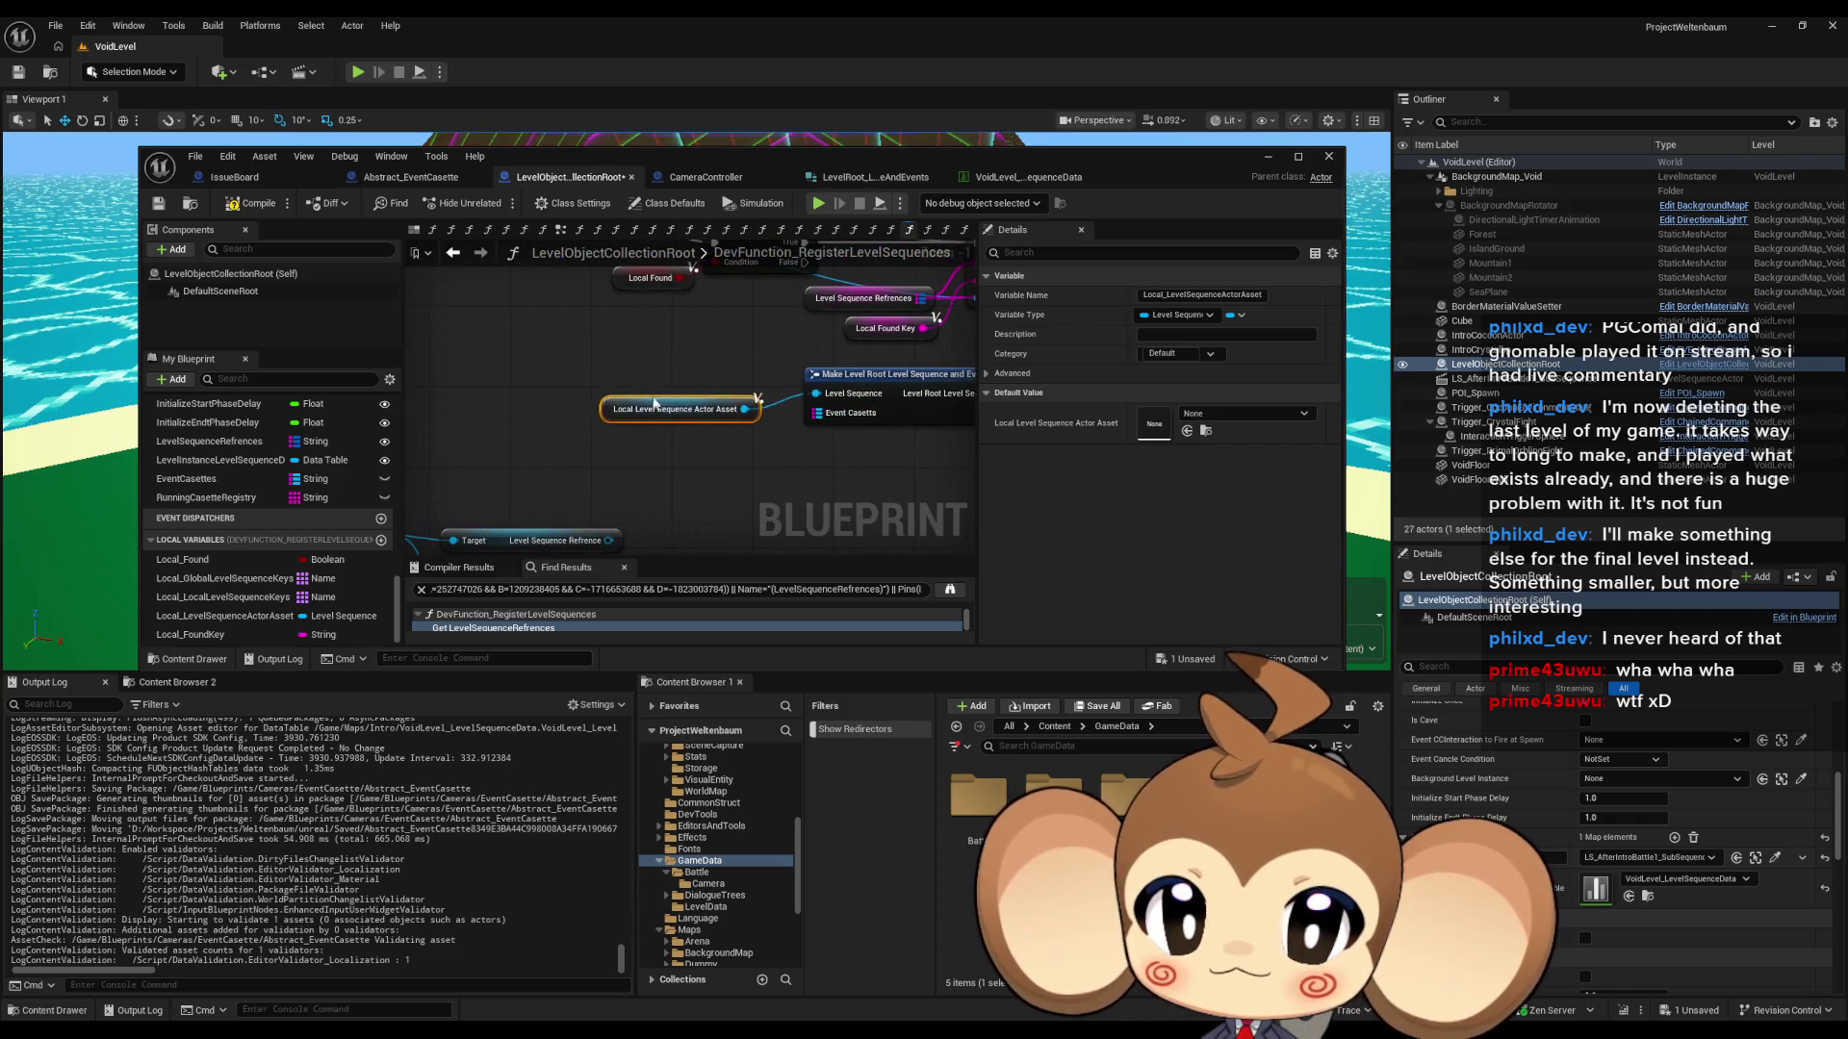
left_click(641, 464)
- Promote the Event Casettes map pin to a new local variable via 'makelocal'
scroll(641, 464, "down", 2)
mouse_move(666, 470)
left_mouse_down()
mouse_move(709, 459)
mouse_move(716, 395)
mouse_move(720, 451)
left_mouse_up()
scroll(676, 465, "down", 1)
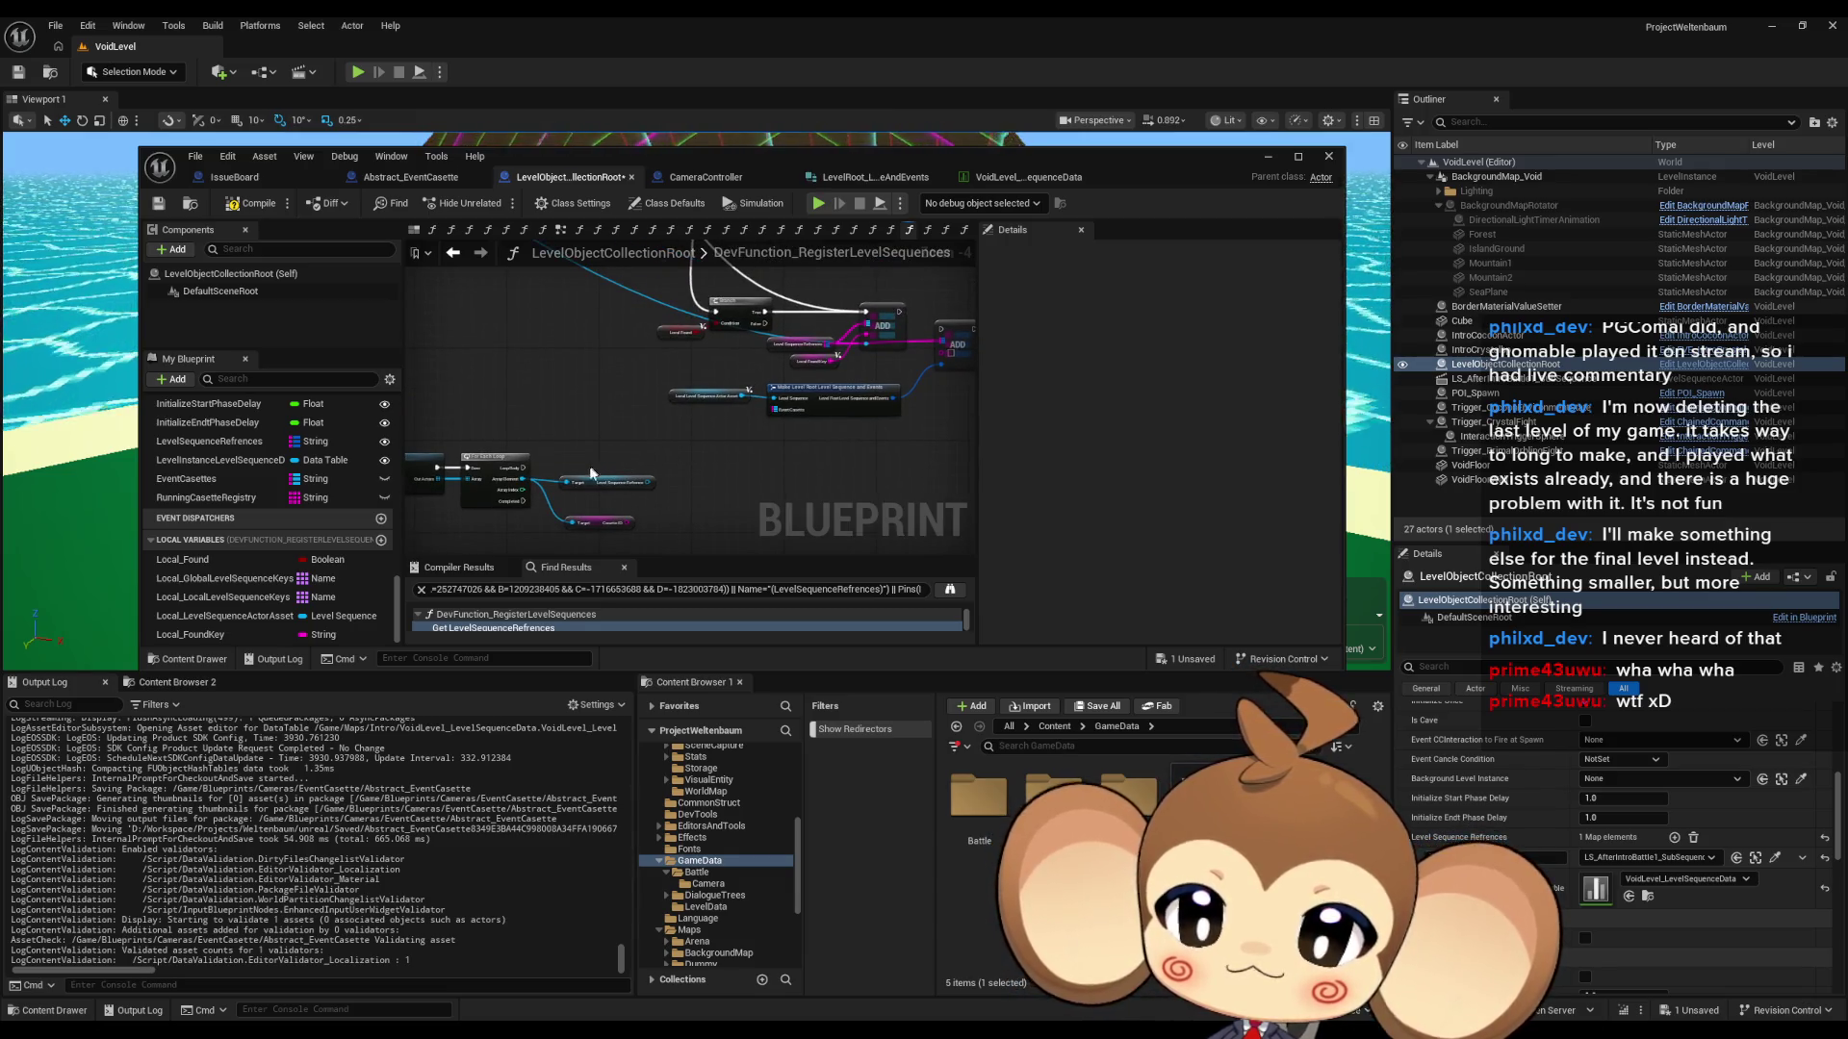
left_click_drag(775, 409, 733, 443)
type("make")
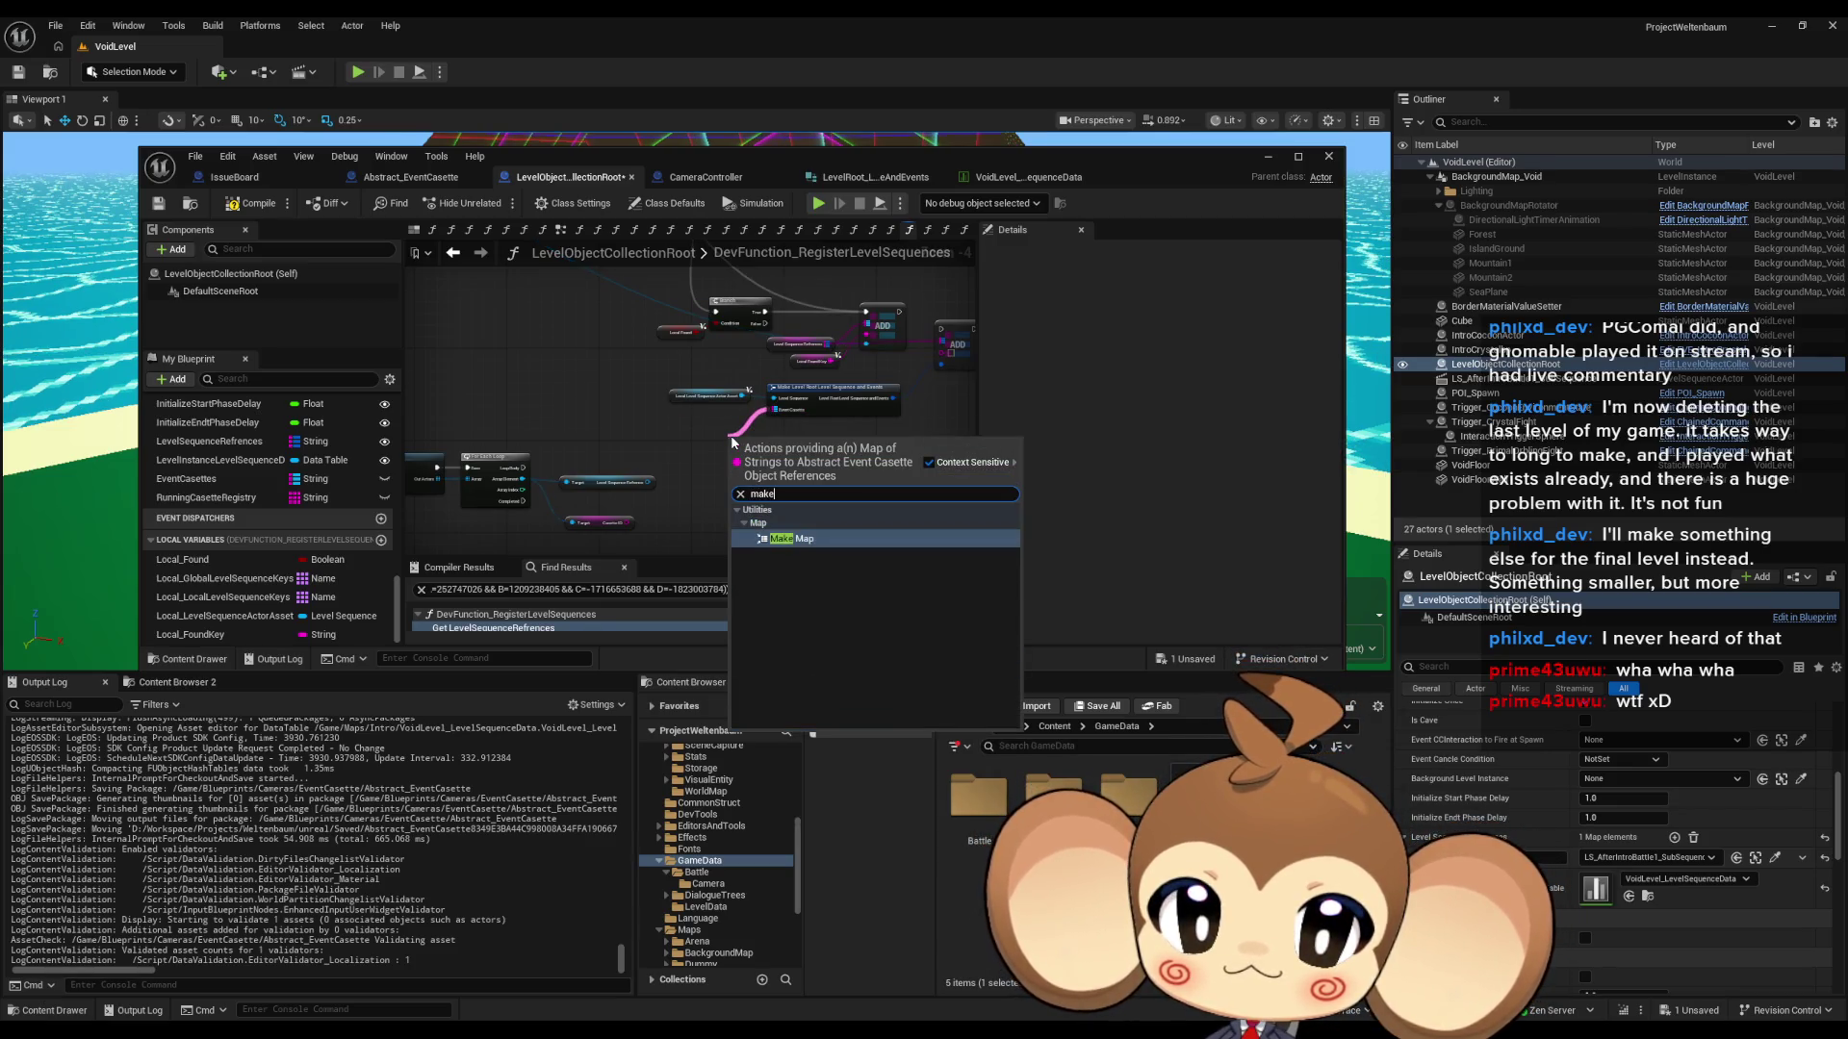
type("local")
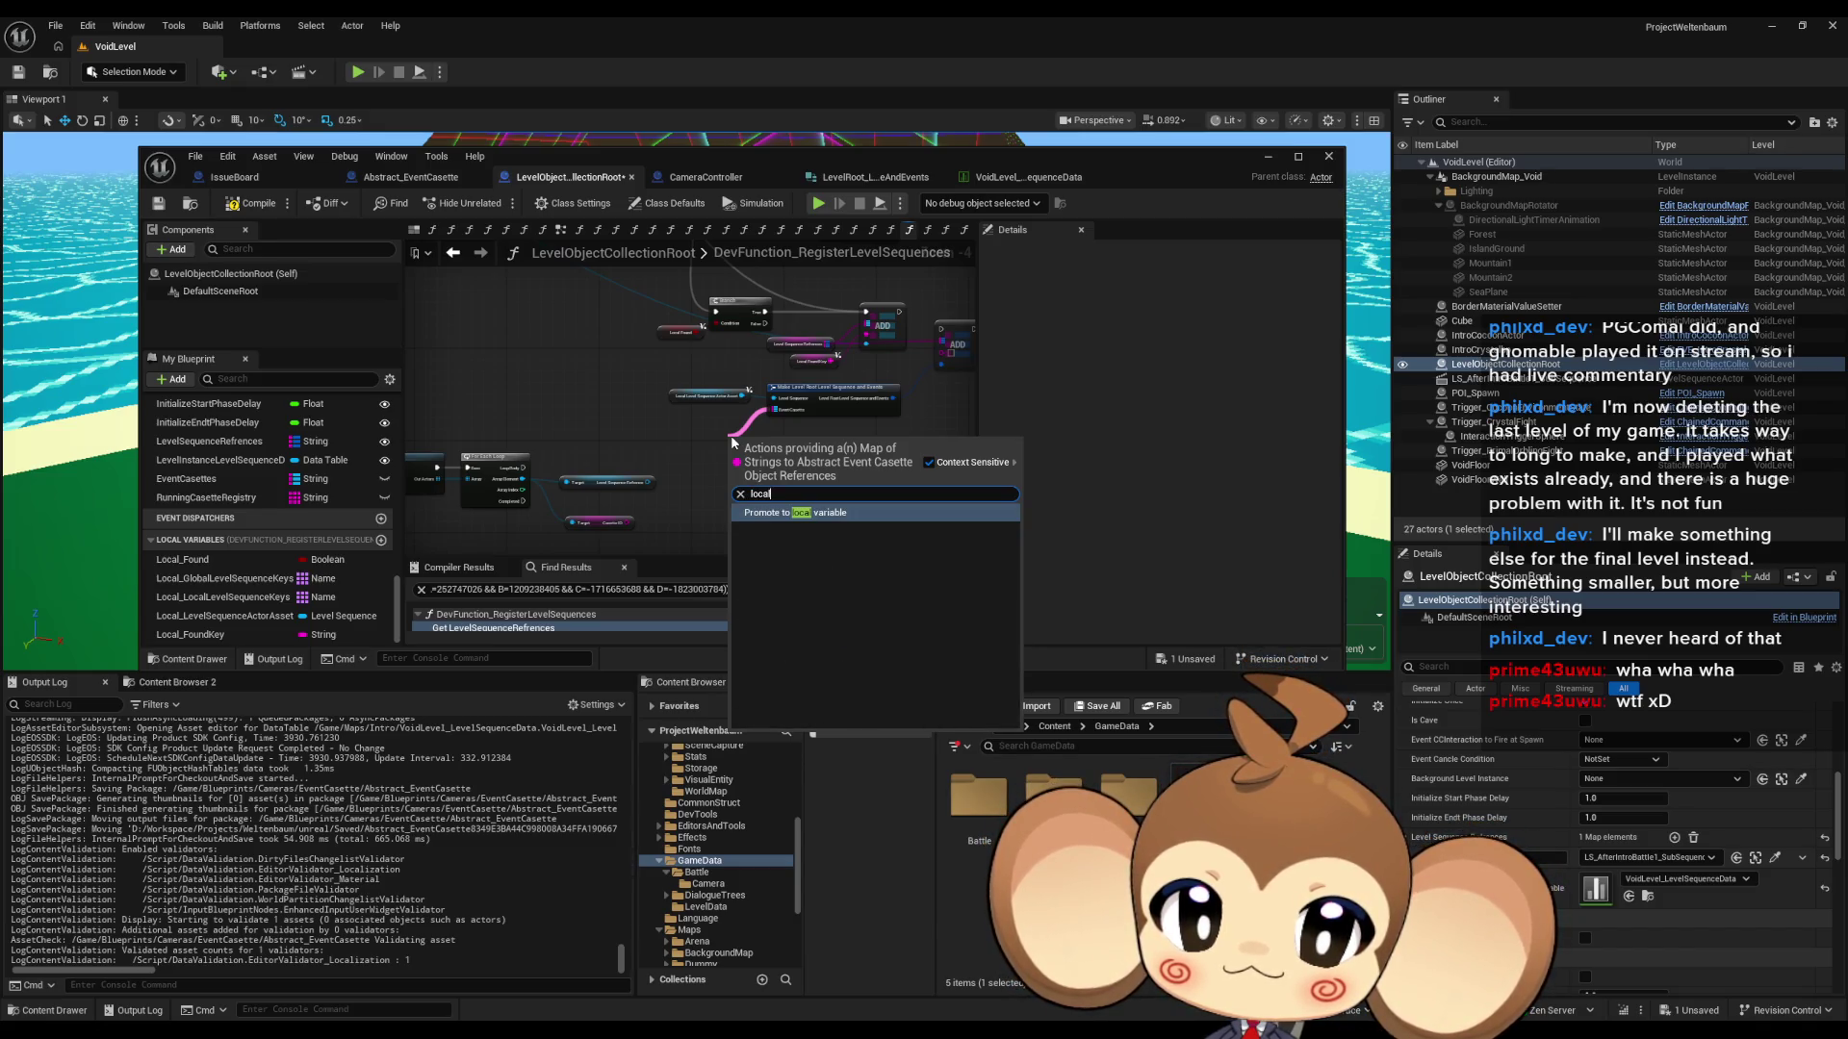
key("Return")
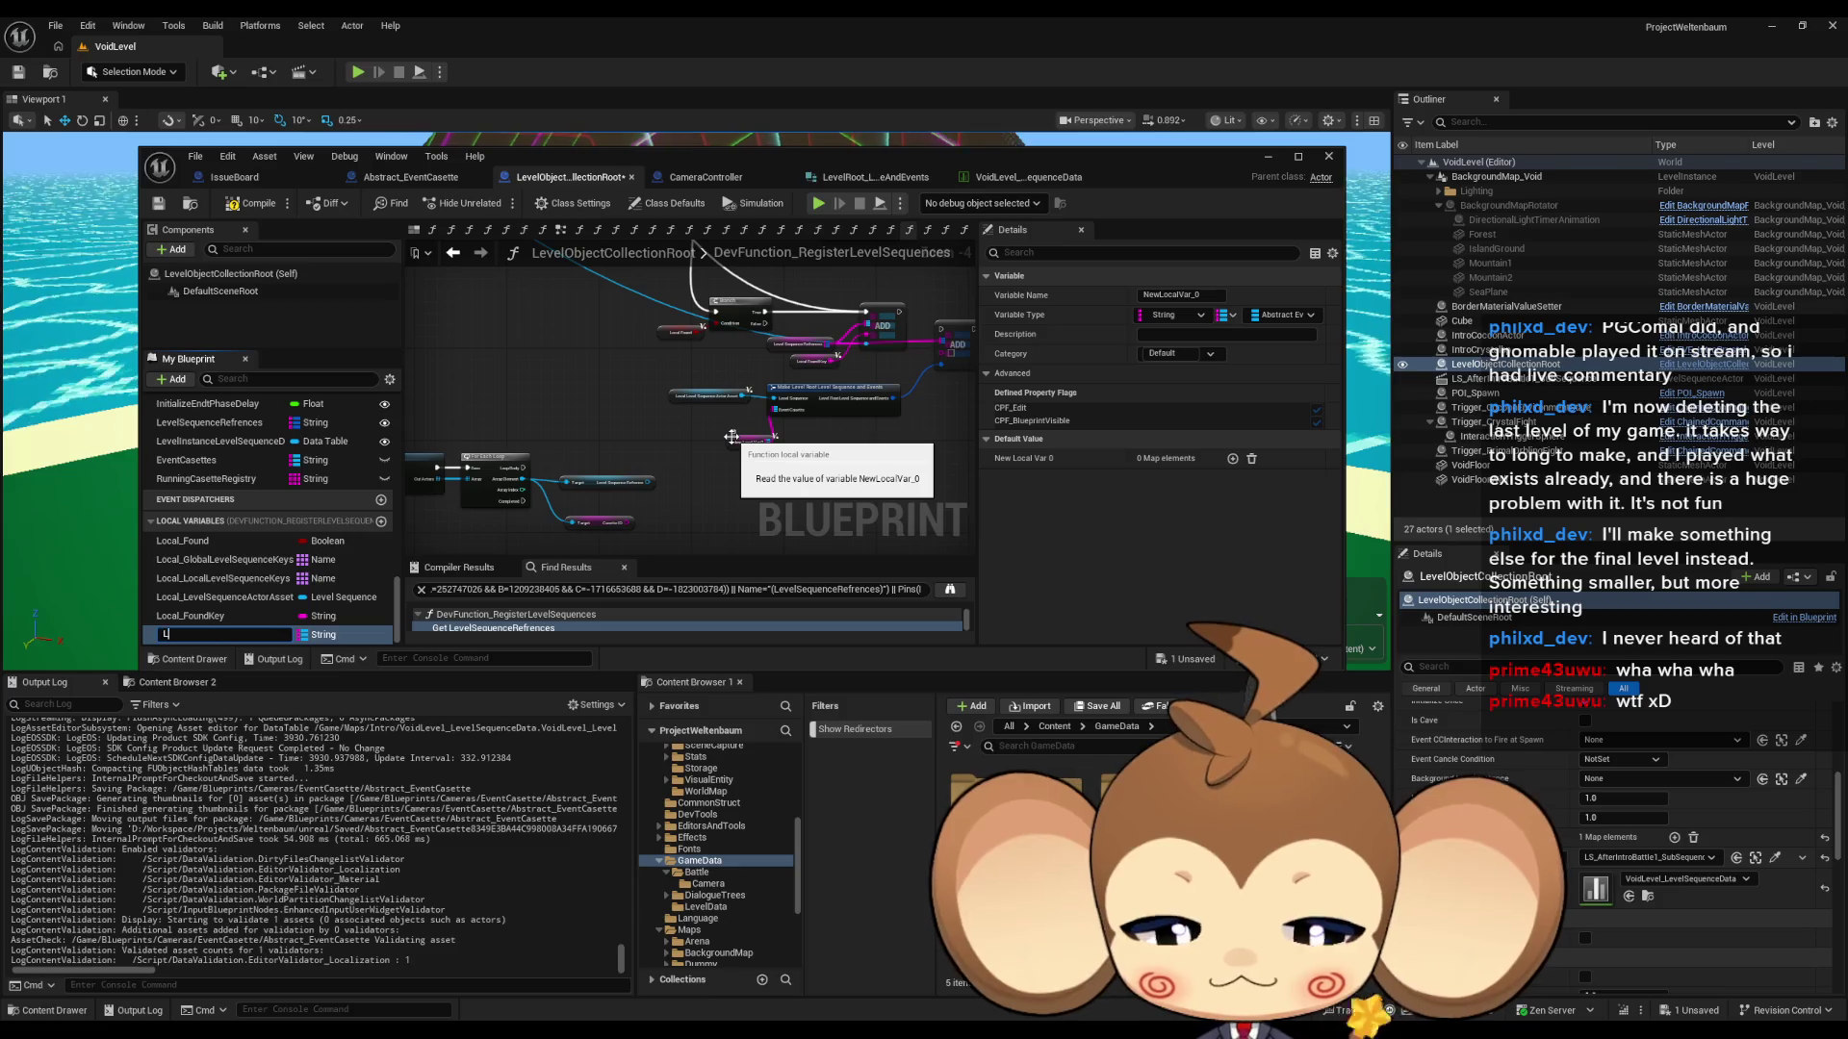
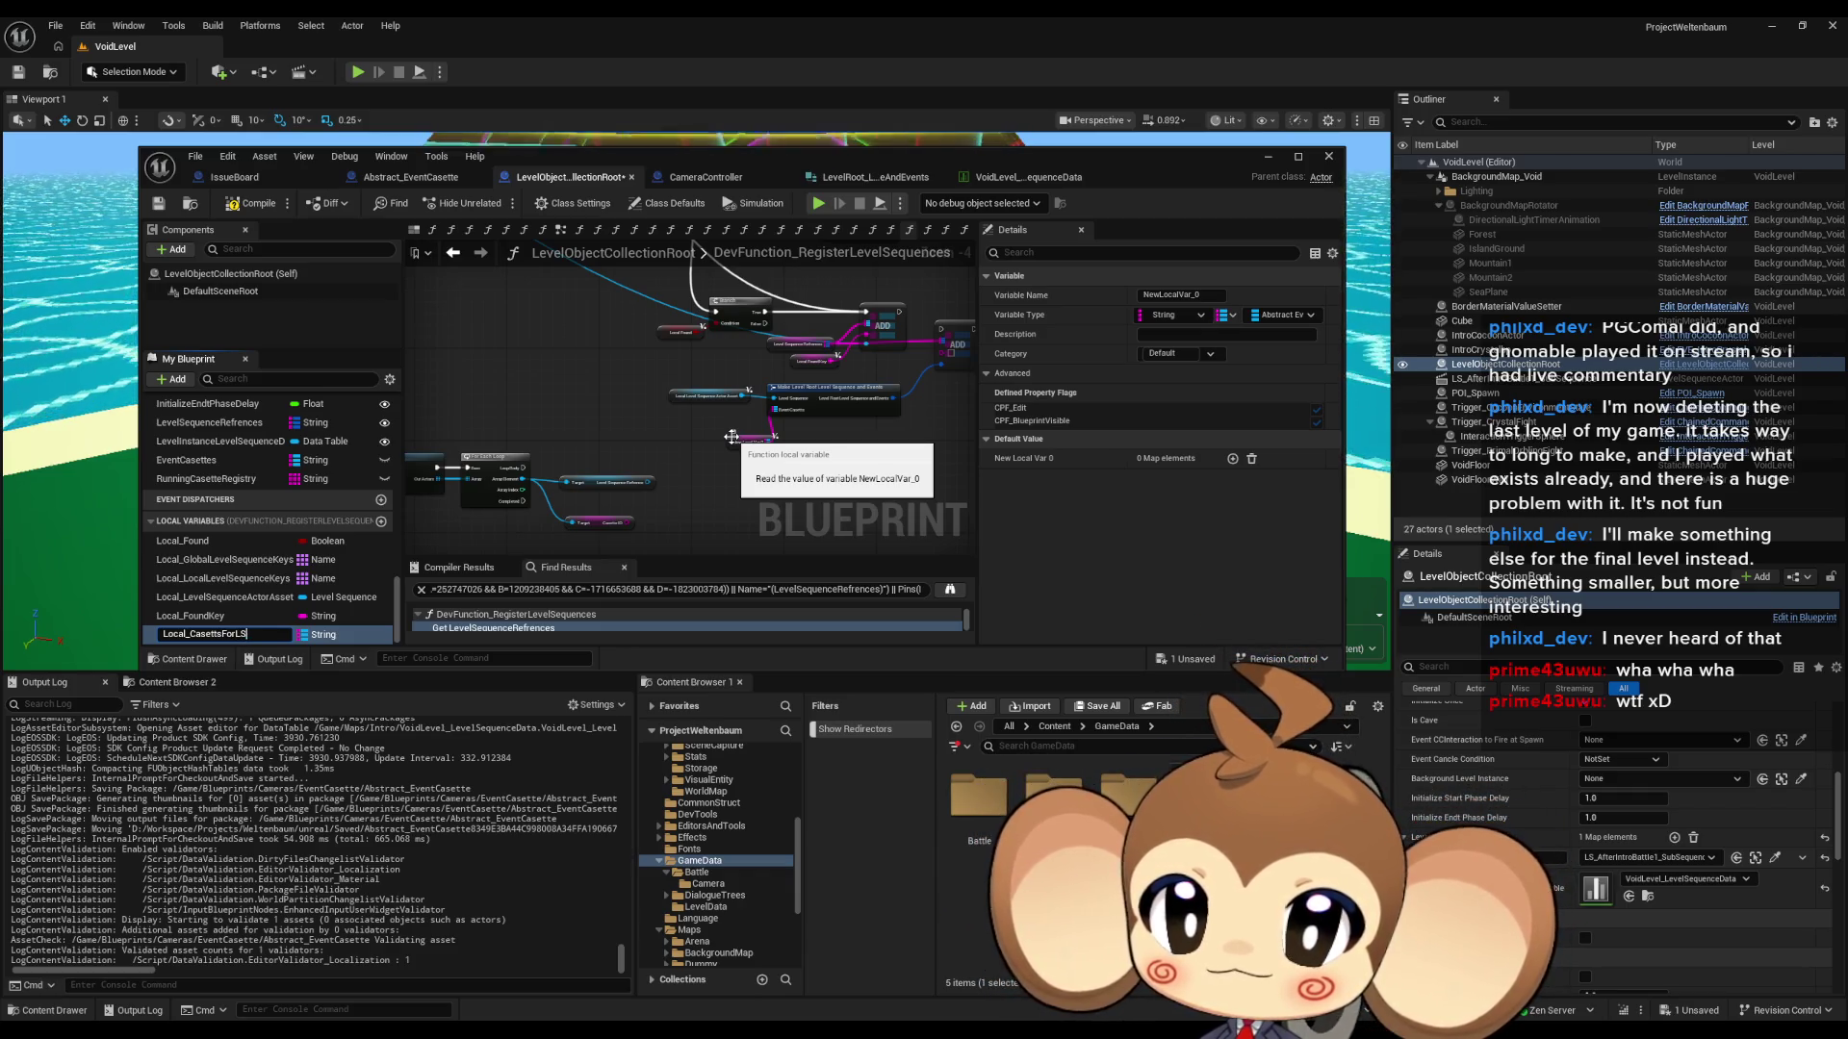
- Rename the cassettes map variable to Local_CasettsForLS and place its getter in the graph
key("Return")
scroll(722, 424, "up", 3)
left_click(717, 404)
scroll(722, 404, "down", 3)
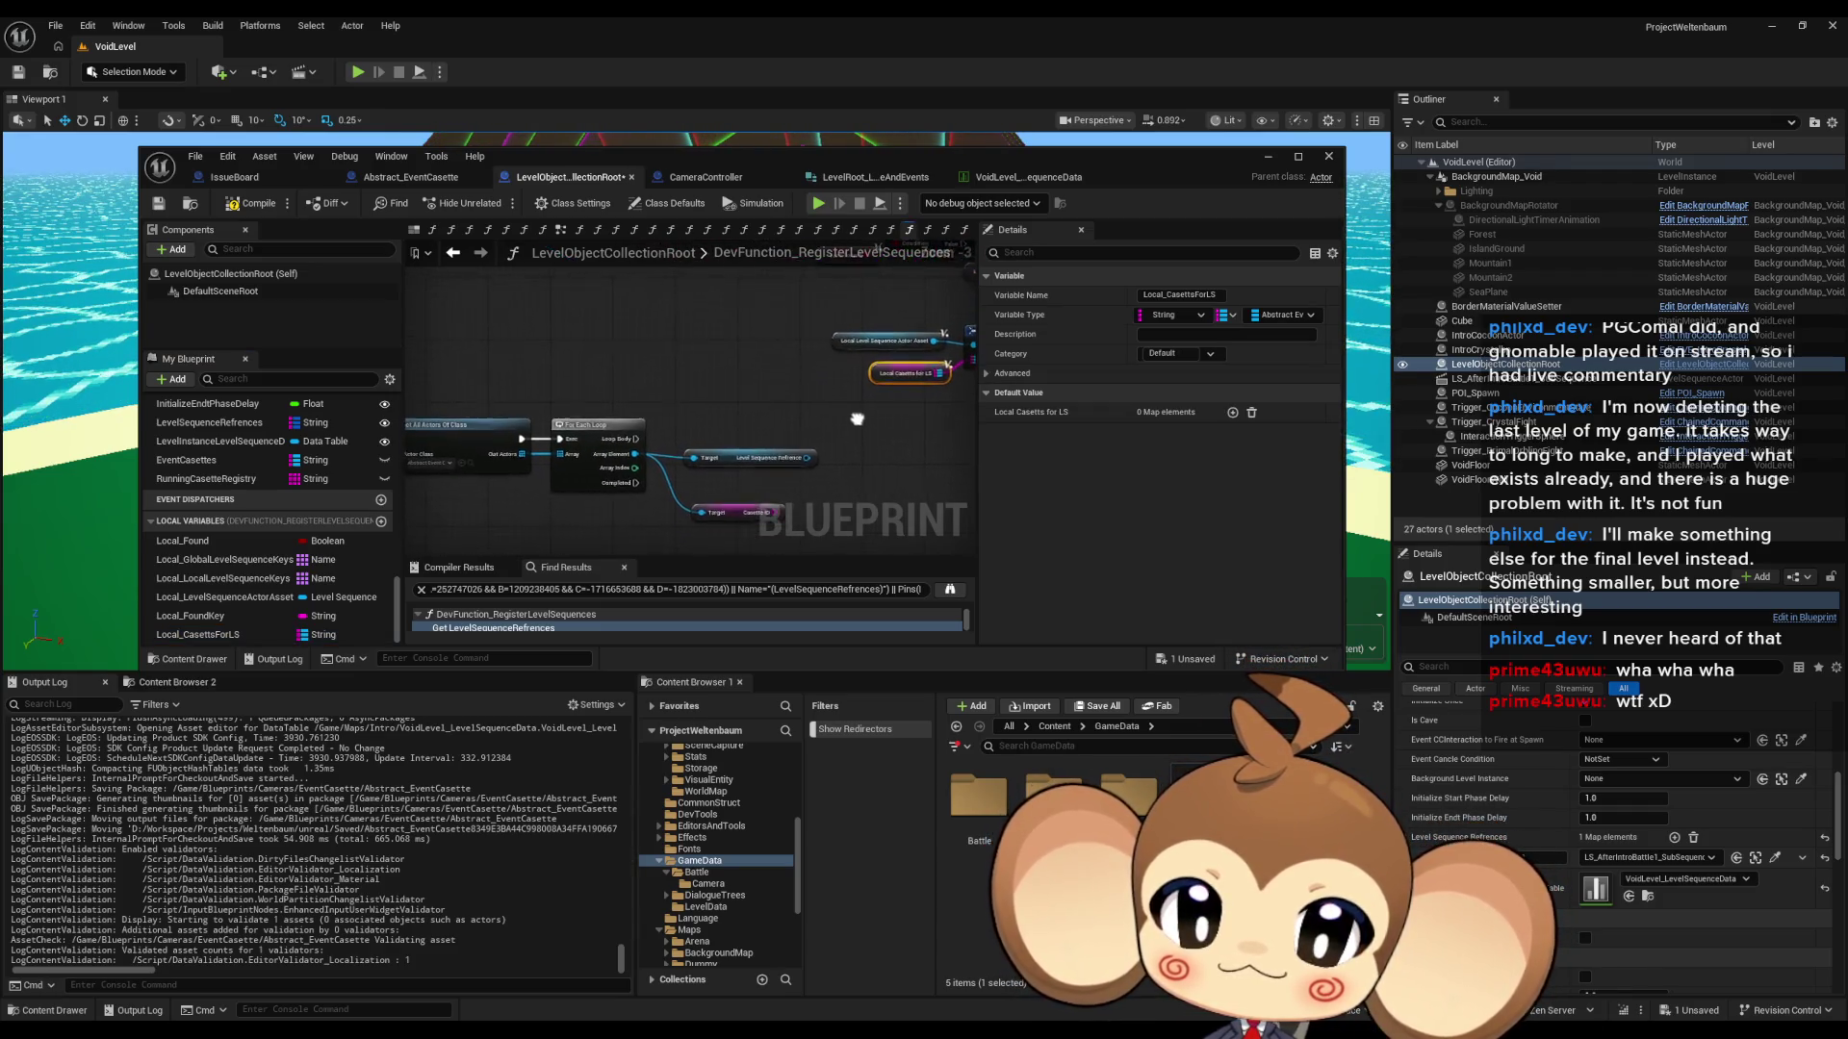
left_click_drag(210, 639, 720, 404)
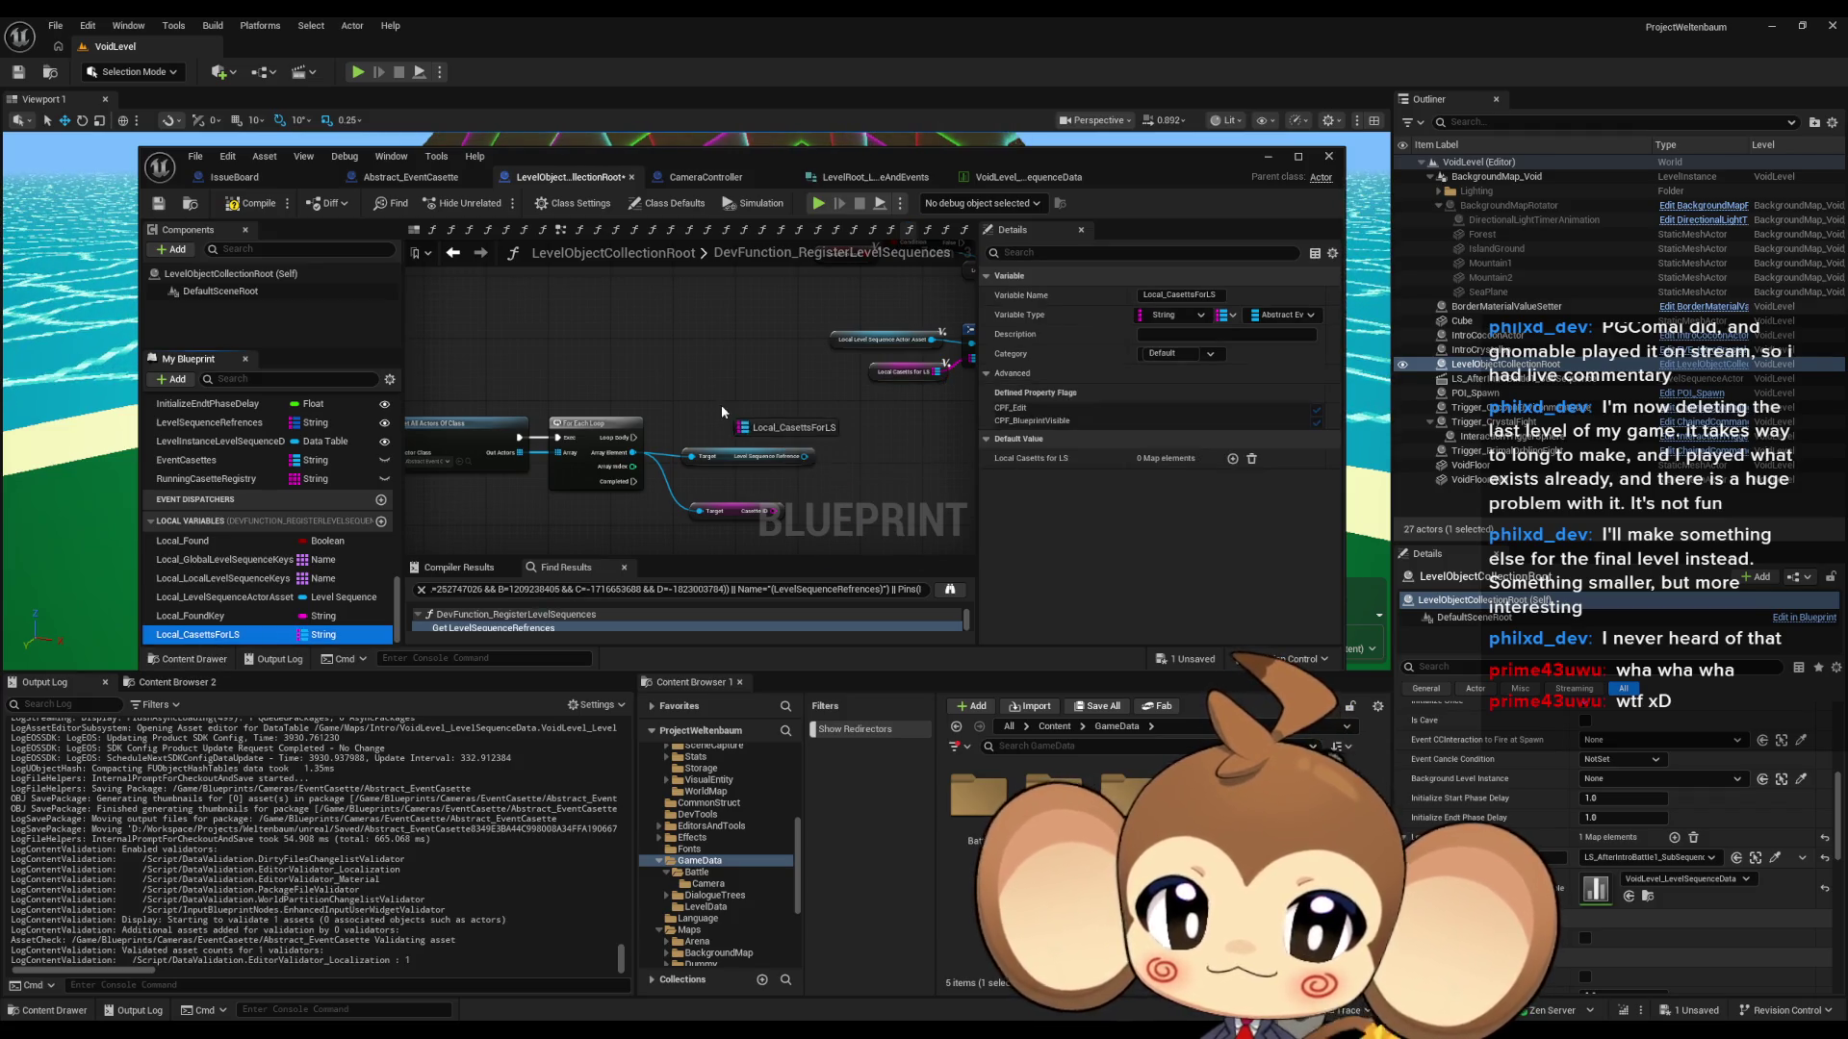
left_click(808, 428)
- Add a Map Add node fed by the Local Casetts for LS getter
left_click_drag(853, 425, 854, 425)
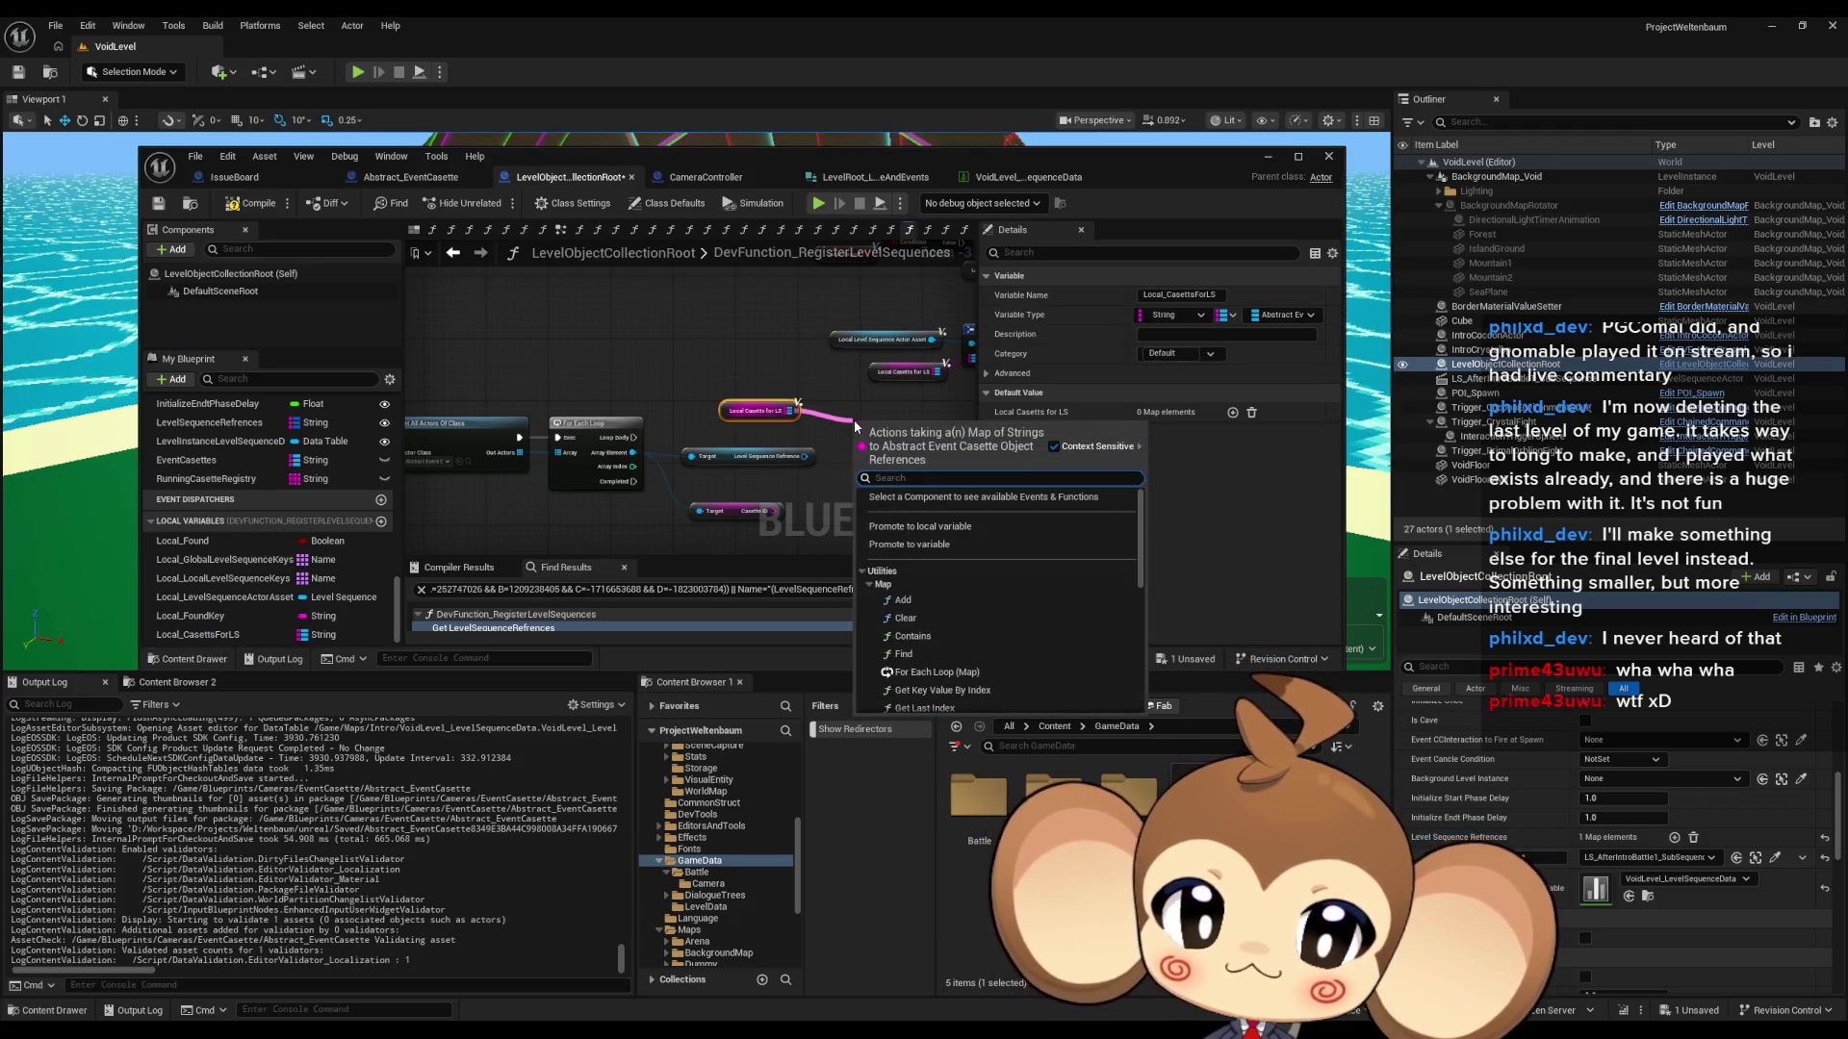
type("add")
left_click(932, 524)
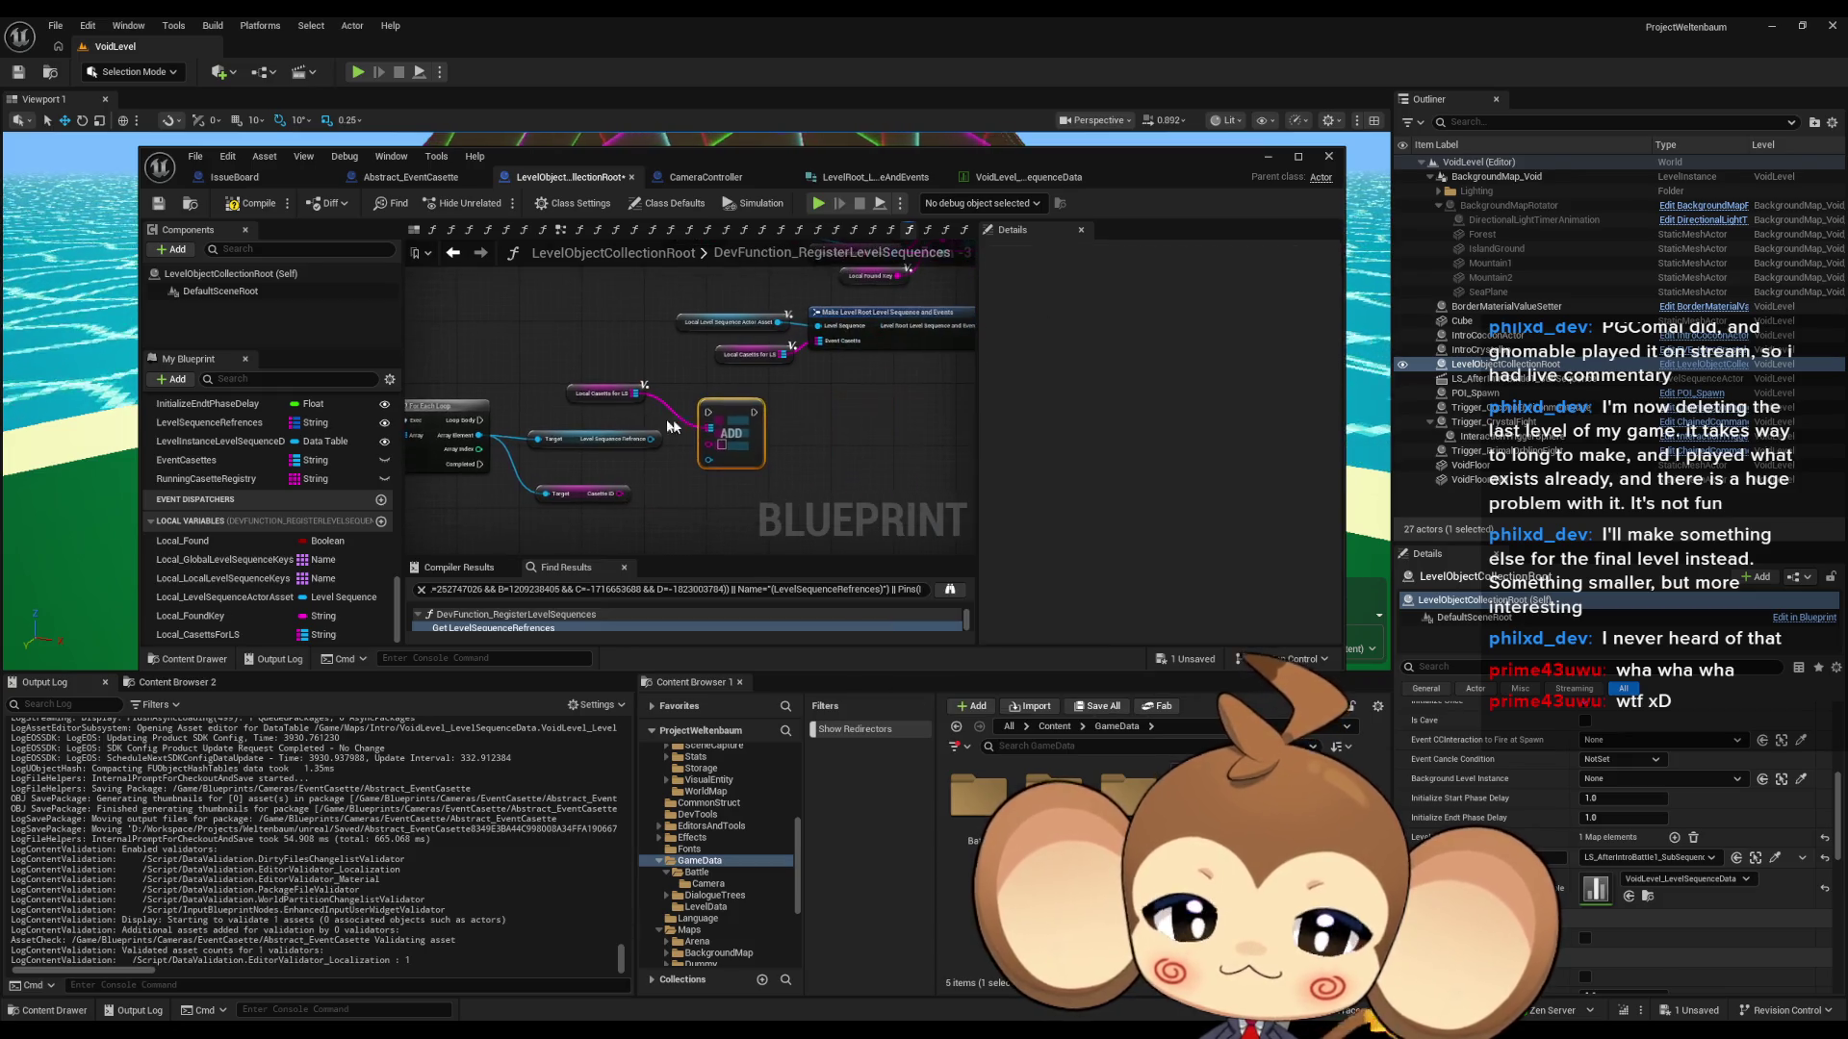
left_click_drag(597, 397, 714, 444)
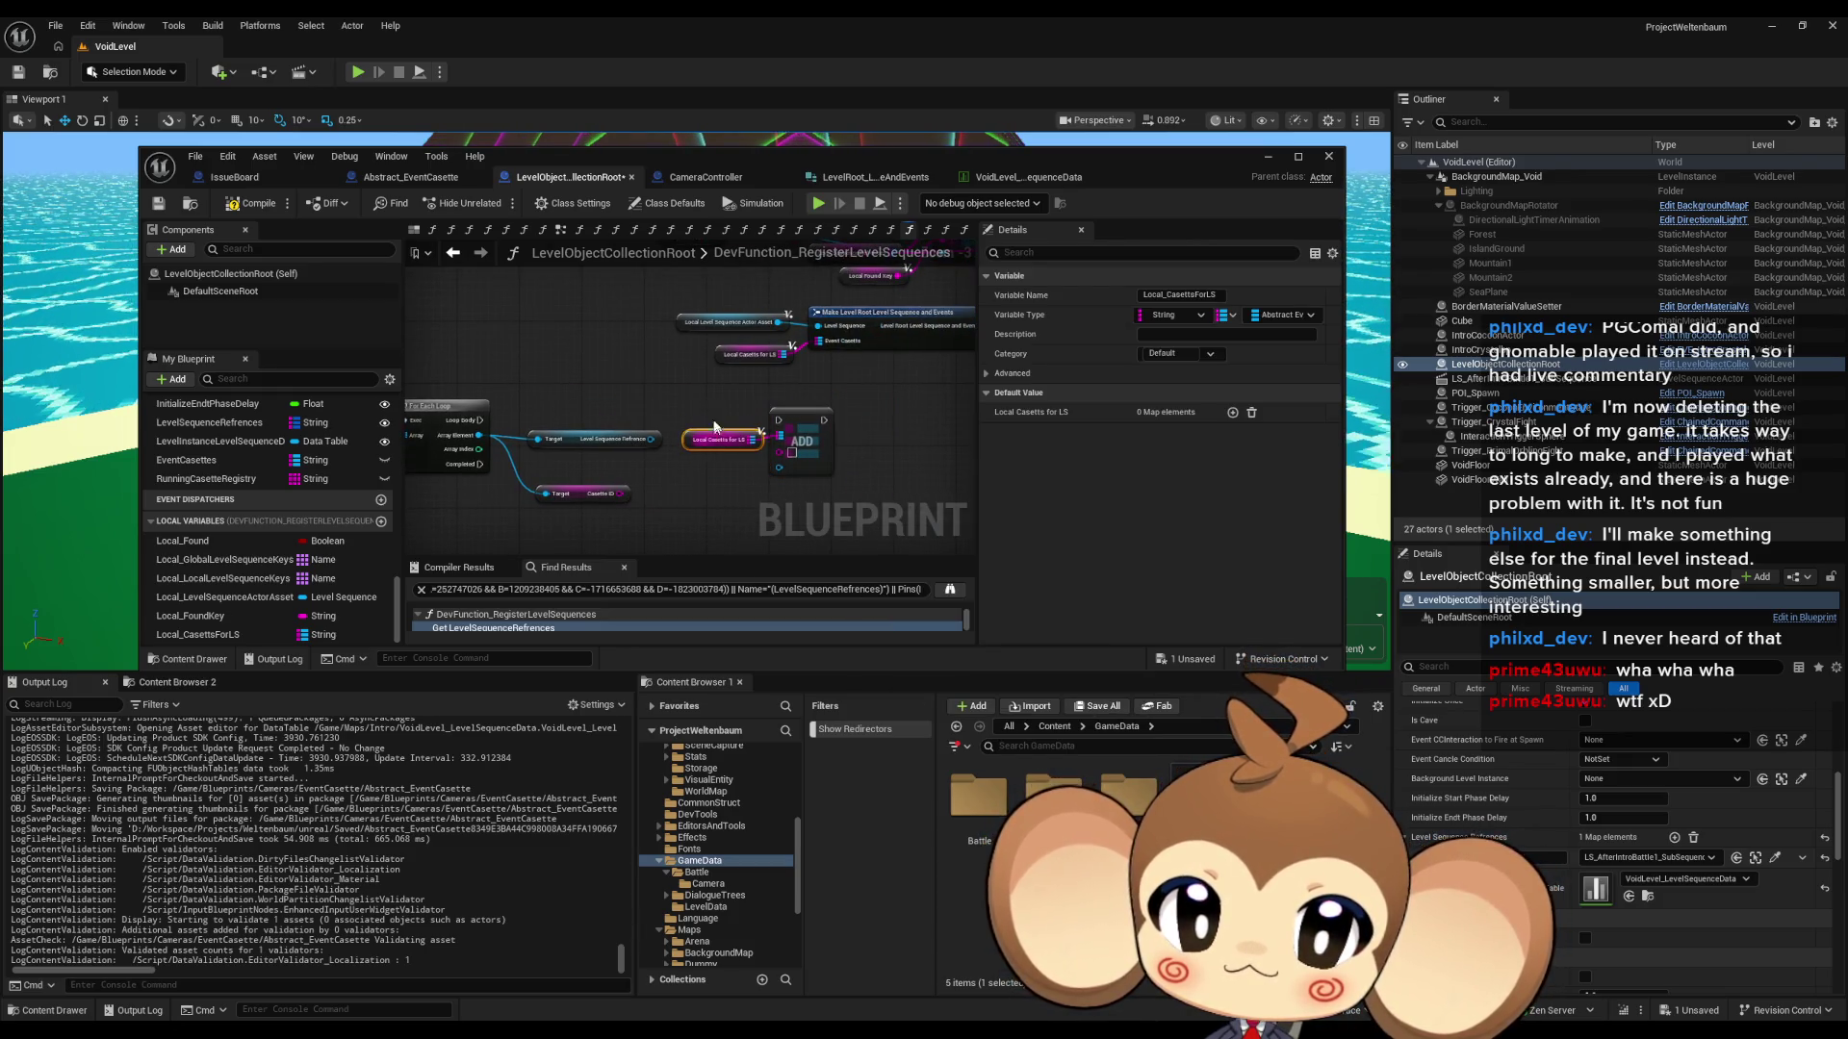
left_click(673, 366)
- Duplicate the Local Level Sequence Actor Asset getter and add an == comparison node
scroll(633, 443, "up", 3)
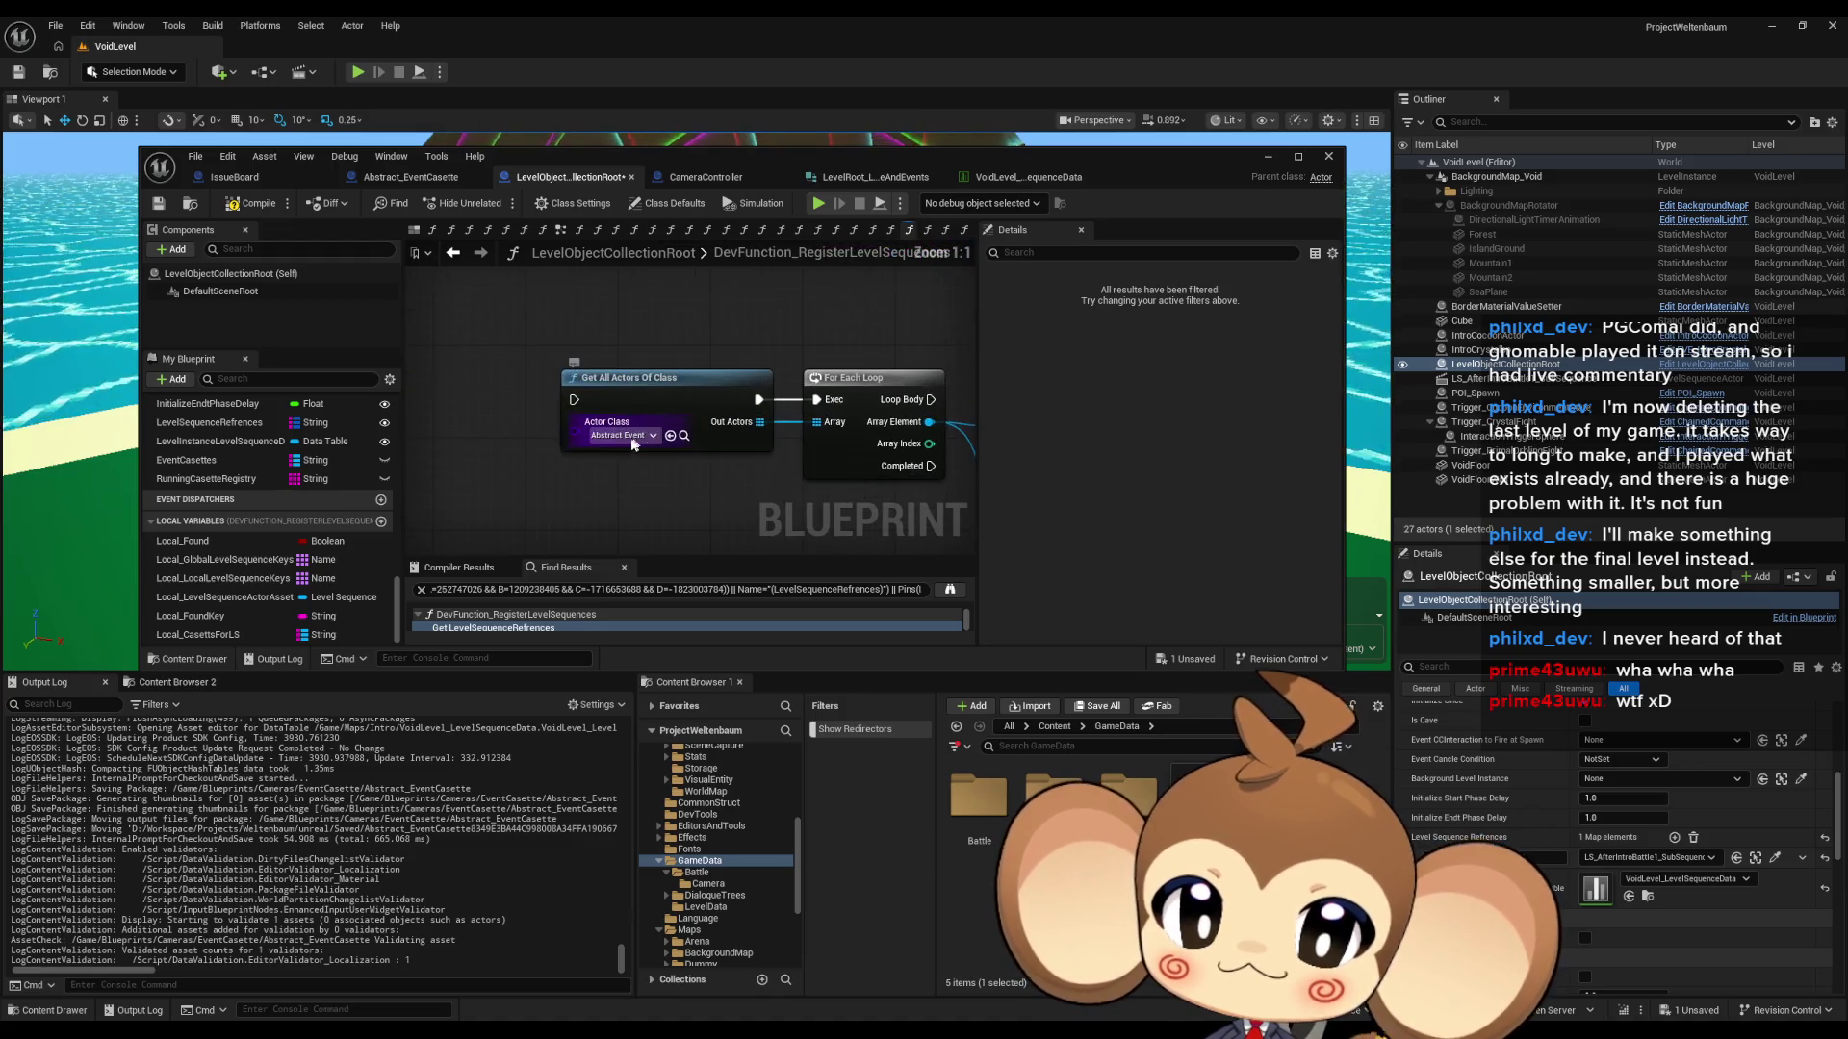
scroll(629, 451, "down", 2)
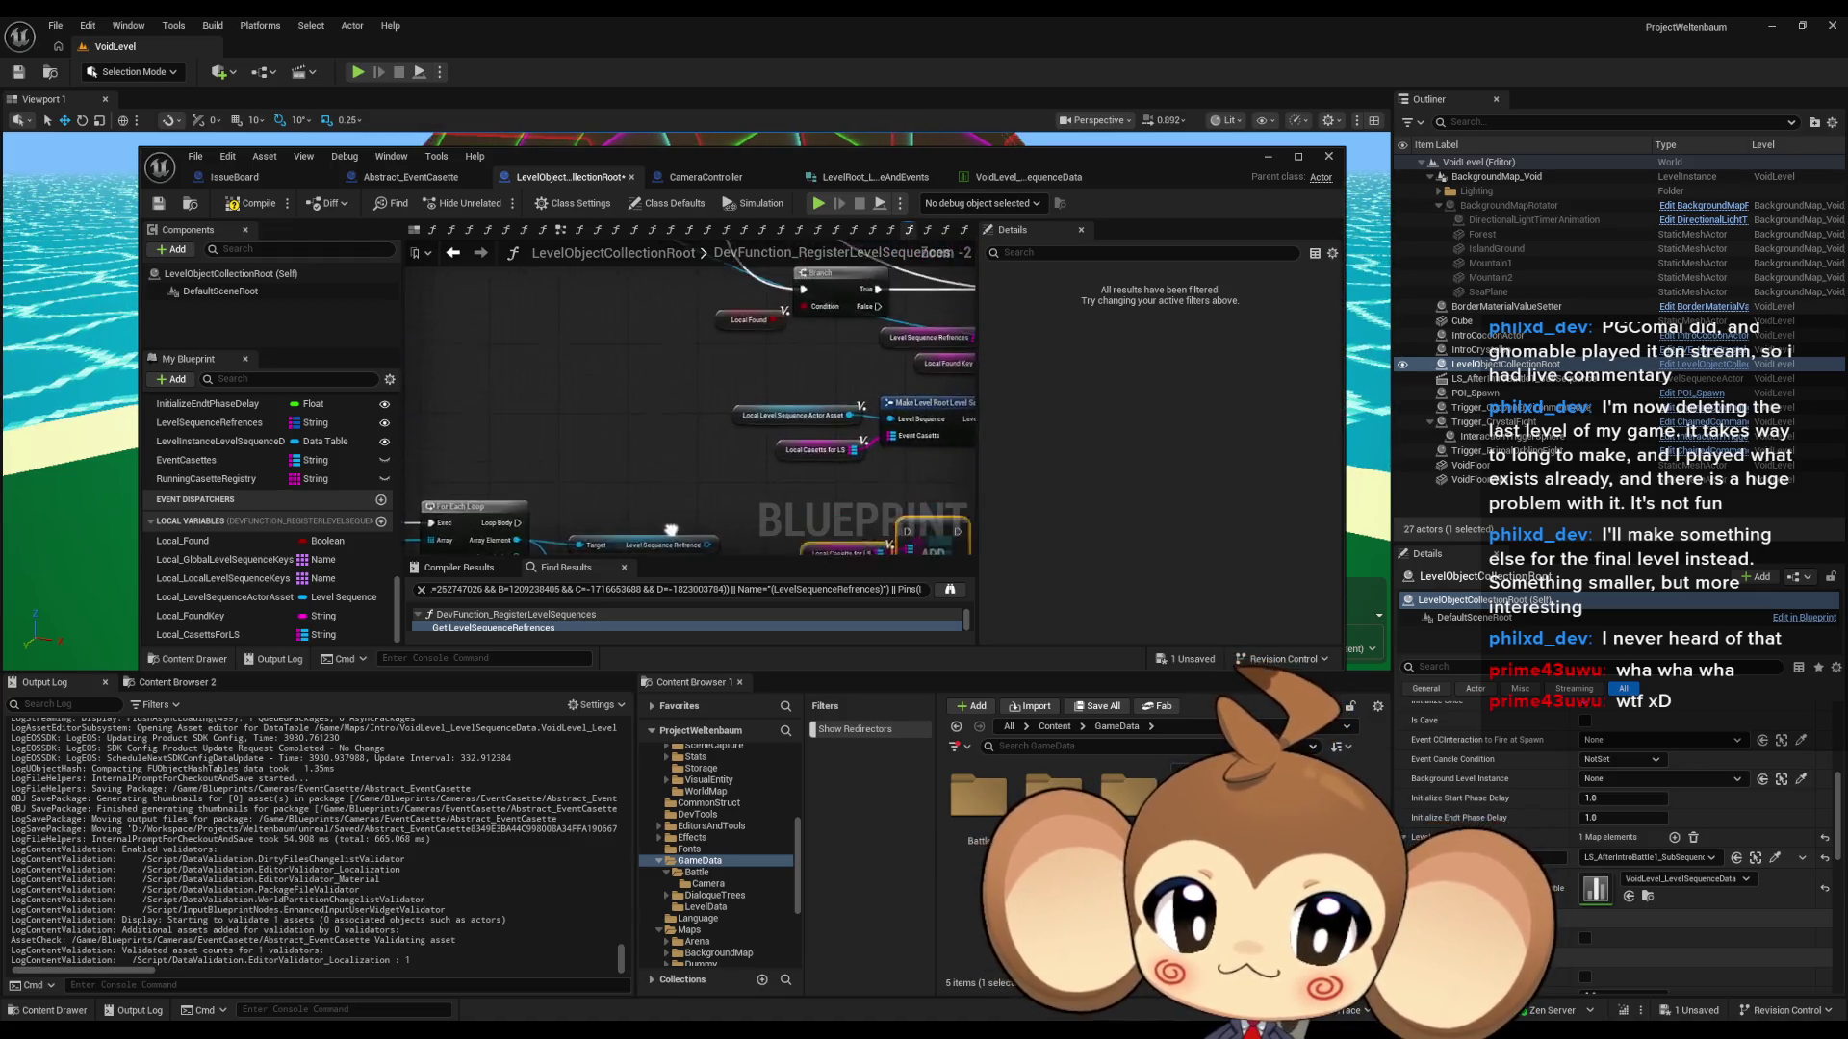
left_click(674, 439)
mouse_move(674, 439)
left_mouse_down()
mouse_move(756, 349)
mouse_move(741, 421)
left_mouse_up()
key("ctrl+c")
key("ctrl+v")
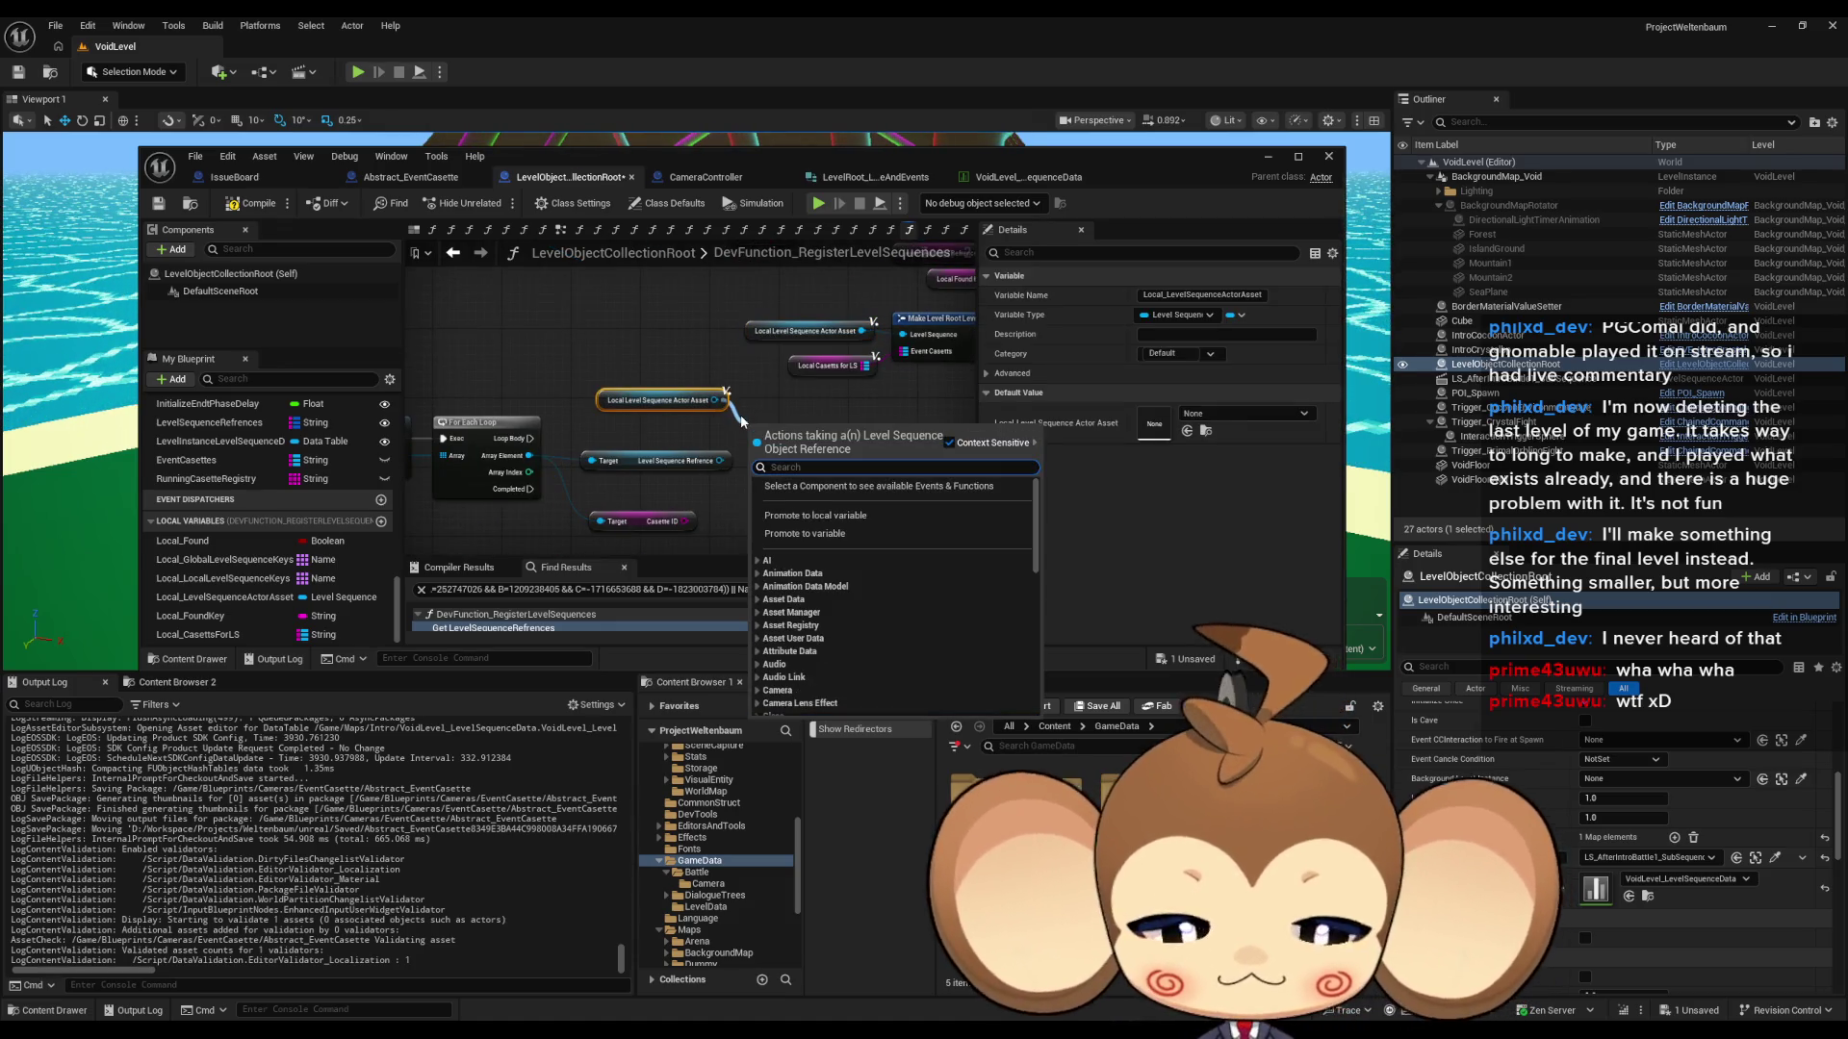
type("==")
key("Return")
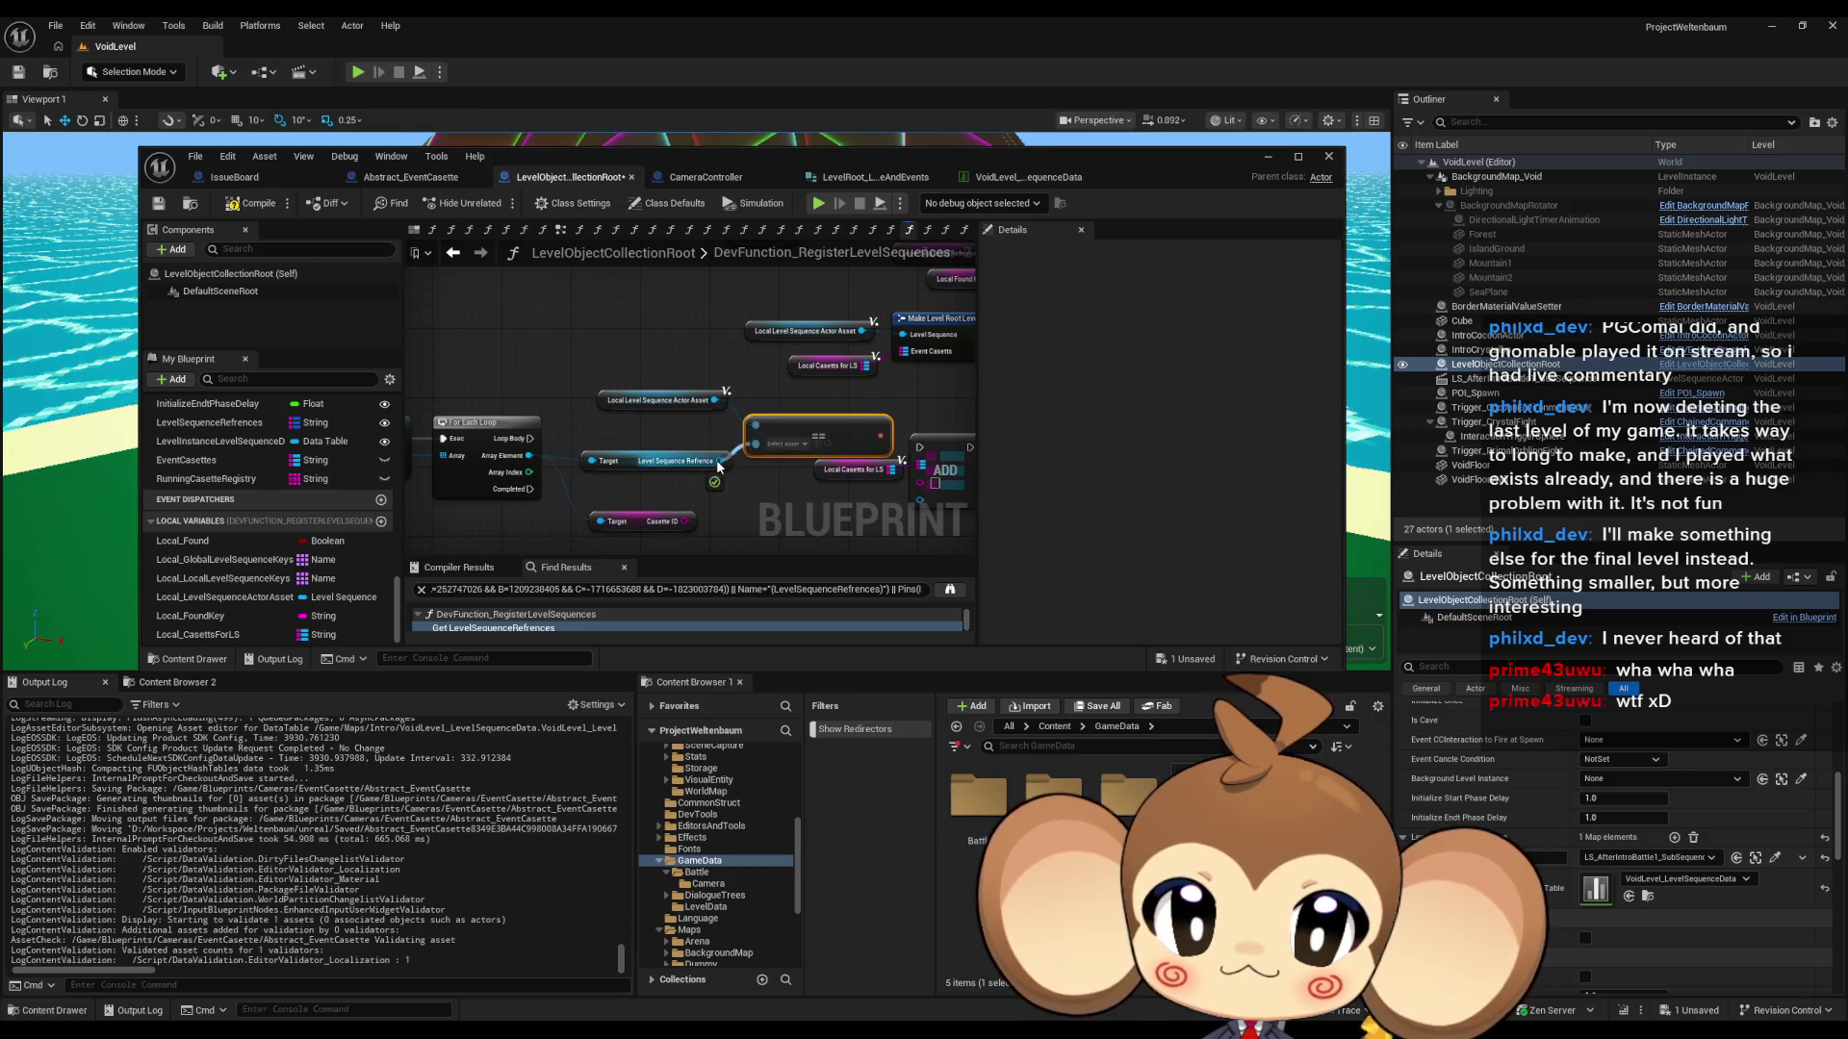
- Compare against Level Sequence Refrence, add a Branch, and wire its True path to Add
left_click_drag(716, 459, 717, 460)
type("branch")
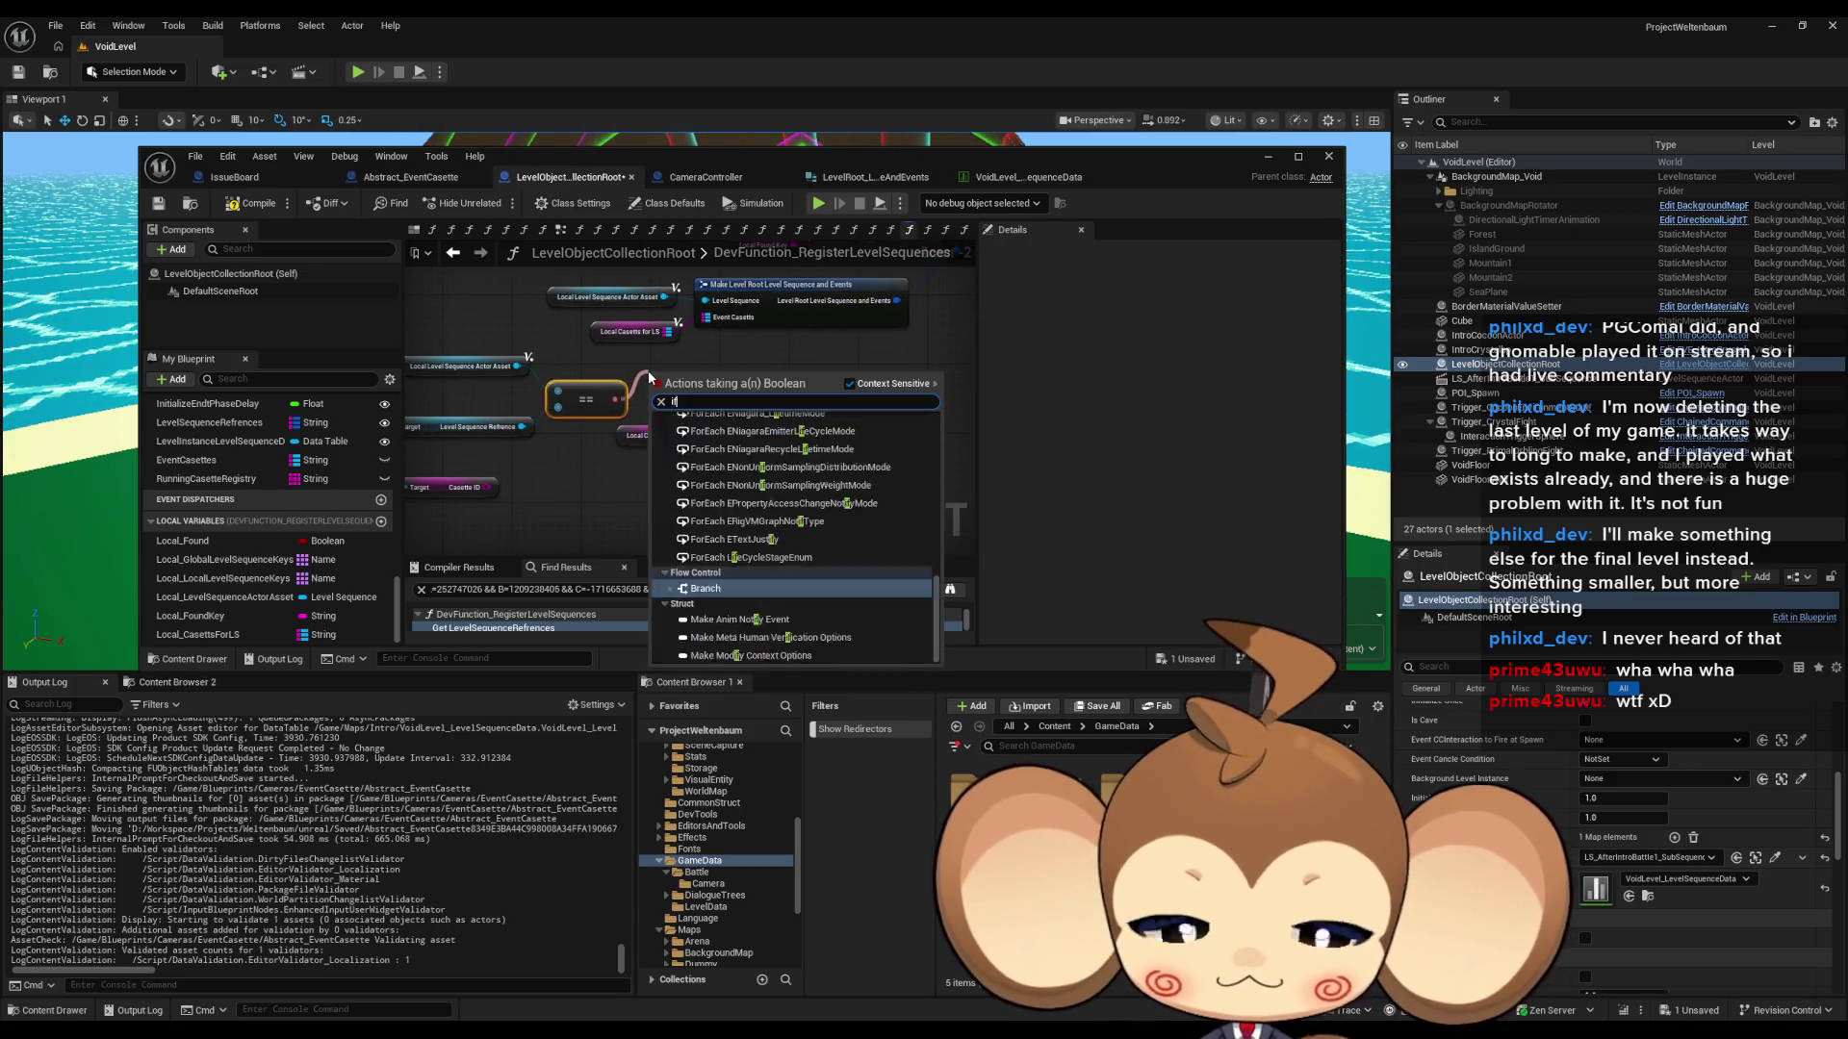
key("Return")
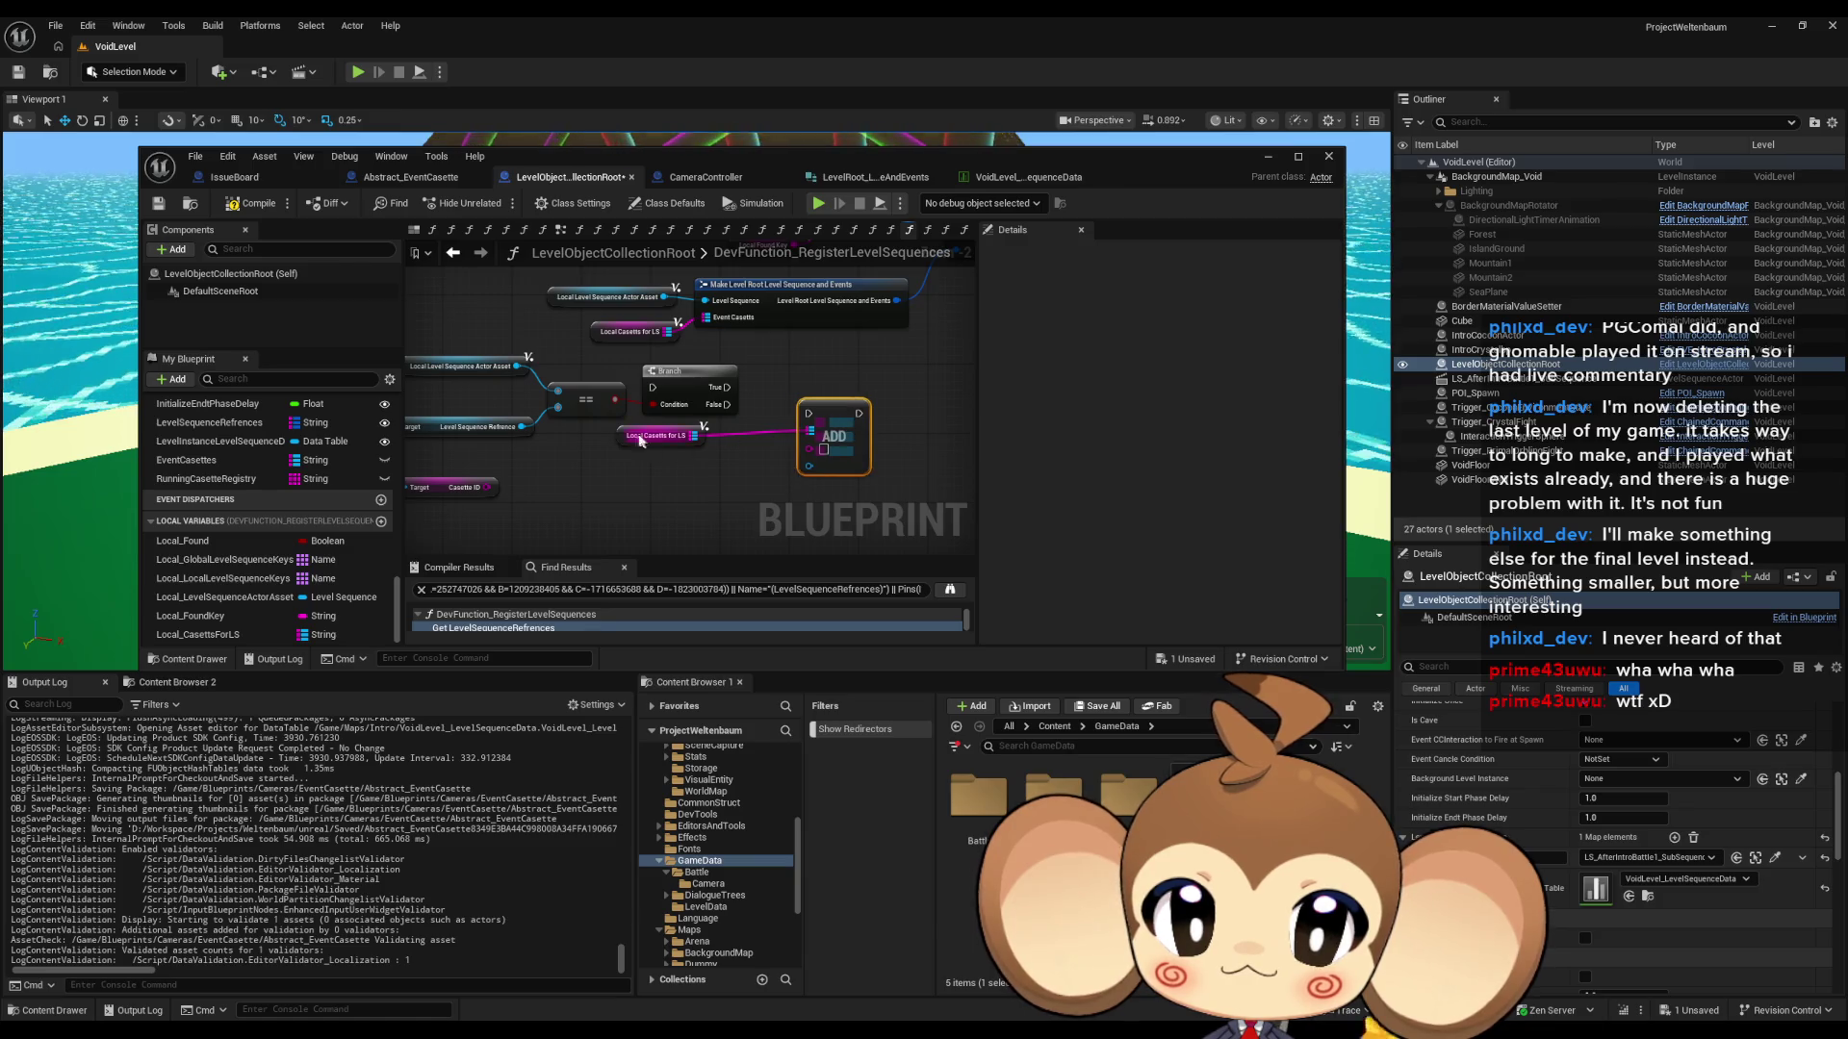
left_click_drag(640, 441, 703, 485)
mouse_move(814, 451)
left_mouse_down()
mouse_move(703, 493)
mouse_move(650, 488)
left_mouse_up()
left_click_drag(871, 452, 452, 441)
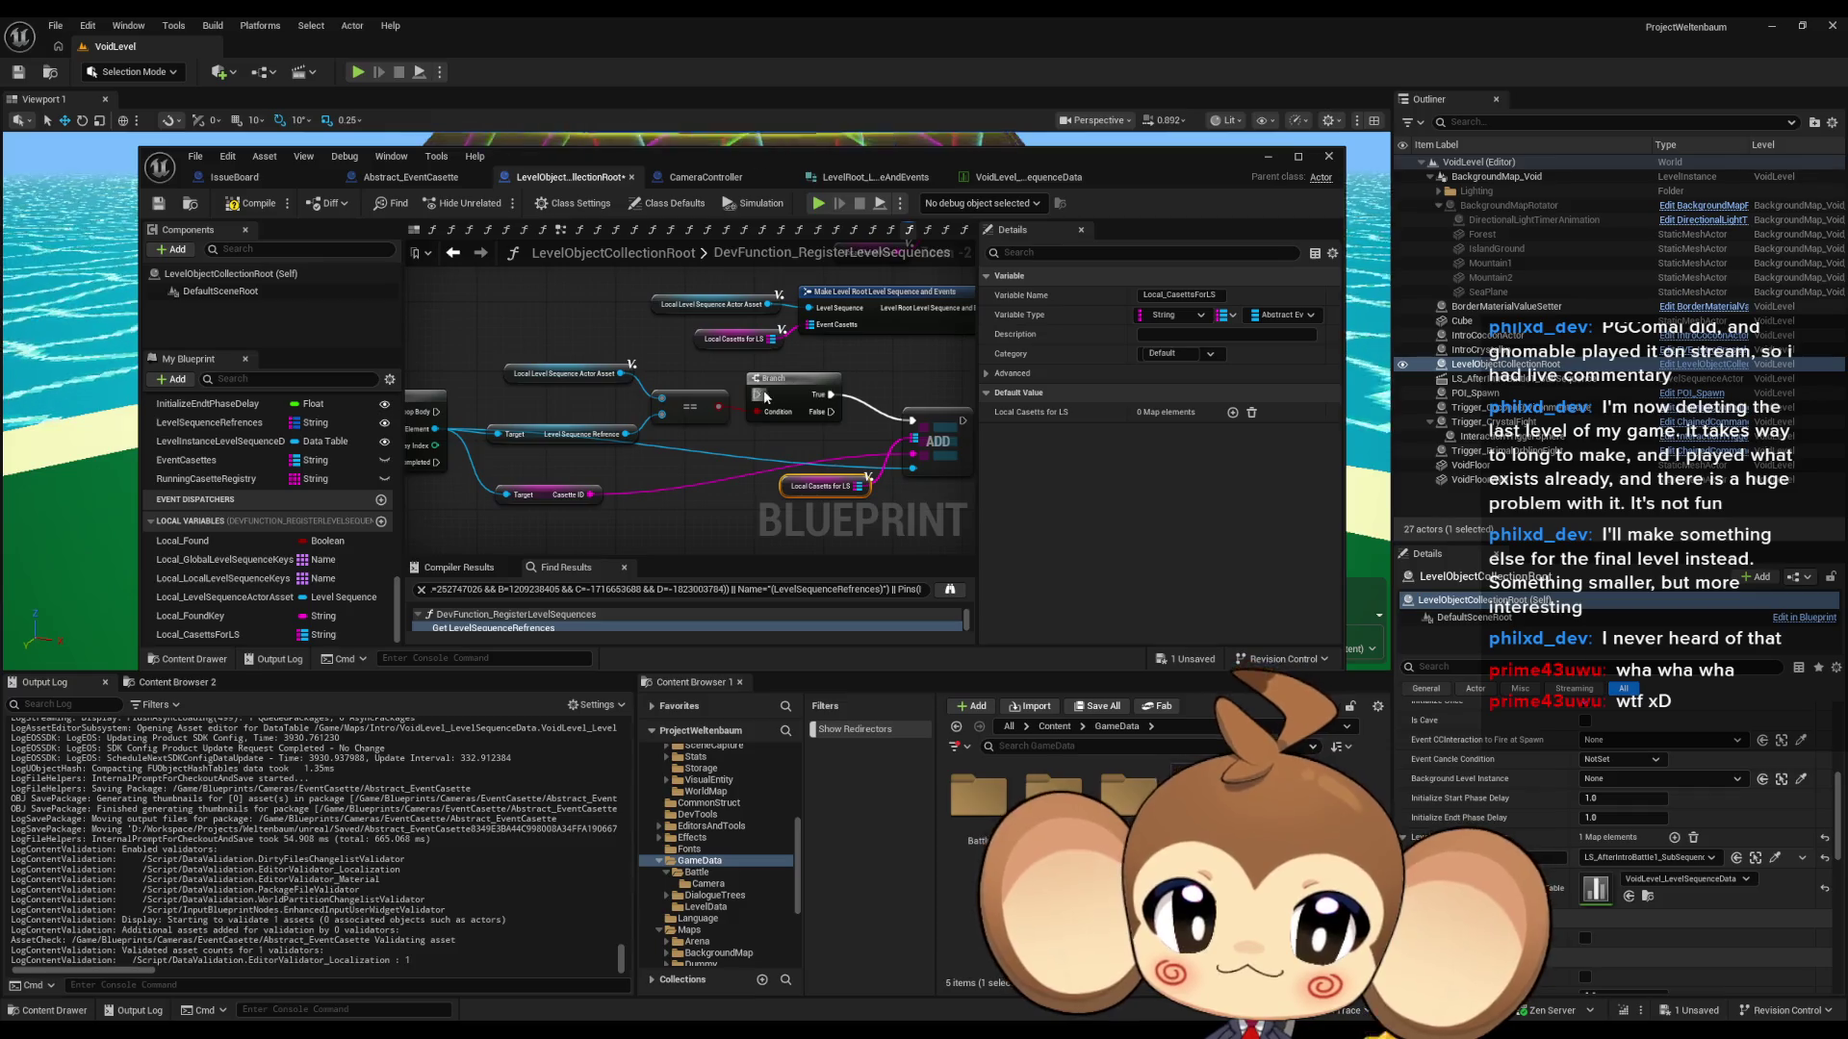
- Line up the getter, equality, Branch and Add nodes in a tidy row
mouse_move(556, 378)
left_mouse_down()
mouse_move(554, 414)
mouse_move(587, 435)
left_mouse_up()
left_click_drag(587, 435, 587, 461)
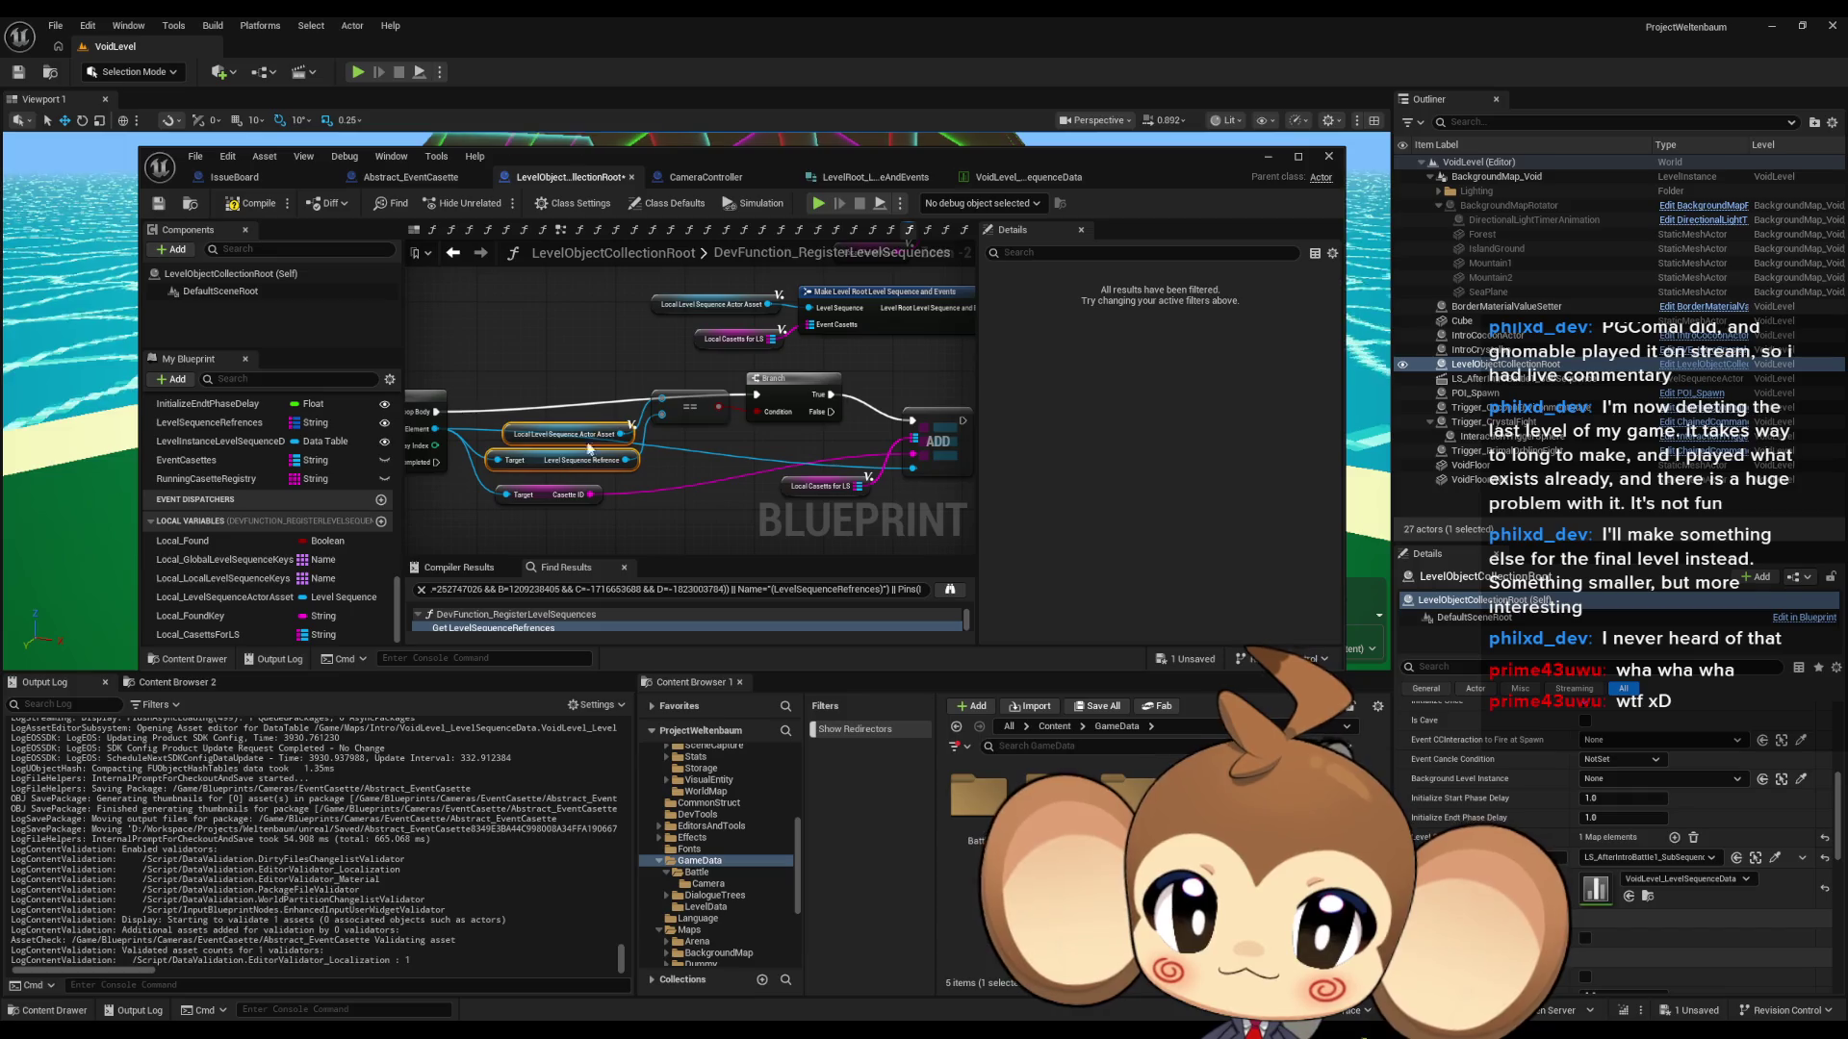
left_click(688, 416)
left_click_drag(780, 403, 782, 420)
left_click_drag(934, 438, 900, 435)
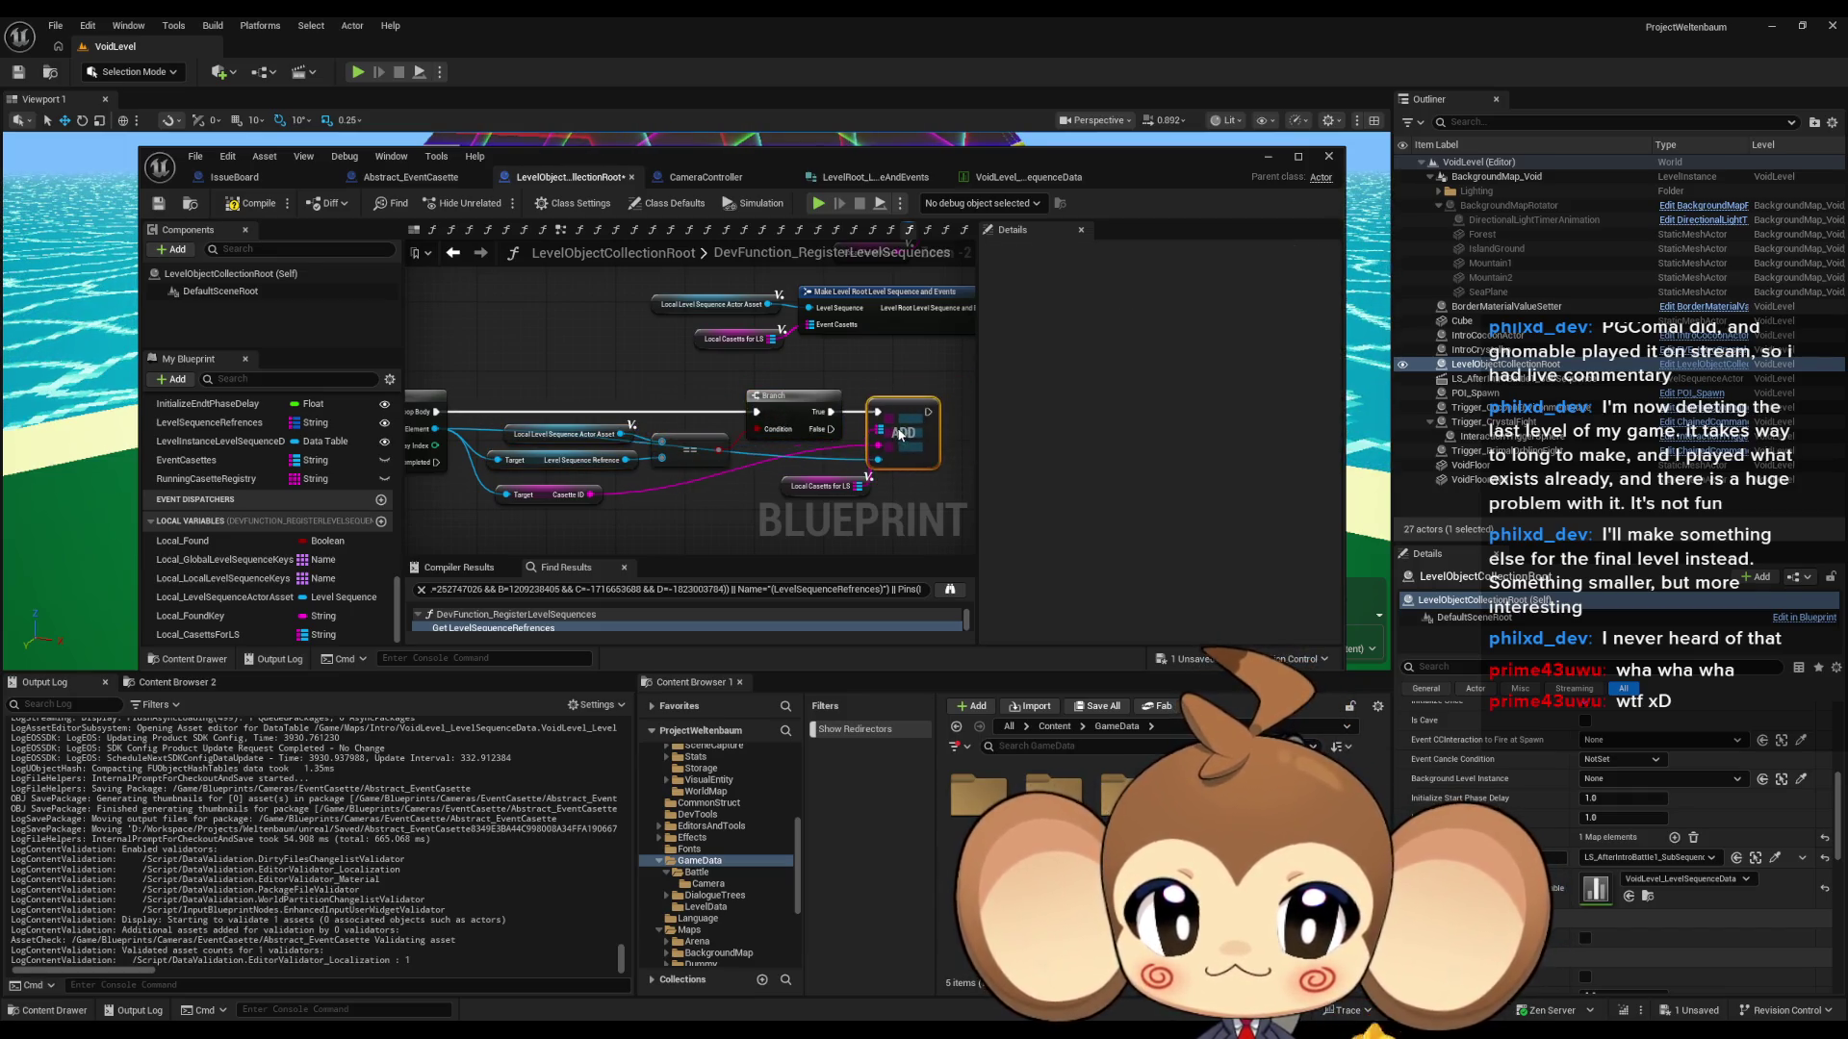
left_click(808, 487)
- Shift the bottom row of nodes to the right to make room
scroll(435, 401, "down", 2)
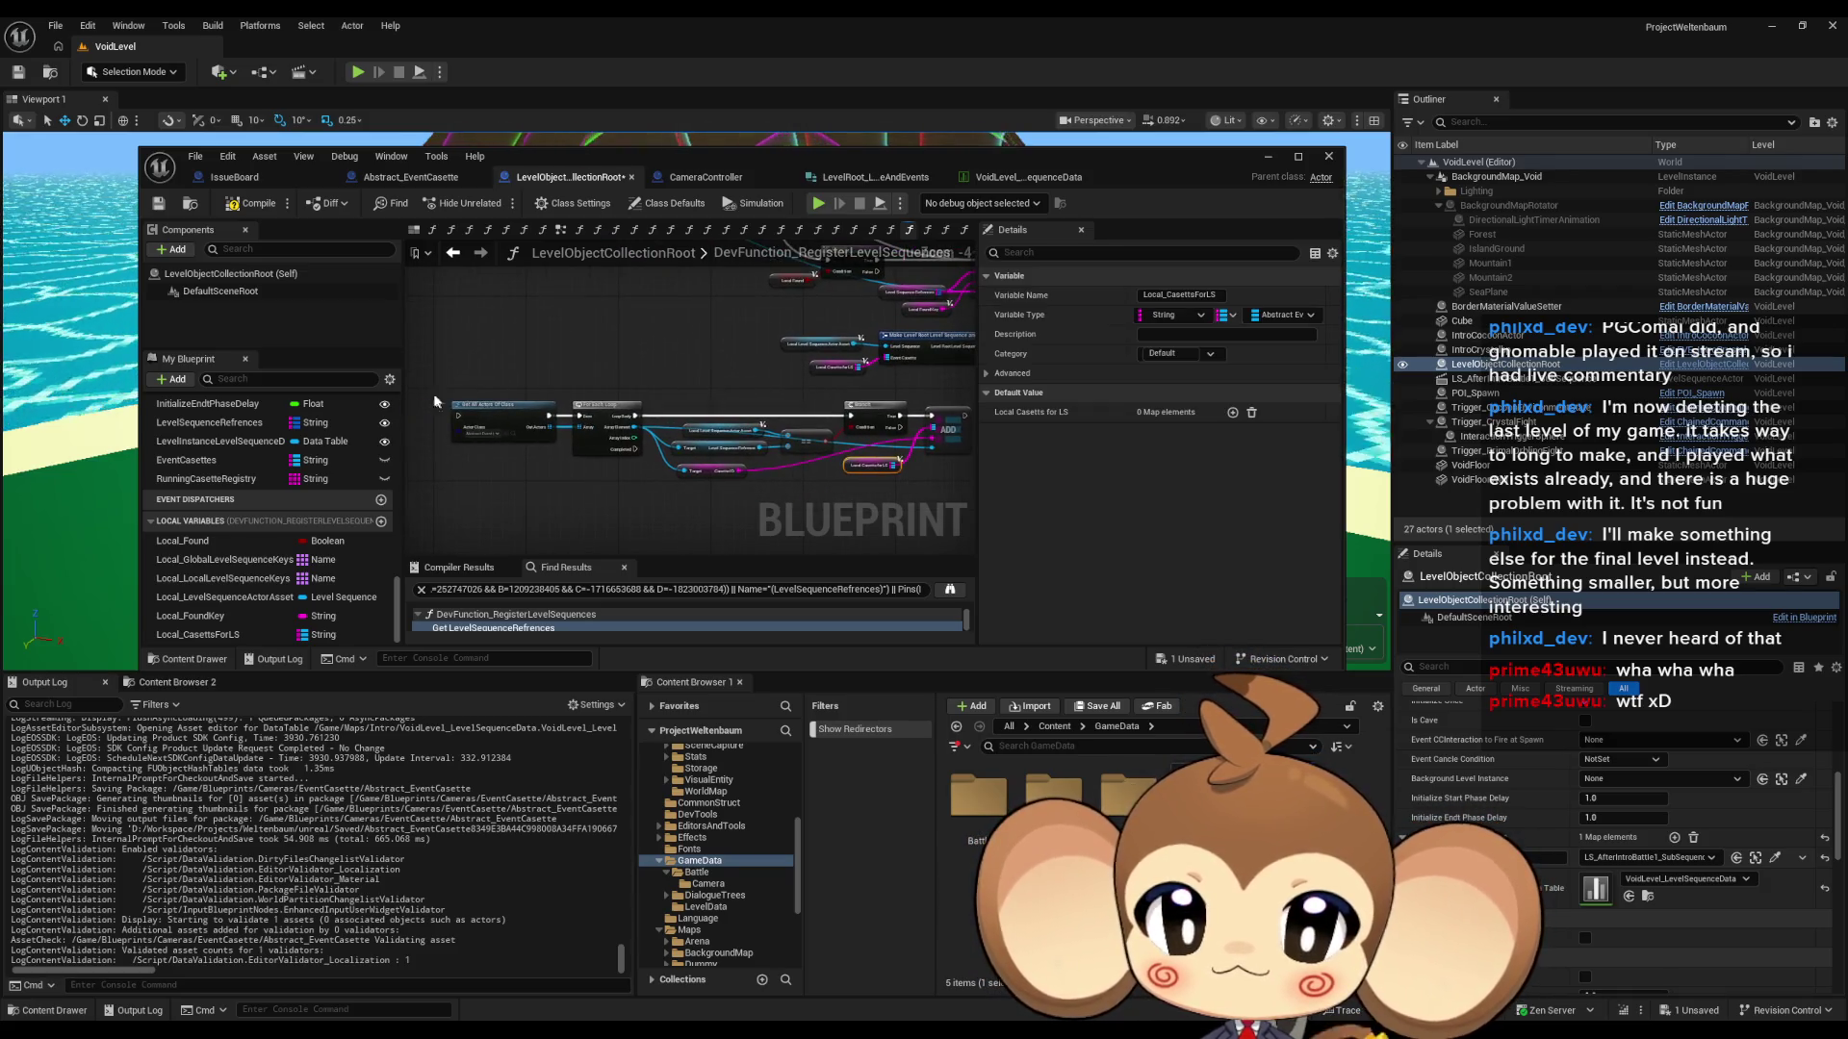
left_click_drag(907, 492, 909, 493)
left_click_drag(664, 437, 816, 443)
left_click(915, 391)
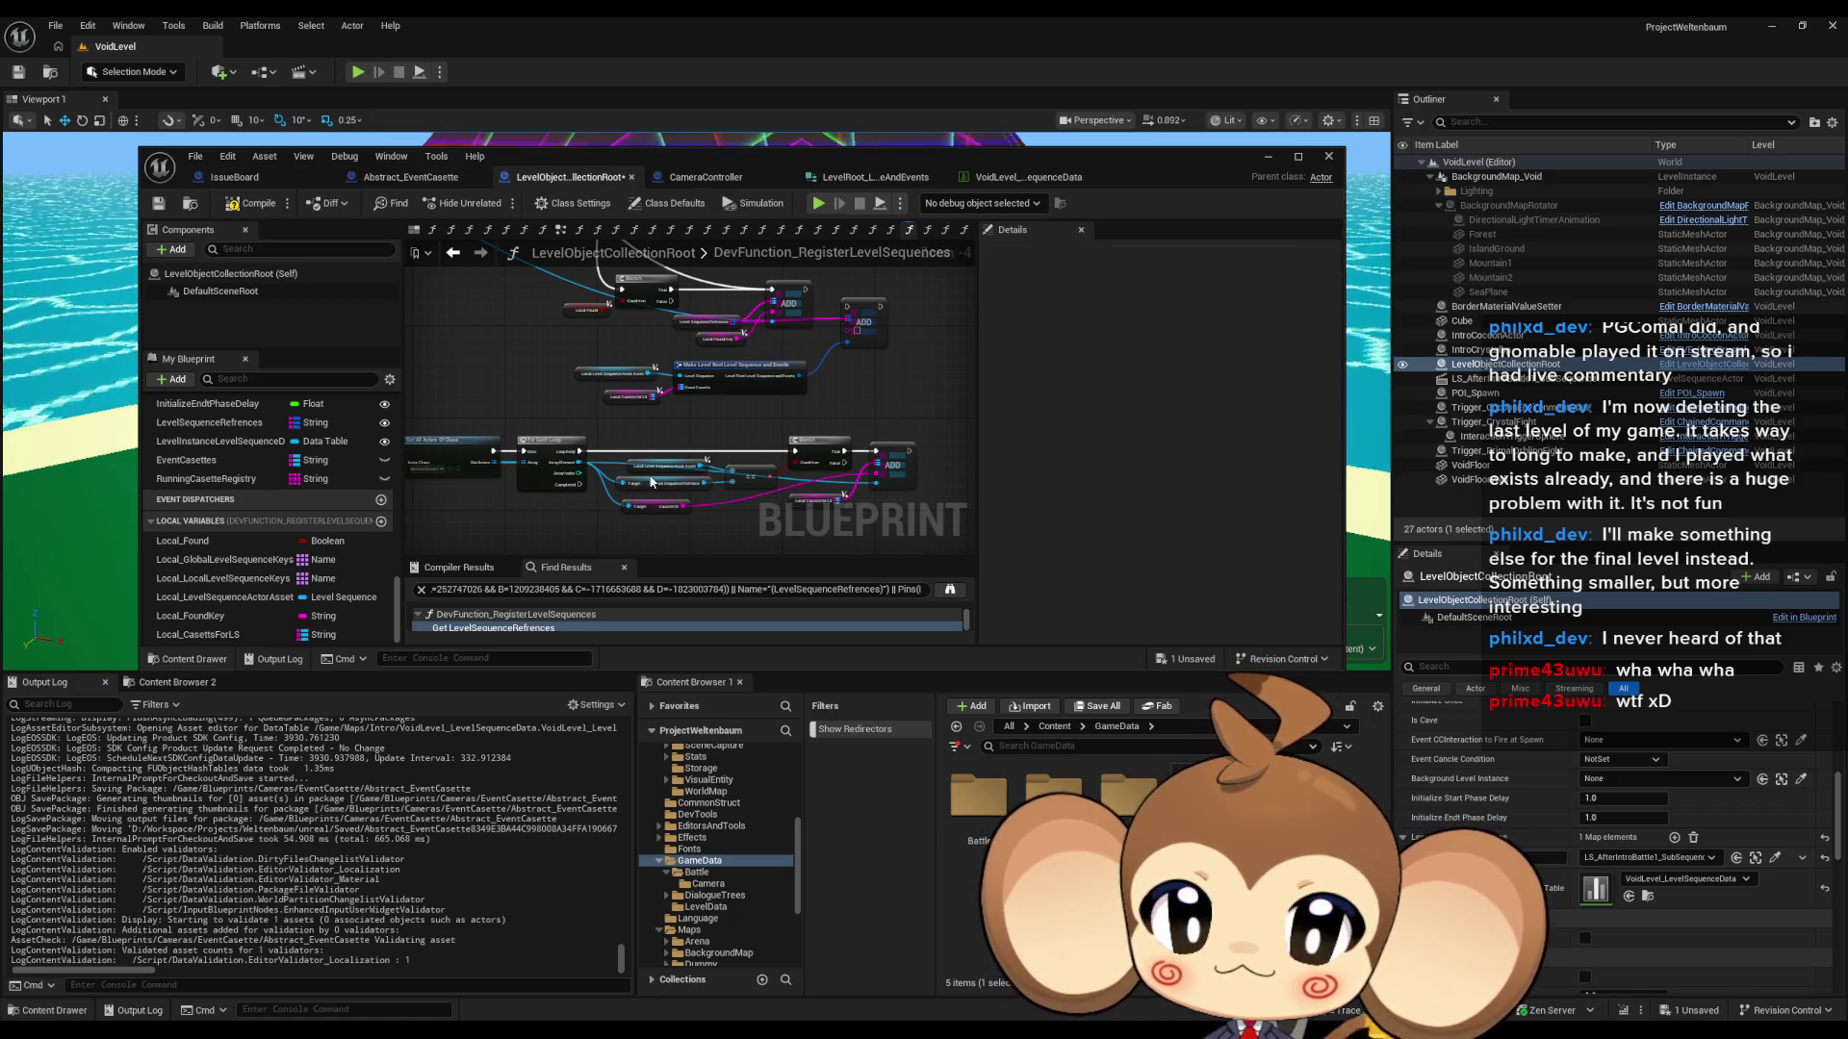
left_click_drag(824, 336, 837, 386)
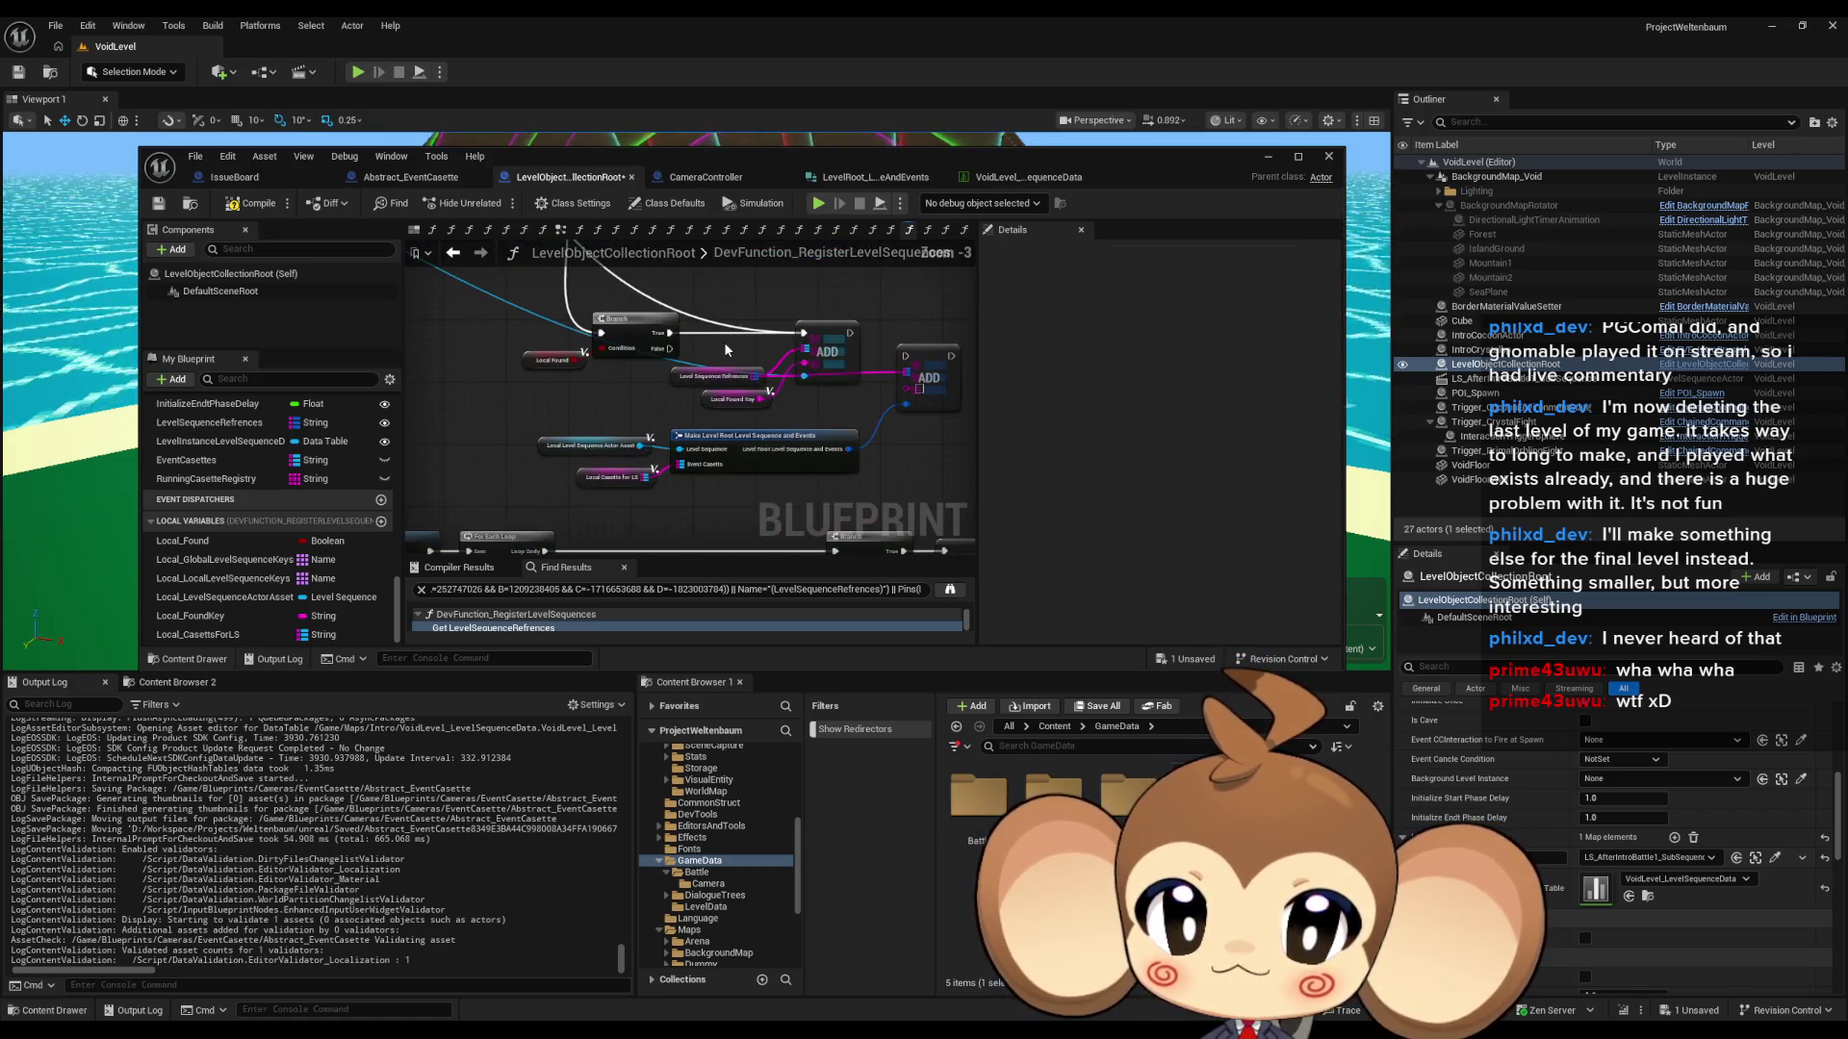
left_click_drag(720, 342, 712, 408)
scroll(720, 368, "down", 1)
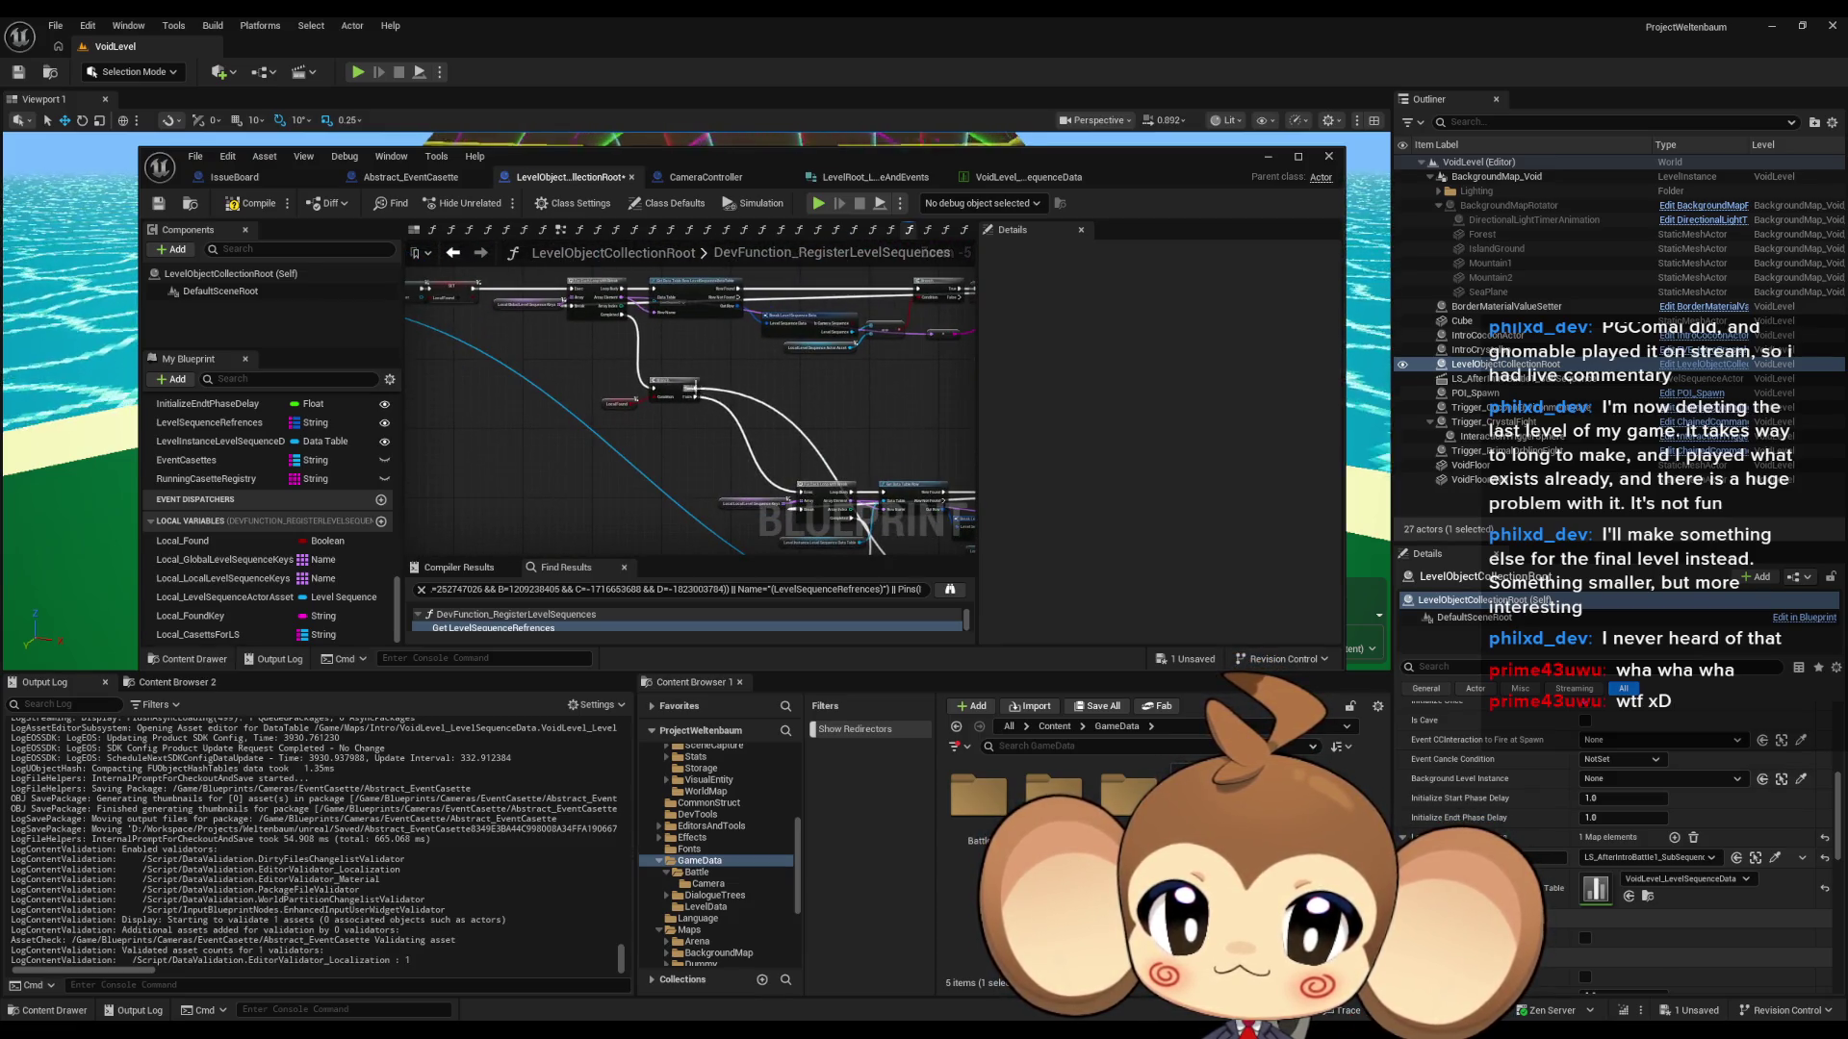
scroll(712, 408, "up", 1)
left_click_drag(607, 289, 587, 249)
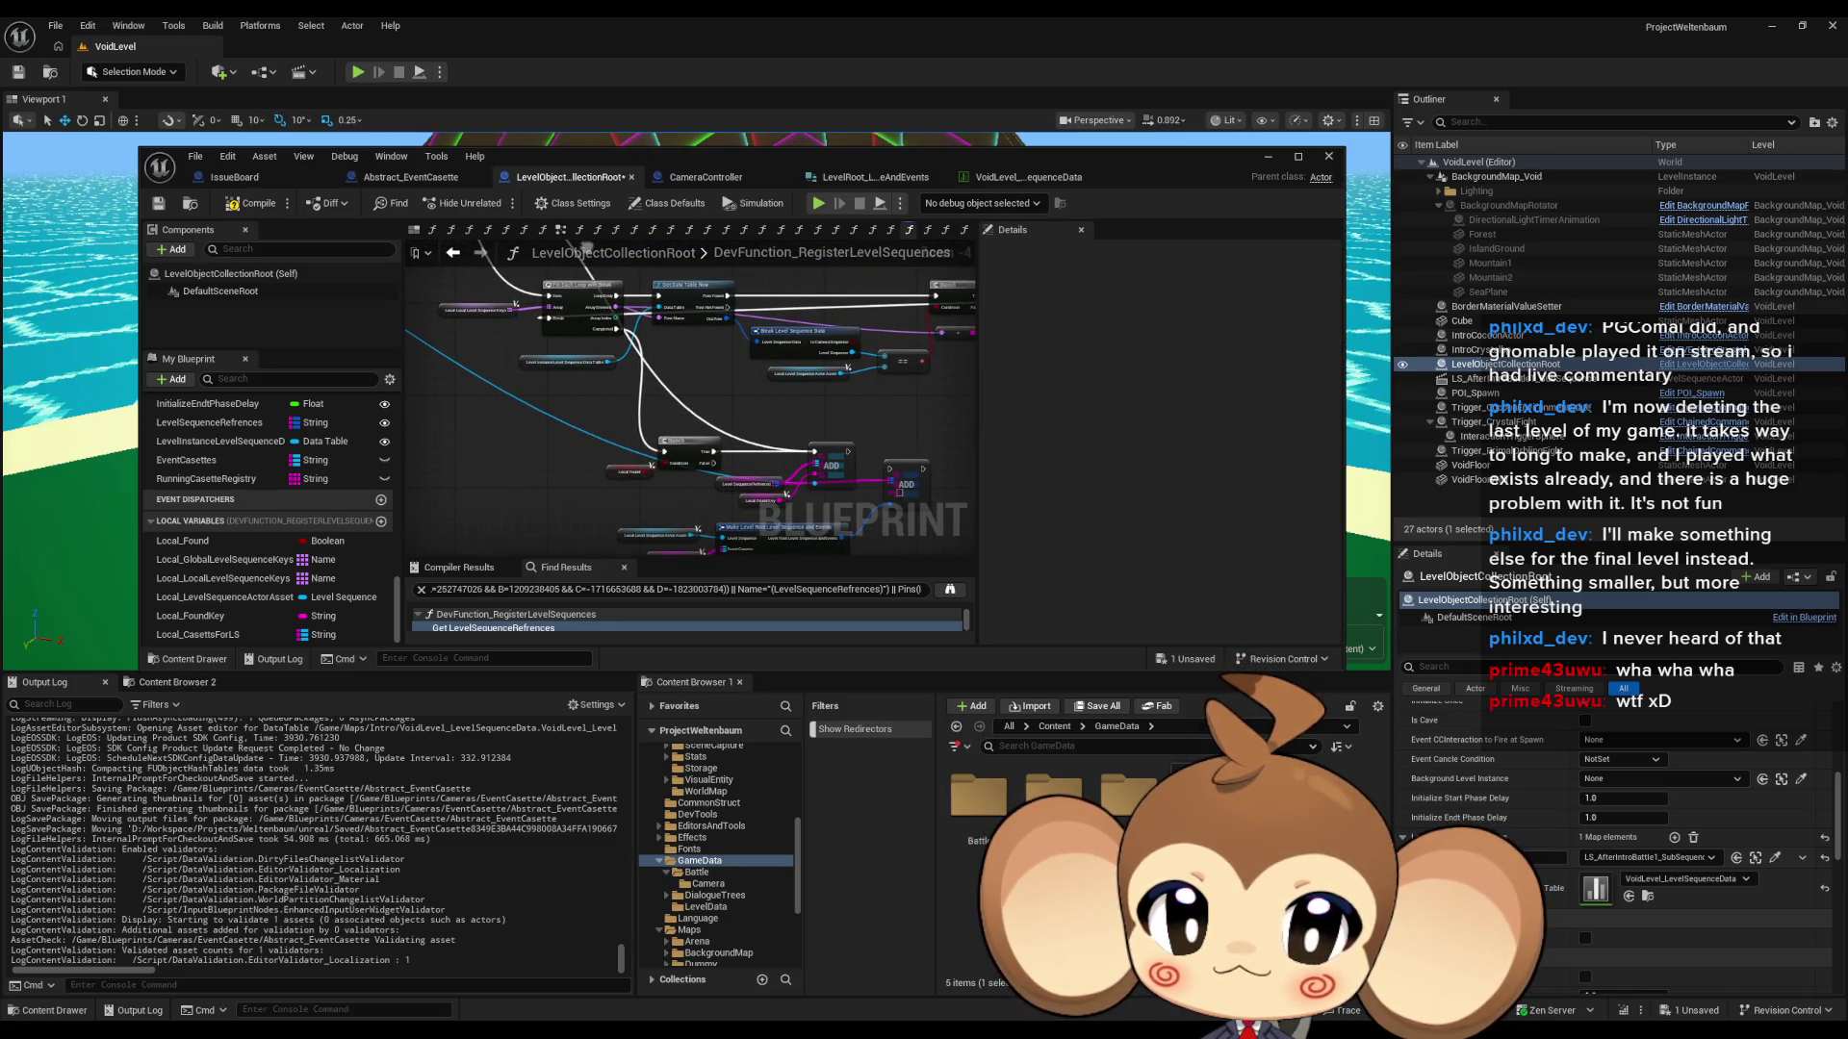
left_click_drag(585, 250, 838, 484)
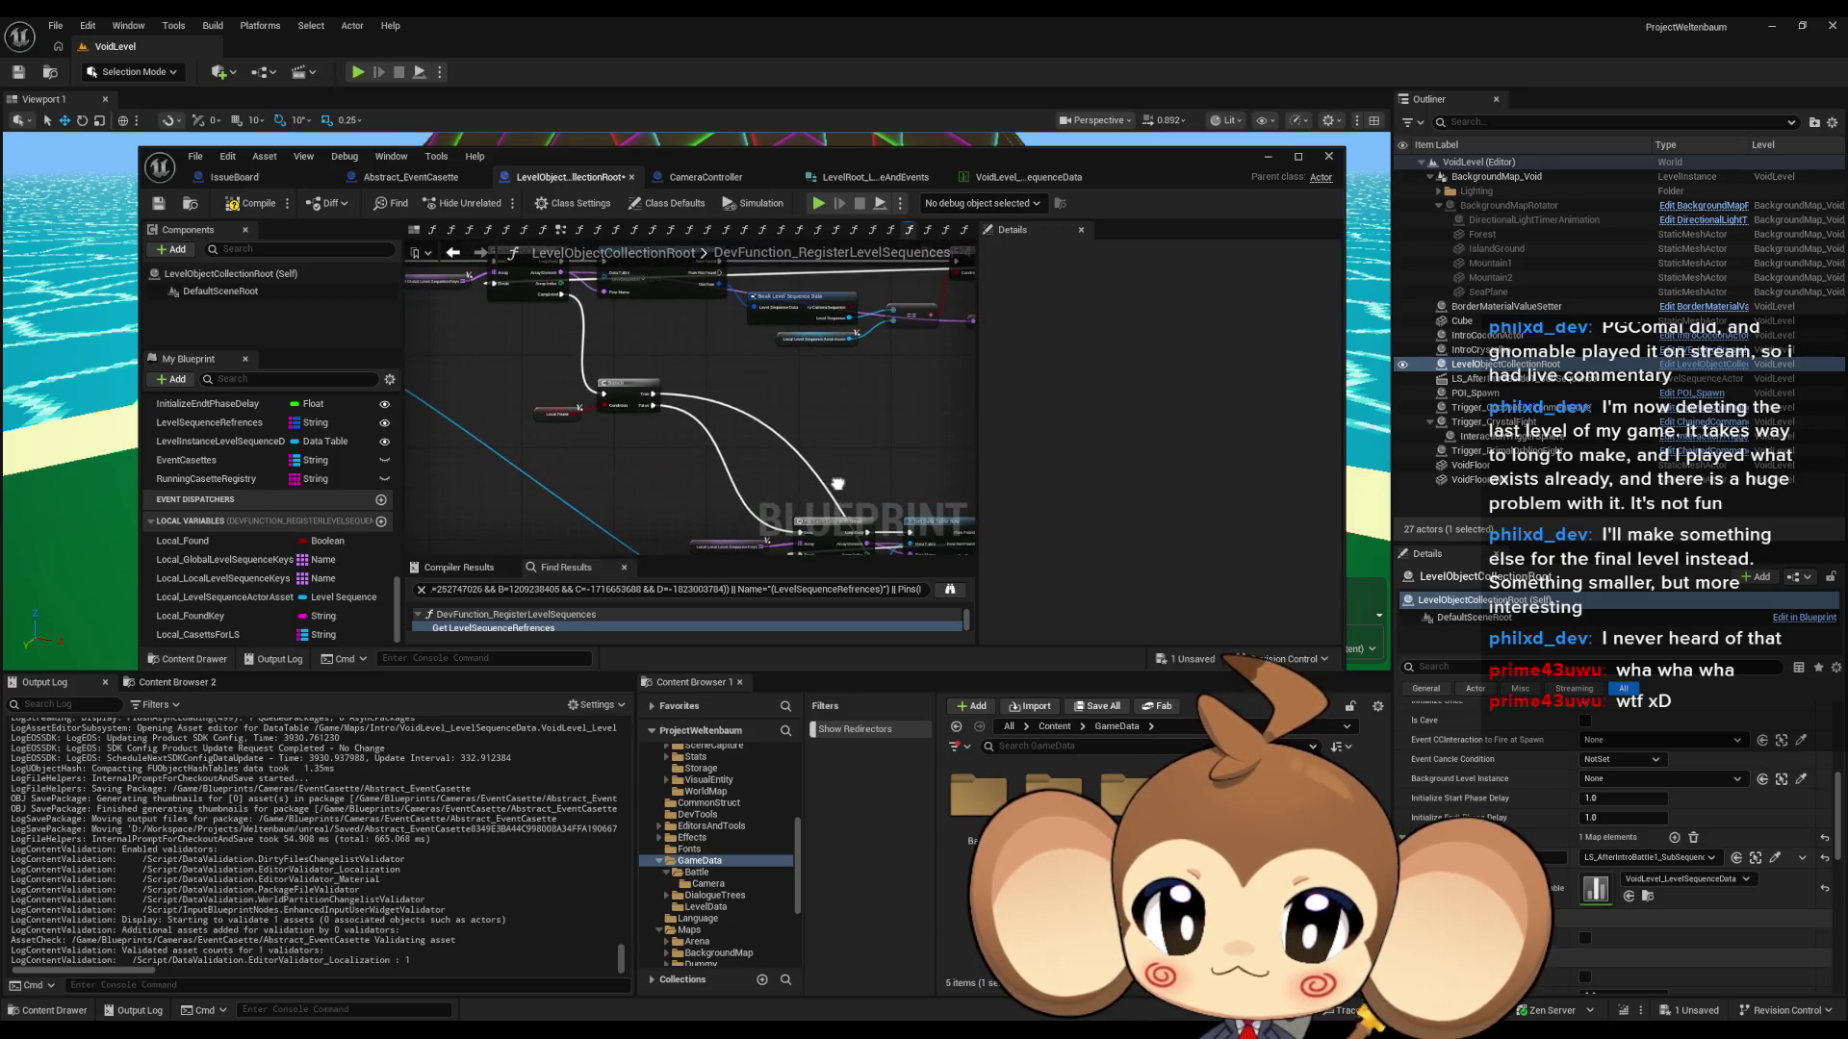
- Wire the upper Branch's True exec into Get All Actors Of Class
left_click_drag(653, 395, 675, 438)
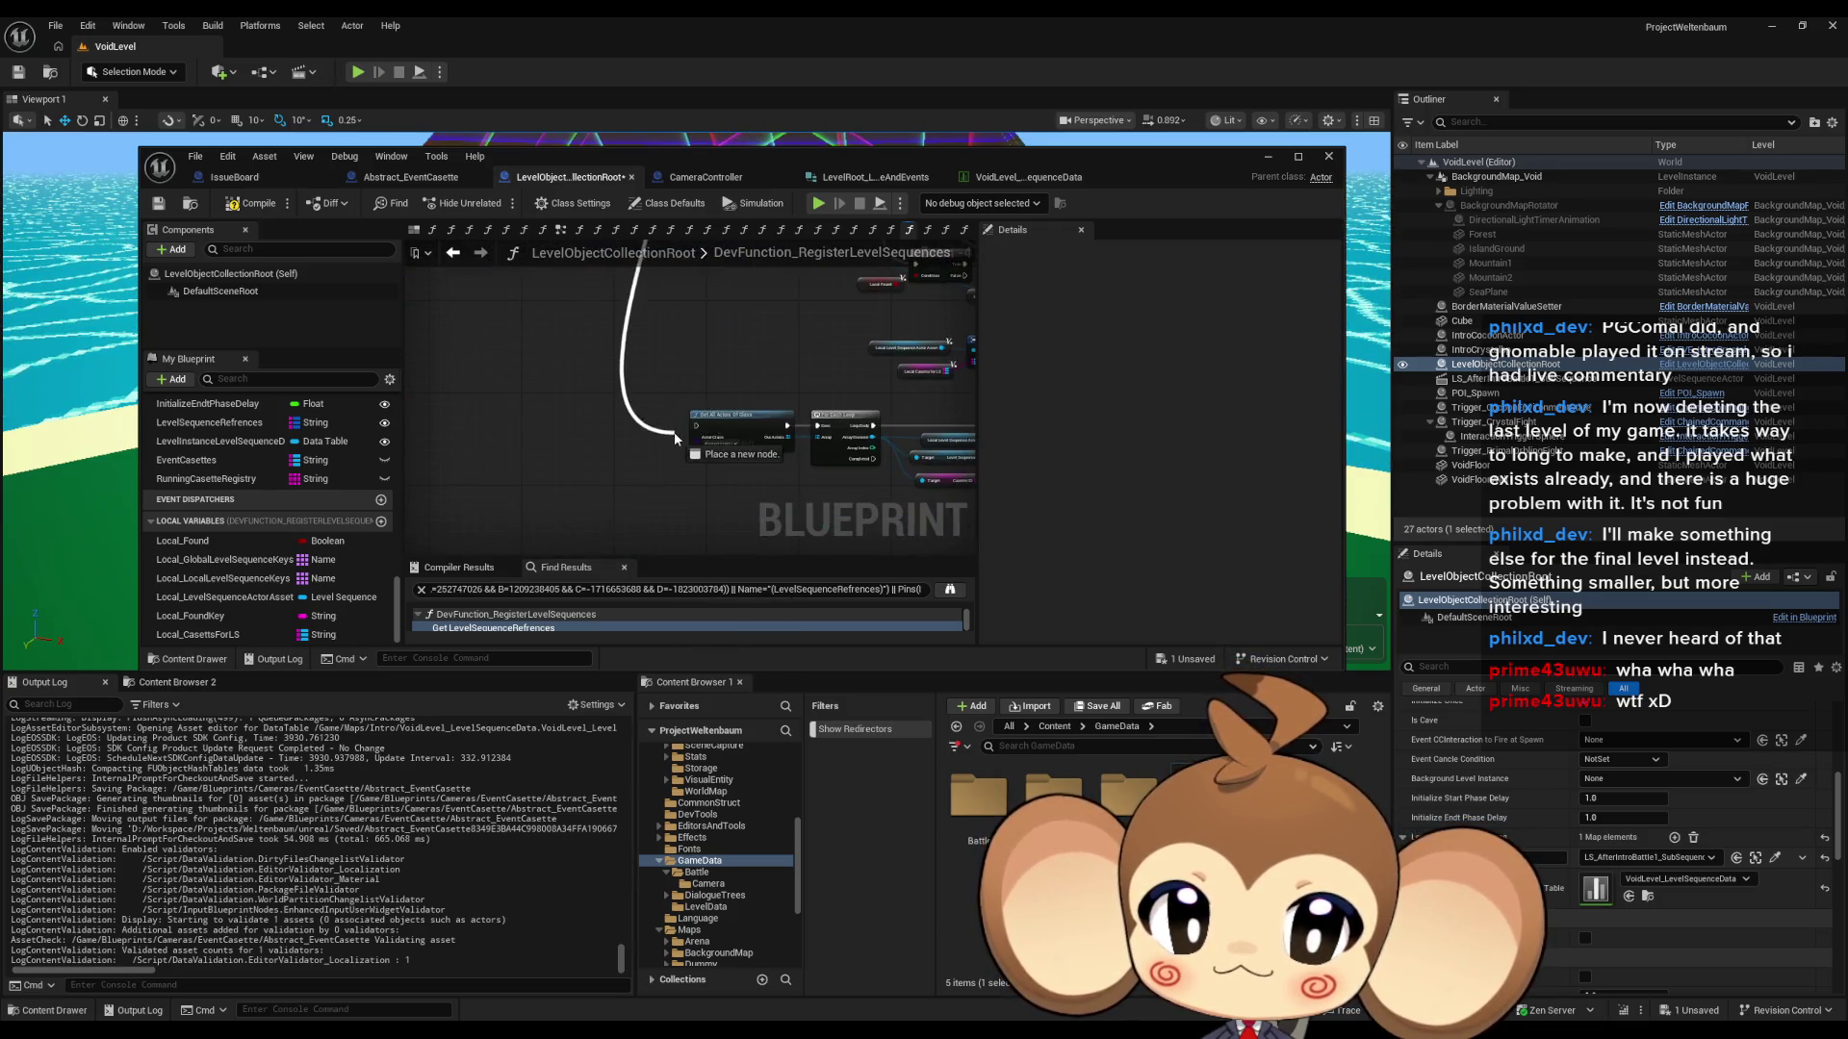
mouse_move(774, 376)
left_mouse_down()
mouse_move(650, 496)
mouse_move(674, 435)
left_mouse_up()
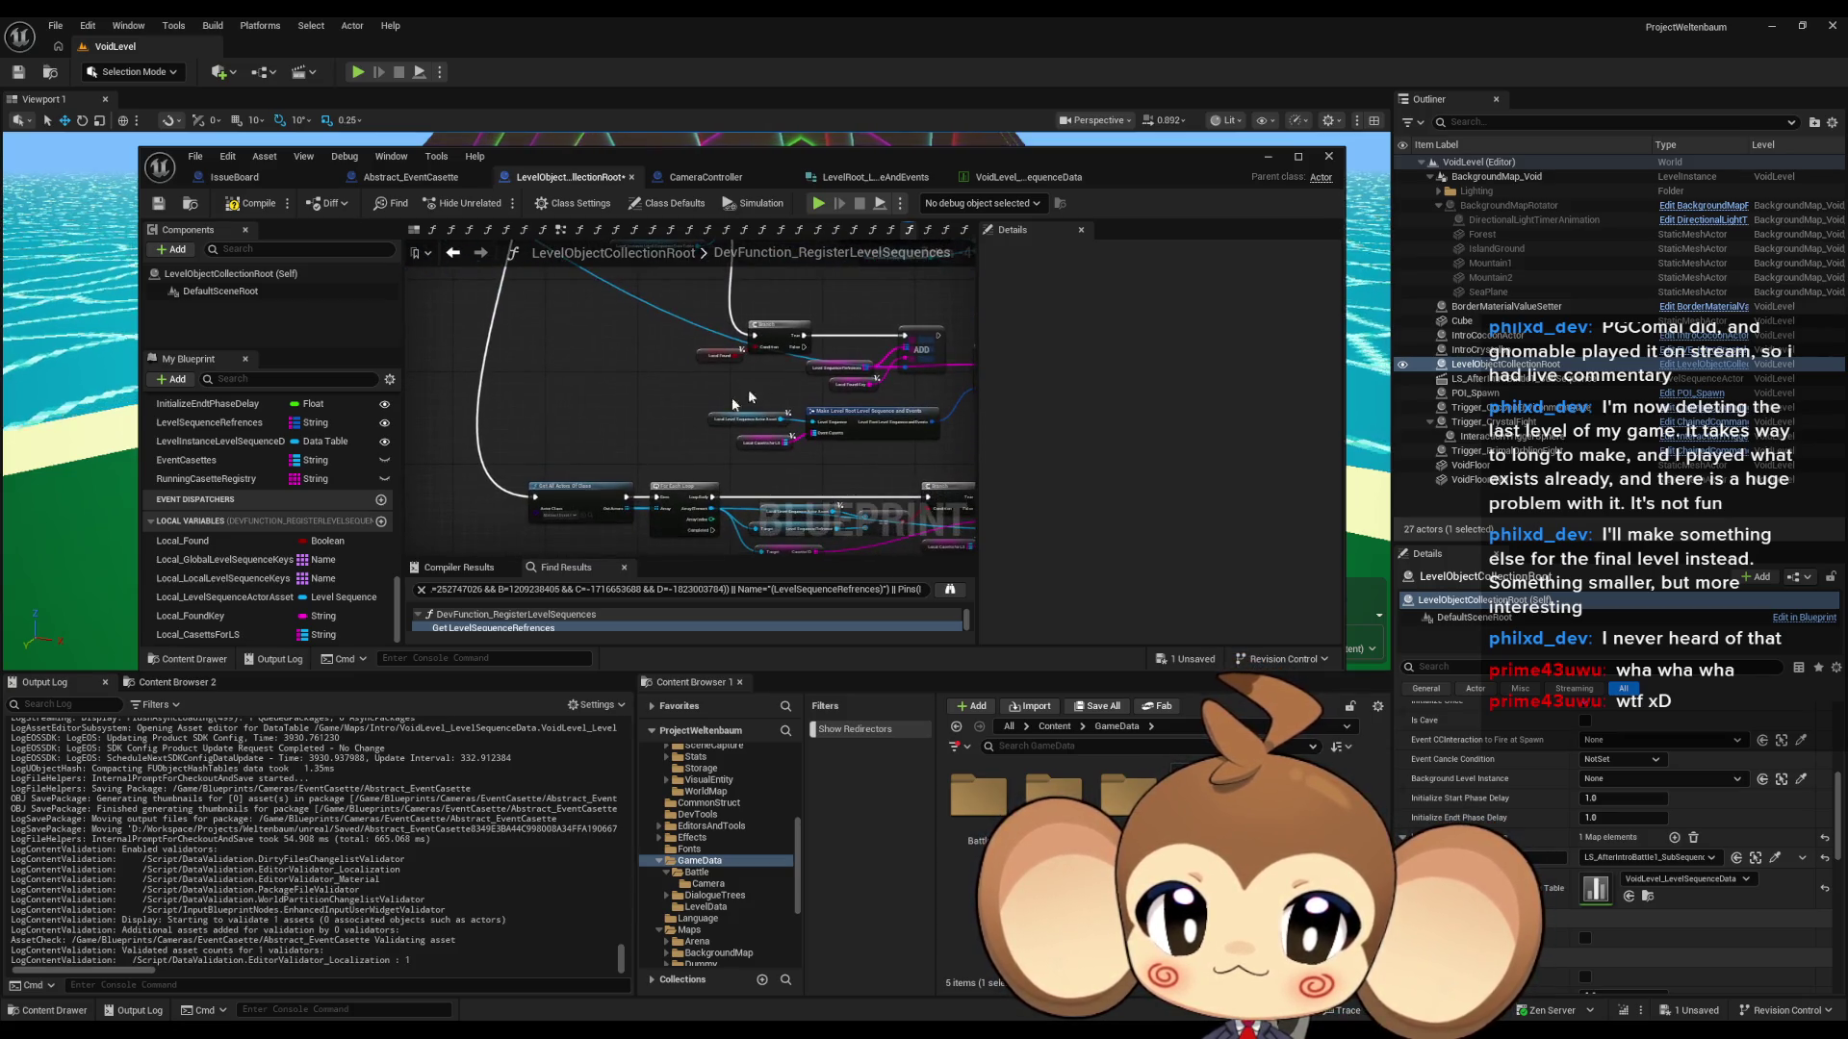
left_click_drag(799, 336, 812, 373)
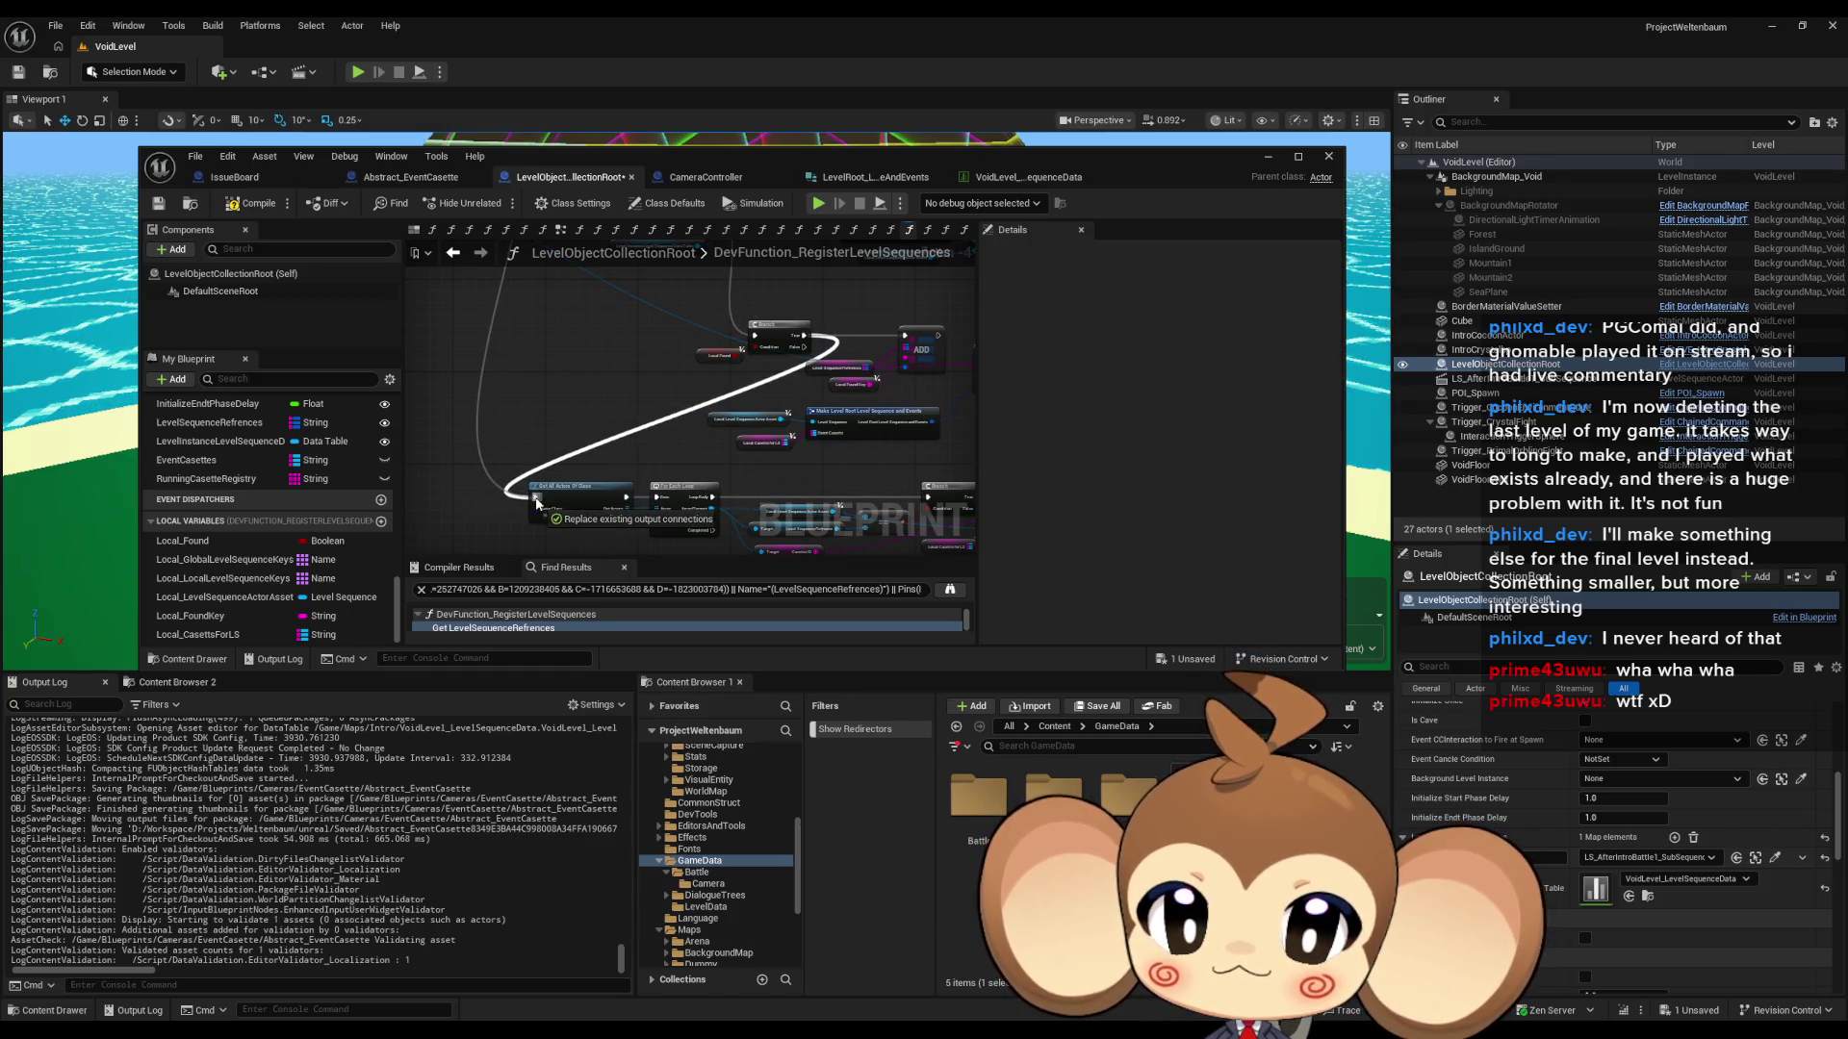
left_click_drag(536, 500, 536, 500)
- Connect Local Found Key to the second Add node's key pin
left_click_drag(841, 459, 715, 451)
scroll(845, 449, "up", 2)
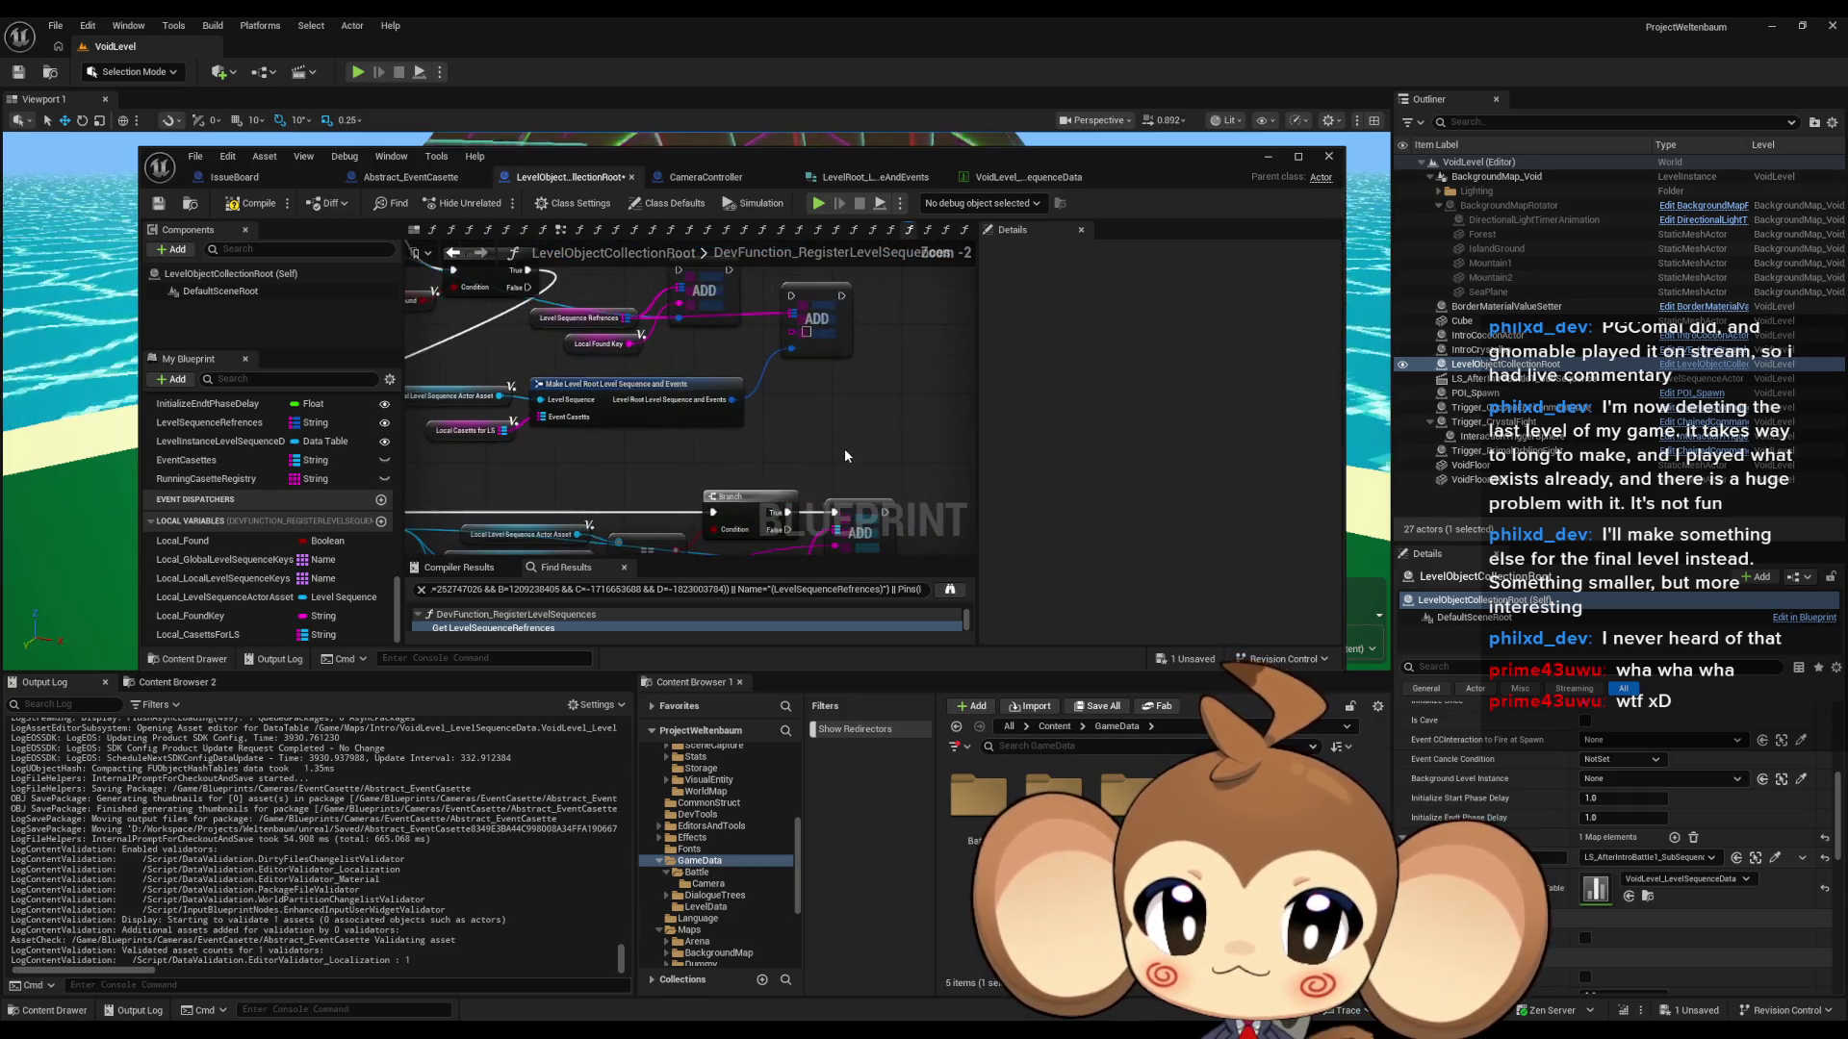
mouse_move(845, 449)
left_mouse_down()
mouse_move(812, 374)
mouse_move(893, 477)
mouse_move(879, 425)
mouse_move(897, 411)
left_mouse_up()
scroll(893, 477, "down", 1)
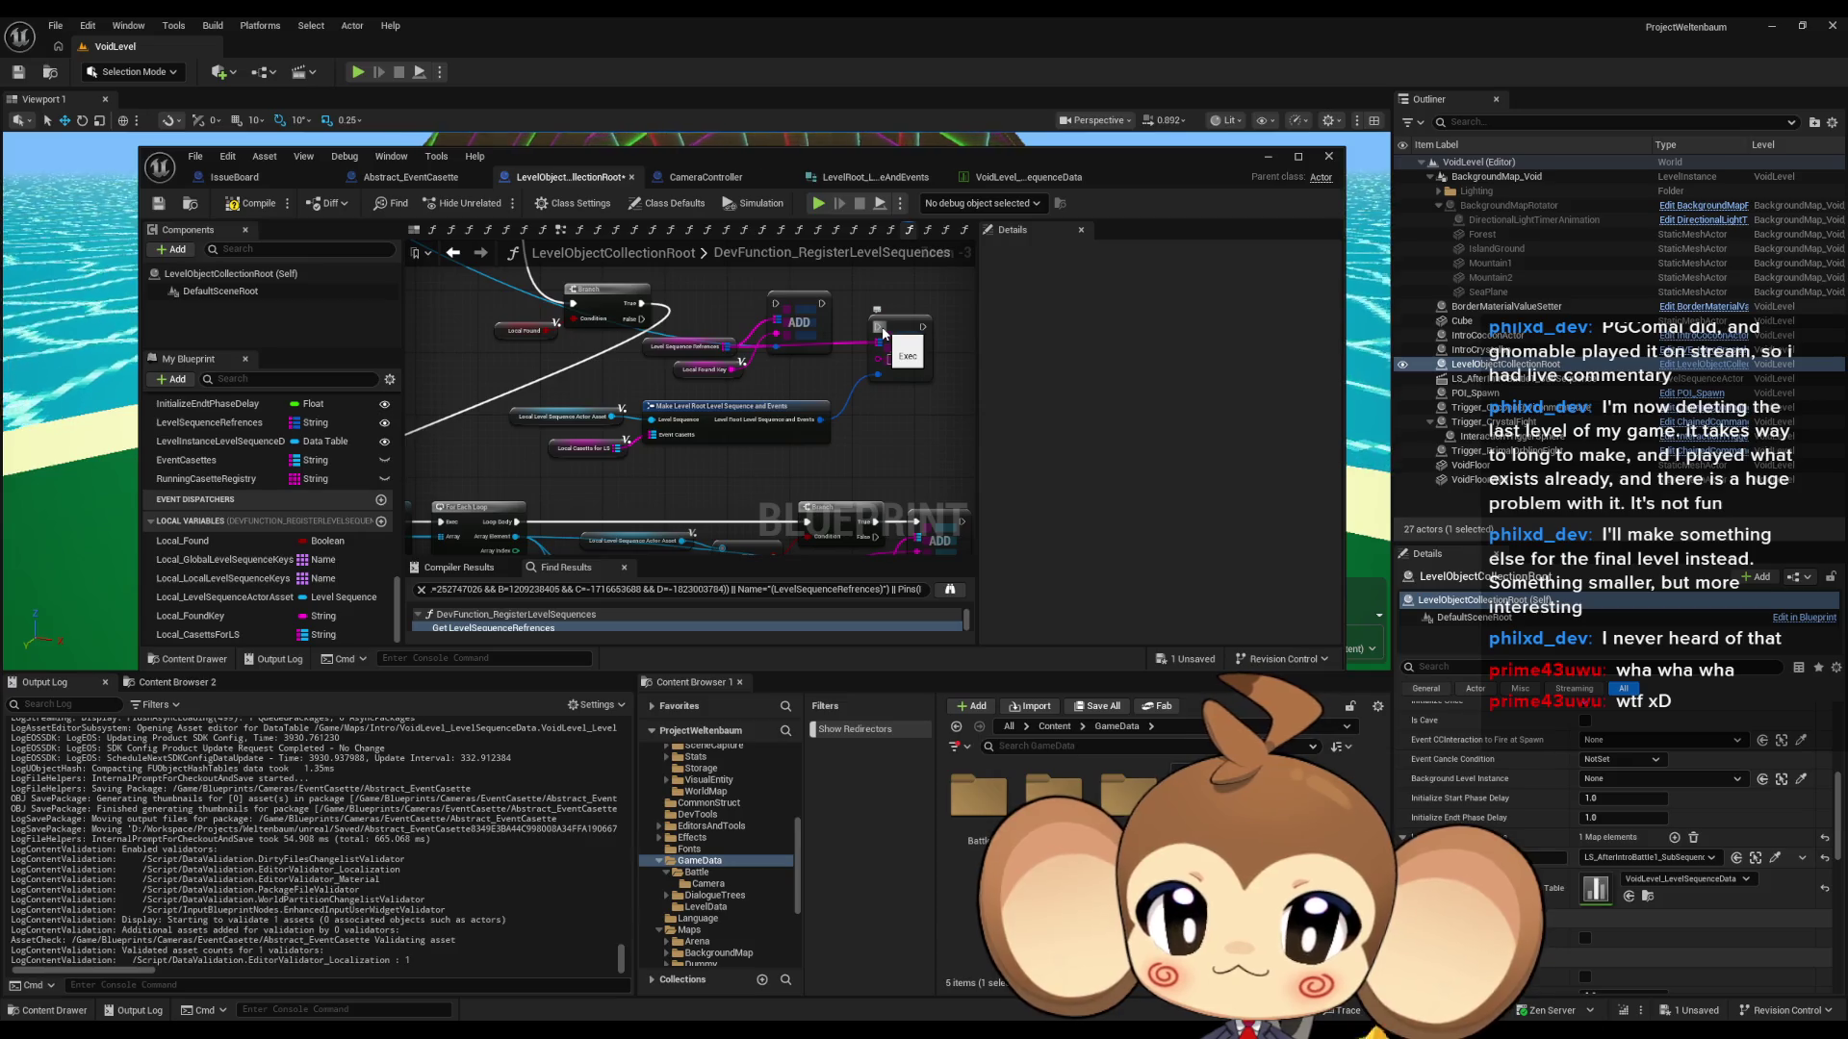
left_click_drag(731, 368, 880, 348)
mouse_move(754, 520)
left_mouse_down()
mouse_move(662, 454)
mouse_move(569, 484)
left_mouse_up()
scroll(870, 404, "down", 2)
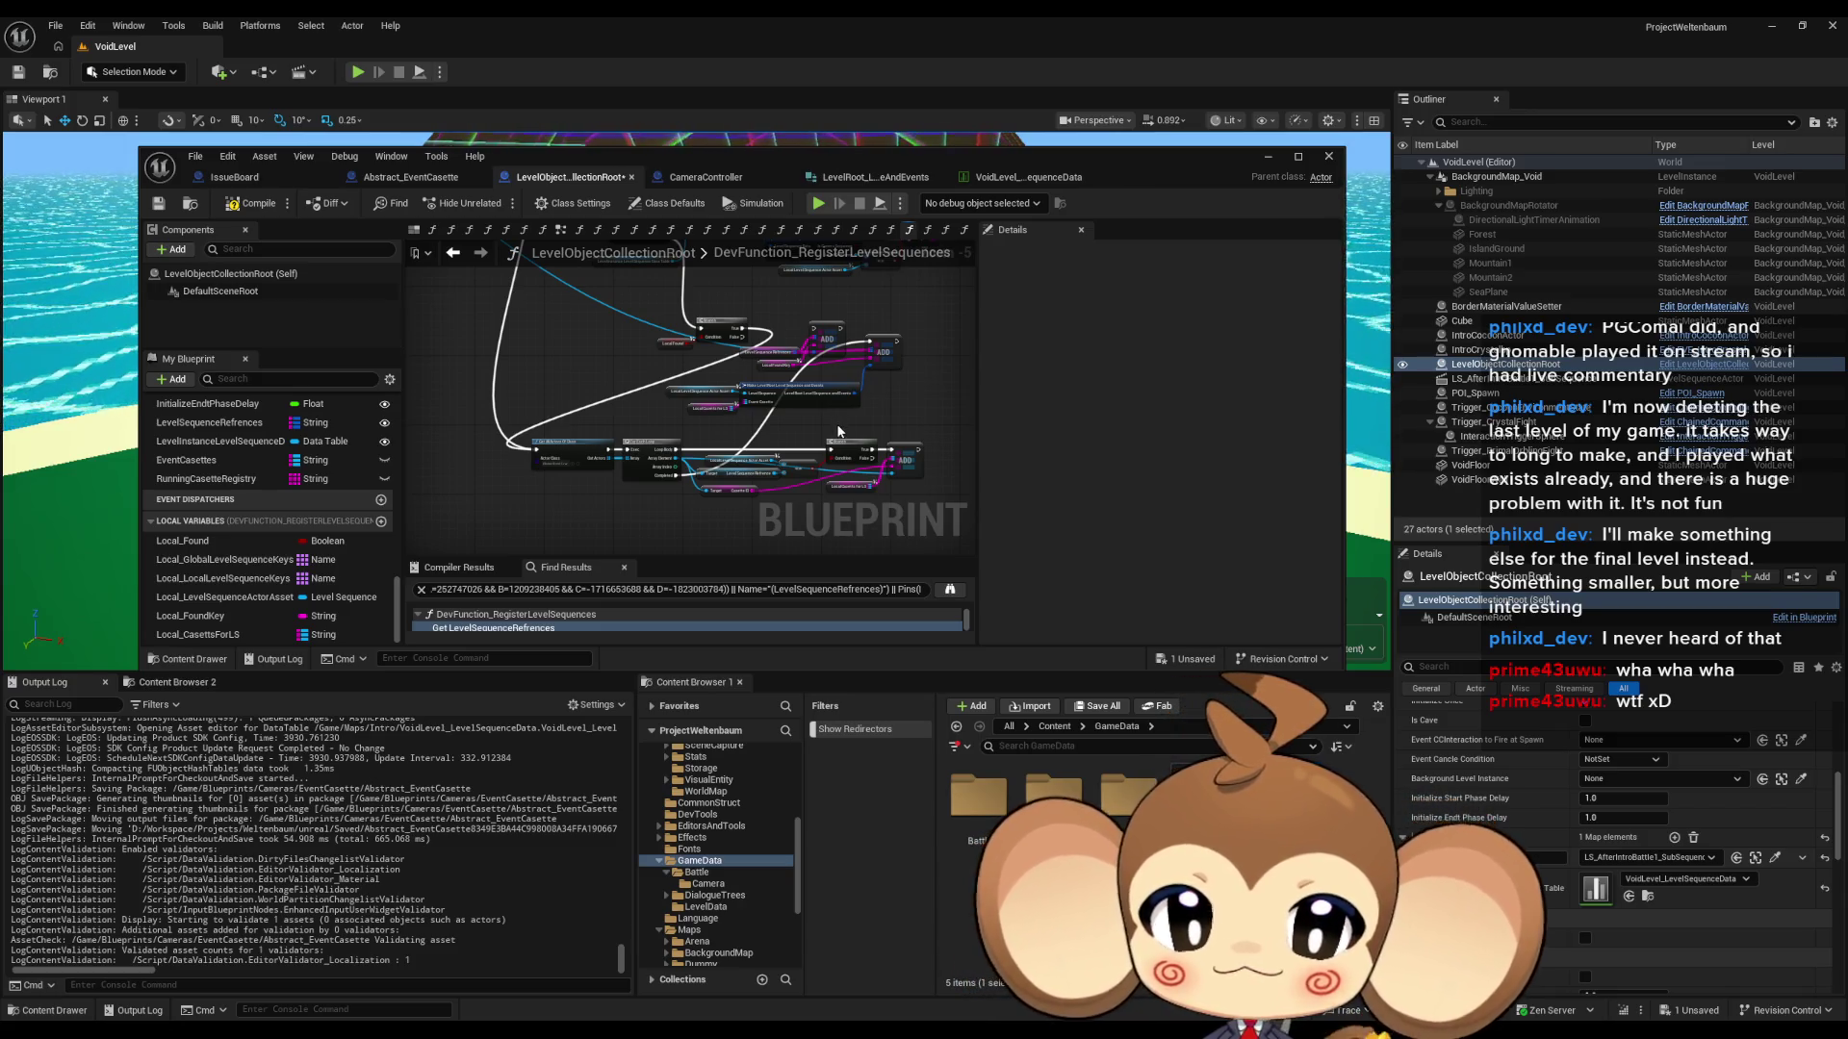
left_click_drag(850, 420, 776, 420)
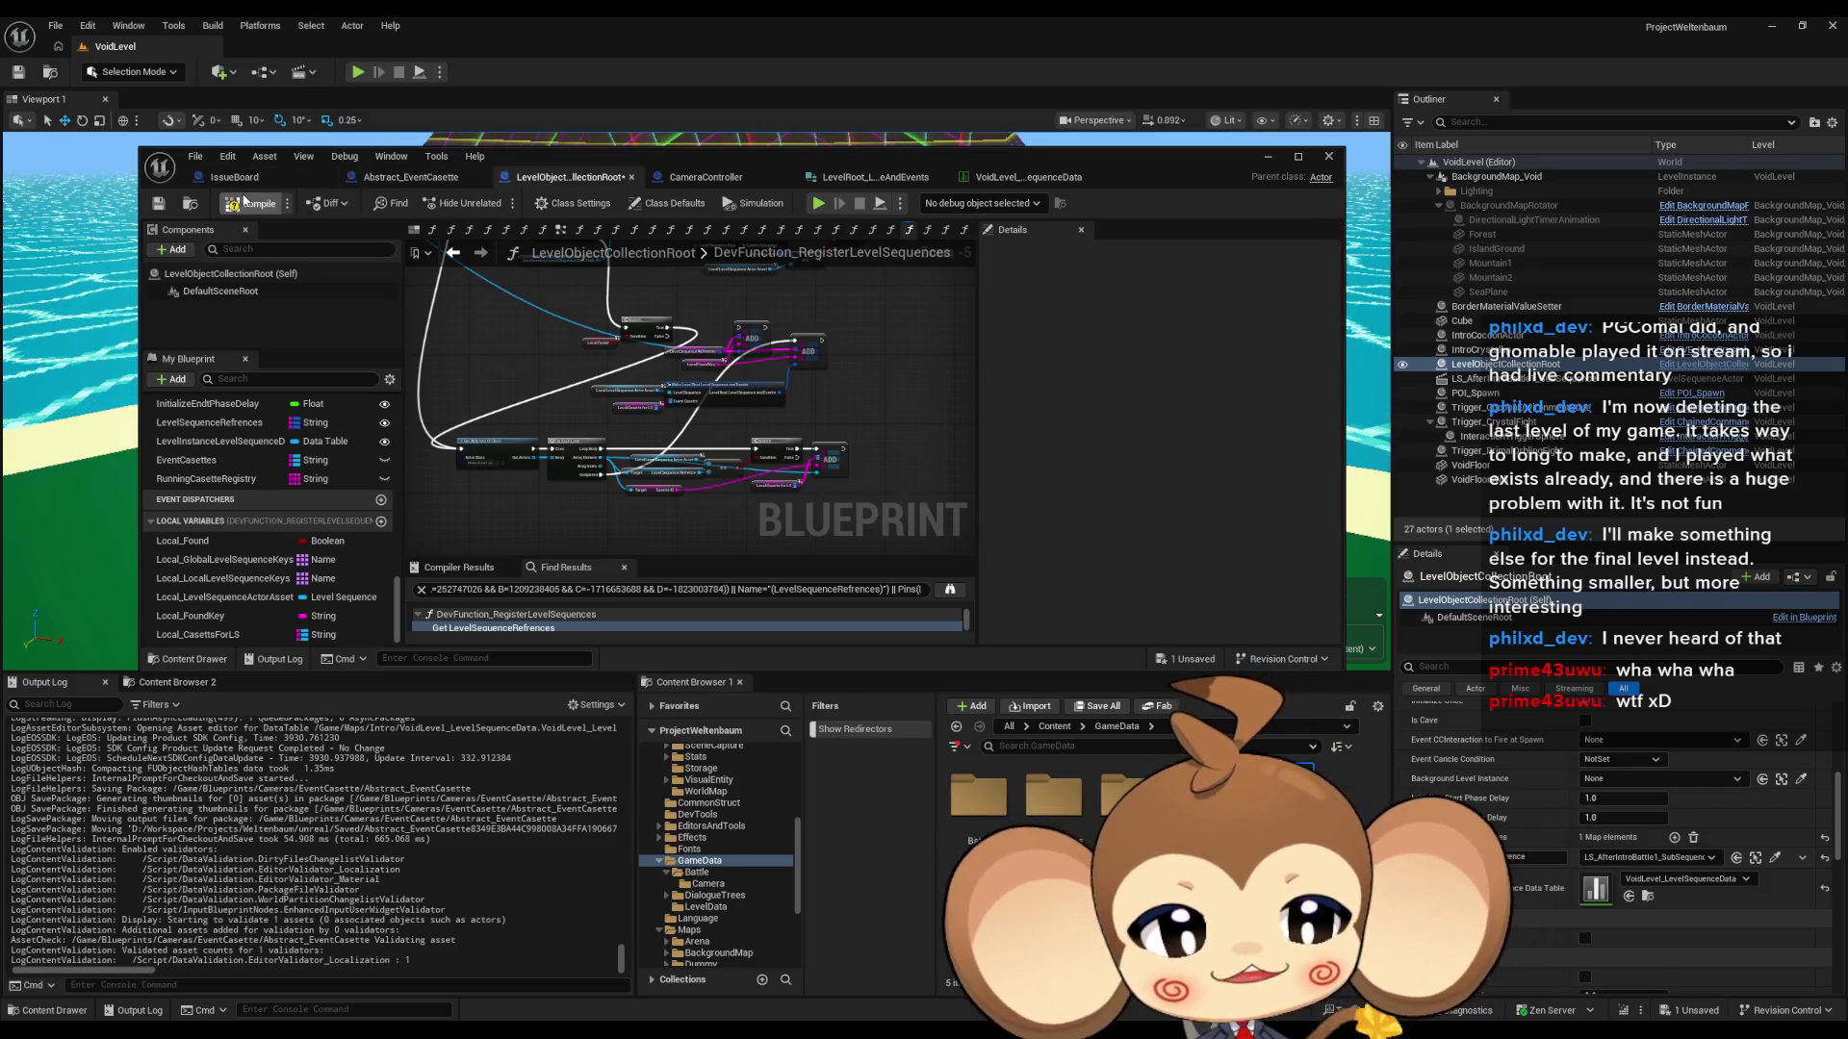
- Compile, then break all links on the erroring ADD node and delete it
left_click(246, 201)
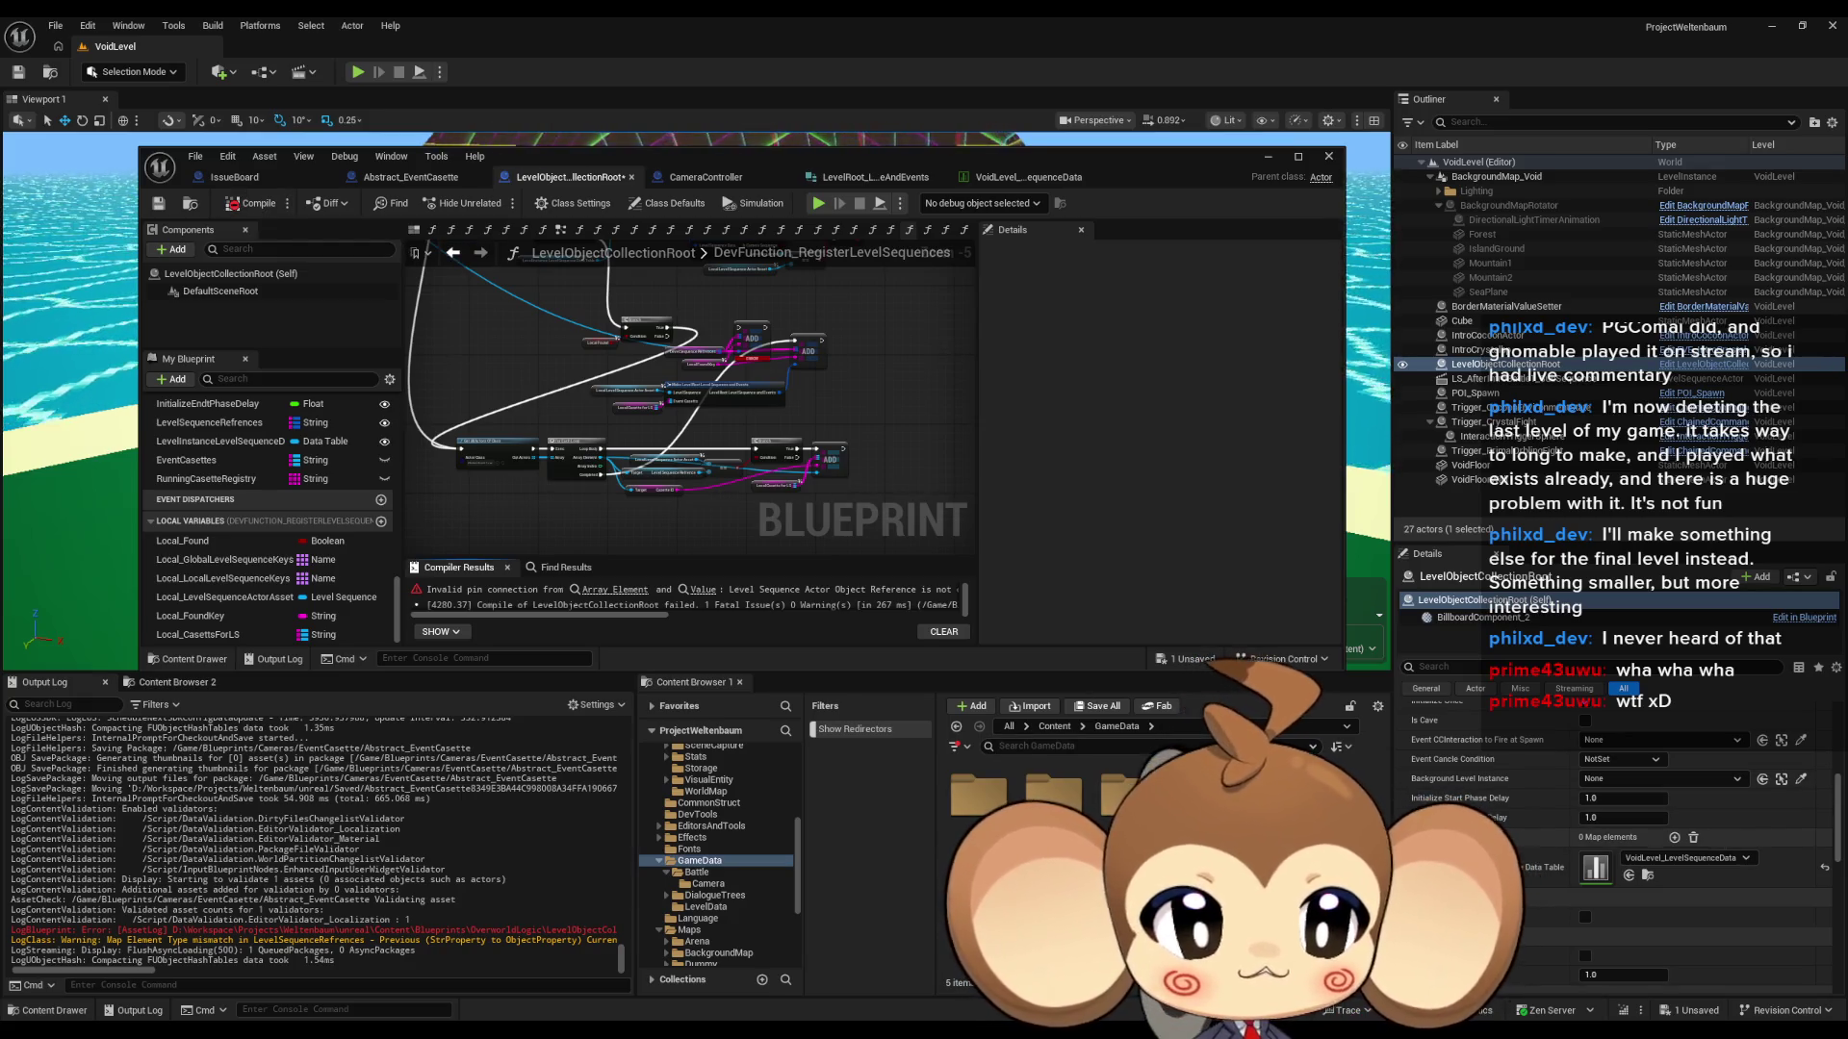
scroll(764, 360, "up", 5)
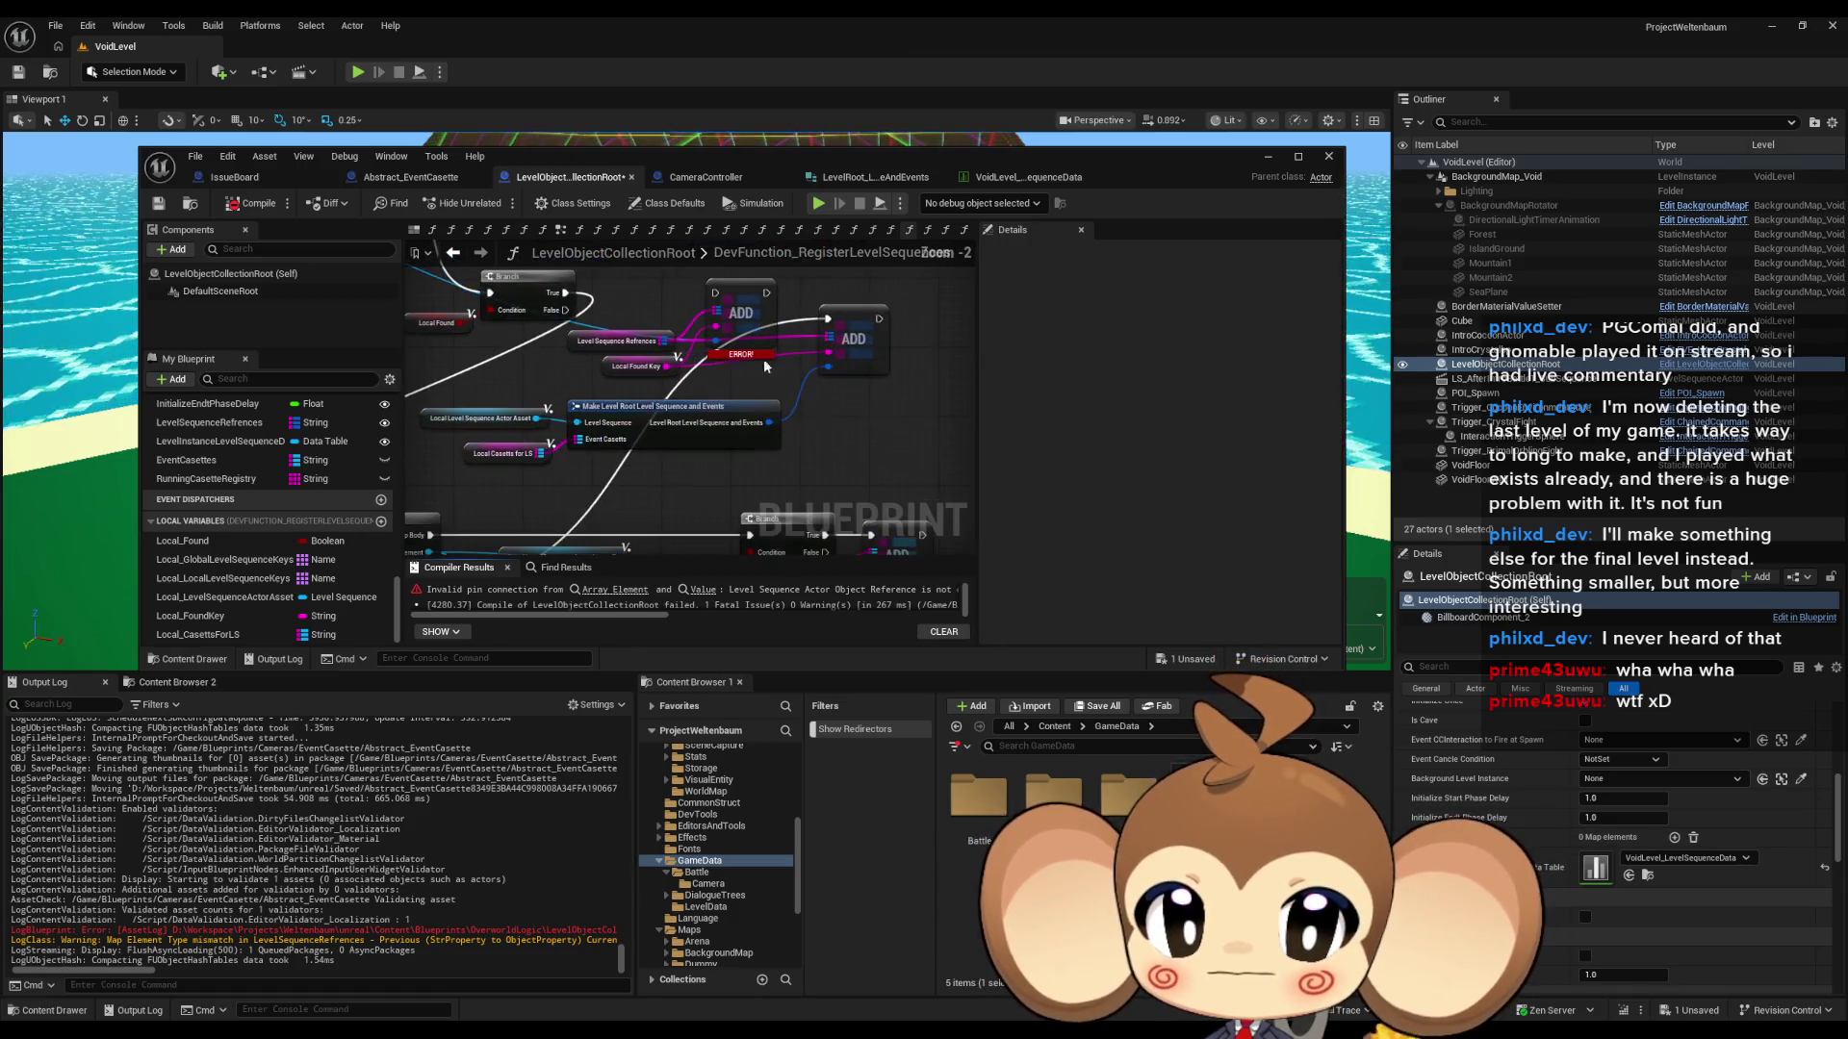
mouse_move(578, 424)
left_mouse_down()
mouse_move(770, 406)
mouse_move(765, 381)
mouse_move(823, 328)
mouse_move(795, 342)
left_mouse_up()
right_click(805, 337)
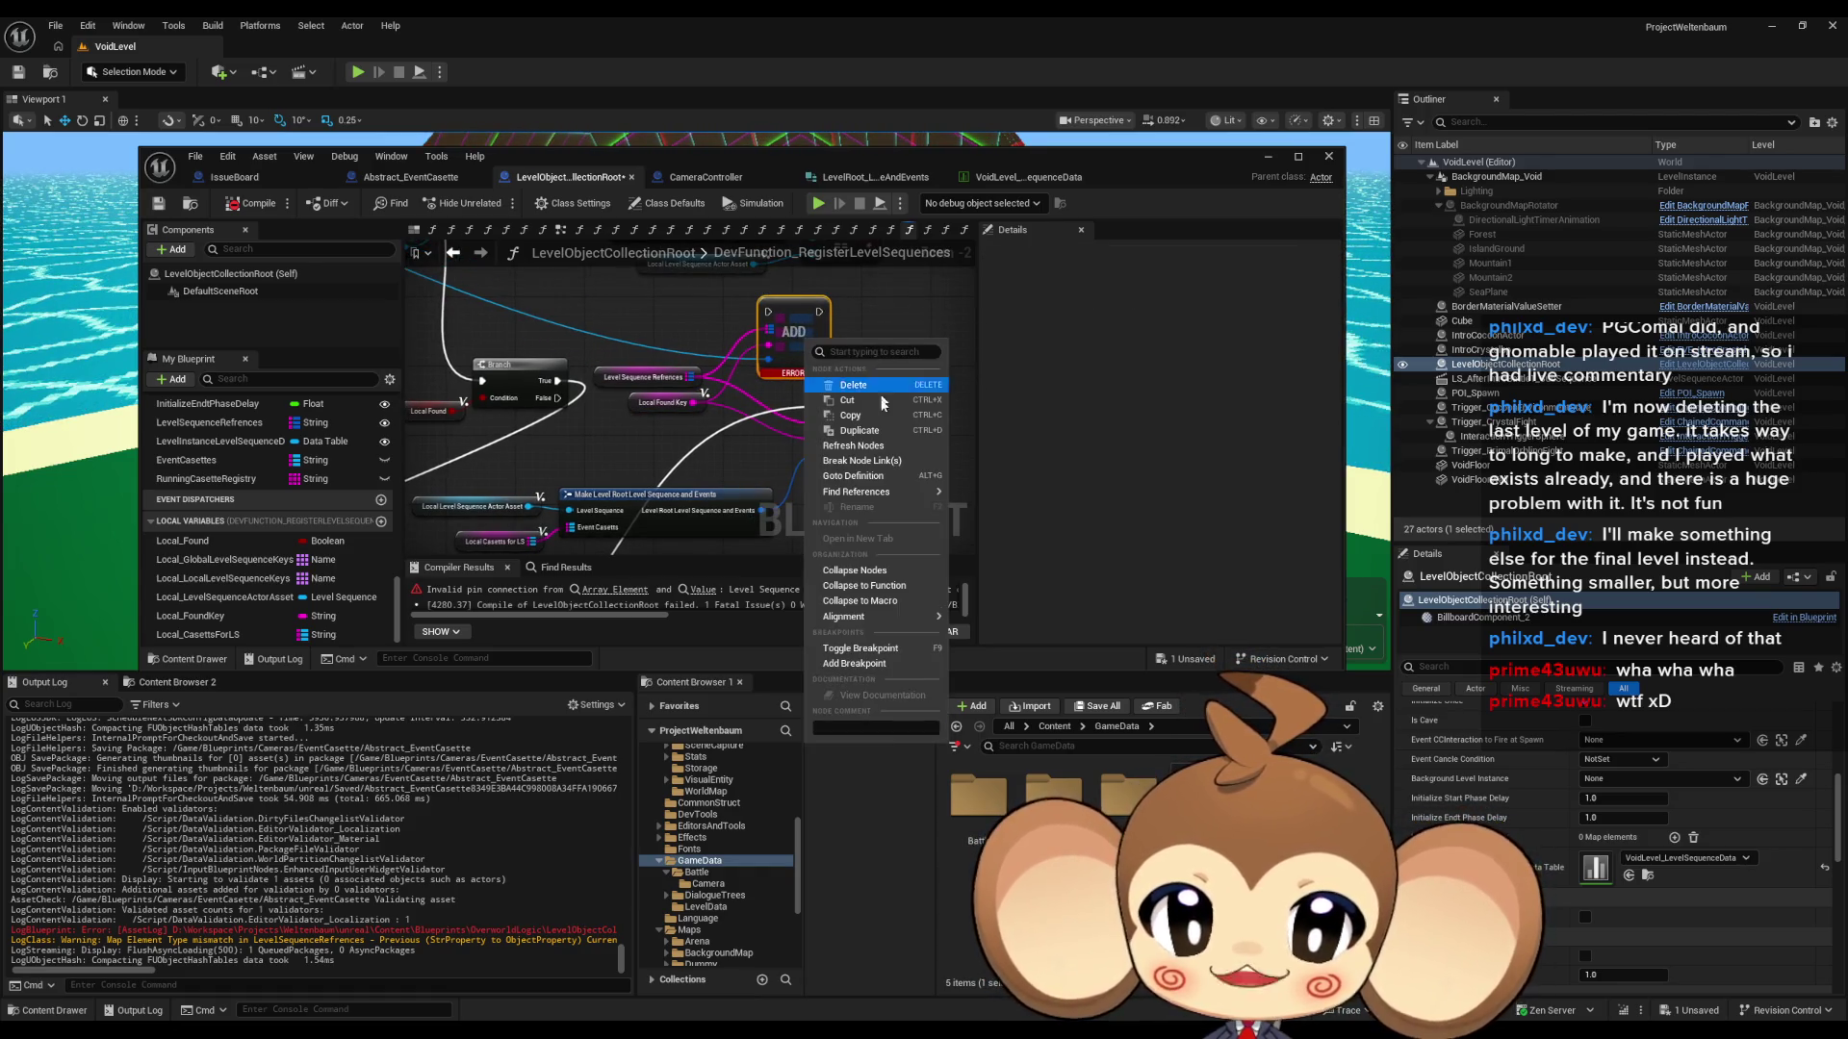
left_click(873, 462)
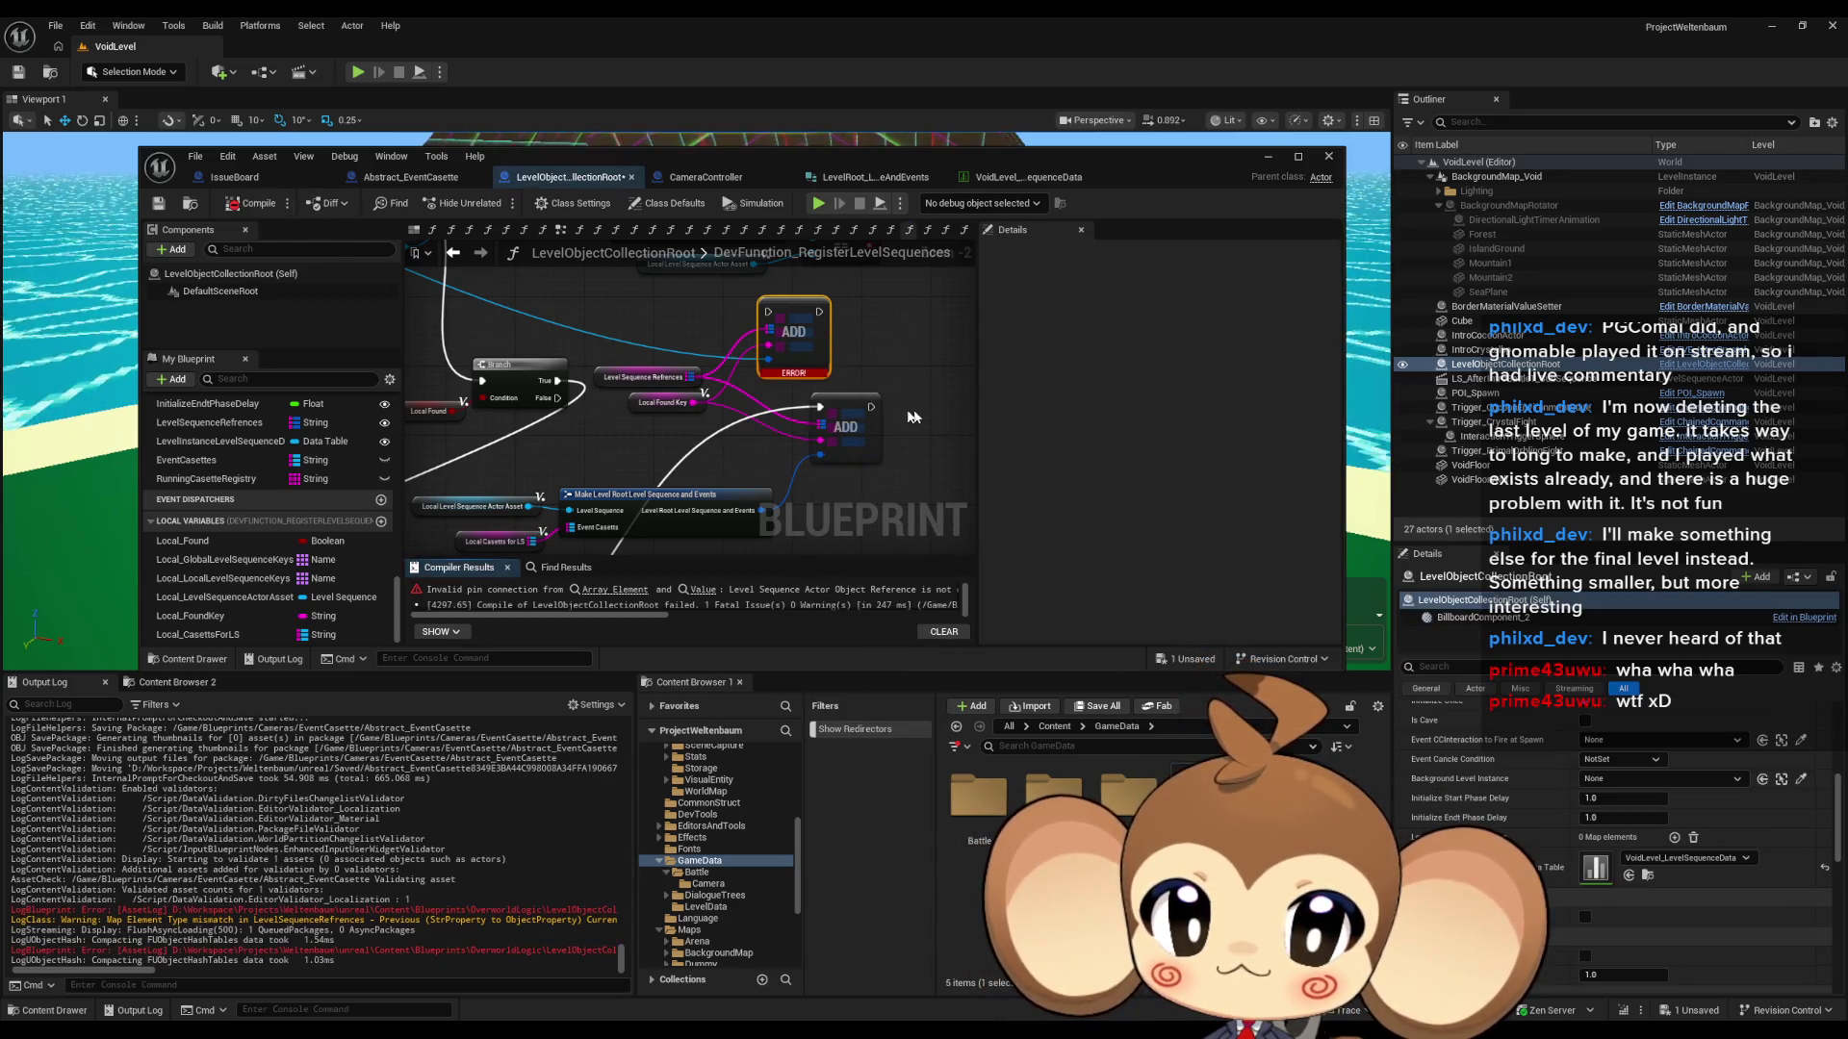
key("Delete")
- Compile and save LevelObjectCollectionRoot with F7 and check the rewired graph
key("F7")
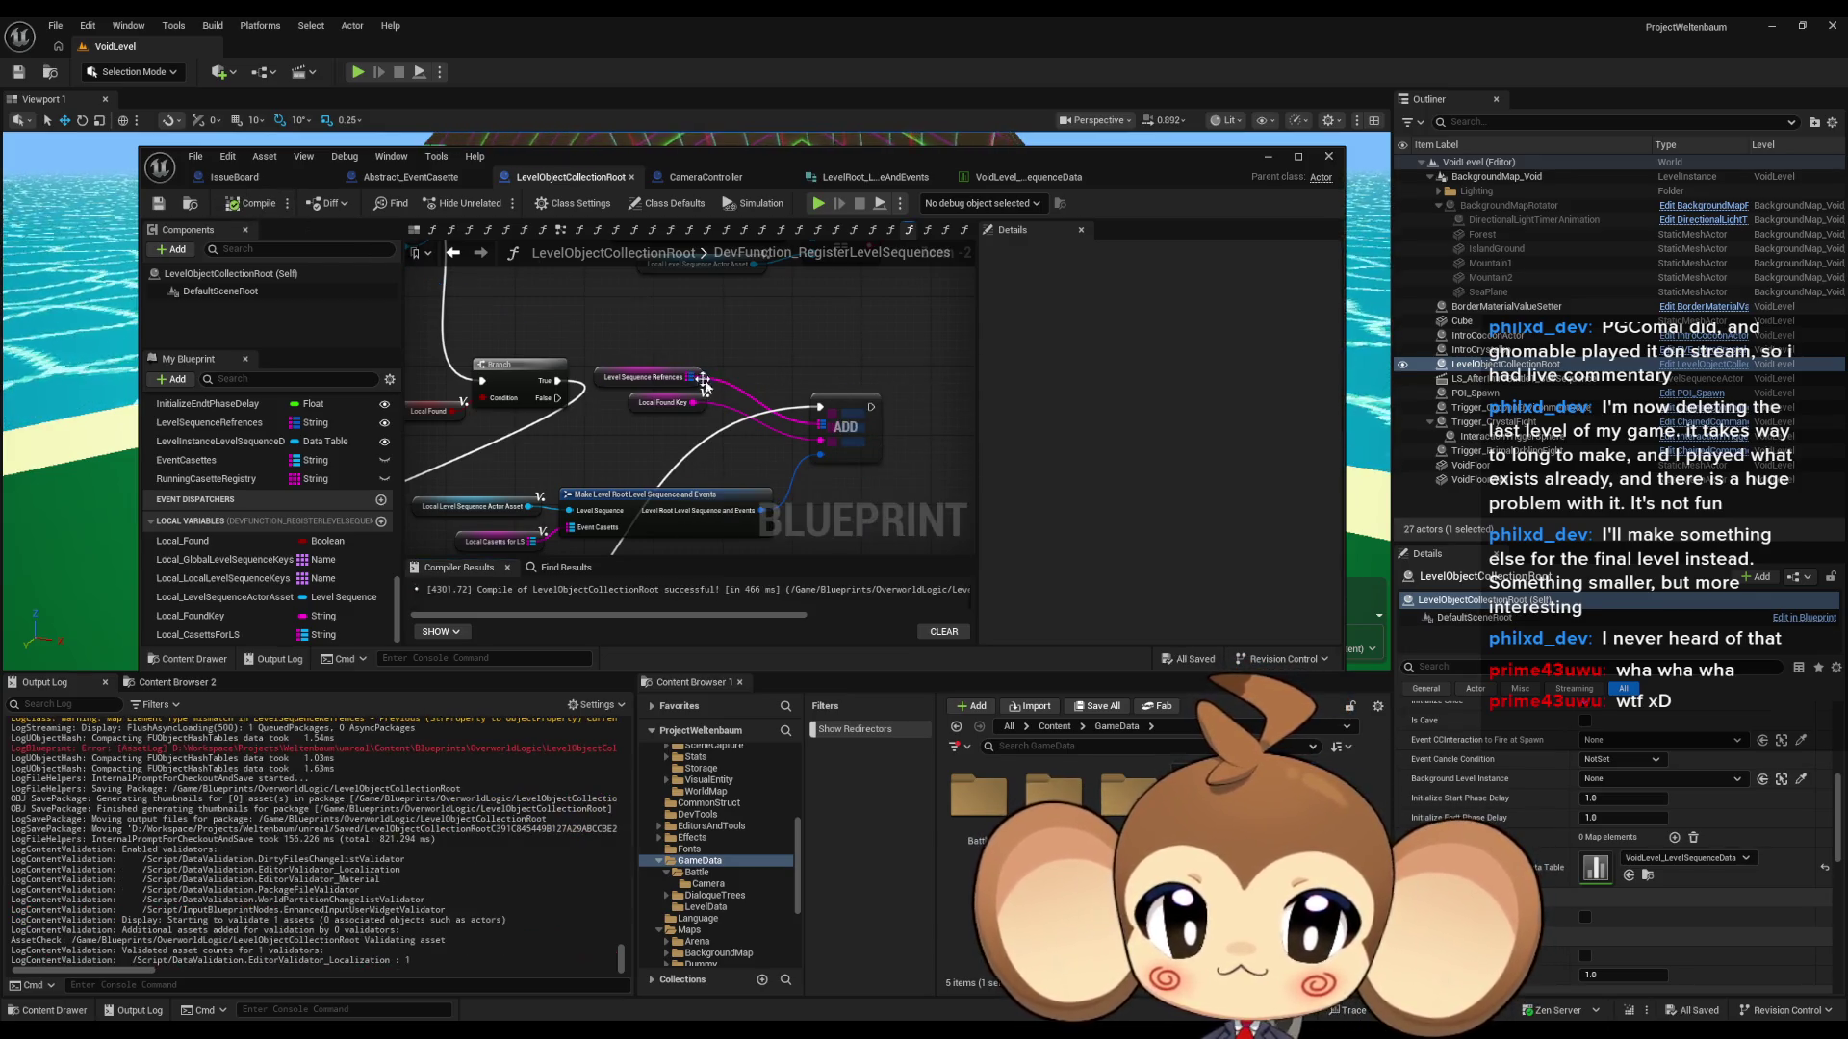
scroll(725, 396, "down", 1)
scroll(742, 444, "down", 1)
left_click_drag(752, 388, 803, 342)
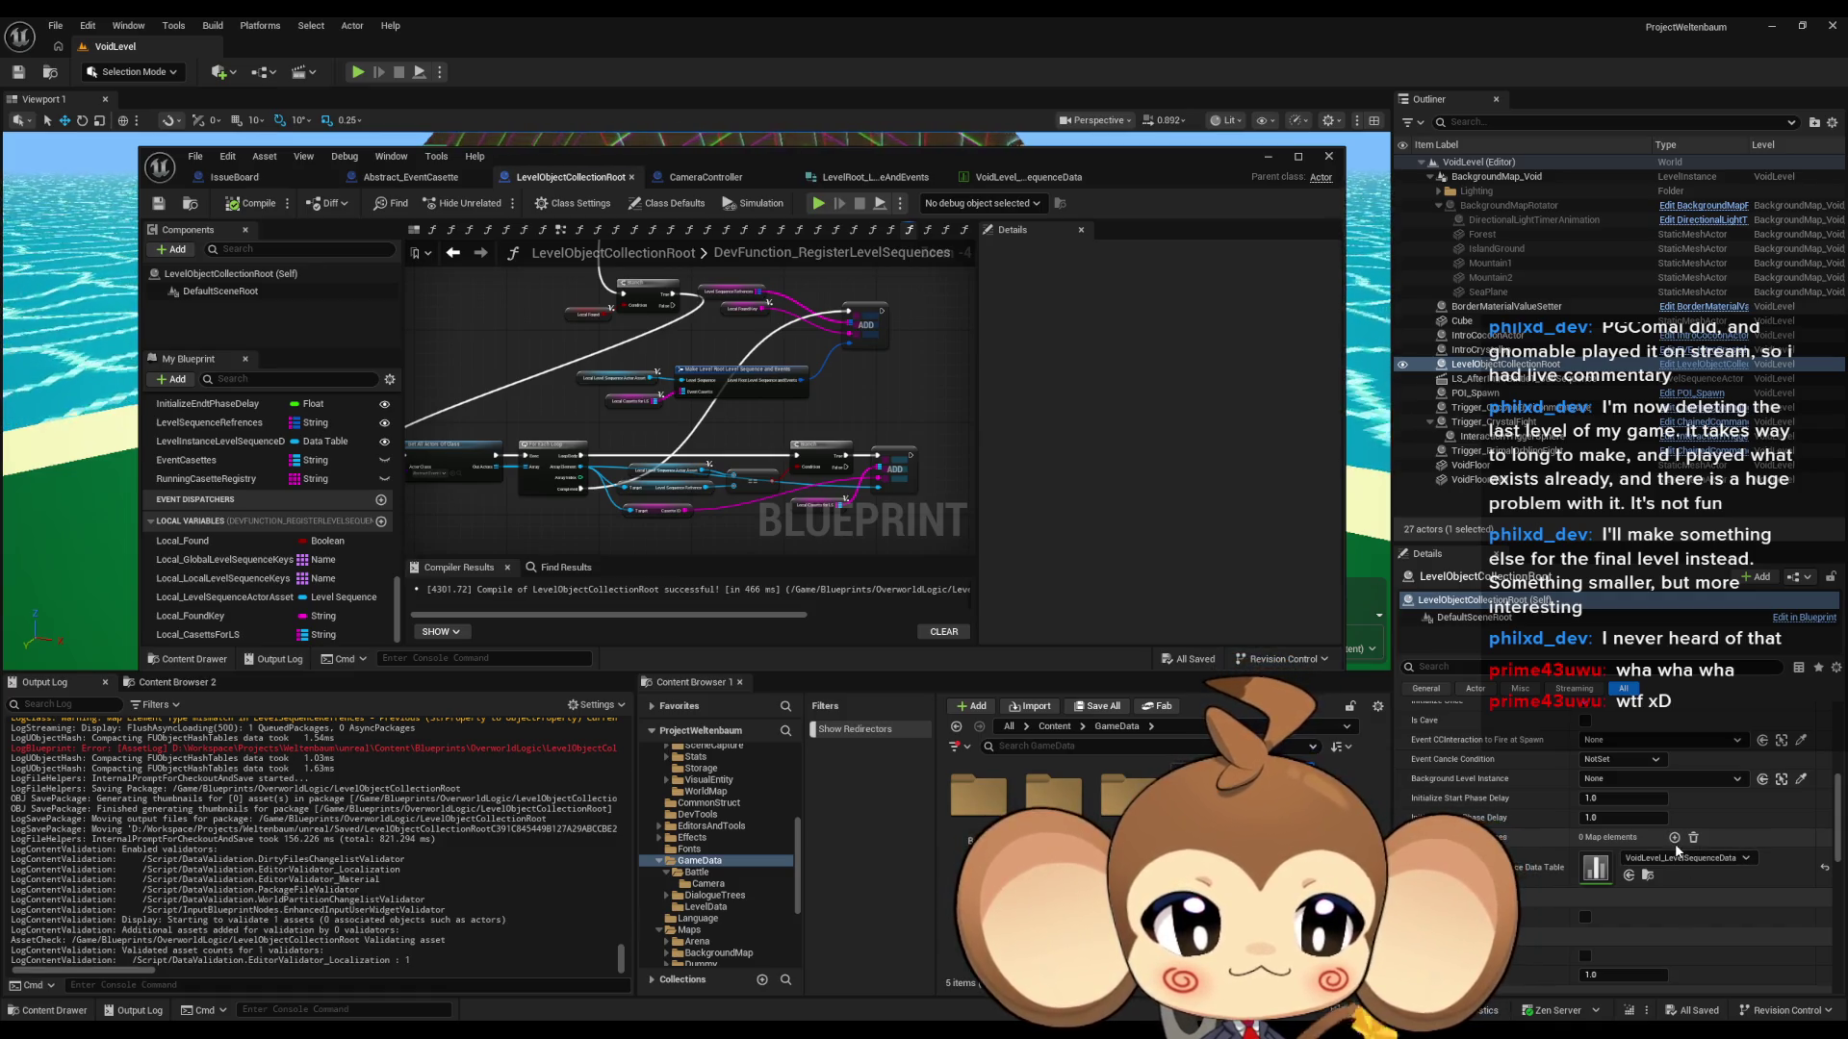
scroll(847, 401, "down", 2)
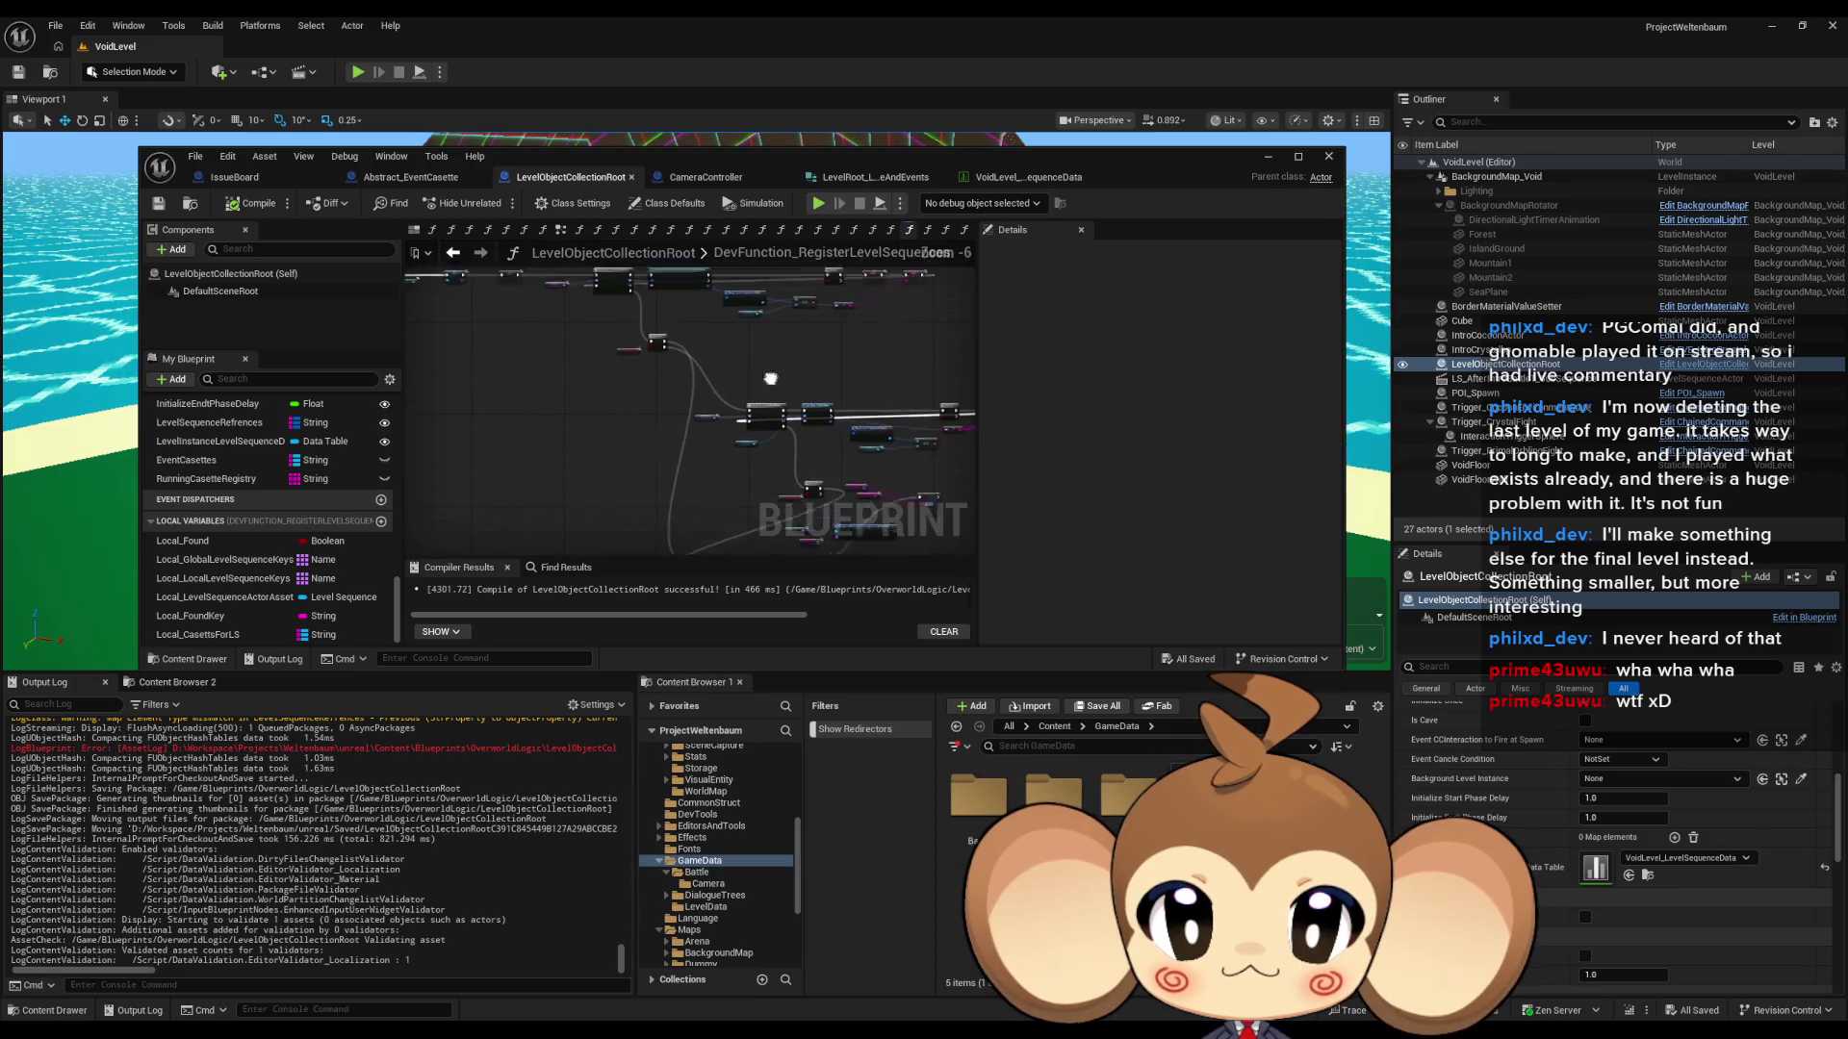
left_click_drag(789, 466, 664, 366)
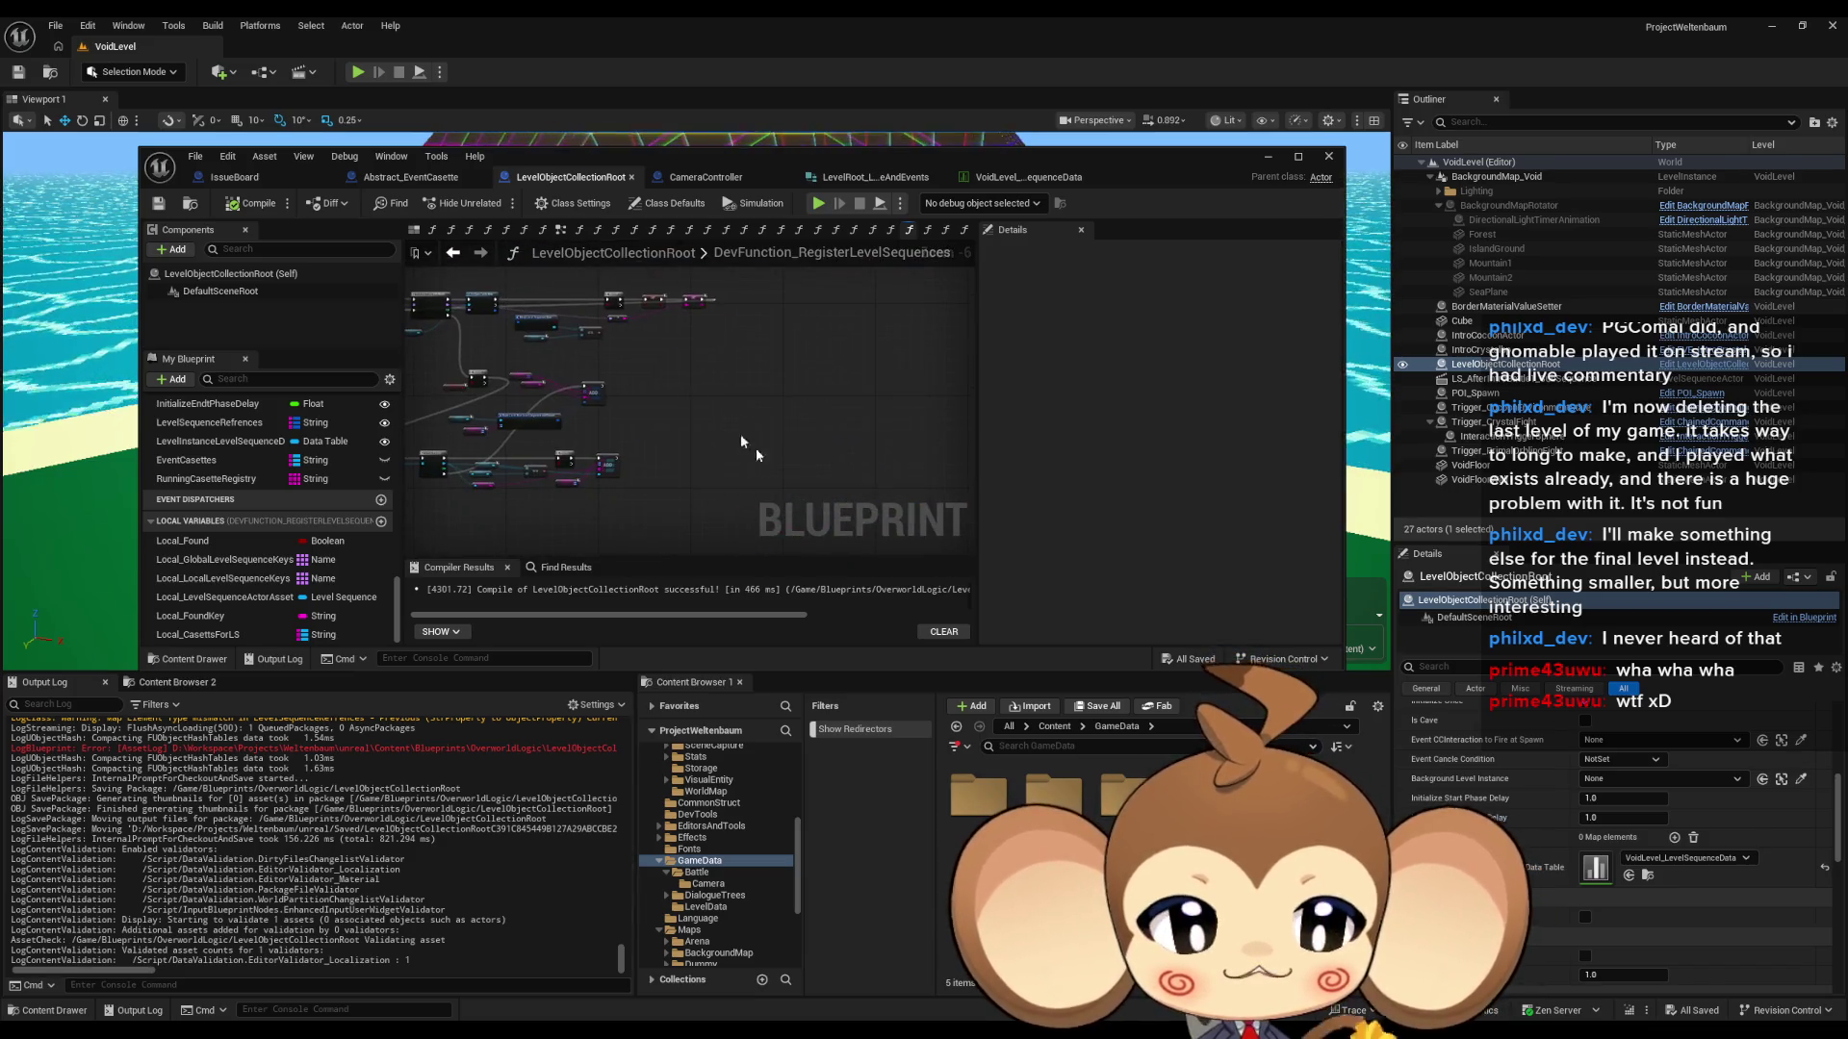
scroll(710, 431, "up", 3)
scroll(709, 431, "down", 1)
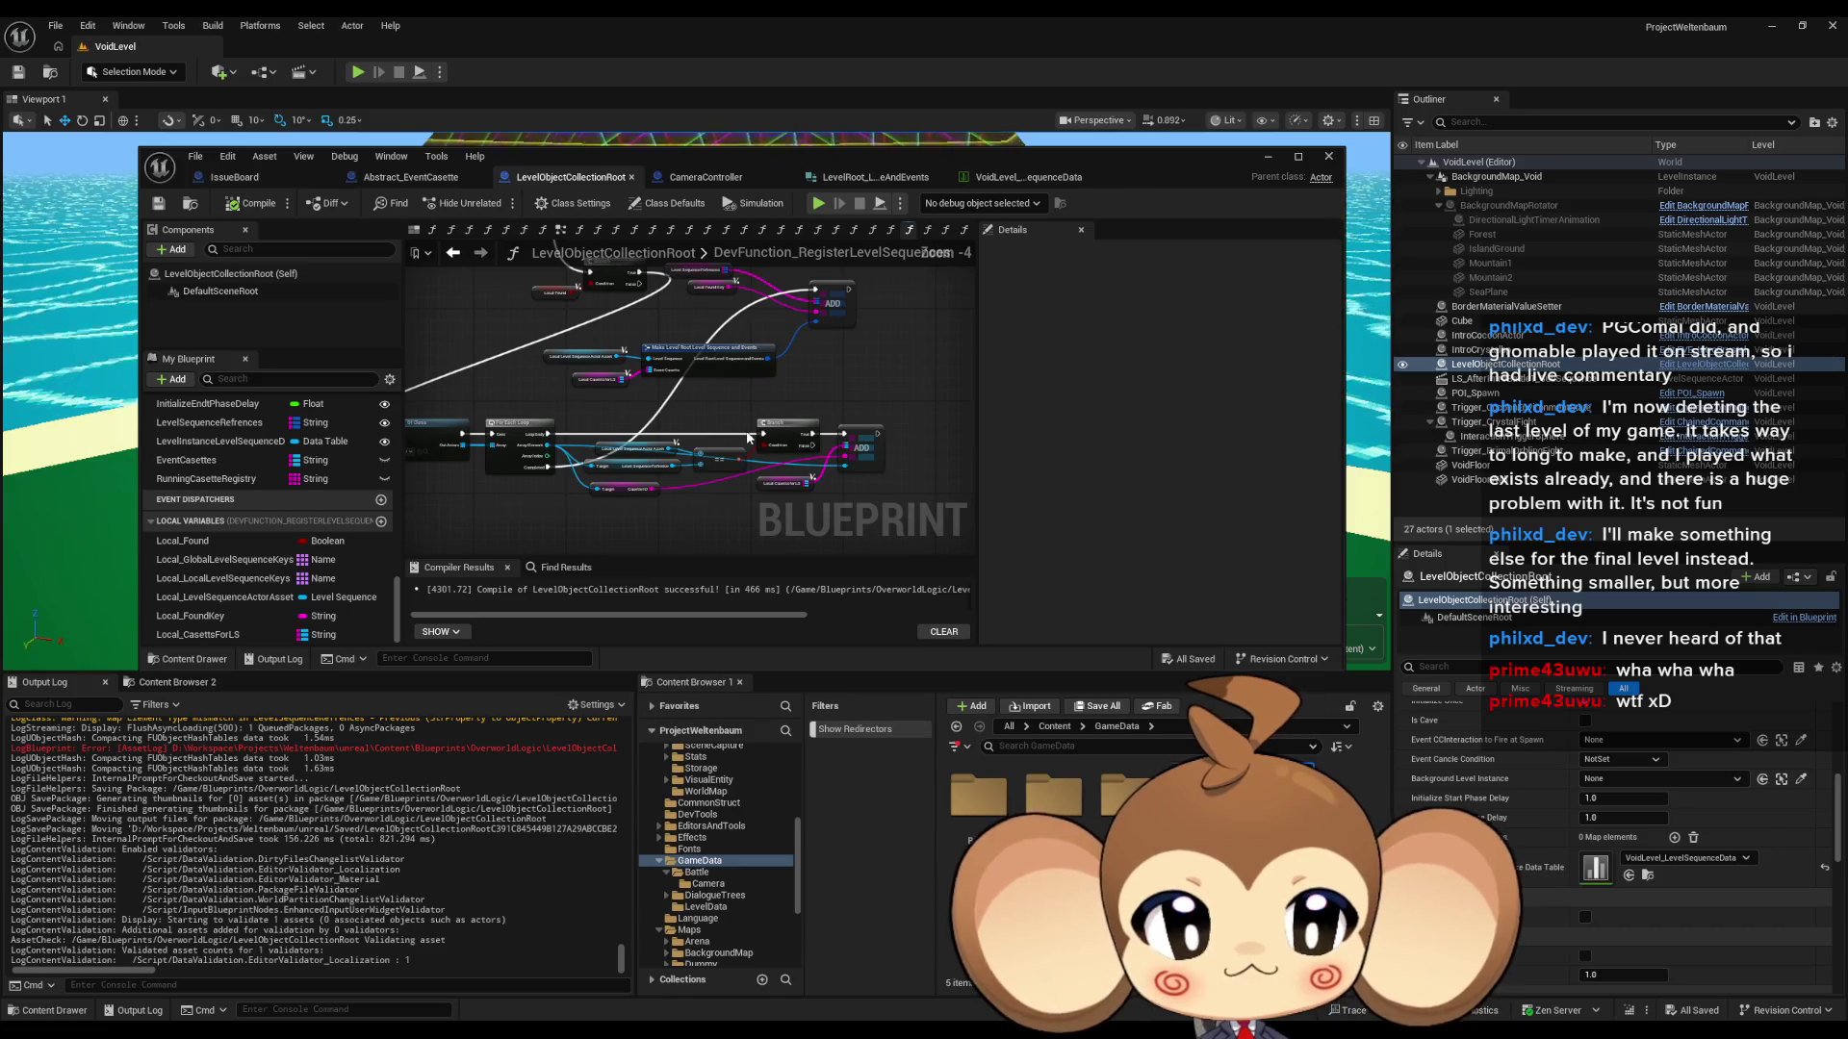
mouse_move(1025, 154)
left_mouse_down()
mouse_move(972, 208)
mouse_move(414, 546)
mouse_move(349, 555)
left_mouse_up()
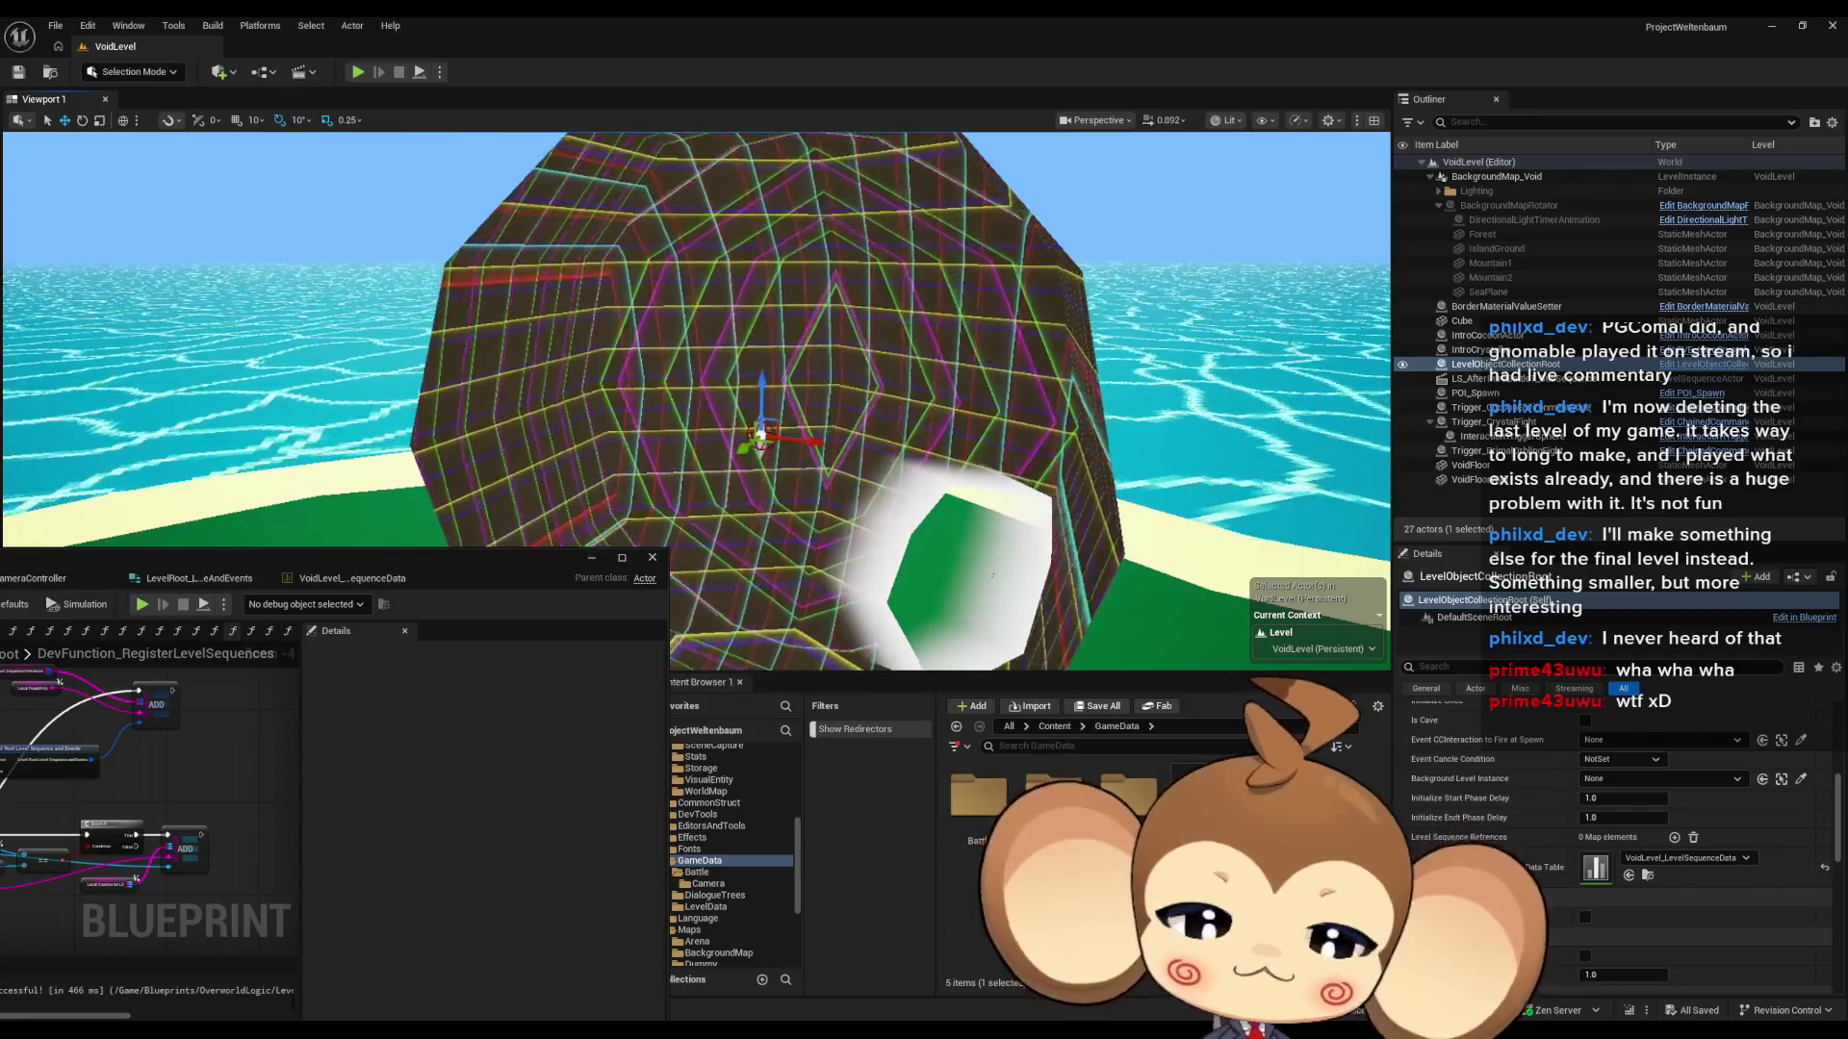
- Browse the Content Browser to Blueprints > Cameras > EventCasette
left_click(1472, 378)
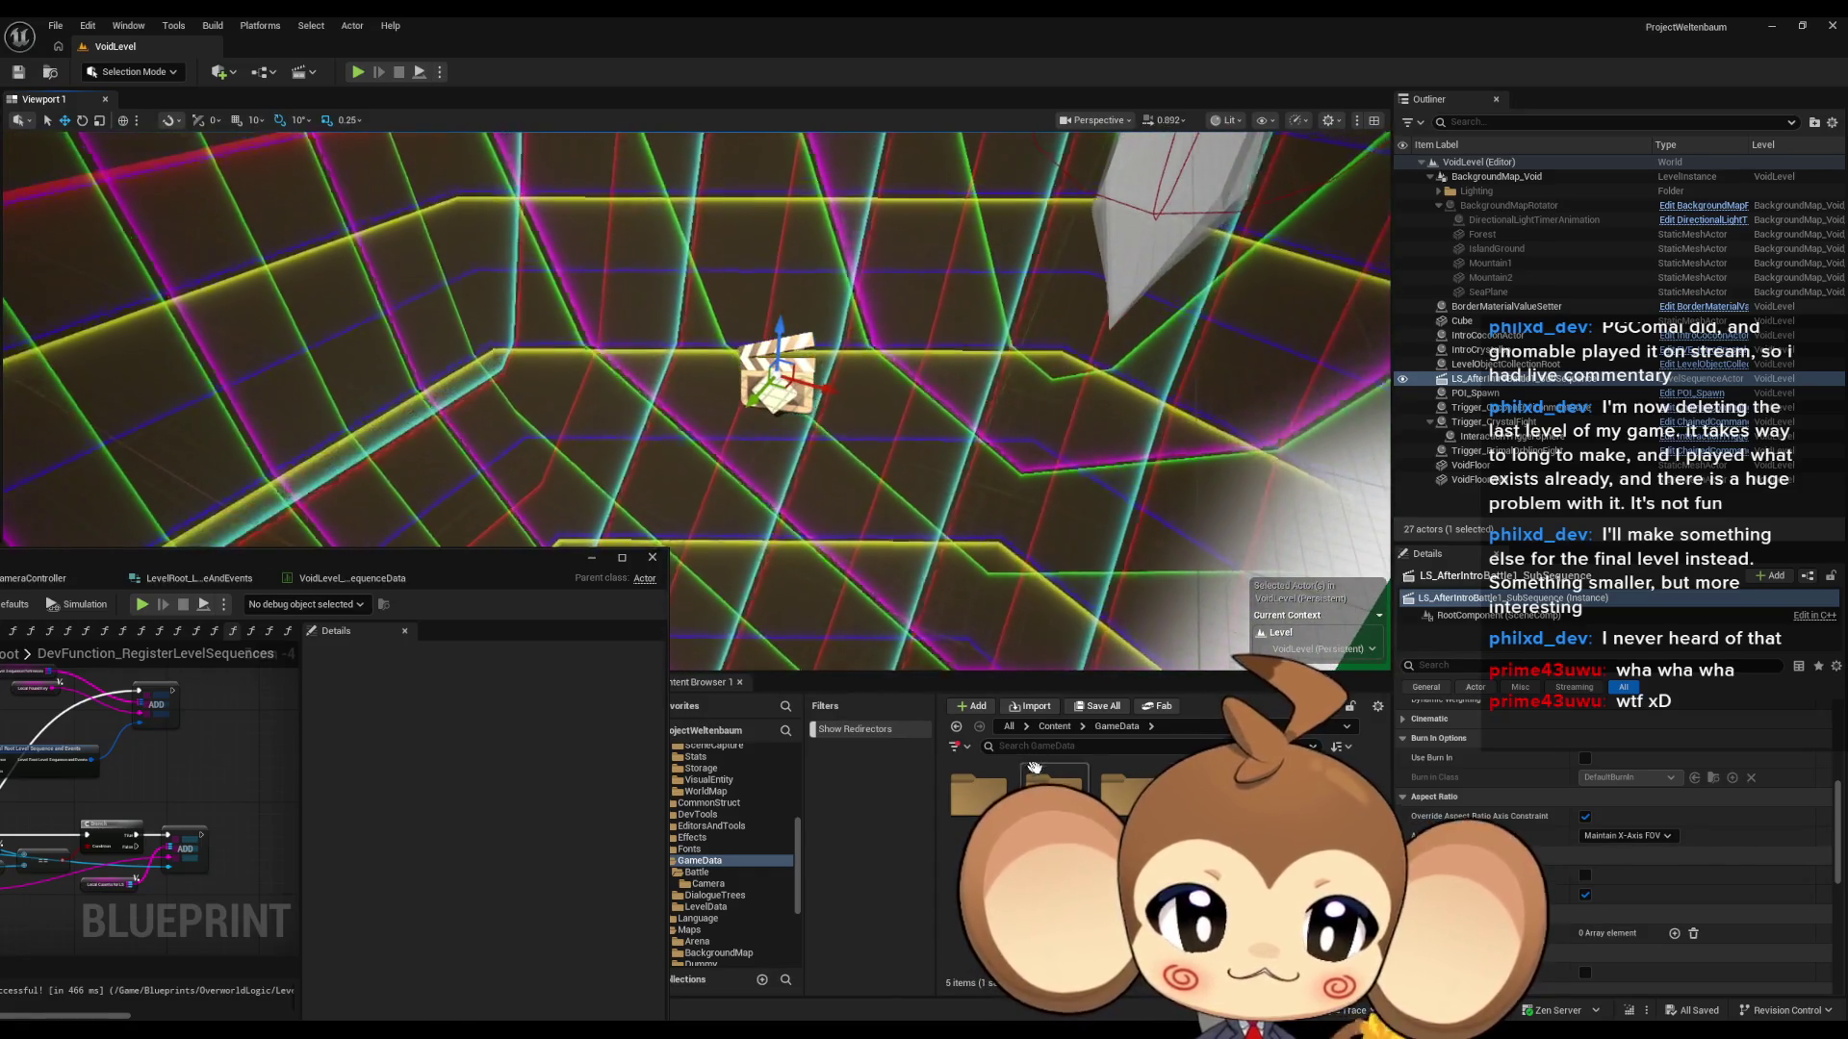
left_click(1053, 727)
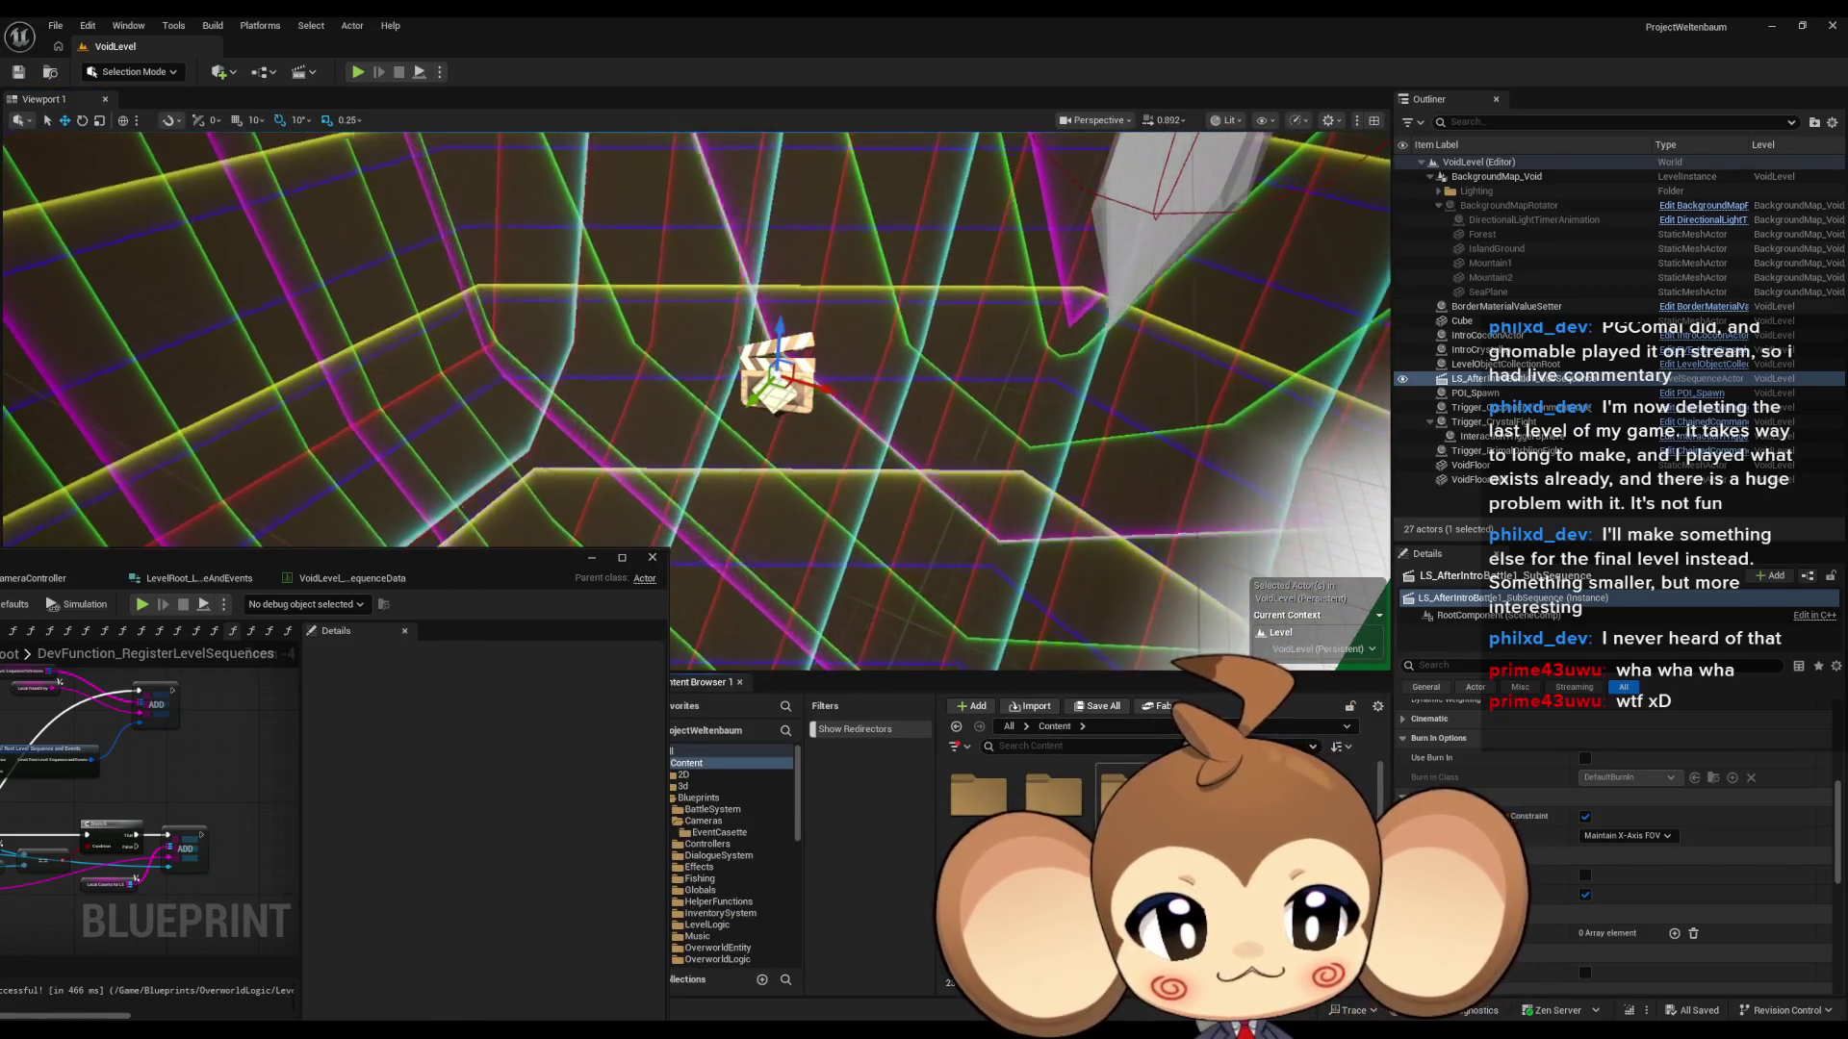
double_click(1071, 816)
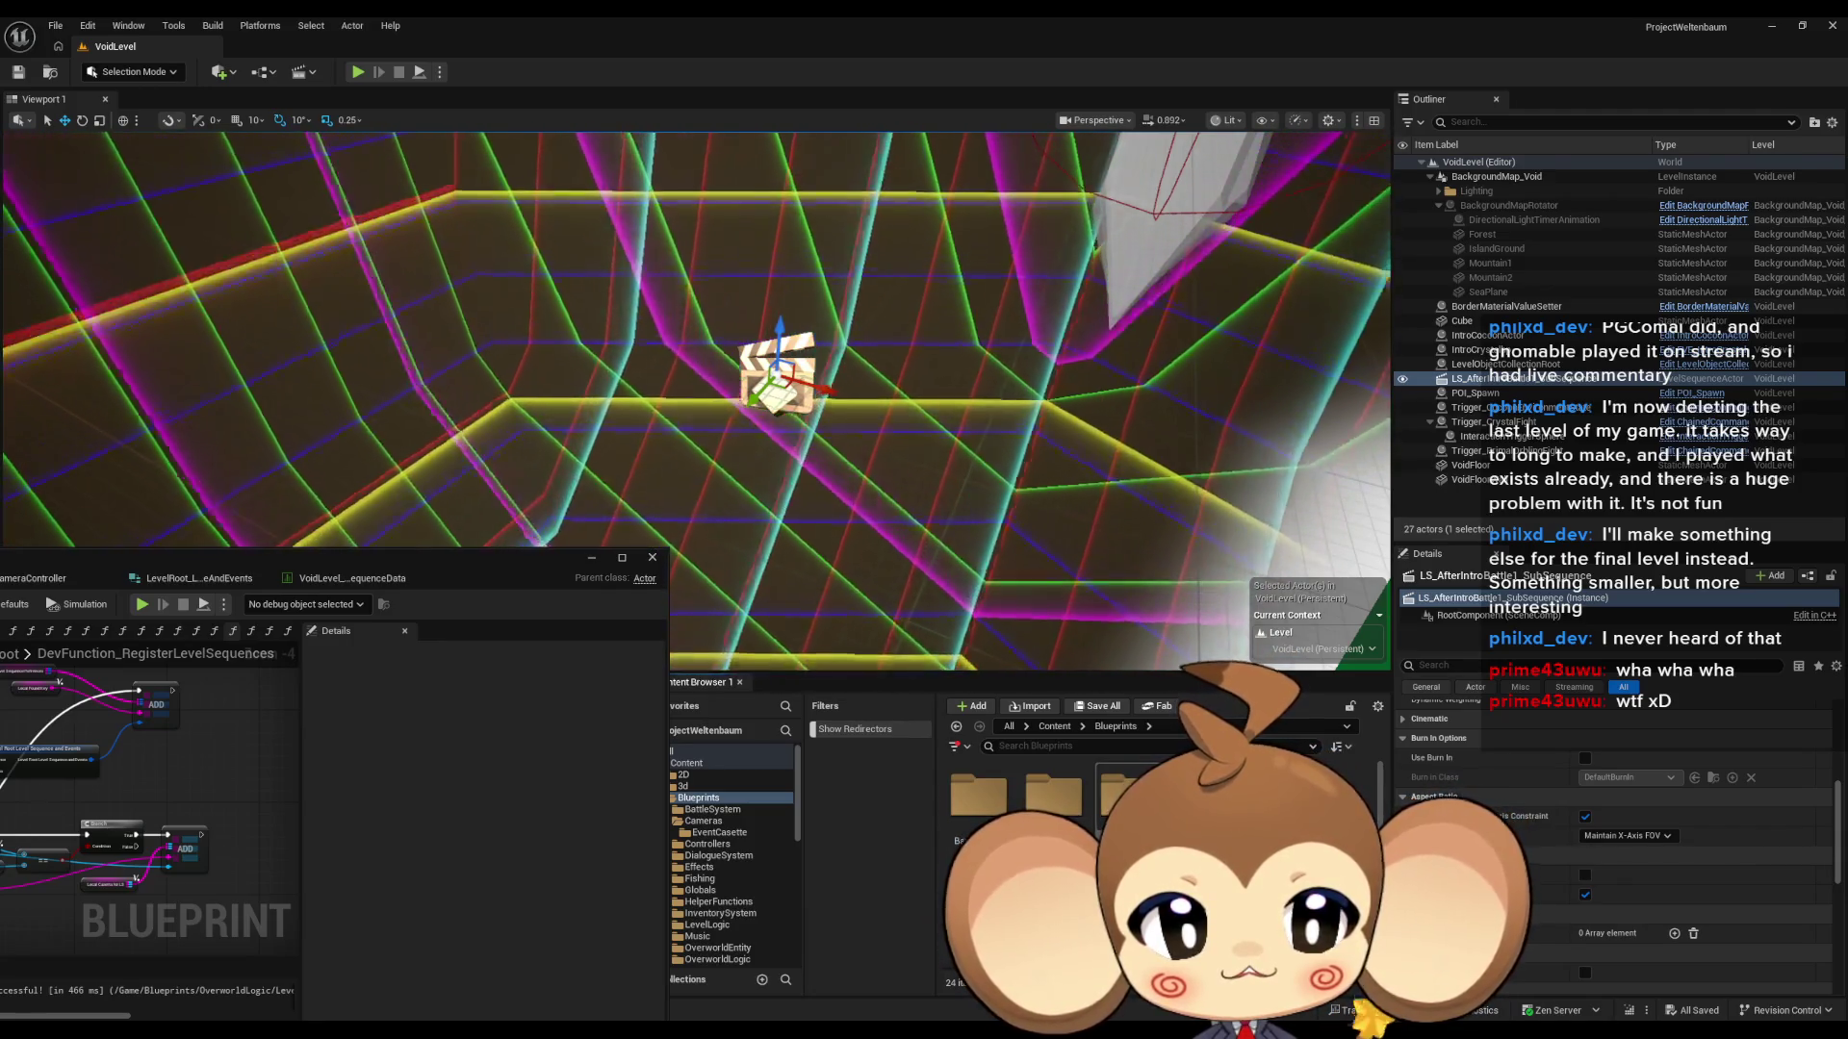
left_click(719, 833)
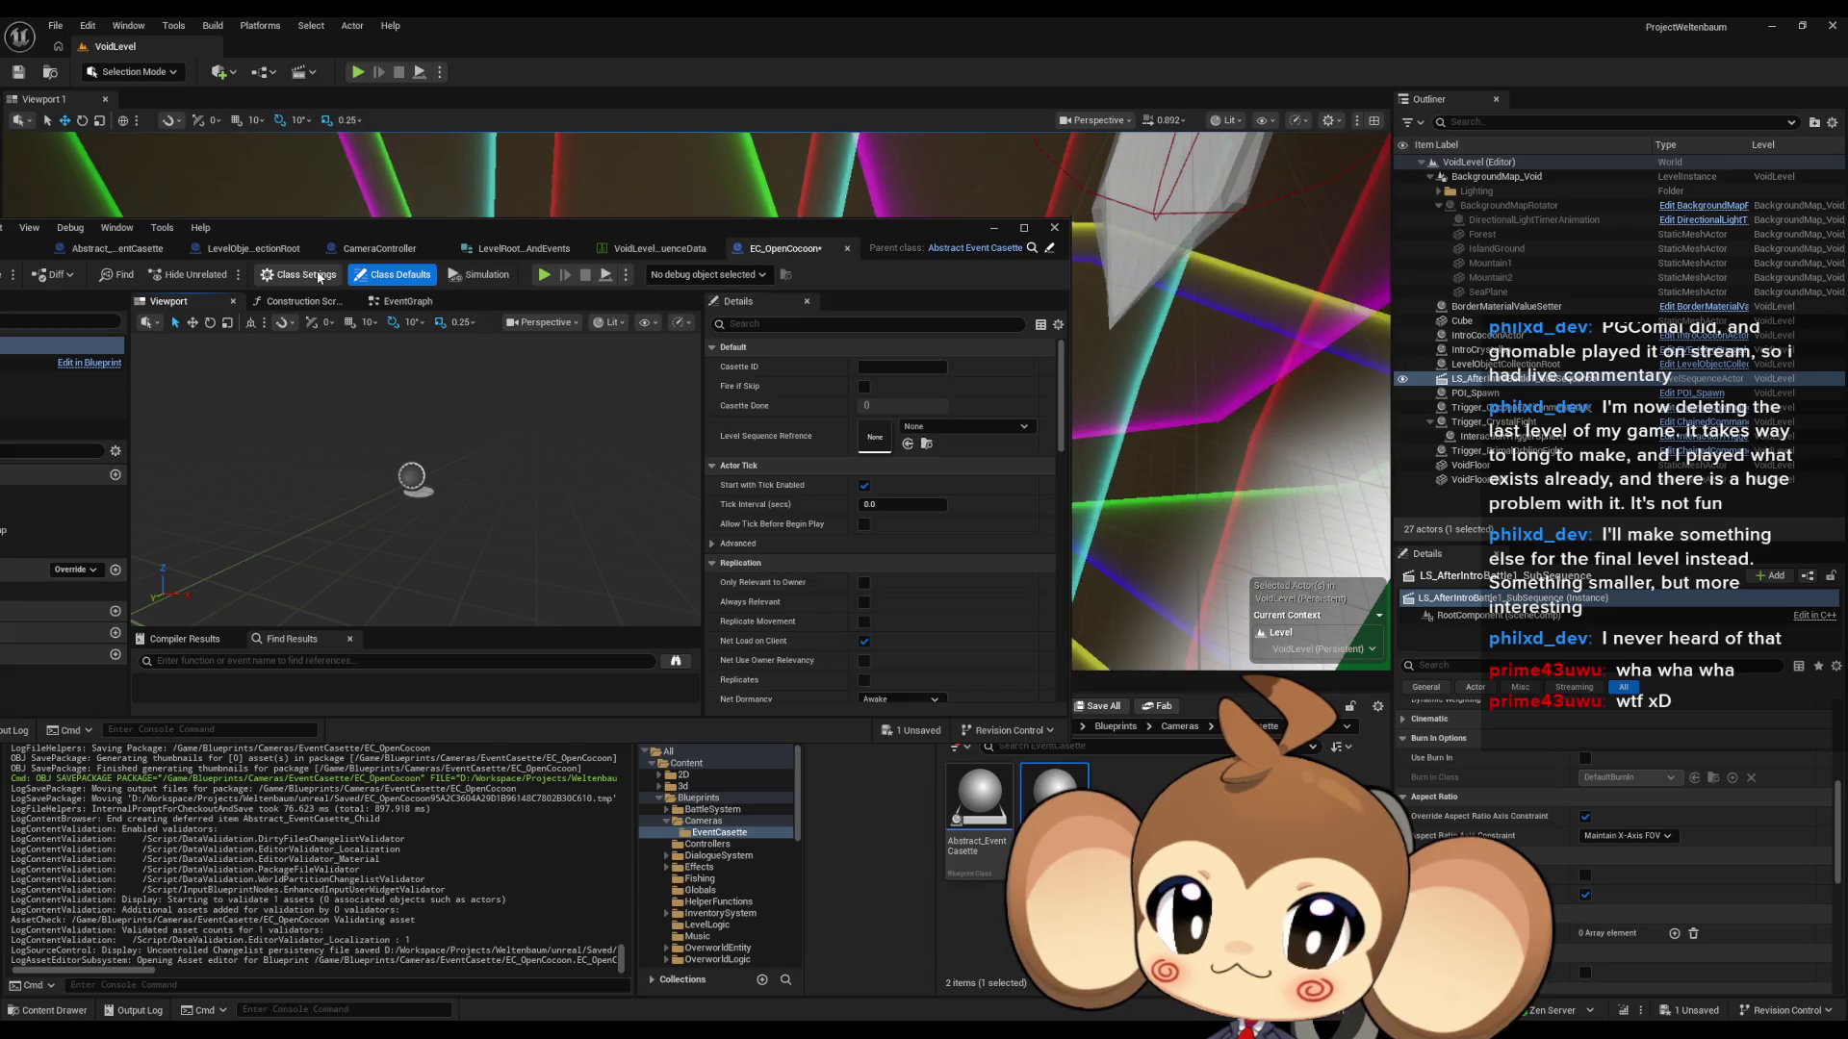
- Open EC_OpenCocoon's Class Defaults and type 0penCocoon as the cassette ID
left_click(320, 277)
left_click(393, 274)
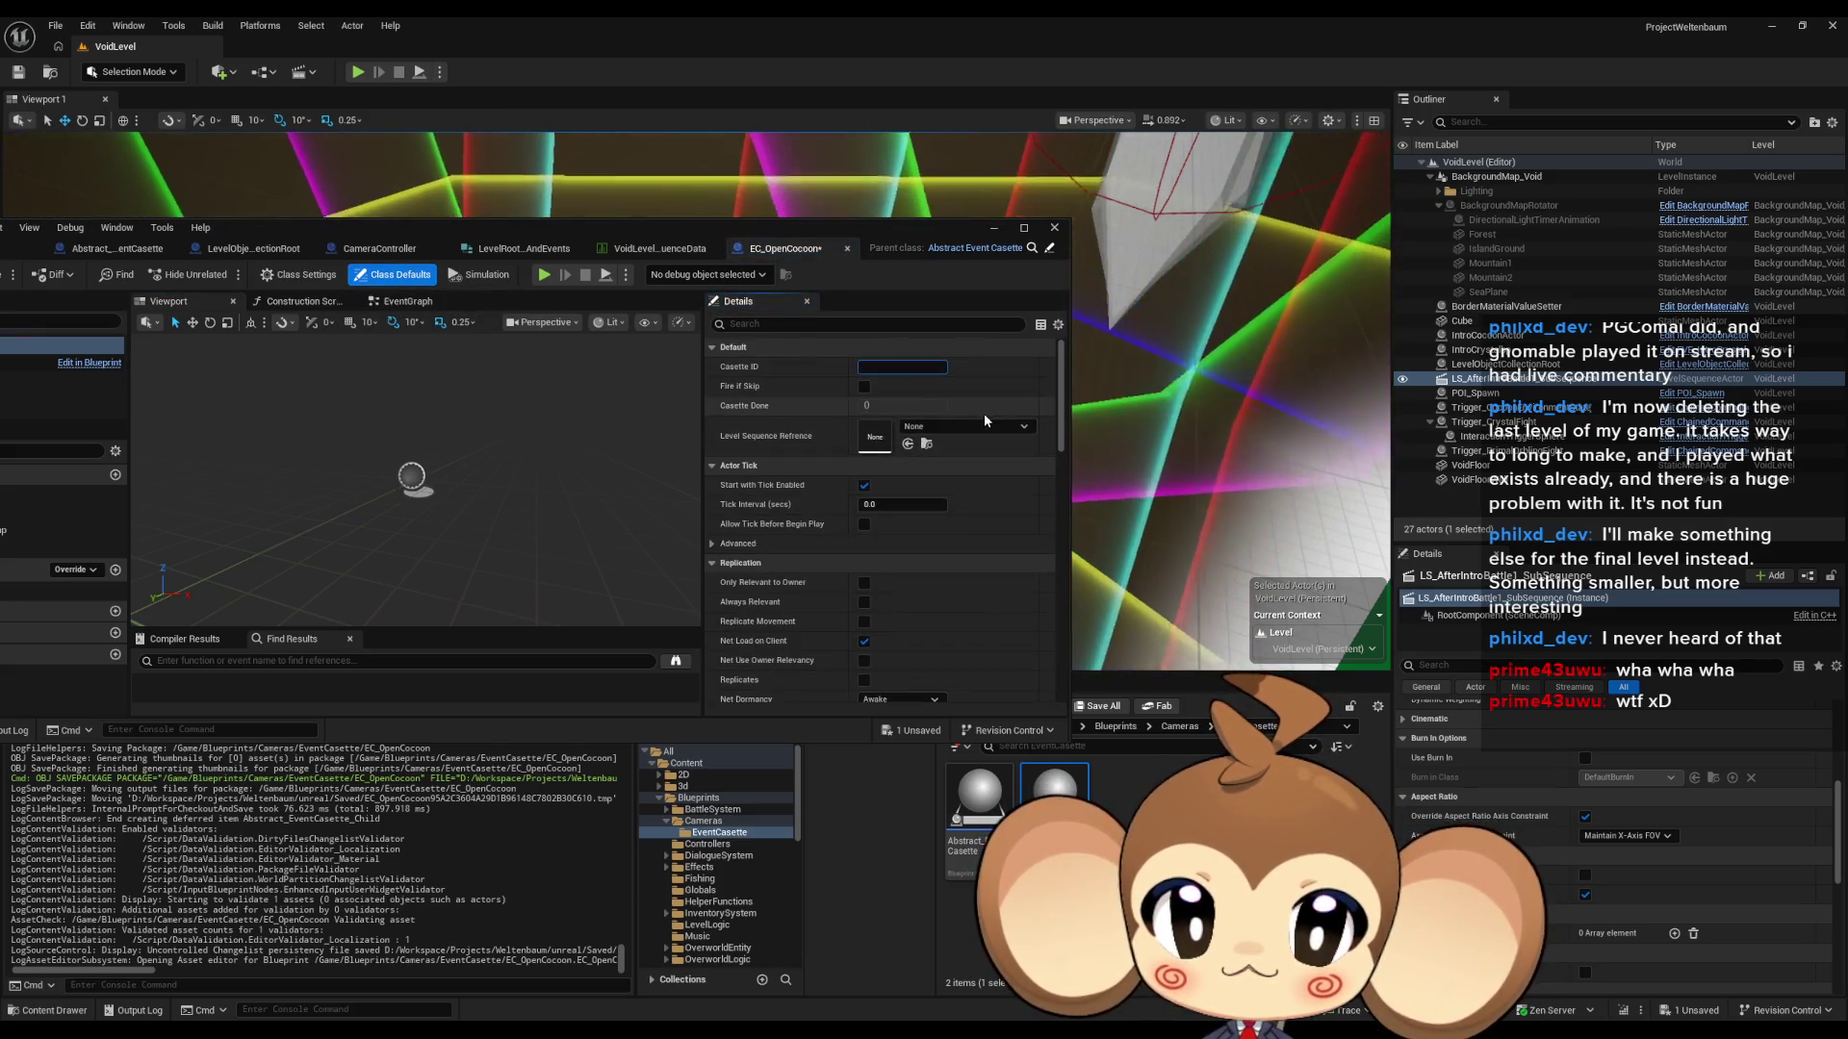
type("0")
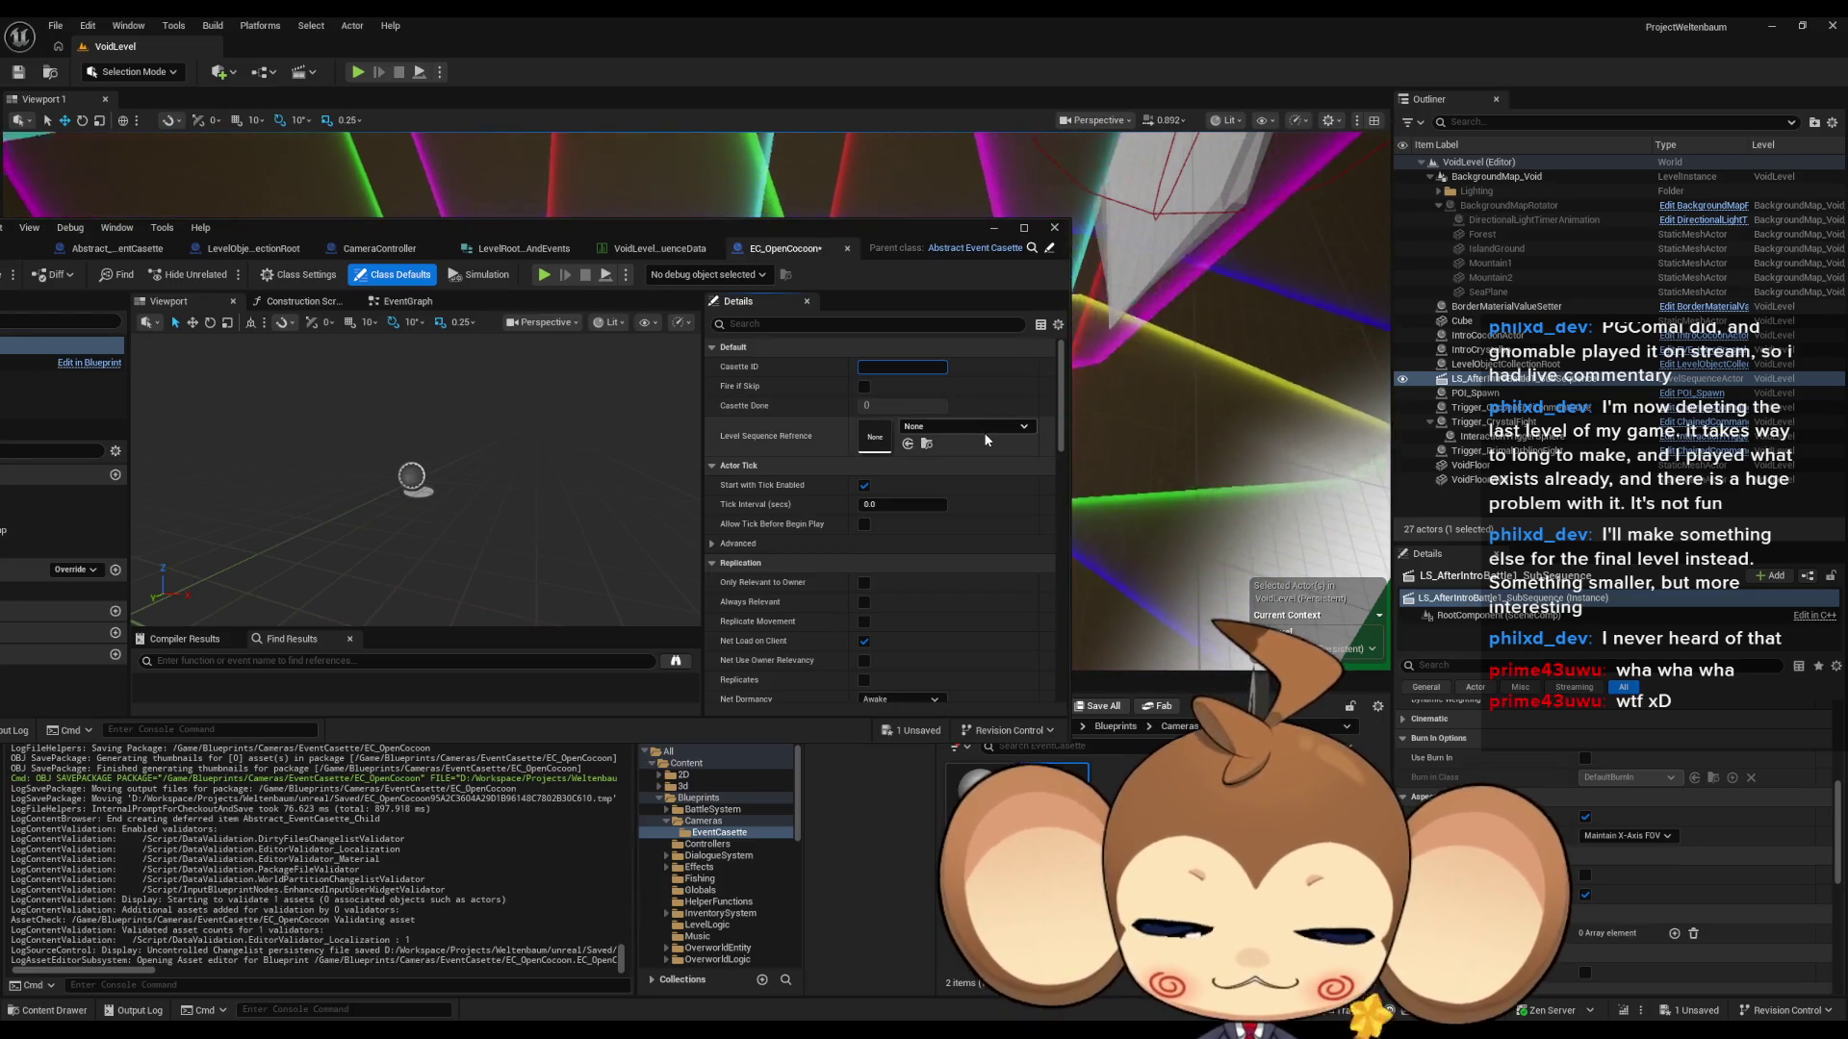
type("penCocoon")
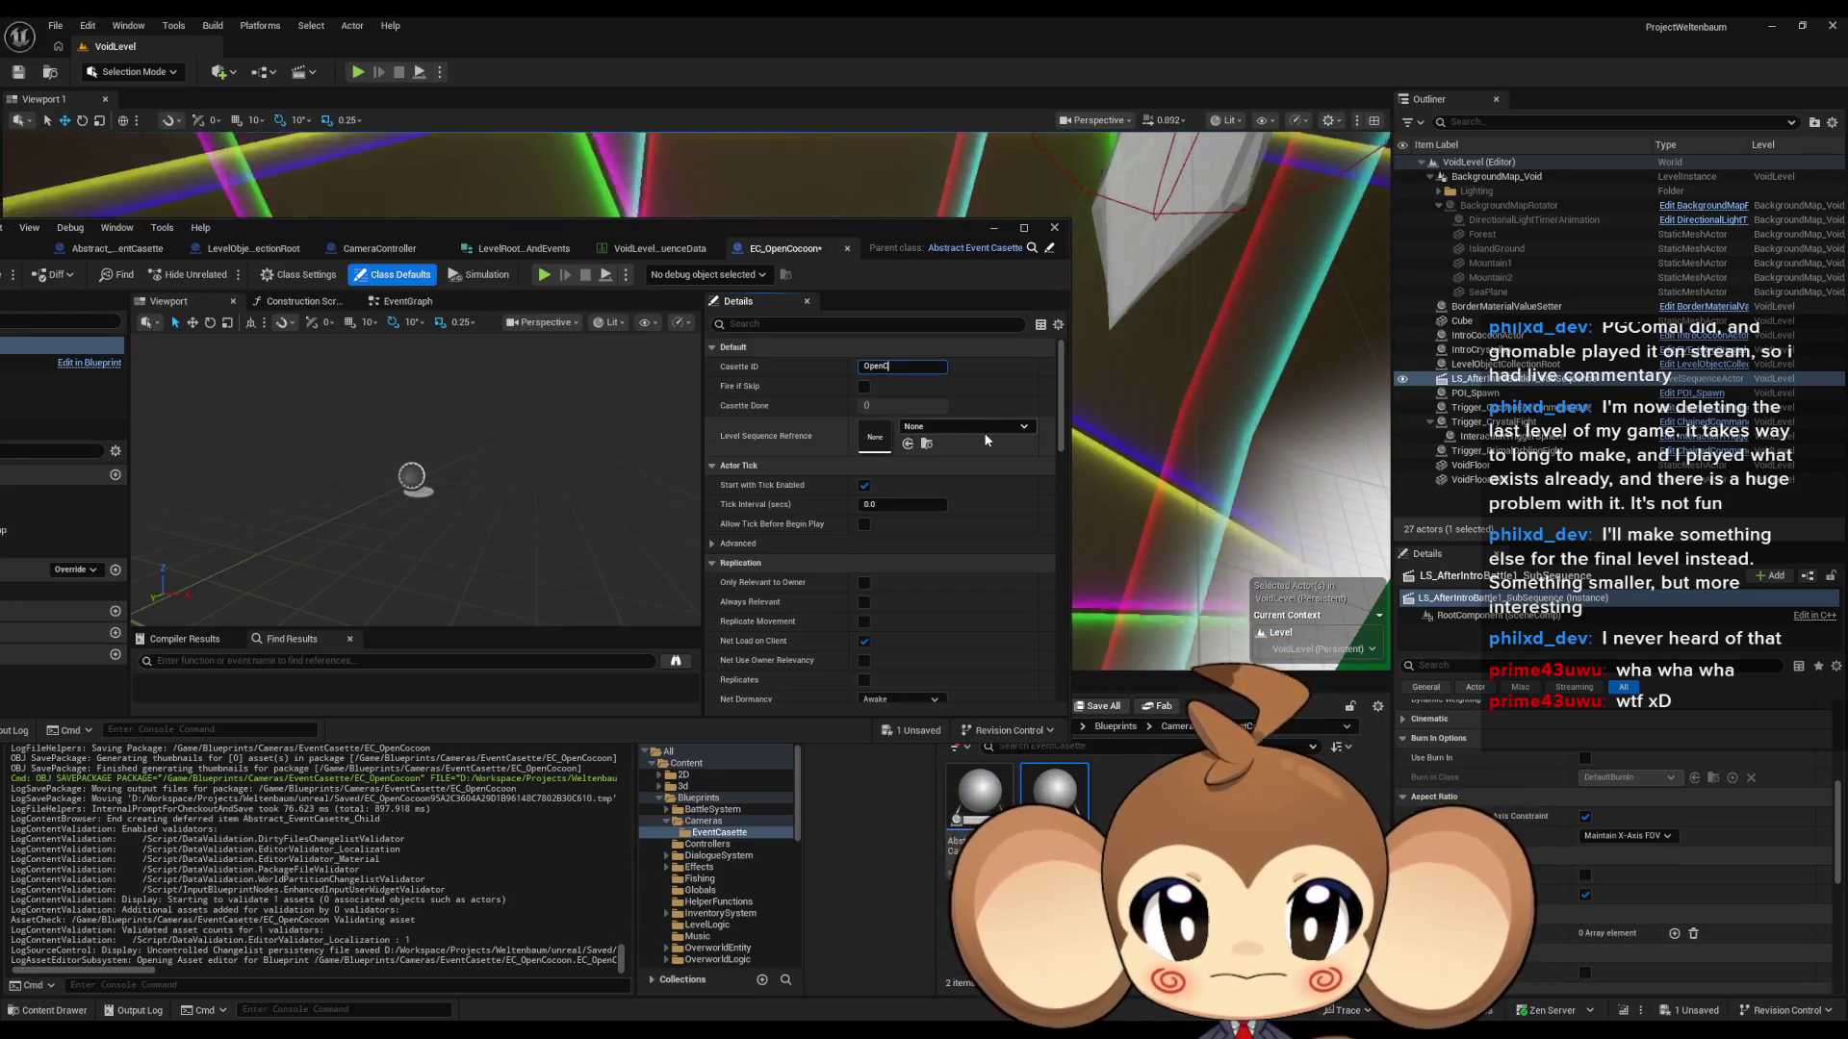
- Confirm Casette ID OpenCocoon and set Level Sequence Refence to LS_AfterIntroBattle1_SubSequence
key("Return")
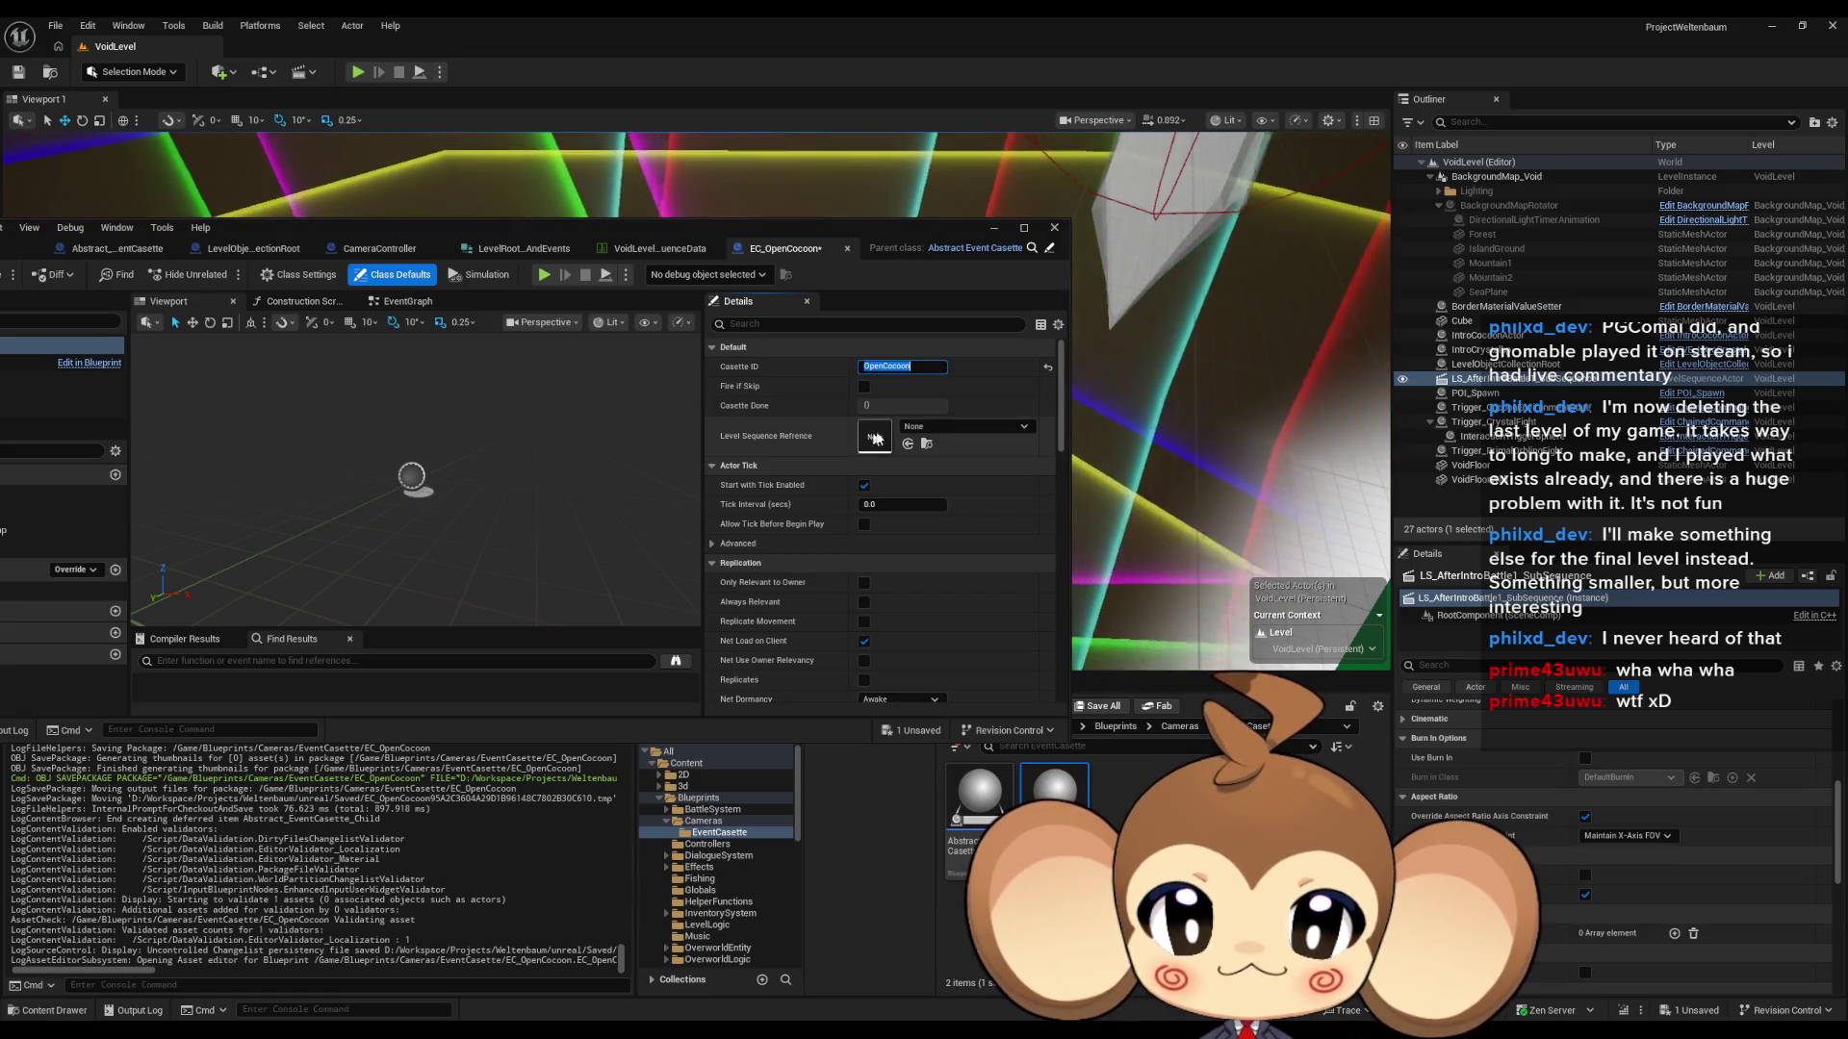
left_click(934, 425)
scroll(1028, 627, "down", 3)
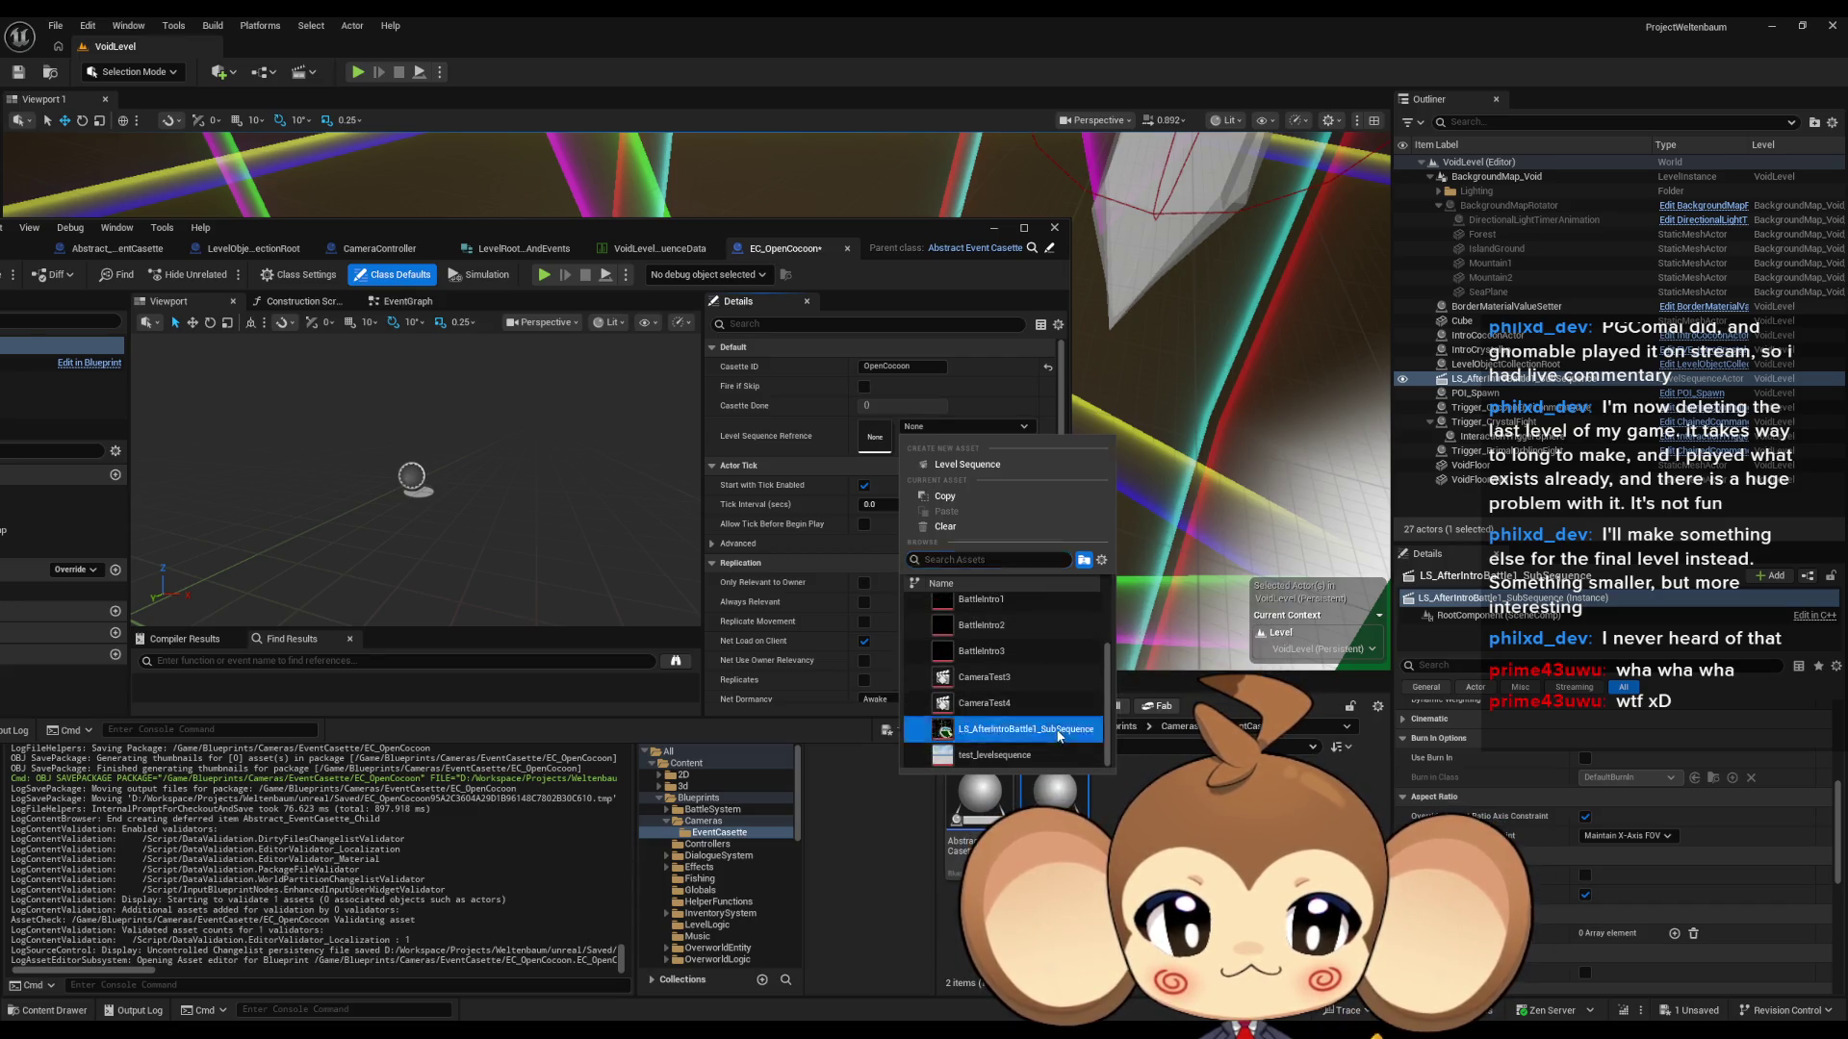
left_click(1020, 728)
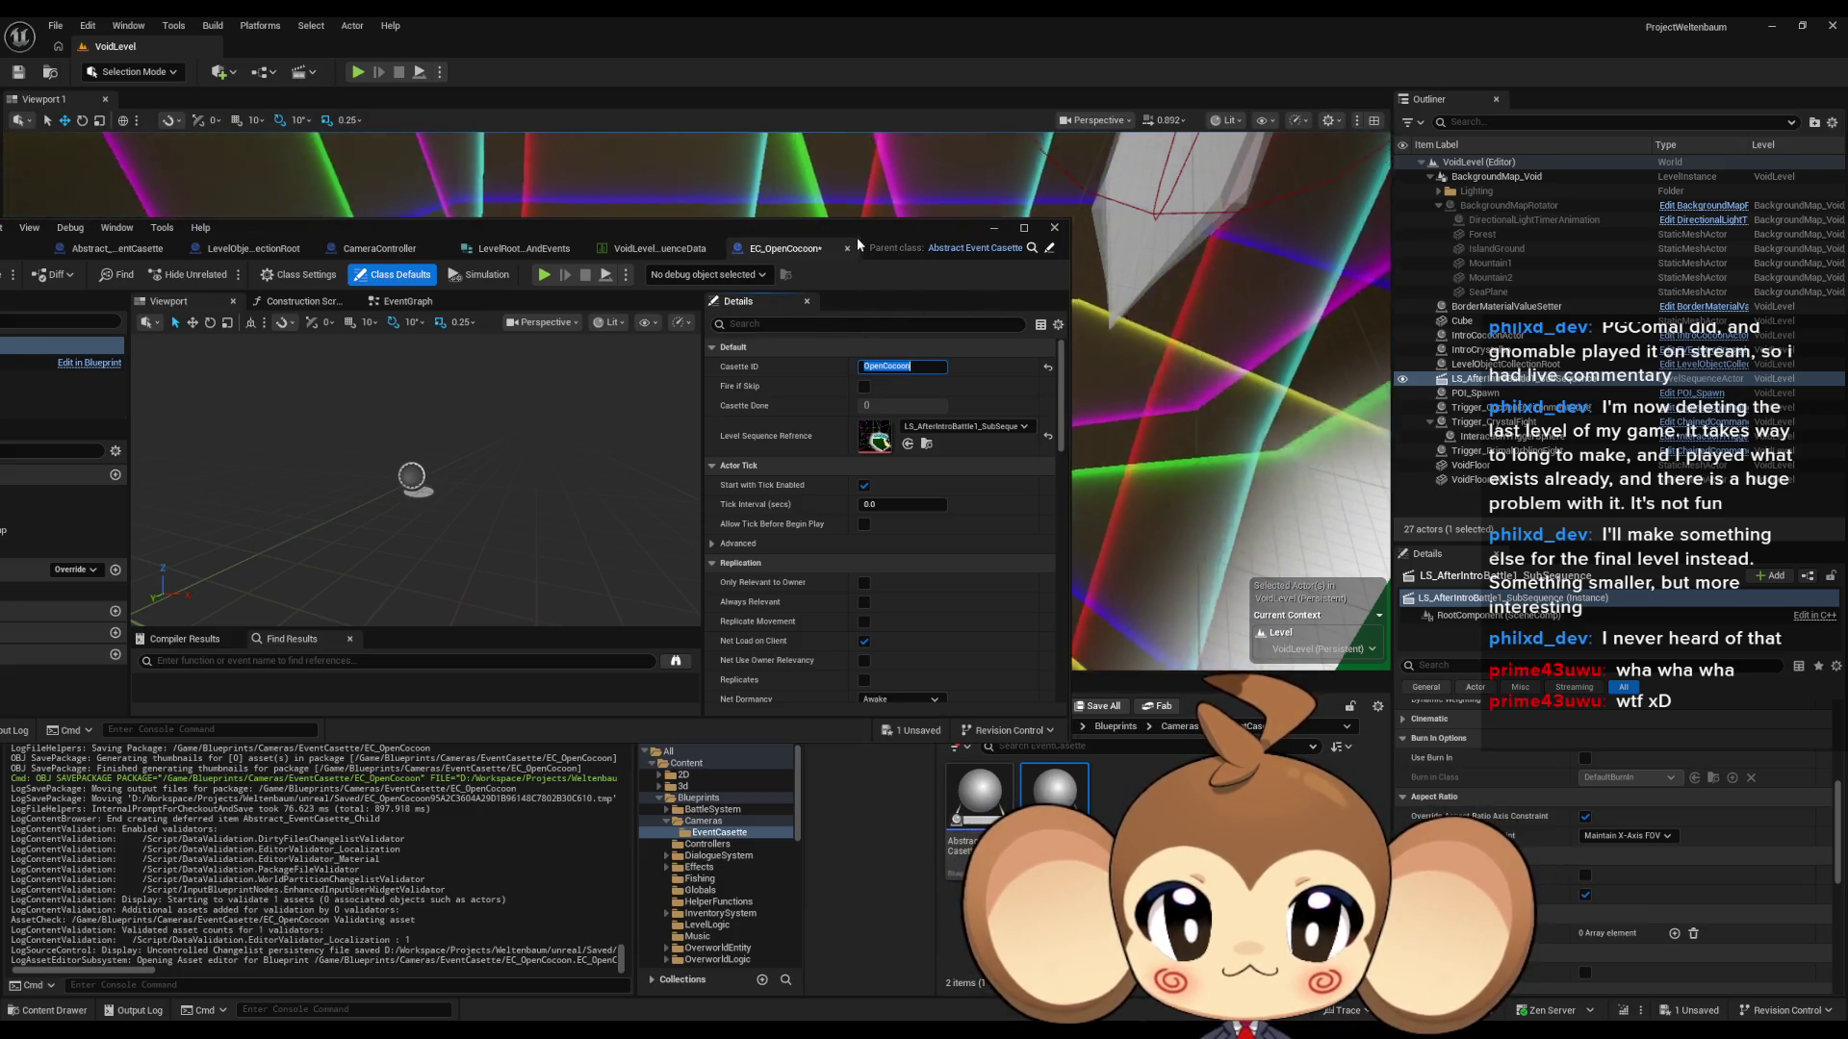
mouse_move(859, 238)
left_mouse_down()
mouse_move(667, 767)
mouse_move(640, 759)
left_mouse_up()
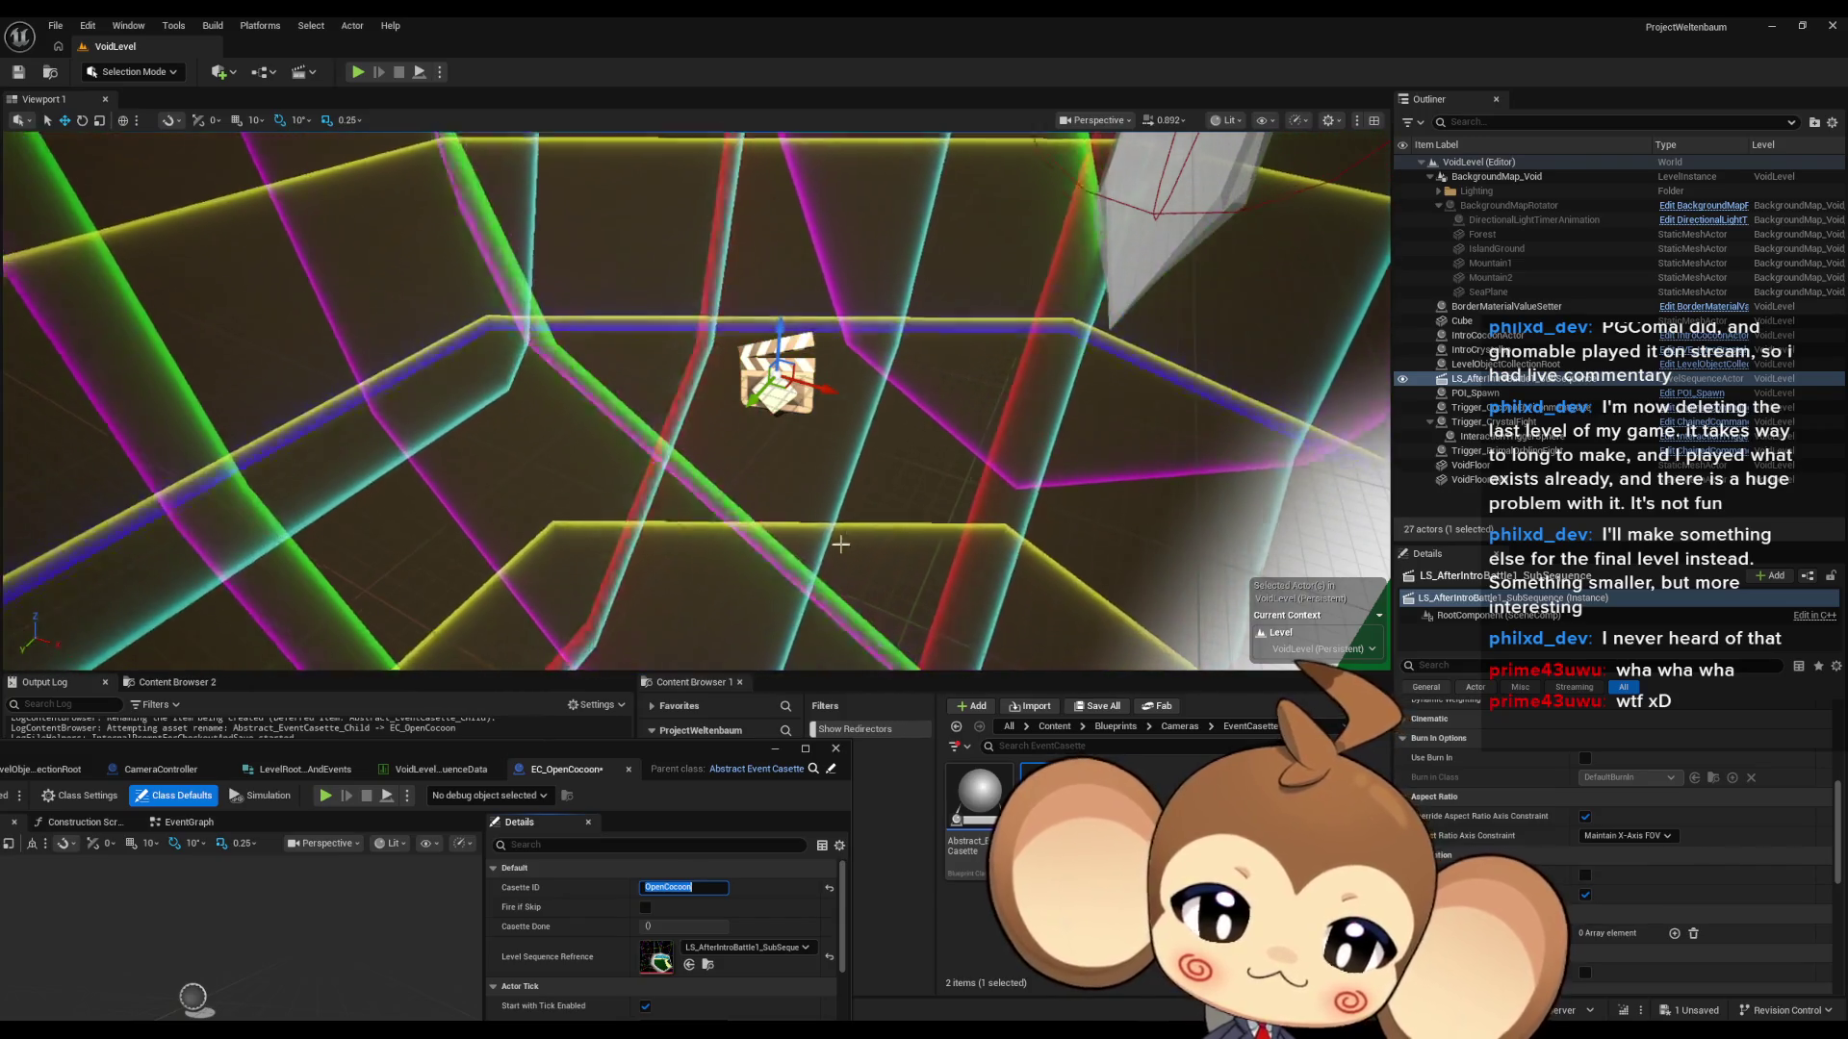
- Place an EC_OpenCocoon actor into VoidLevel and save the level
left_click_drag(696, 760, 795, 677)
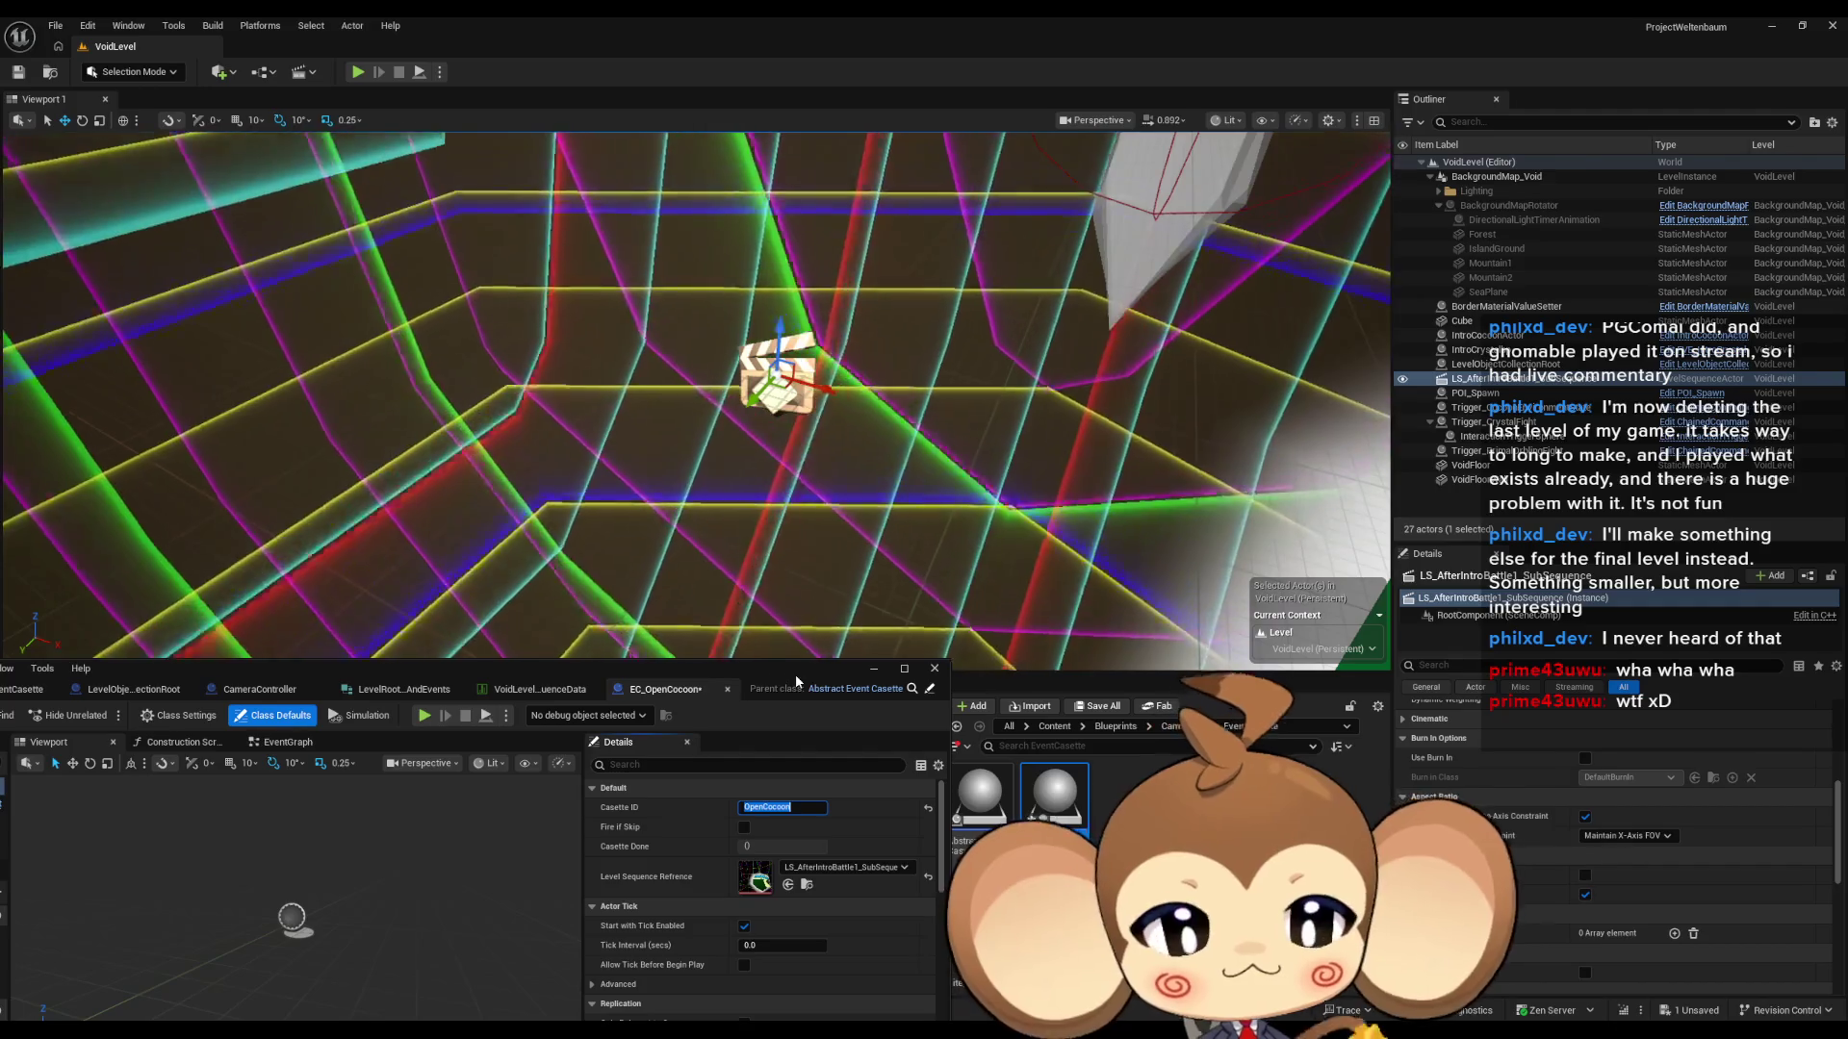
left_click_drag(918, 498, 845, 486)
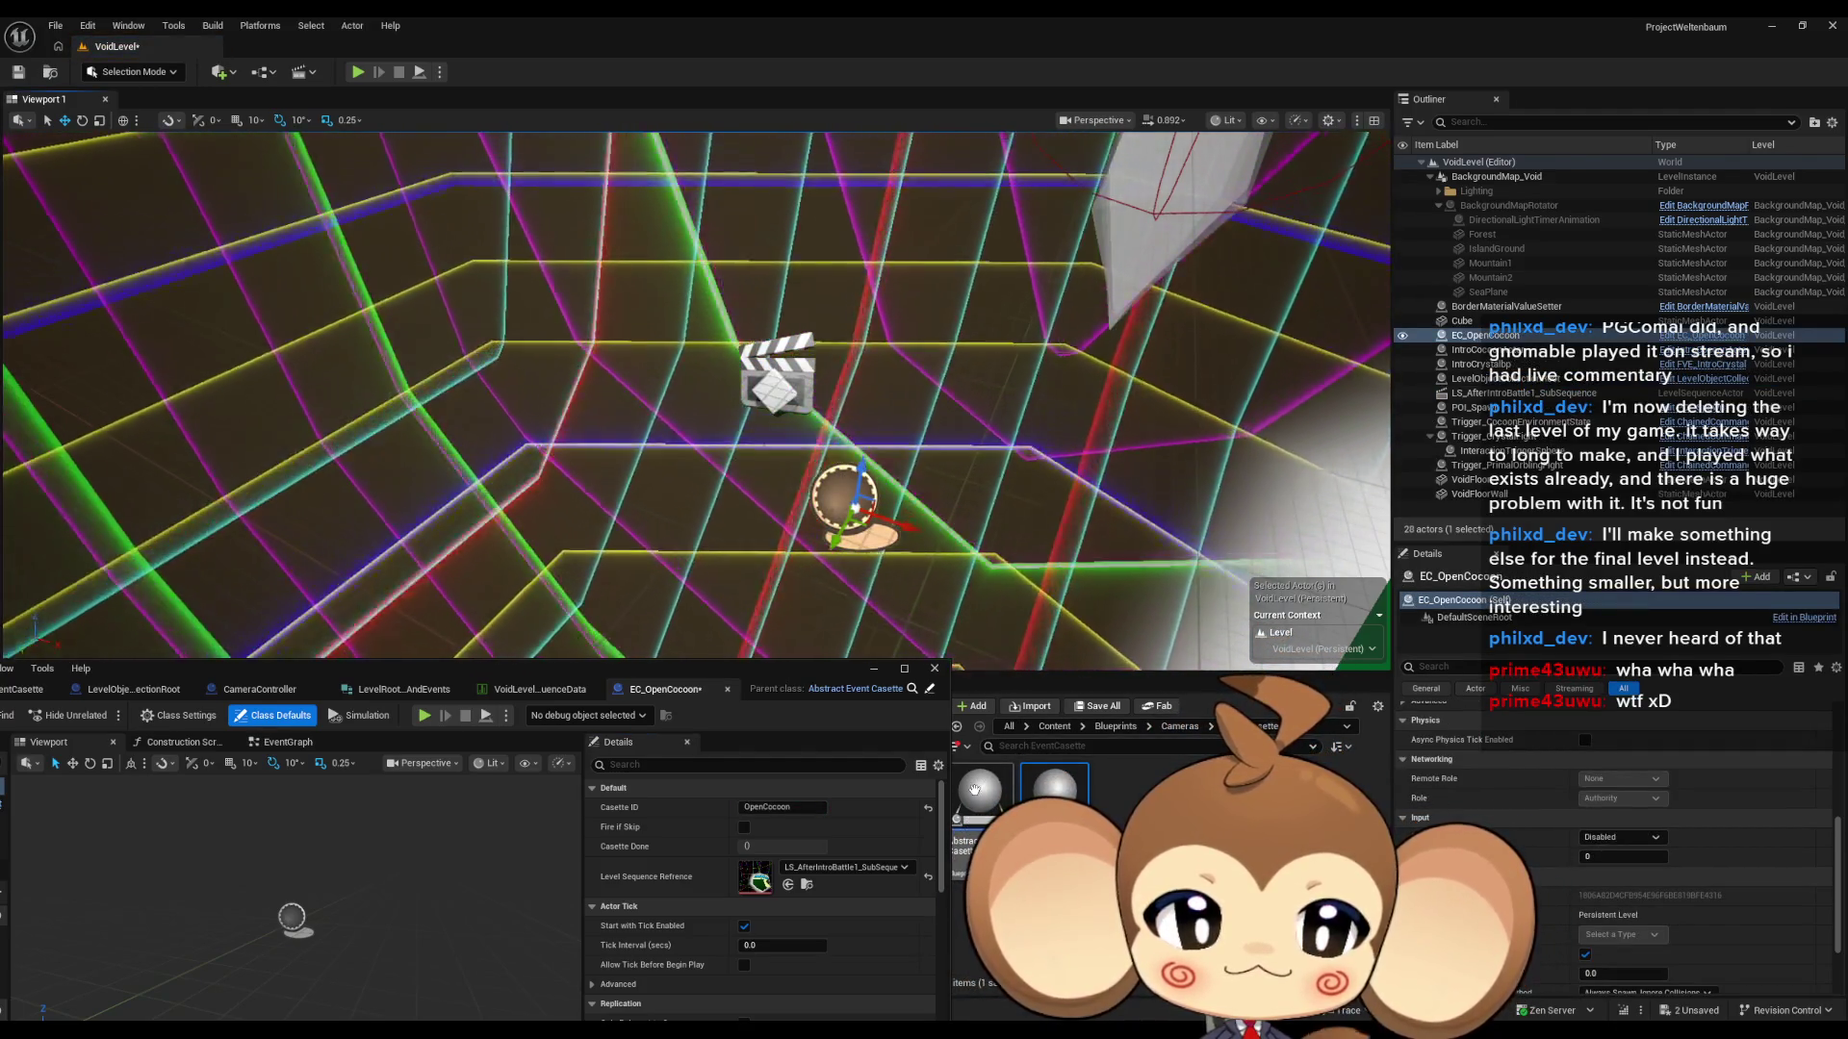
left_click(16, 75)
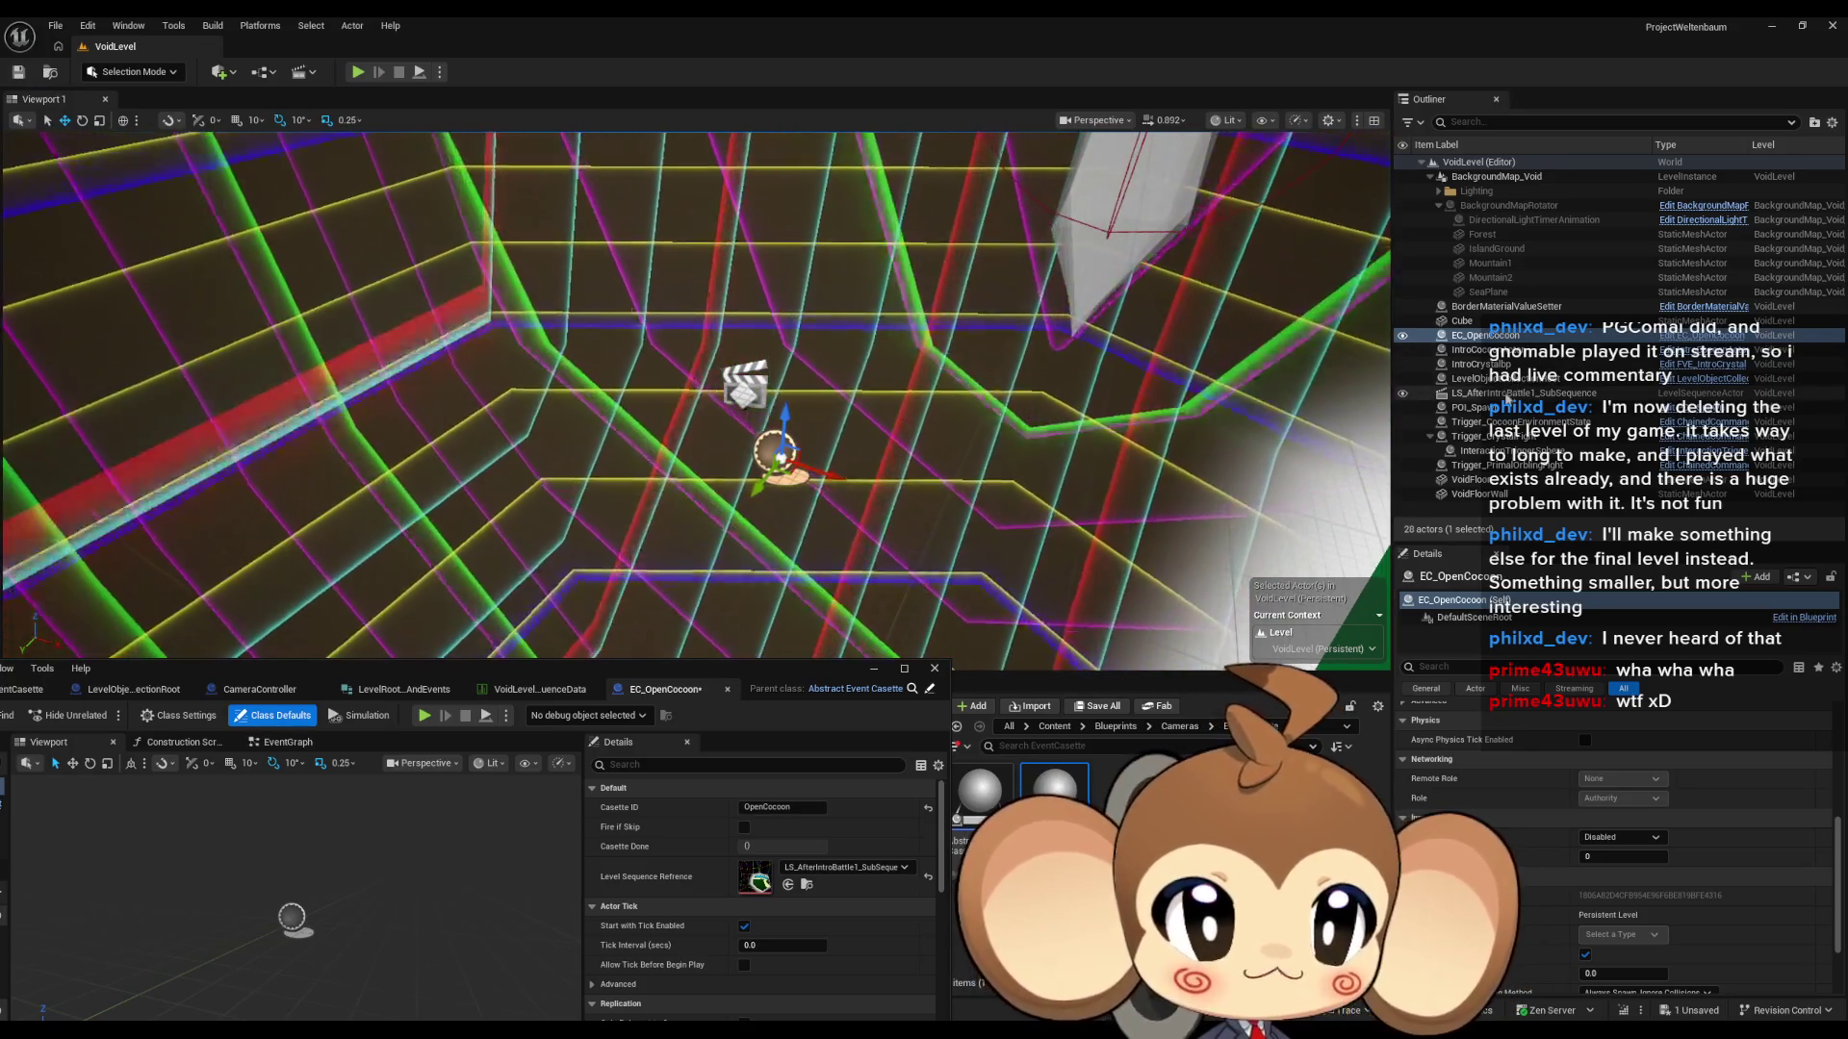
- Select LevelObjectCollectionRoot and show the VoidLevel sequence data table full-screen
left_click(1550, 380)
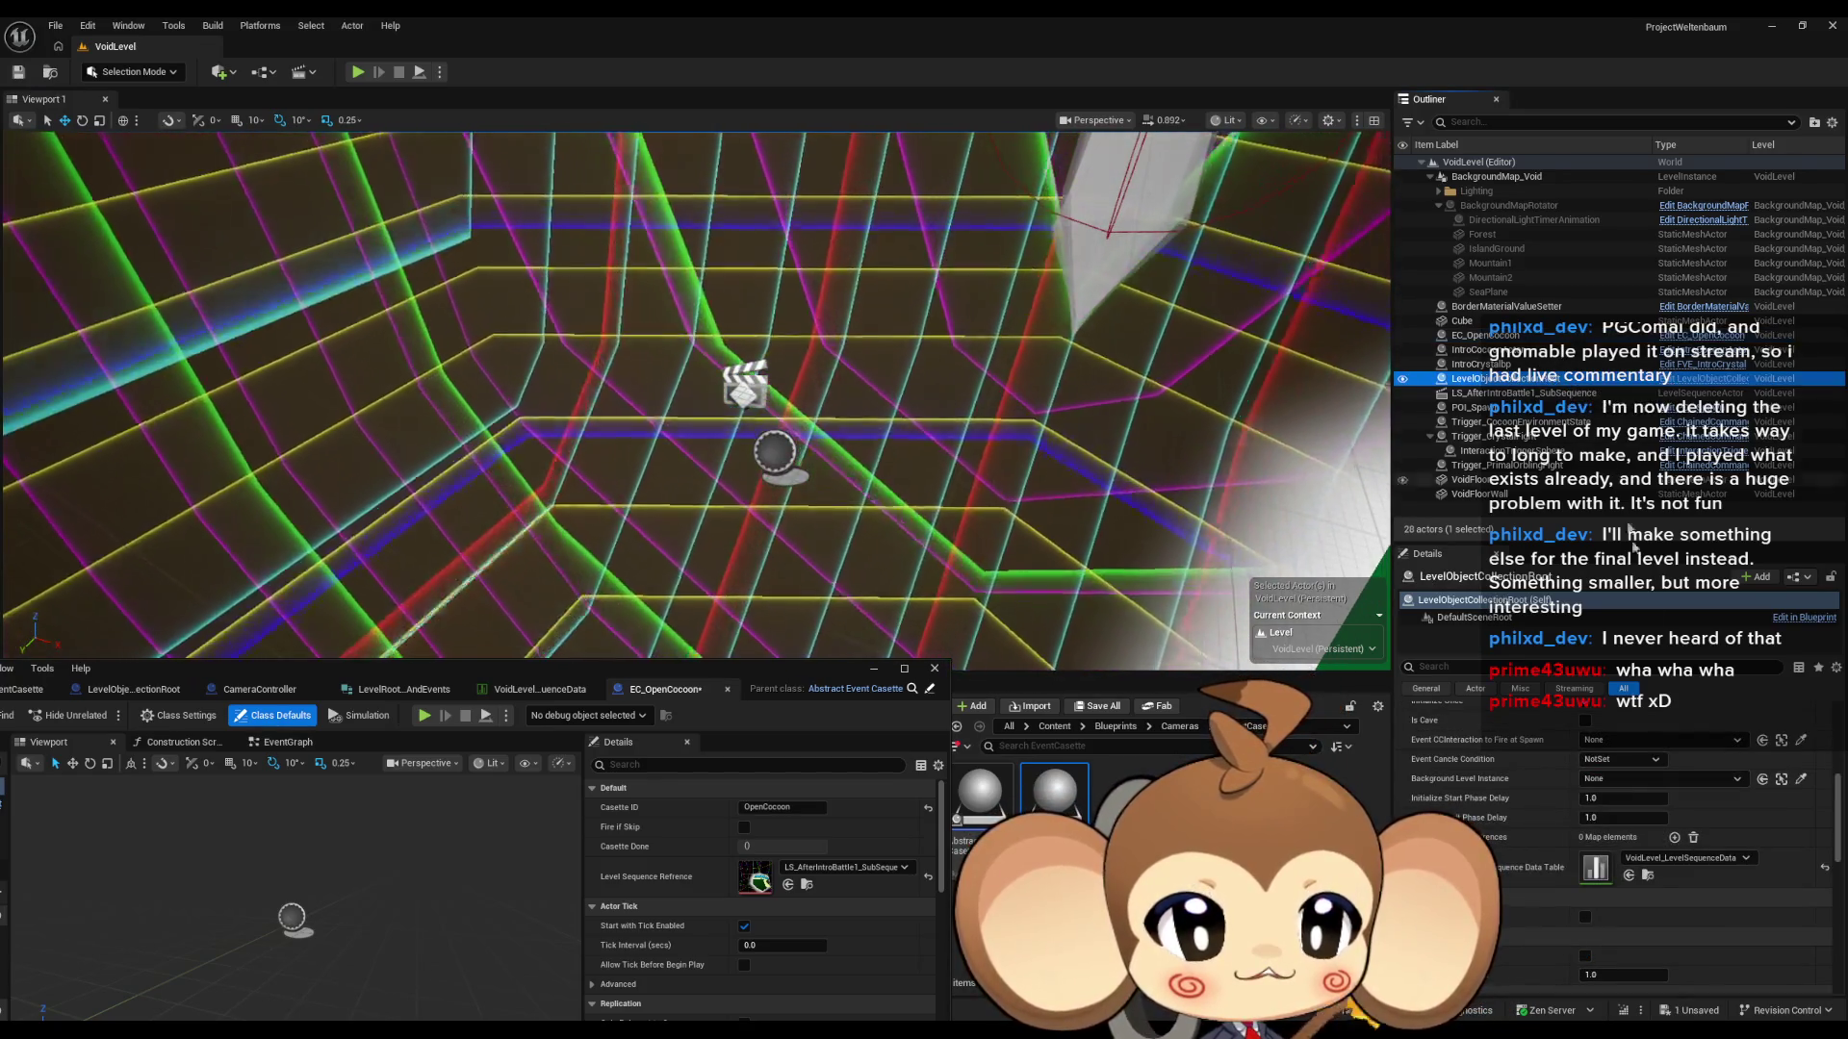
scroll(1576, 815, "up", 3)
scroll(1576, 815, "up", 1)
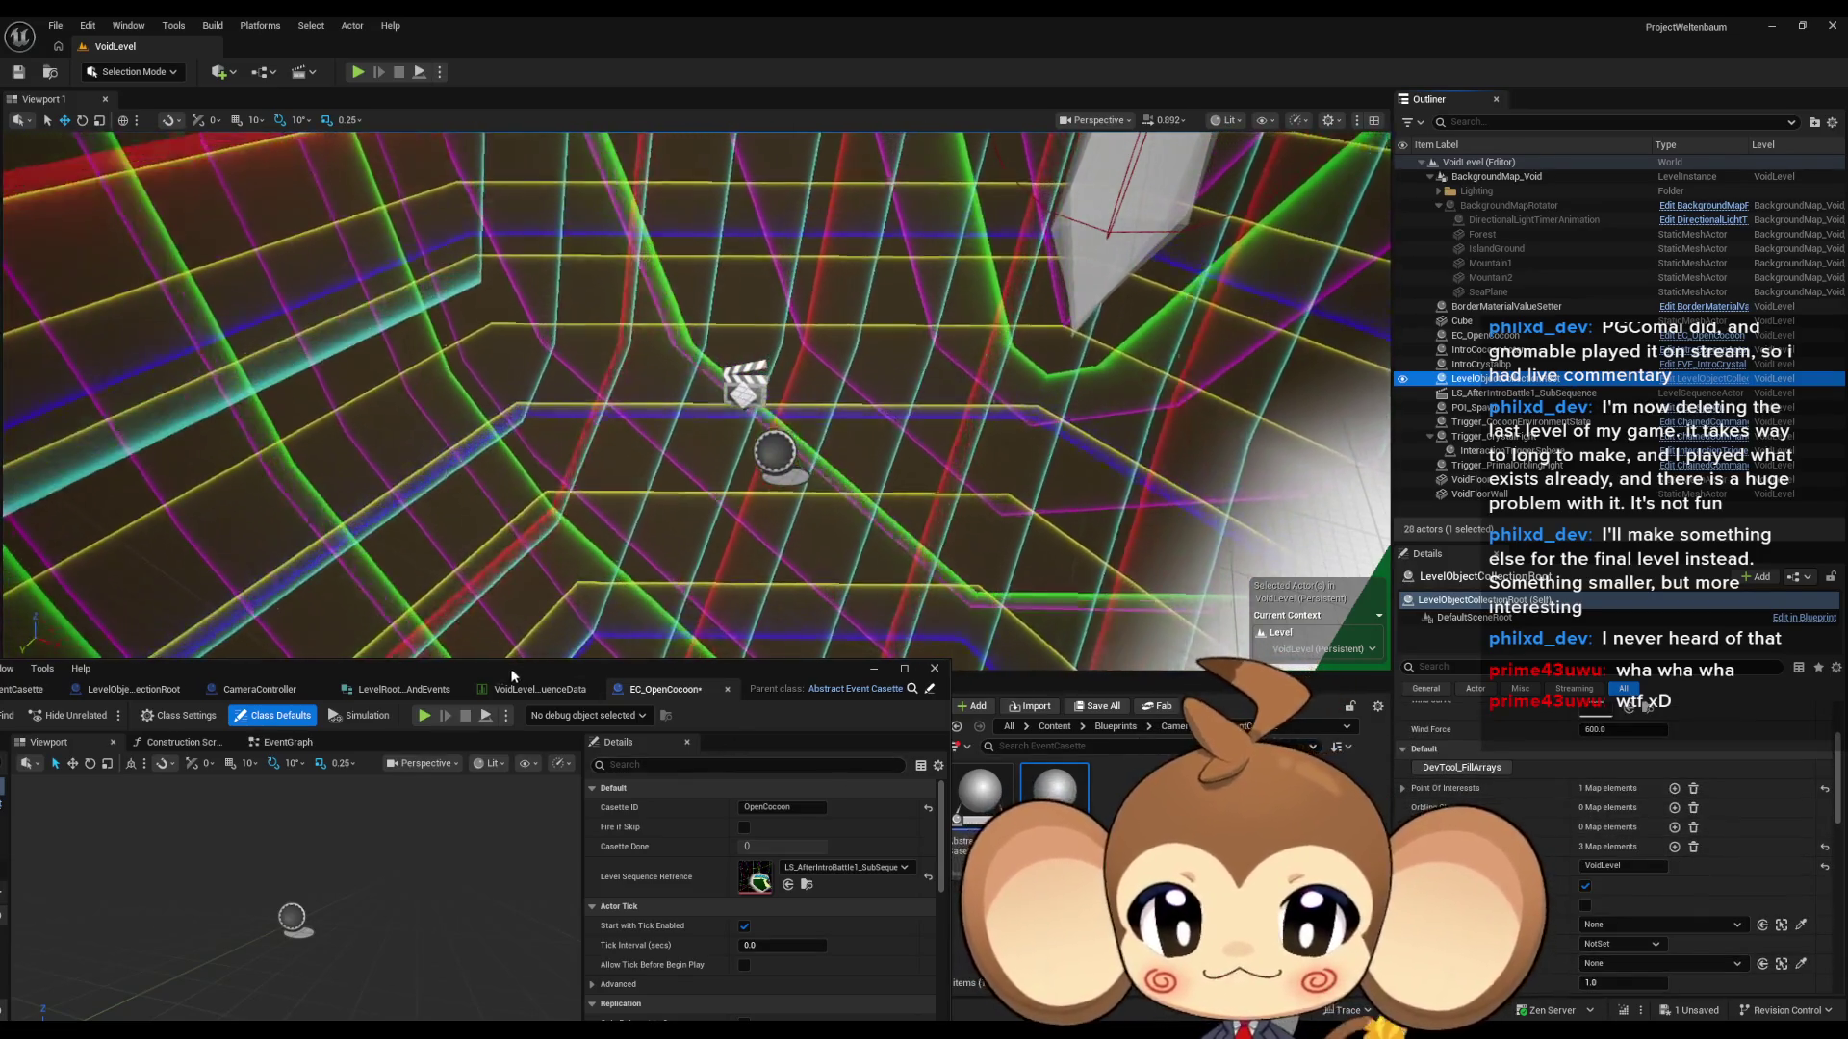
mouse_move(539, 689)
left_mouse_down()
mouse_move(512, 685)
mouse_move(541, 691)
mouse_move(639, 482)
mouse_move(718, 429)
left_mouse_up()
double_click(718, 429)
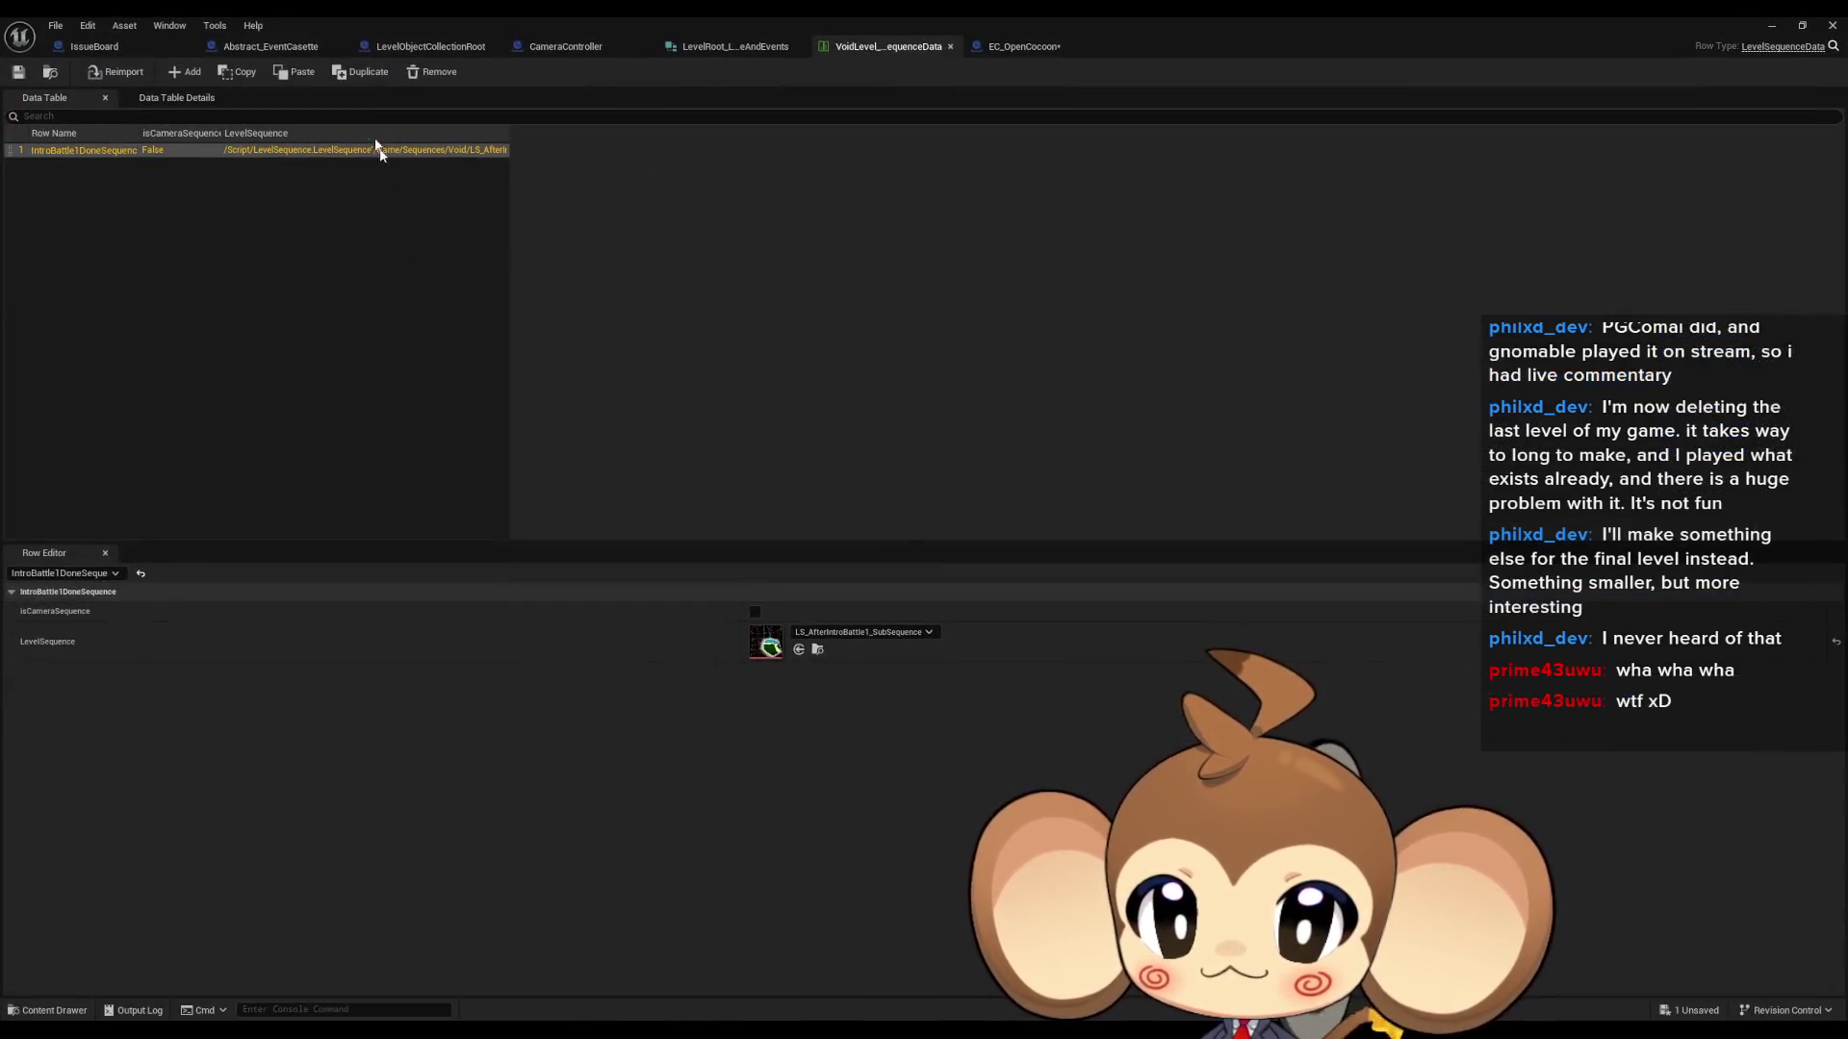
- In PlaySequenceOfLevelRoot, add a FIND on Level Sequence Refrences feeding a Break node and Branch
left_click(435, 48)
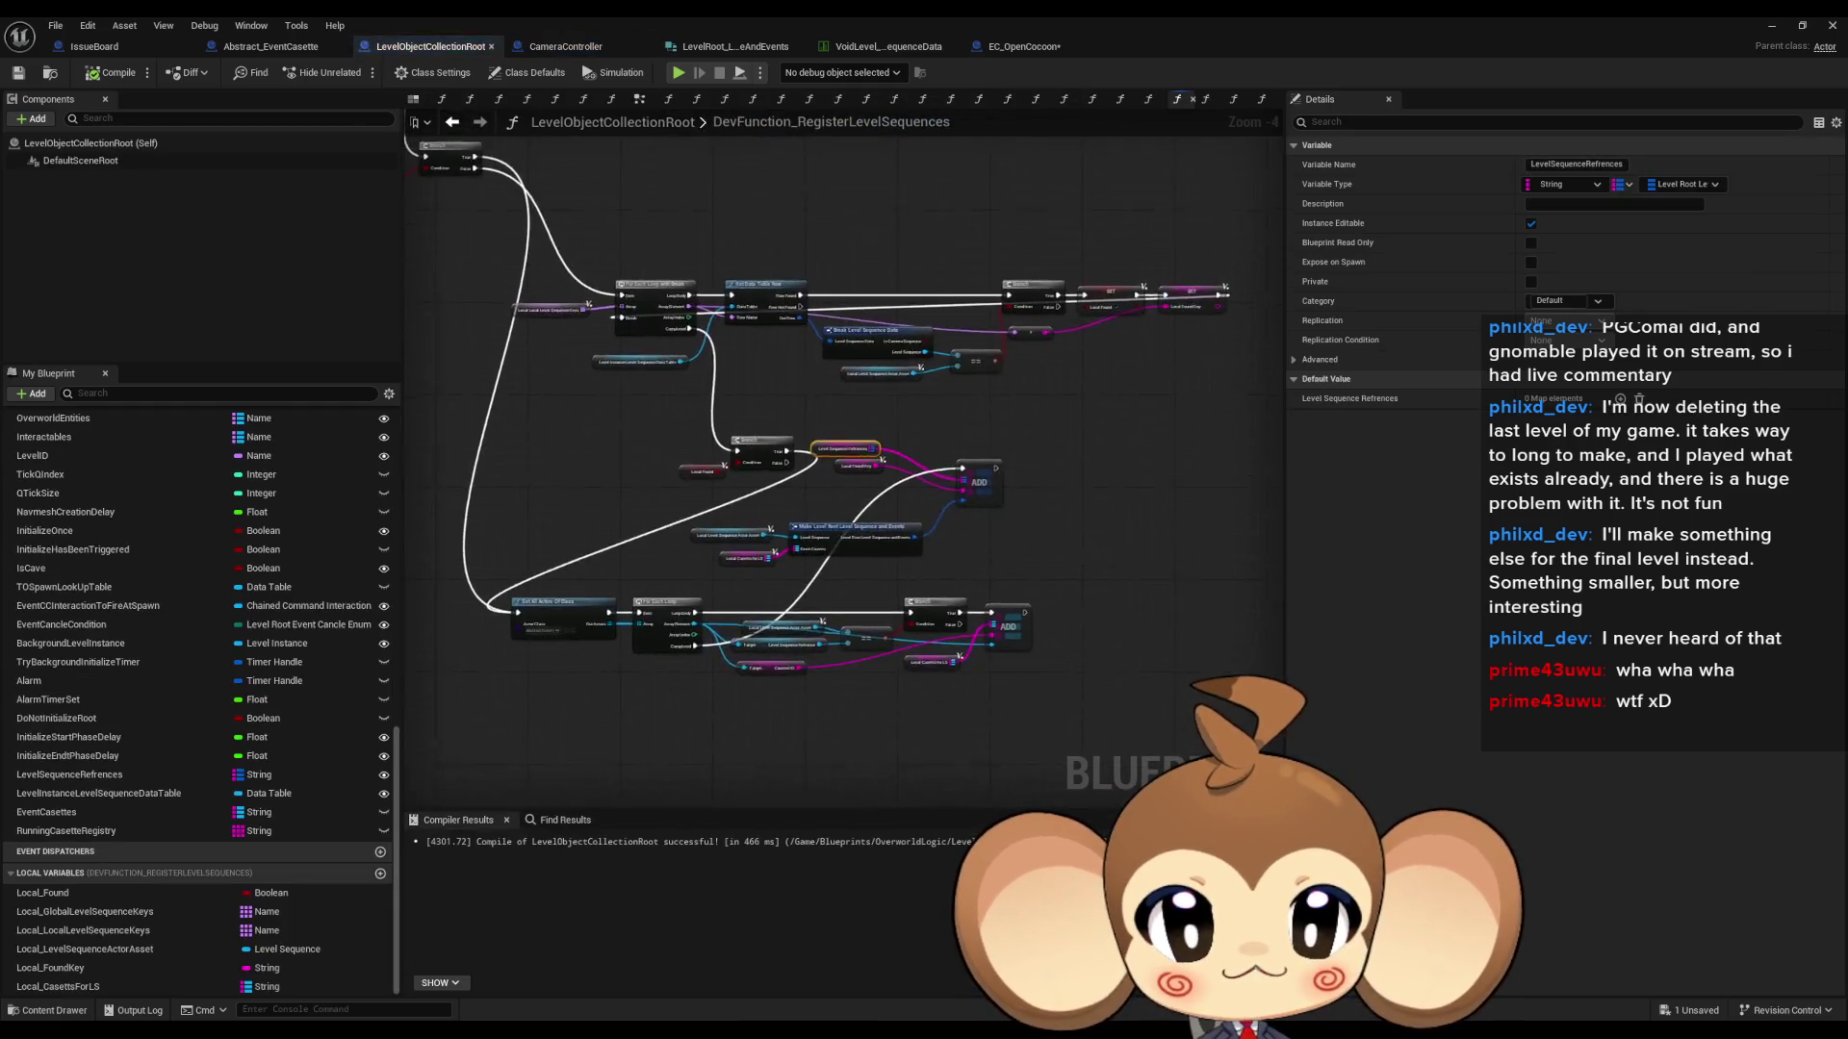
key("alt+Left")
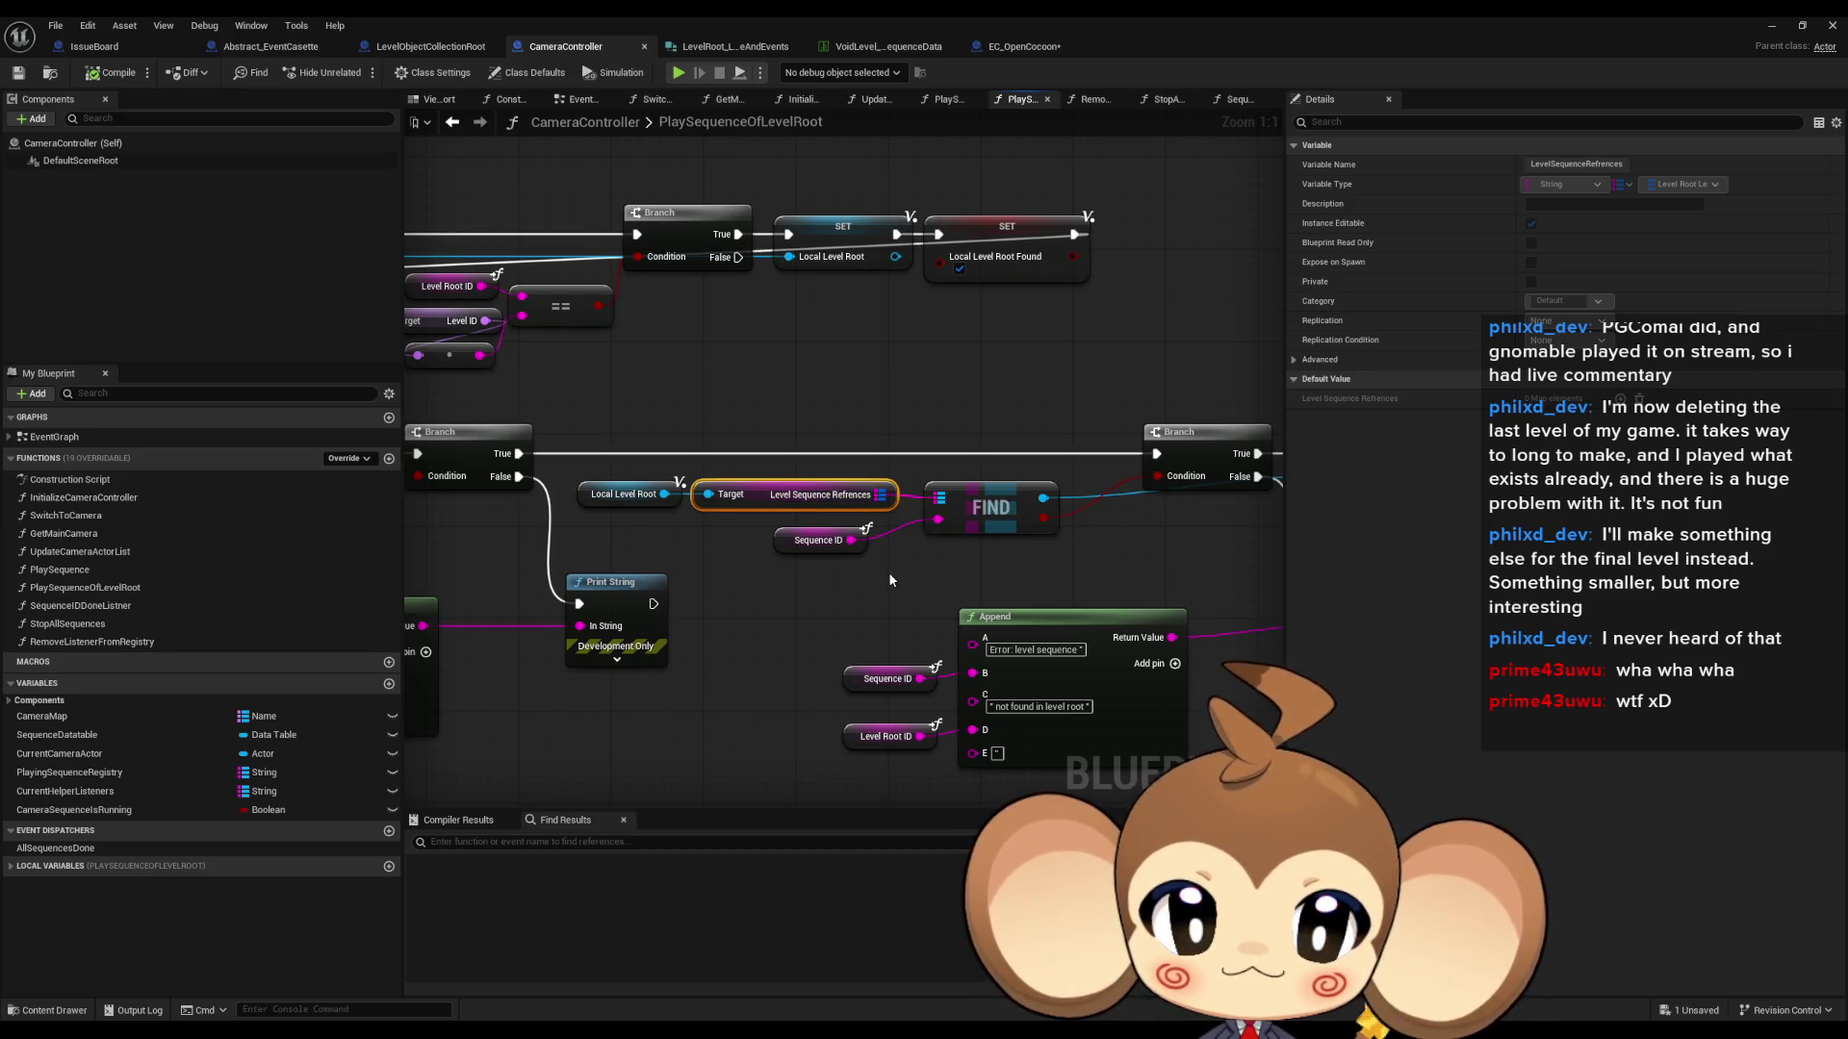
left_click_drag(825, 520, 829, 442)
type("find")
key("Return")
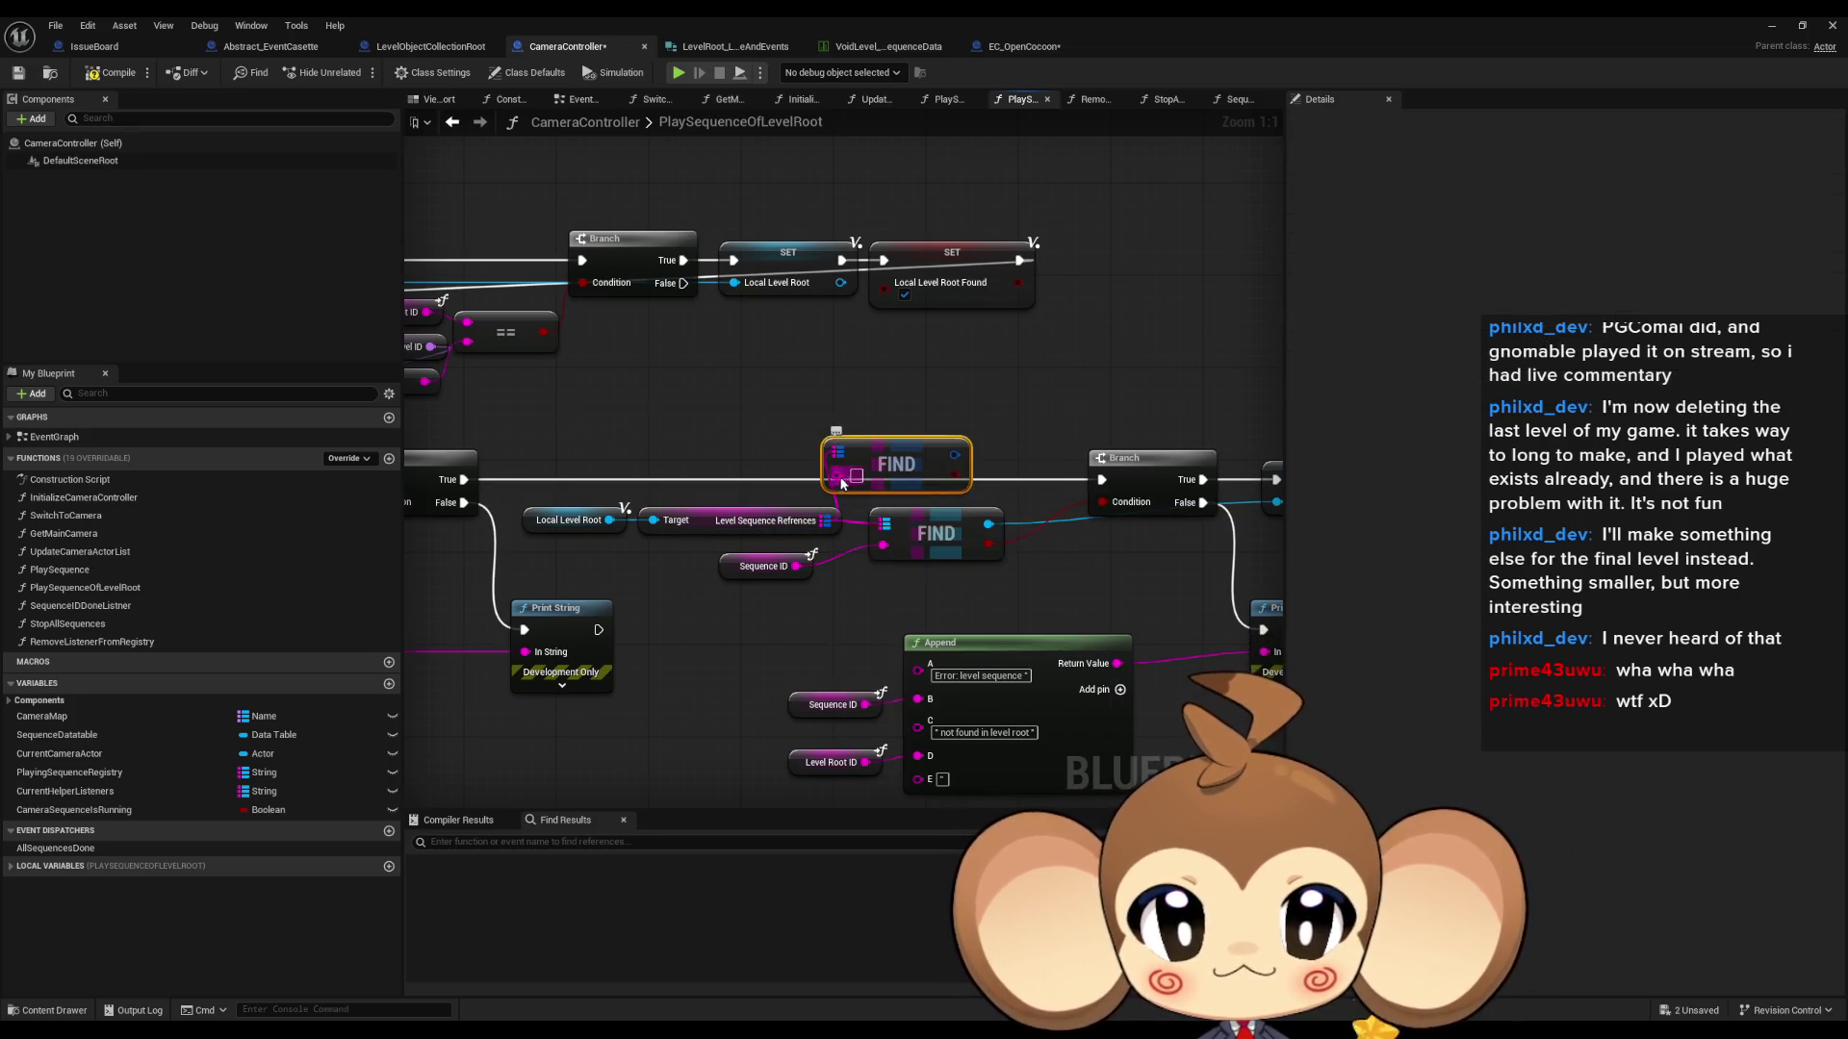
left_click_drag(833, 489, 853, 412)
left_click(905, 488)
mouse_move(828, 507)
left_mouse_down()
mouse_move(996, 534)
mouse_move(980, 589)
left_mouse_up()
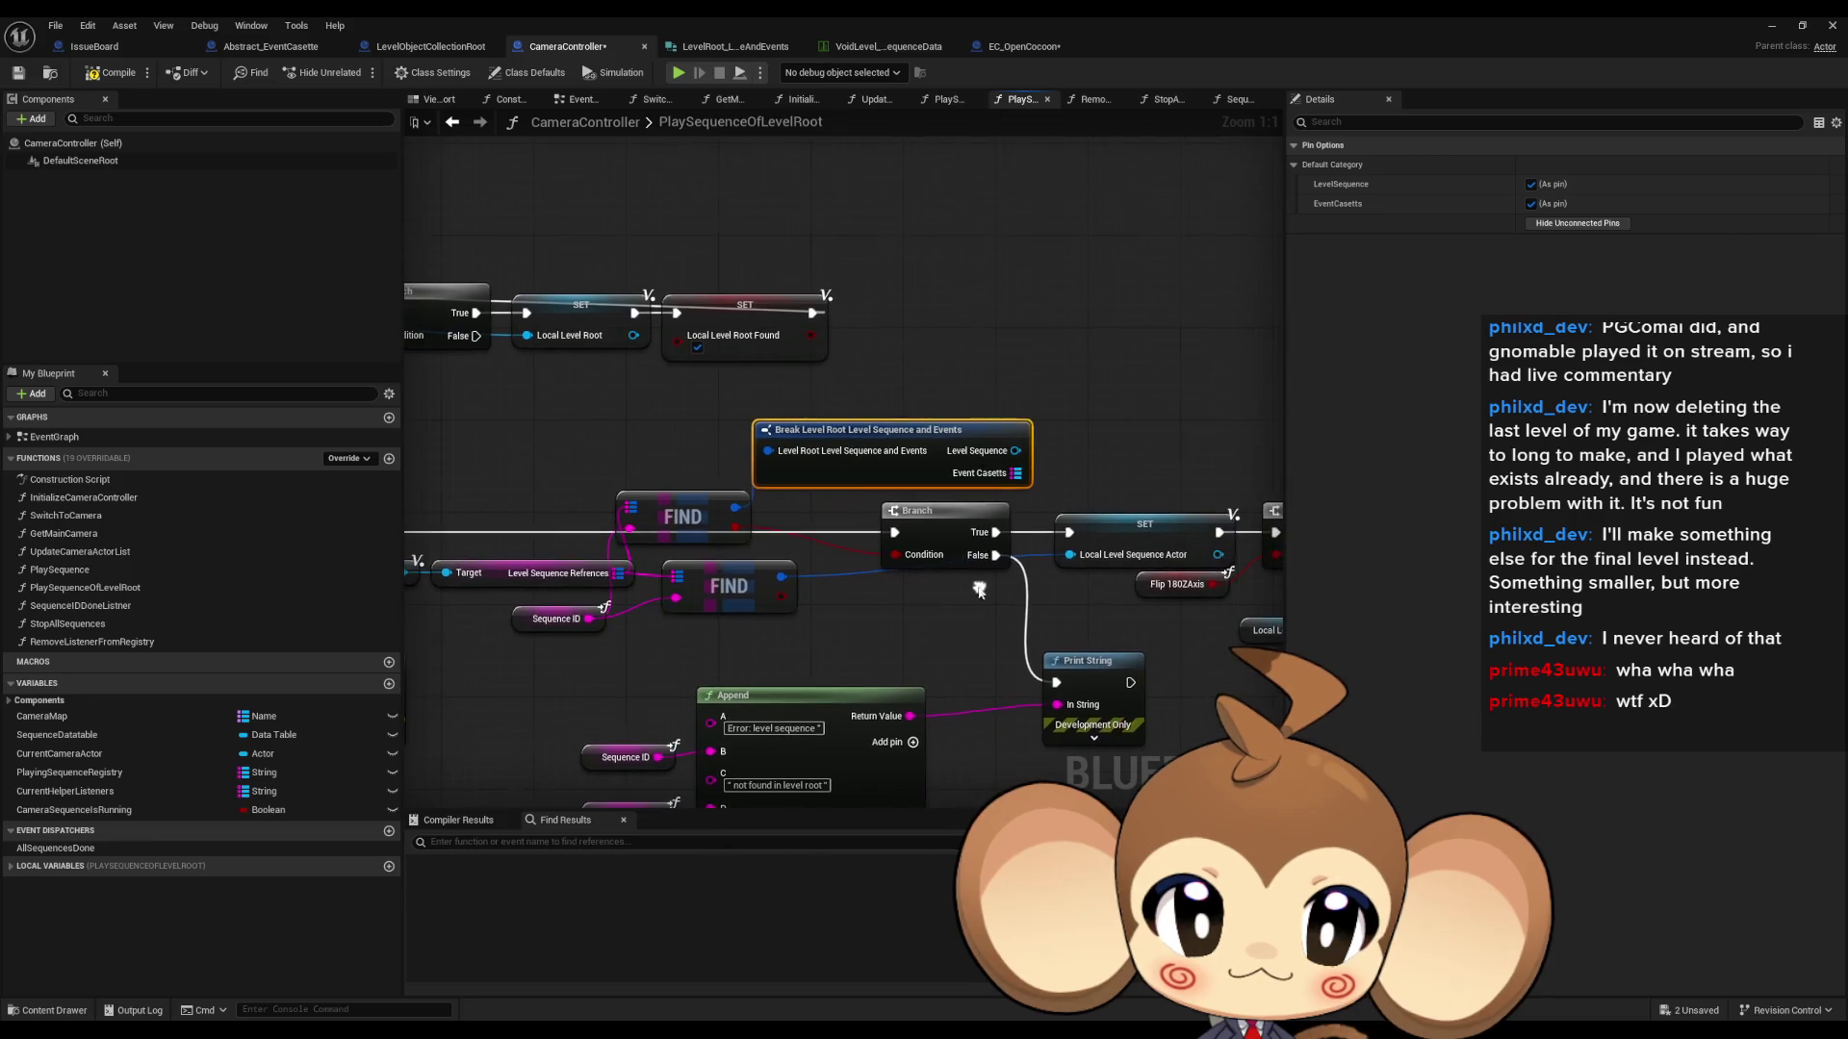
- Untick EventCasetts 'As pin' on the Break node and try linking Level Sequence to the setter
left_click(1530, 203)
left_click_drag(1019, 458, 1070, 556)
left_click(1053, 412)
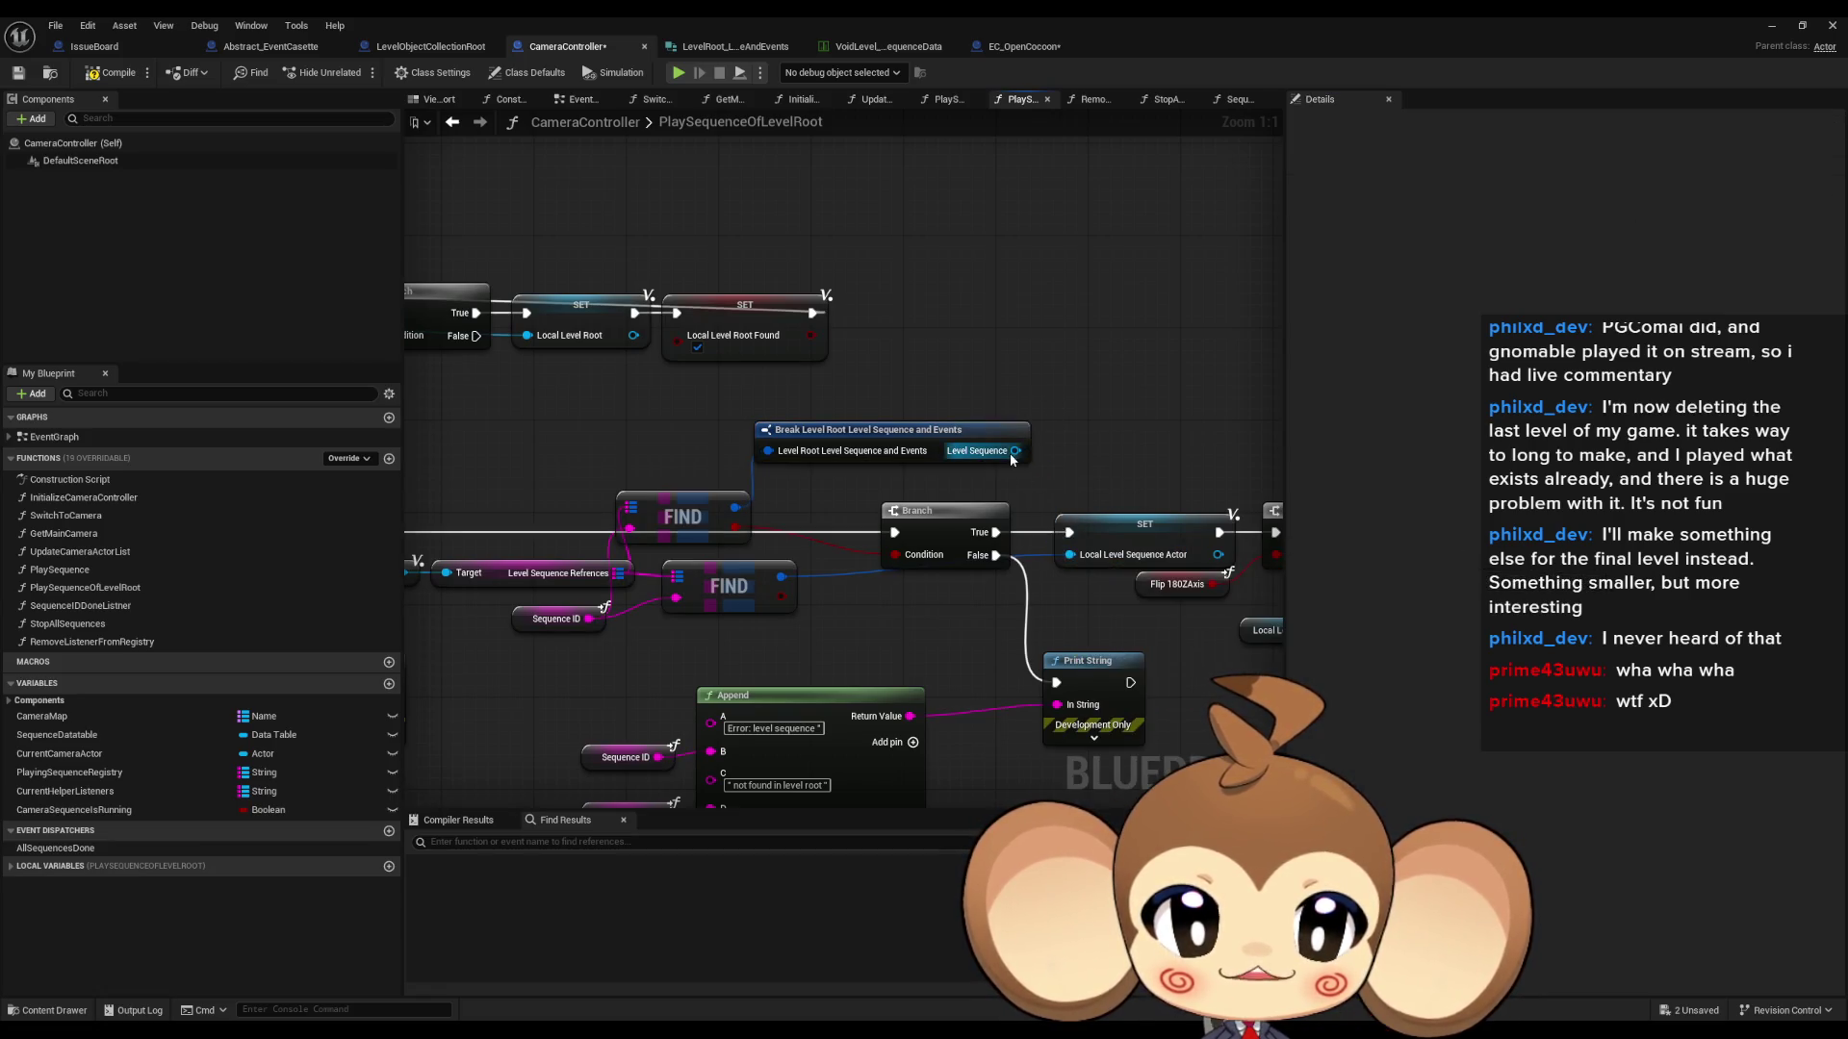
left_click_drag(1013, 451, 1071, 556)
left_click(1026, 444)
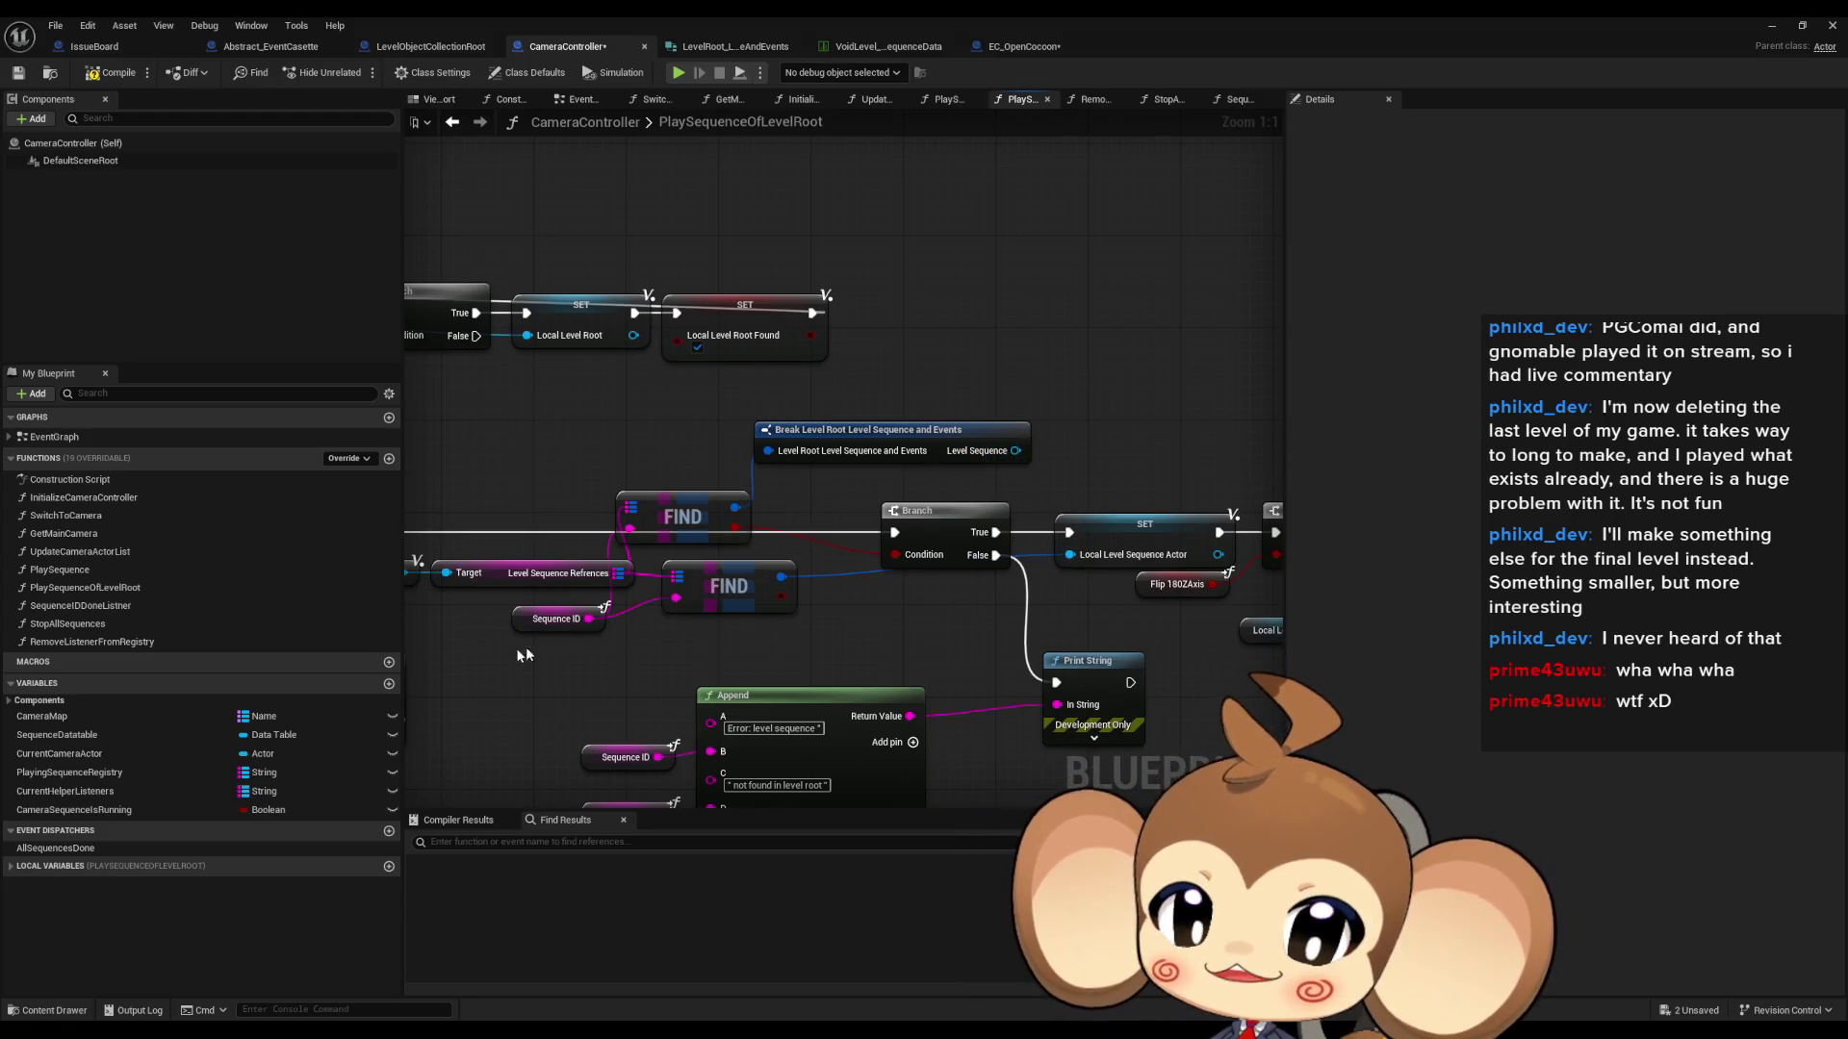
left_click(404, 53)
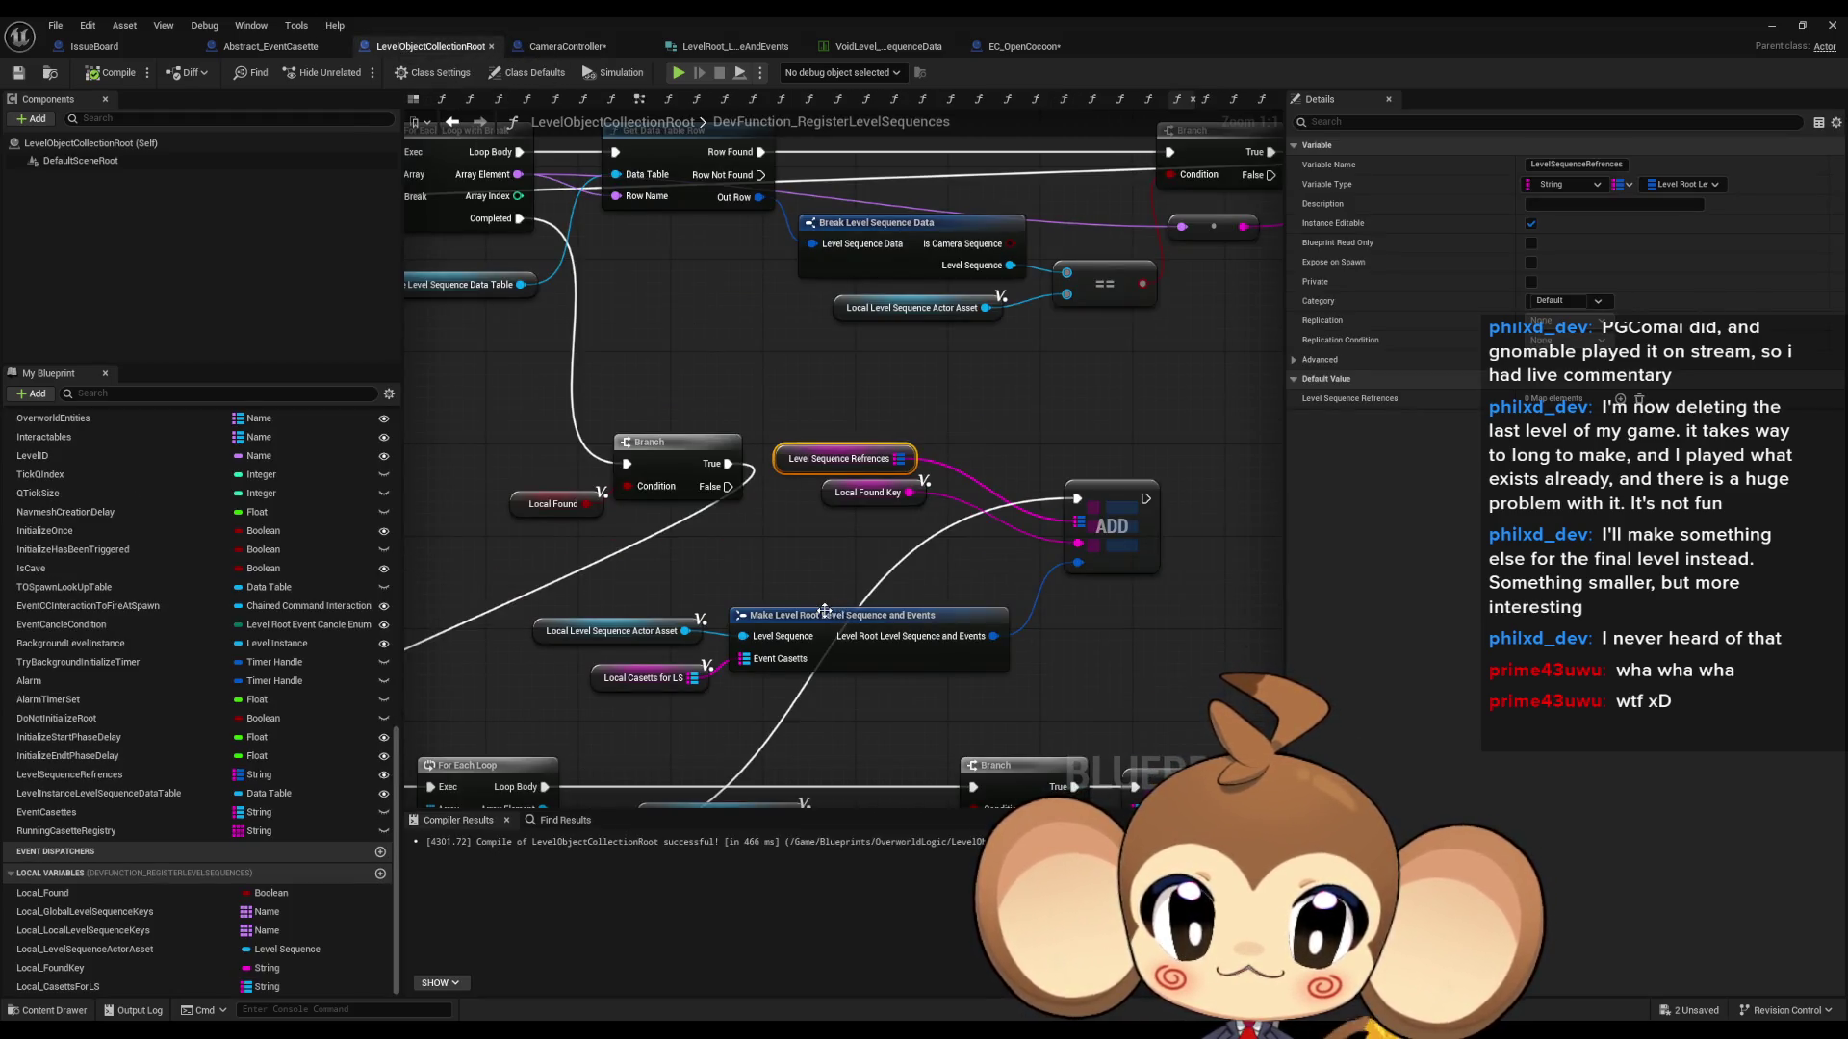
- In LevelRoot_LevelSequenceAndEvents, retype LevelSequence as a Level Sequence Actor object reference
left_click_drag(825, 611, 854, 560)
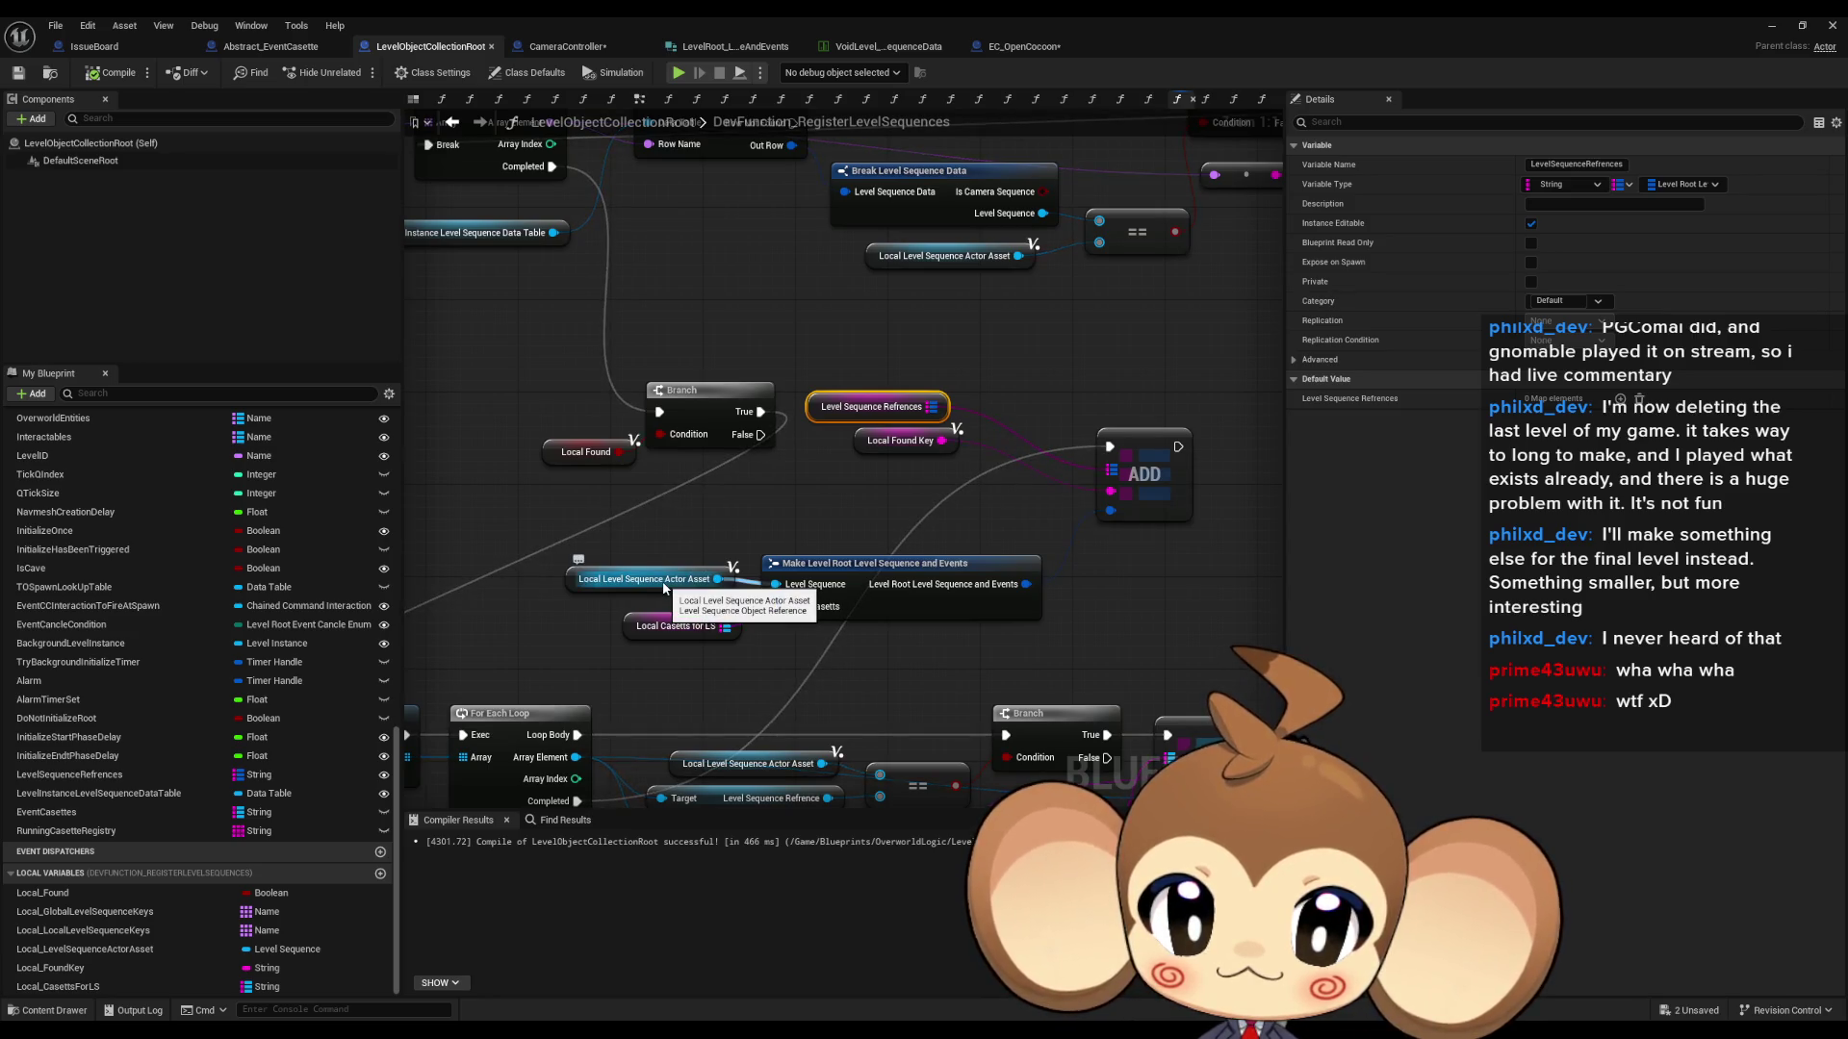
scroll(829, 519, "down", 1)
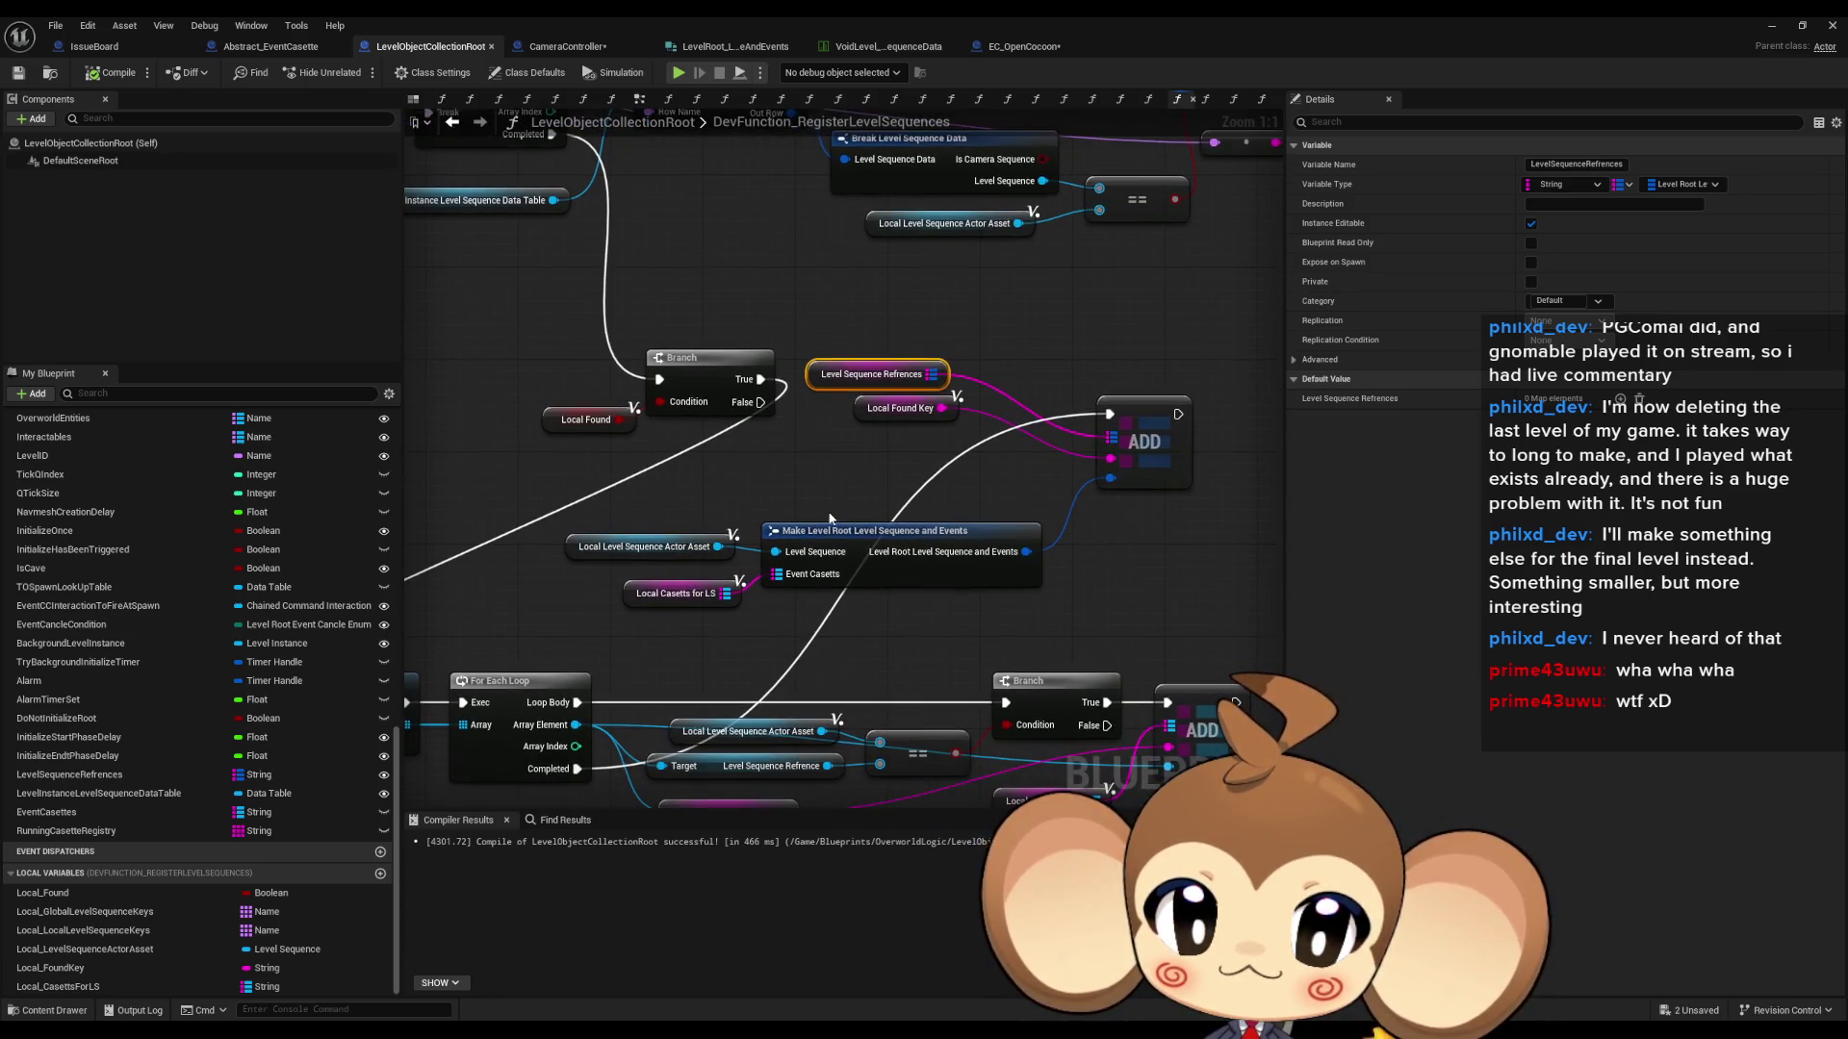
left_click(712, 46)
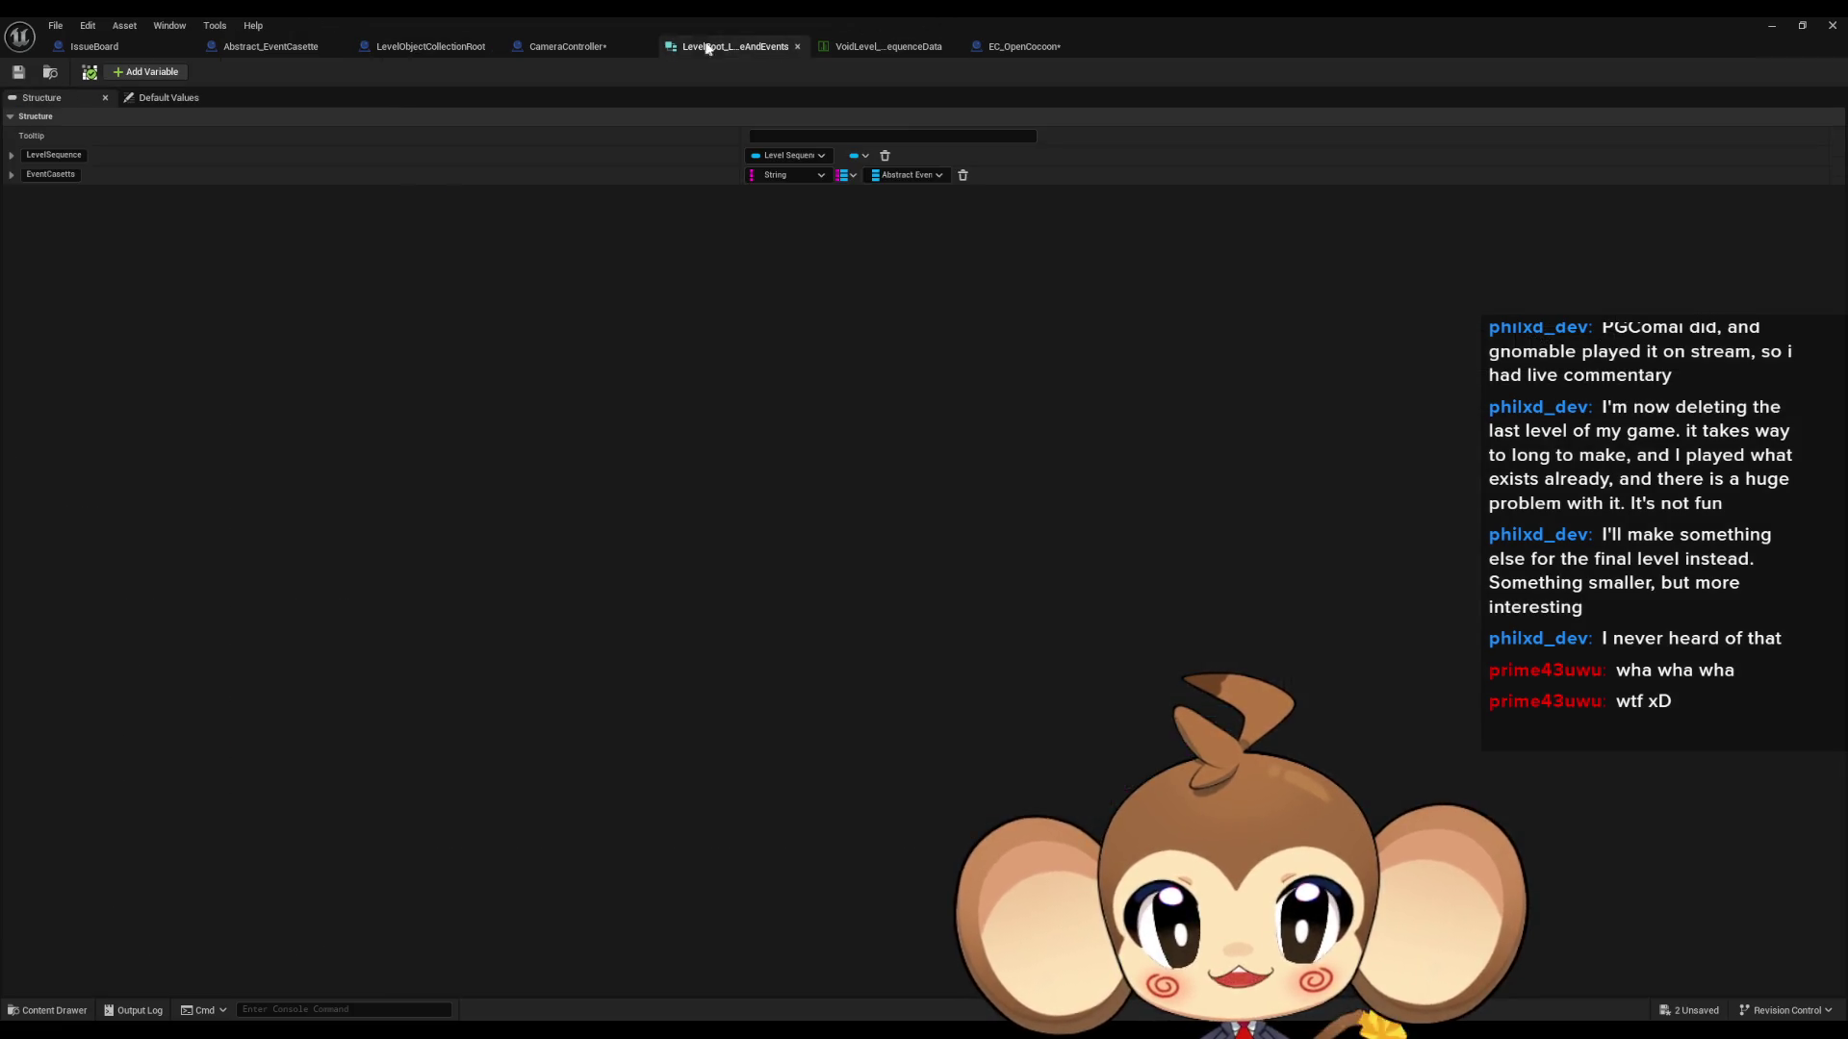
left_click(781, 156)
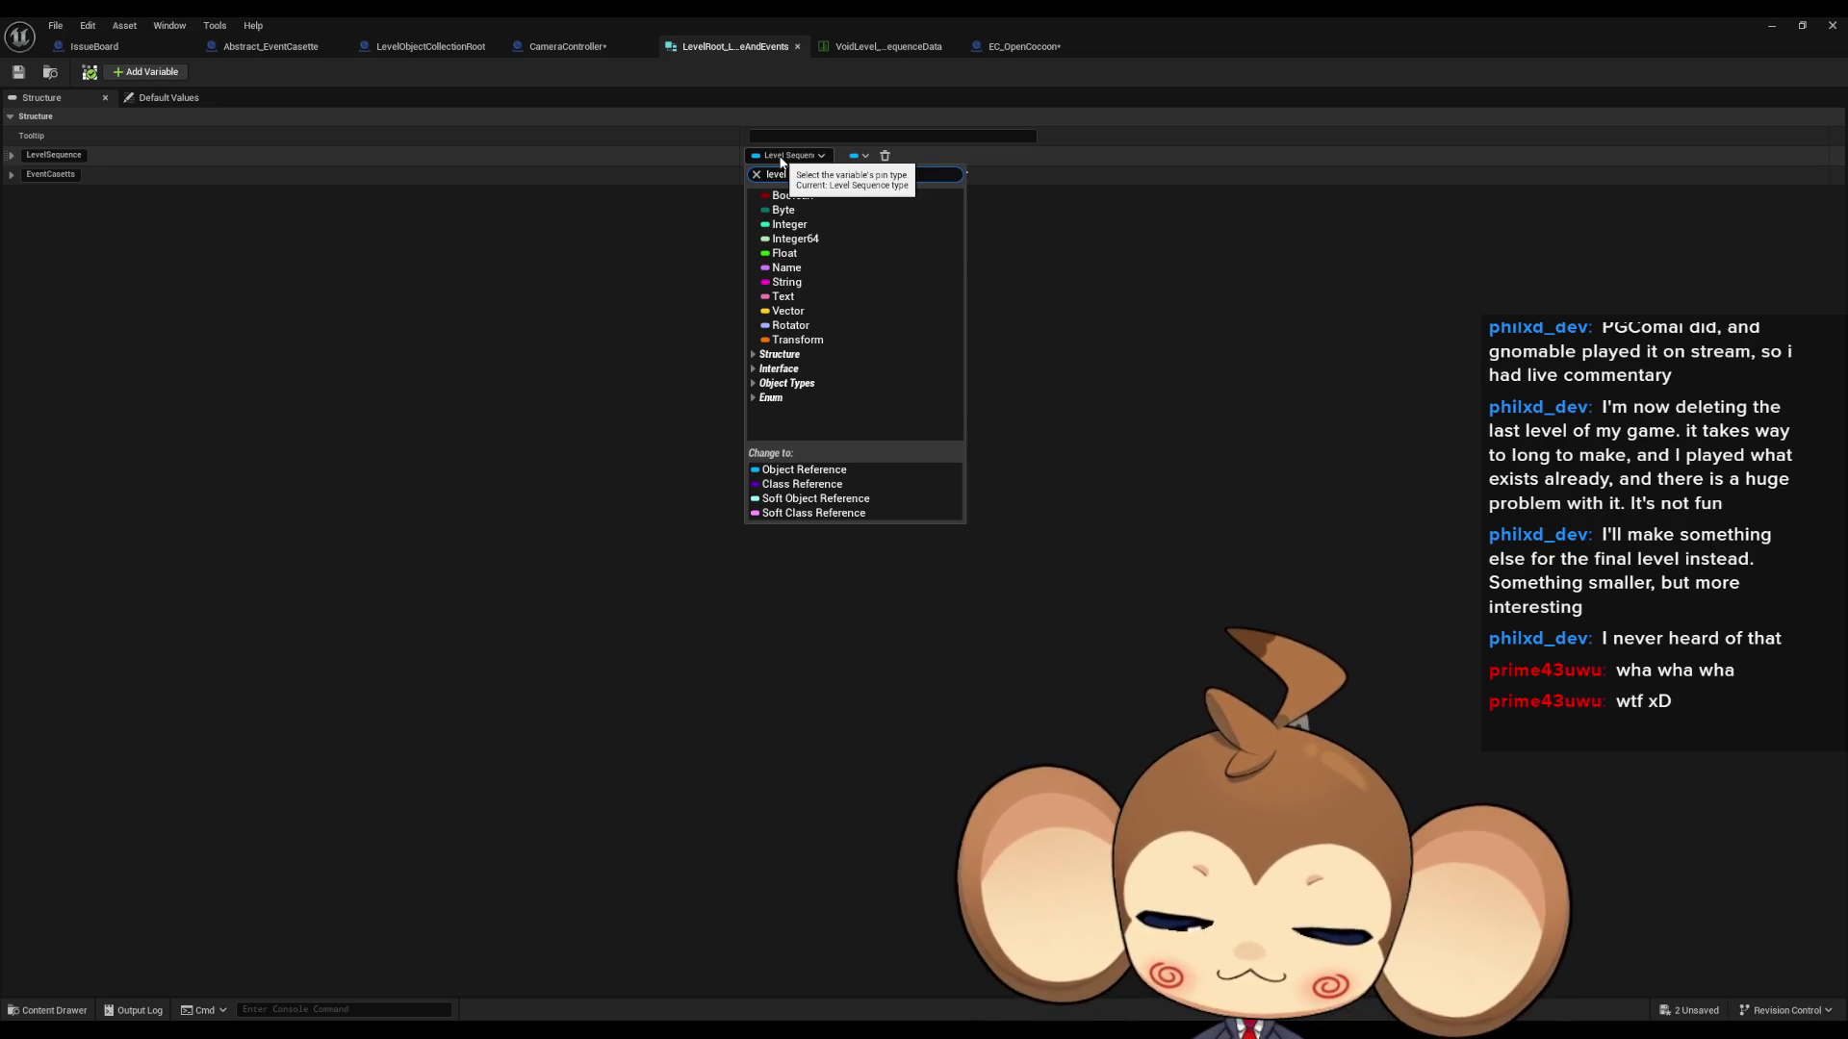
type("se ac")
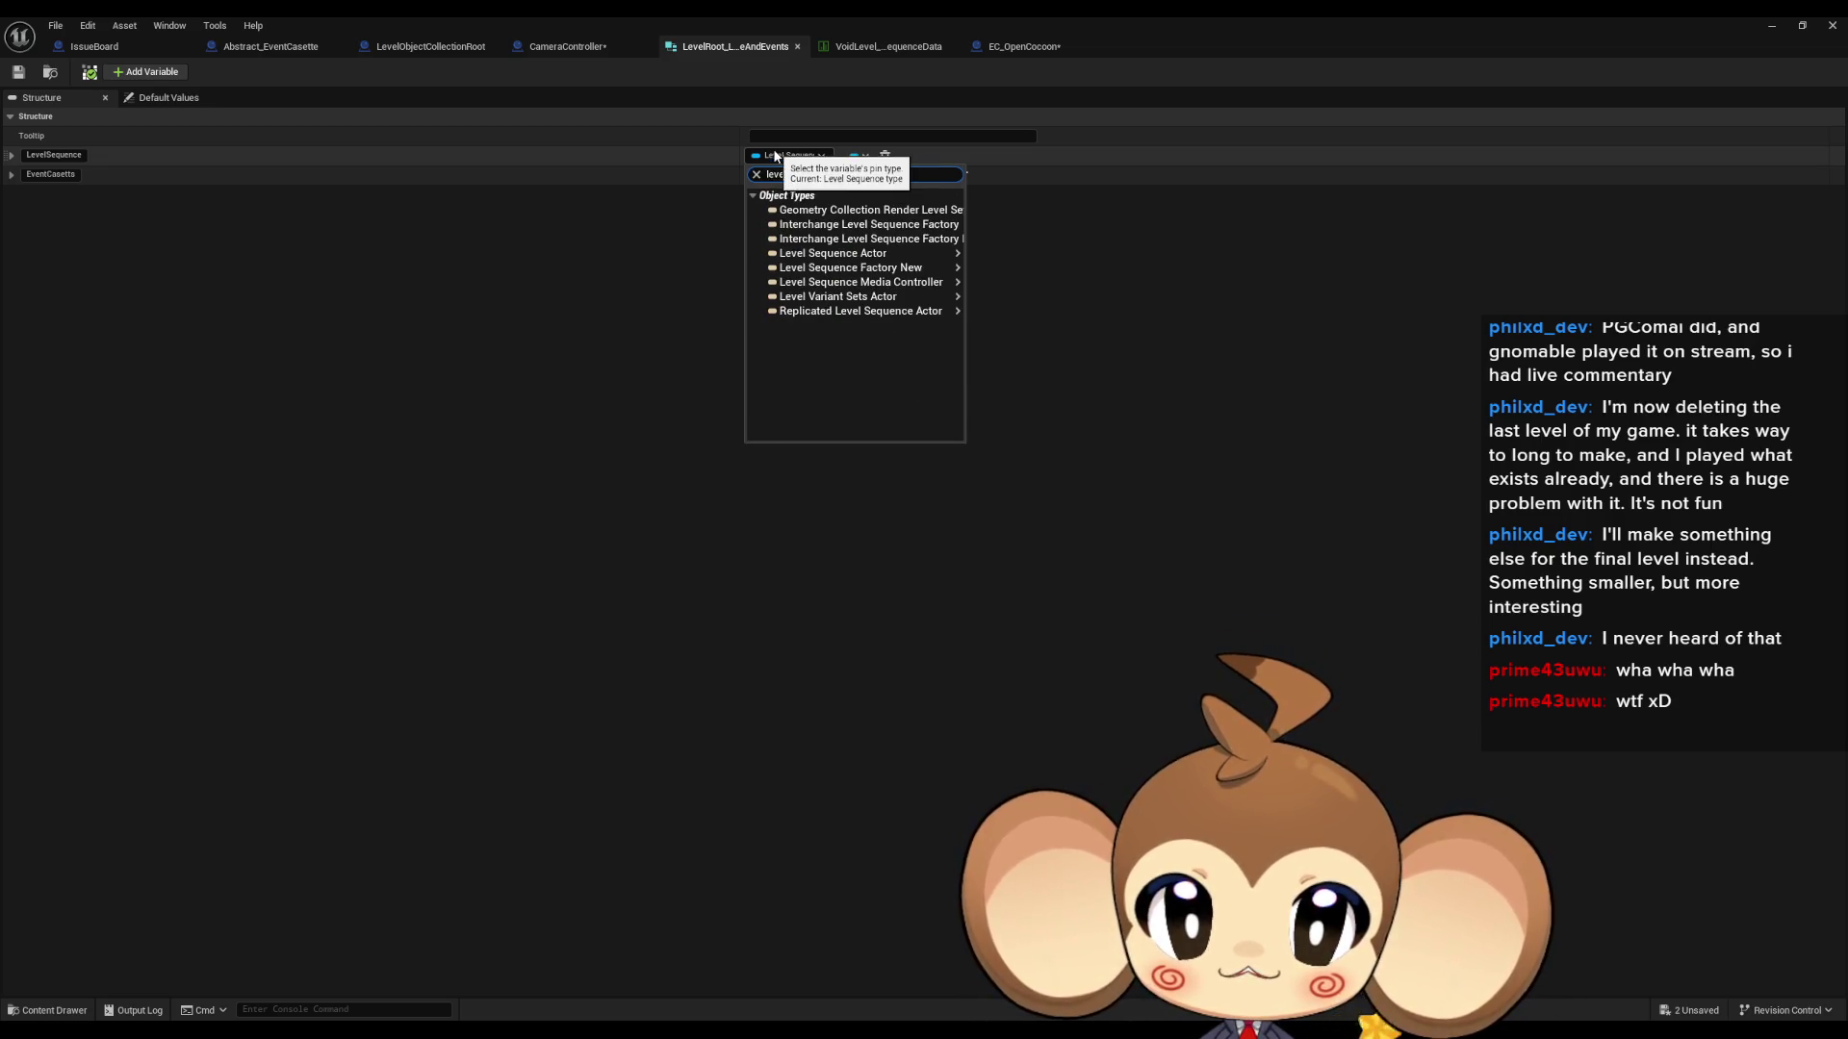
mouse_move(908, 301)
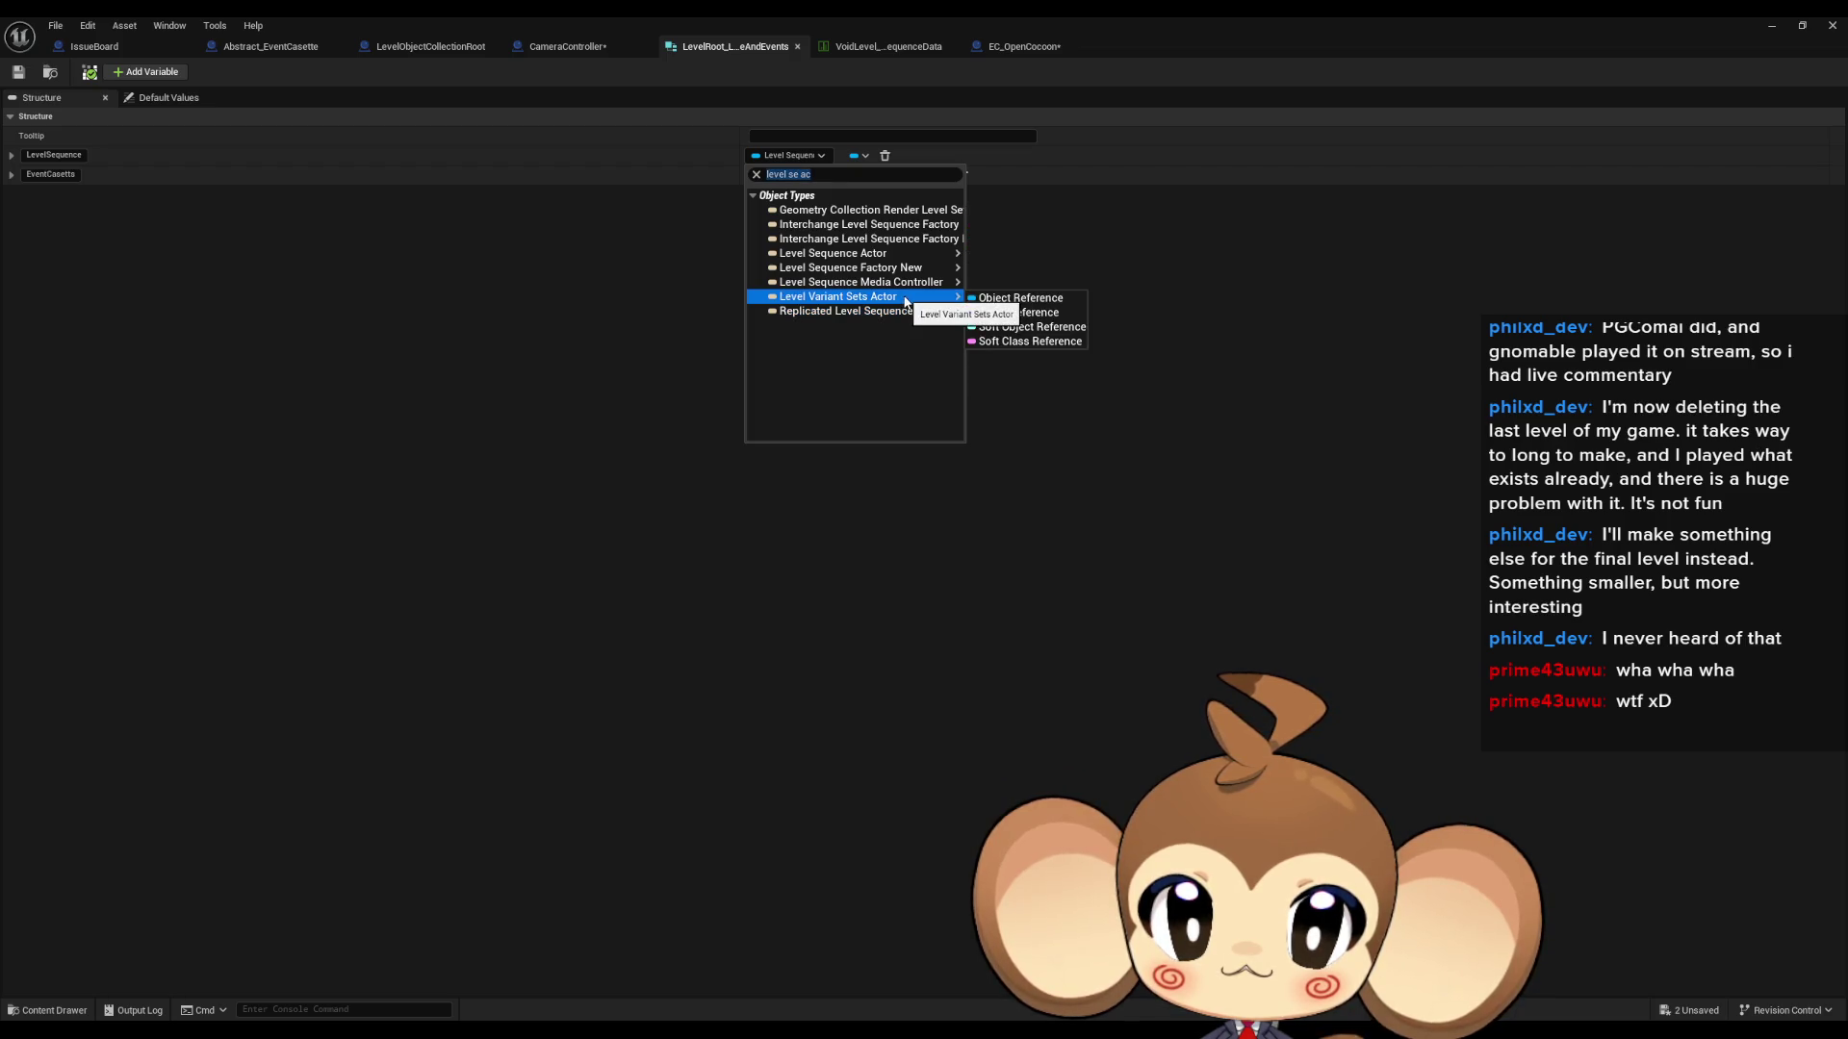
left_click(1015, 253)
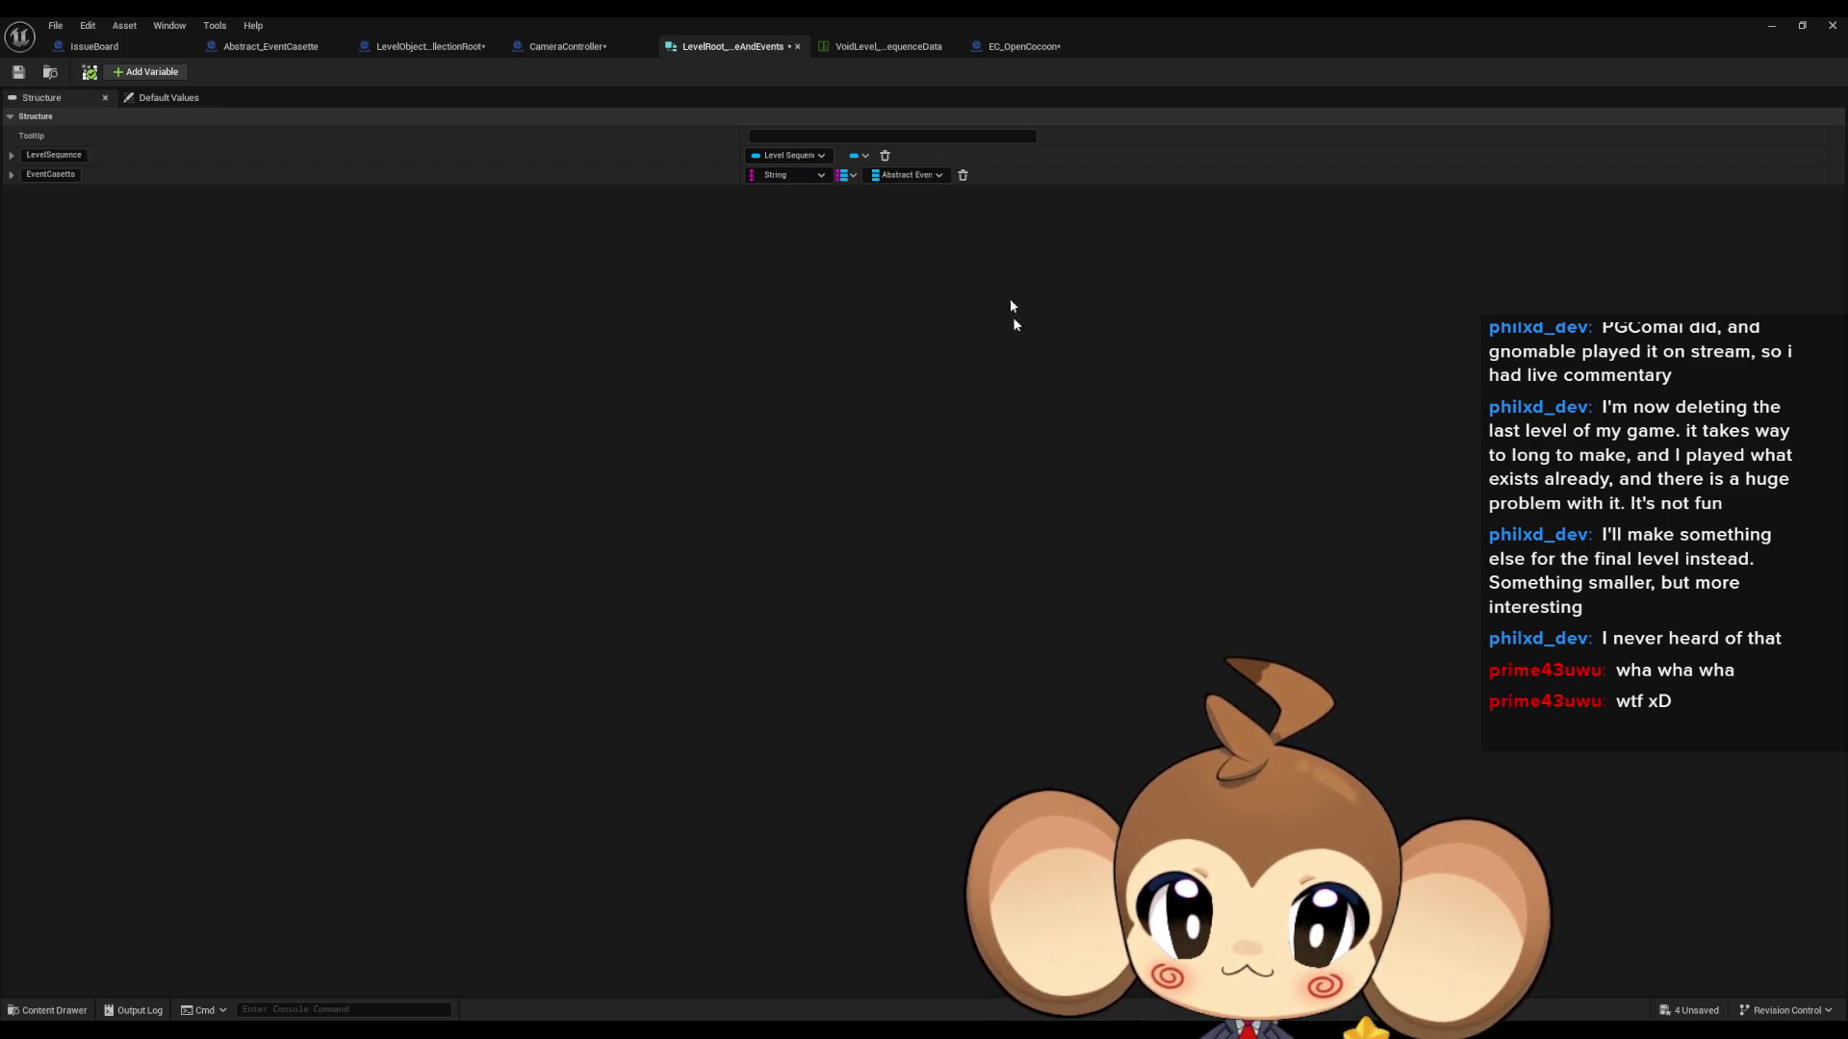
left_click(570, 48)
left_click(430, 46)
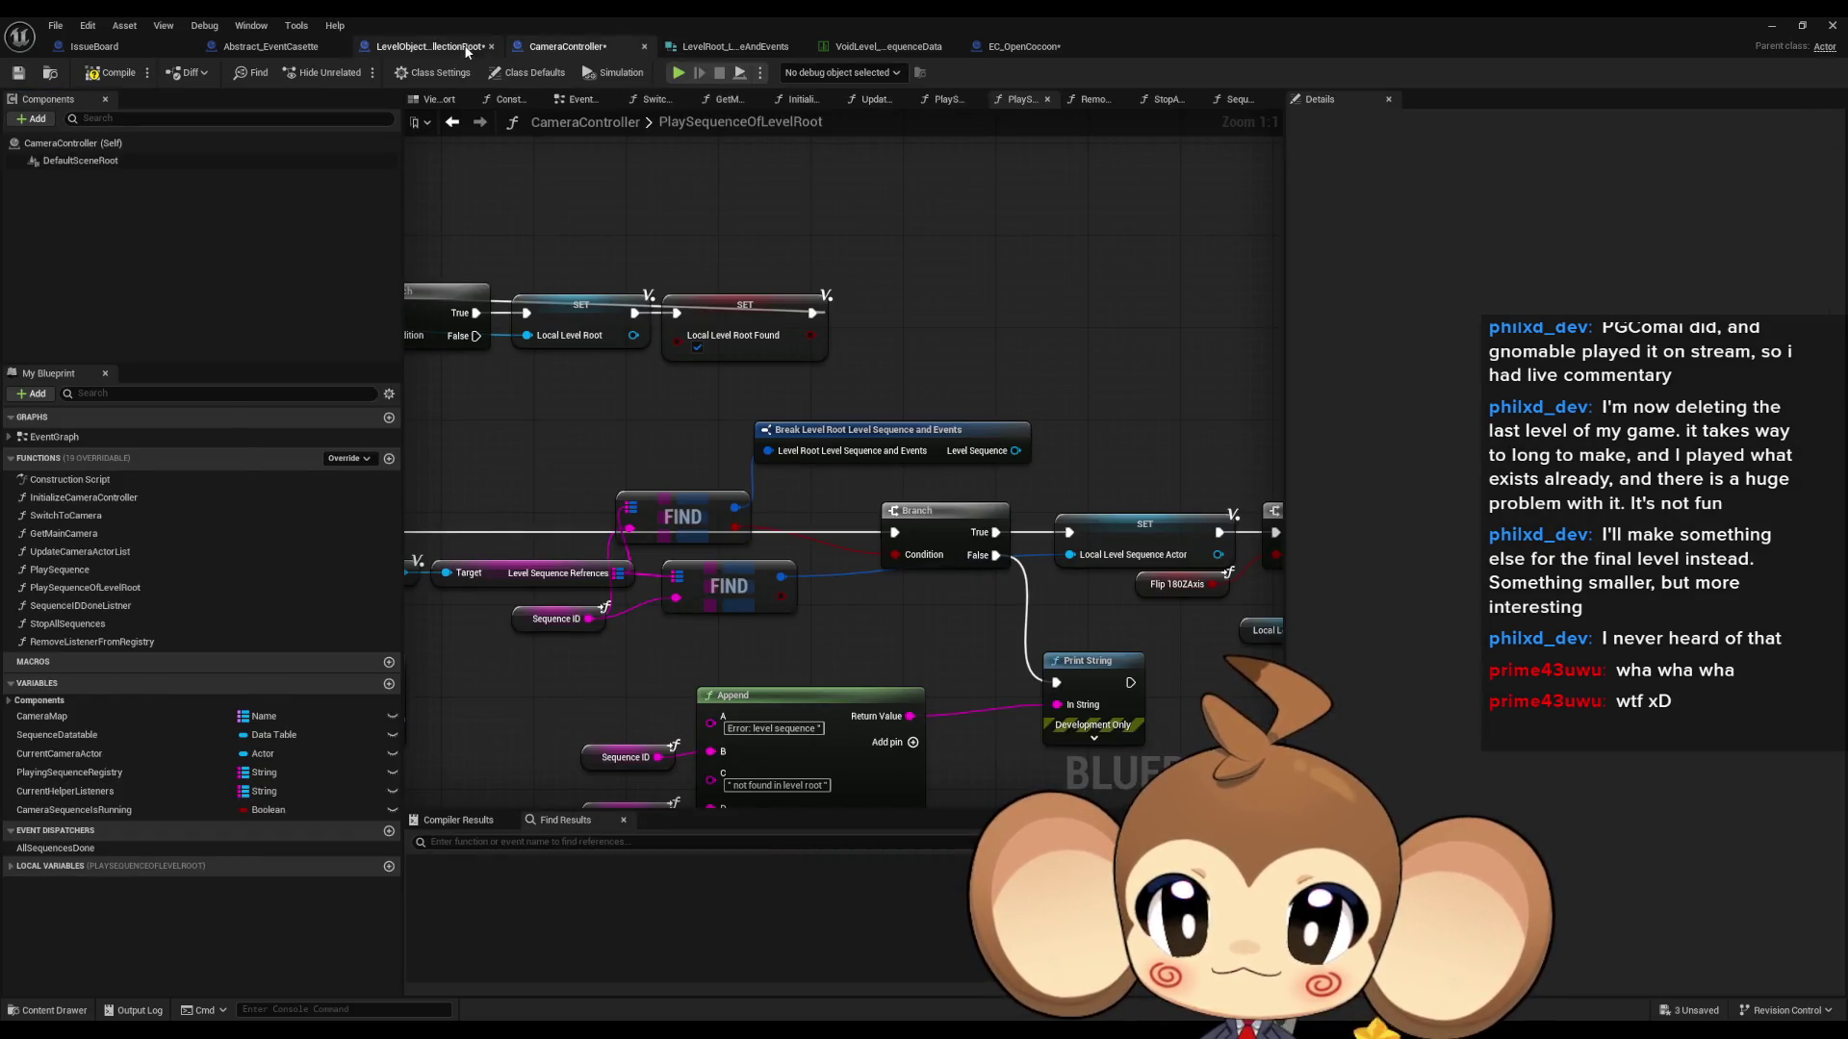
- Remove the orphaned red pin from the Make Level Root node
left_click_drag(782, 607, 819, 567)
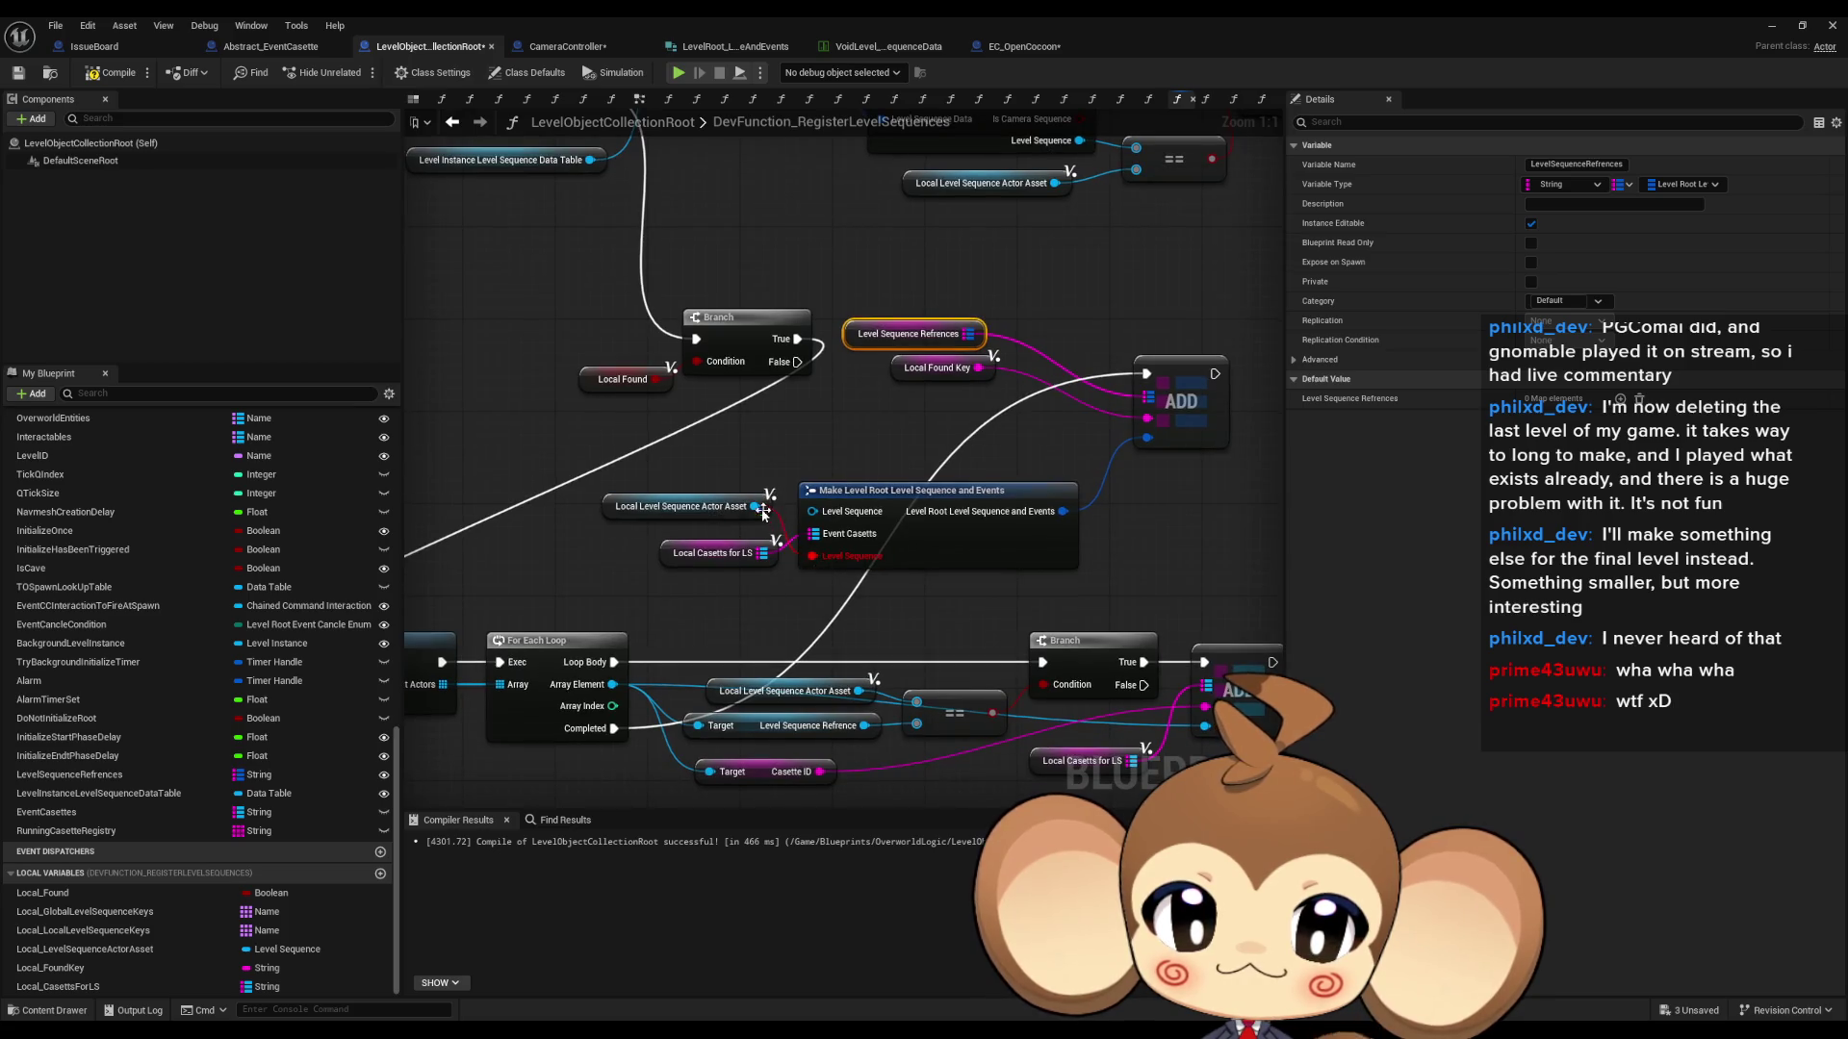
right_click(813, 558)
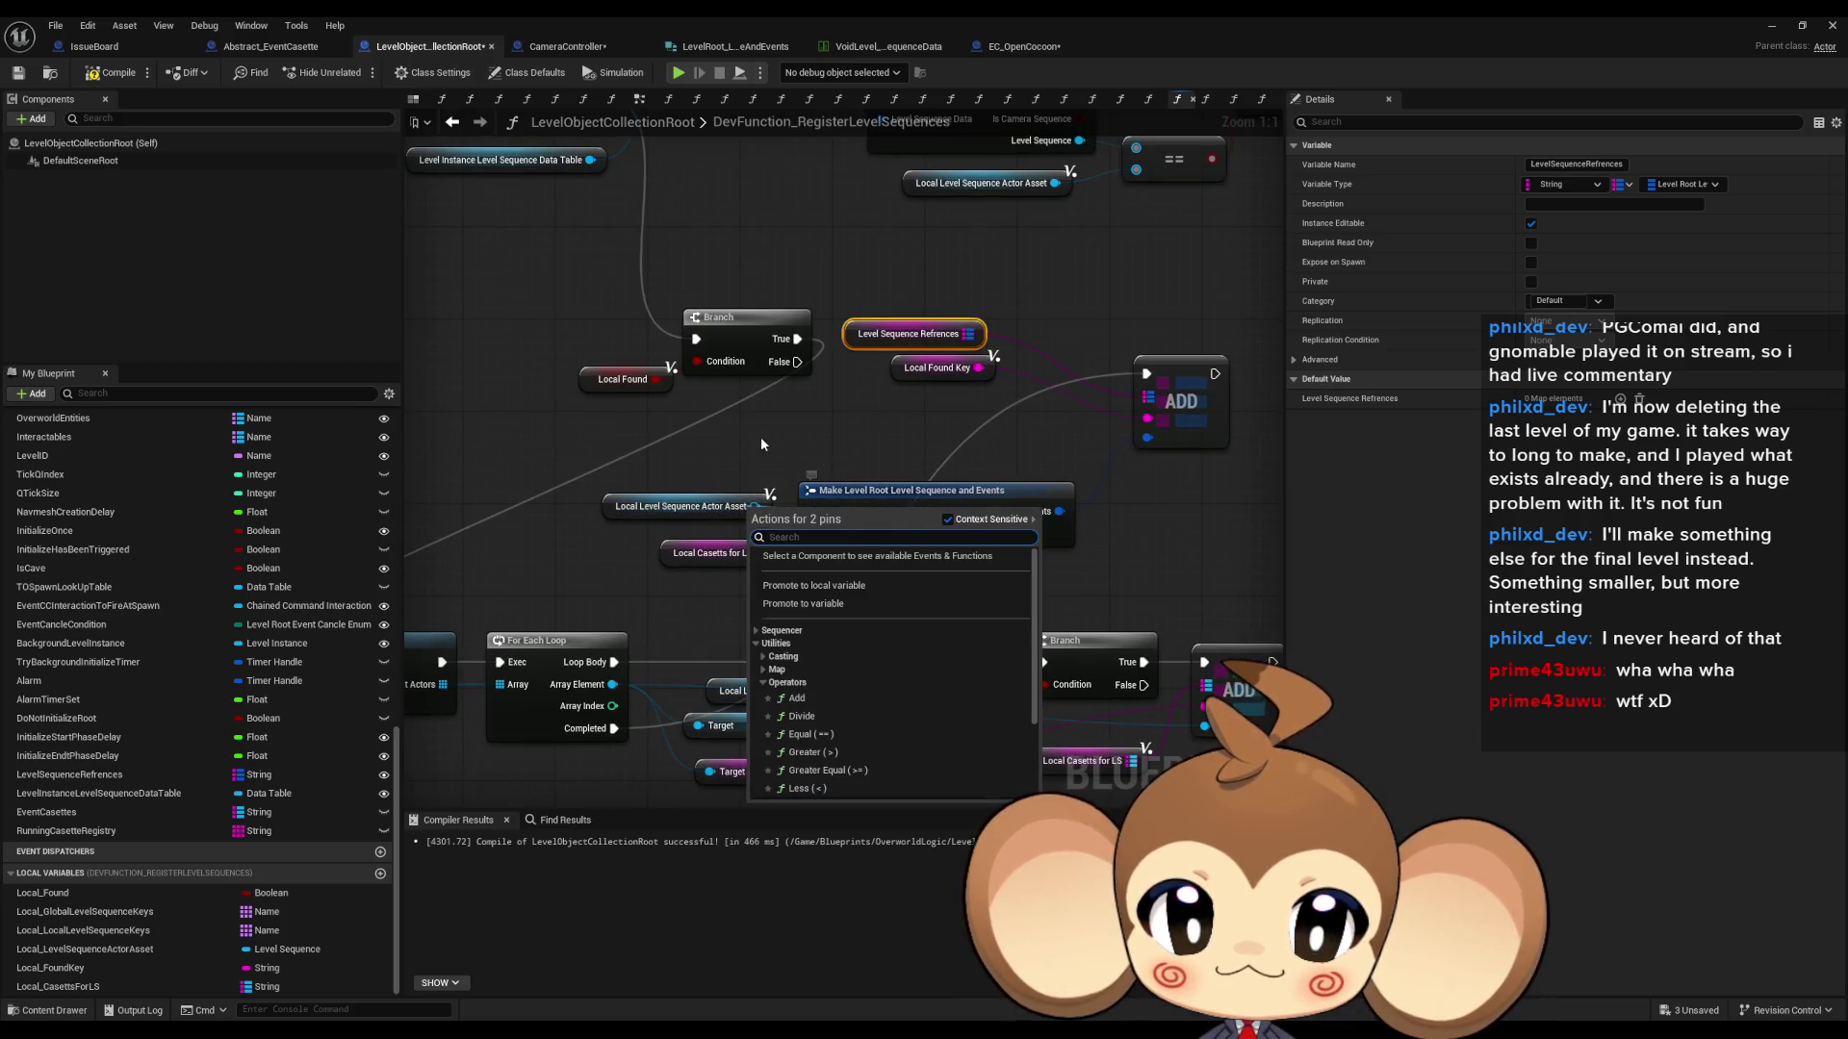
left_click(857, 589)
left_click_drag(753, 505, 812, 512)
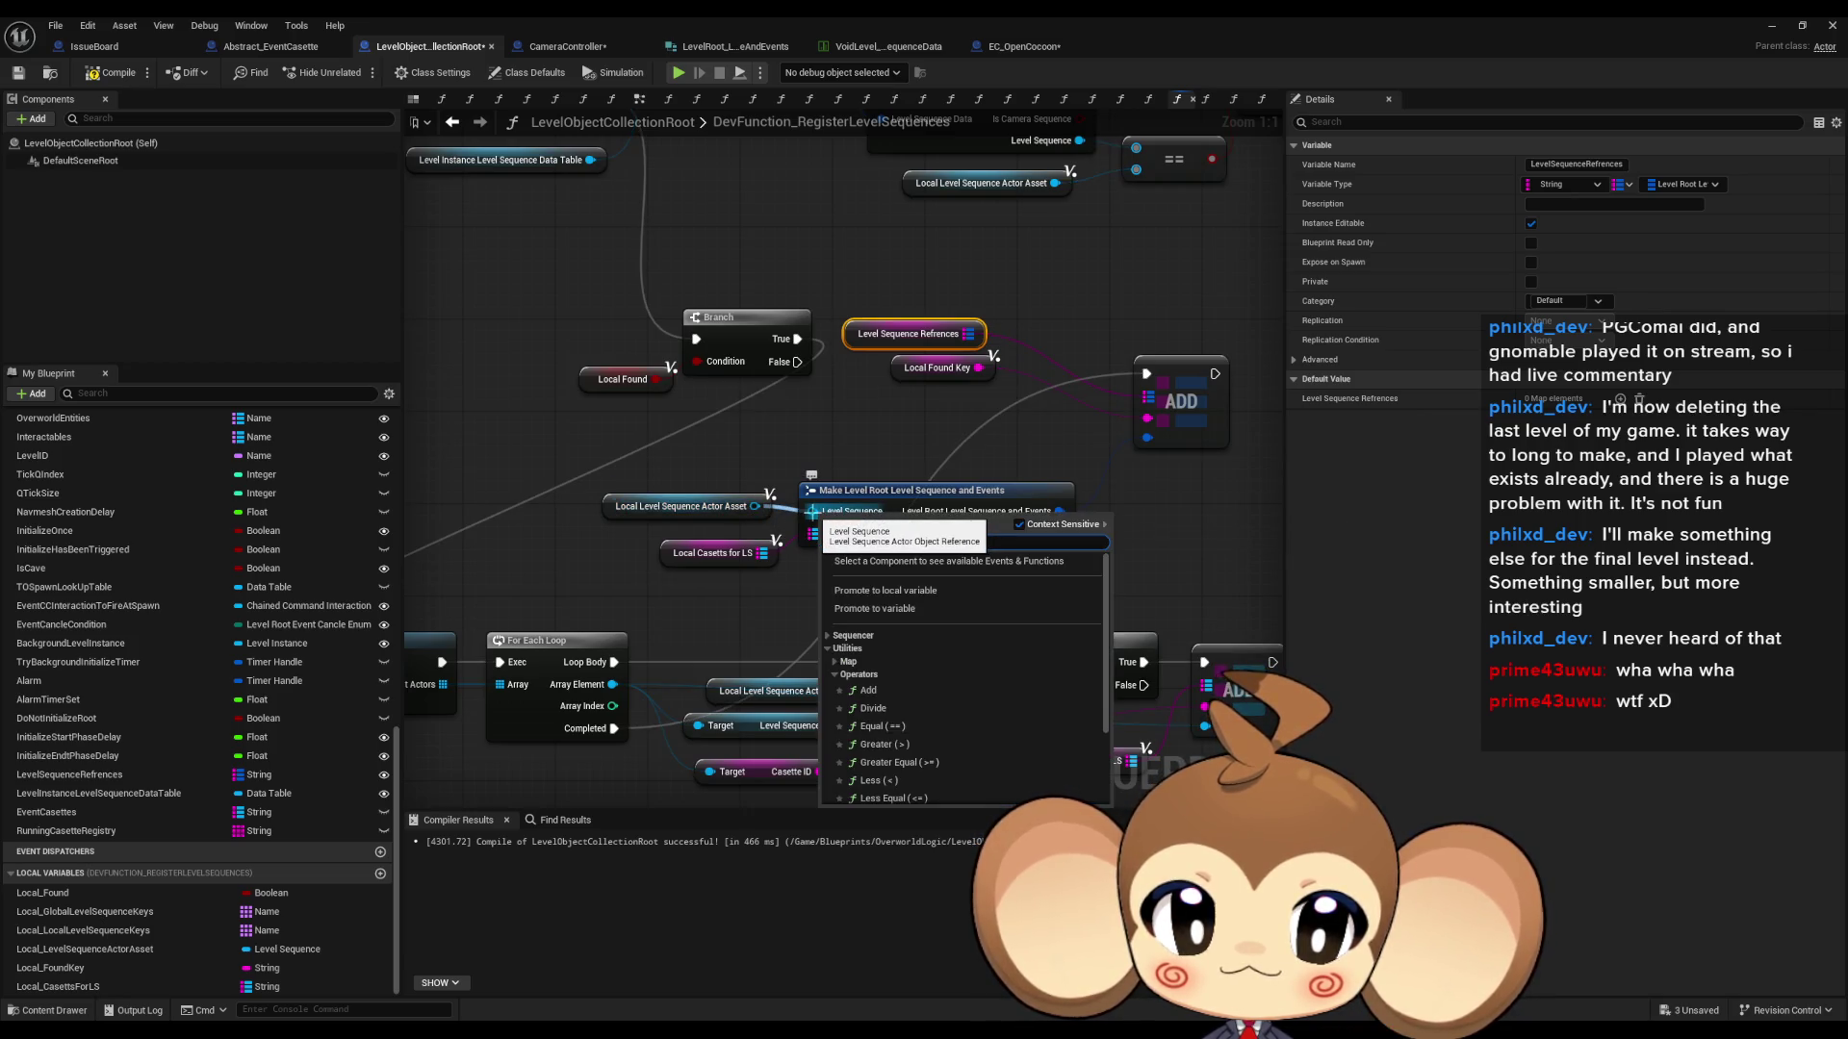
left_click(764, 455)
scroll(730, 412, "down", 5)
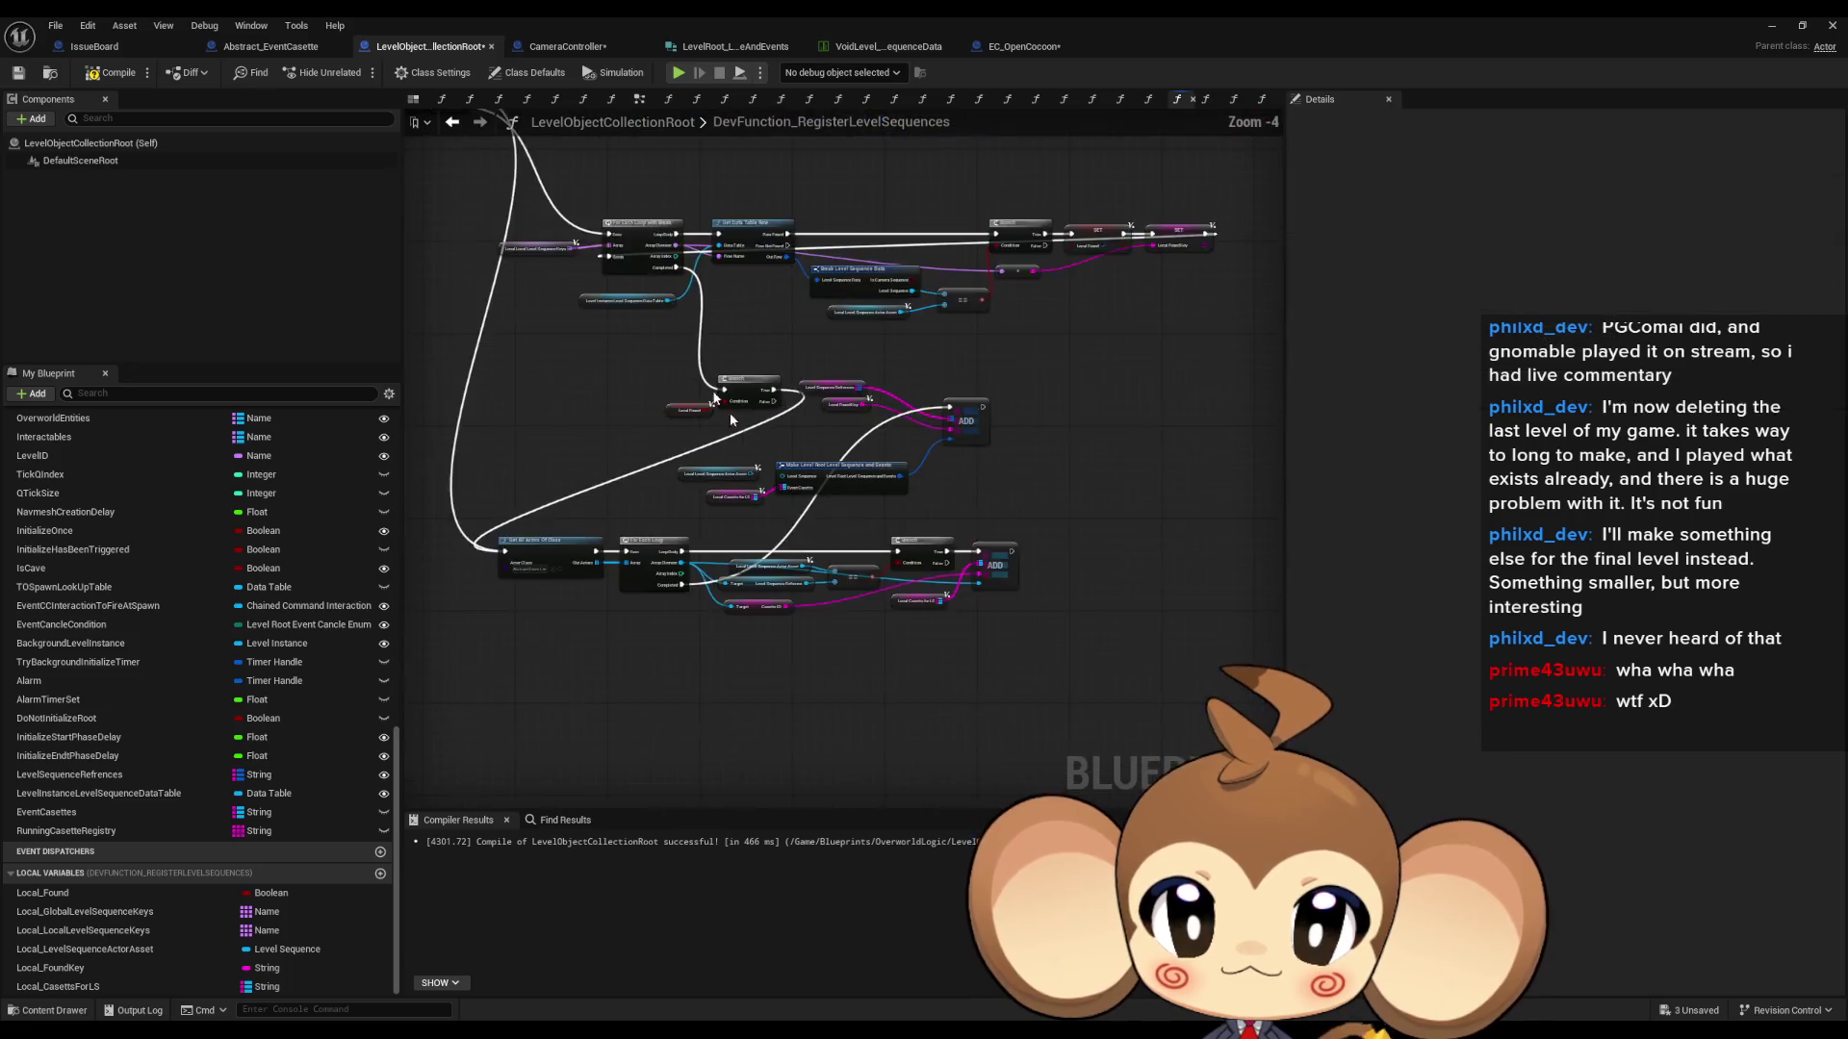
scroll(623, 441, "up", 4)
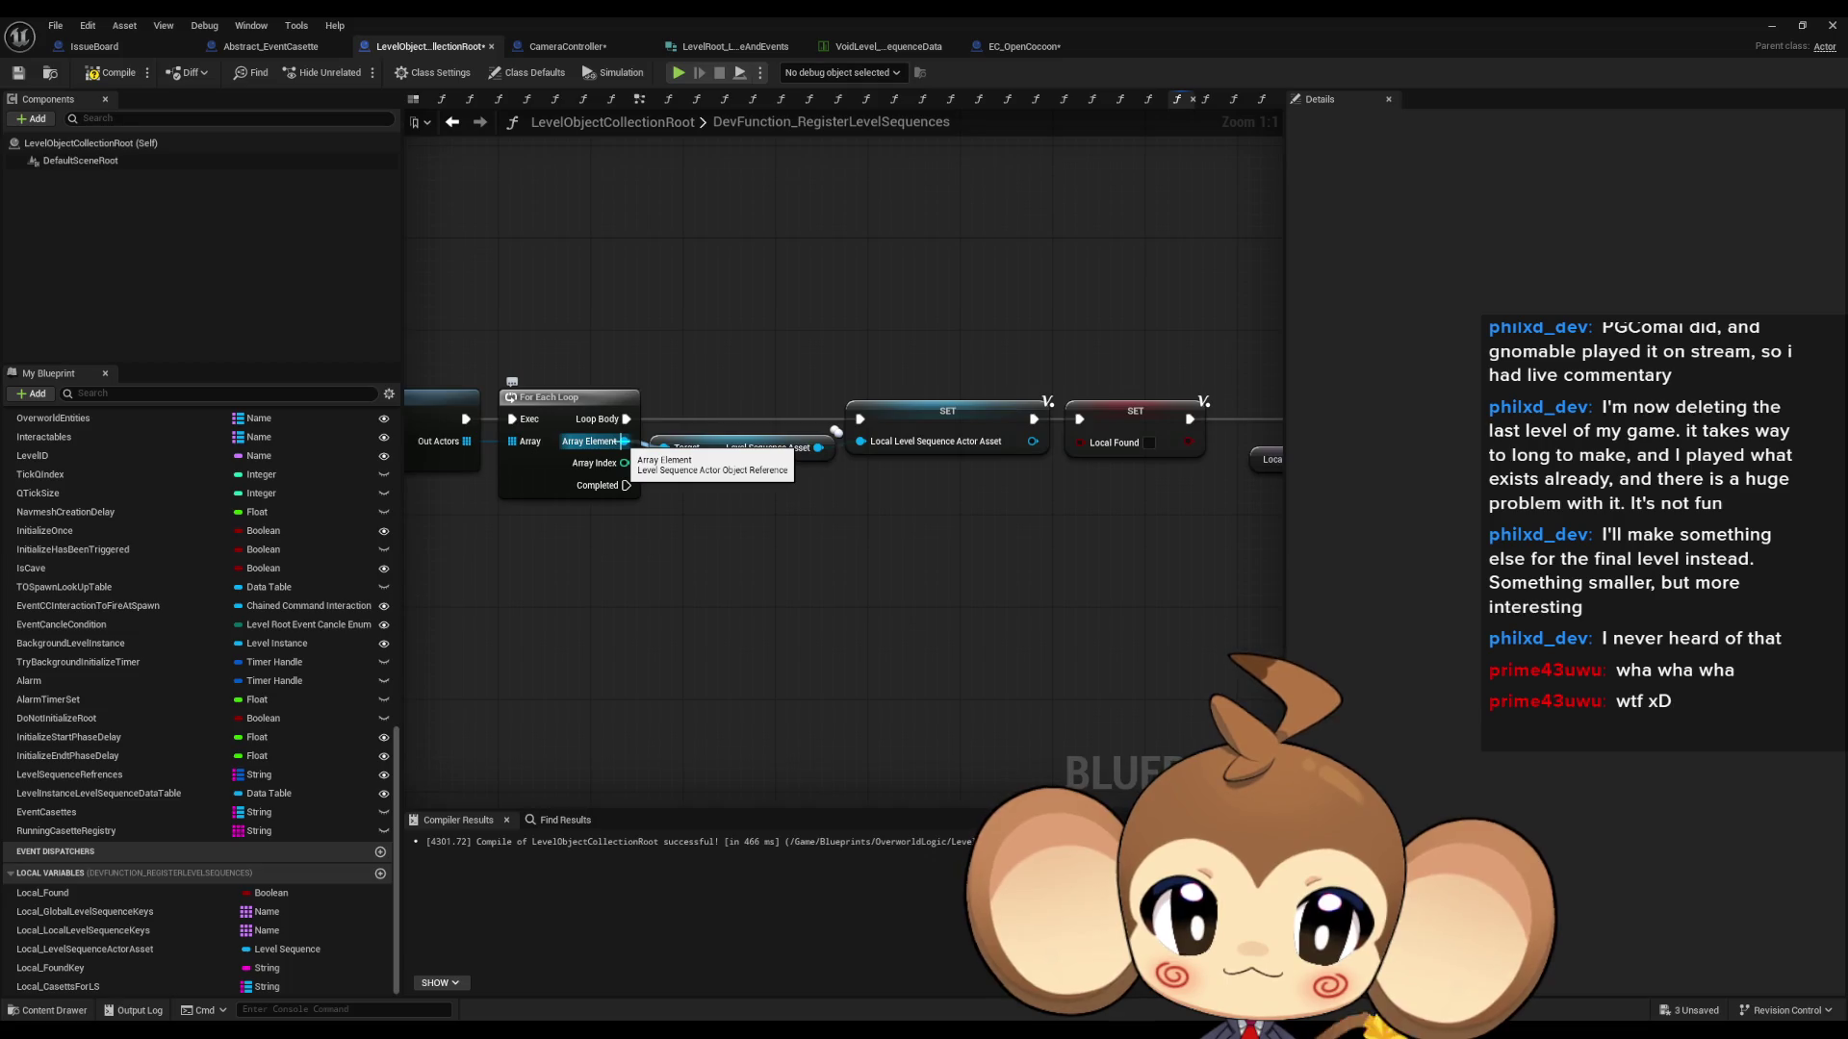
- Delete the actor asset getter, wire Array Element into ==, and recompile LevelObjectCollectionRoot
mouse_move(717, 446)
left_mouse_down()
mouse_move(1129, 662)
mouse_move(963, 600)
mouse_move(864, 854)
mouse_move(1006, 471)
mouse_move(1073, 411)
left_mouse_up()
left_click_drag(1026, 479, 854, 517)
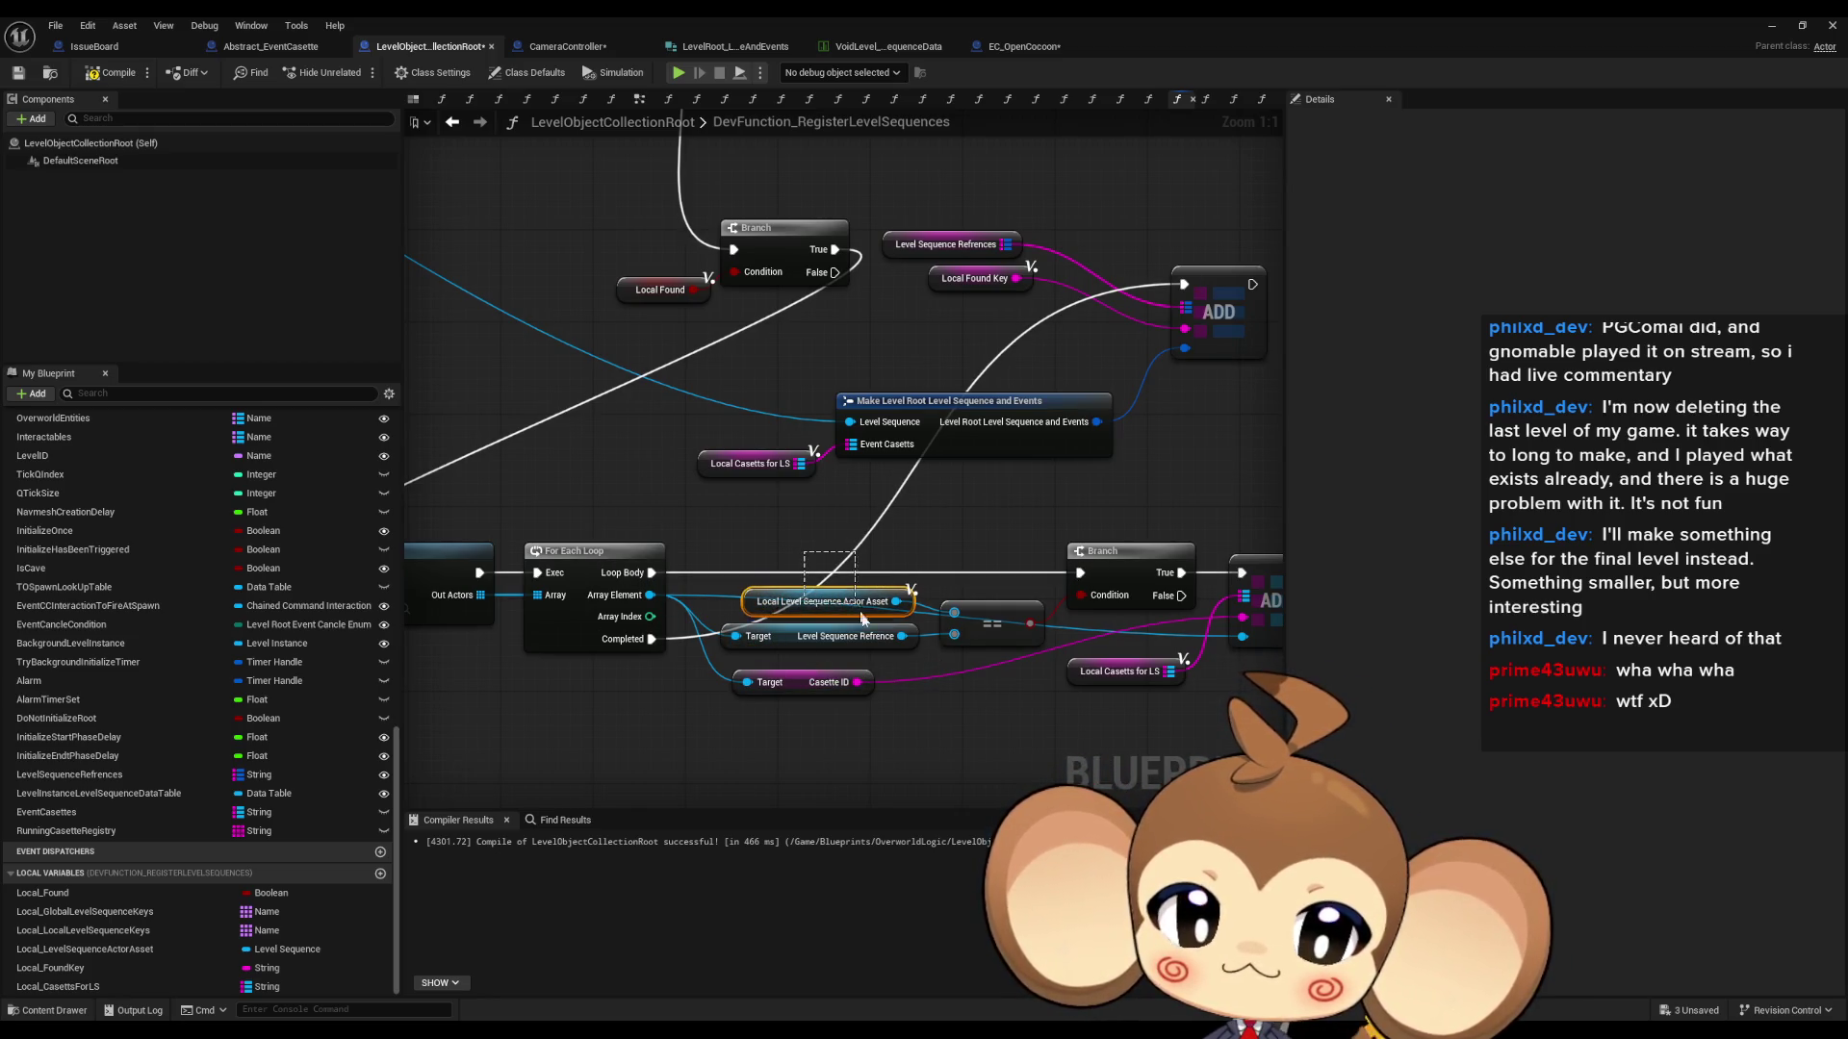
key("Delete")
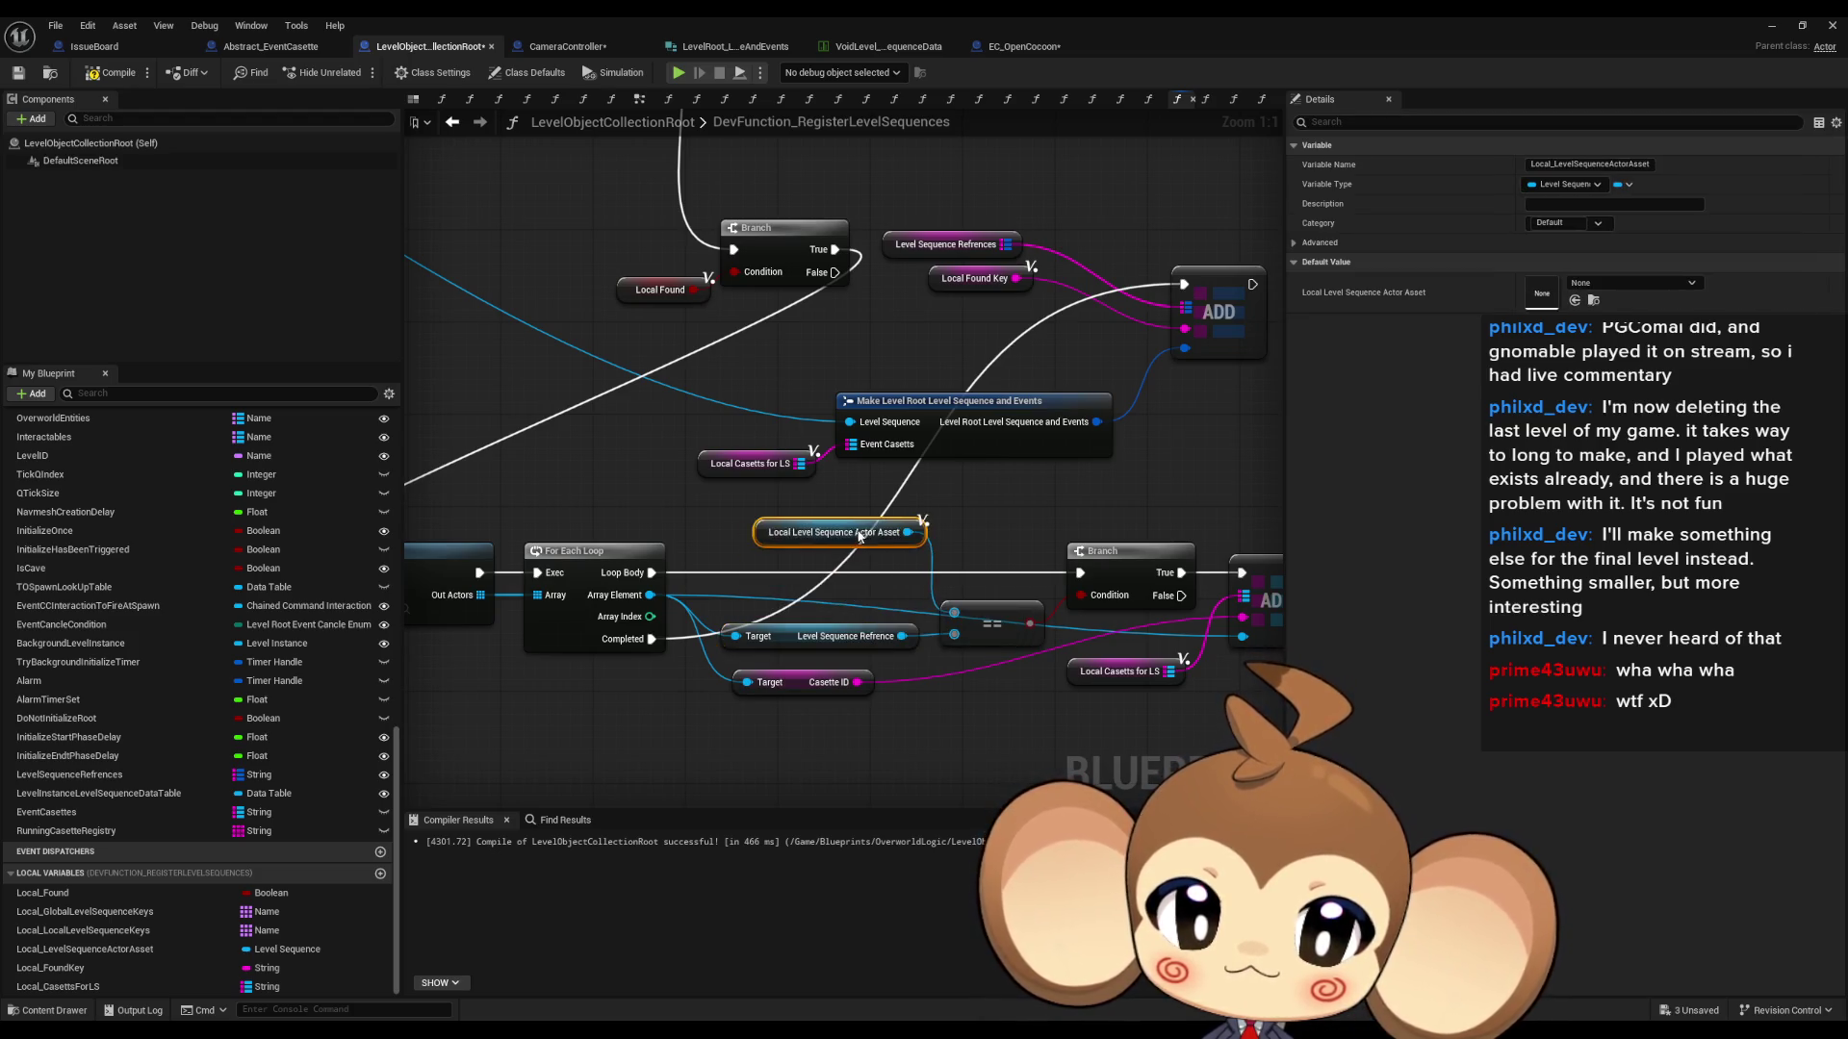
mouse_move(954, 641)
left_mouse_down()
mouse_move(425, 361)
mouse_move(722, 332)
mouse_move(616, 318)
mouse_move(451, 354)
left_mouse_up()
scroll(597, 321, "down", 2)
scroll(849, 628, "up", 2)
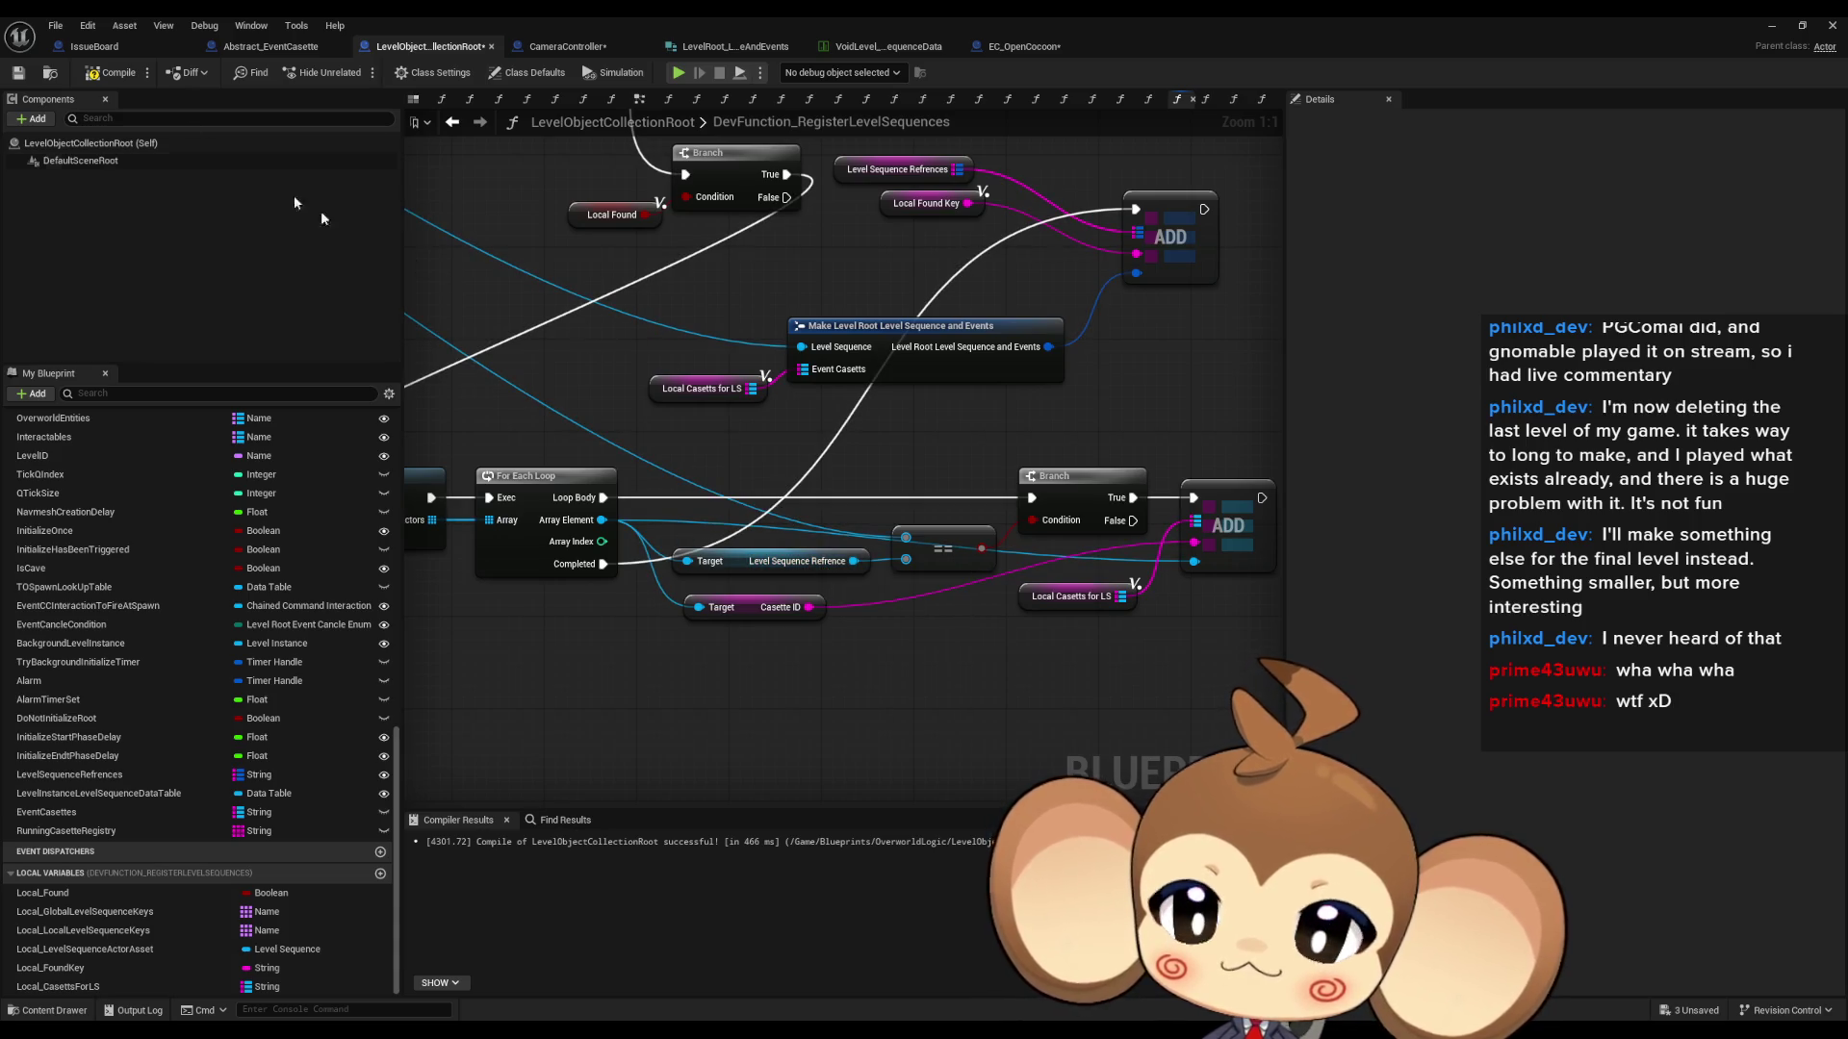
left_click(93, 75)
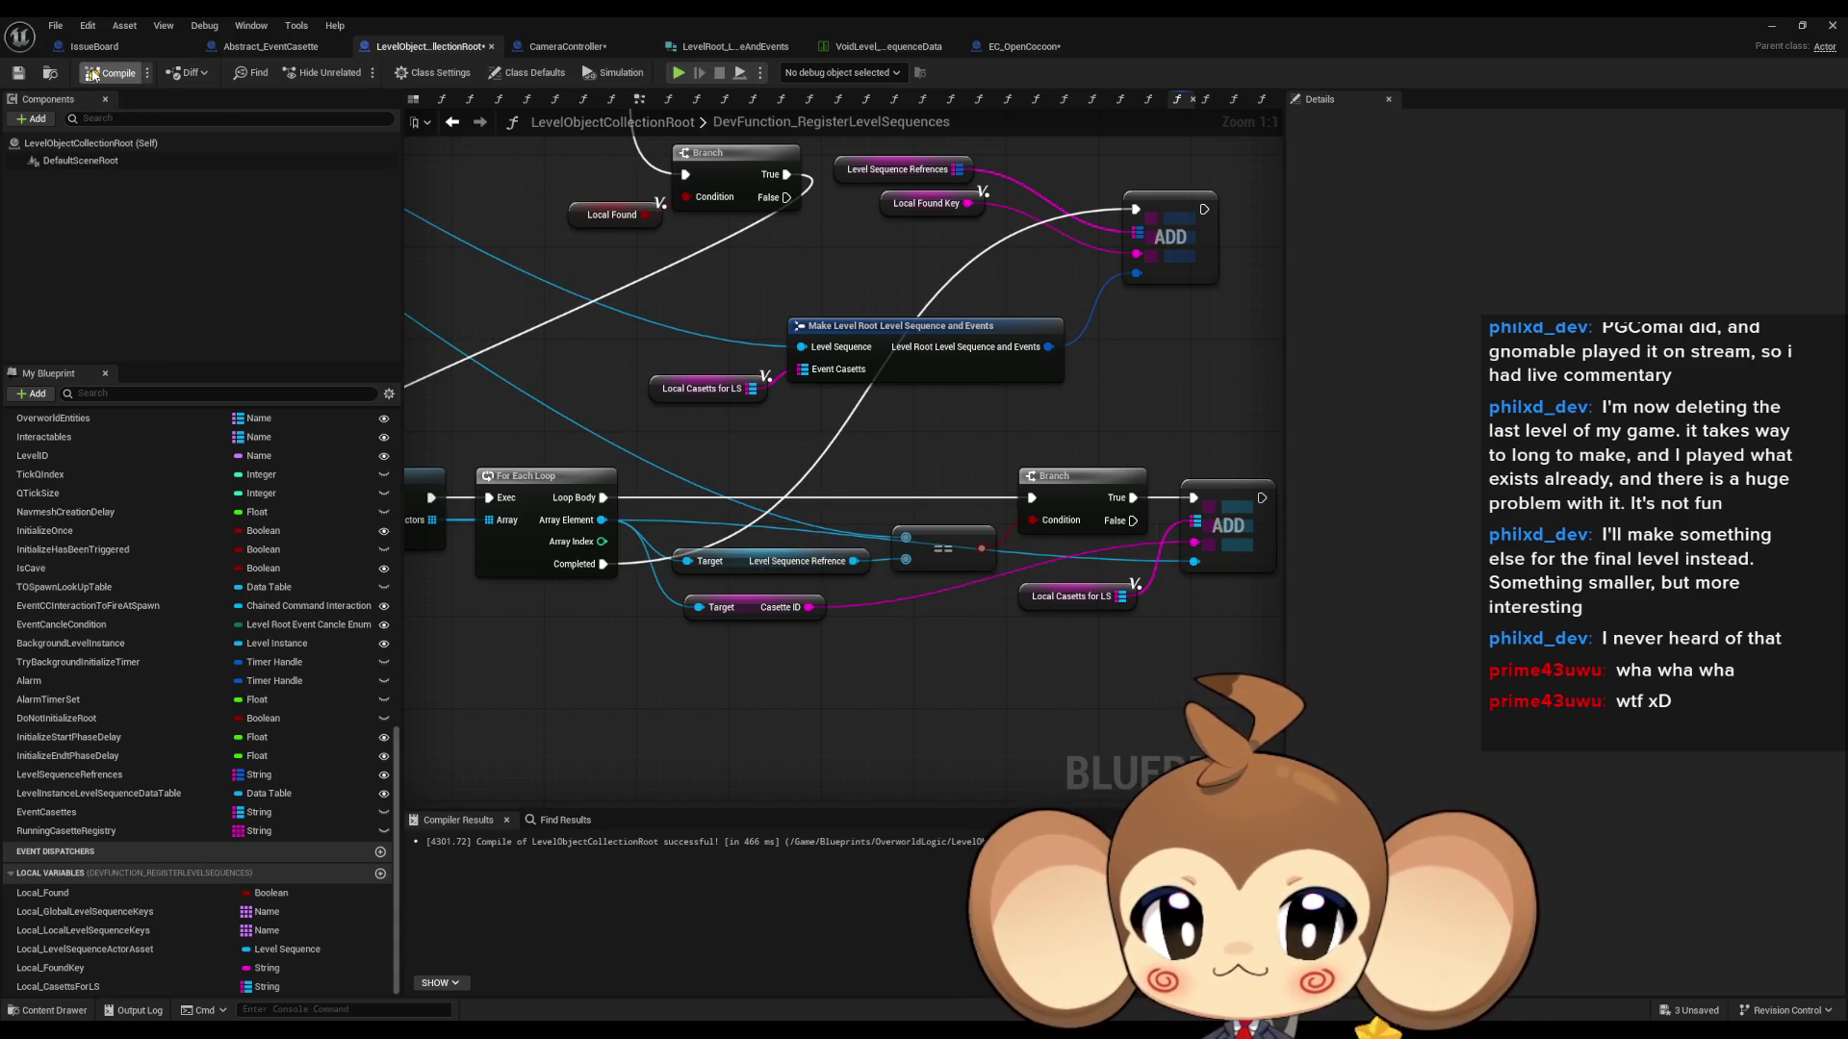
left_click(558, 46)
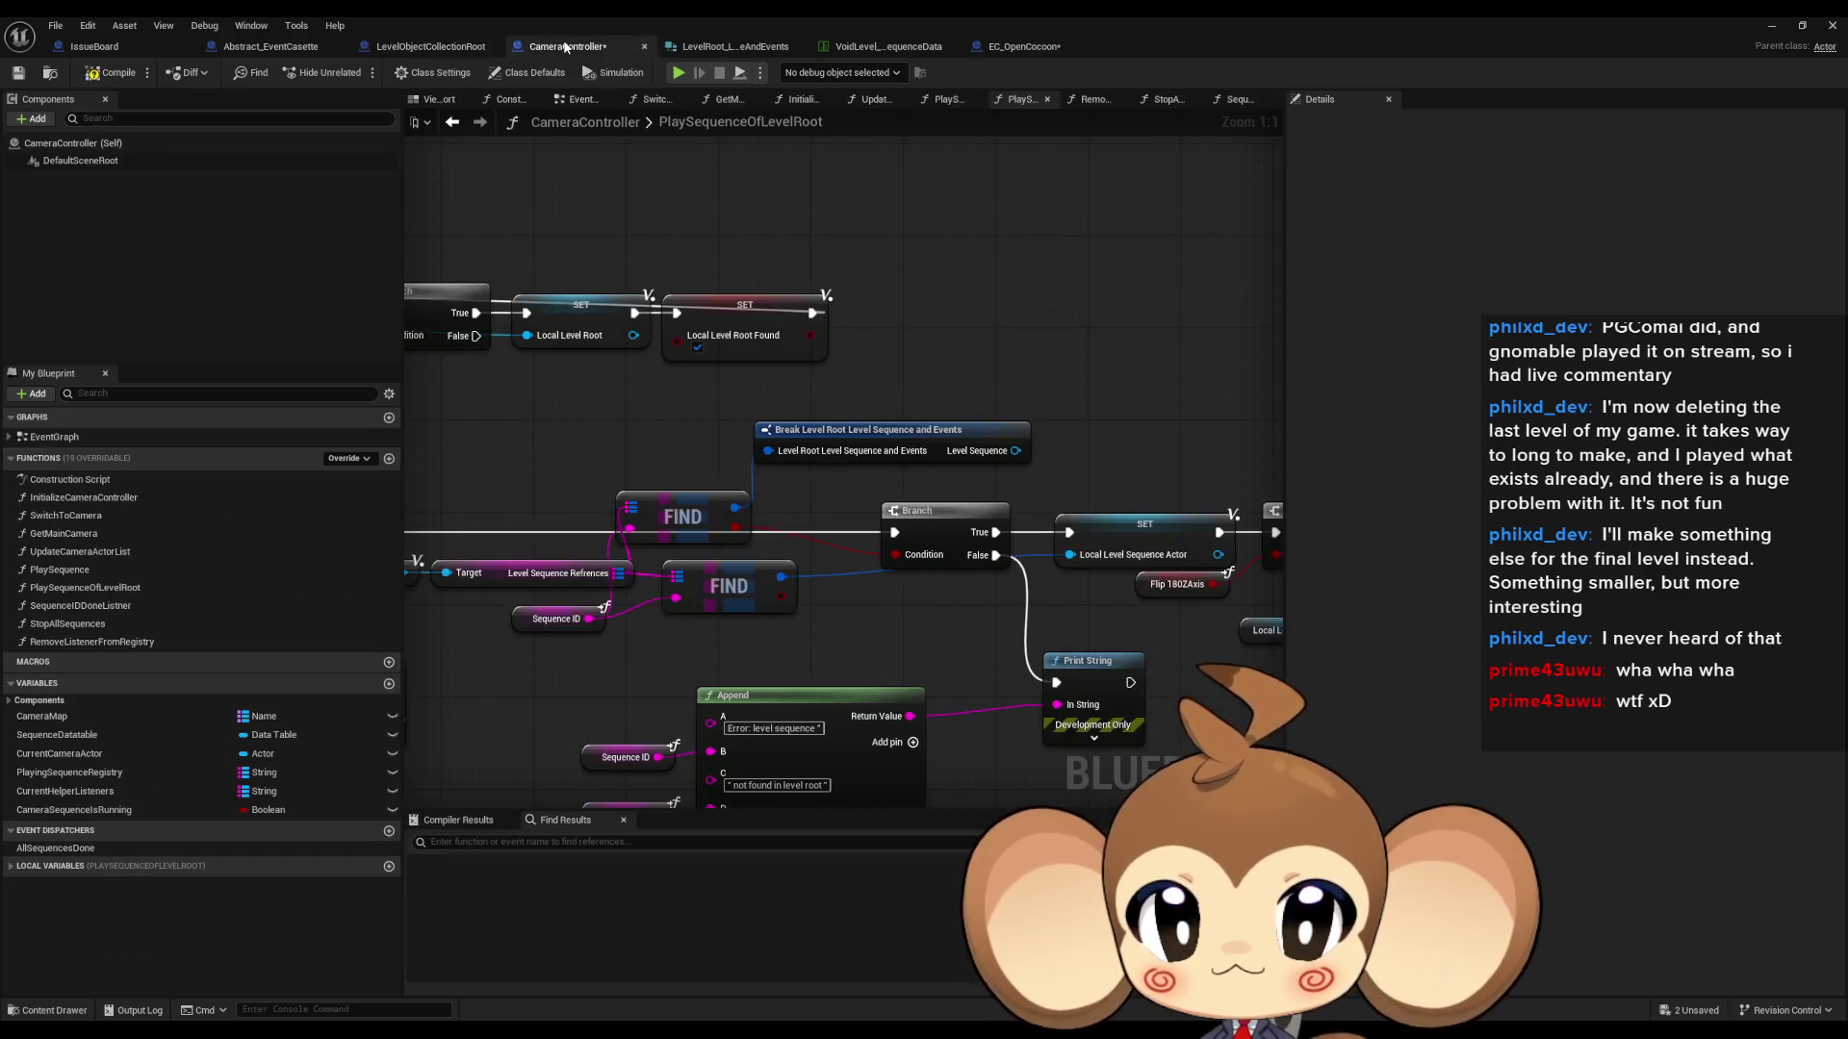
- Wire Level Sequence to the Local Level Sequence Actor setter and delete the second FIND node
left_click_drag(1017, 452, 1070, 554)
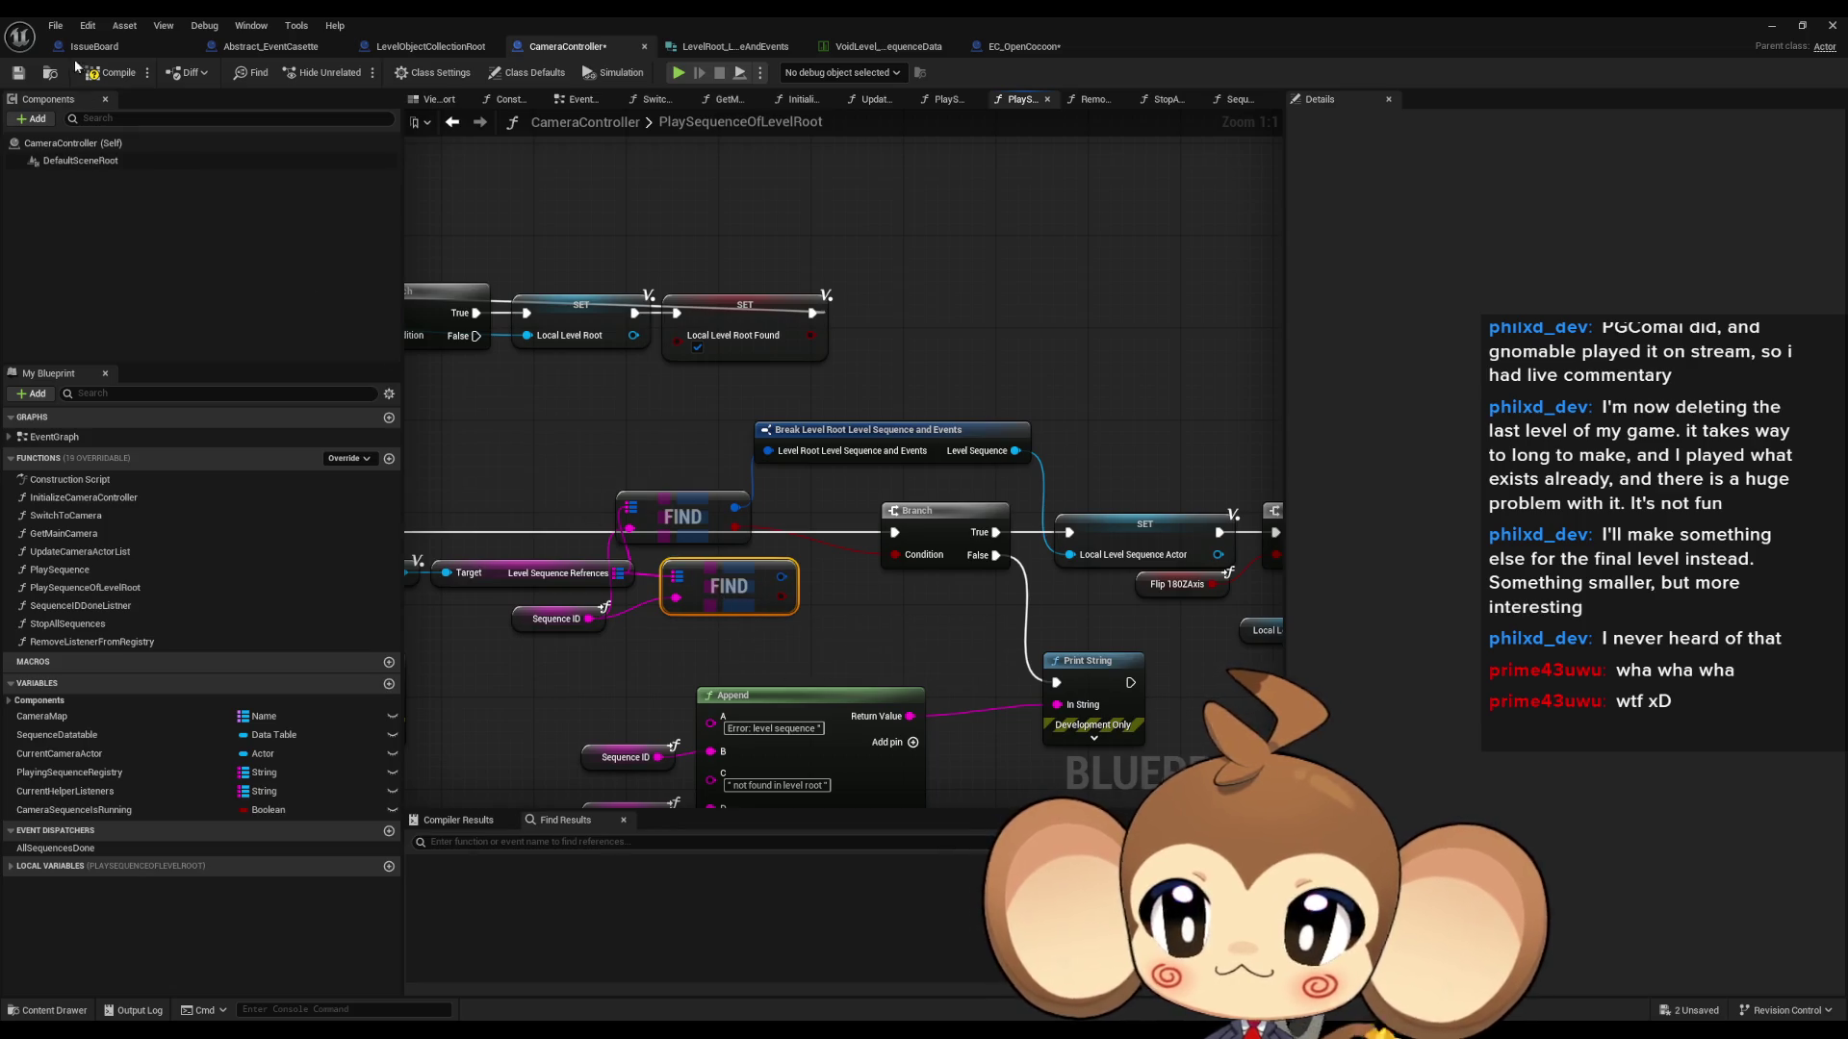
right_click(775, 587)
left_click(862, 632)
left_click_drag(730, 555, 738, 561)
left_click_drag(837, 497, 916, 485)
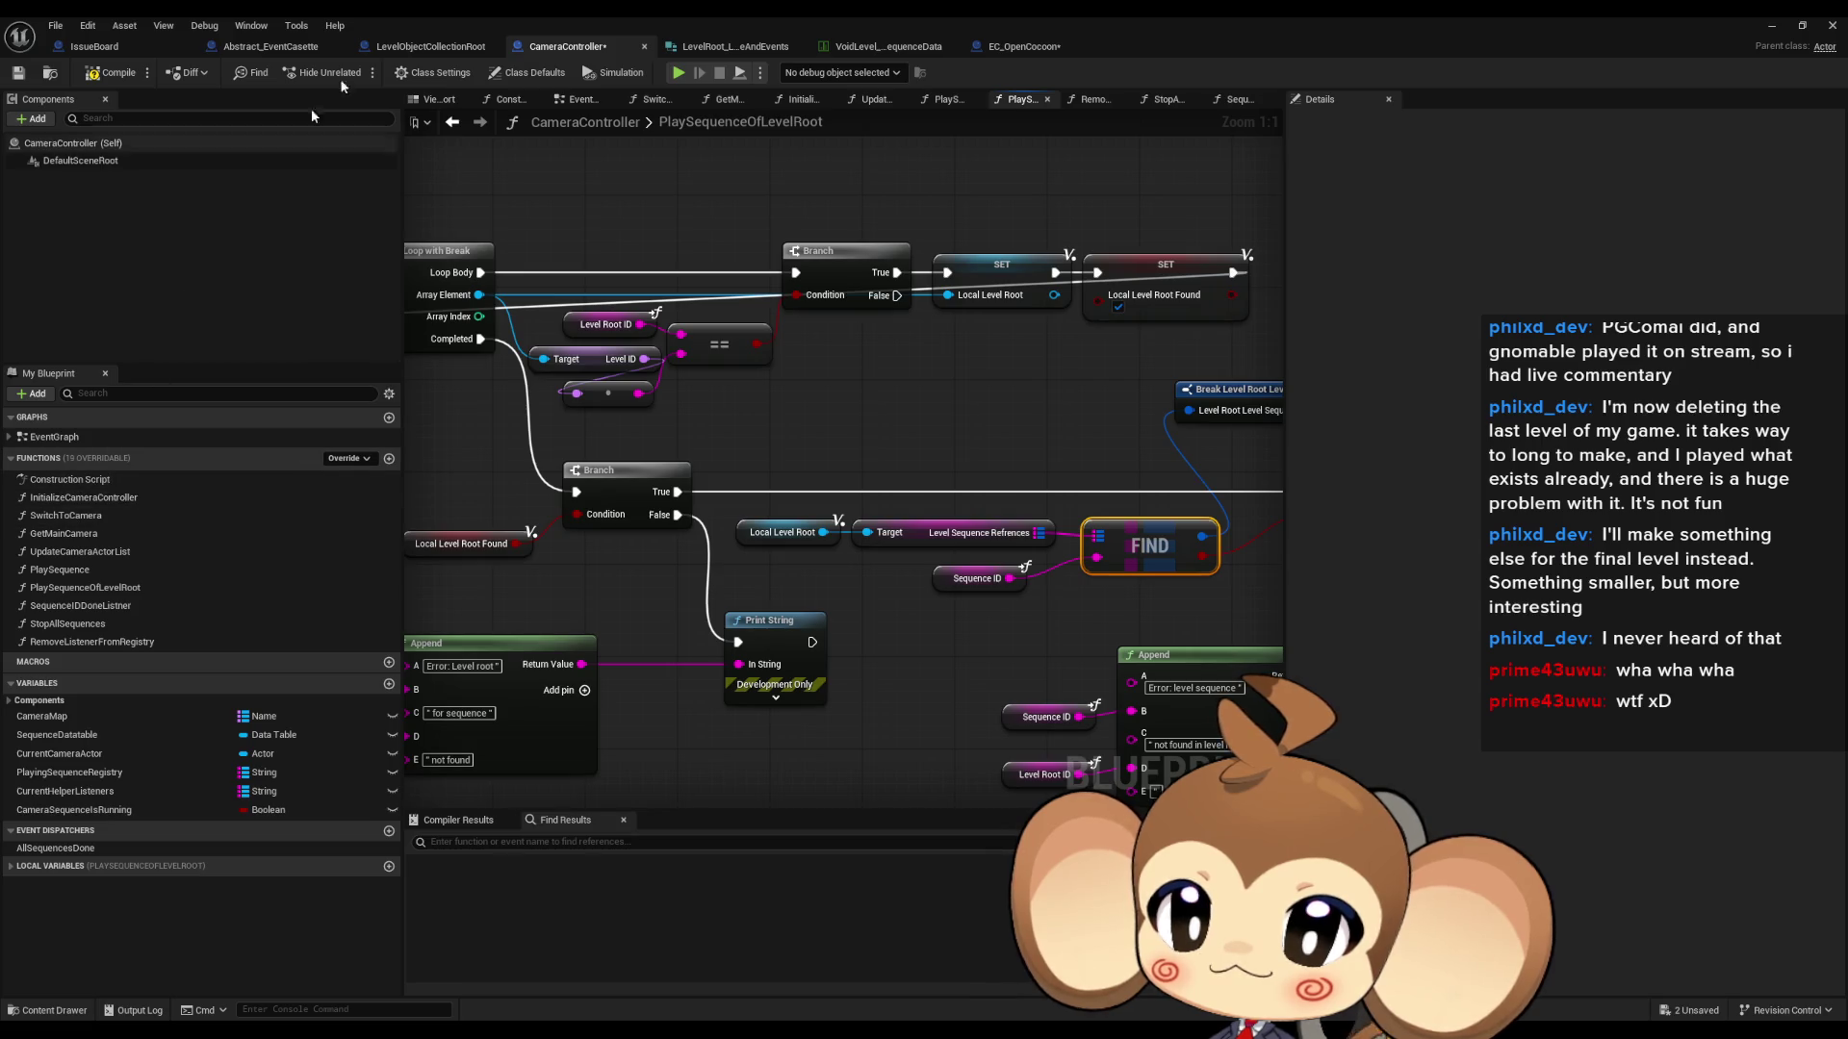
- In LevelObjectCollectionRoot, open the DevTool_FillArrays function, then the ClearMaps function
left_click(428, 46)
scroll(192, 441, "down", 5)
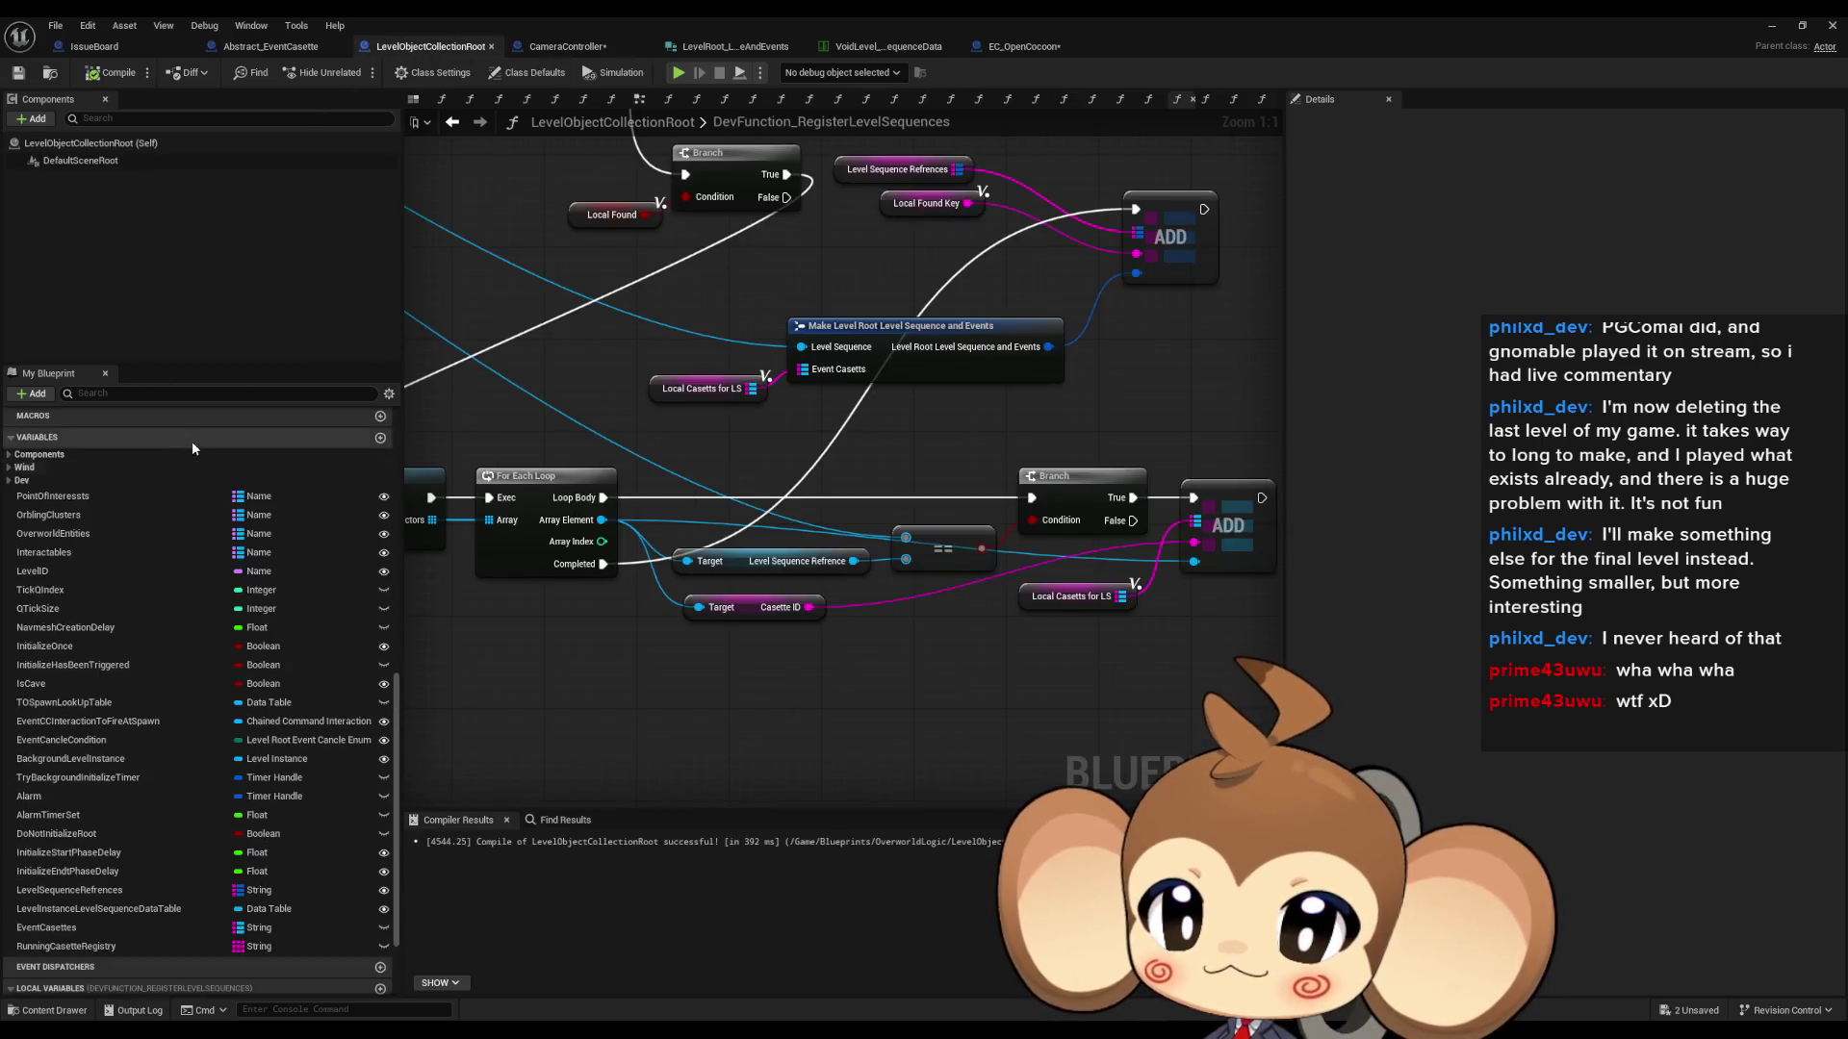
scroll(213, 517, "up", 5)
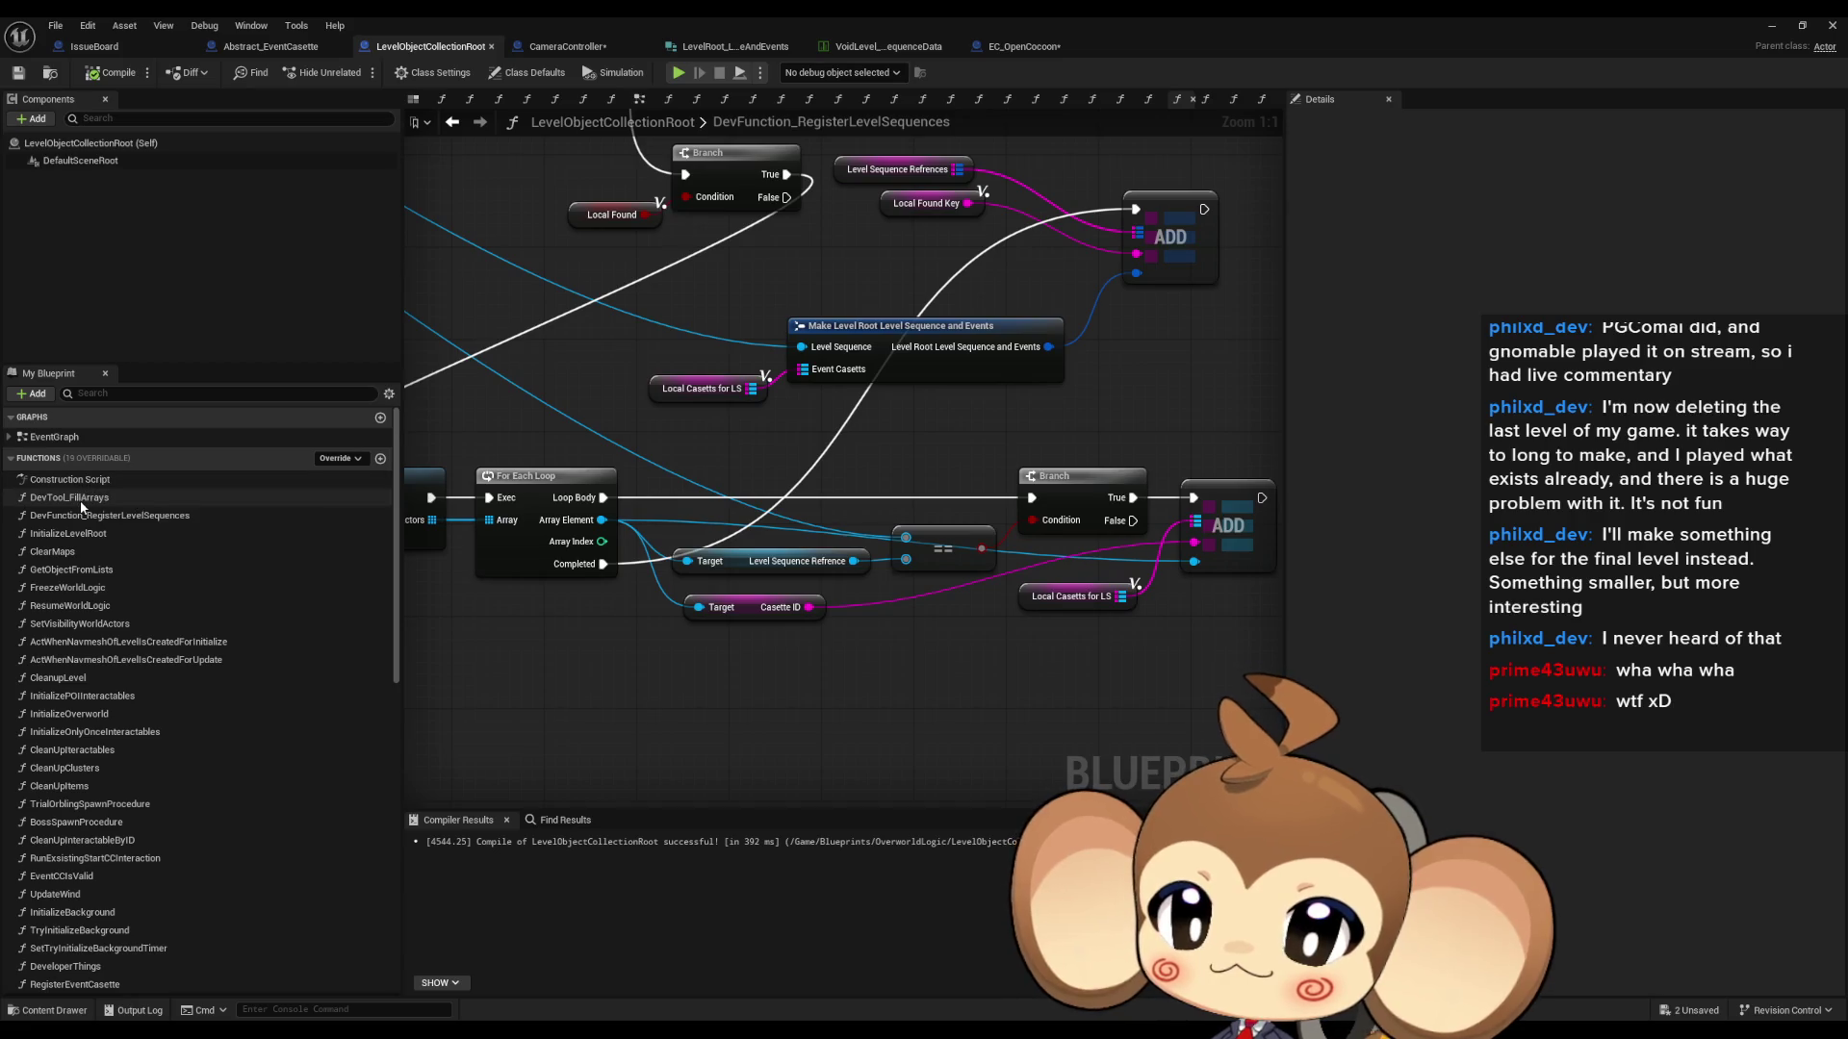
double_click(79, 498)
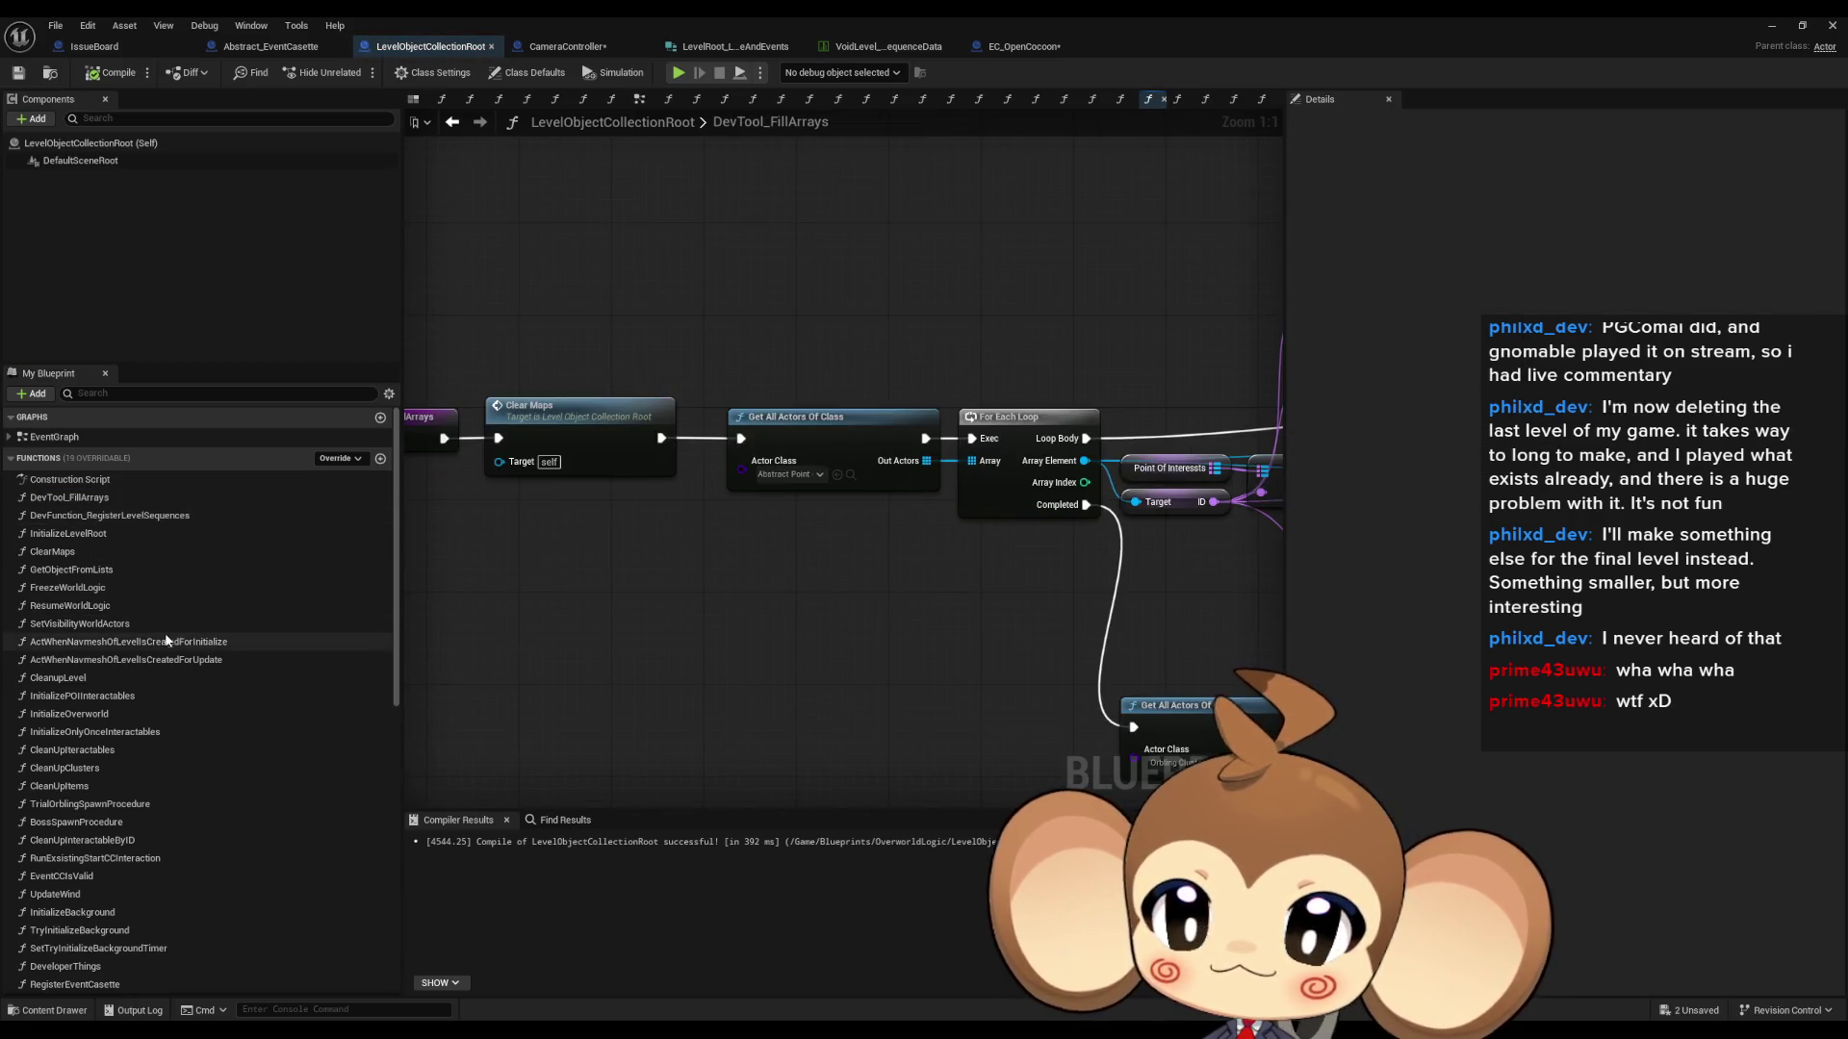
double_click(58, 551)
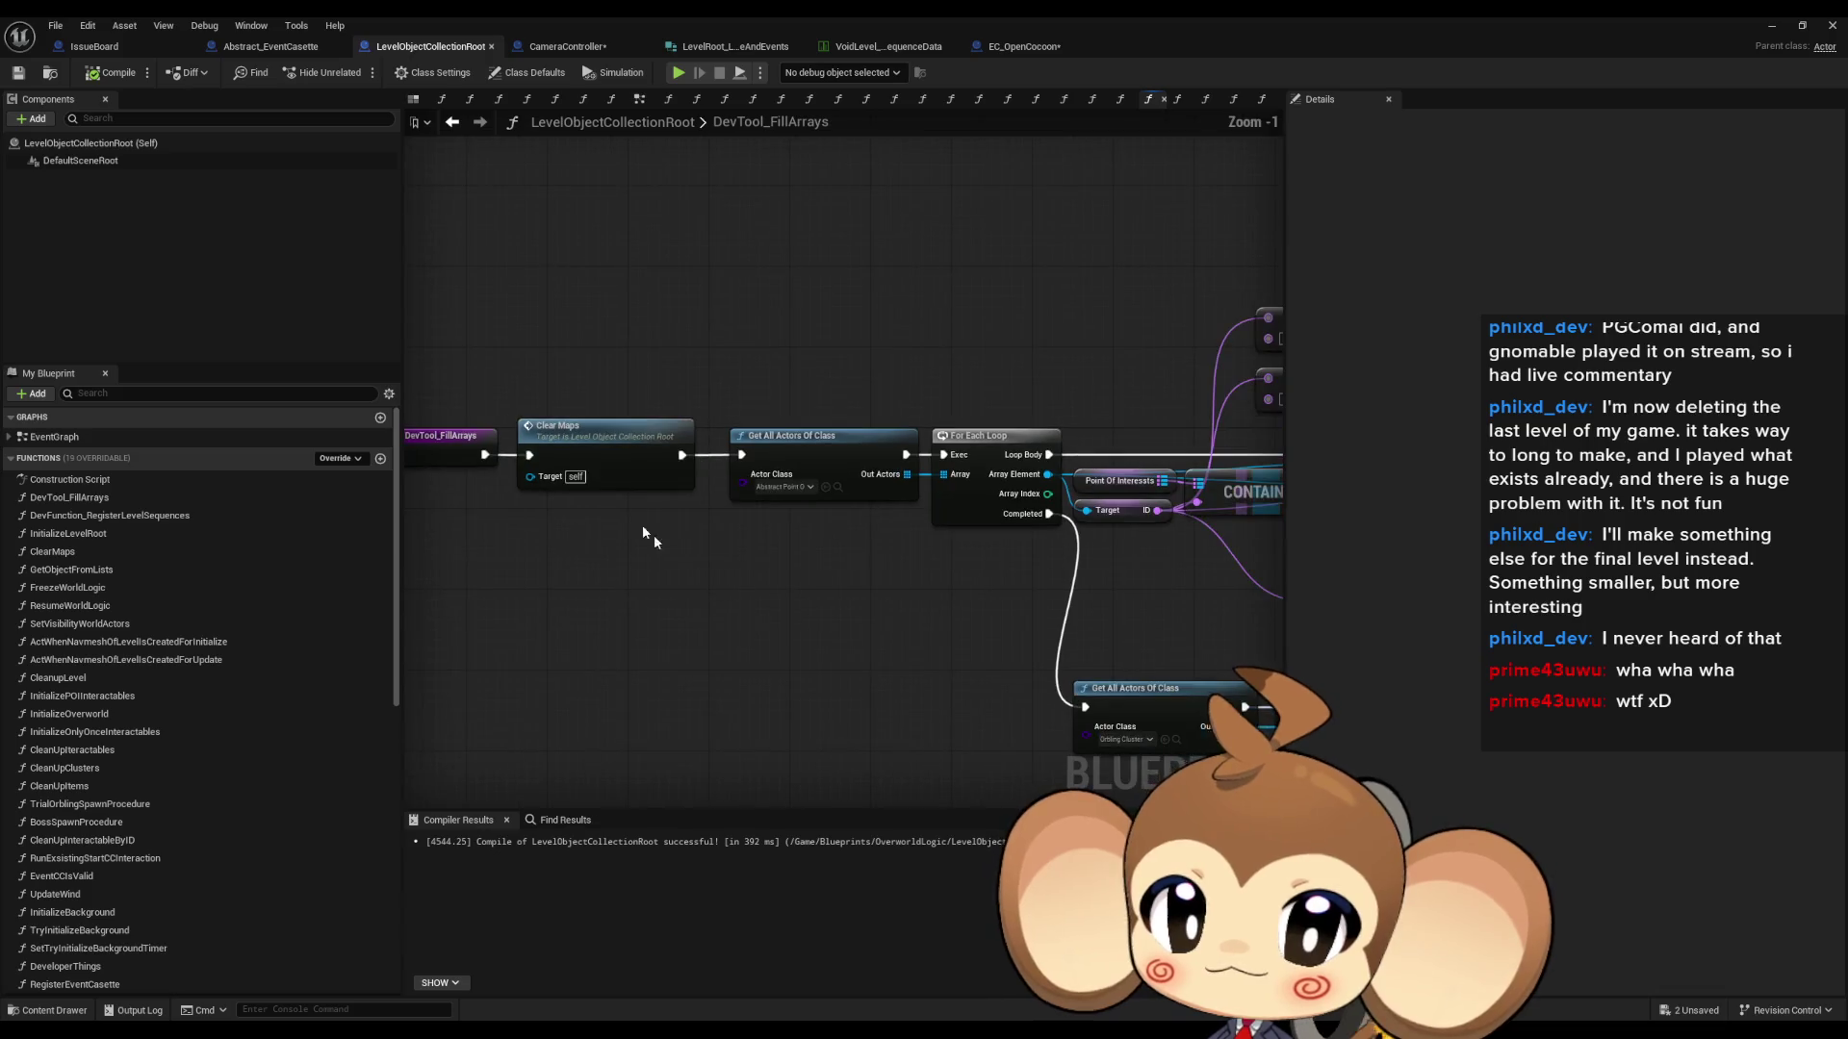
scroll(219, 644, "down", 10)
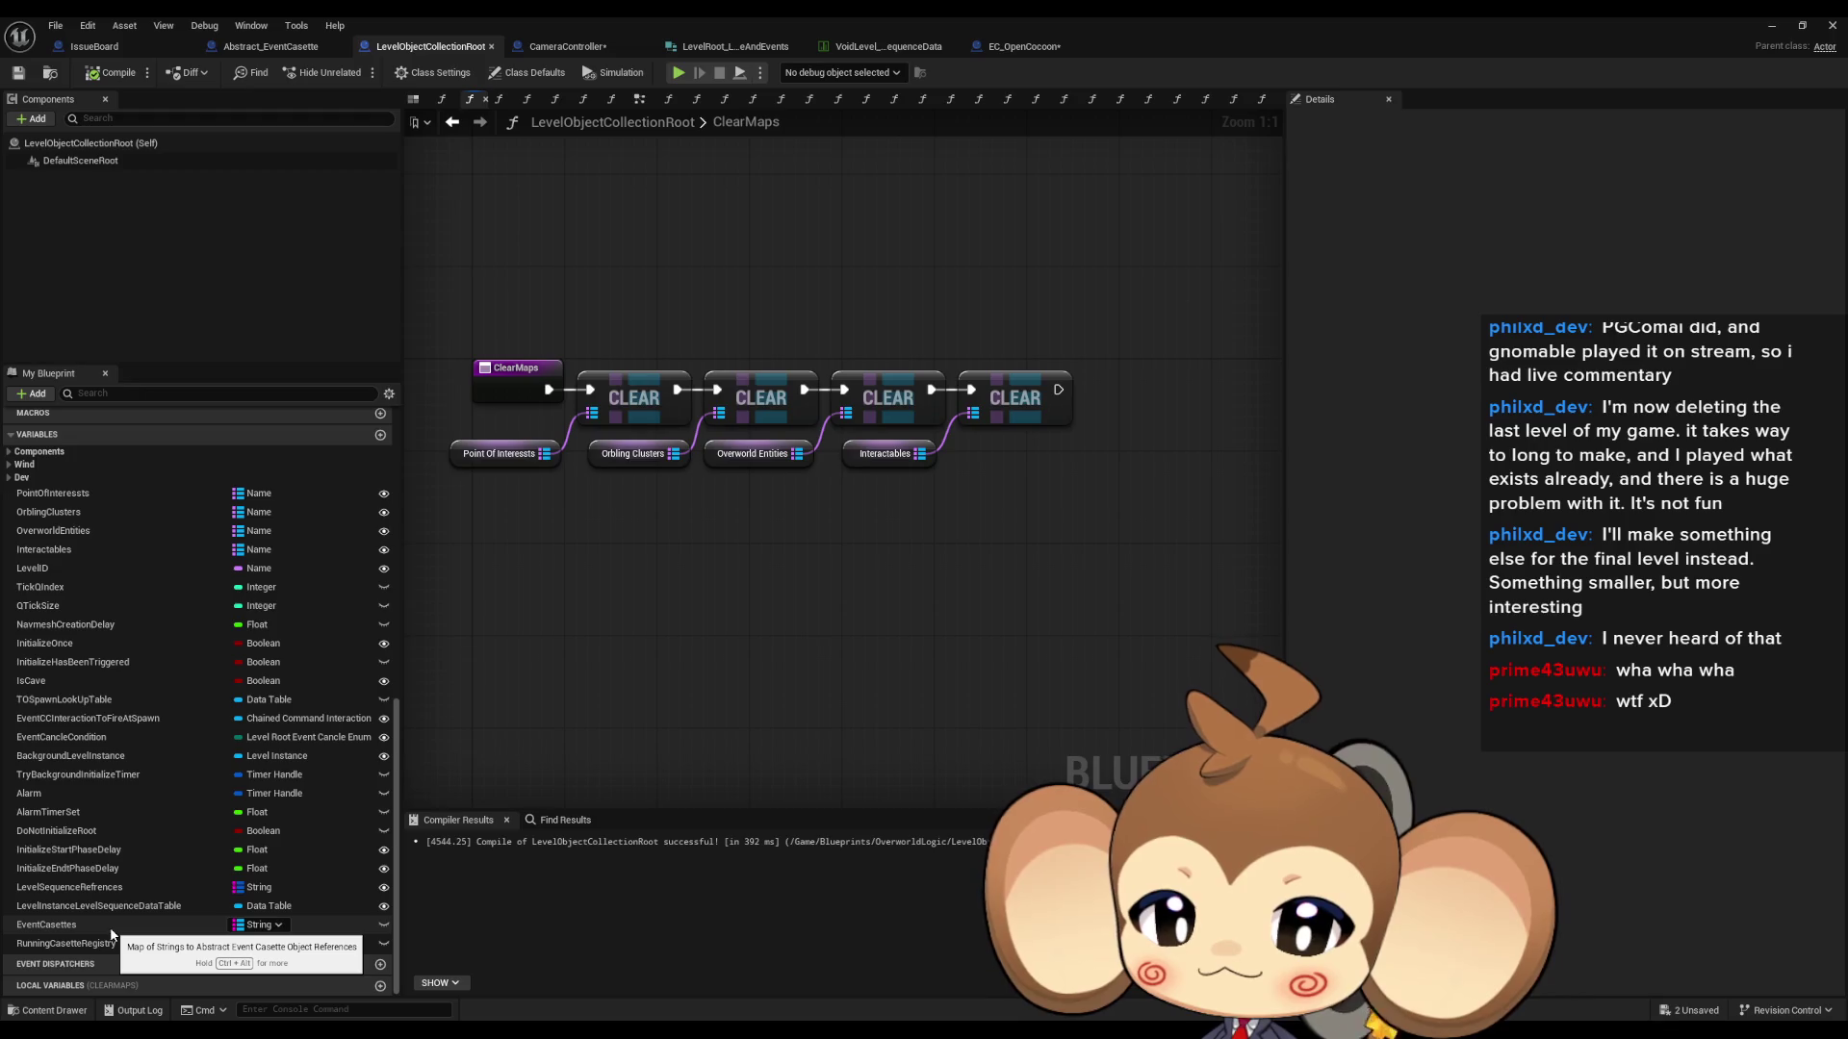
- Delete the Event Casettes getter from ClearMaps, keeping the EventCasettes variable for now
mouse_move(111, 934)
left_mouse_down()
mouse_move(793, 662)
mouse_move(845, 664)
left_mouse_up()
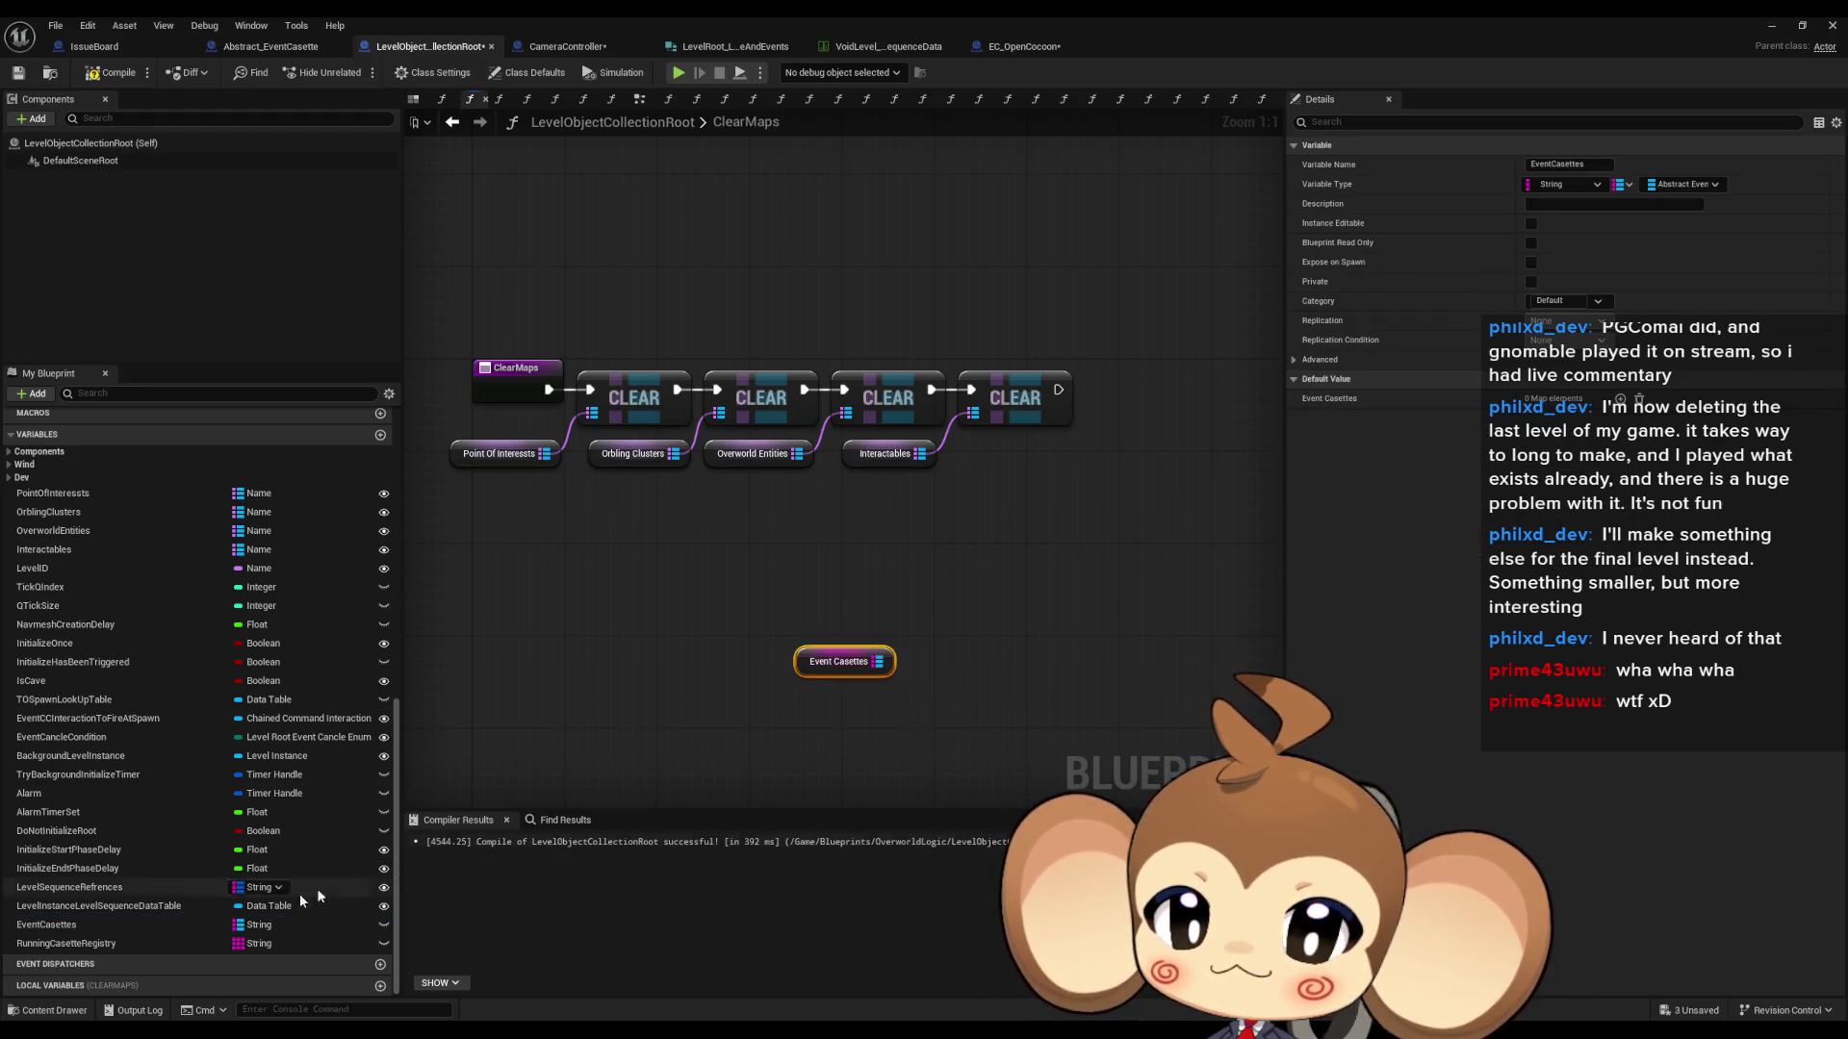
key("Delete")
left_click(174, 925)
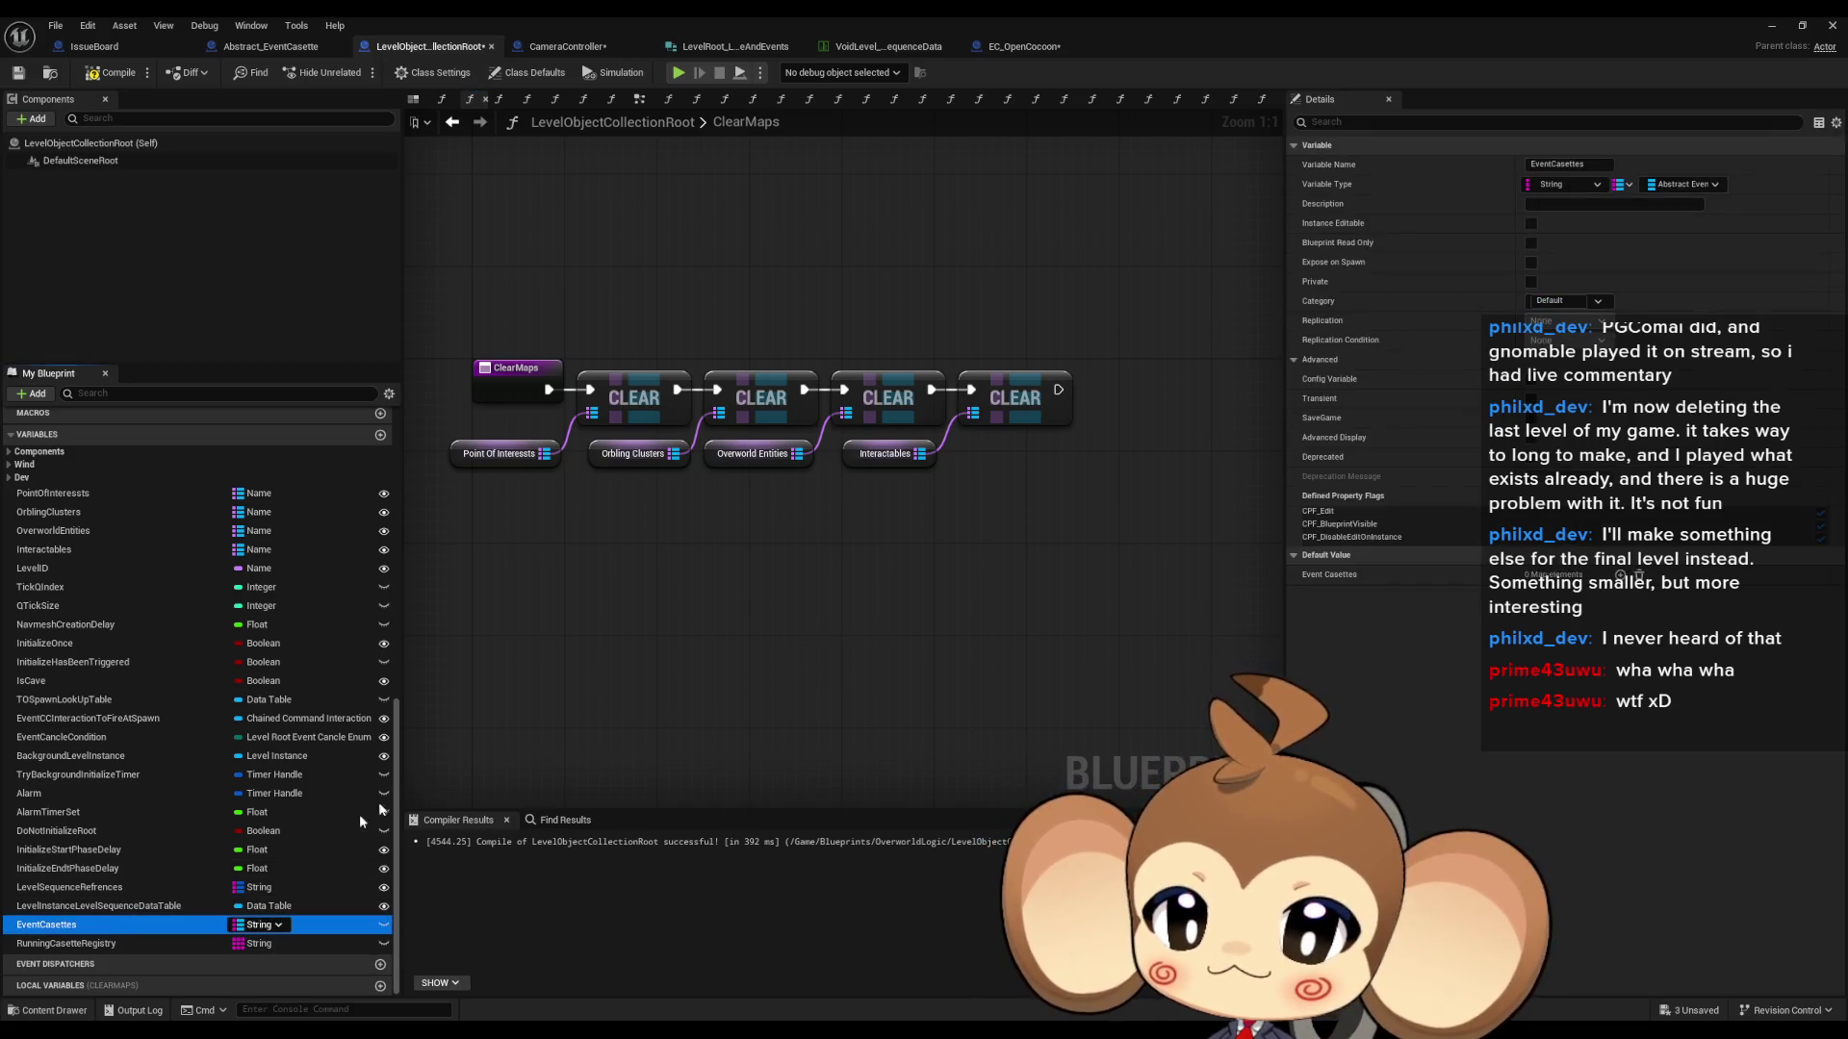
key("Delete")
left_click(1067, 473)
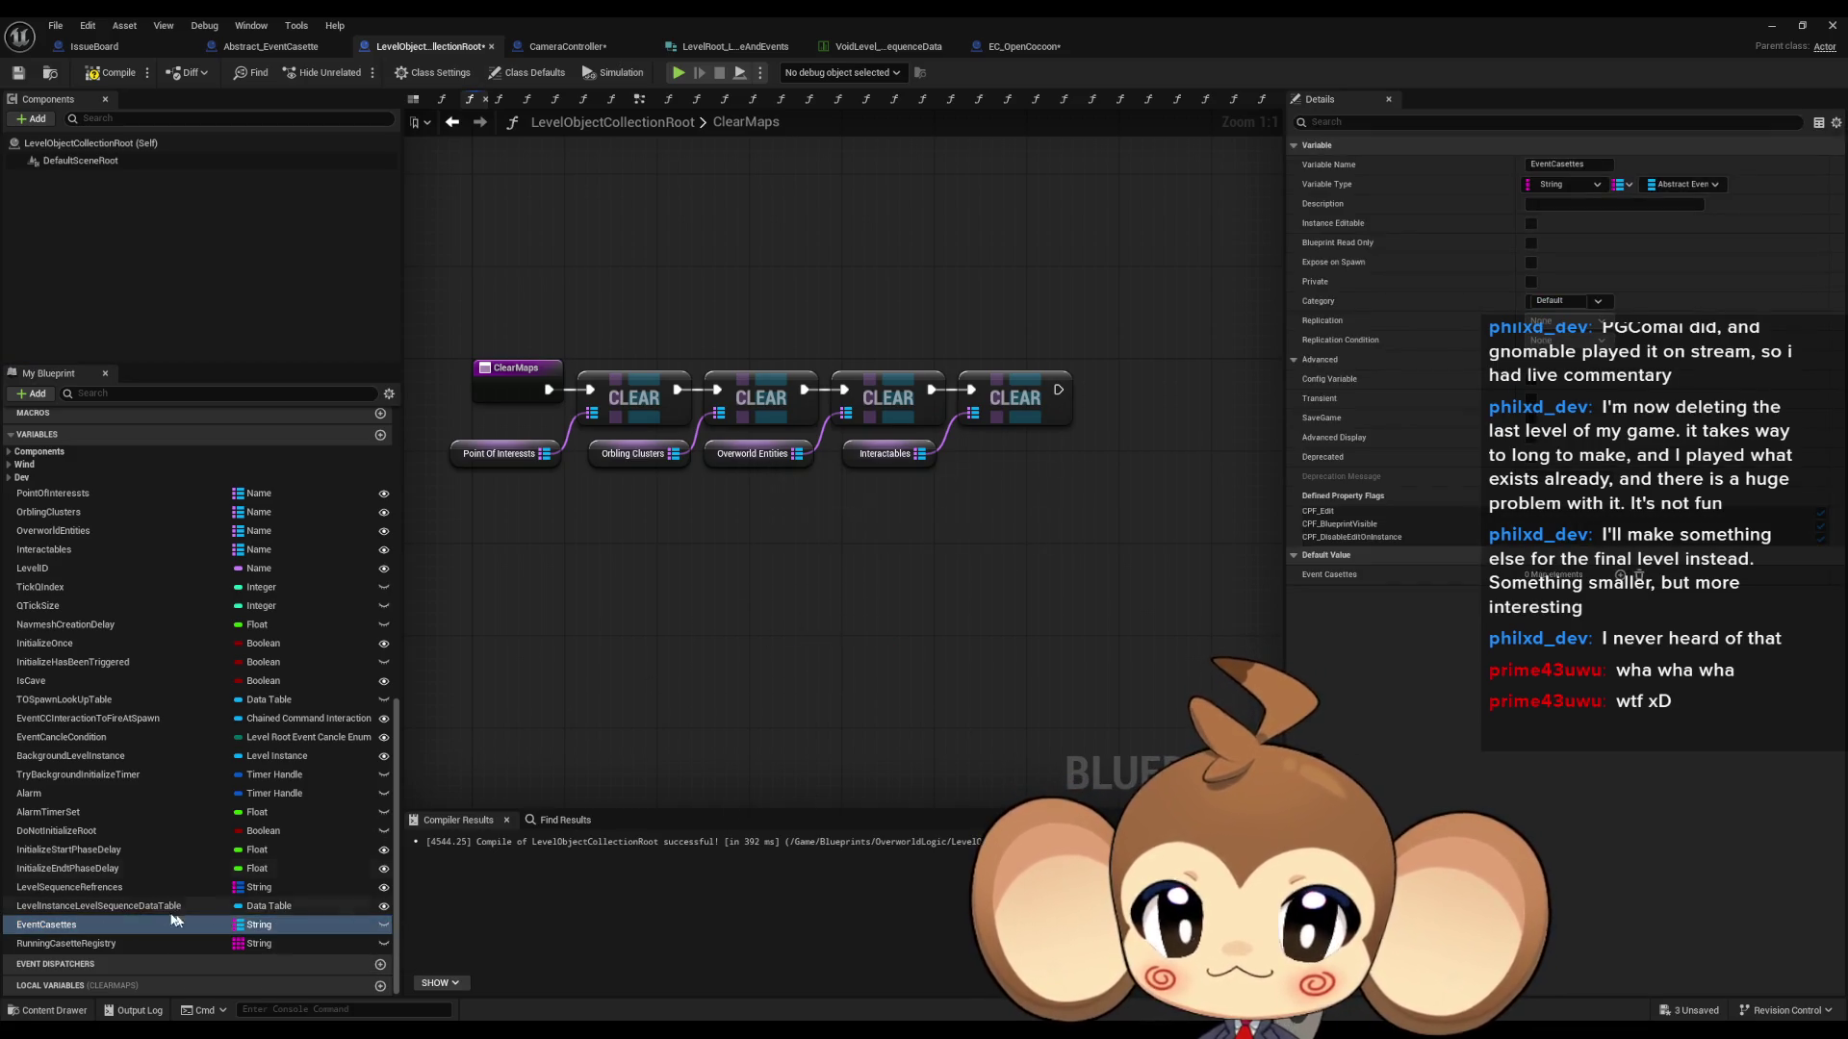
- Find EventCasettes' remaining reference and delete its getter in RegisterEventCasette
right_click(93, 924)
mouse_move(173, 839)
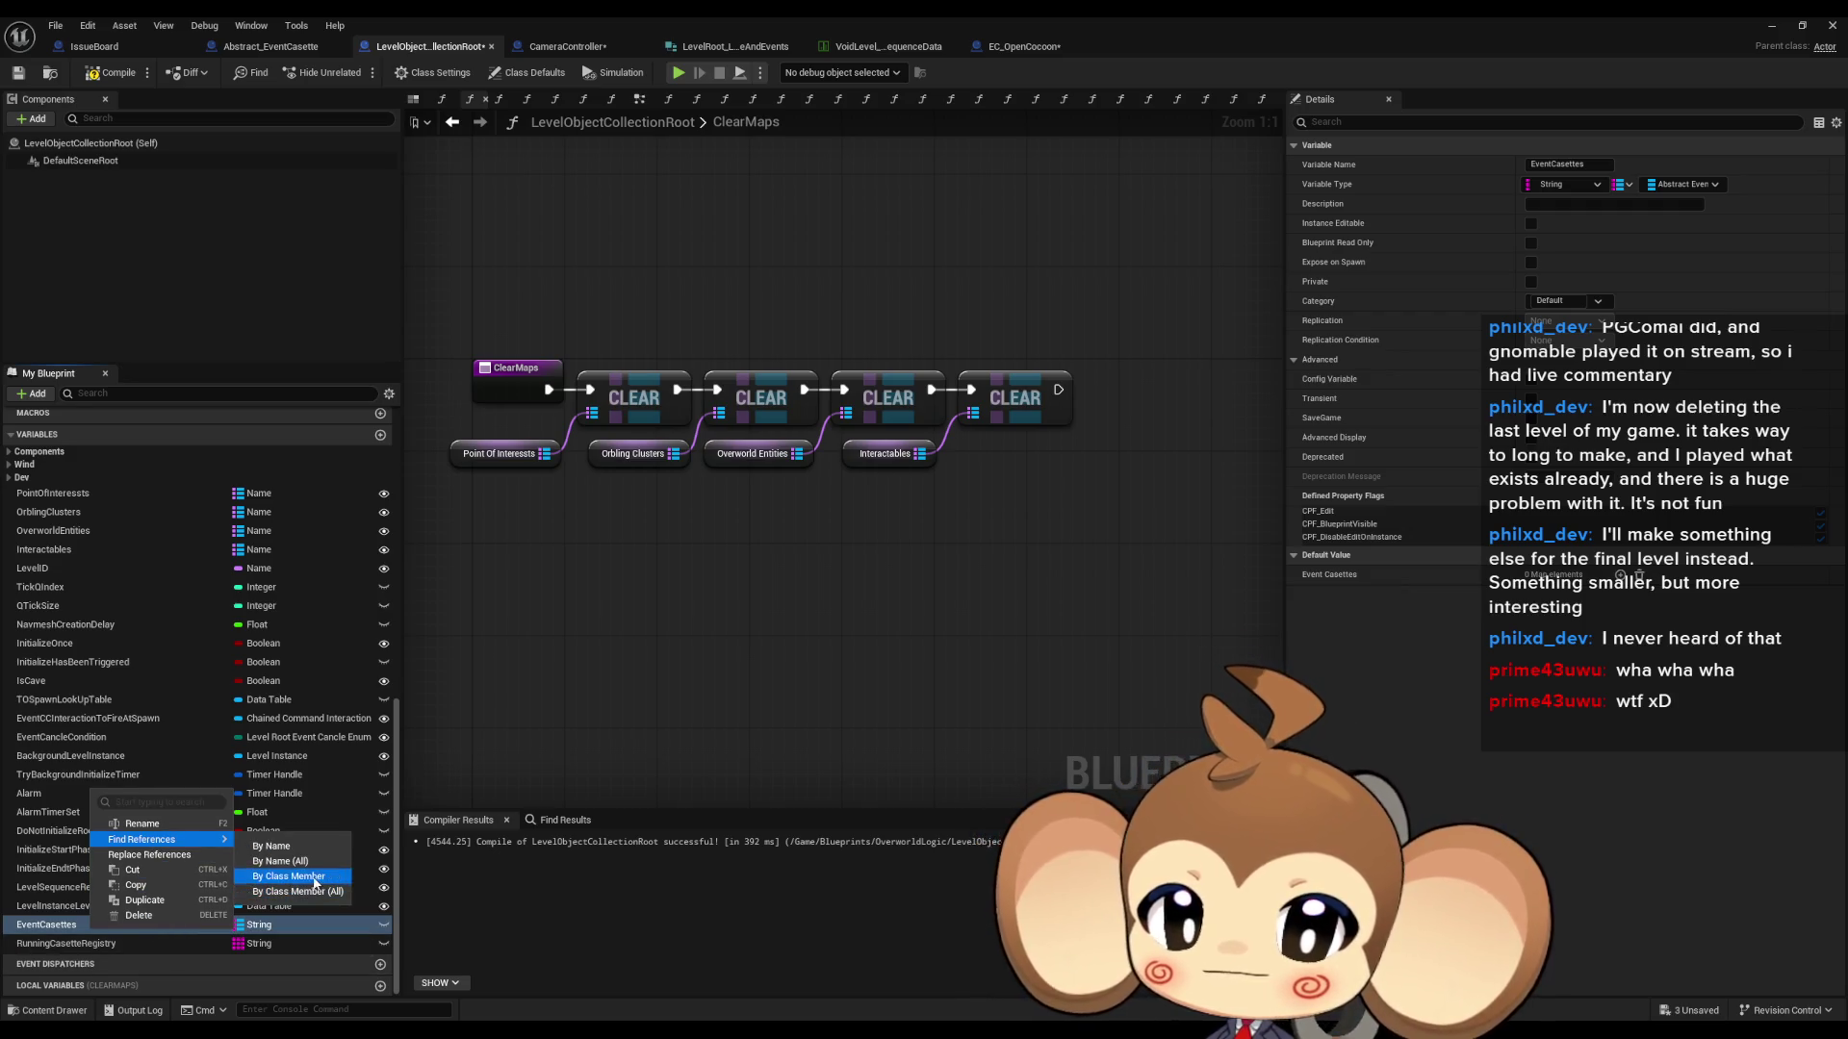
left_click(315, 876)
double_click(469, 881)
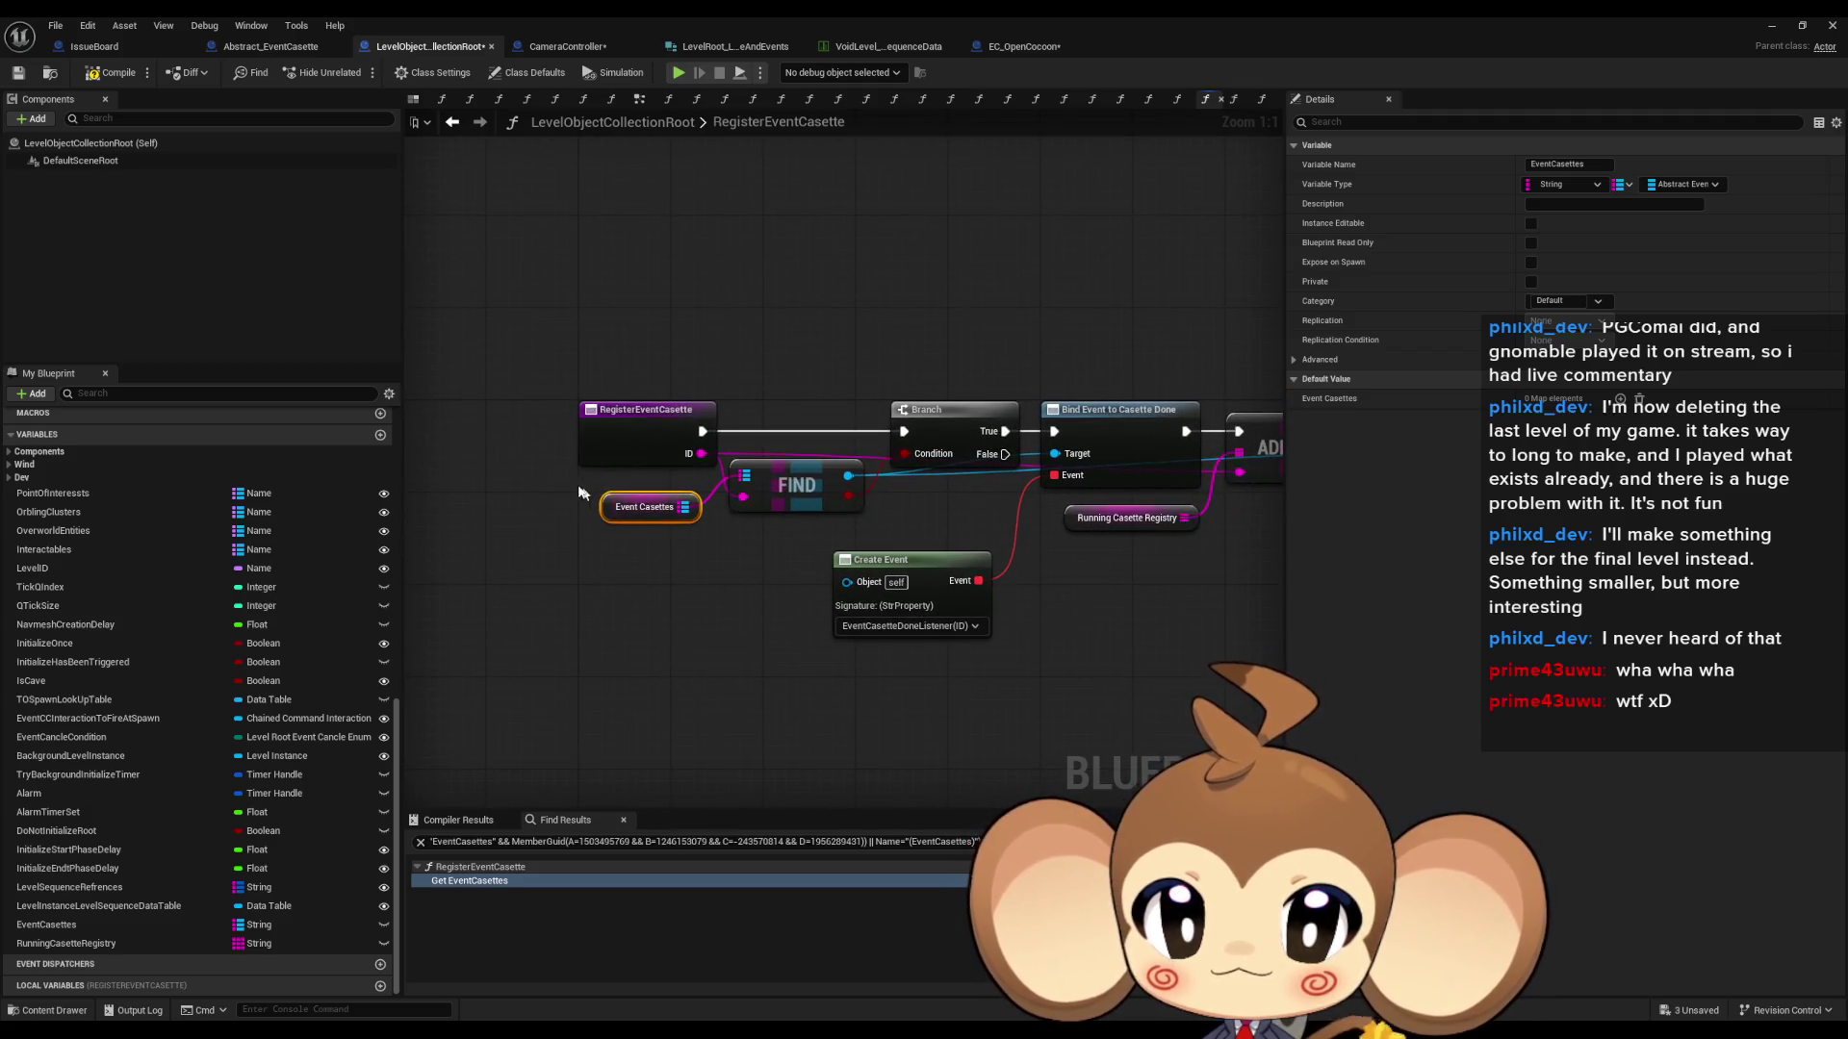
key("Delete")
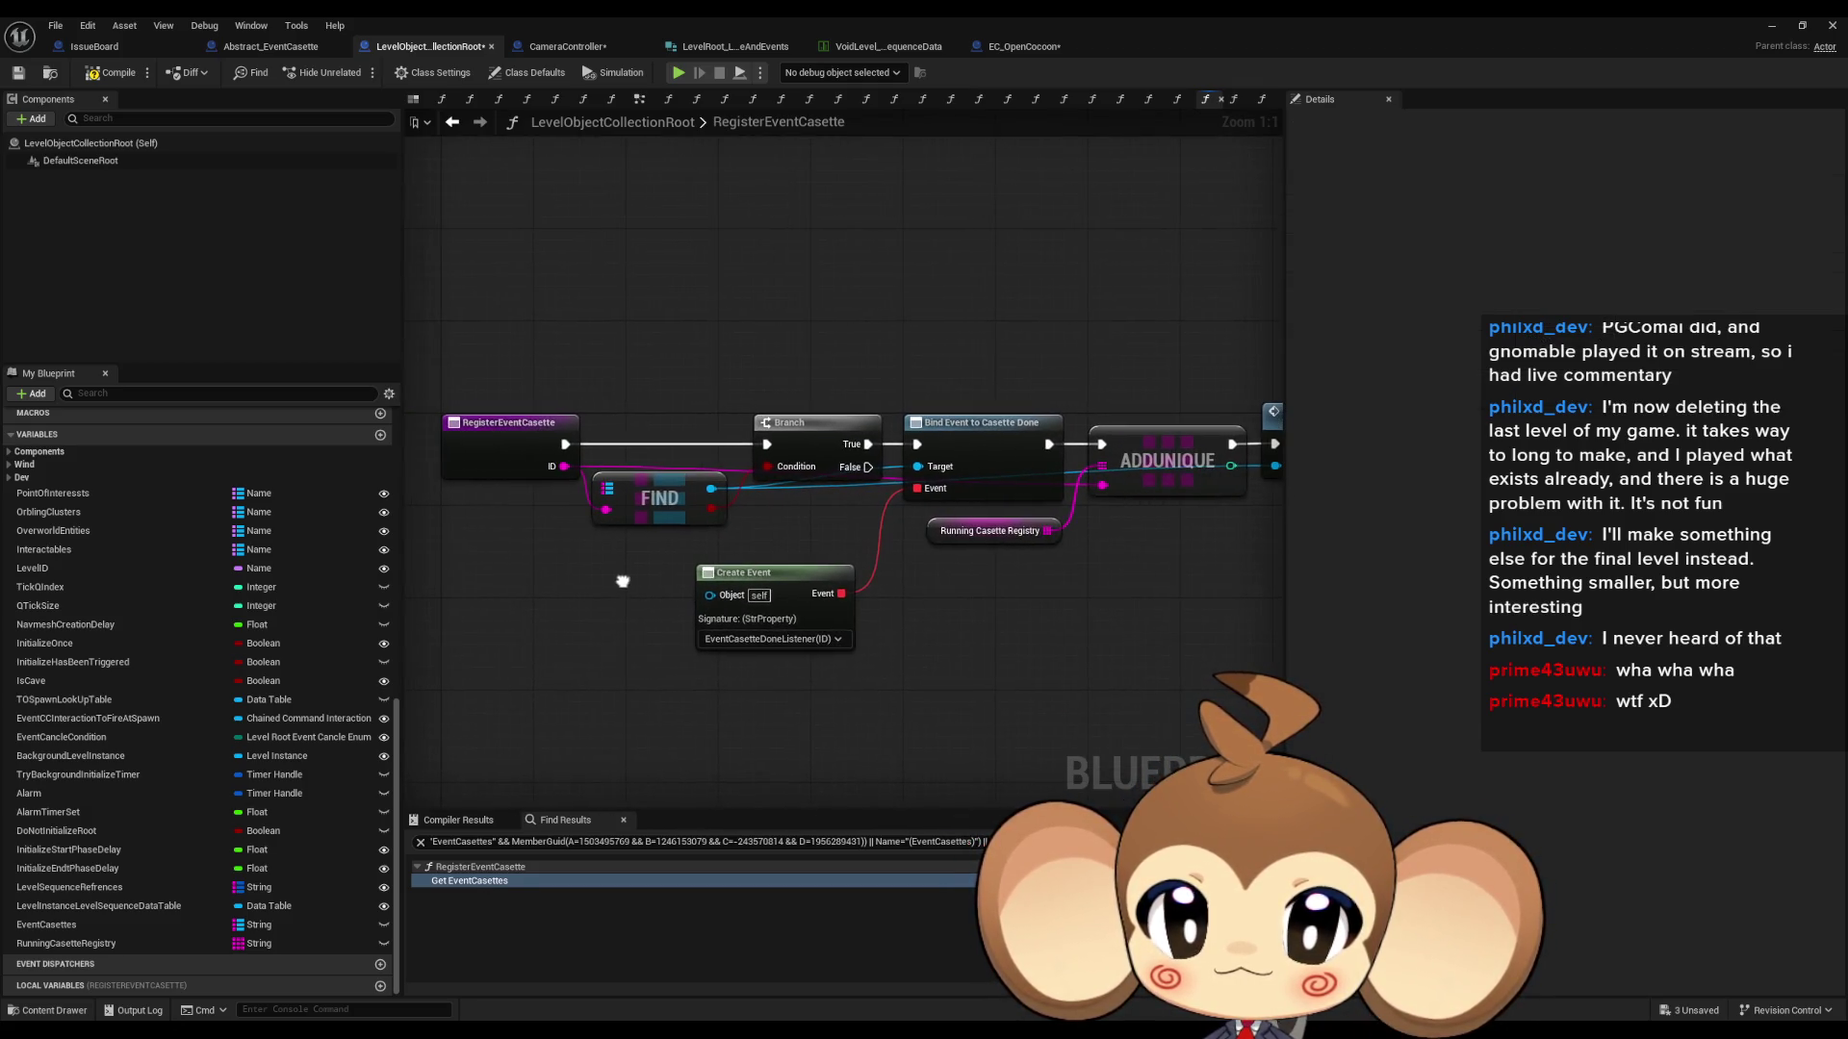
scroll(714, 597, "down", 2)
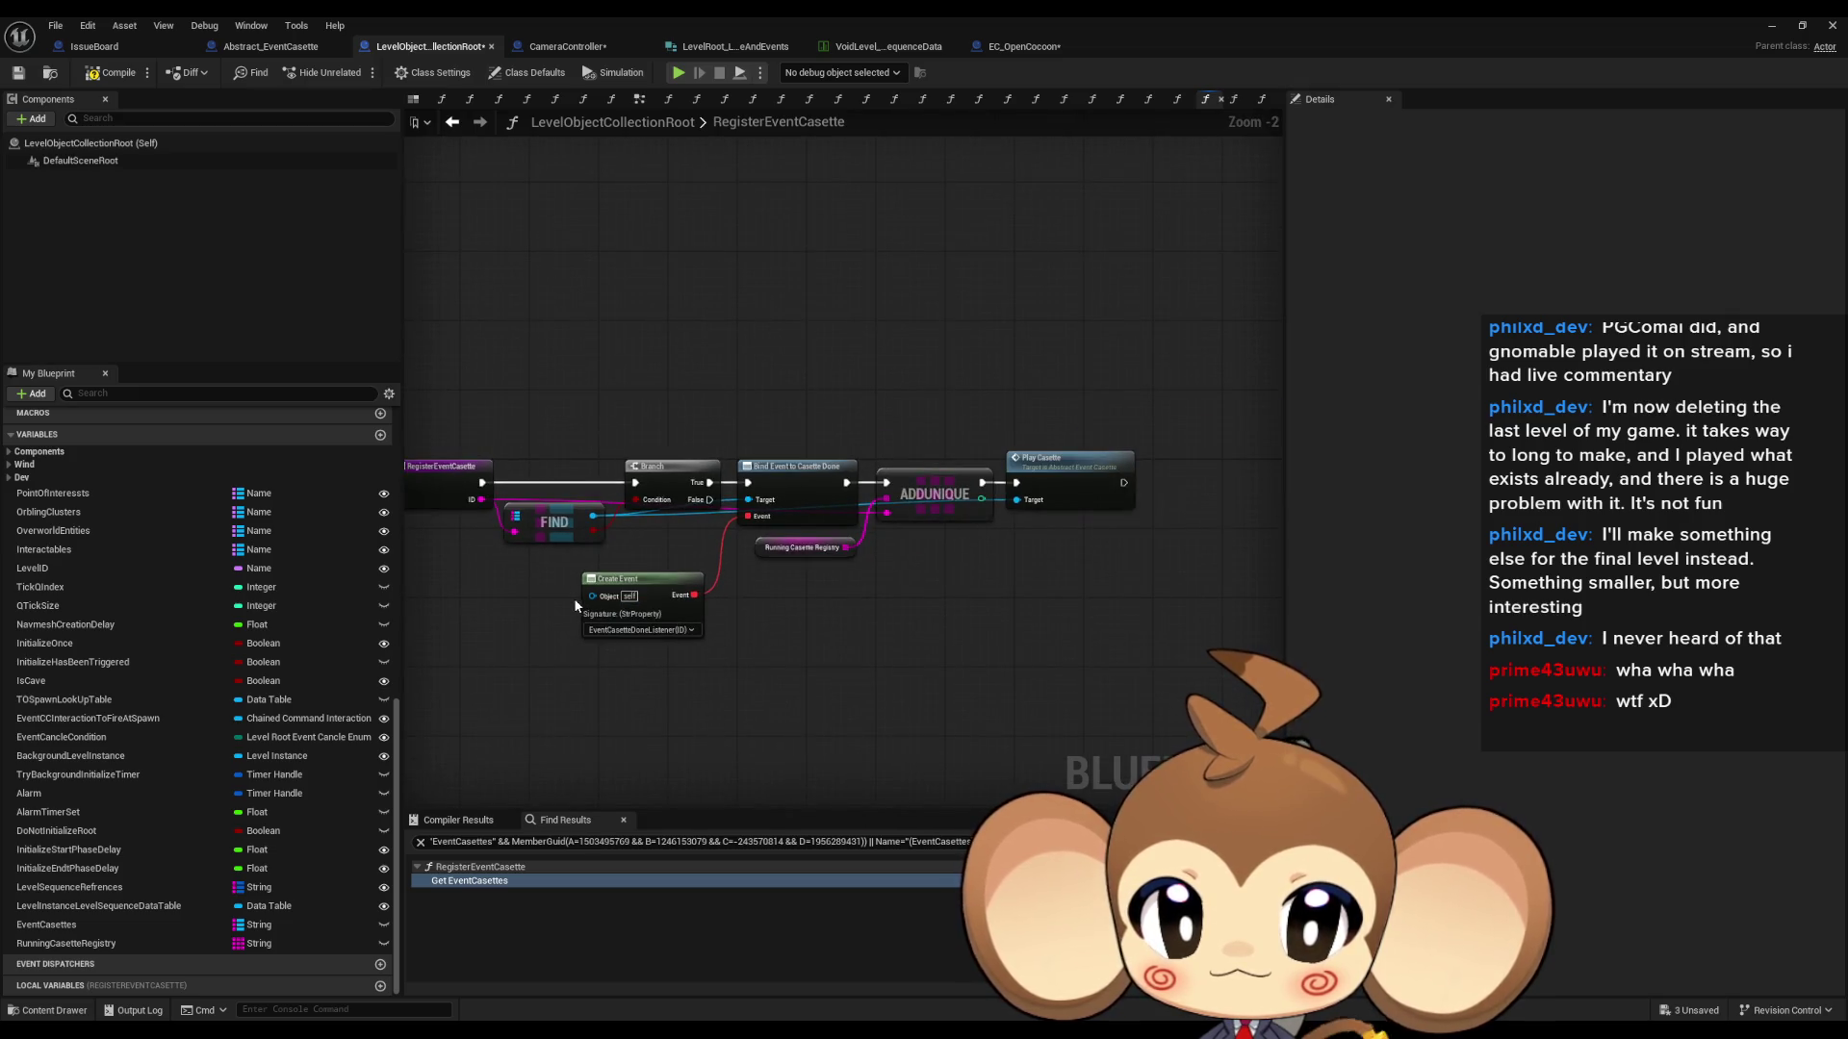
left_click_drag(575, 604, 719, 598)
- Delete the broken FIND node and recompile LevelObjectCollectionRoot until it succeeds
left_click(113, 73)
key("Delete")
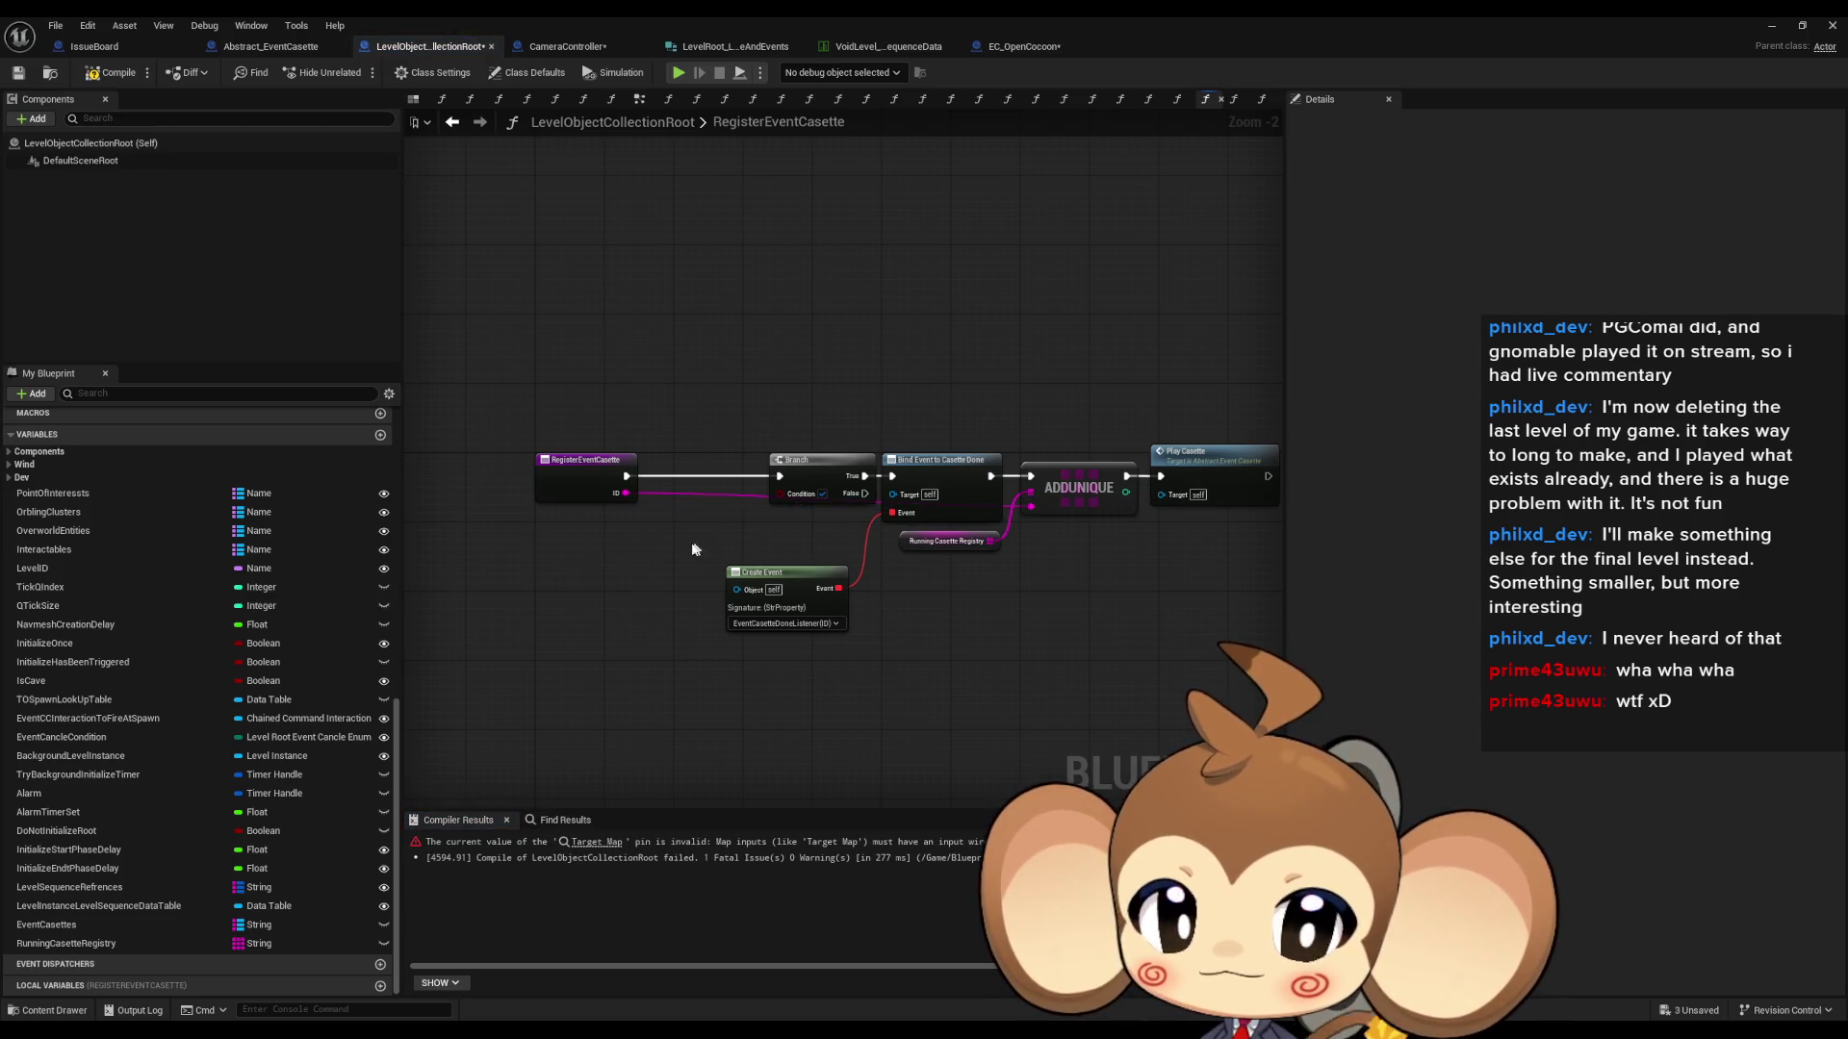
left_click(118, 77)
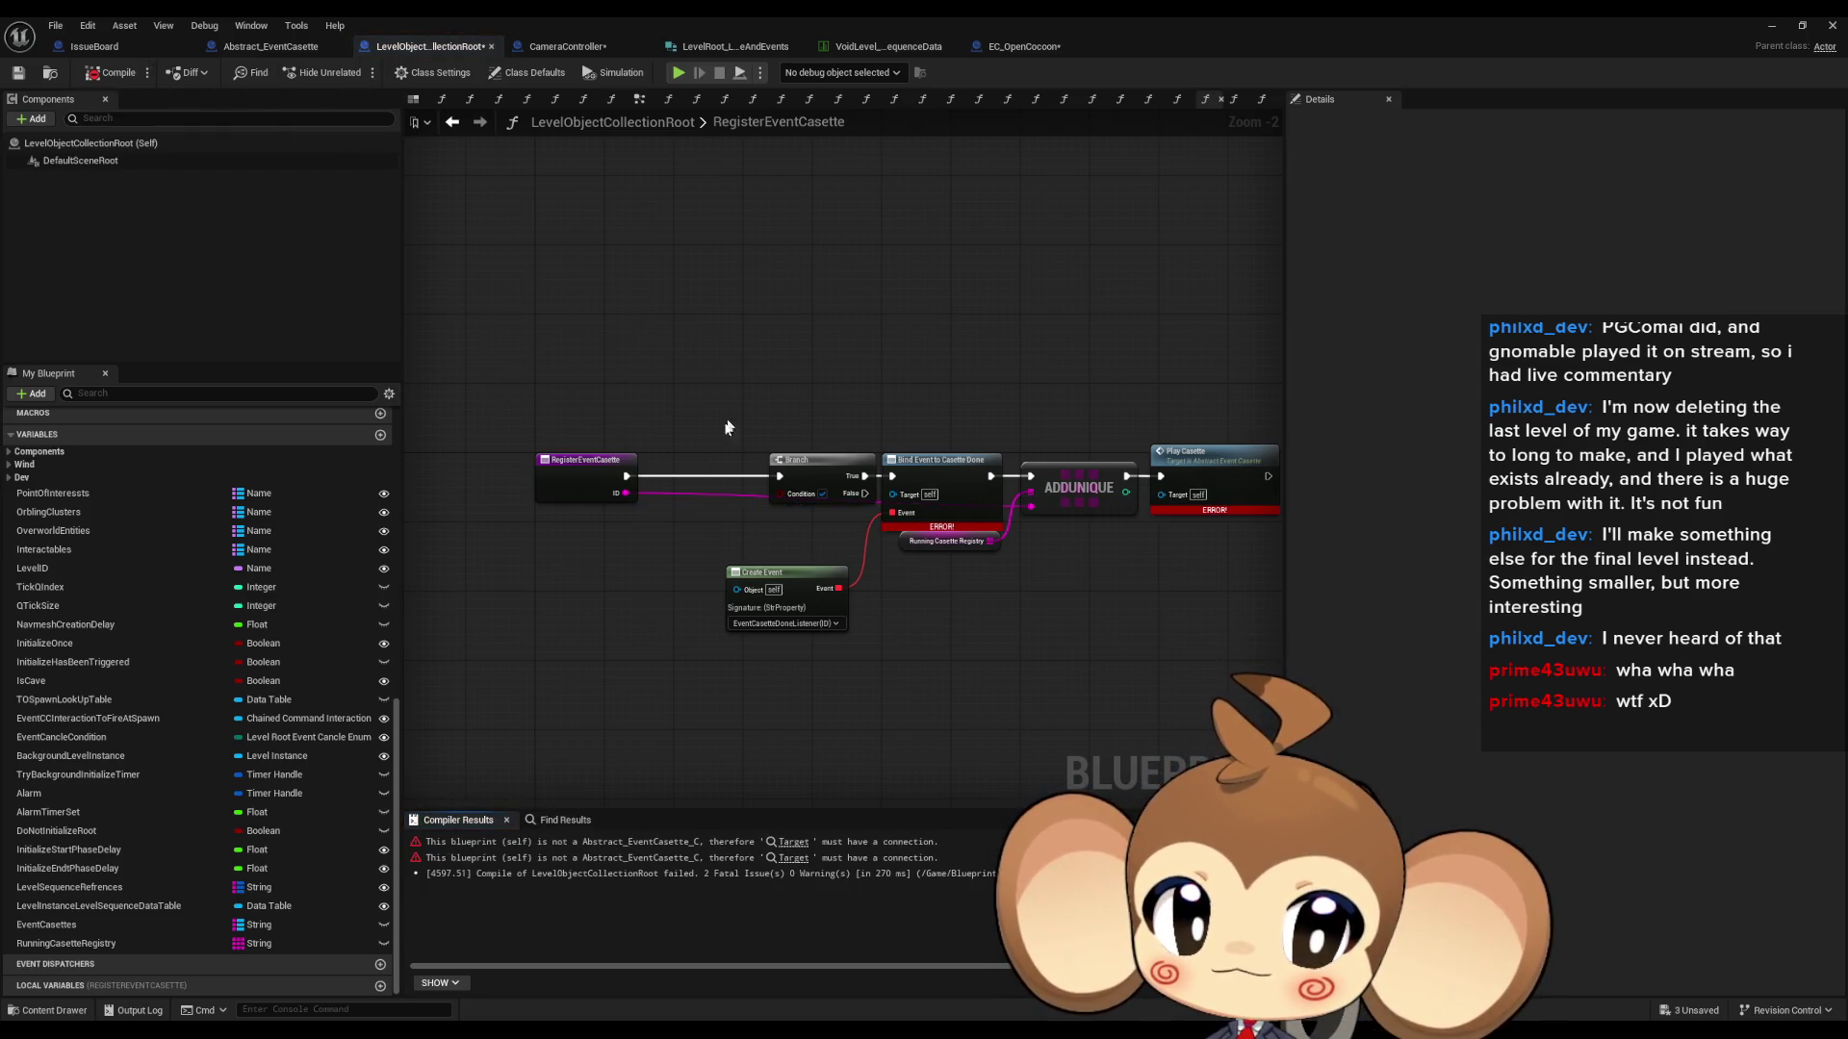
left_click(115, 76)
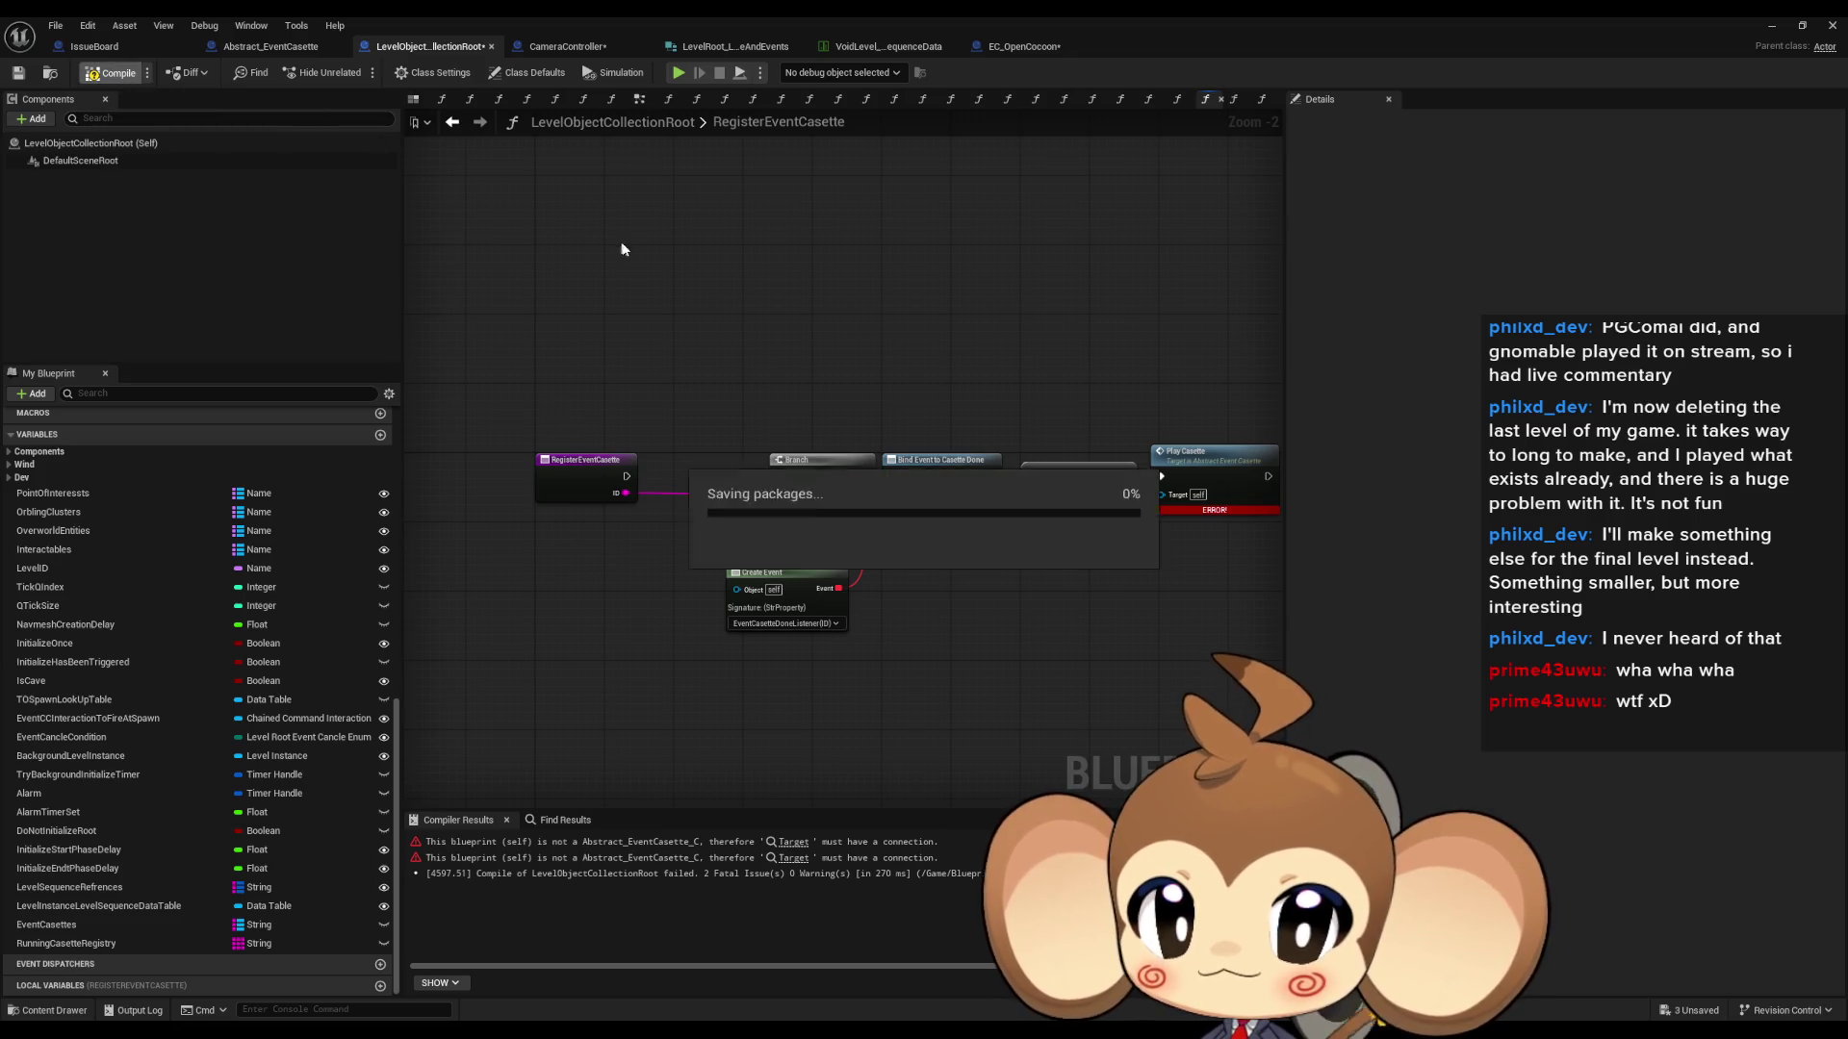
scroll(97, 597, "up", 2)
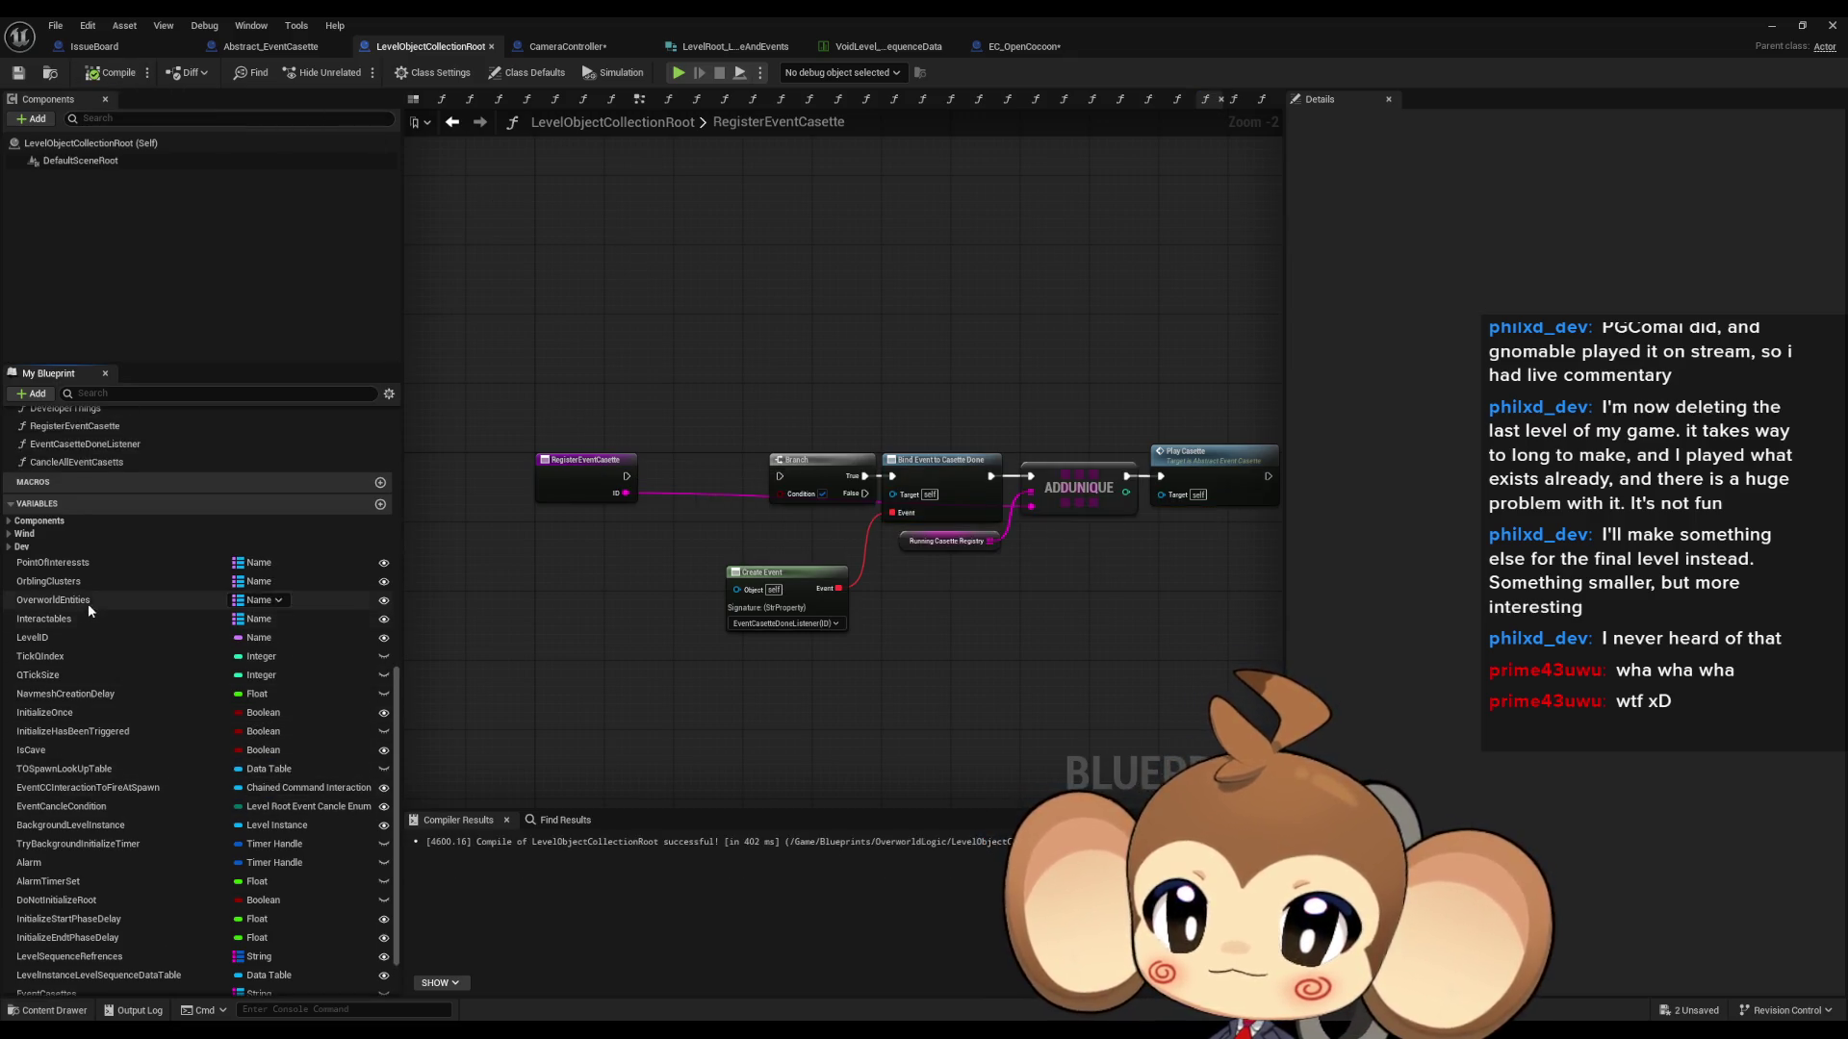
- Return to ClearMaps and delete the EventCasettes variable
left_click(452, 123)
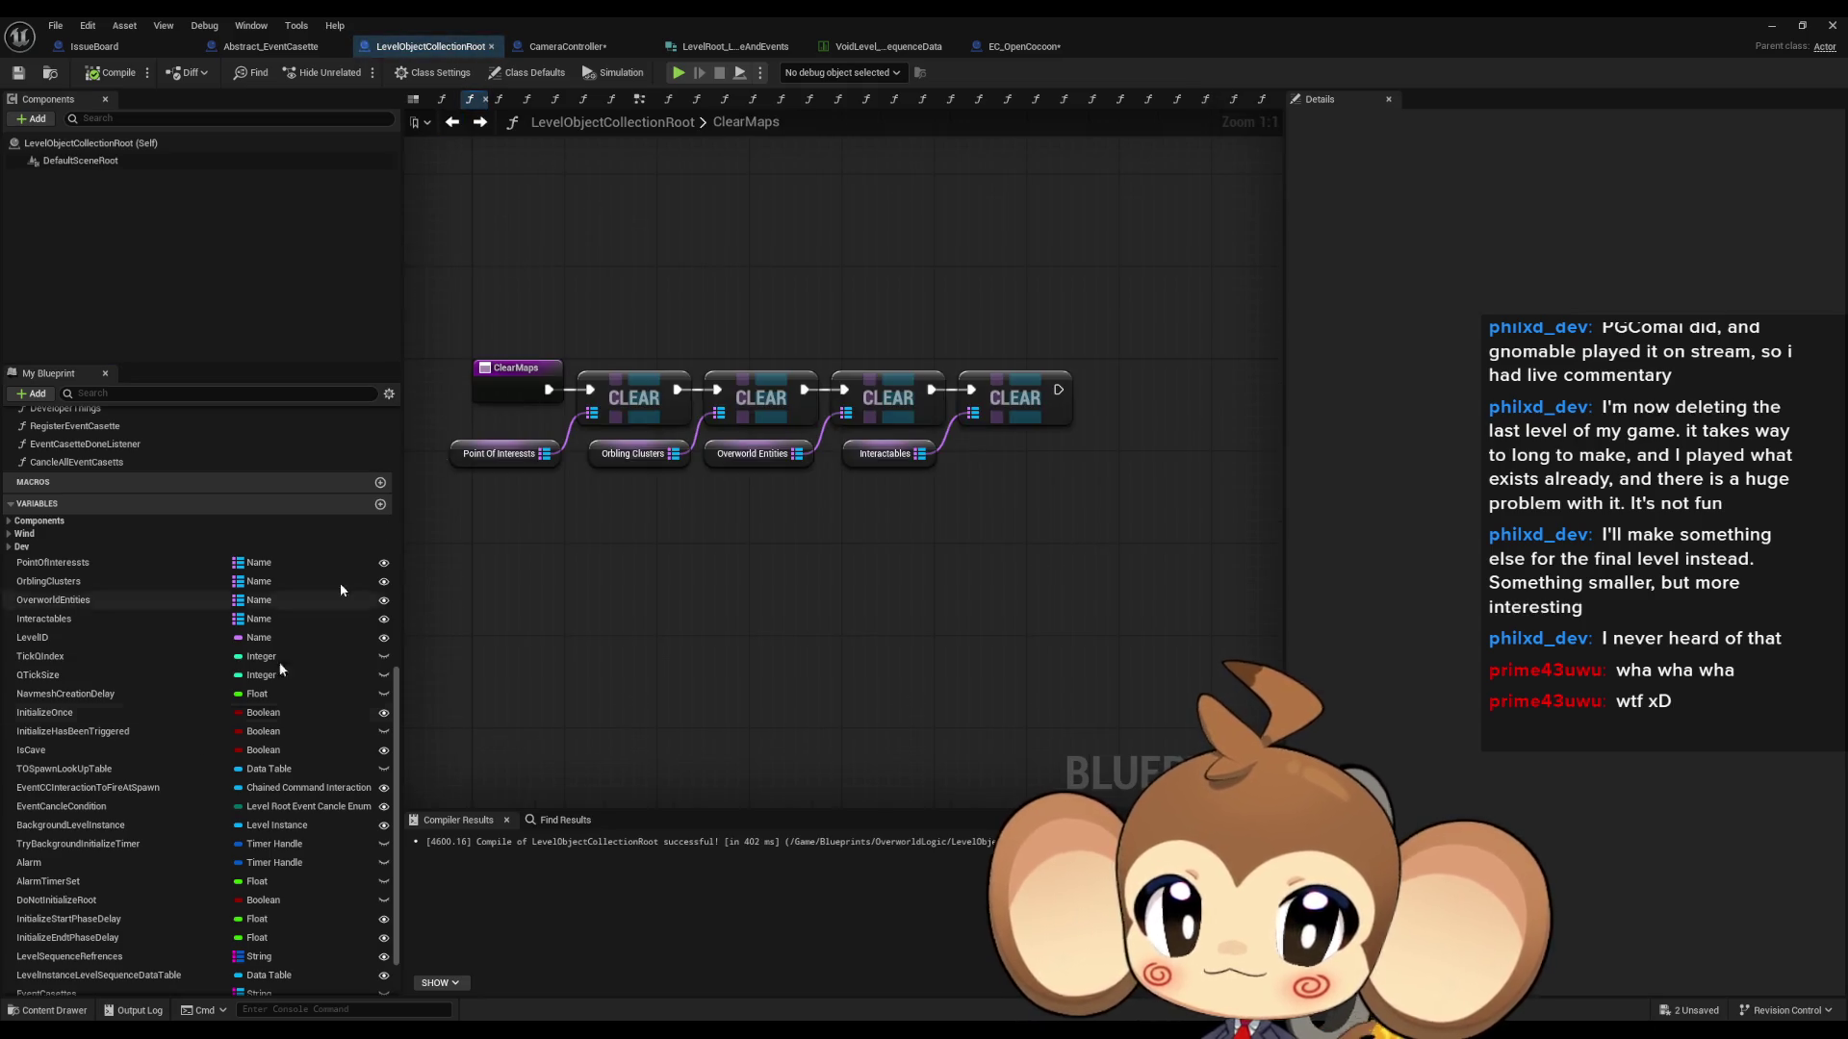
scroll(154, 875, "down", 2)
left_click(227, 924)
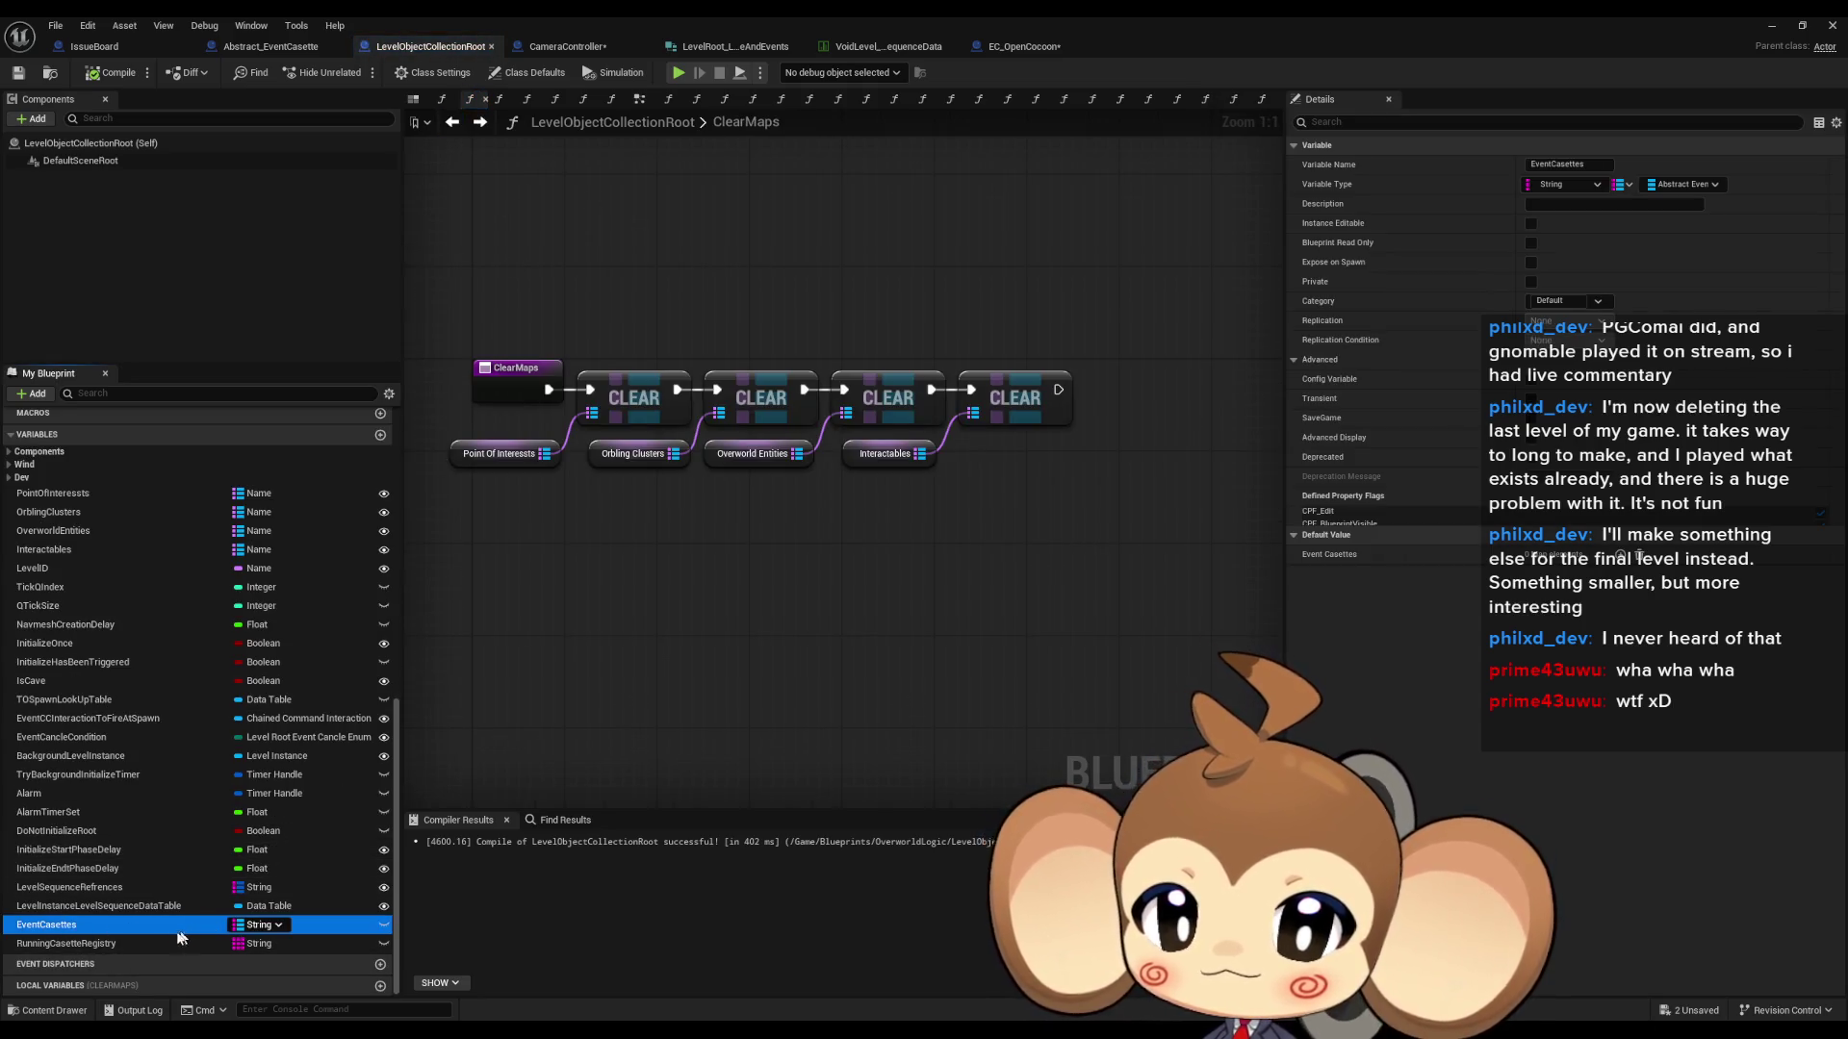
key("Delete")
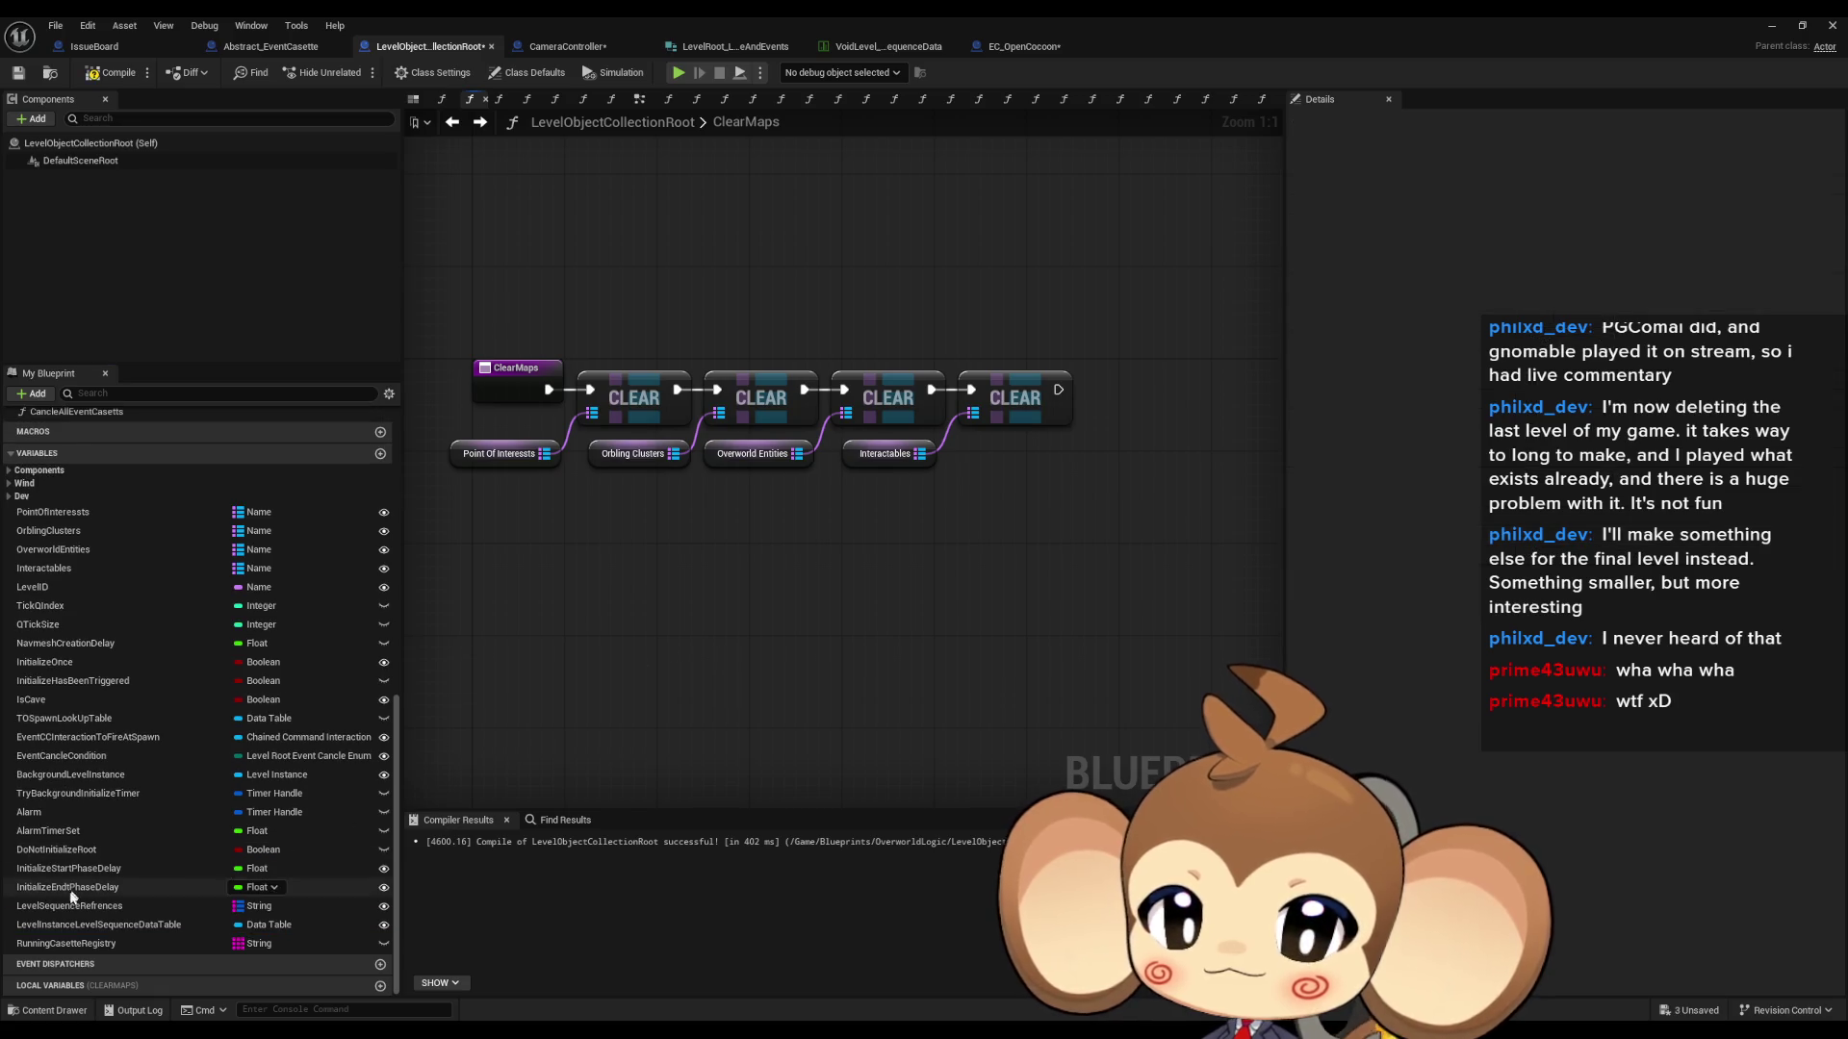
- Add a fifth Clear node emptying Level Sequence Refrences at the end of ClearMaps, then compile and save
left_click_drag(66, 906, 819, 585)
left_click(894, 605)
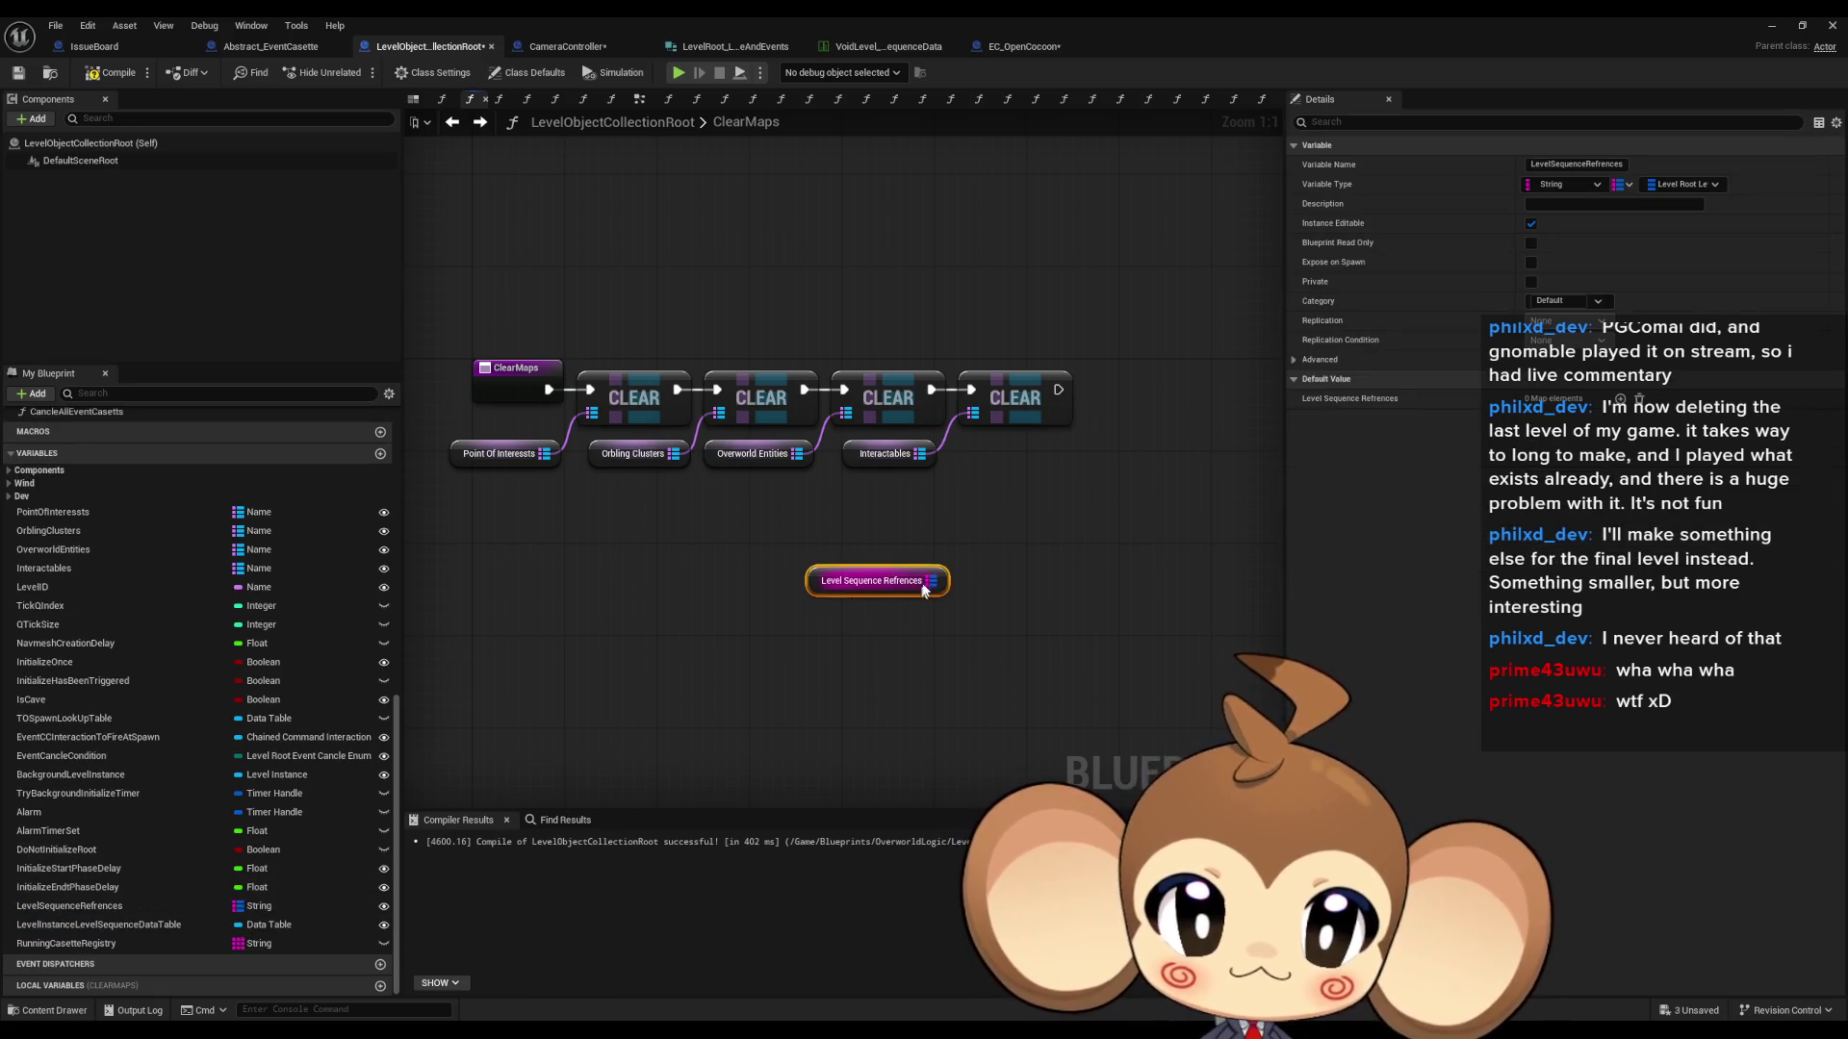
left_click_drag(942, 581, 1042, 536)
type("cle")
key("Return")
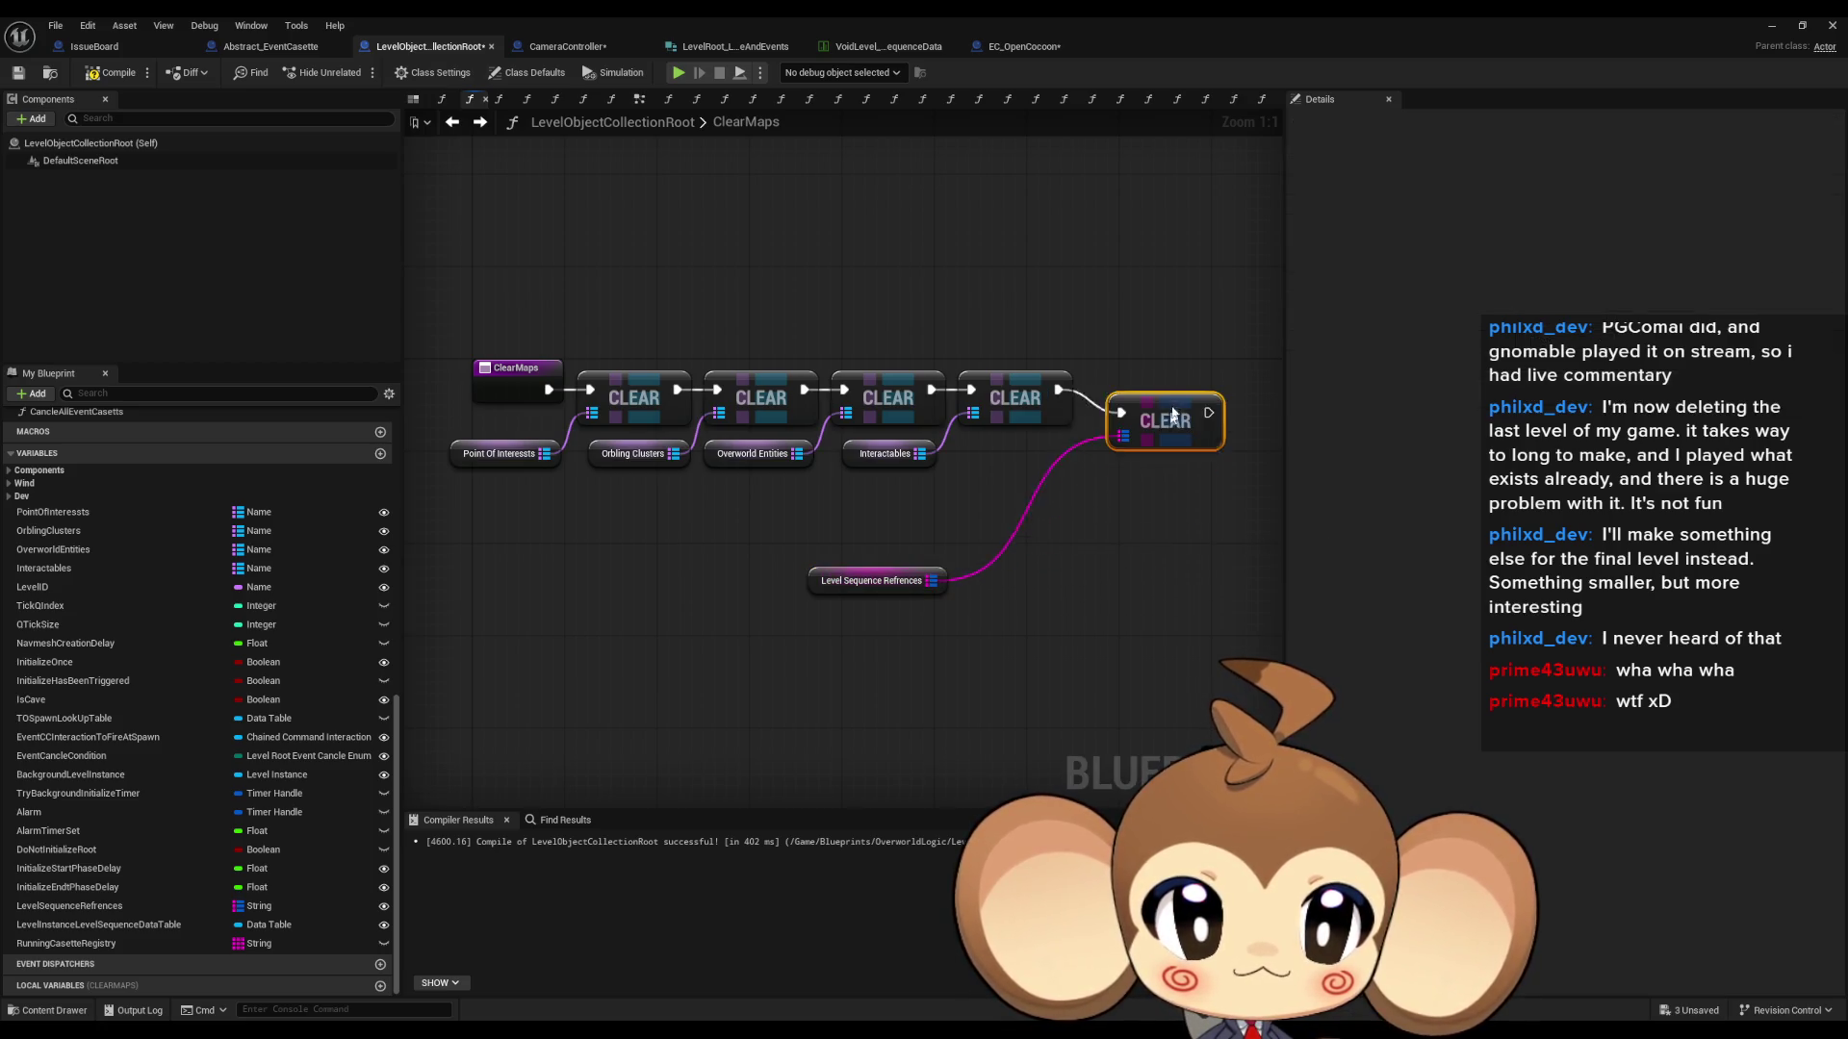
left_click_drag(850, 584, 987, 469)
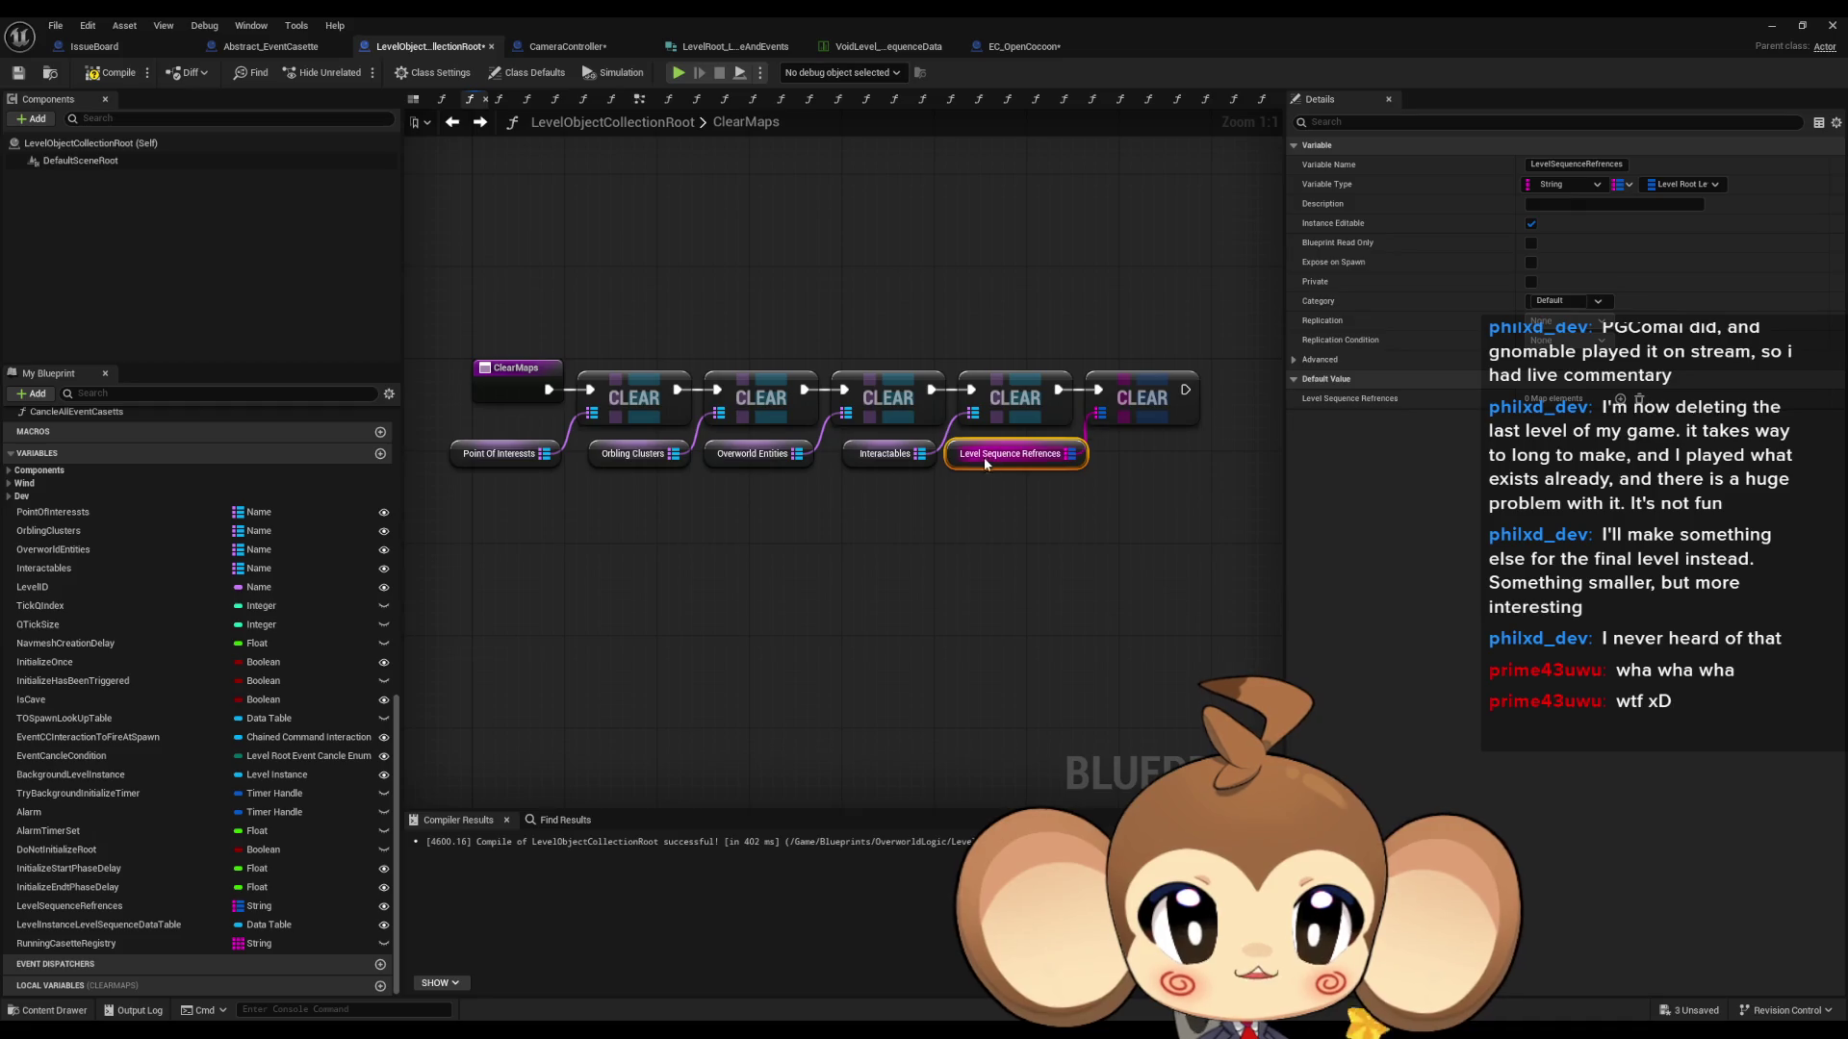
left_click(1028, 596)
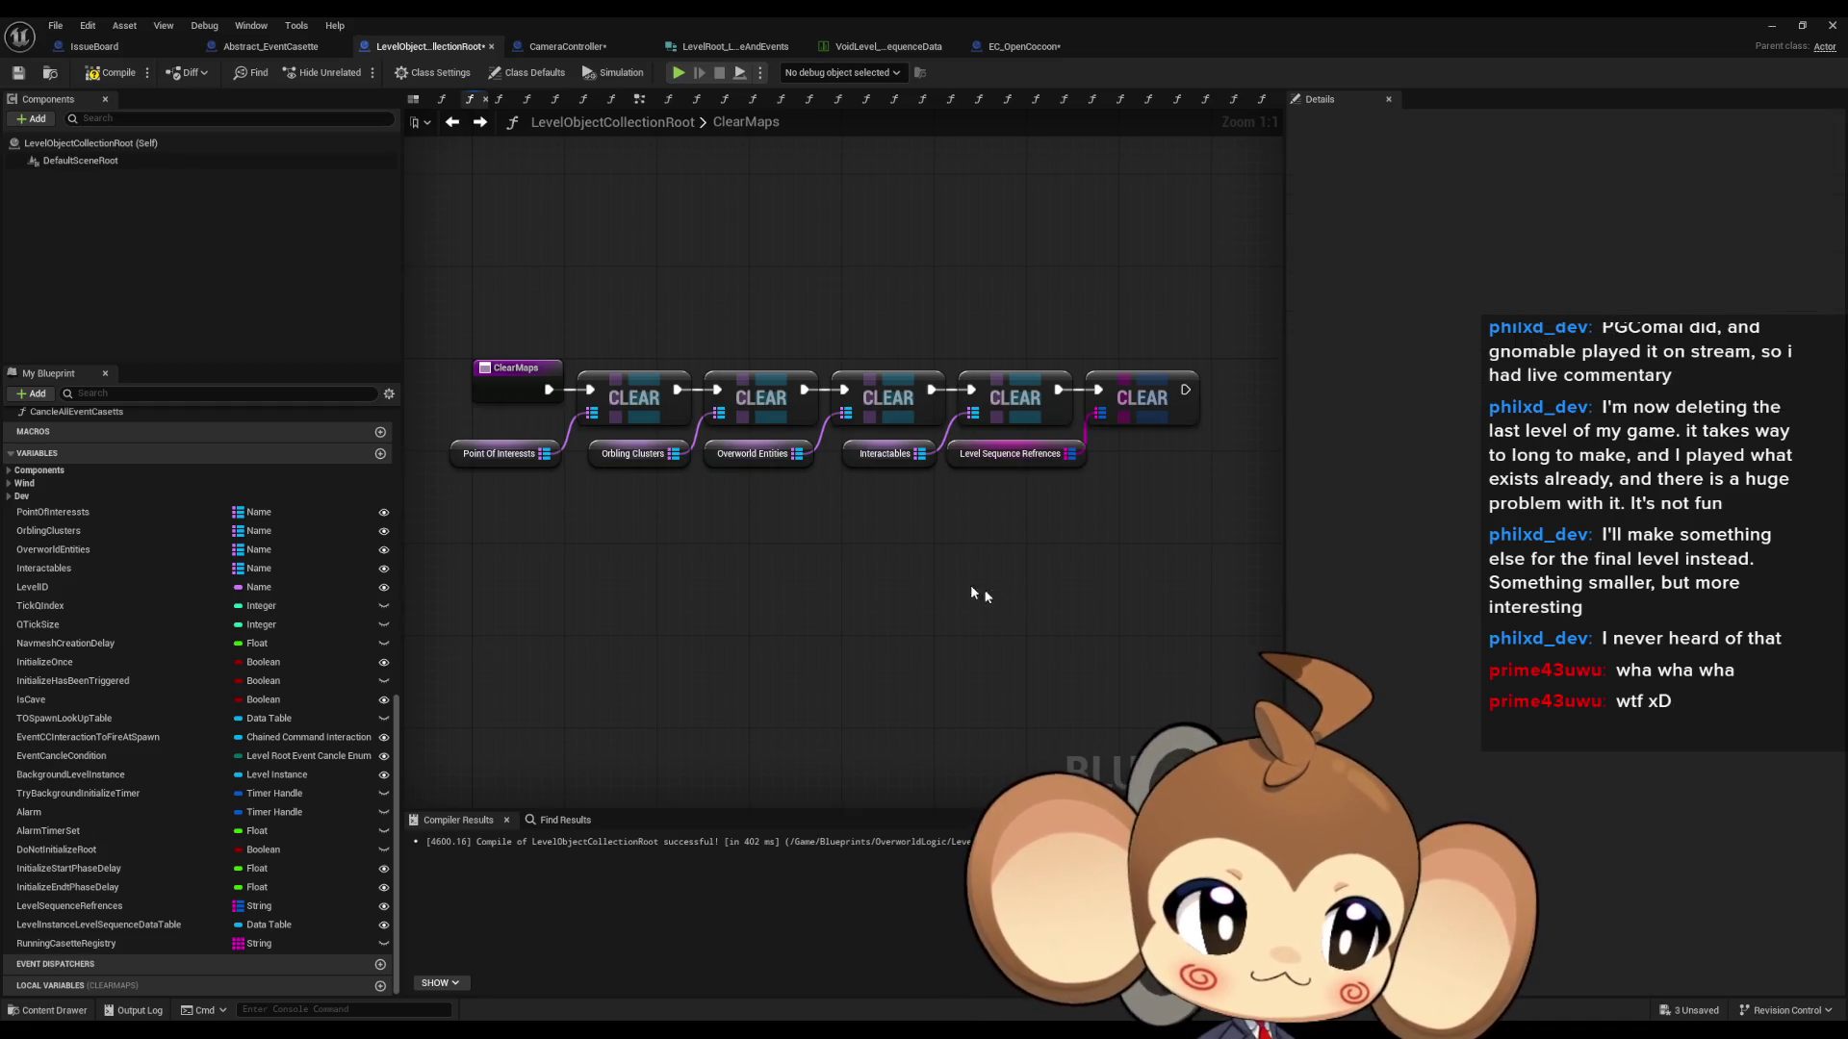
mouse_move(949, 630)
left_mouse_down()
mouse_move(1048, 631)
mouse_move(862, 630)
left_mouse_up()
left_click(112, 81)
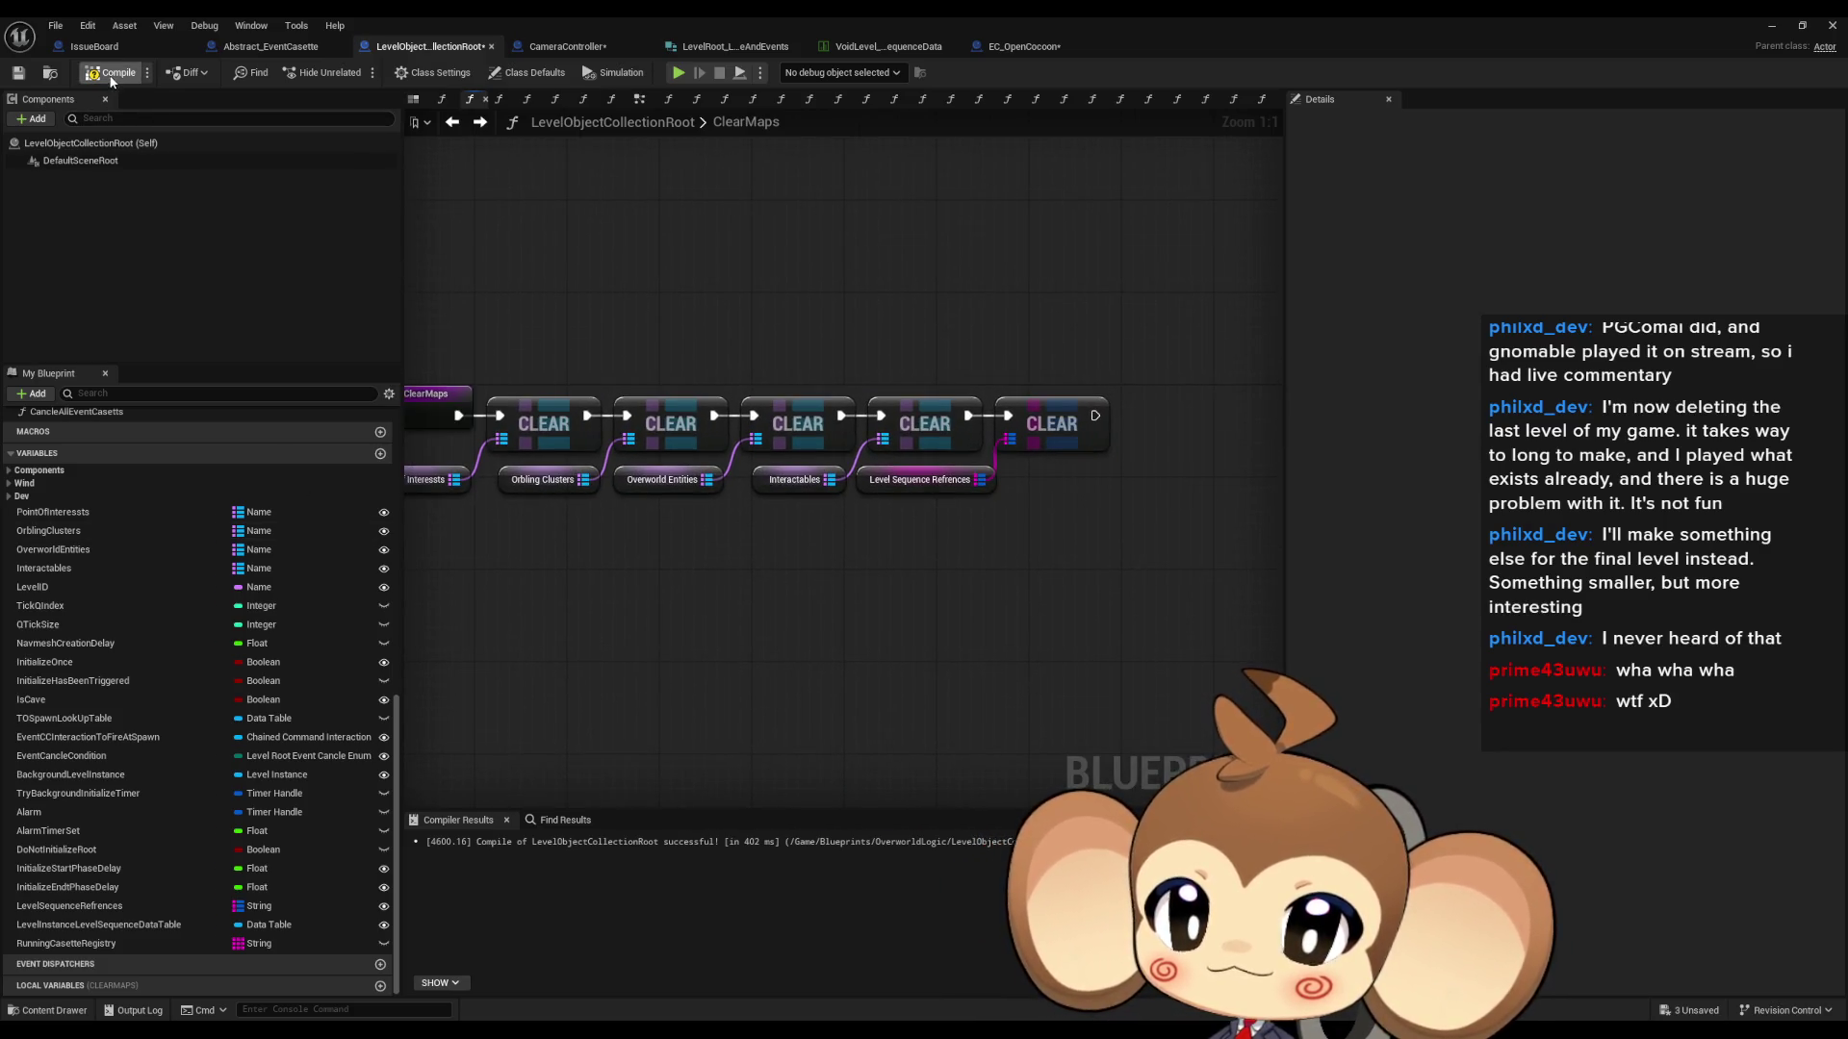
scroll(182, 577, "up", 5)
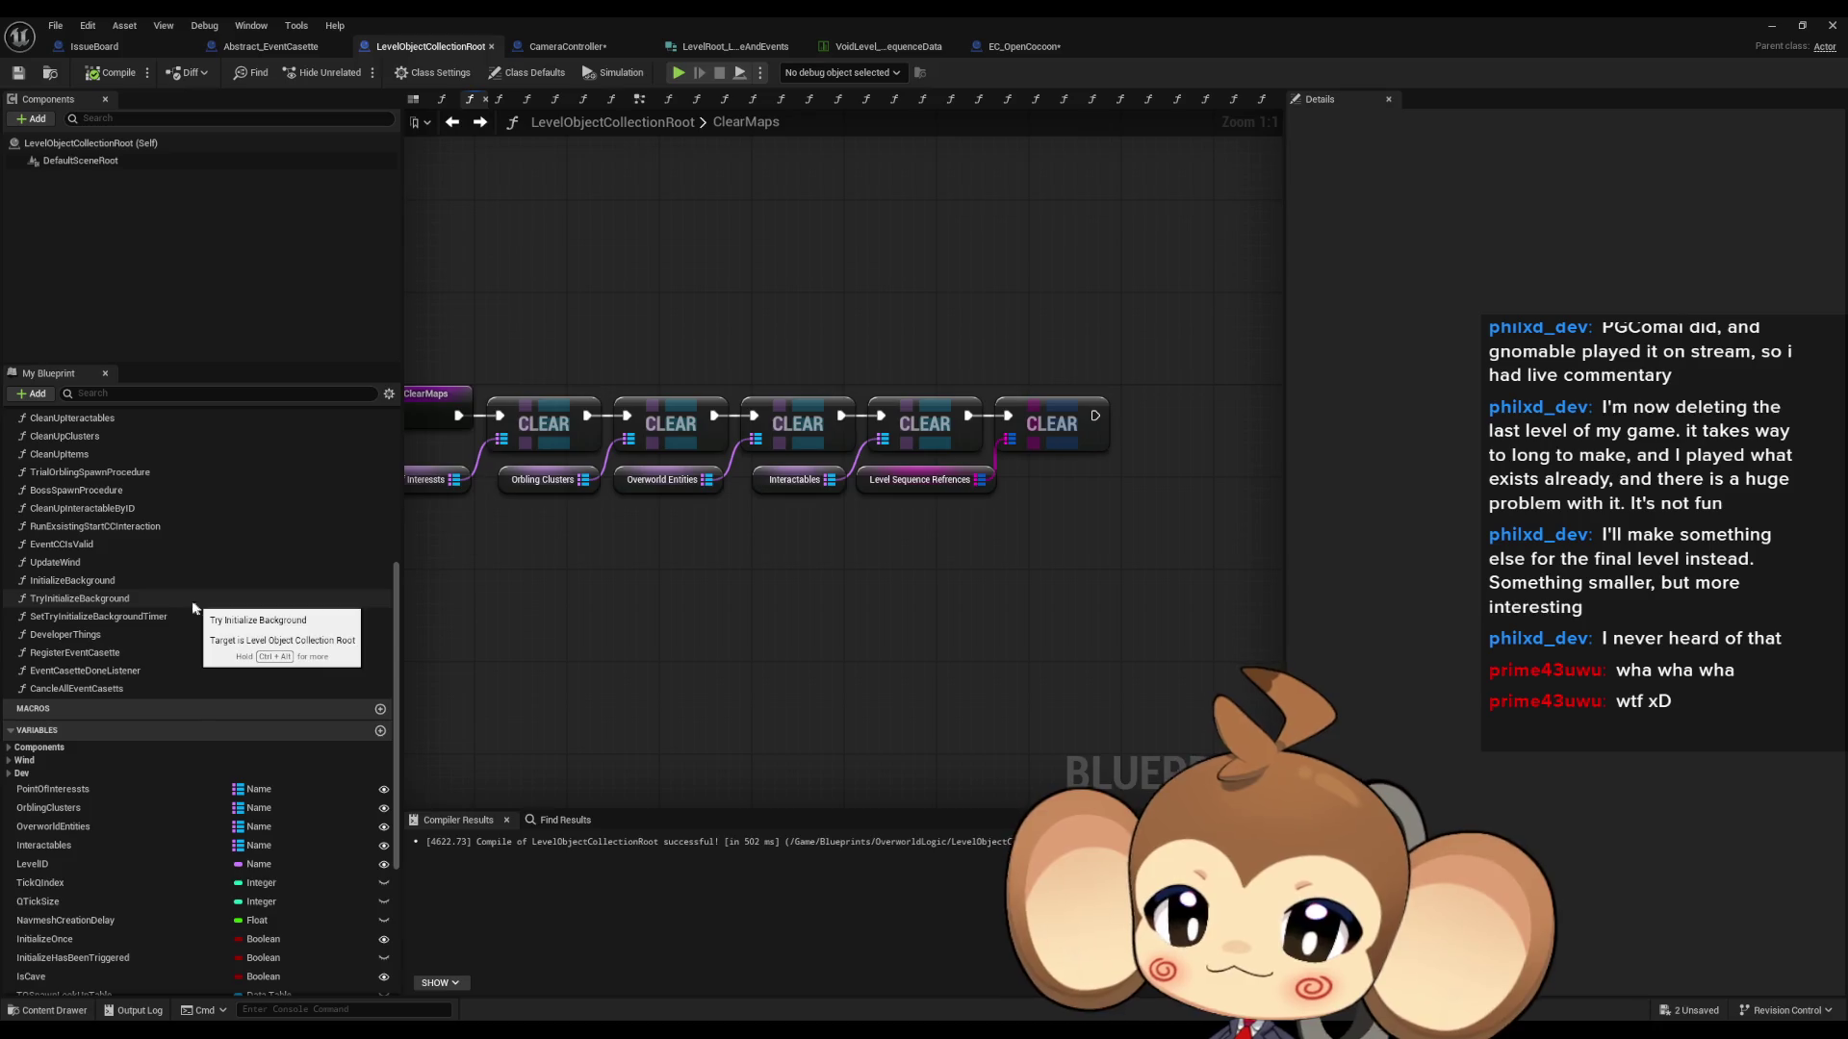
- Open DevFunction_RegisterLevelSequences from the Functions list and review its registration logic
scroll(181, 606, "up", 5)
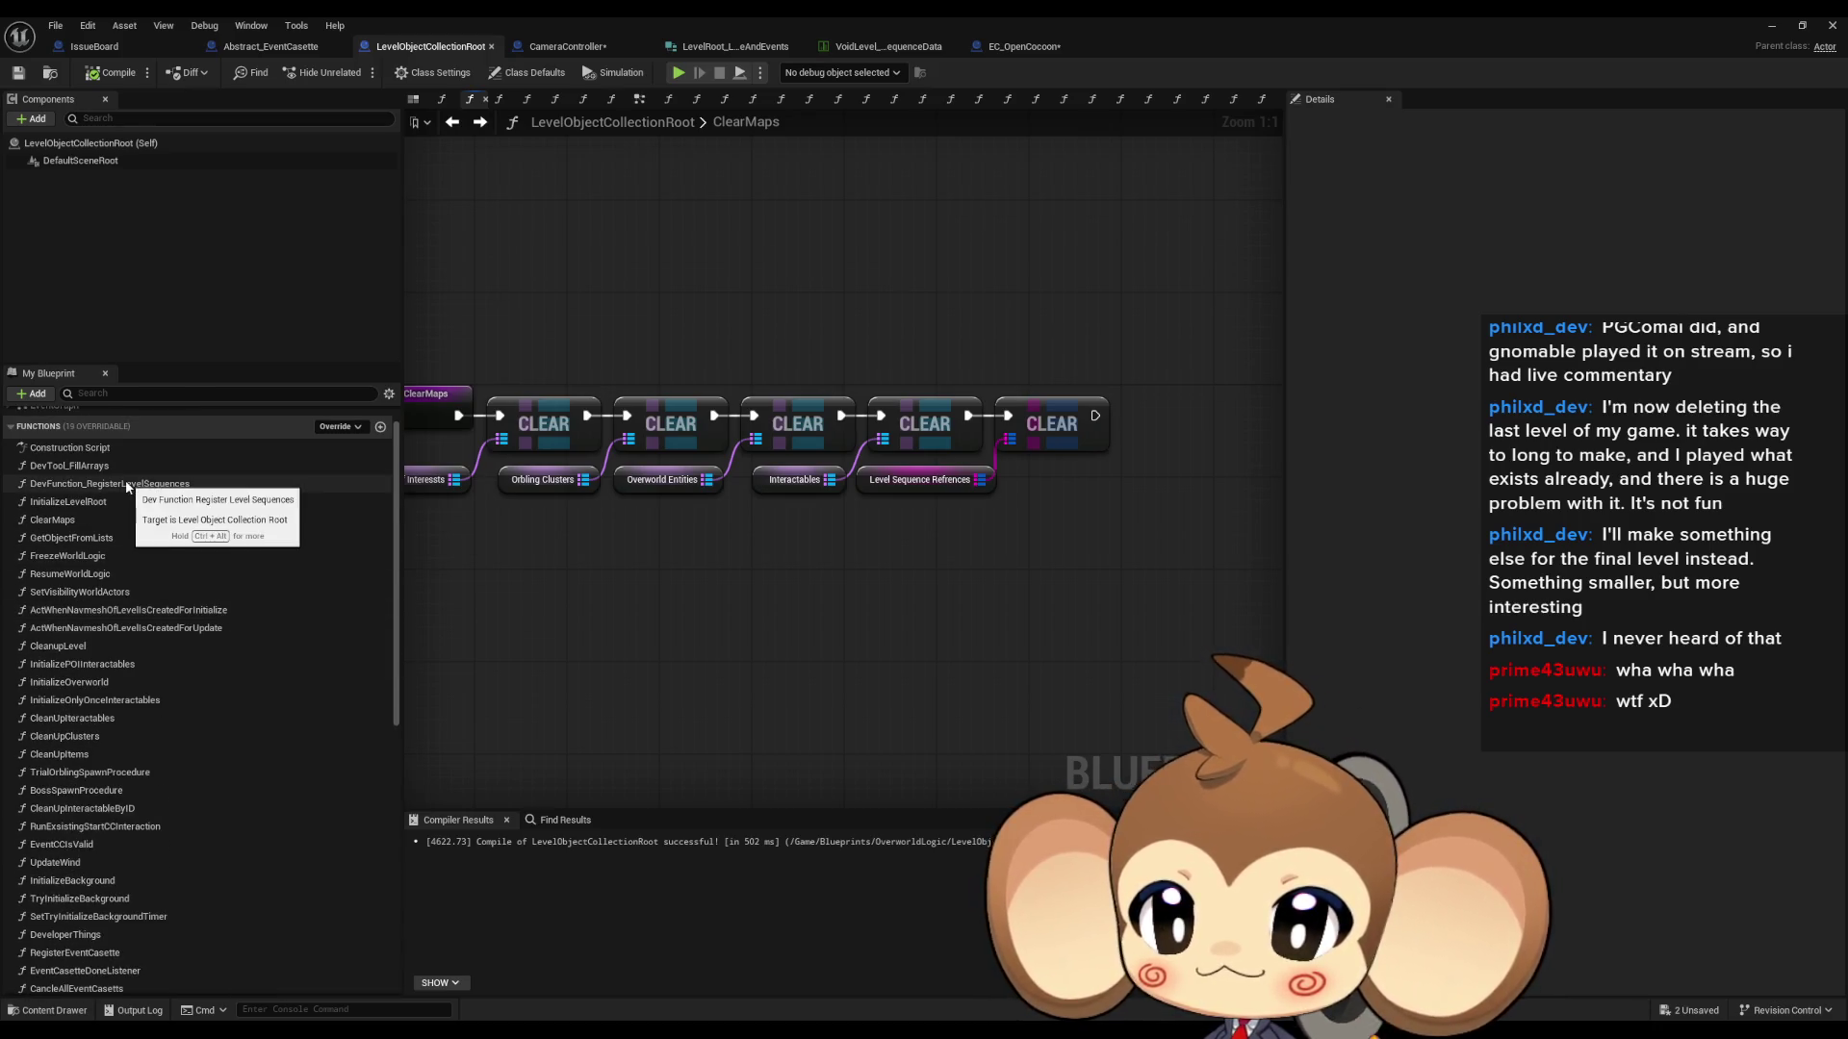
scroll(131, 500, "down", 3)
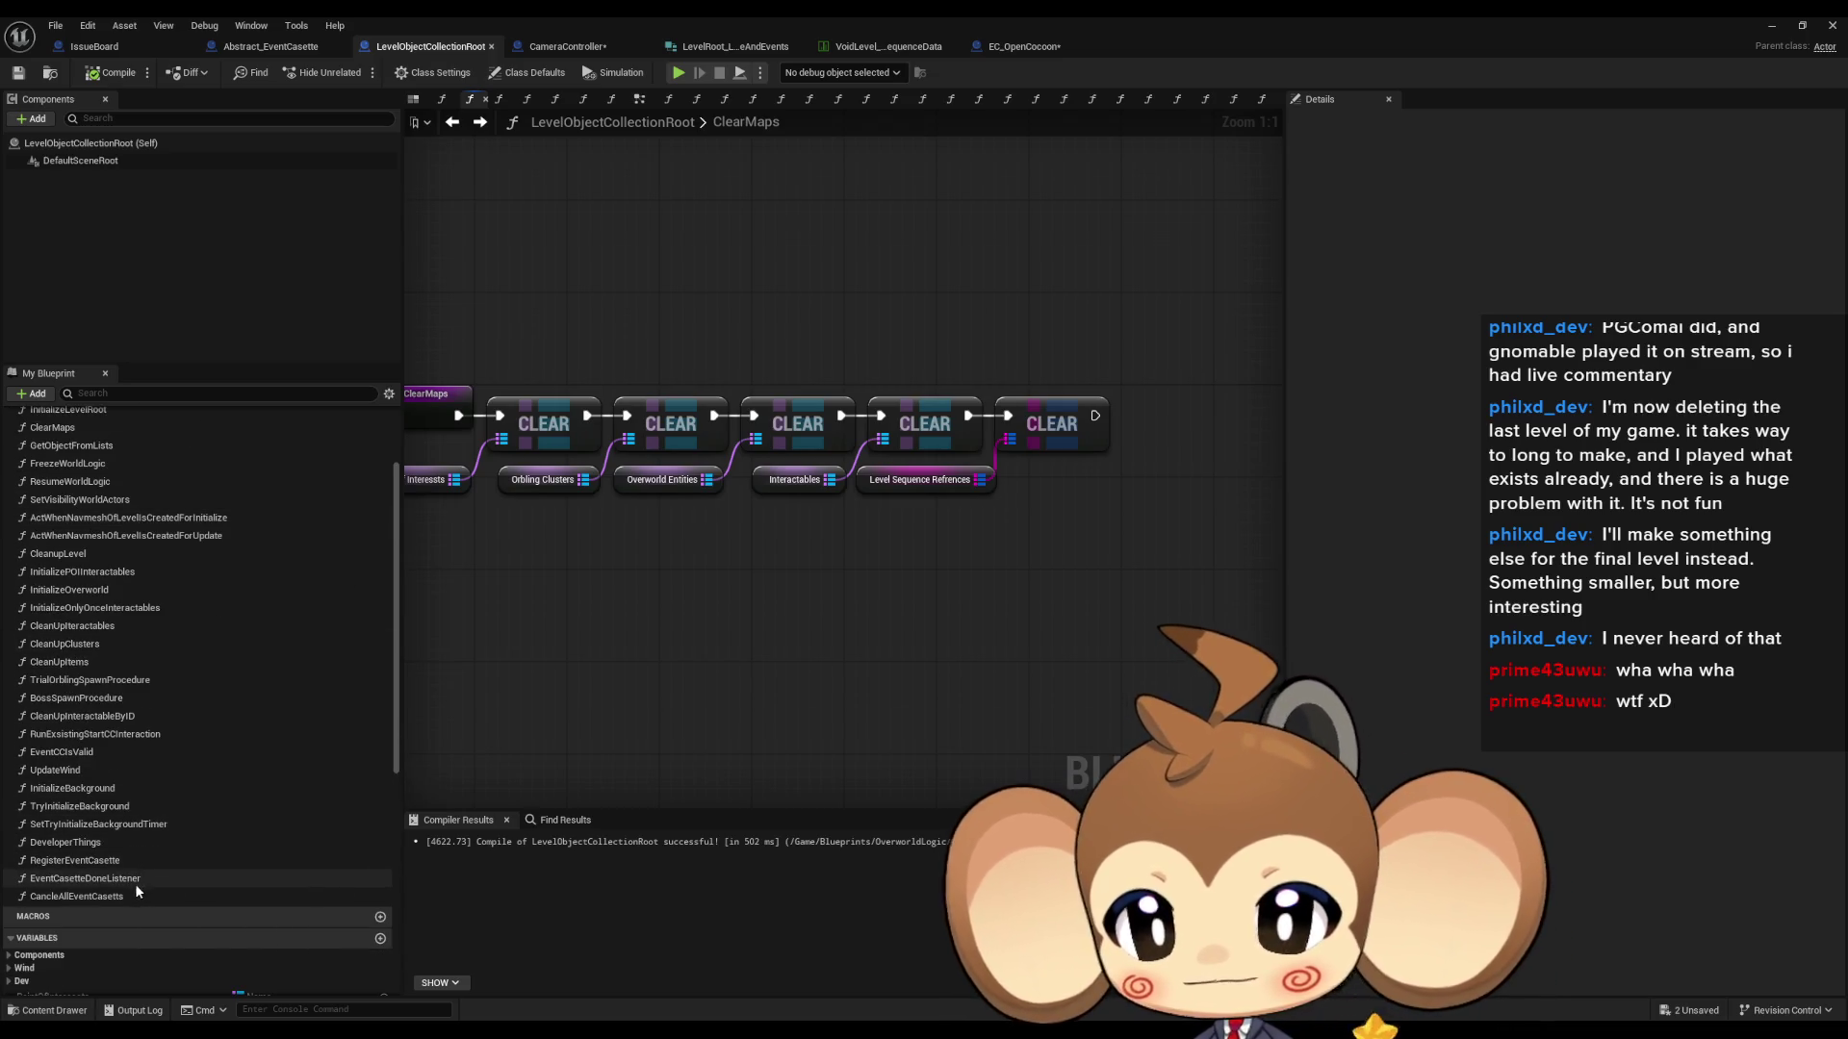
scroll(144, 760, "up", 3)
double_click(96, 466)
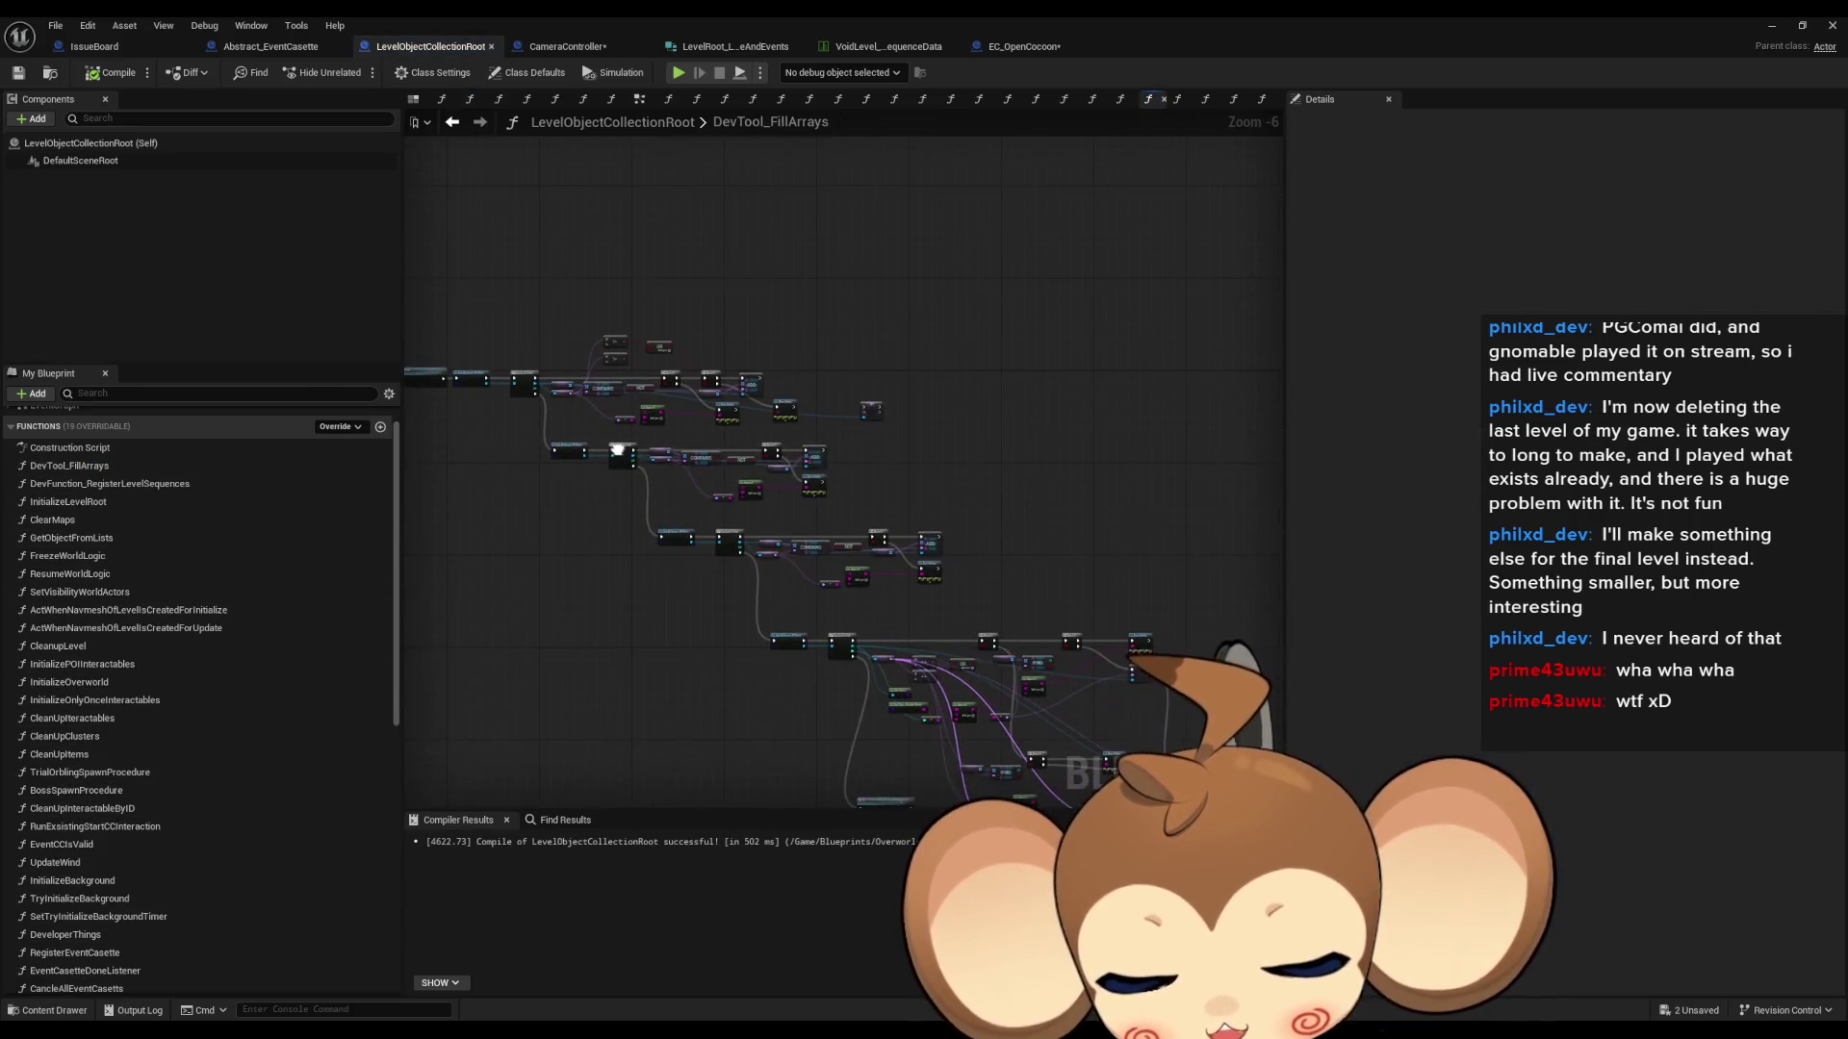
scroll(135, 524, "up", 1)
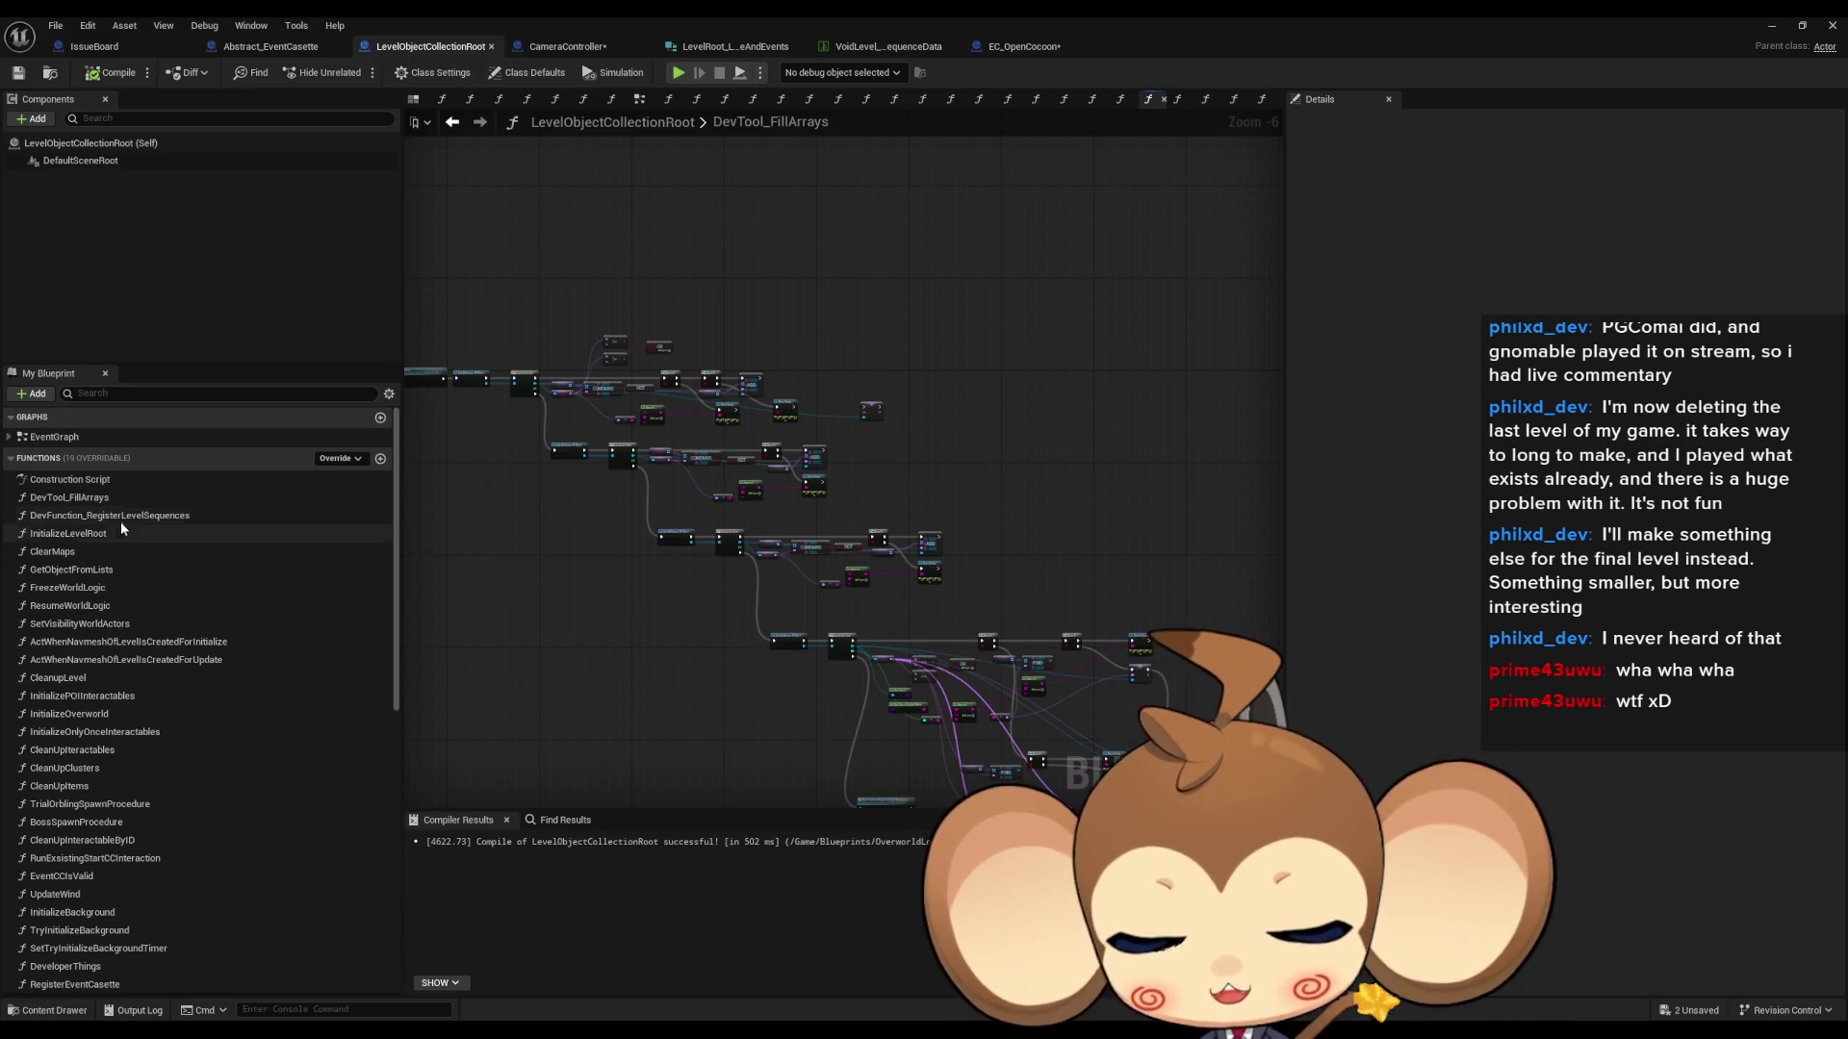
left_click(121, 524)
double_click(122, 525)
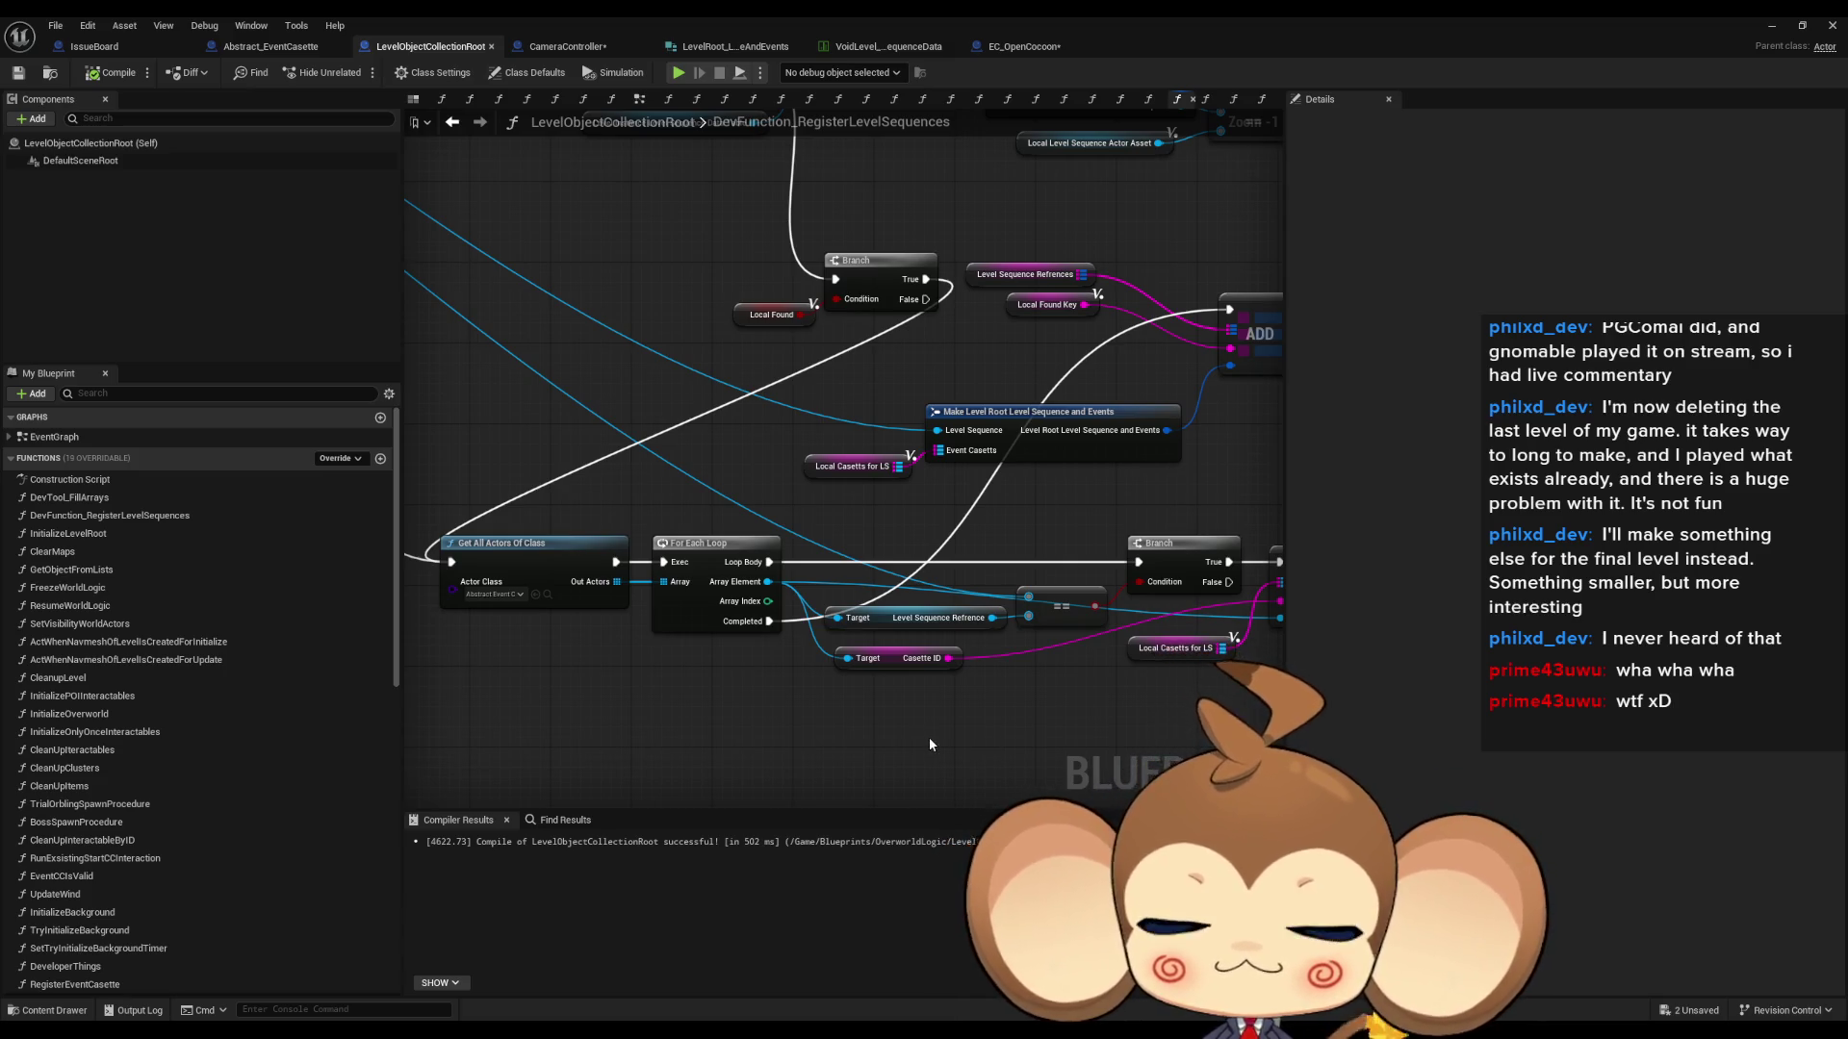
left_click_drag(930, 744, 699, 749)
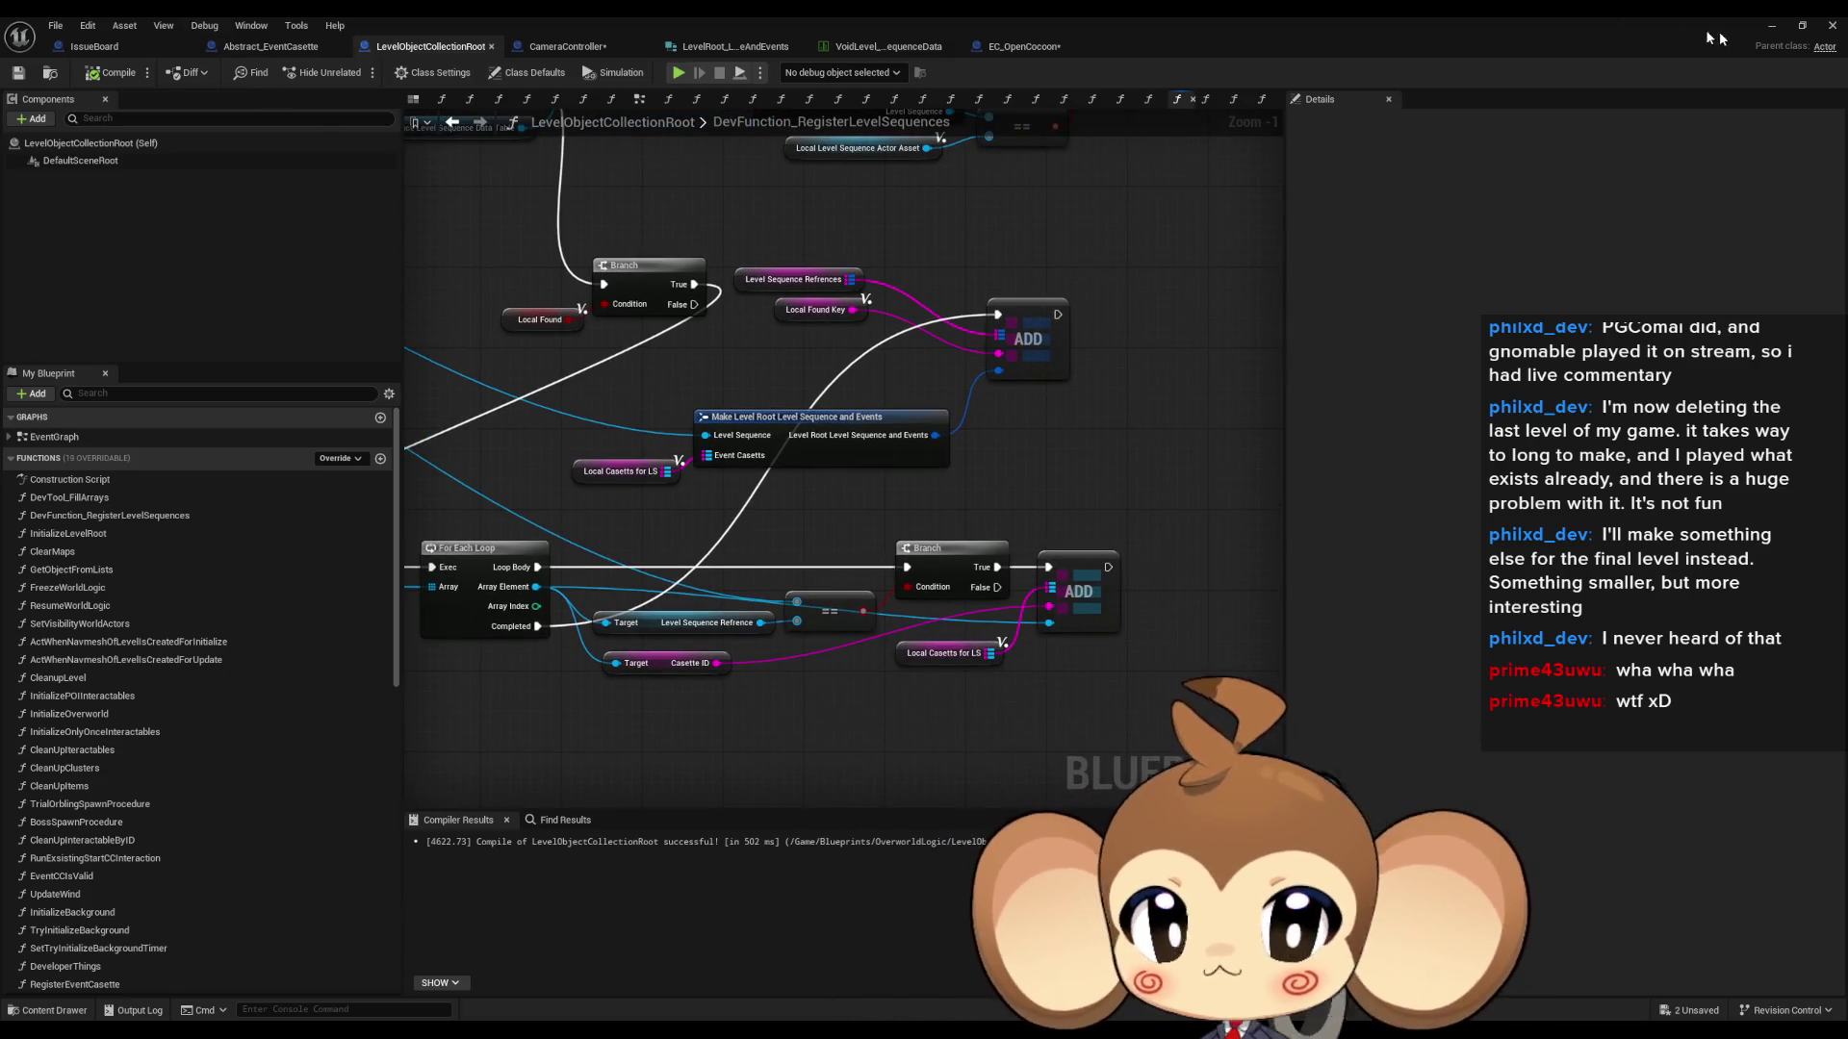
left_click(1771, 25)
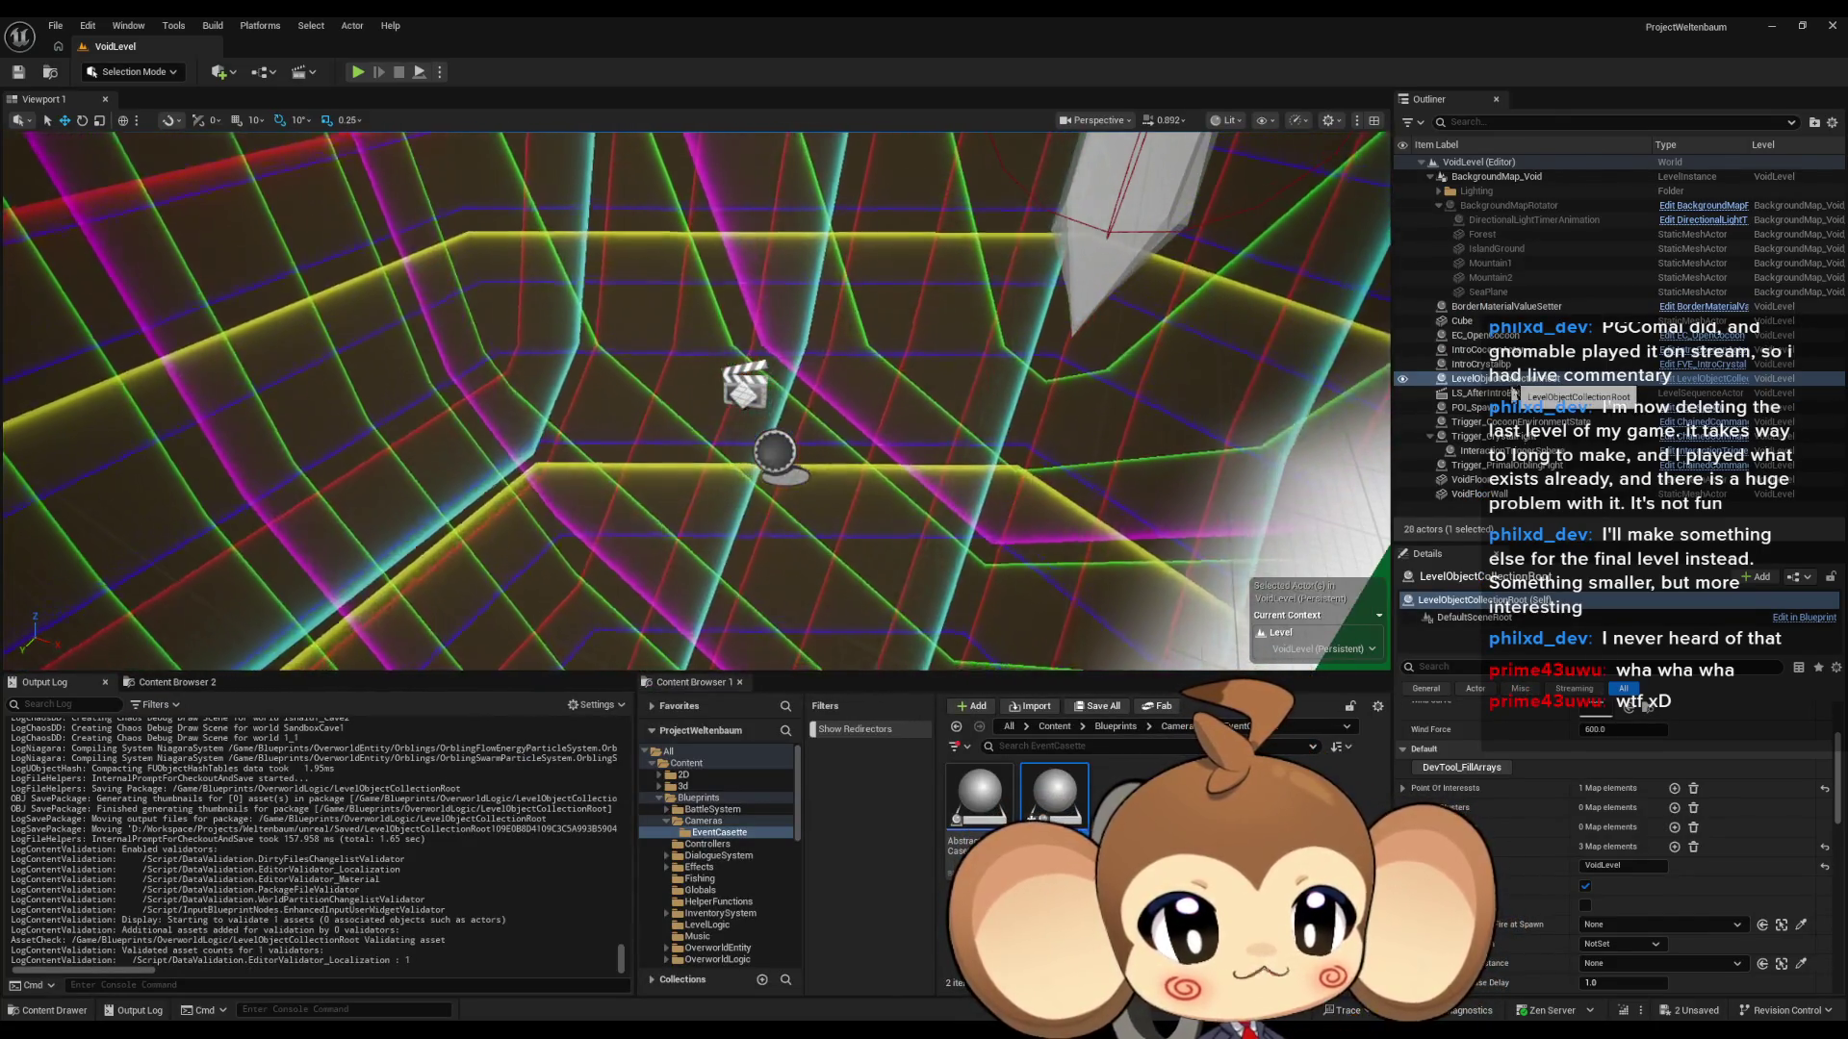
- Enlarge the Details panel to review LevelObjectCollectionRoot's properties, then return to its Blueprint editor
scroll(1703, 798, "down", 2)
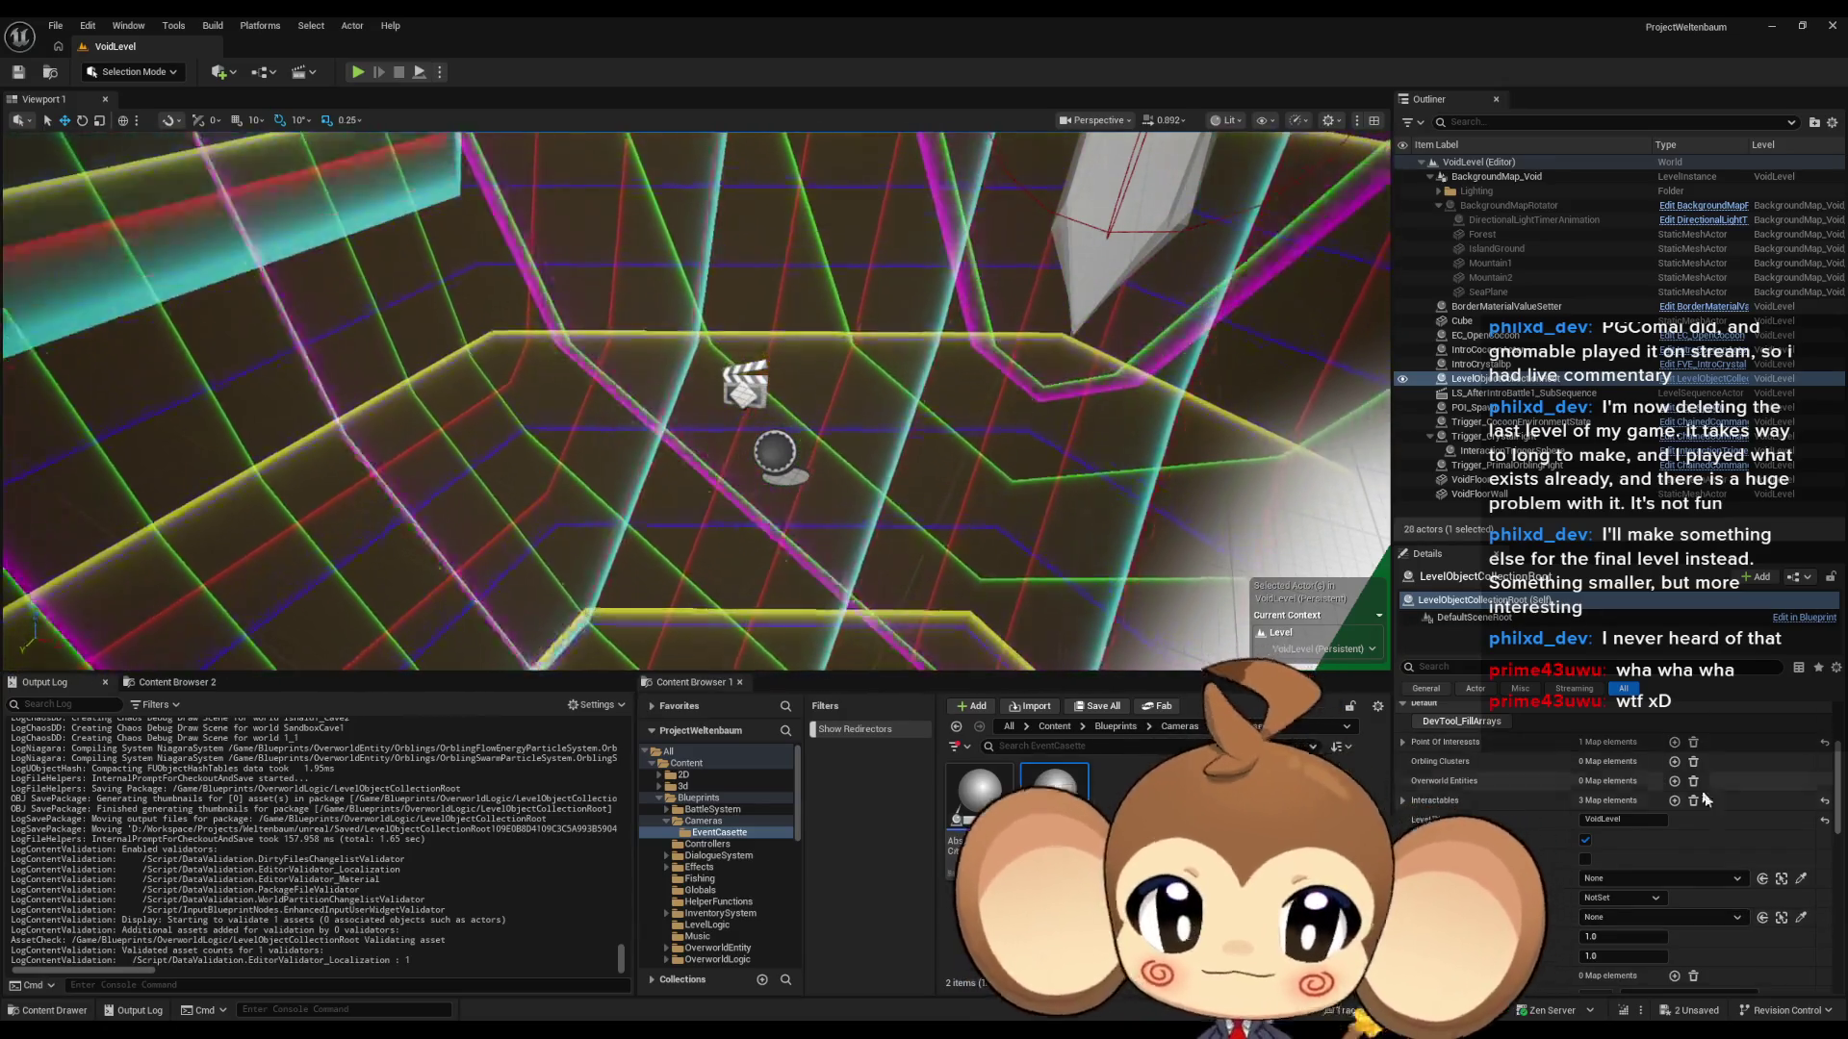
scroll(1636, 782, "up", 1)
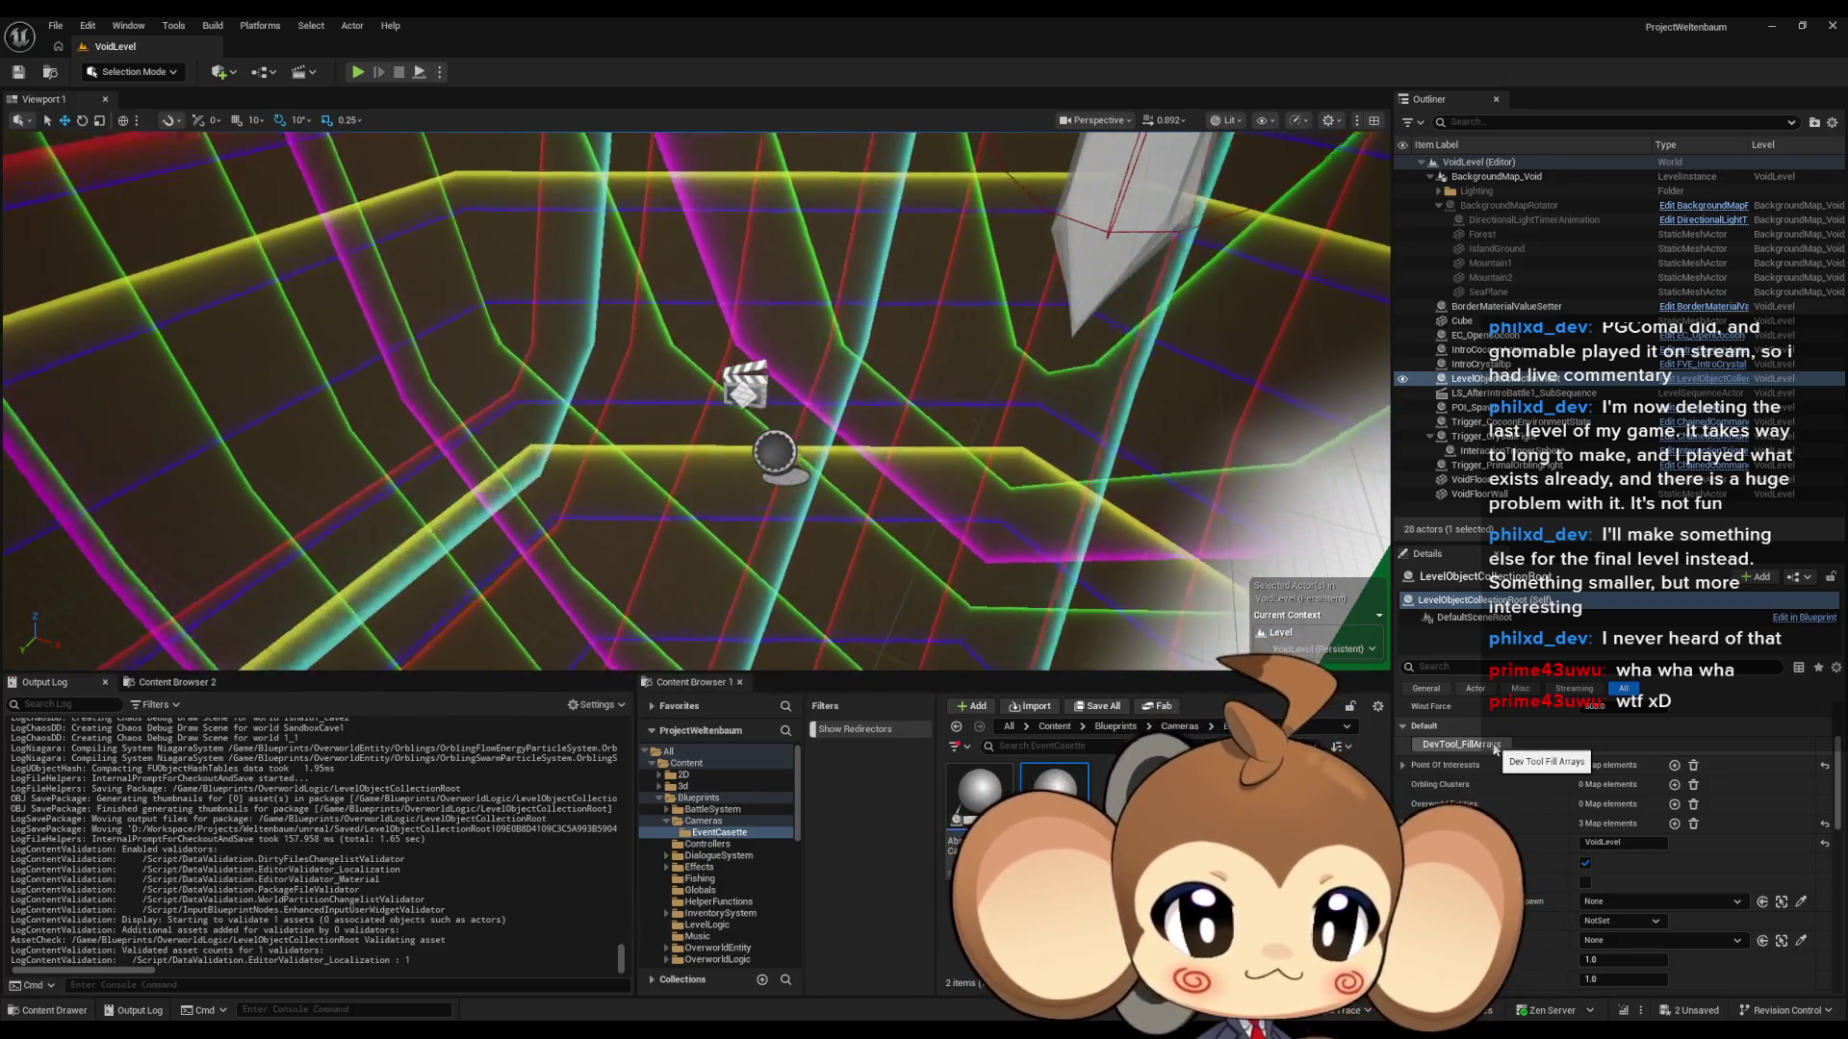
scroll(1559, 817, "down", 2)
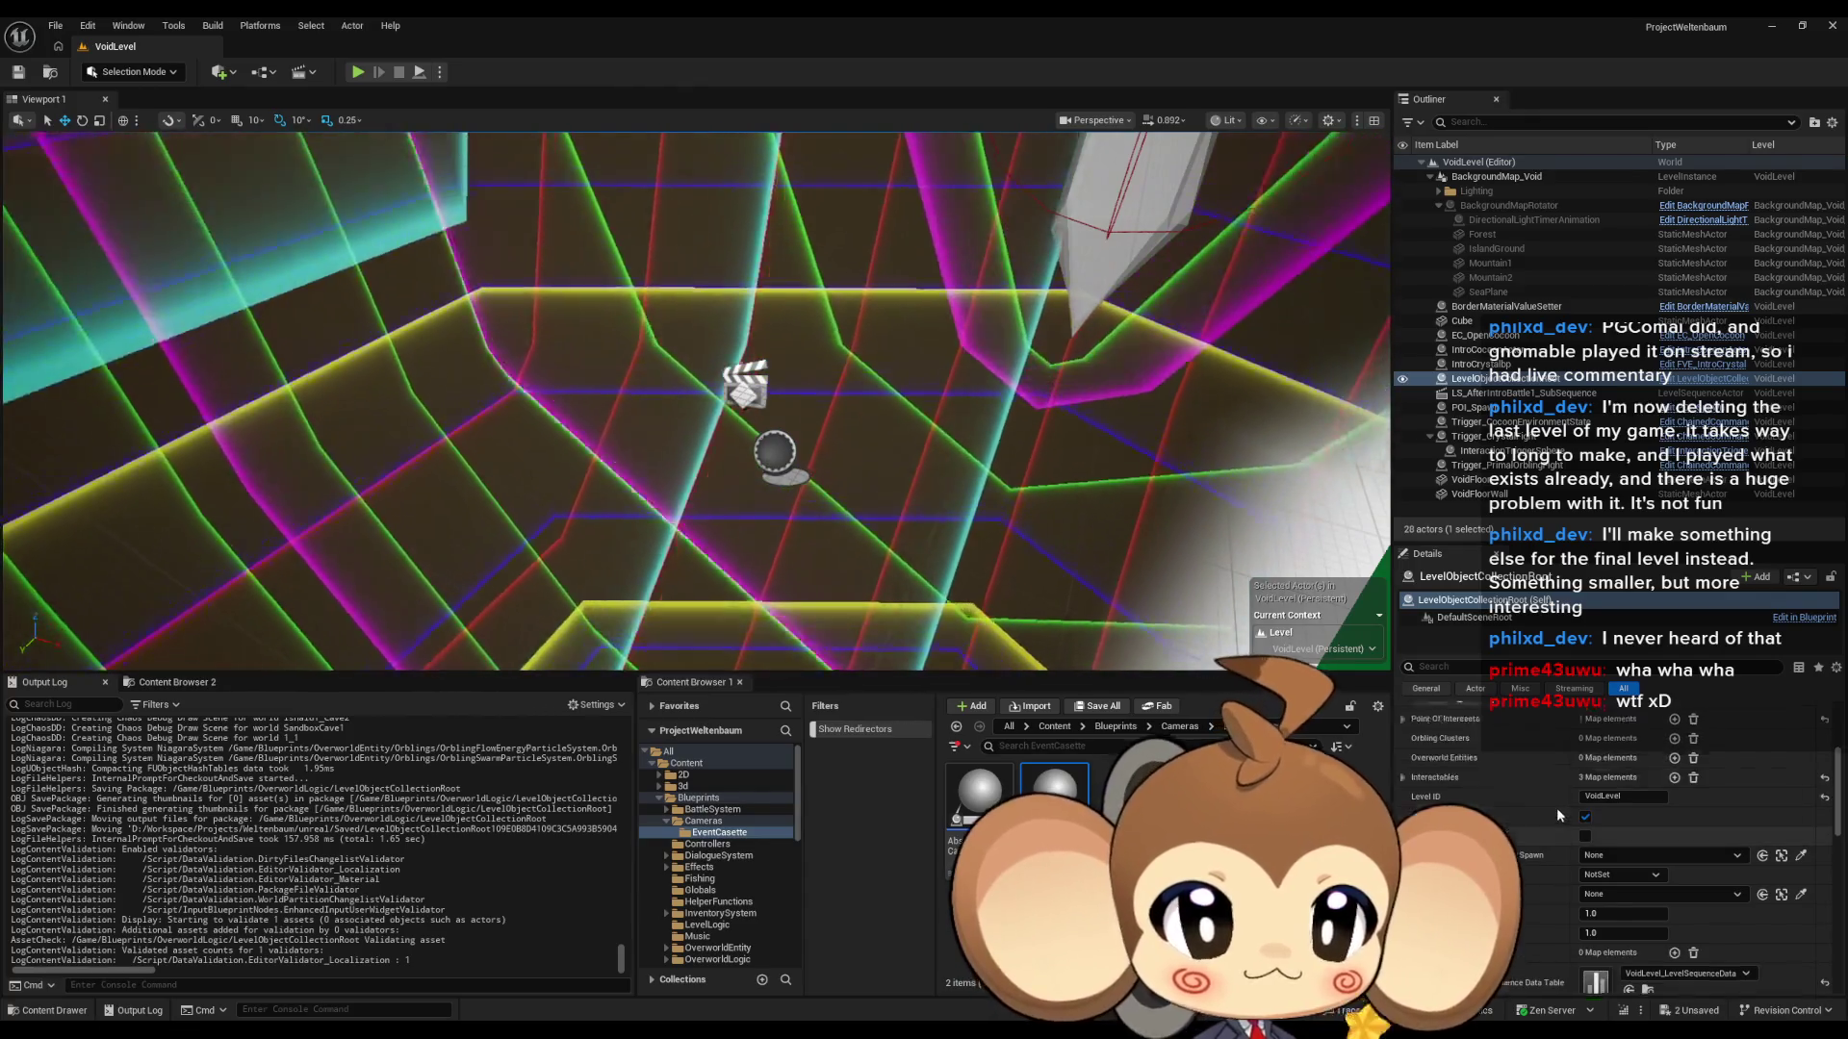
scroll(1556, 806, "up", 2)
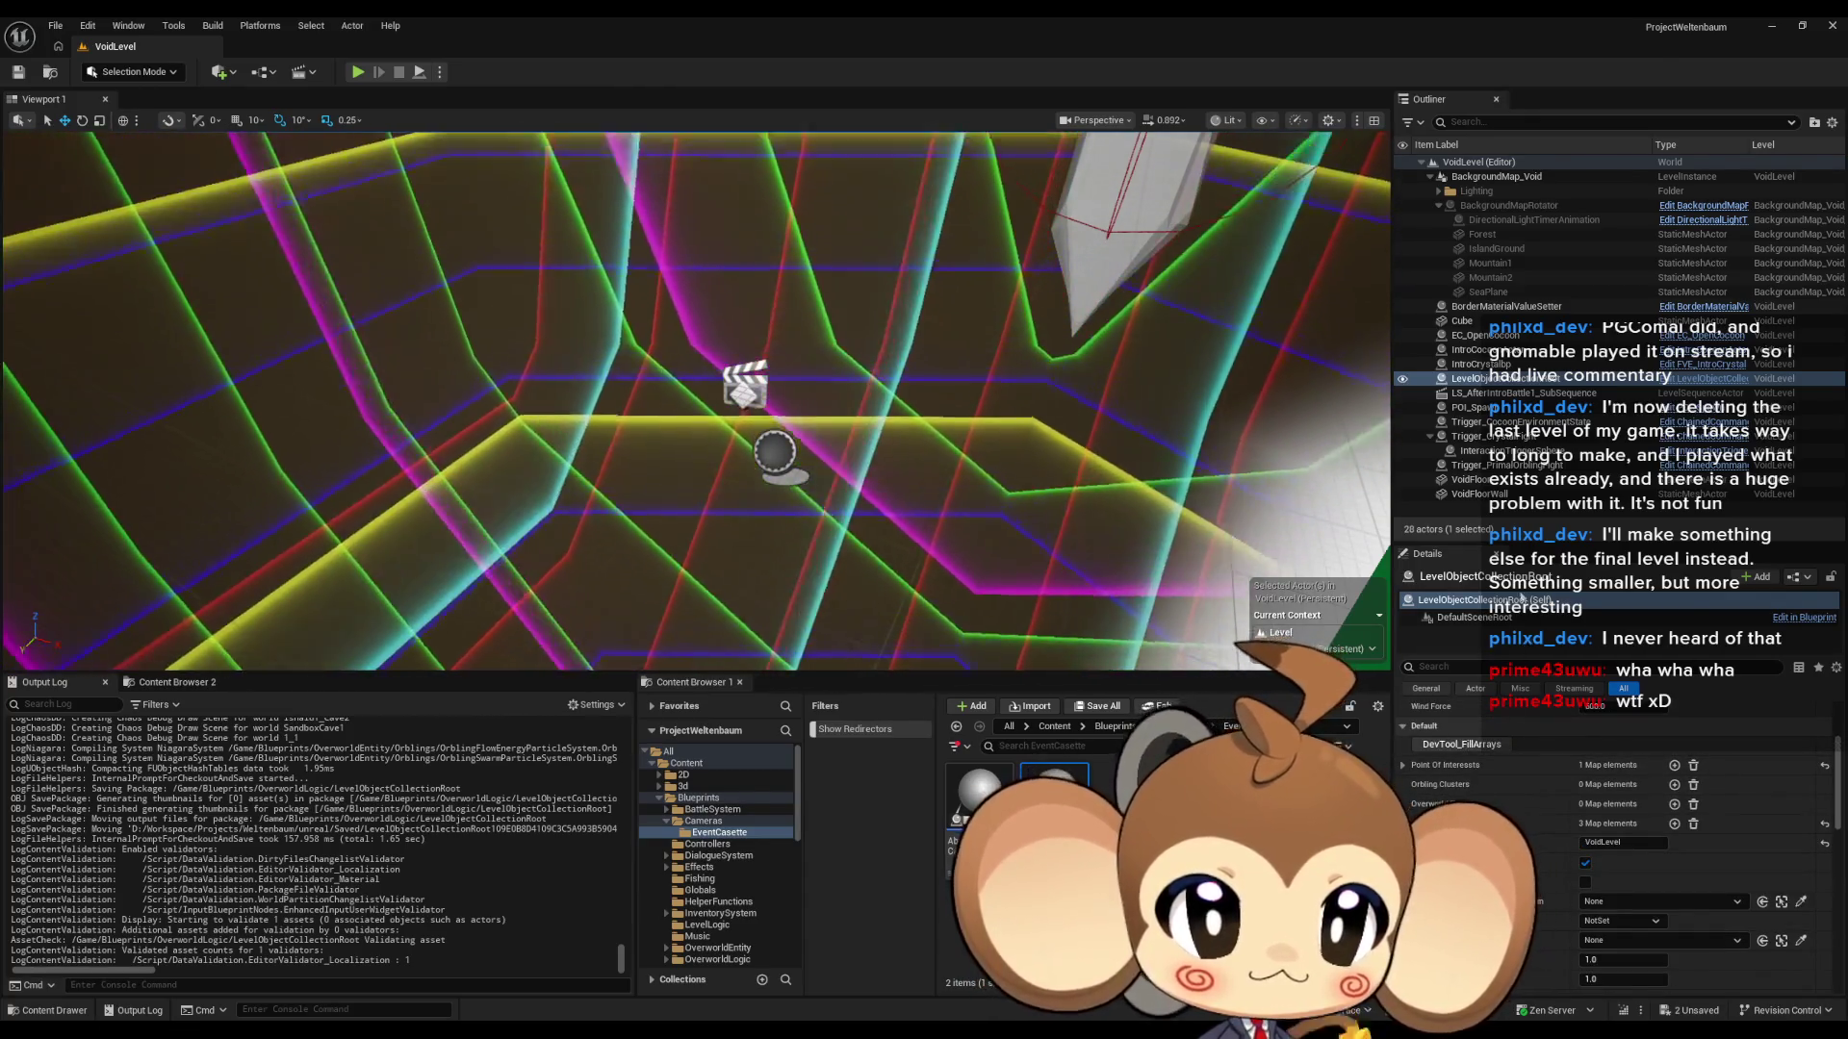
left_click_drag(1533, 546, 1524, 486)
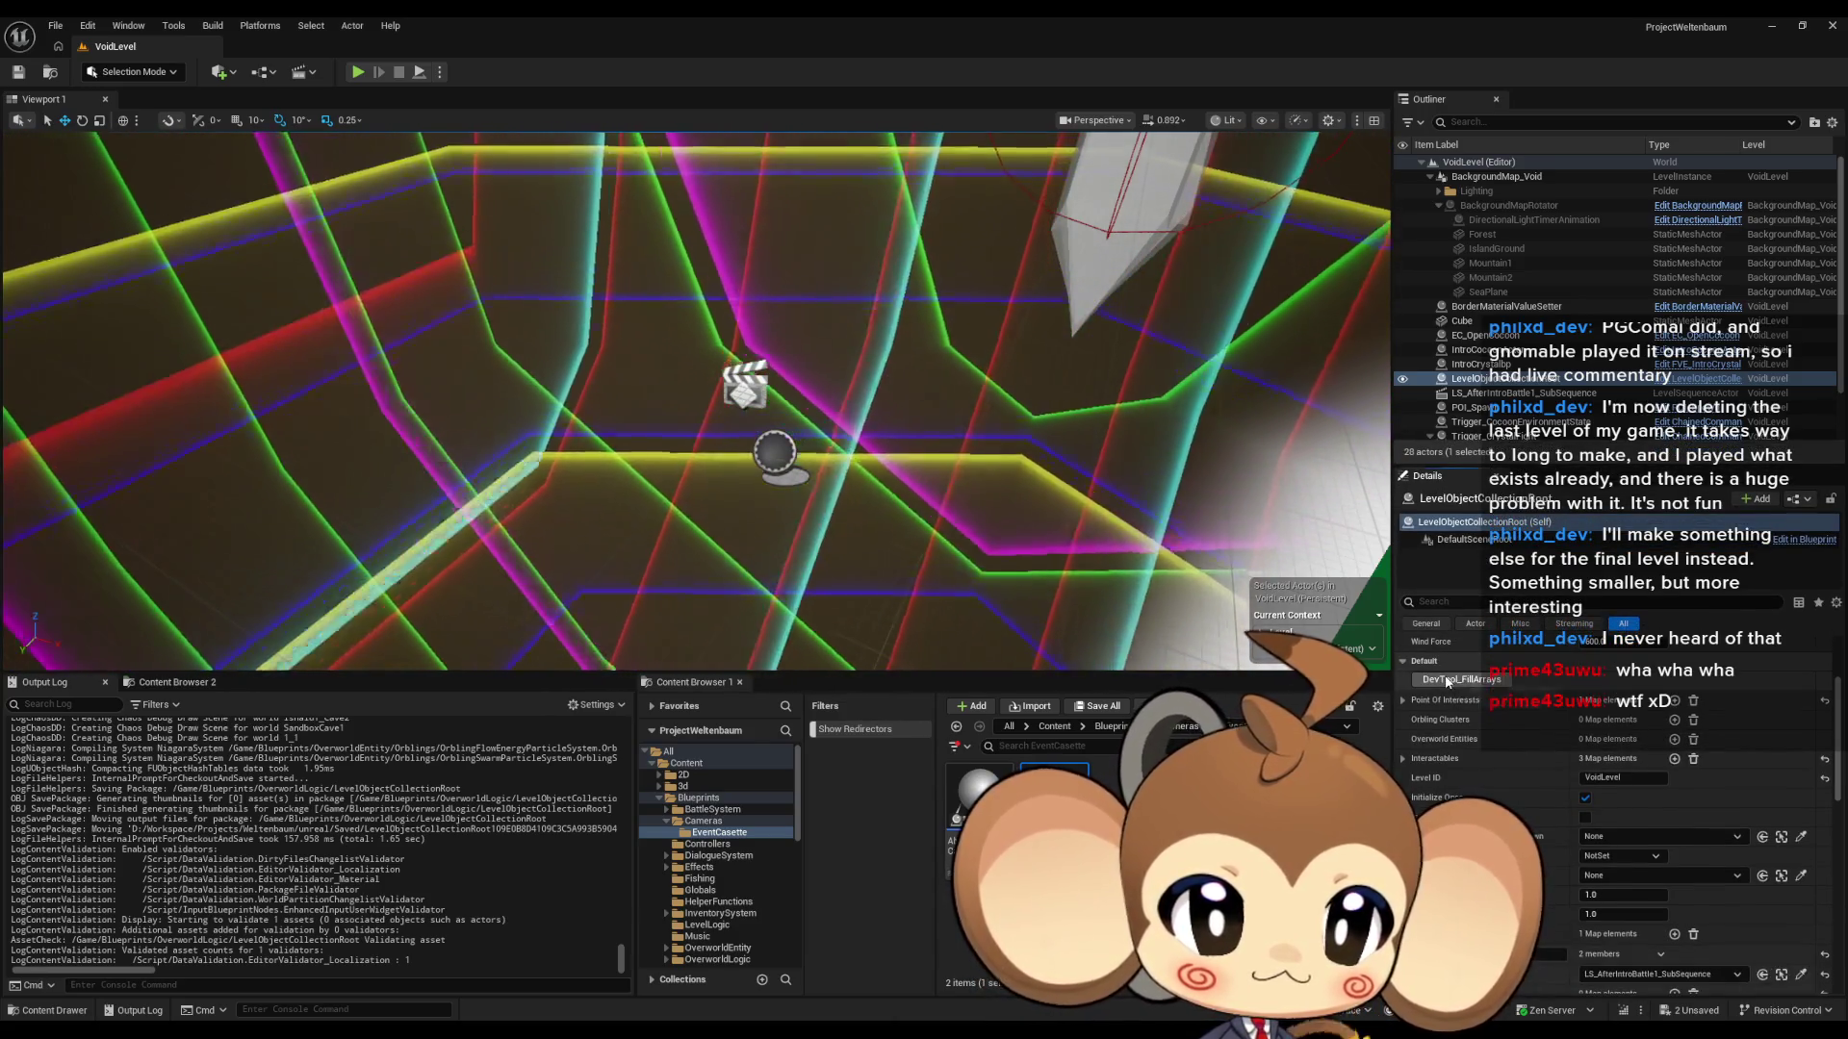
scroll(1597, 866, "down", 5)
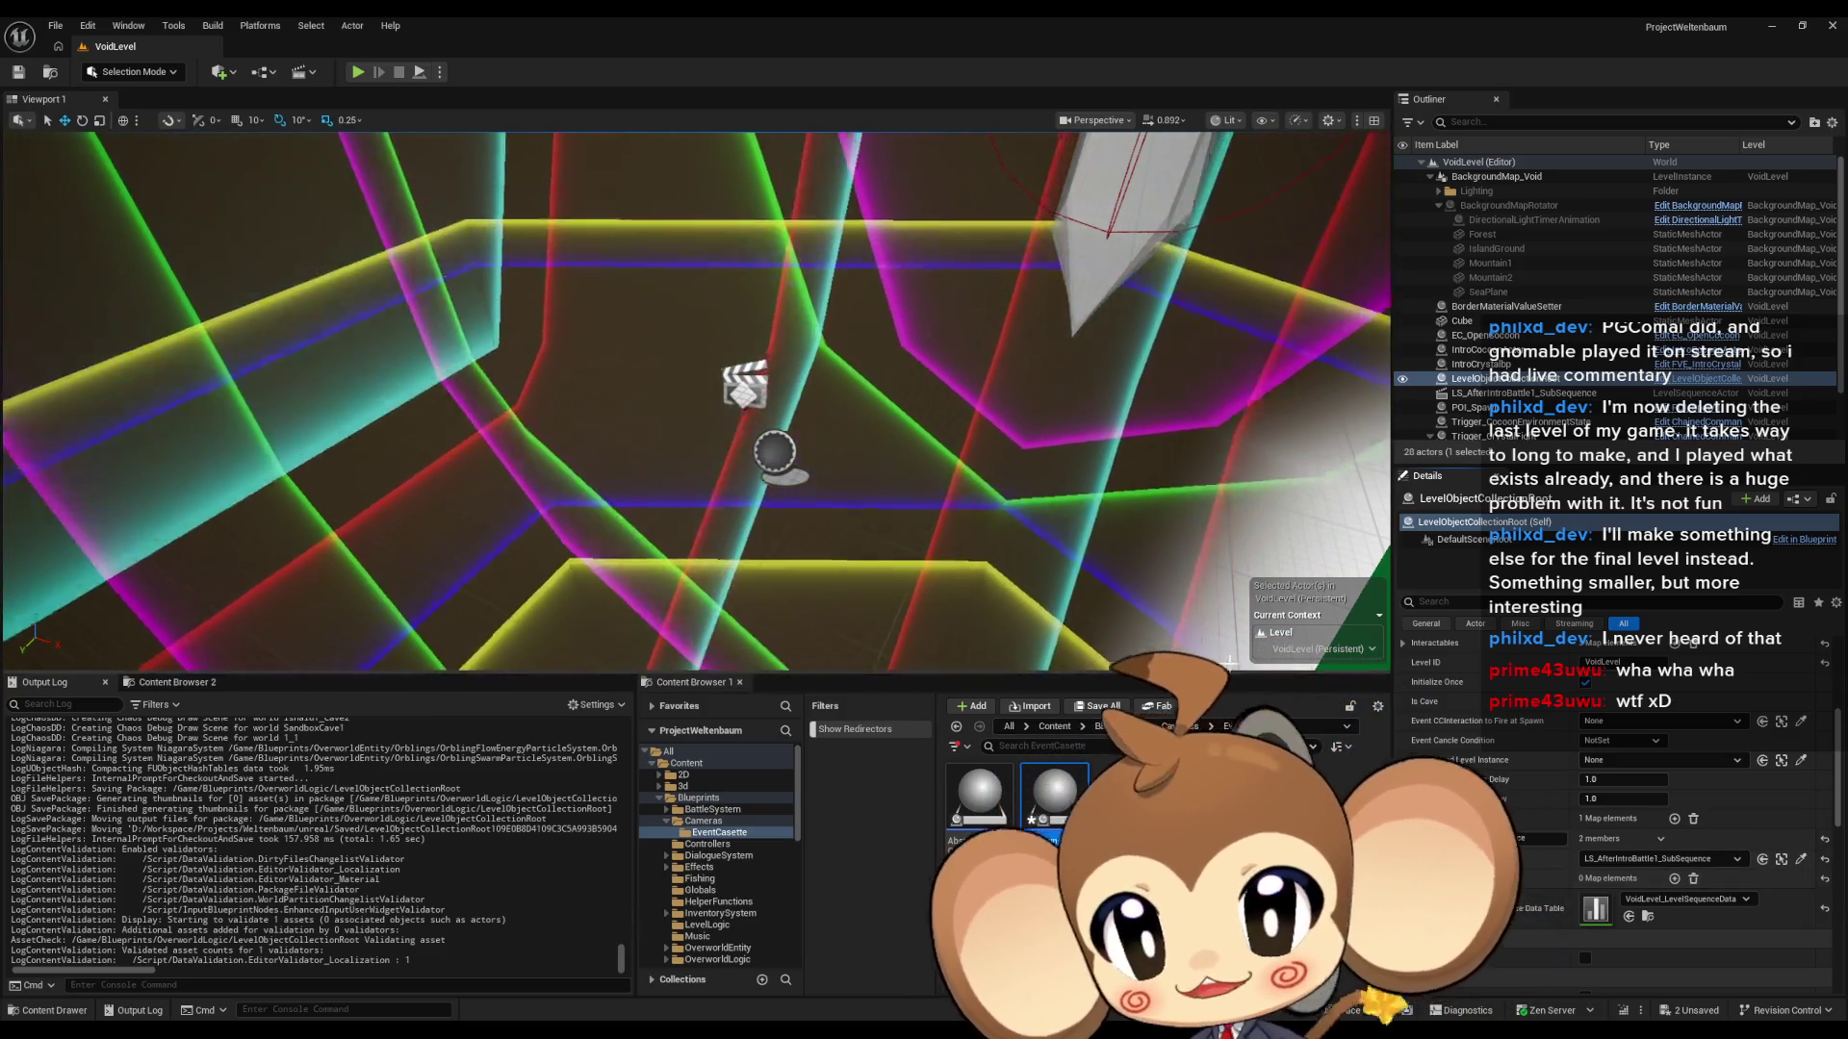
mouse_move(688, 1030)
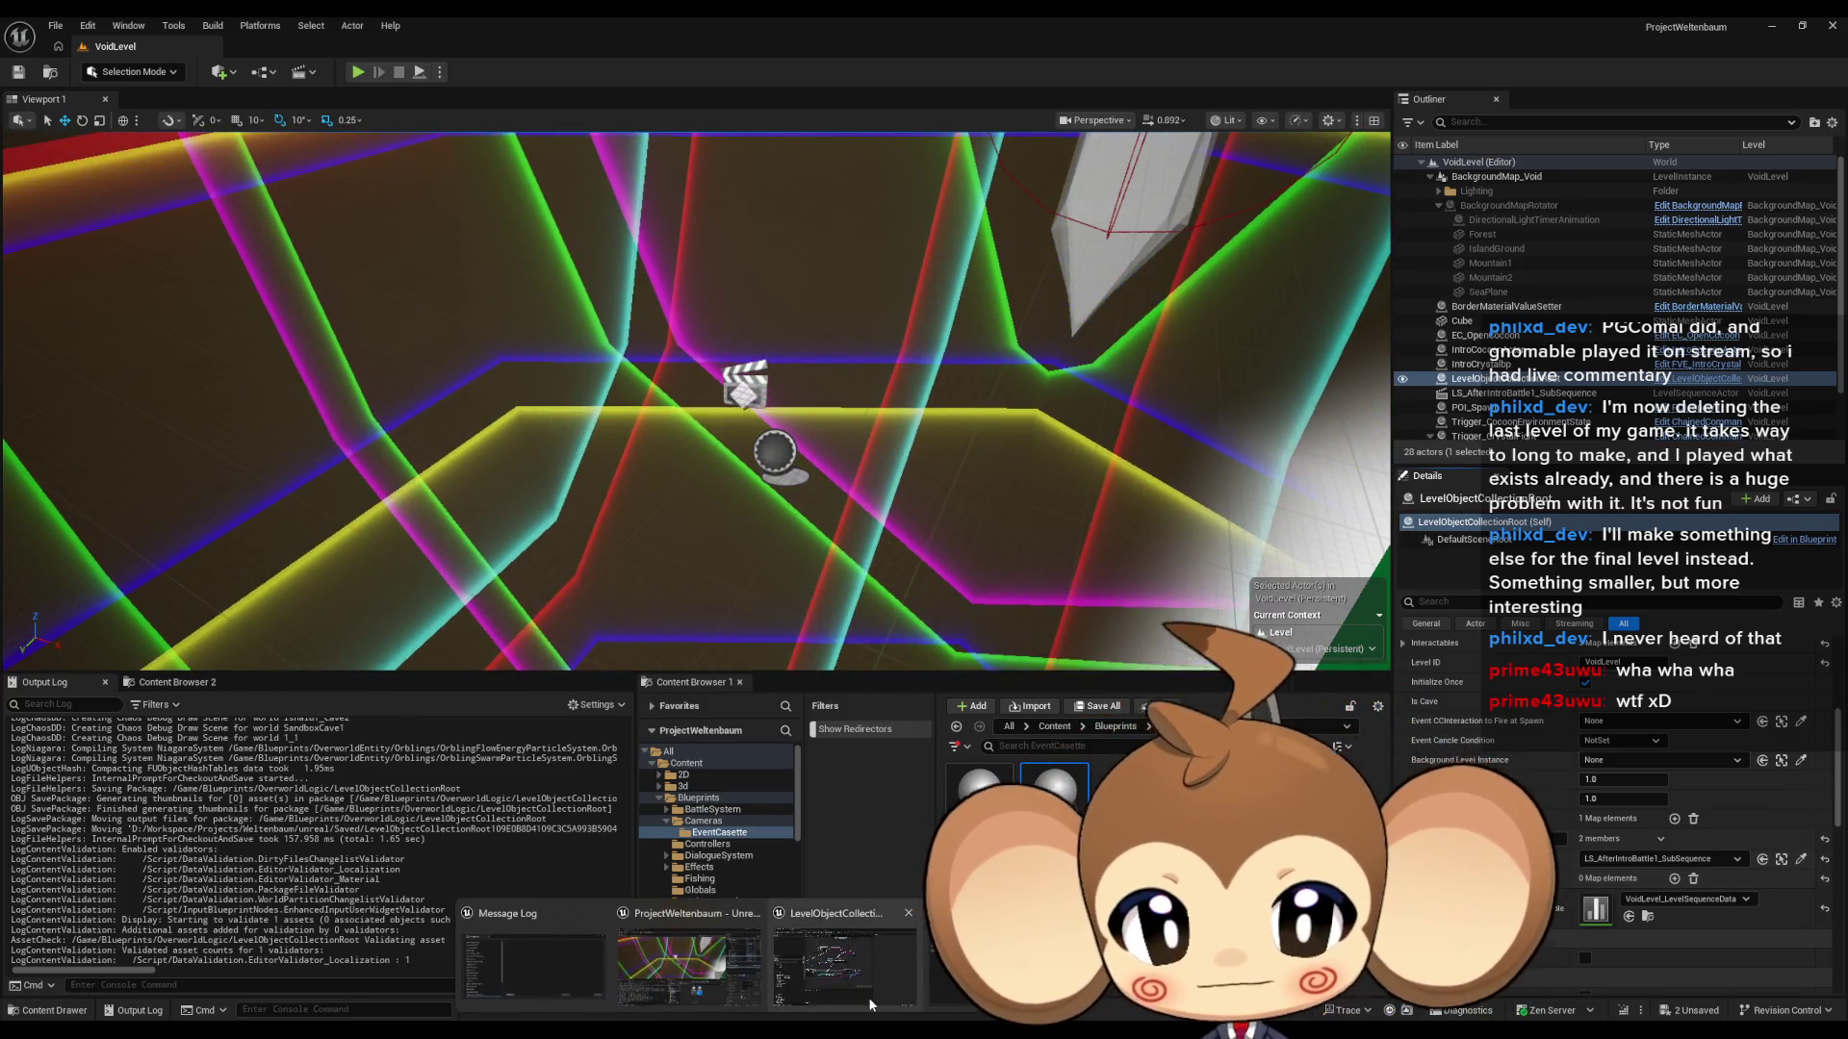
left_click(847, 967)
- Insert a Print String of the Out Actors array Length before the For Each Loop
mouse_move(1101, 668)
left_mouse_down()
mouse_move(1220, 652)
mouse_move(1301, 674)
left_mouse_up()
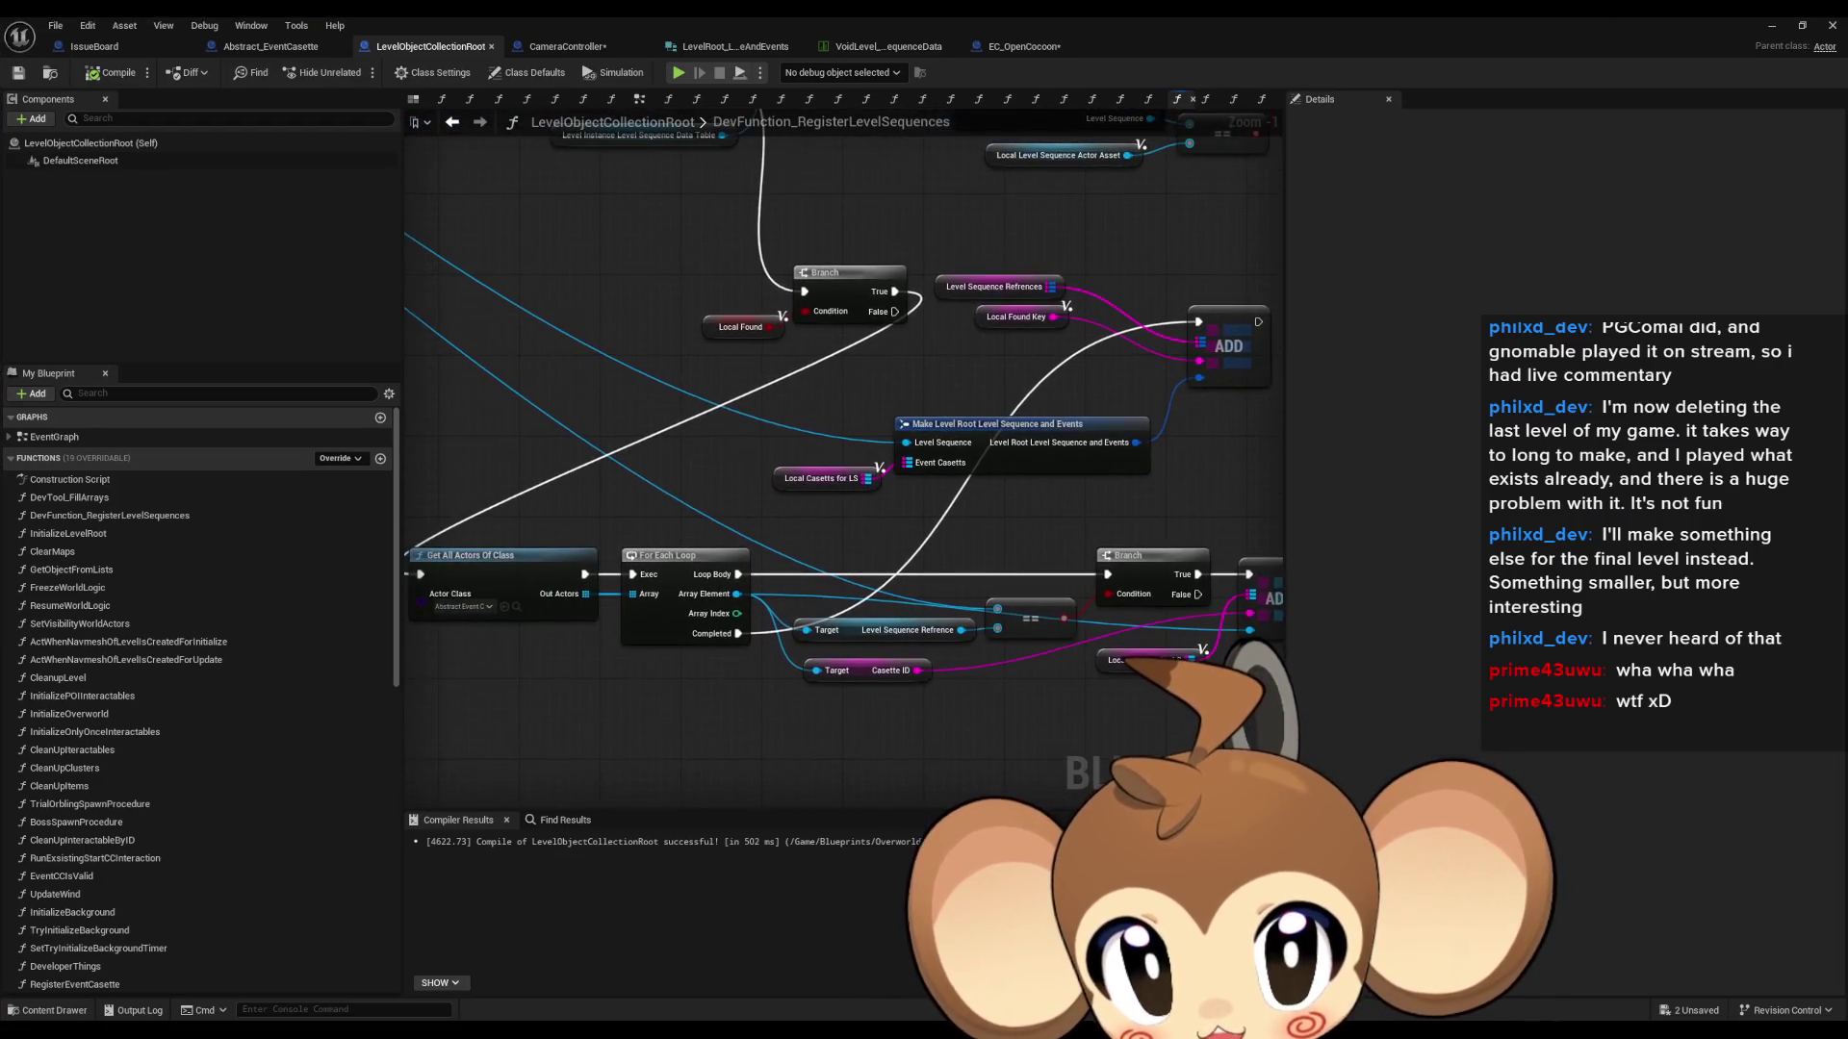
left_click_drag(808, 626, 861, 618)
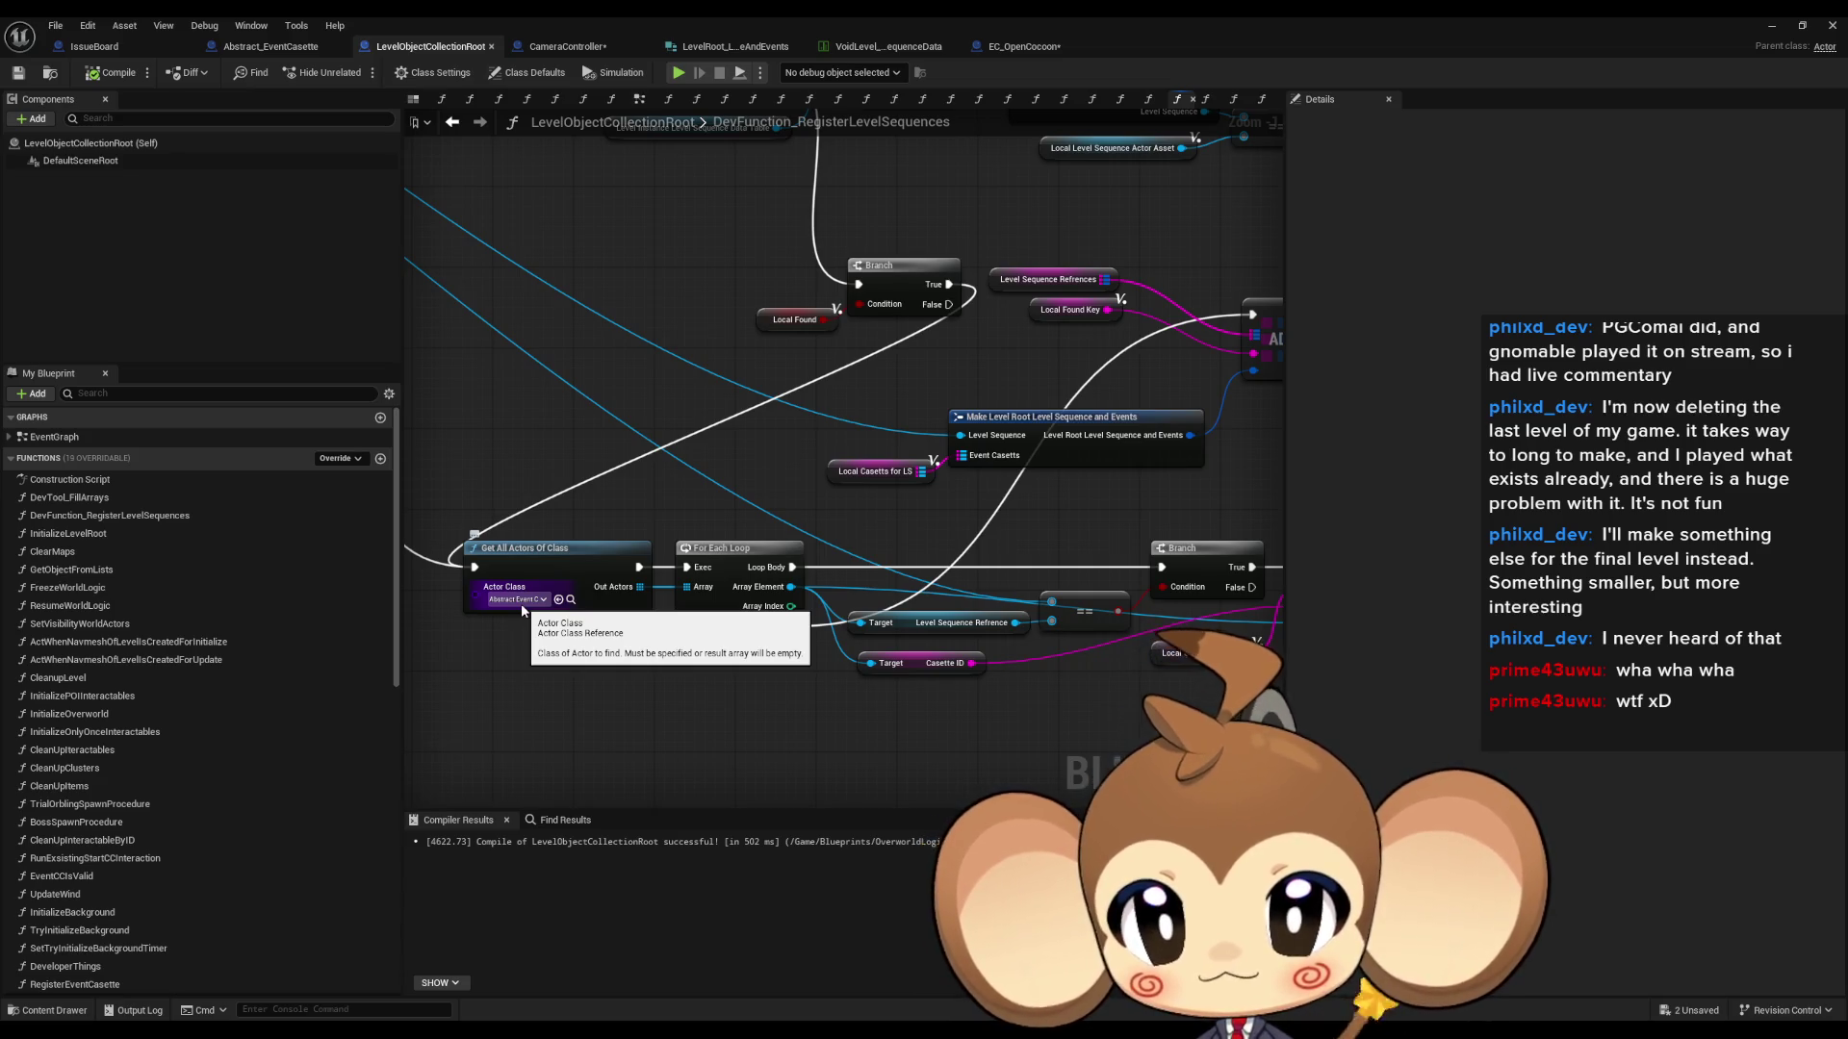
scroll(522, 610, "down", 1)
mouse_move(522, 609)
left_mouse_down()
mouse_move(872, 684)
mouse_move(693, 581)
mouse_move(563, 581)
mouse_move(589, 573)
mouse_move(545, 555)
mouse_move(598, 577)
mouse_move(604, 607)
left_mouse_up()
type("print")
key("Return")
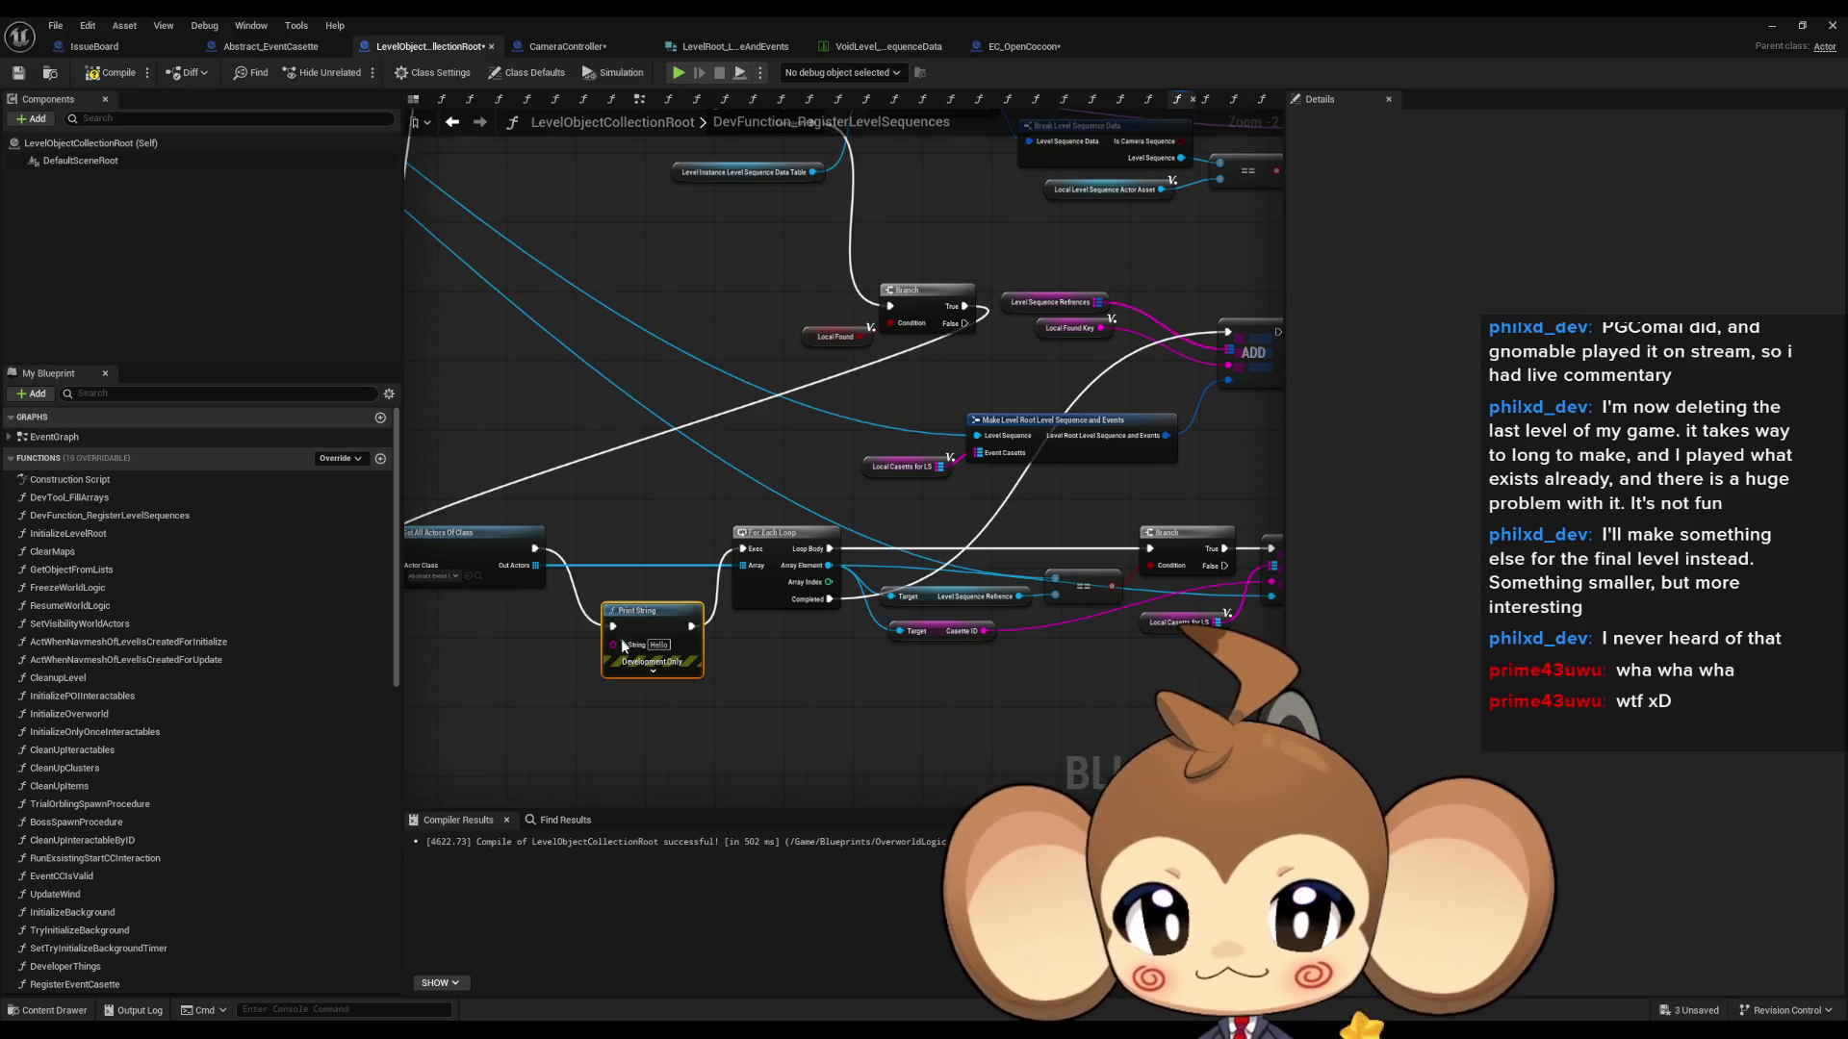
left_click_drag(536, 565, 524, 631)
type("length")
key("Return")
mouse_move(574, 664)
left_mouse_down()
mouse_move(604, 654)
mouse_move(570, 664)
left_mouse_up()
key("Escape")
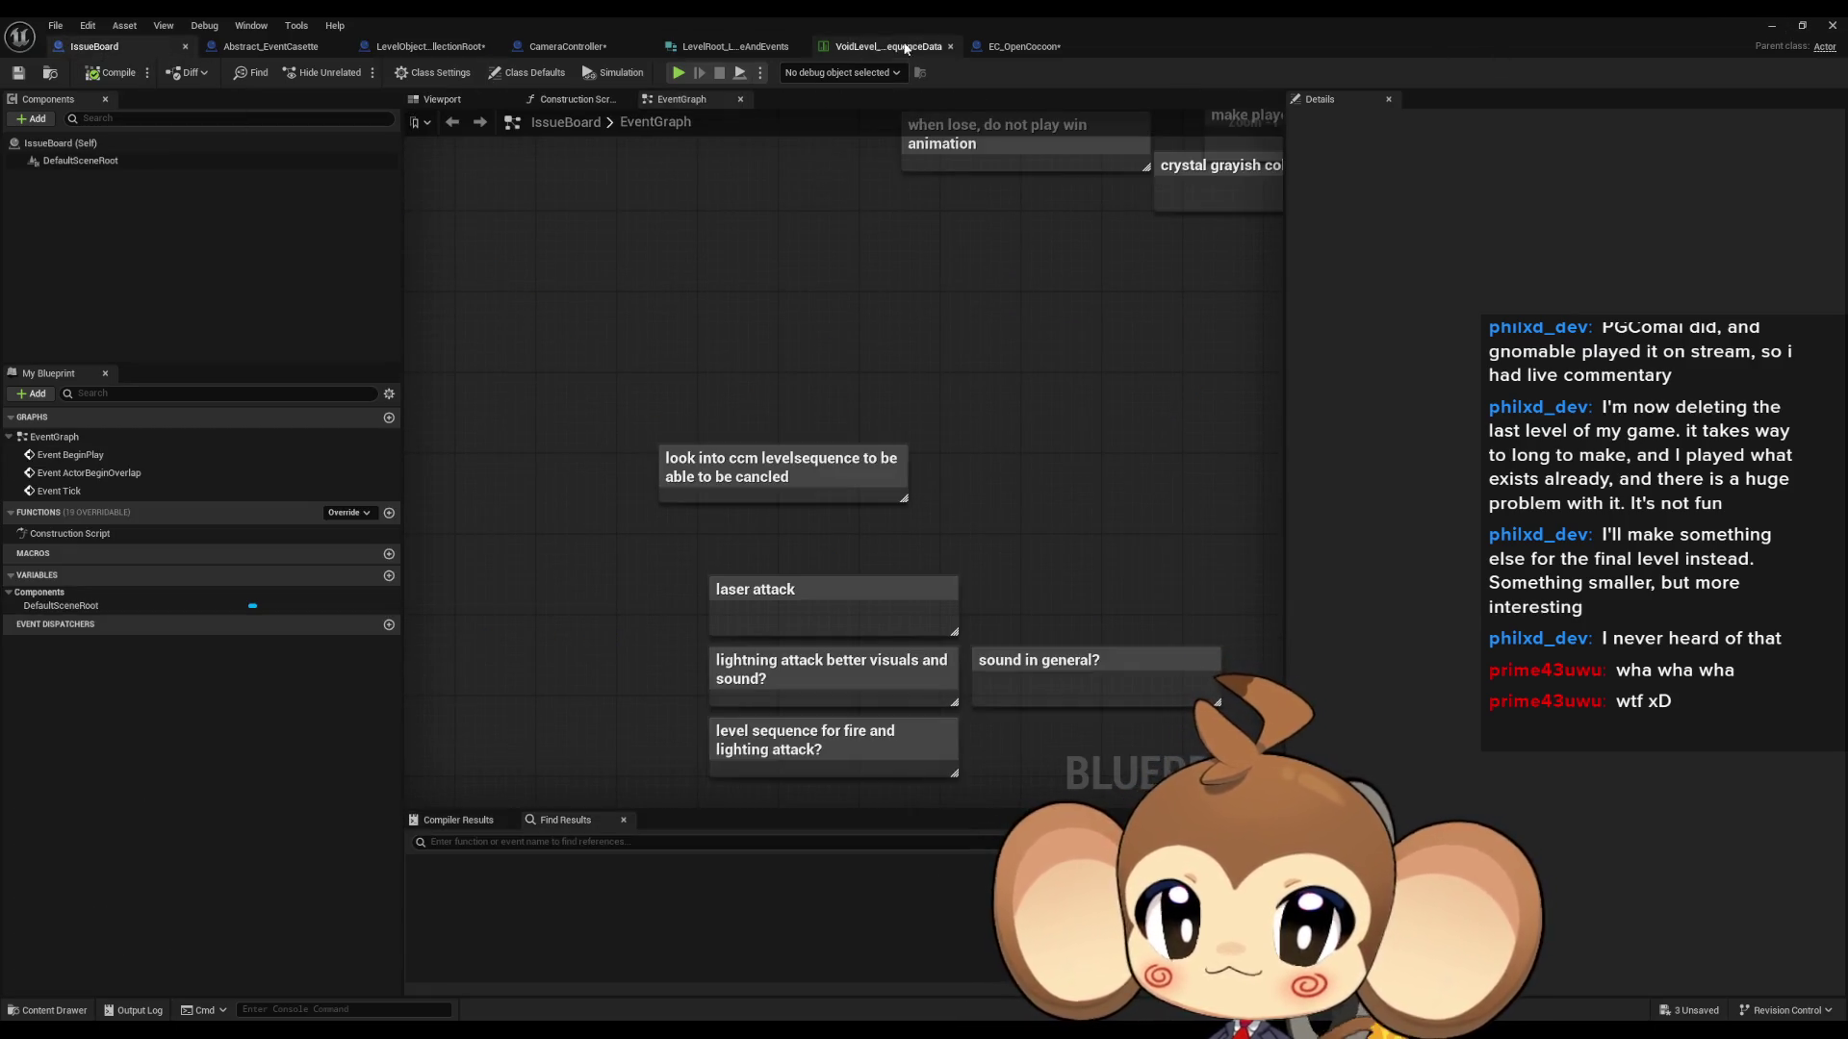
- Run the registration from the level to print the found actor count
left_click(428, 47)
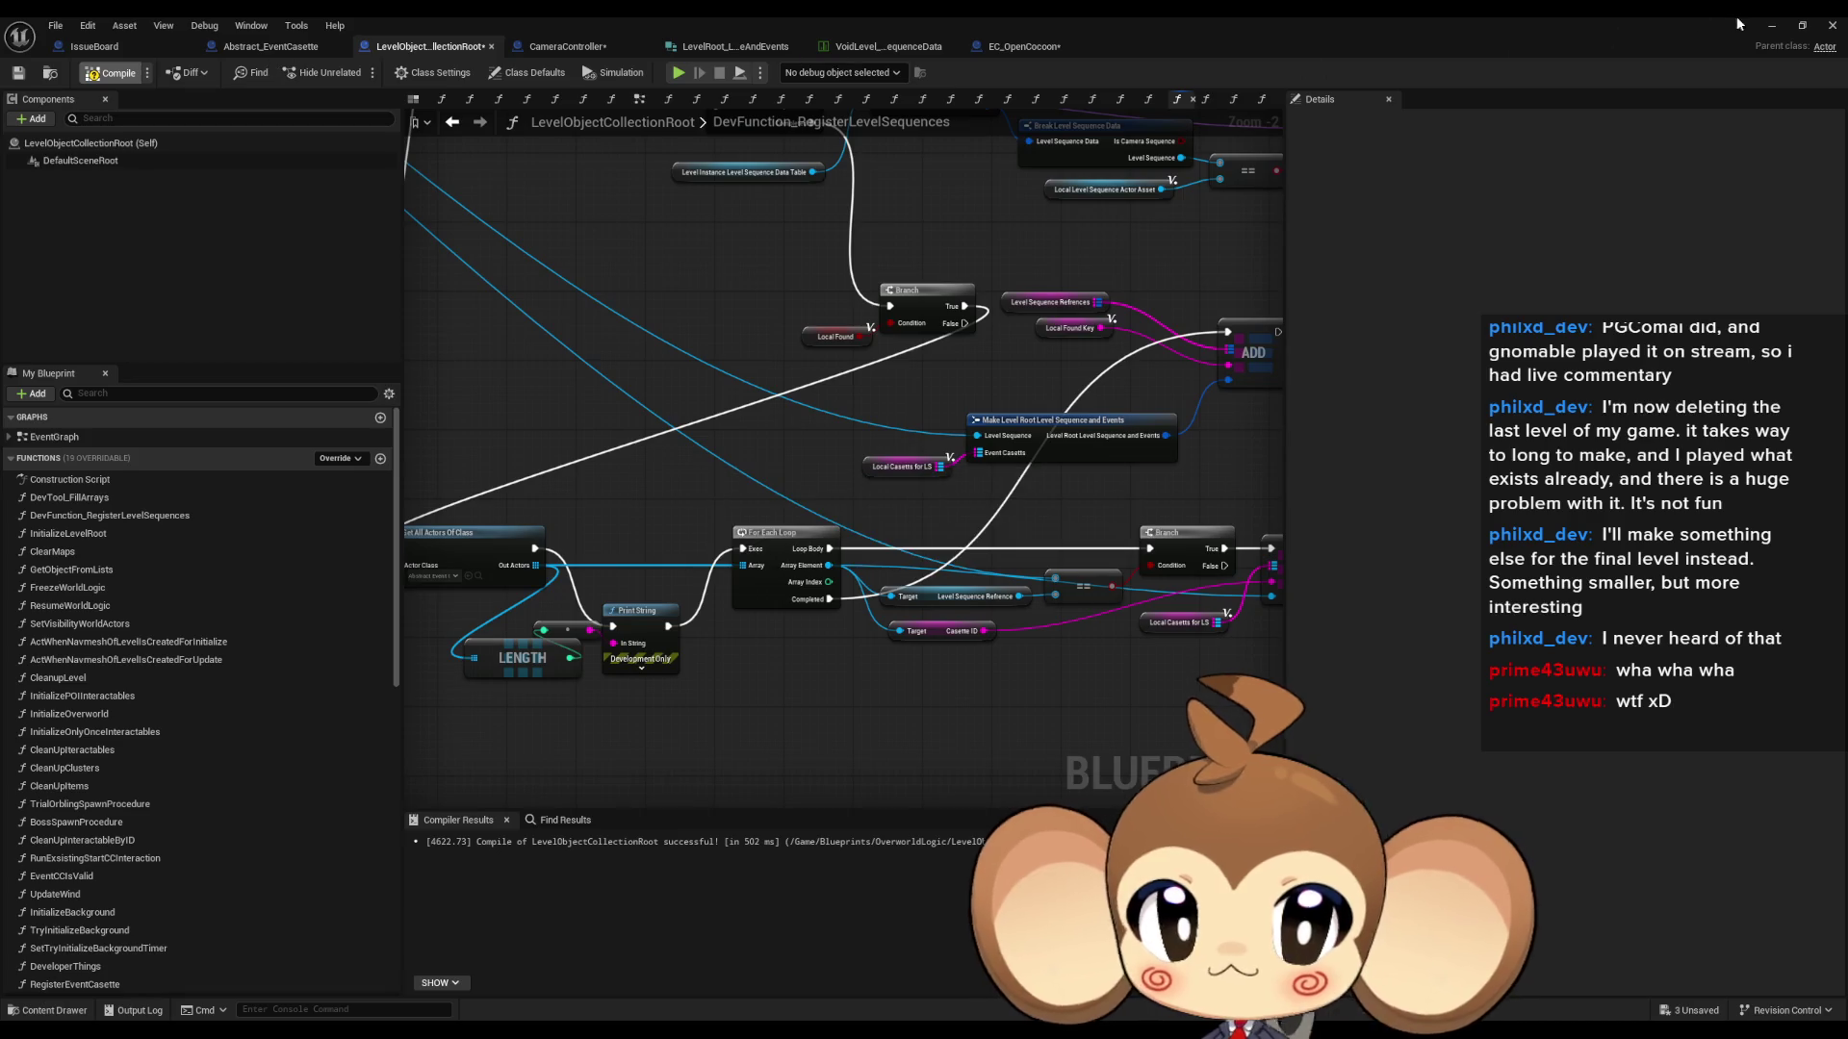
left_click(1768, 27)
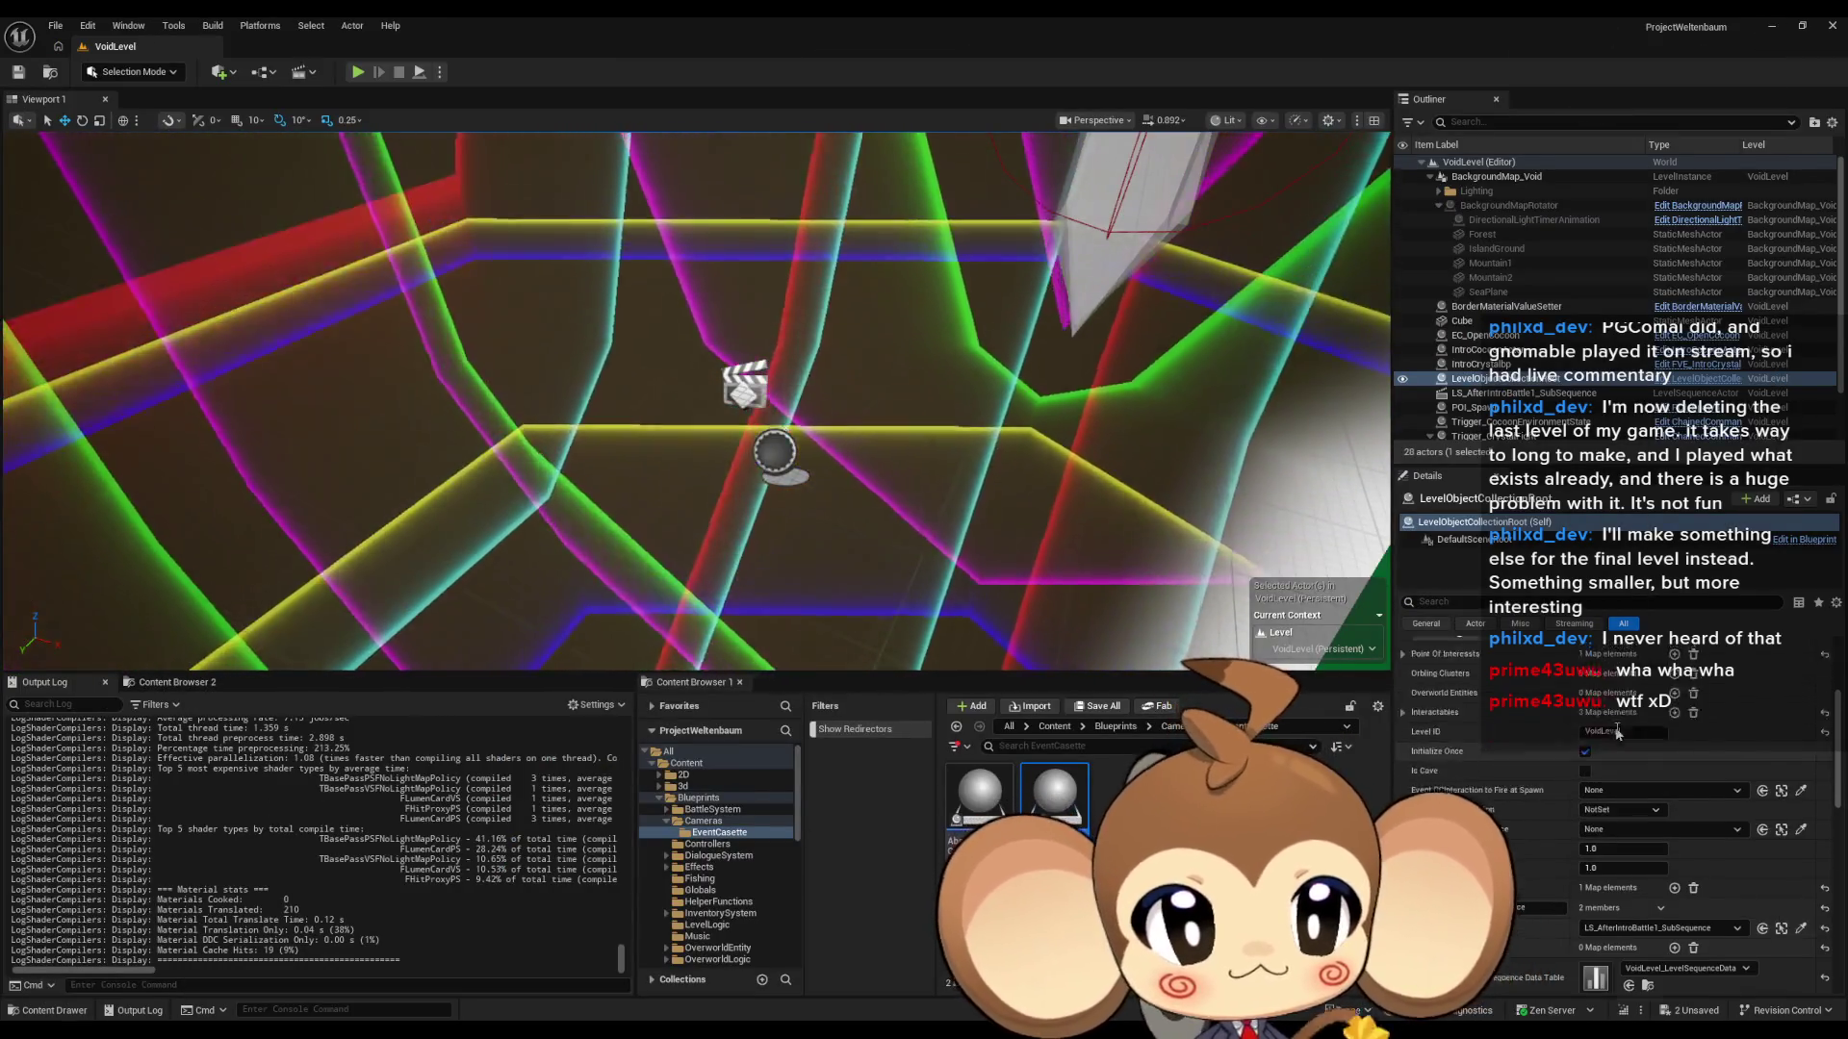
left_click(1462, 748)
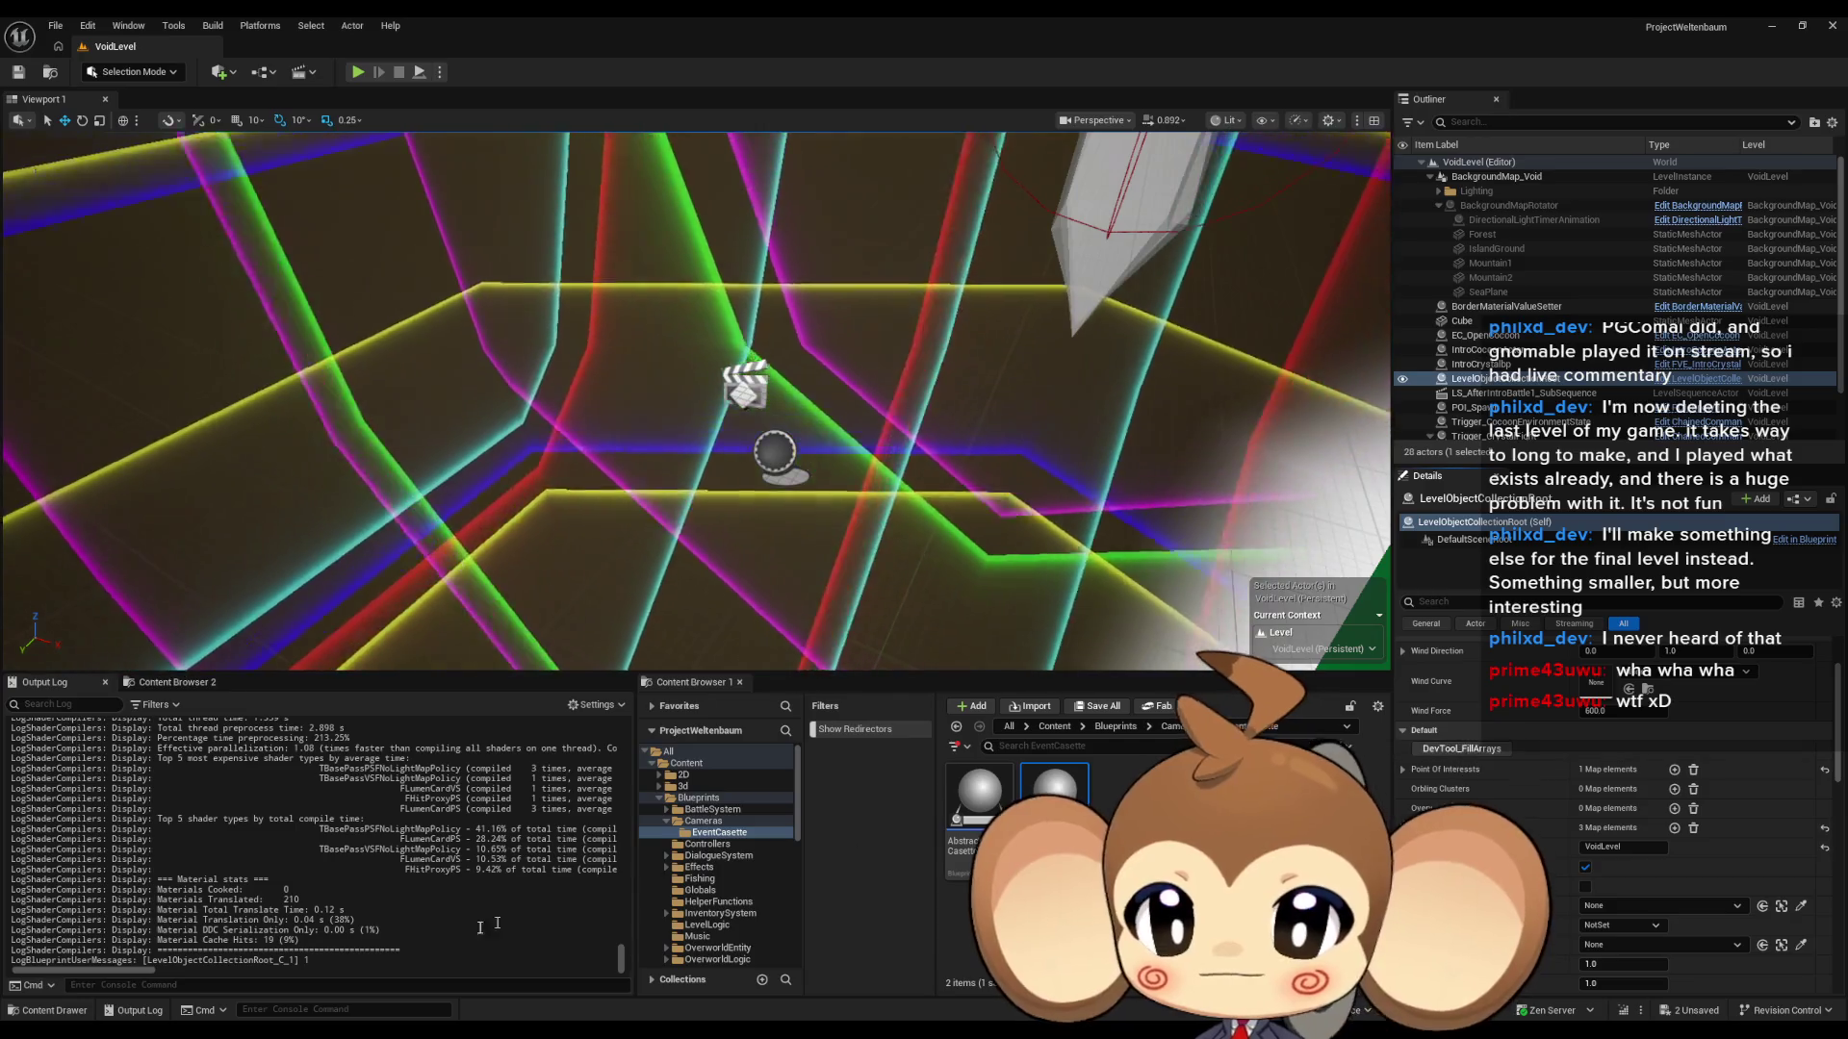
left_click(794, 983)
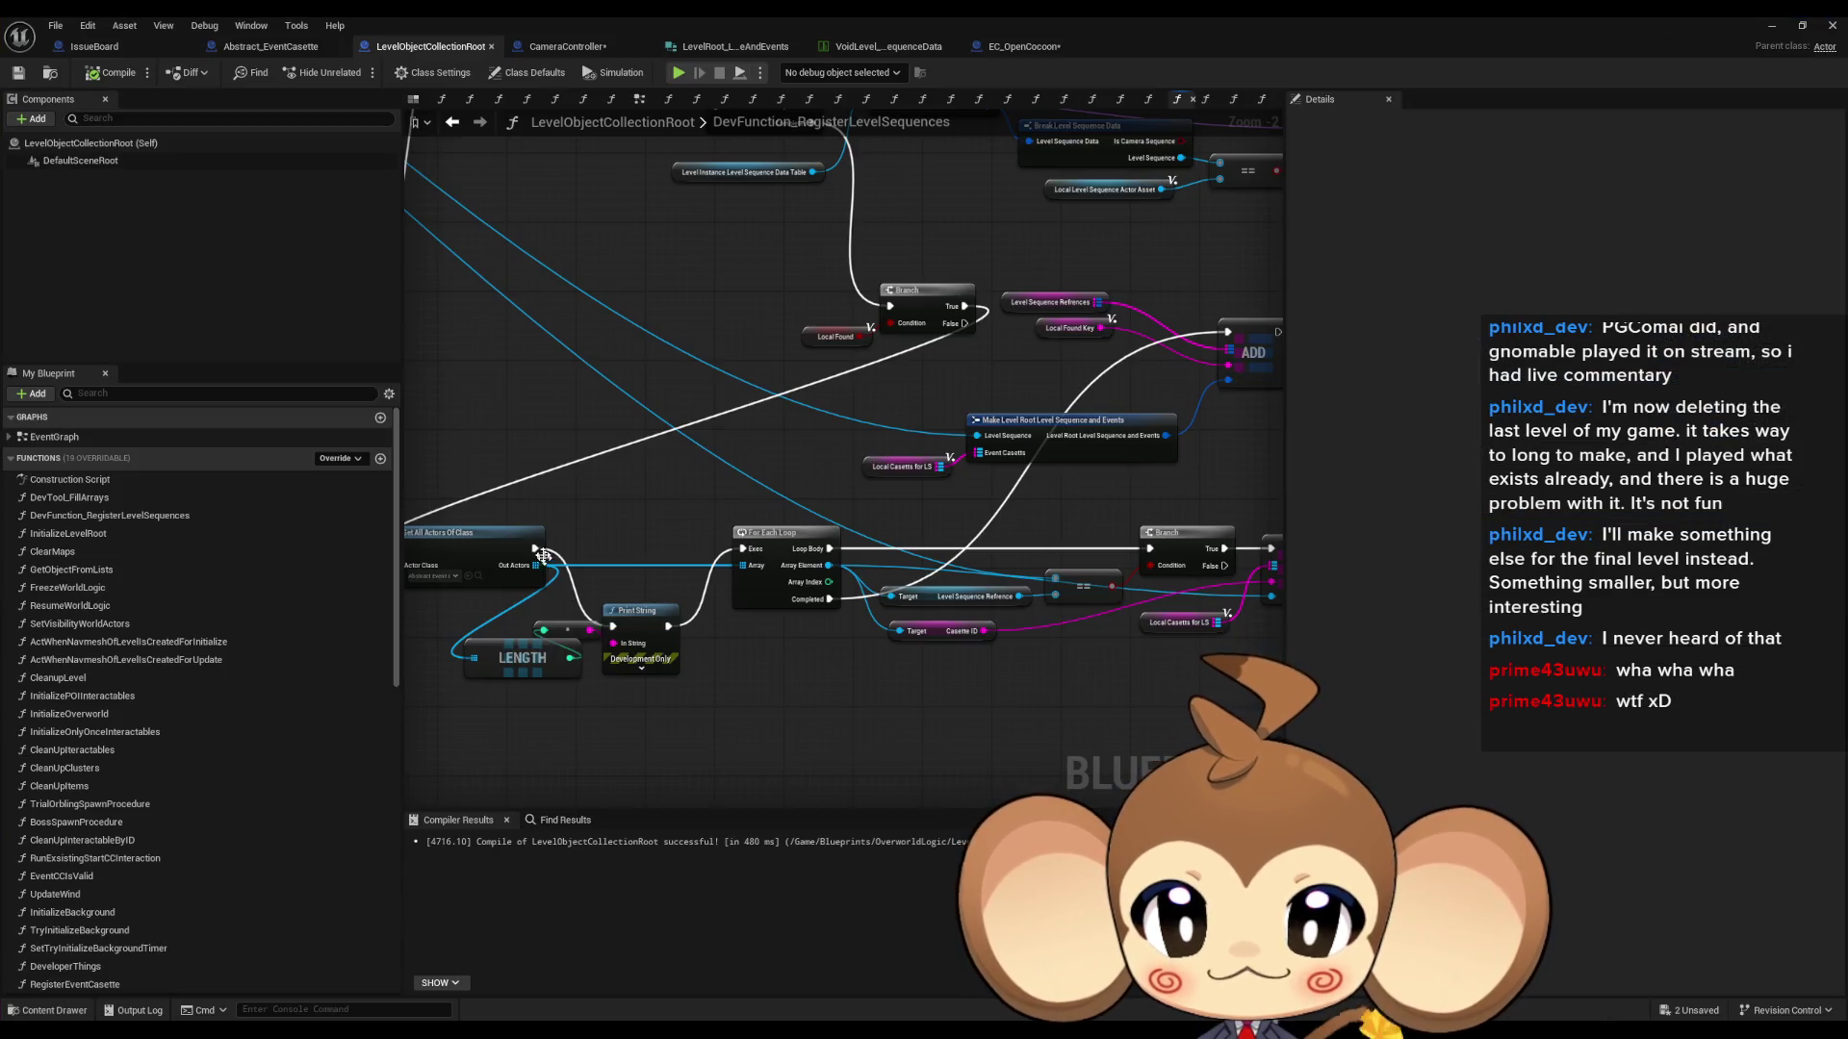
- Add a Print String of the Casette ID on the Branch's False path
left_click_drag(538, 550, 747, 551)
left_click_drag(671, 719, 672, 719)
mouse_move(1212, 558)
left_mouse_down()
mouse_move(958, 546)
mouse_move(1037, 649)
left_mouse_up()
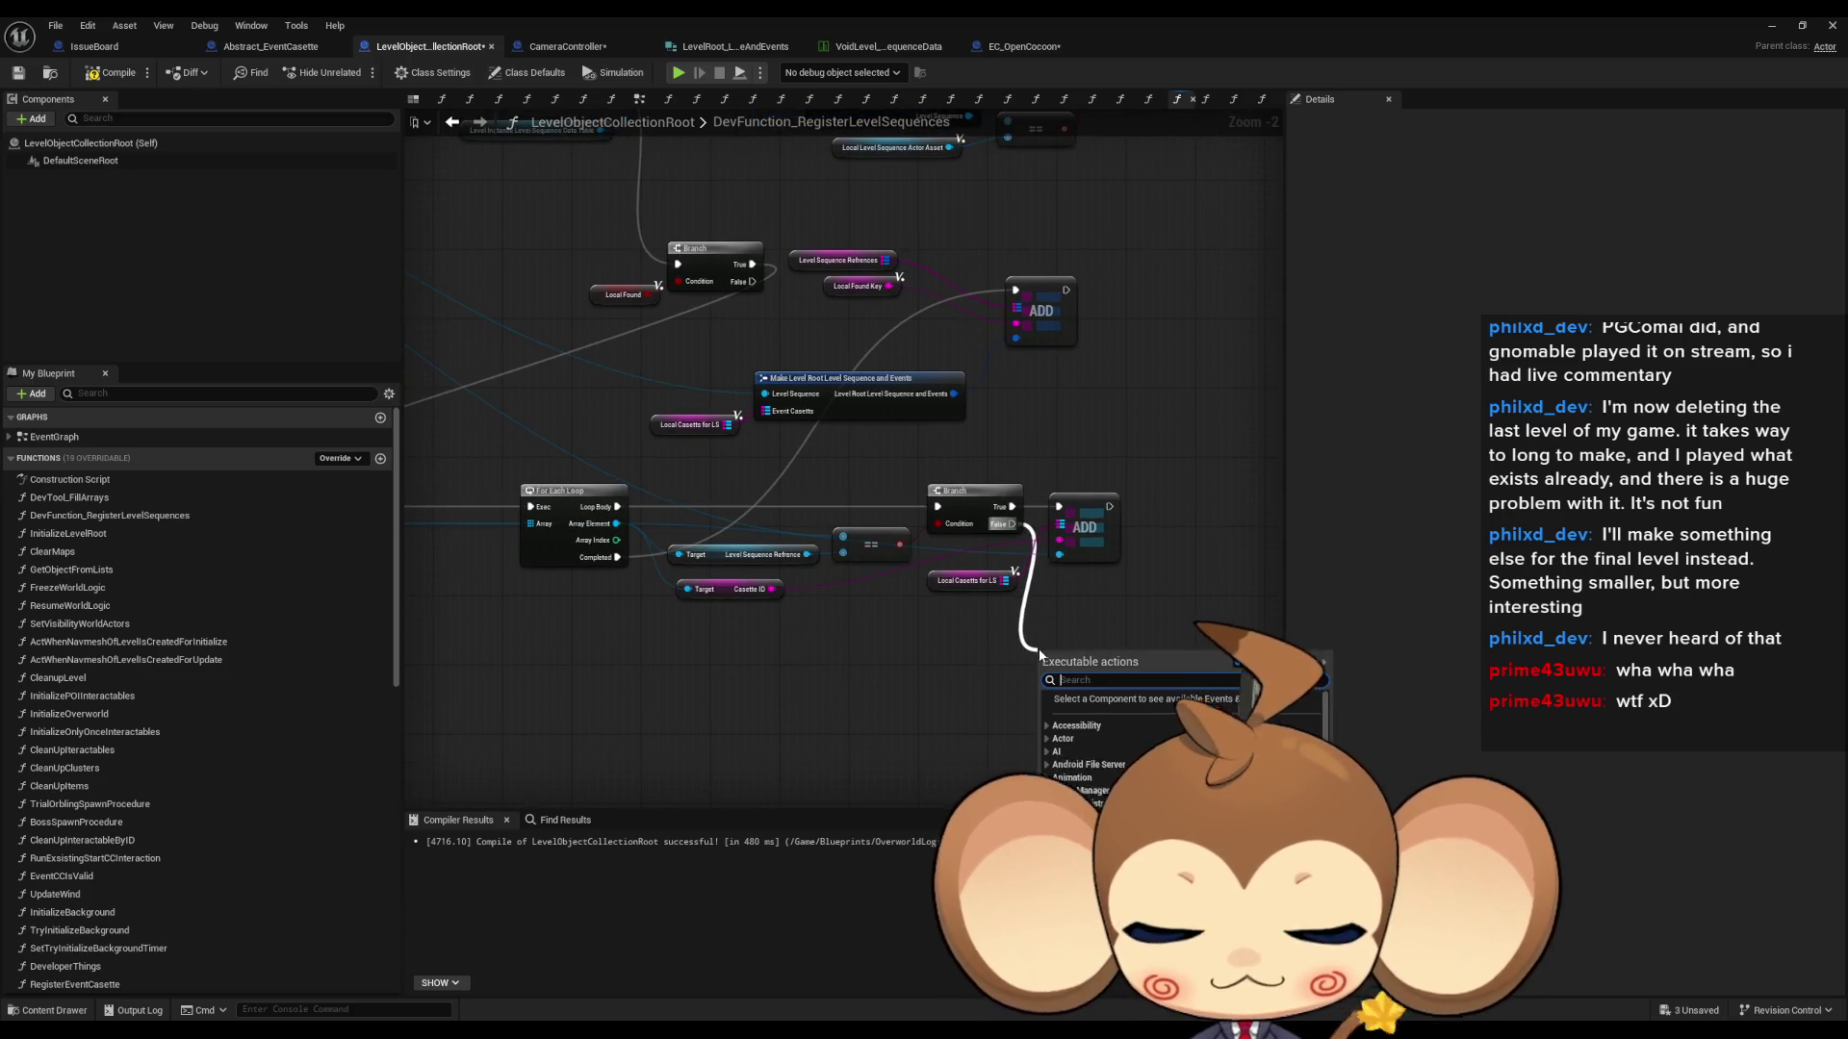
type("int")
key("Return")
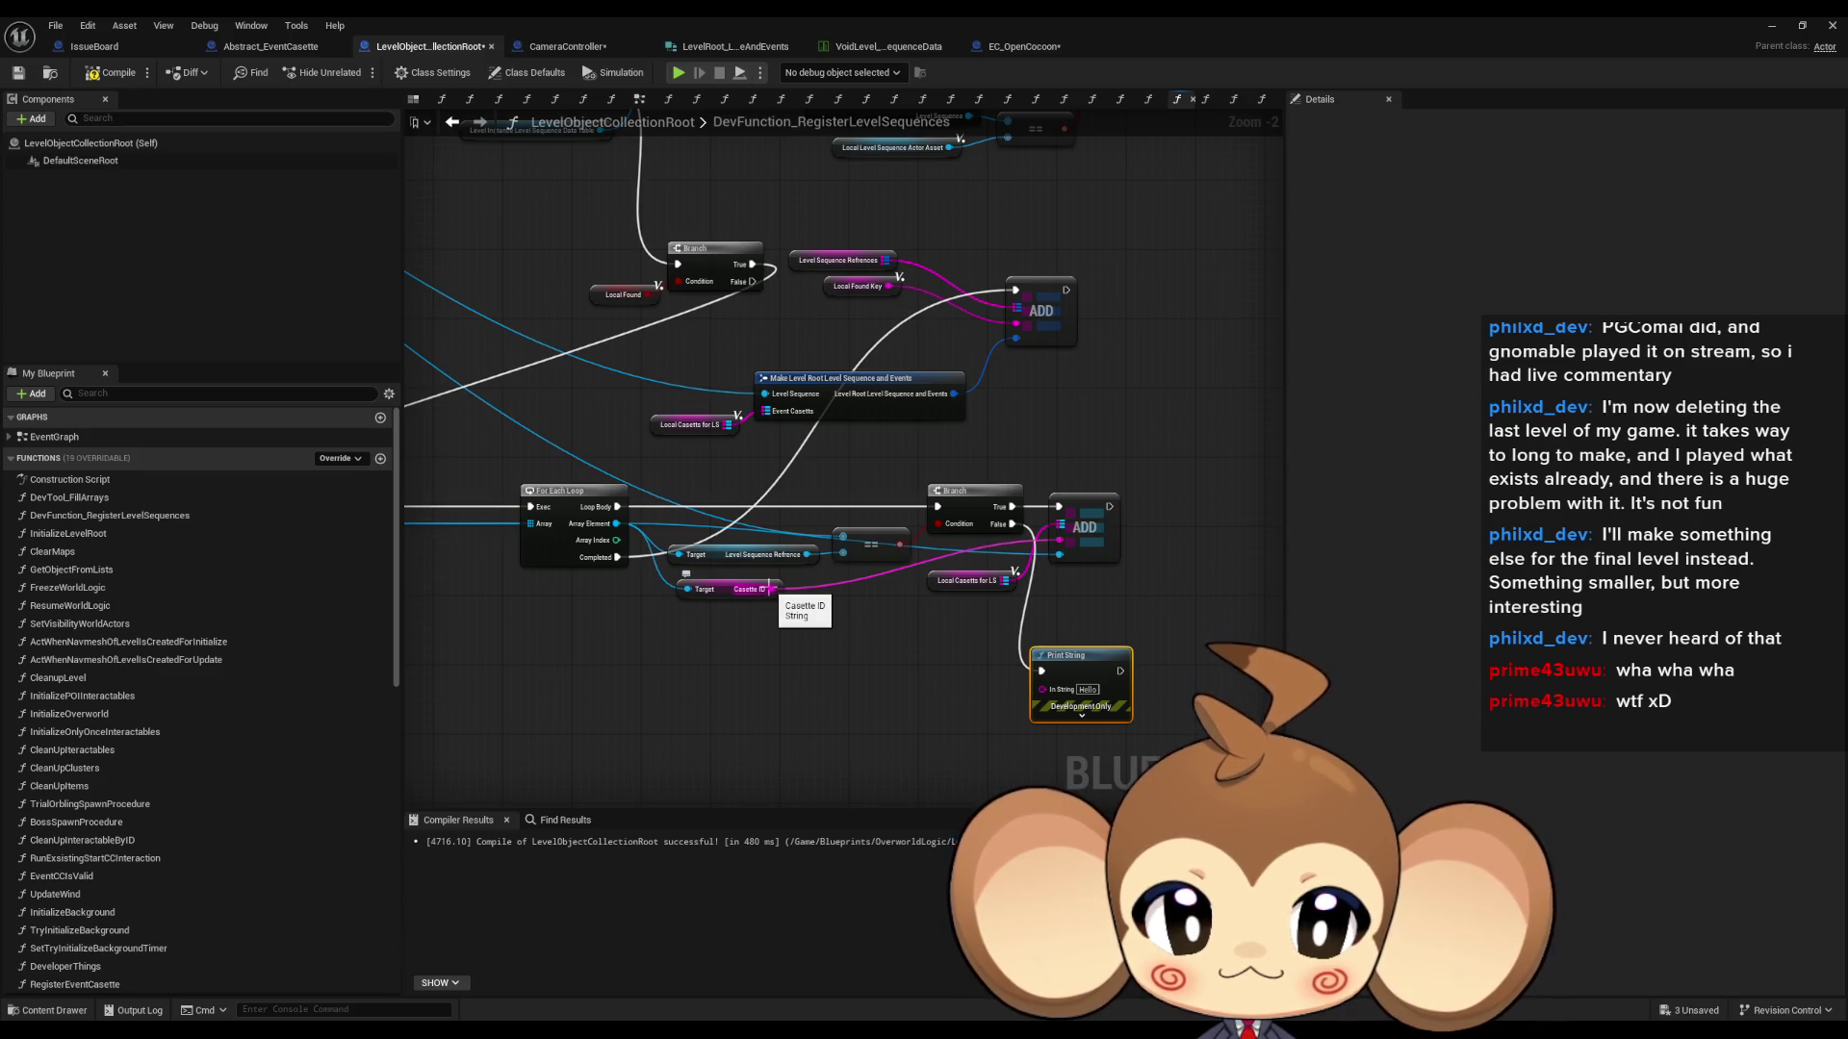
left_click_drag(770, 589, 879, 623)
left_click_drag(1035, 694, 1039, 691)
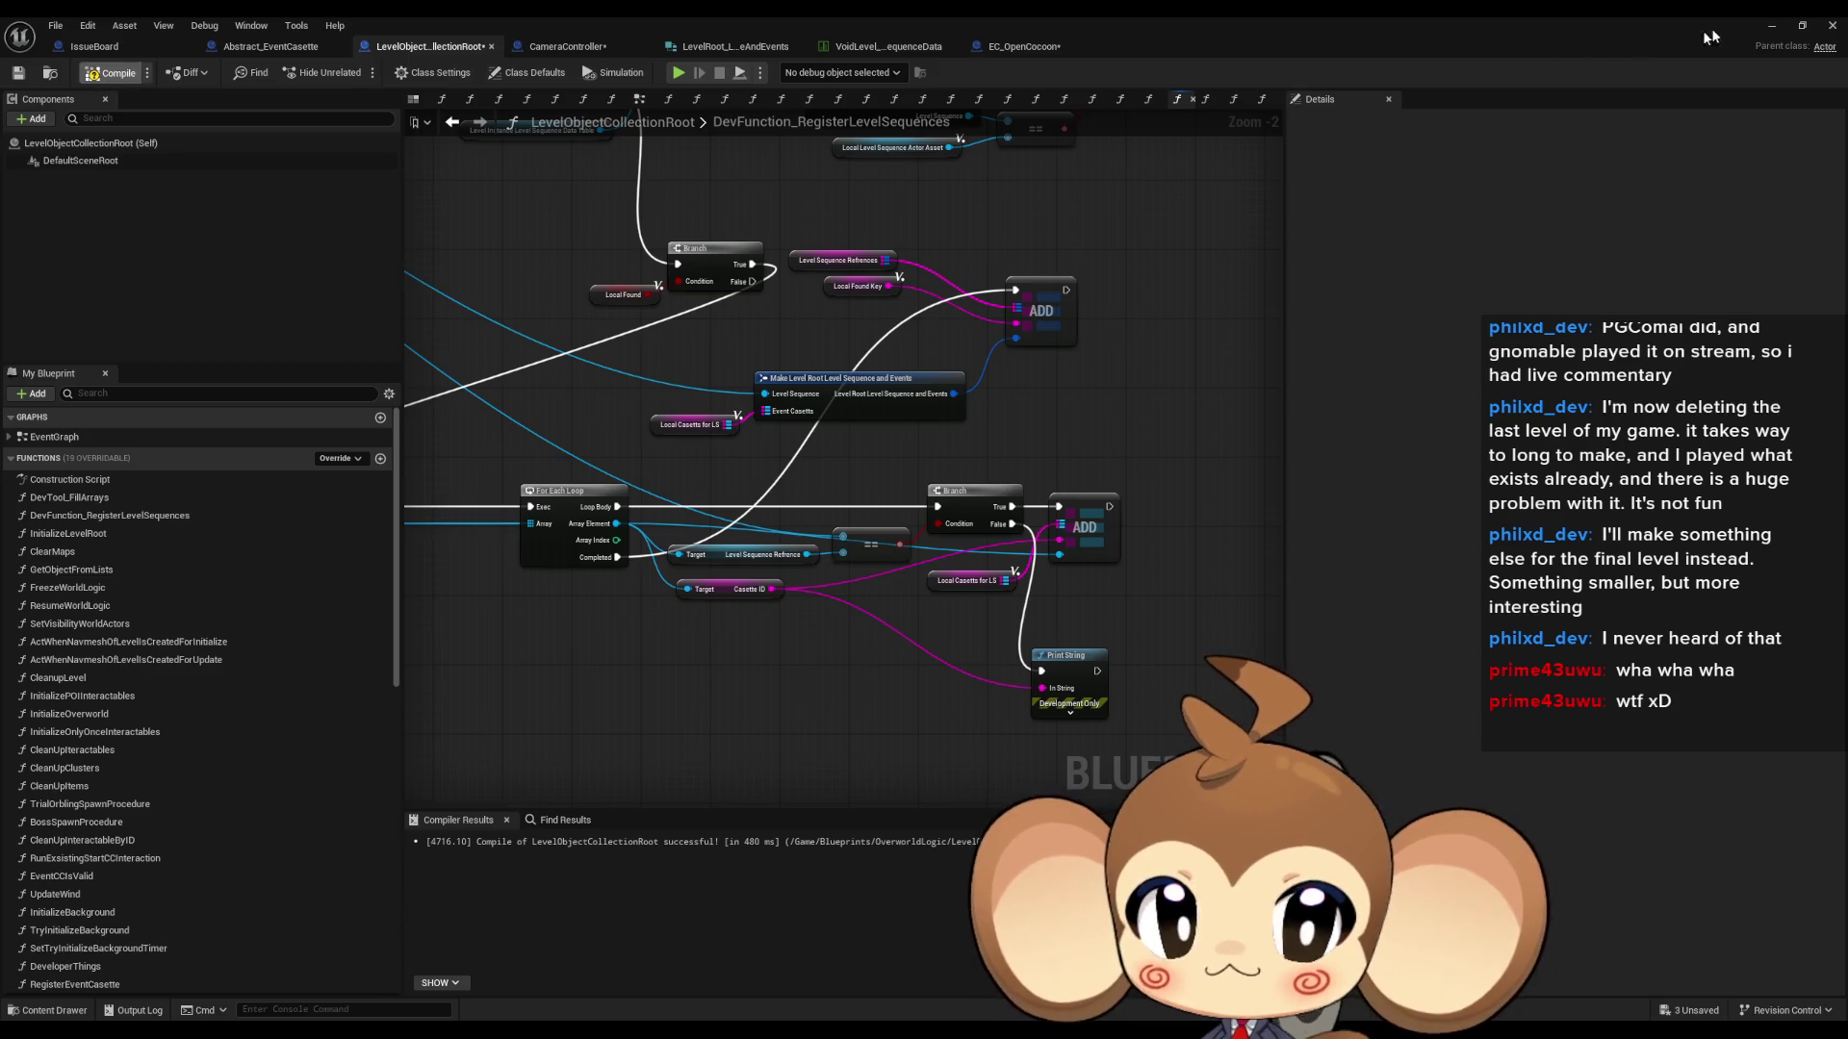
left_click(1772, 27)
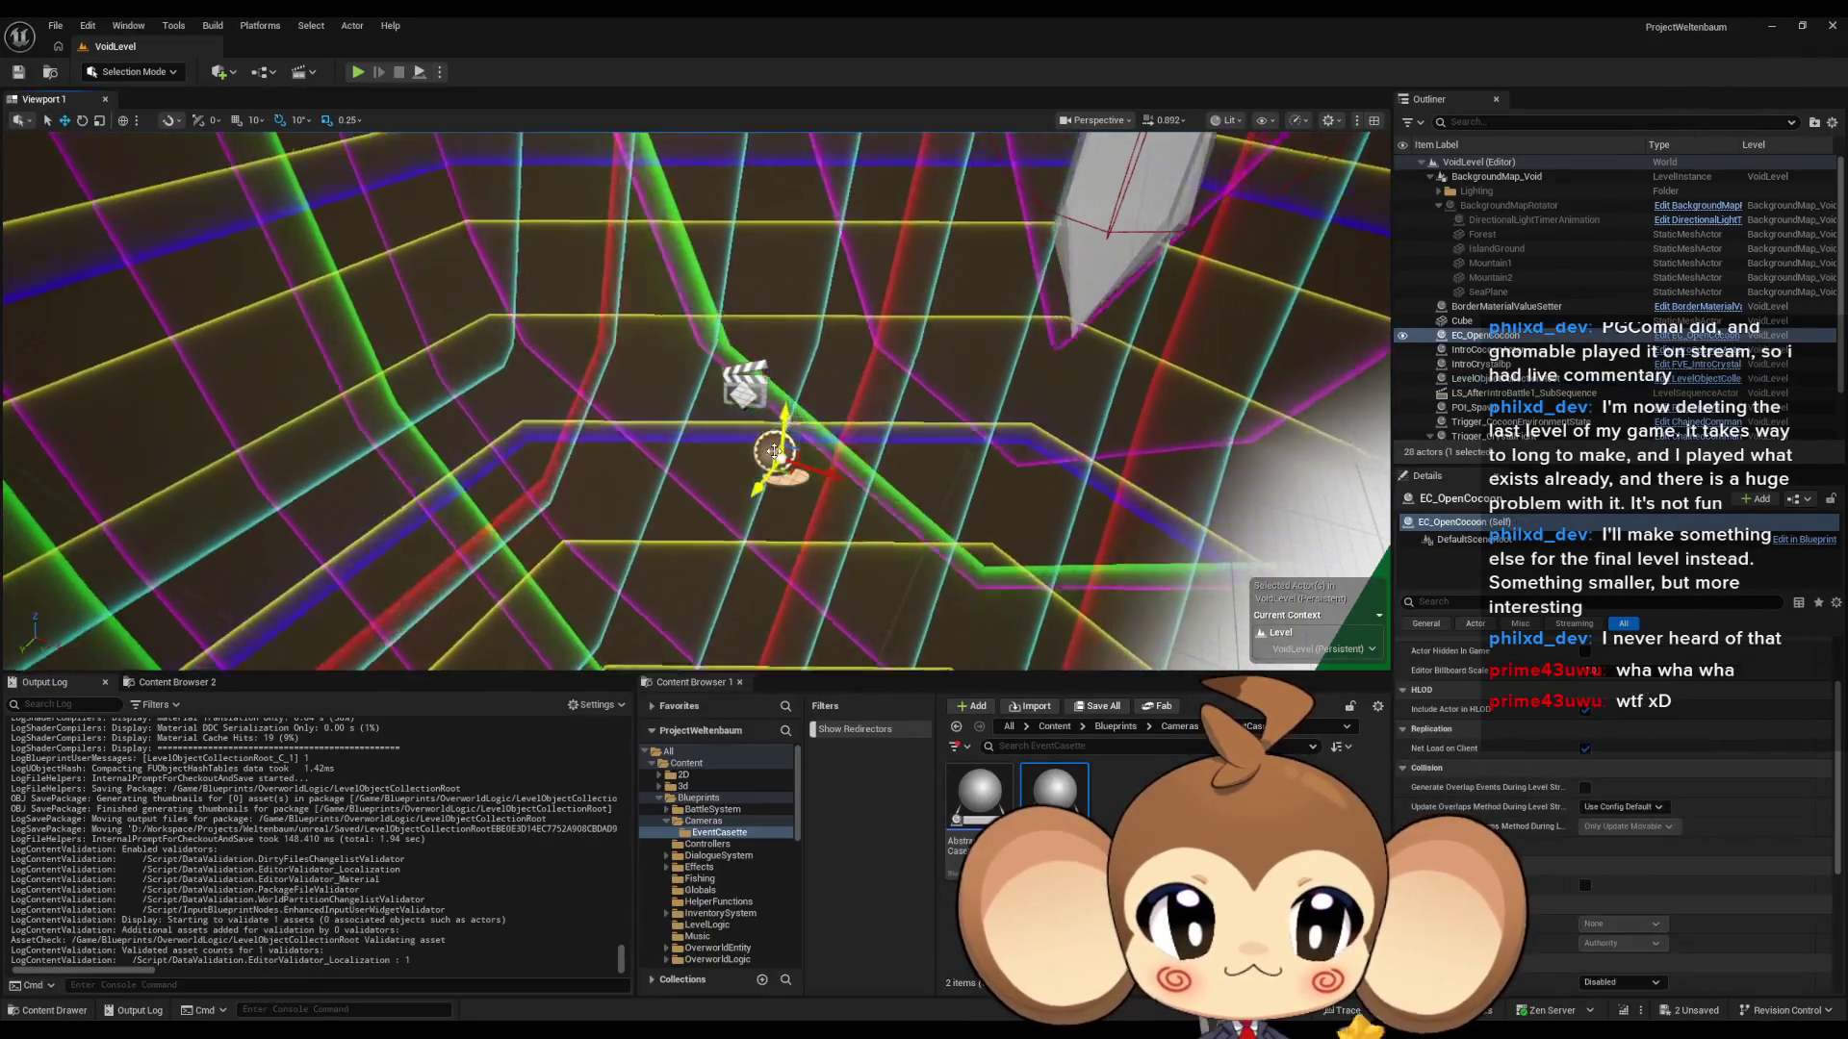
- Via EC_OpenCocoon's parent, make LevelSequenceRefrence a Level Sequence Actor Object Reference and compile
scroll(1643, 771, "up", 2)
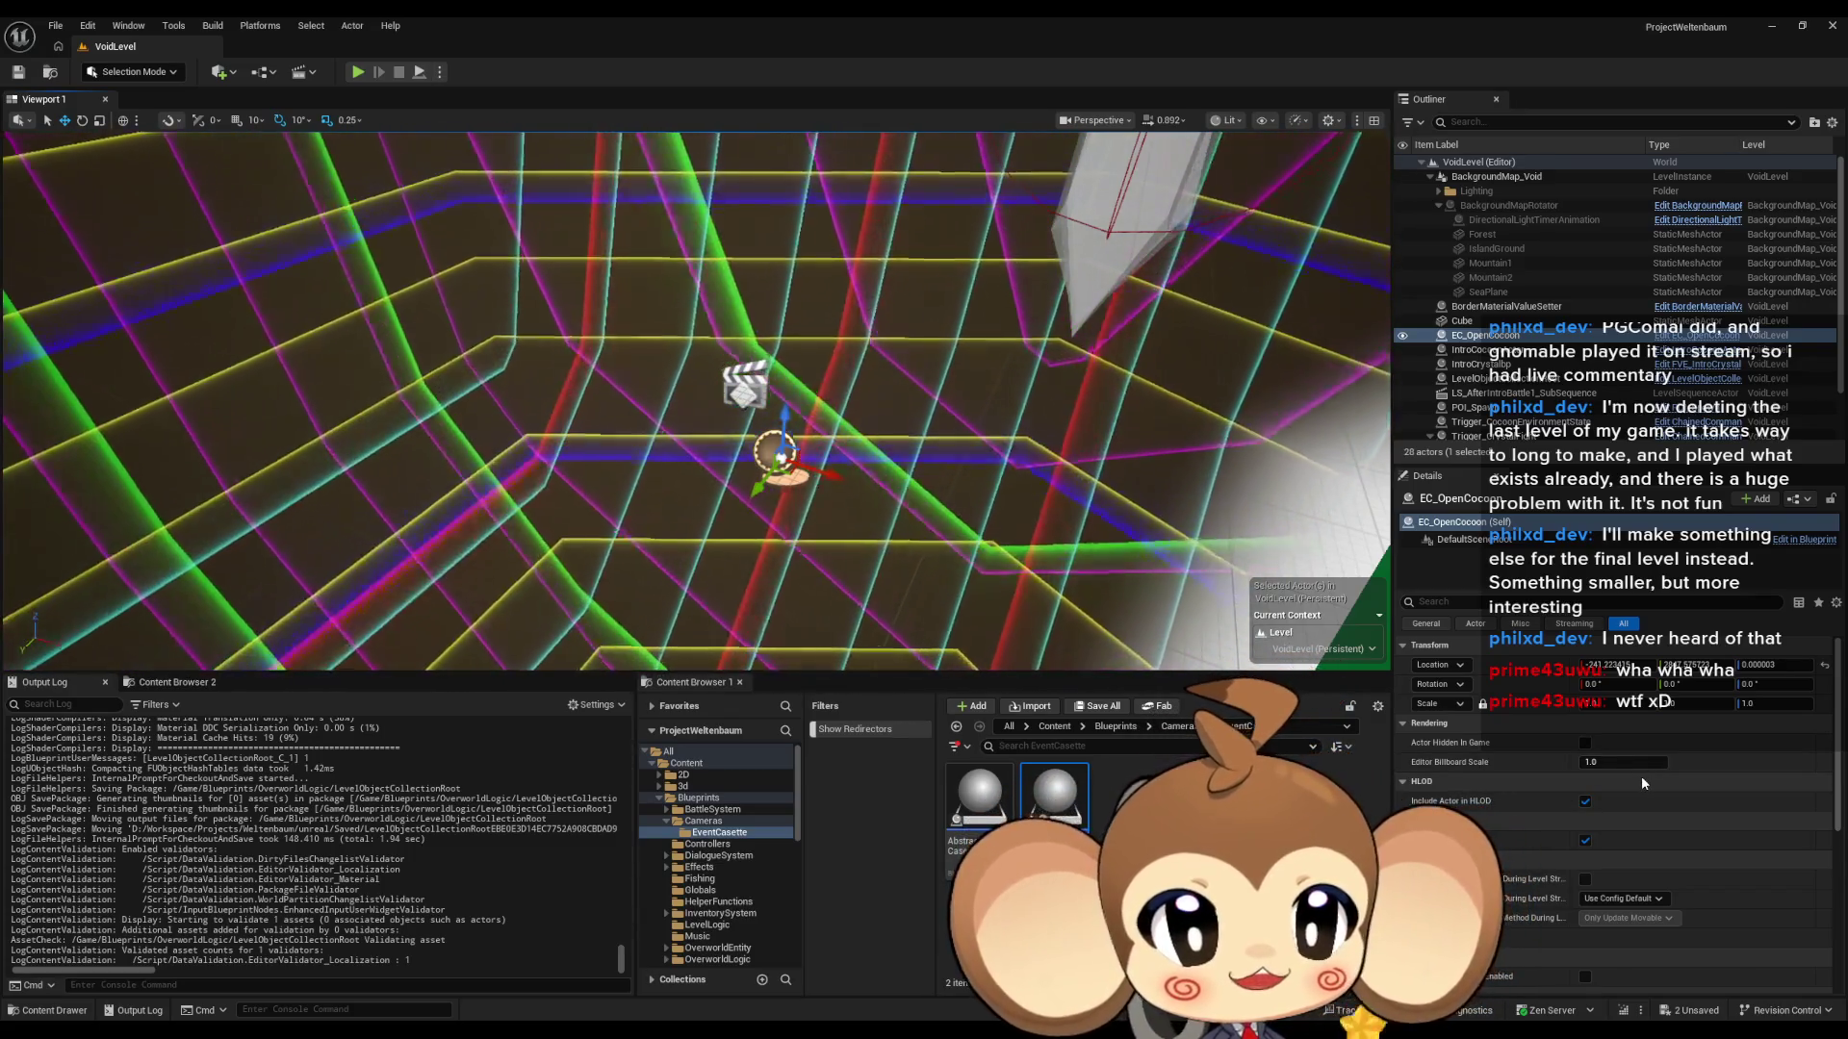
left_click(1708, 337)
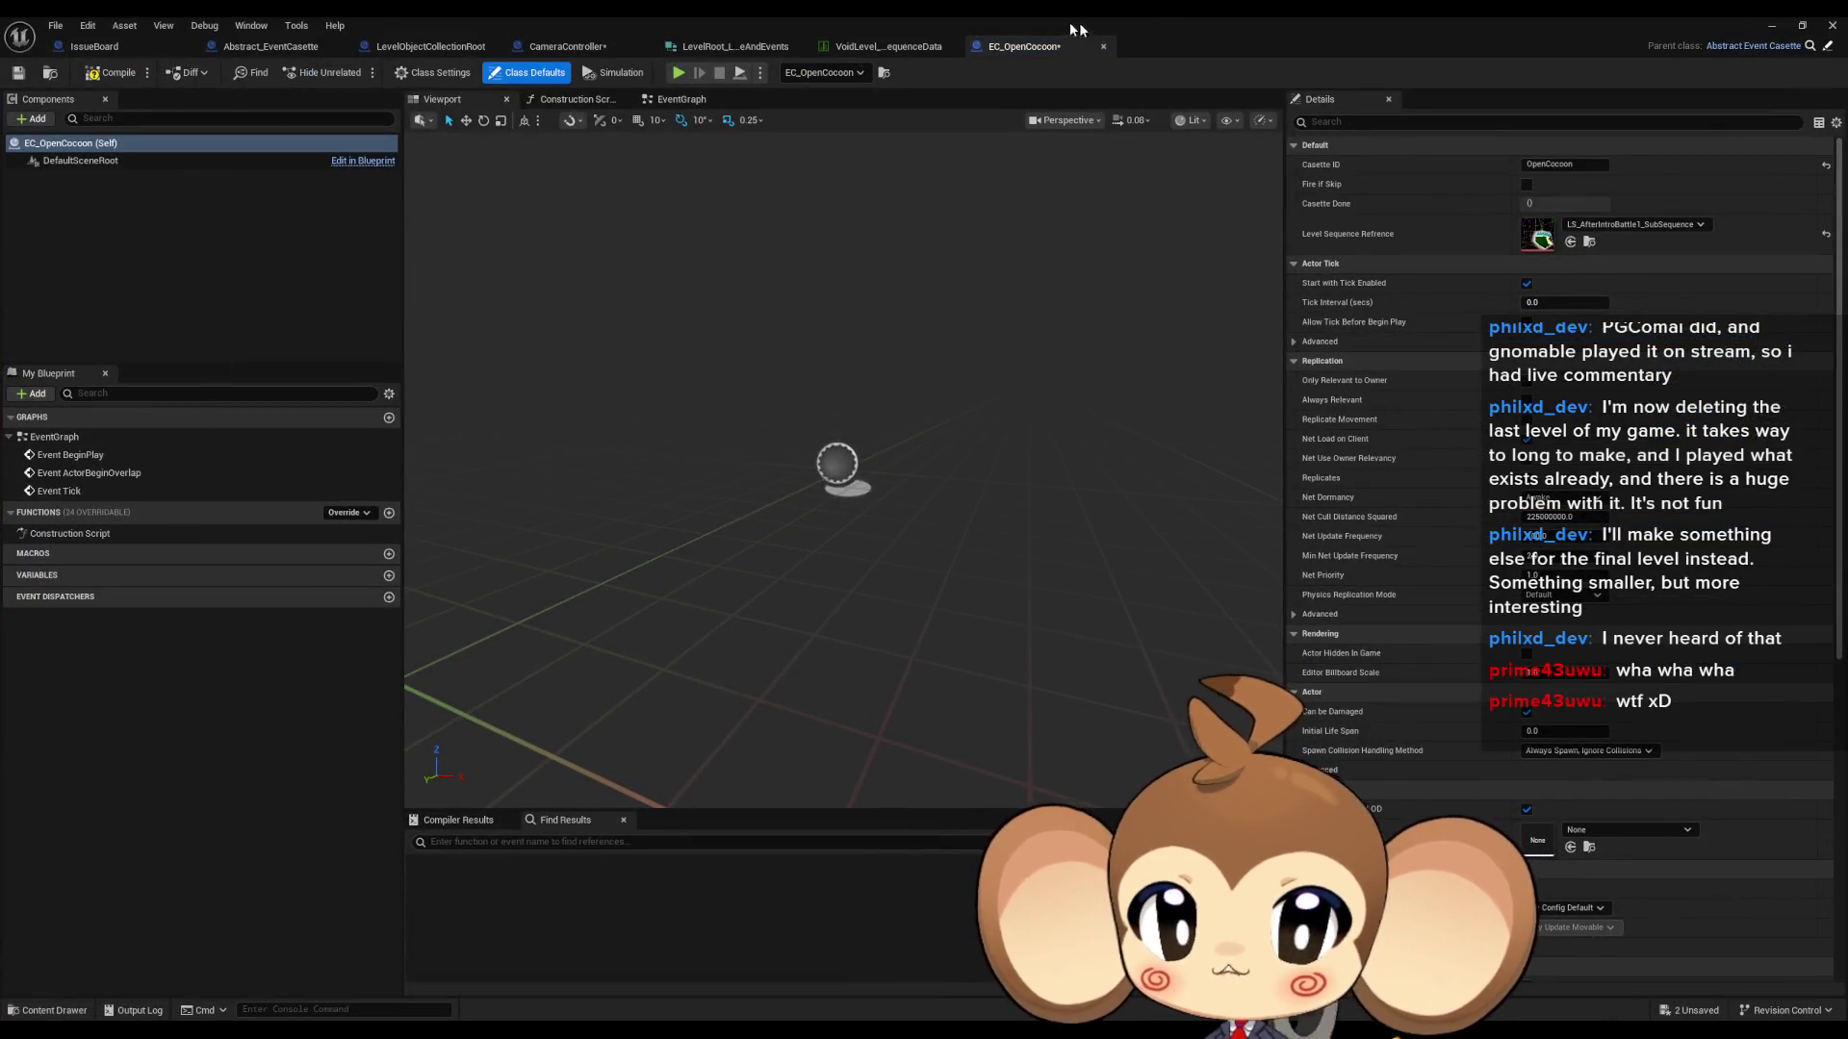
left_click(1828, 46)
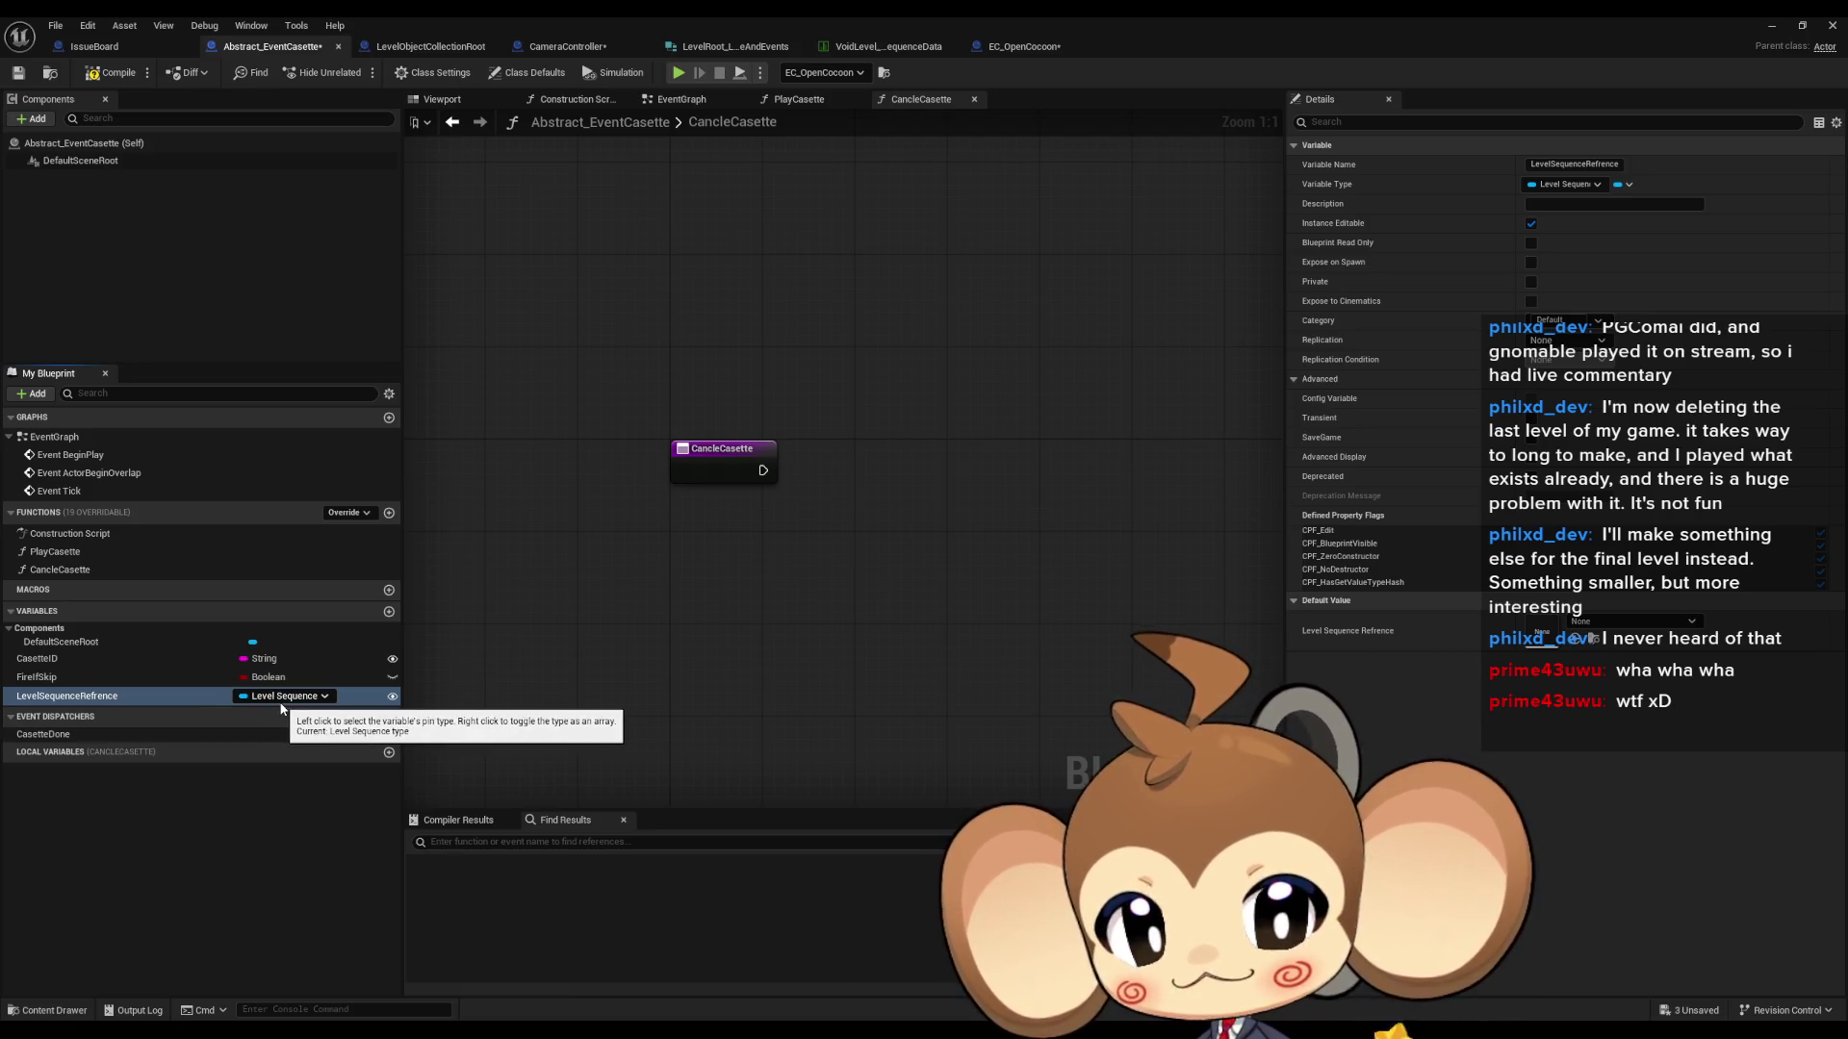
left_click(317, 697)
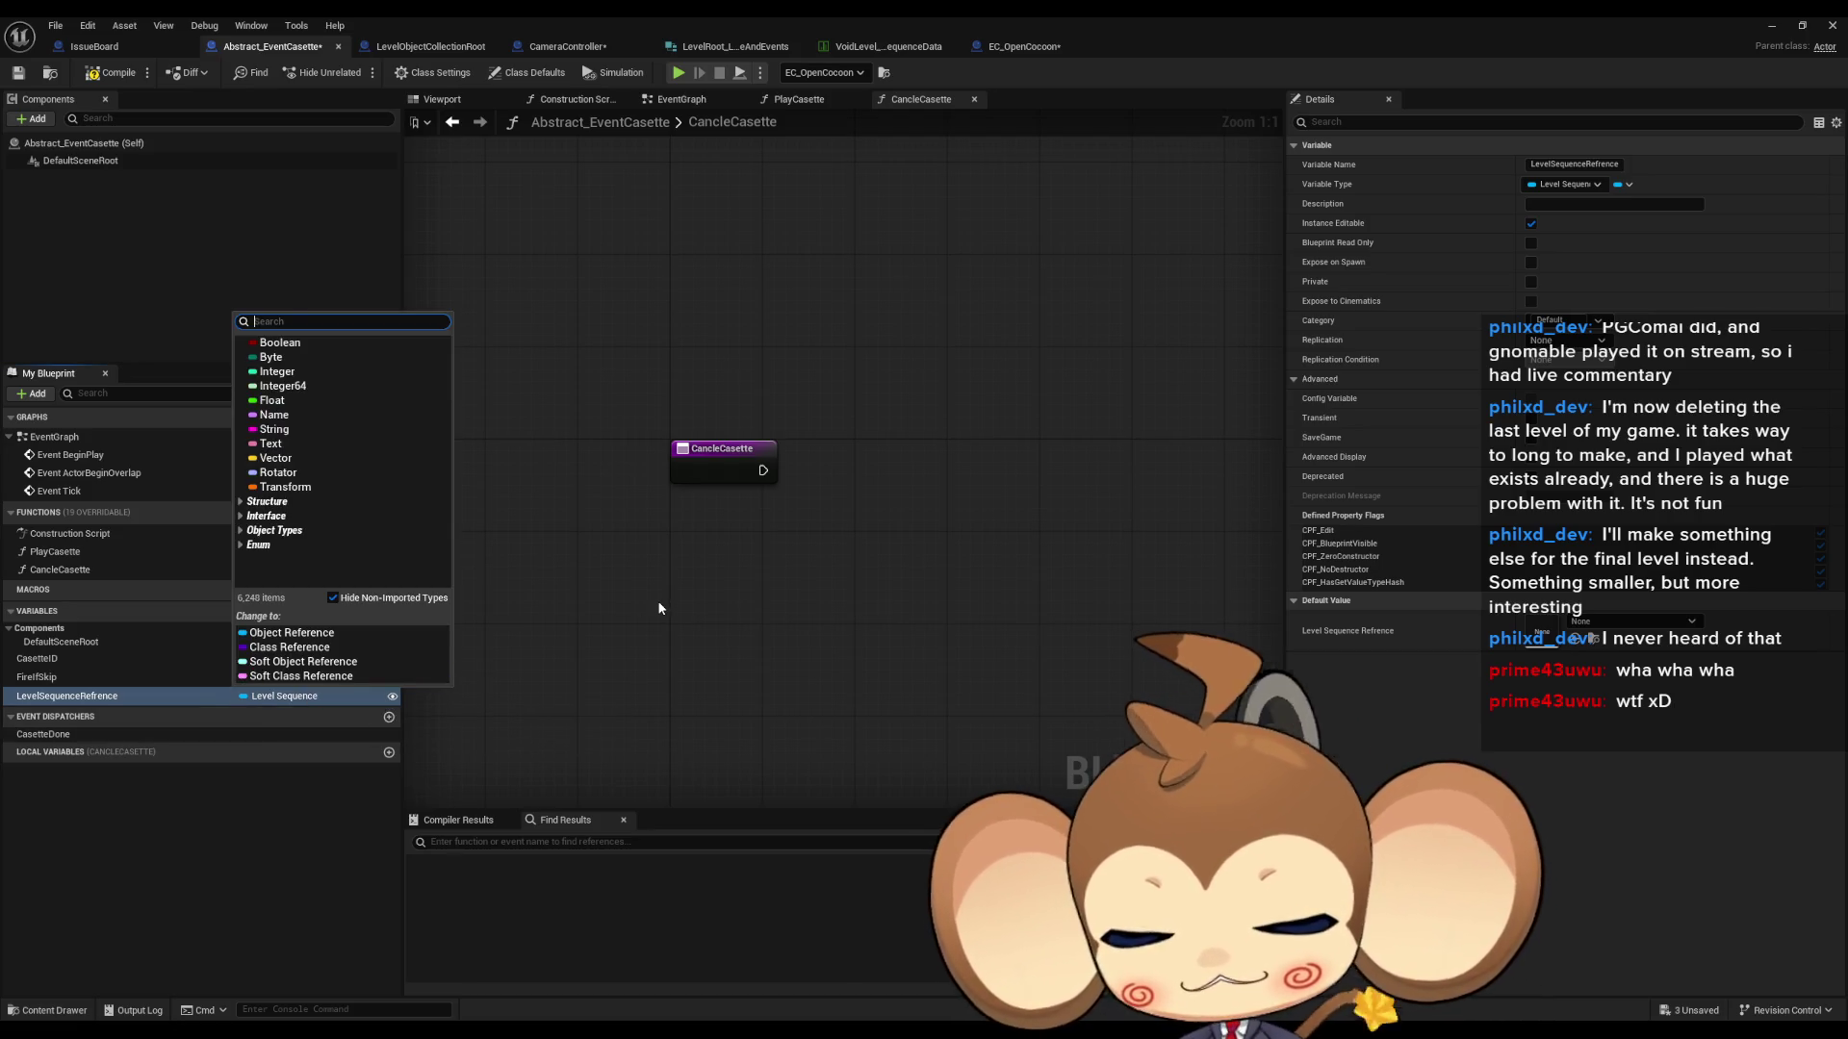
type("levelseq ac")
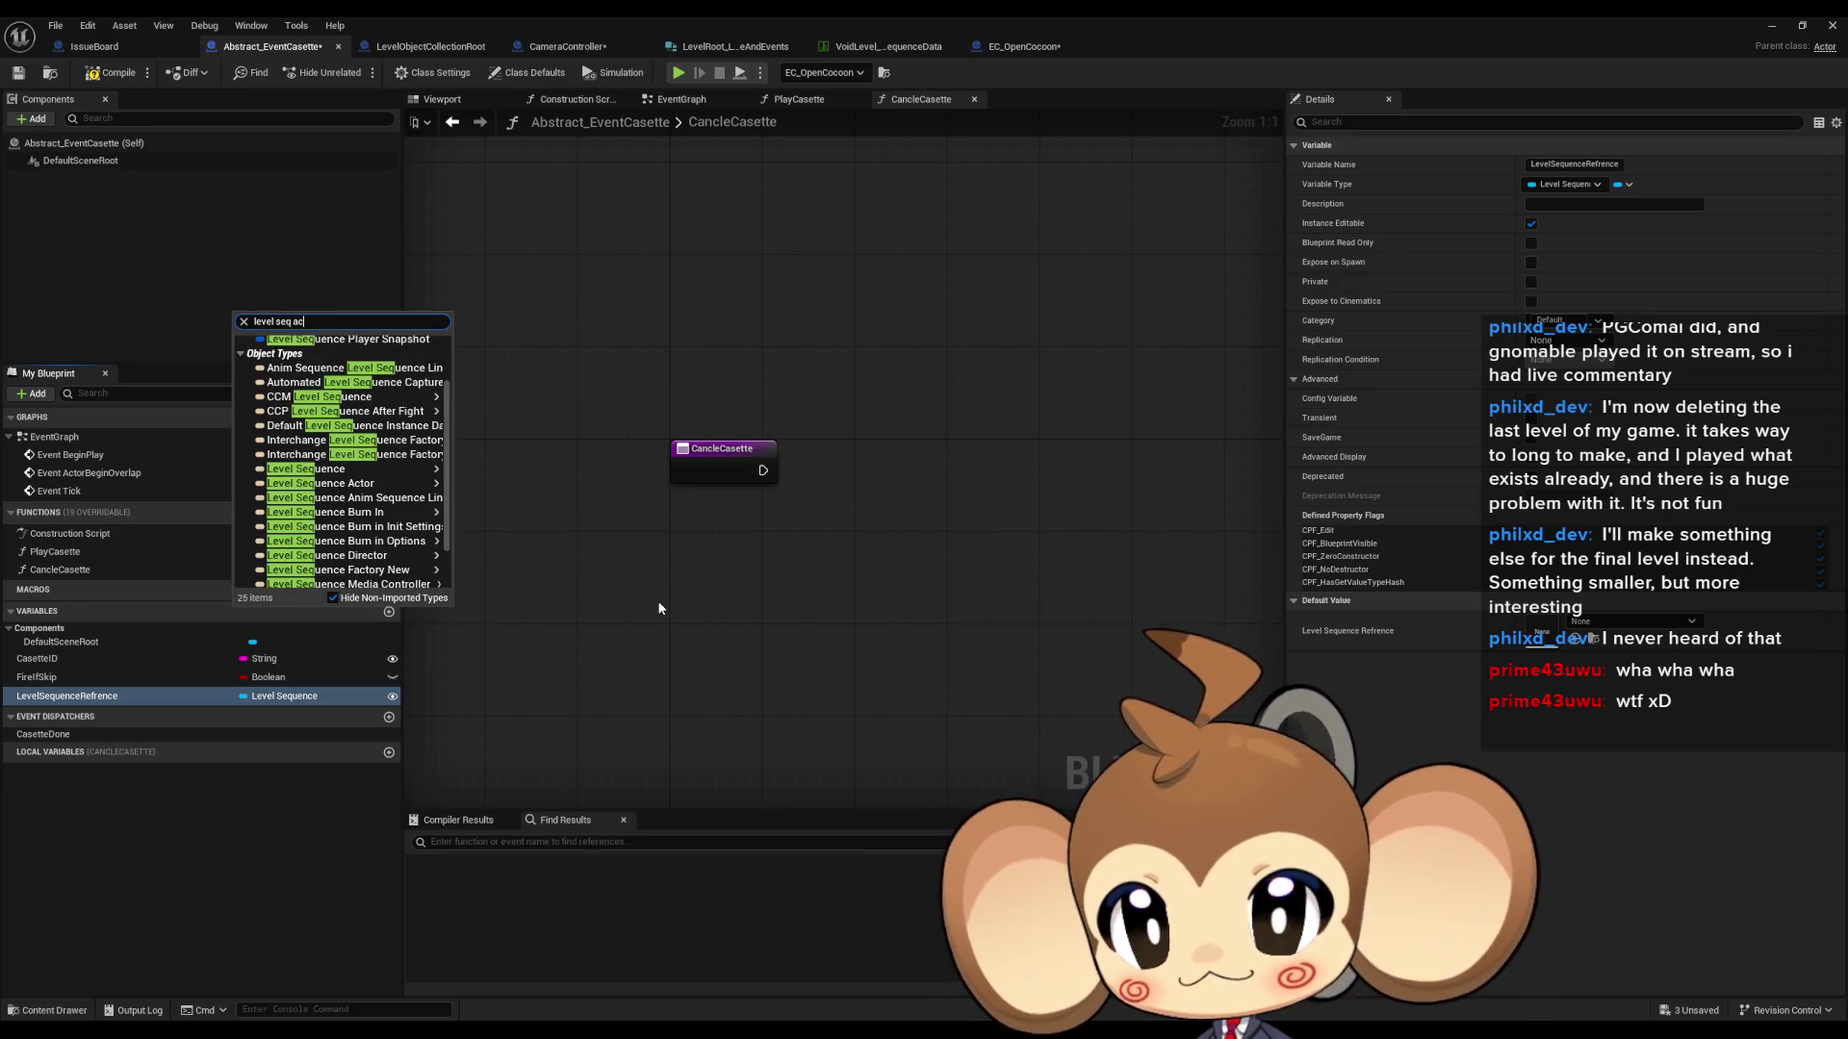
type("t")
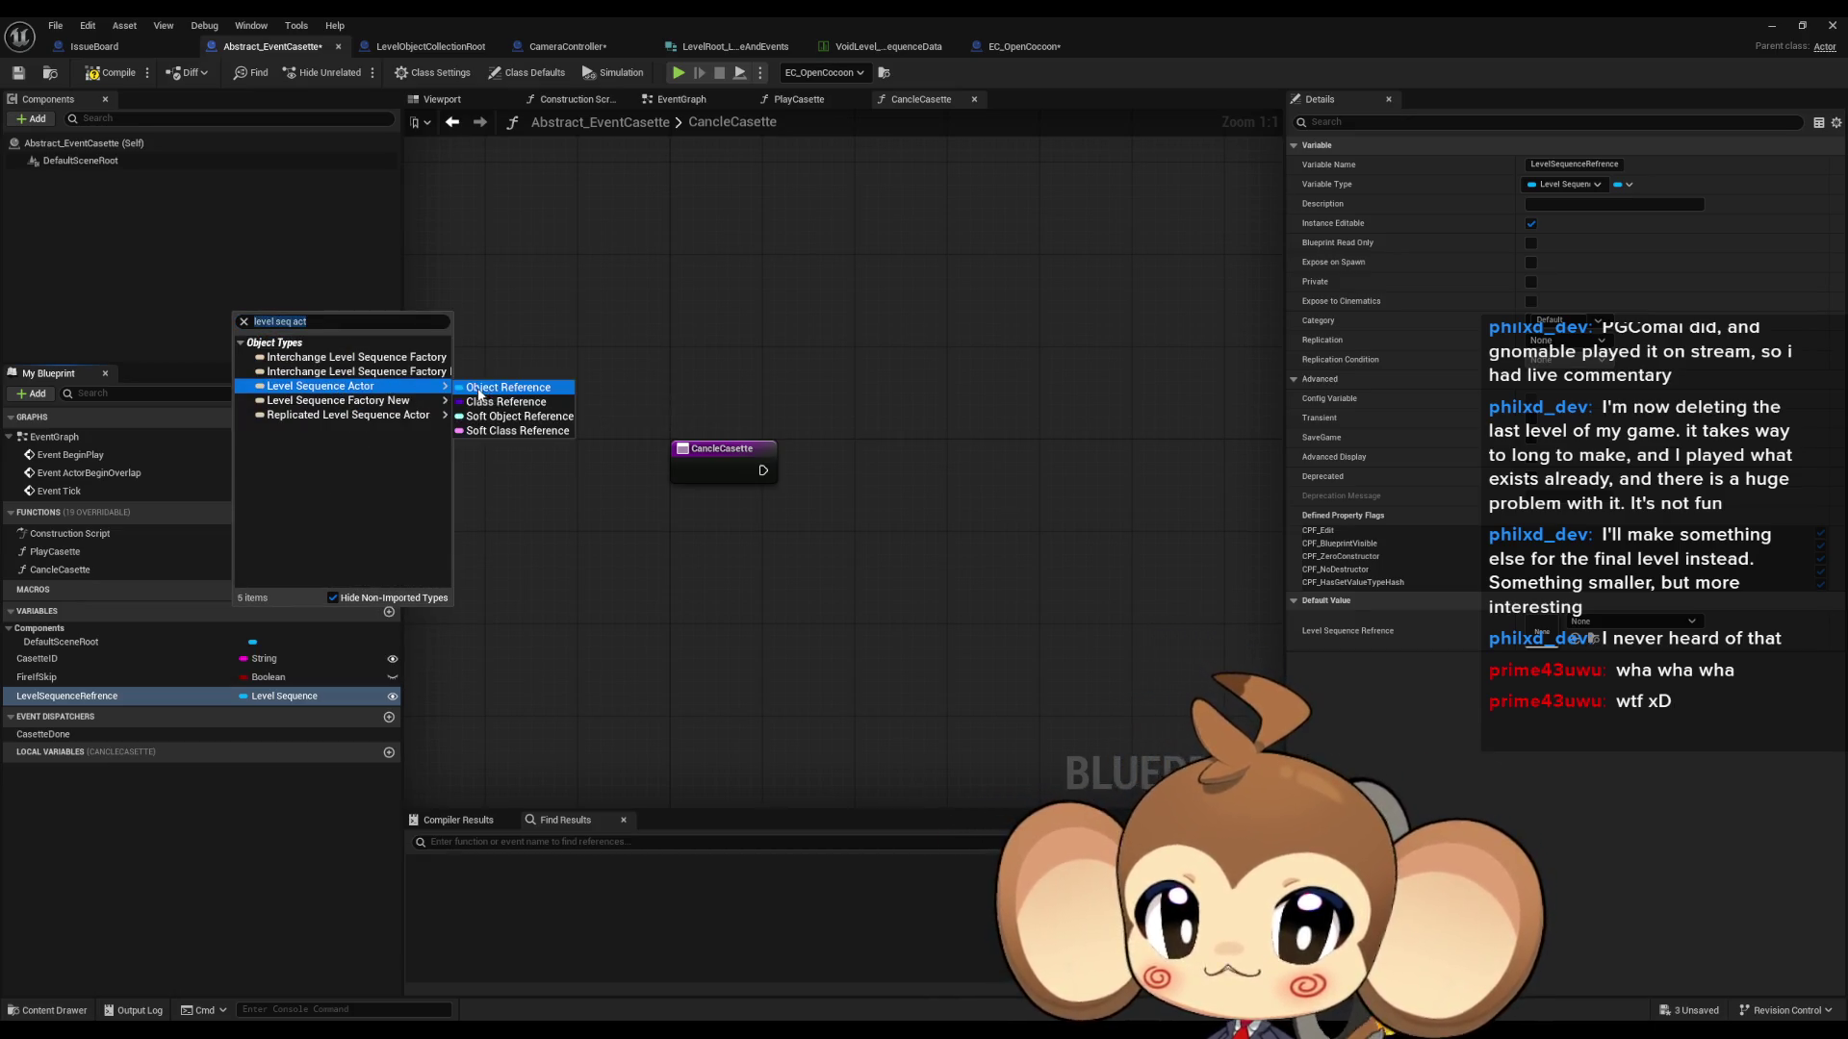
left_click(508, 416)
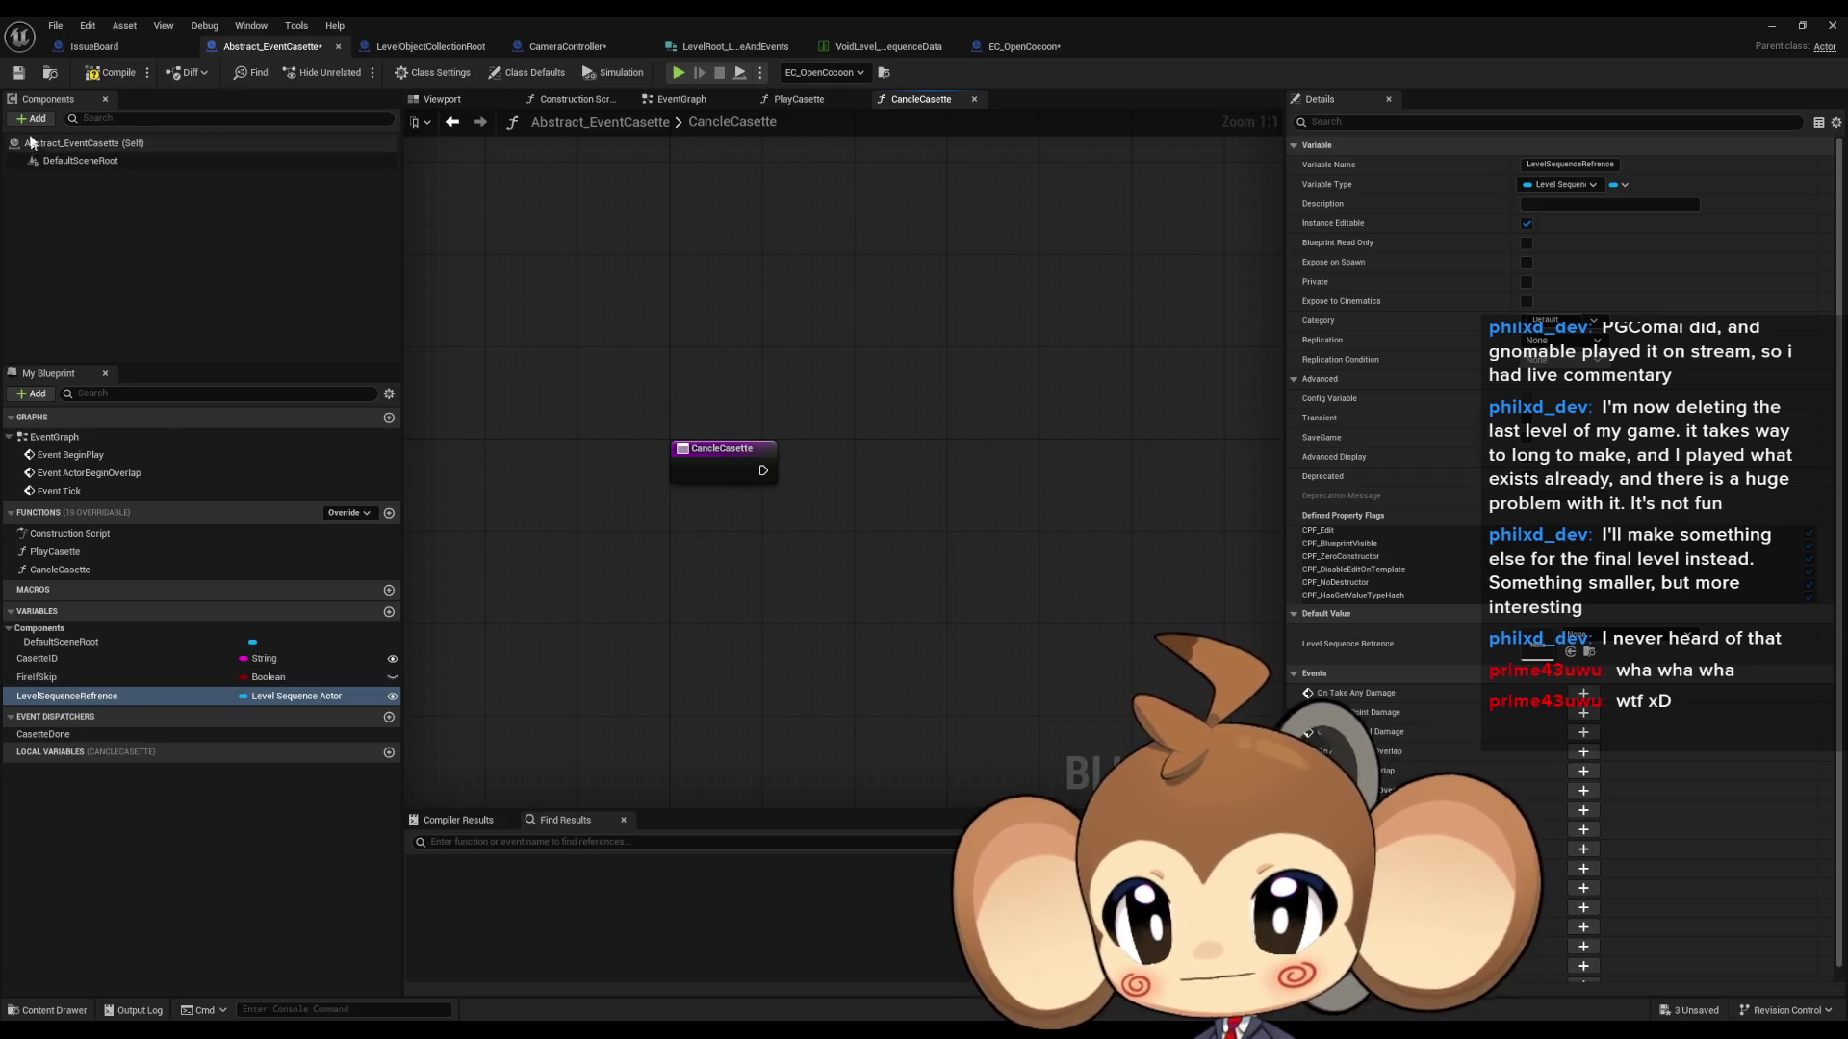
left_click(100, 76)
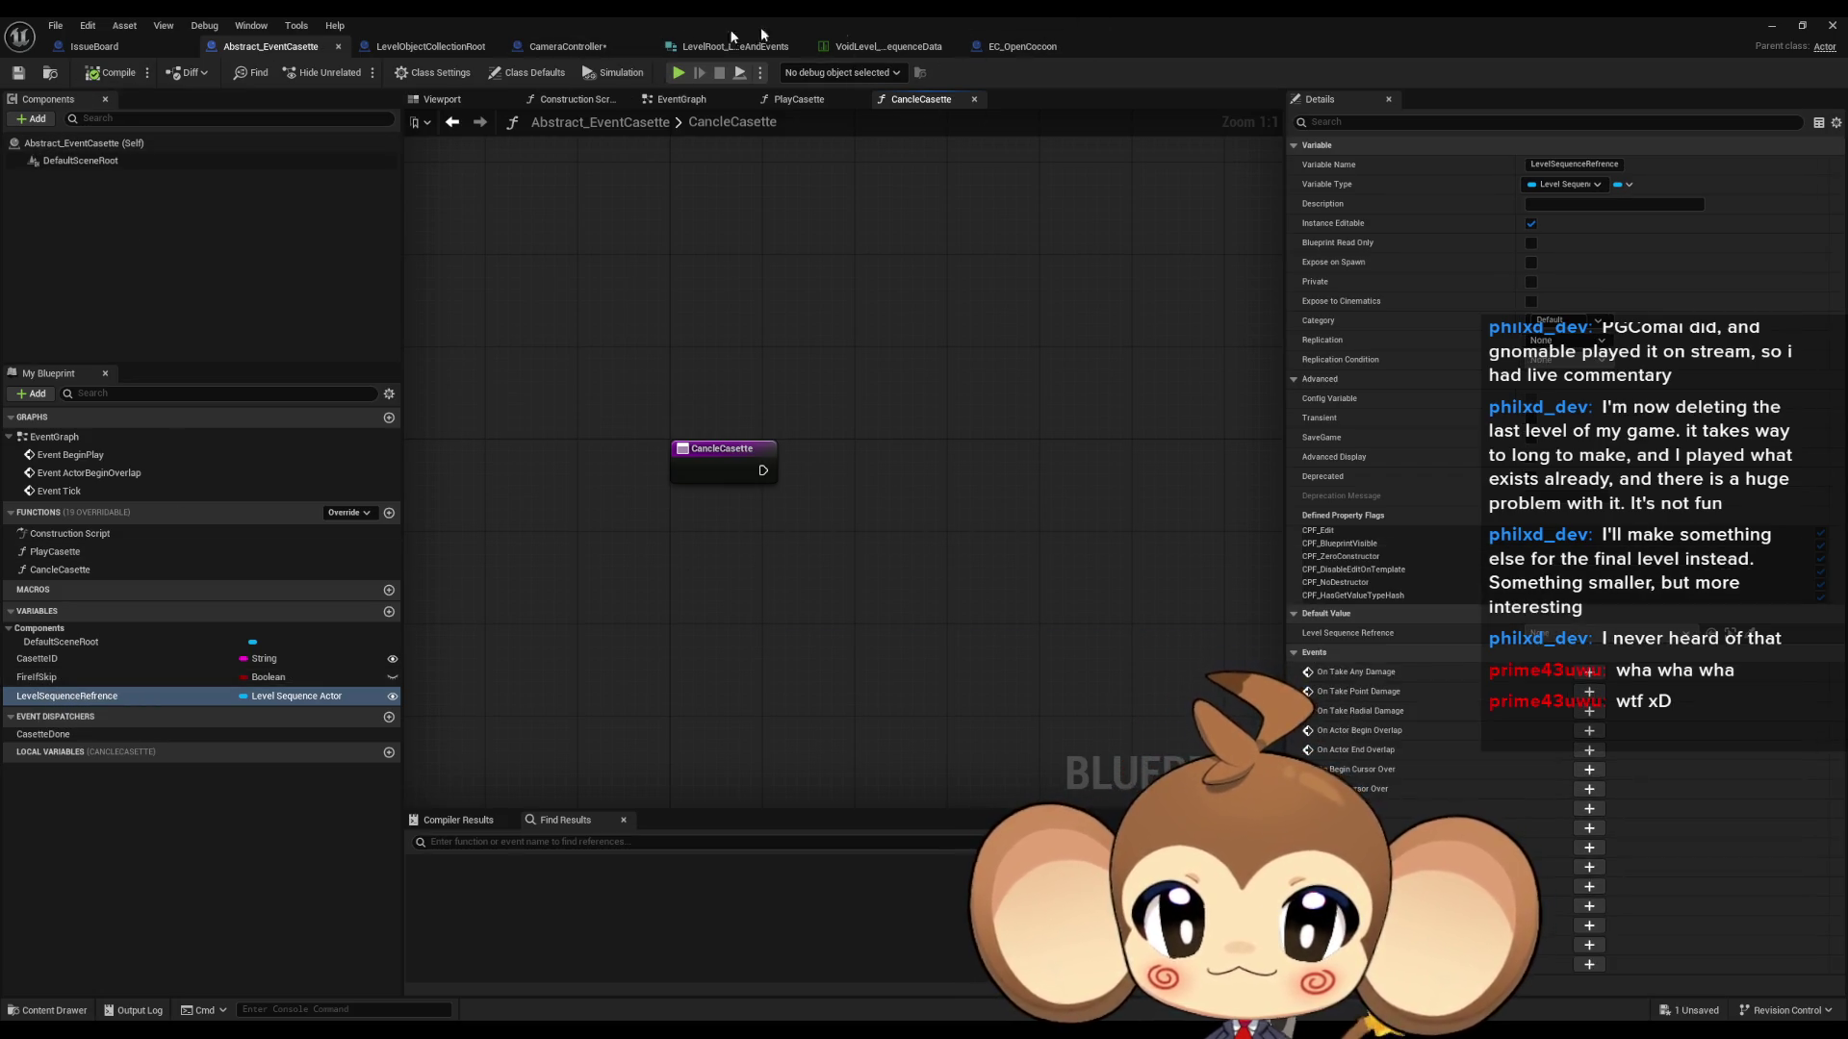
left_click(560, 47)
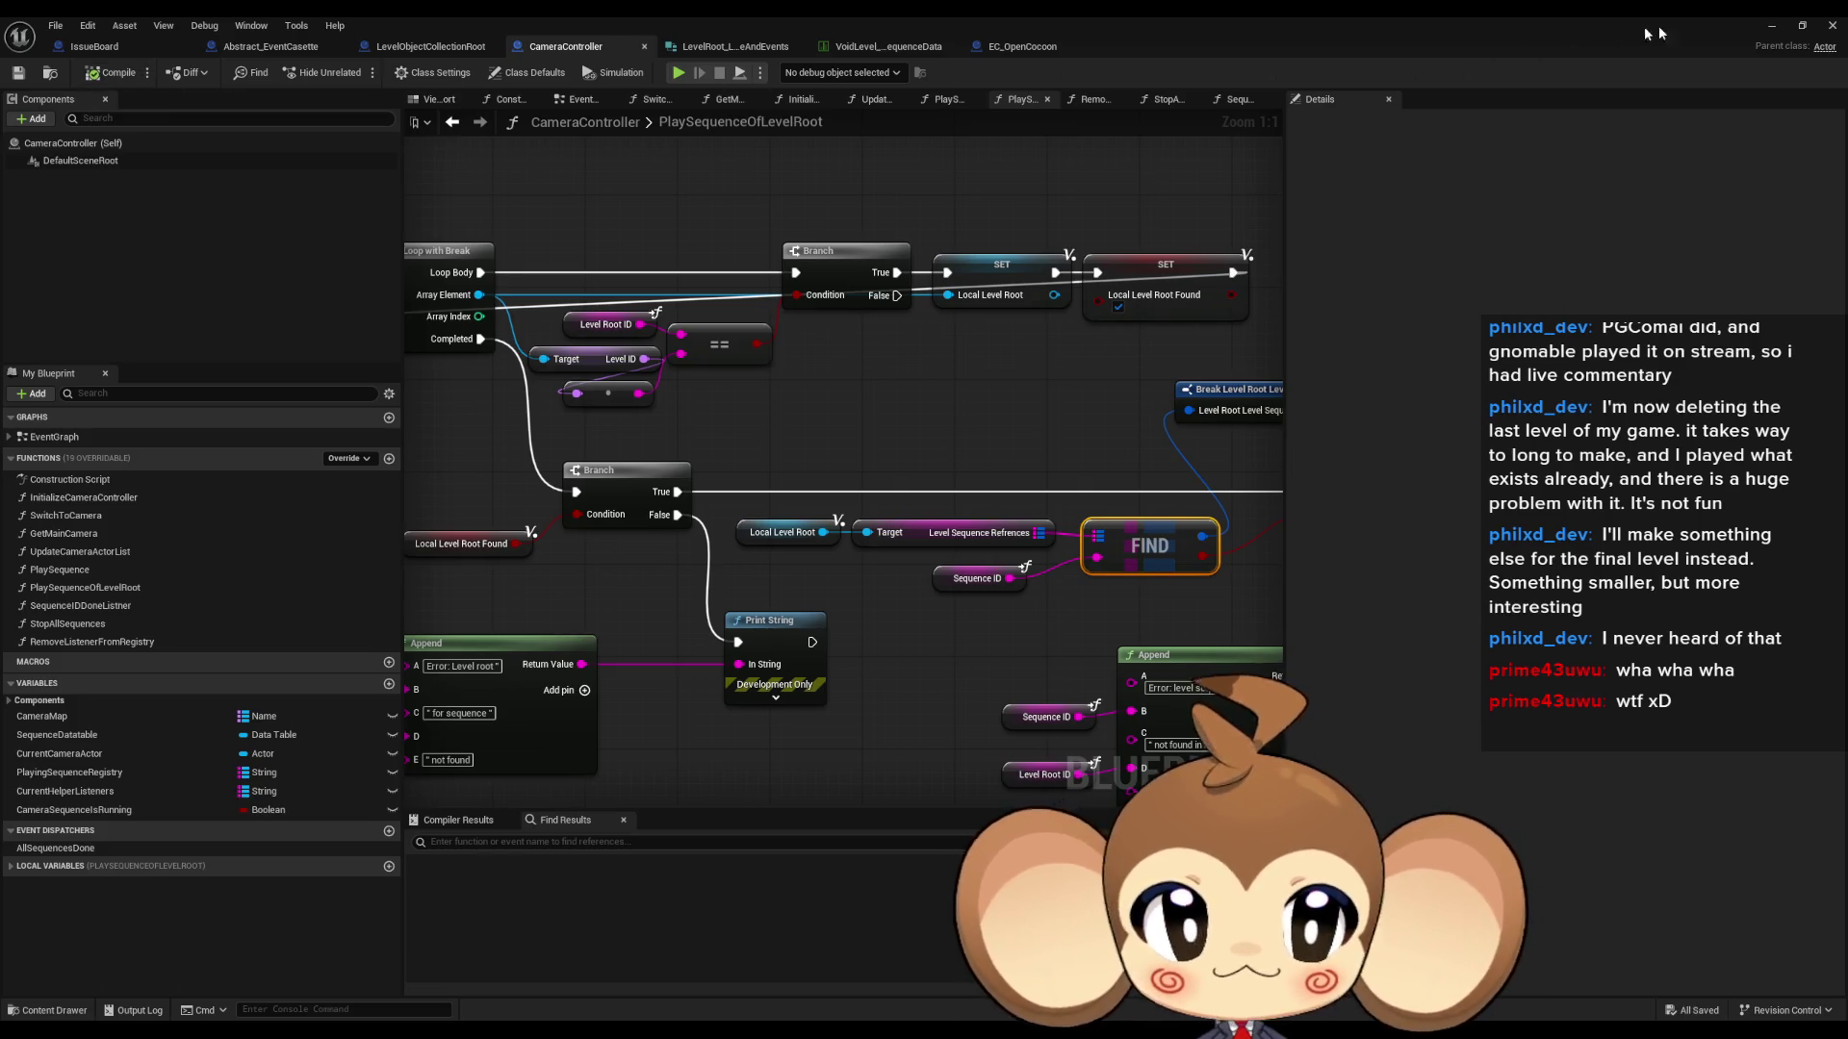
- Save the VoidLevel map and add an EC_OpenCocoon element to LevelObjectCollectionRoot's cassette map
left_click(1769, 25)
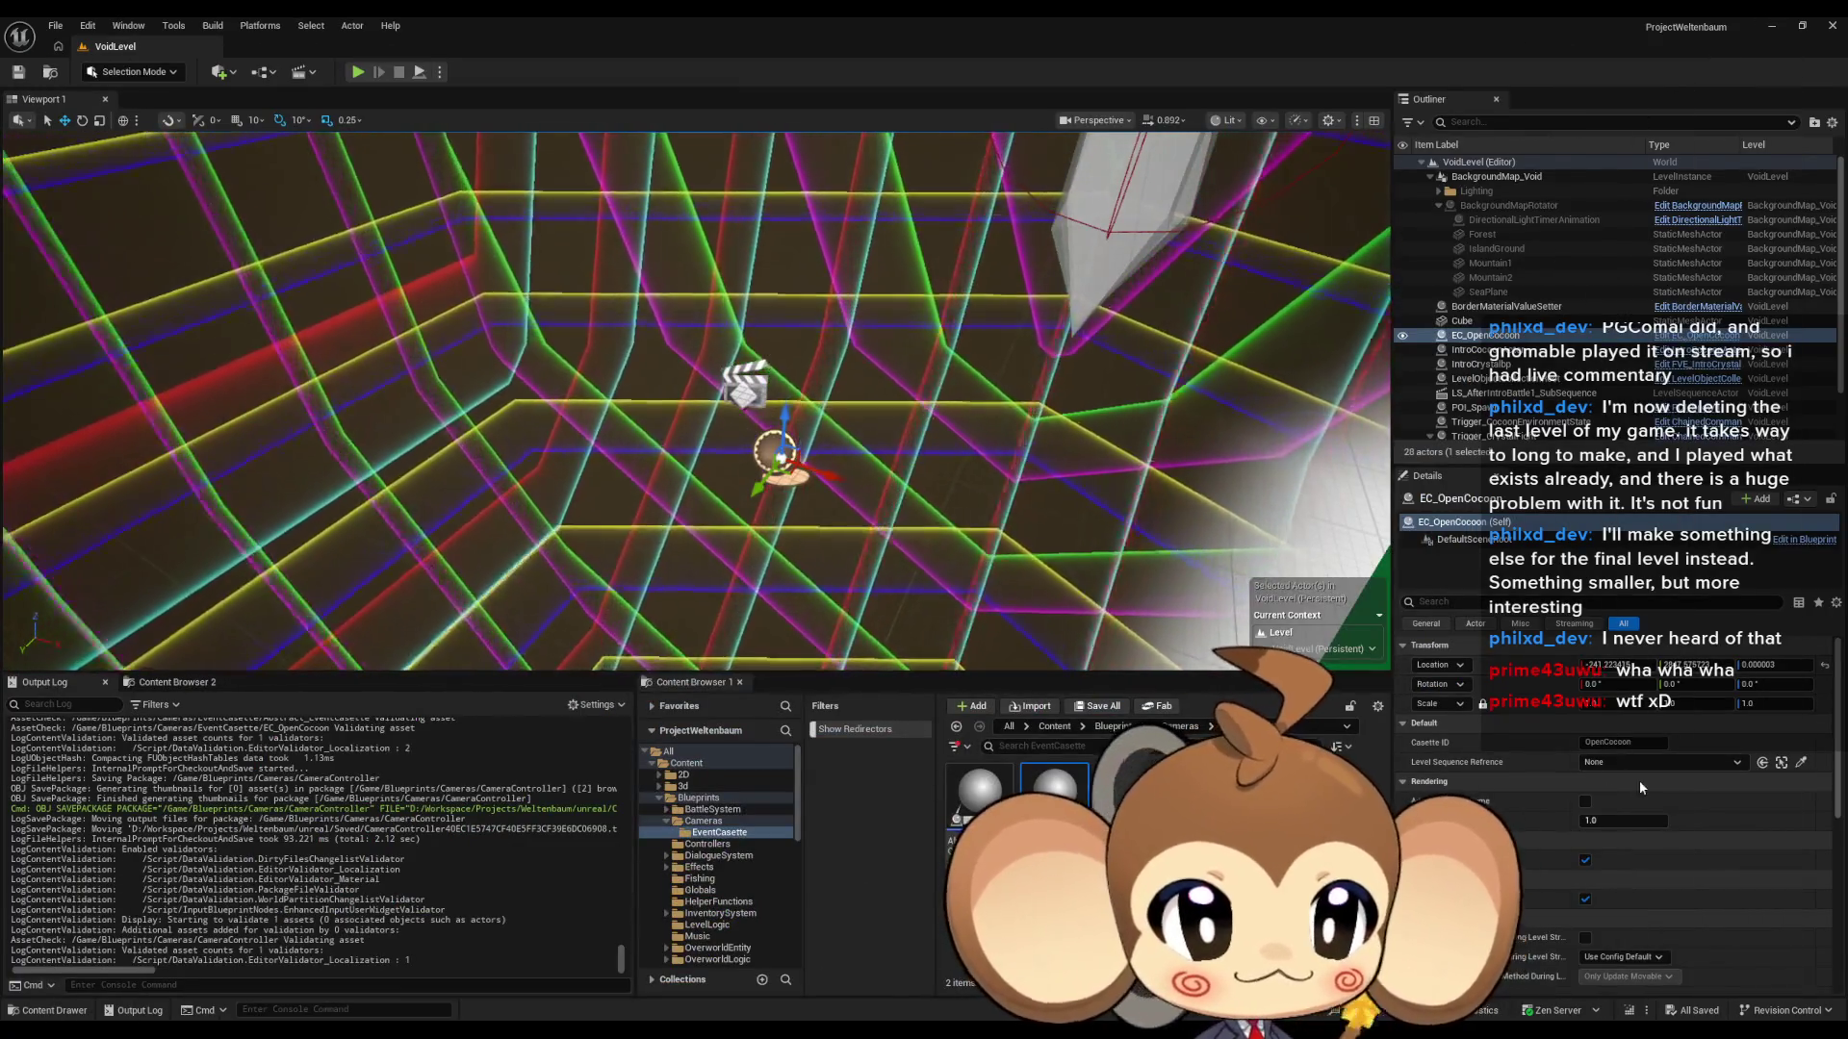
left_click(28, 72)
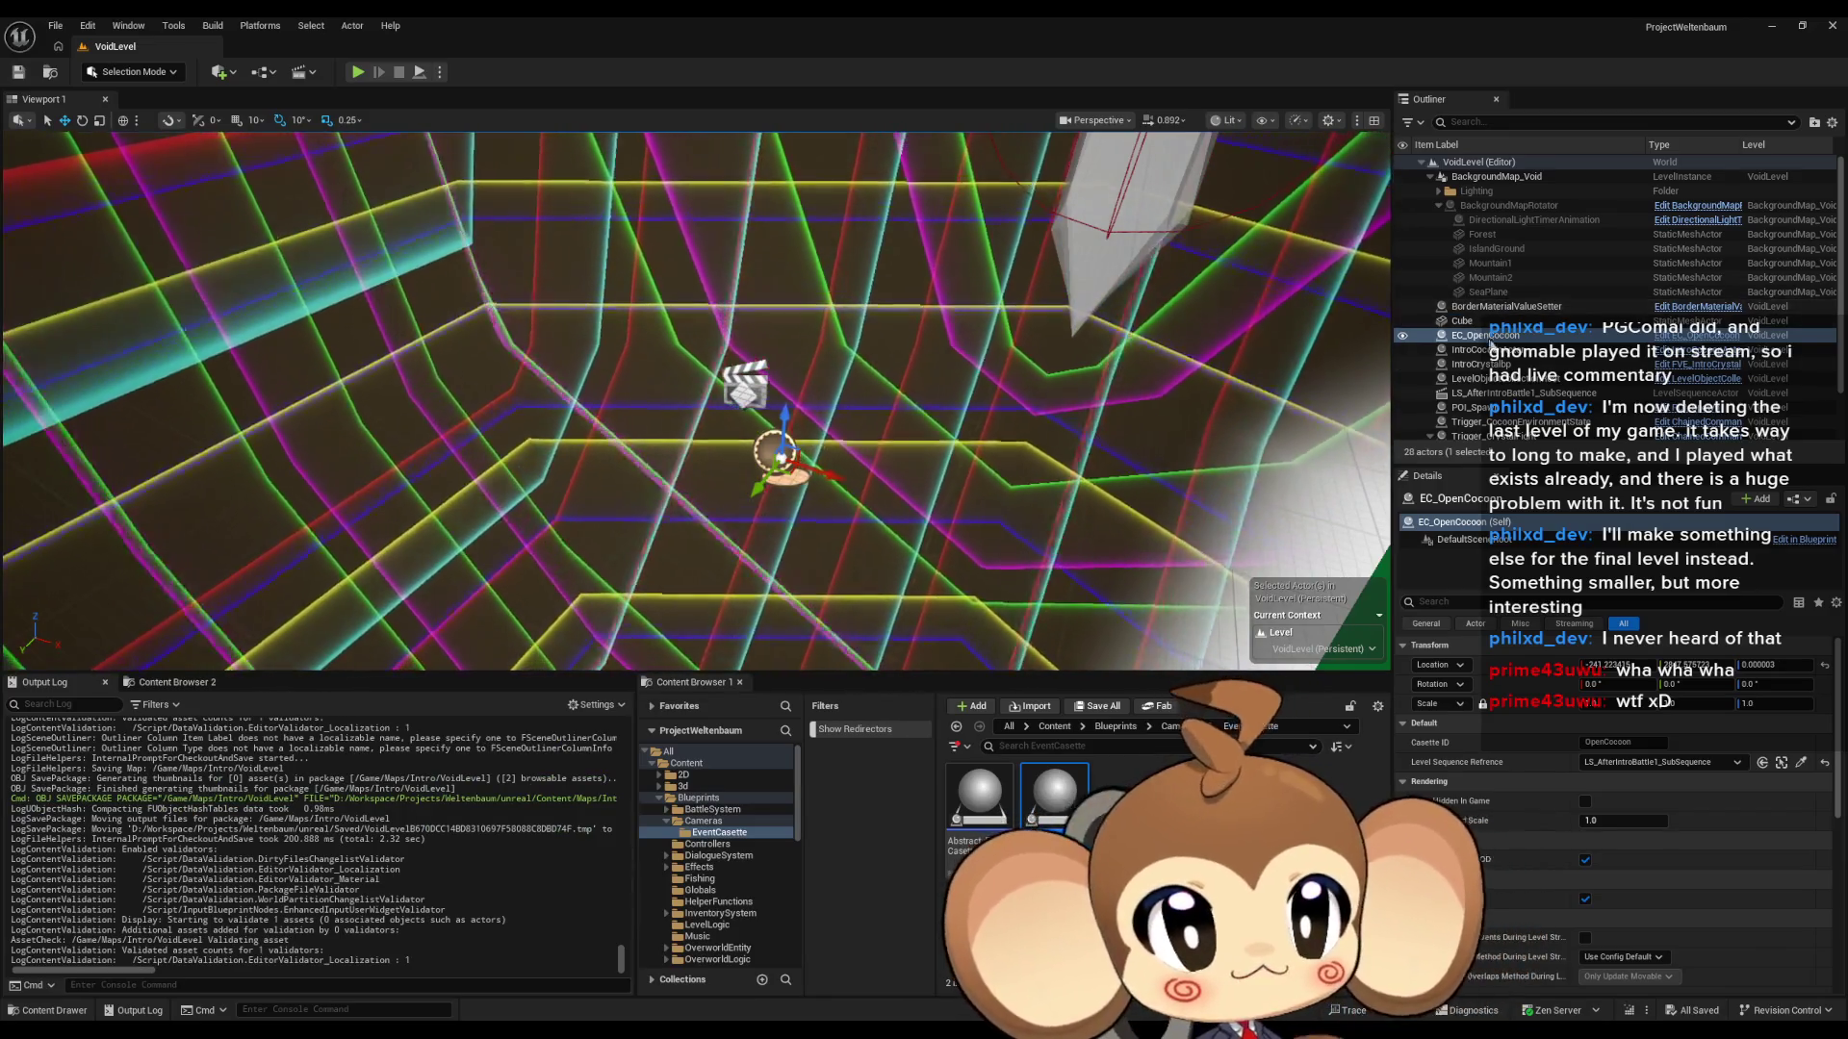
left_click(1537, 384)
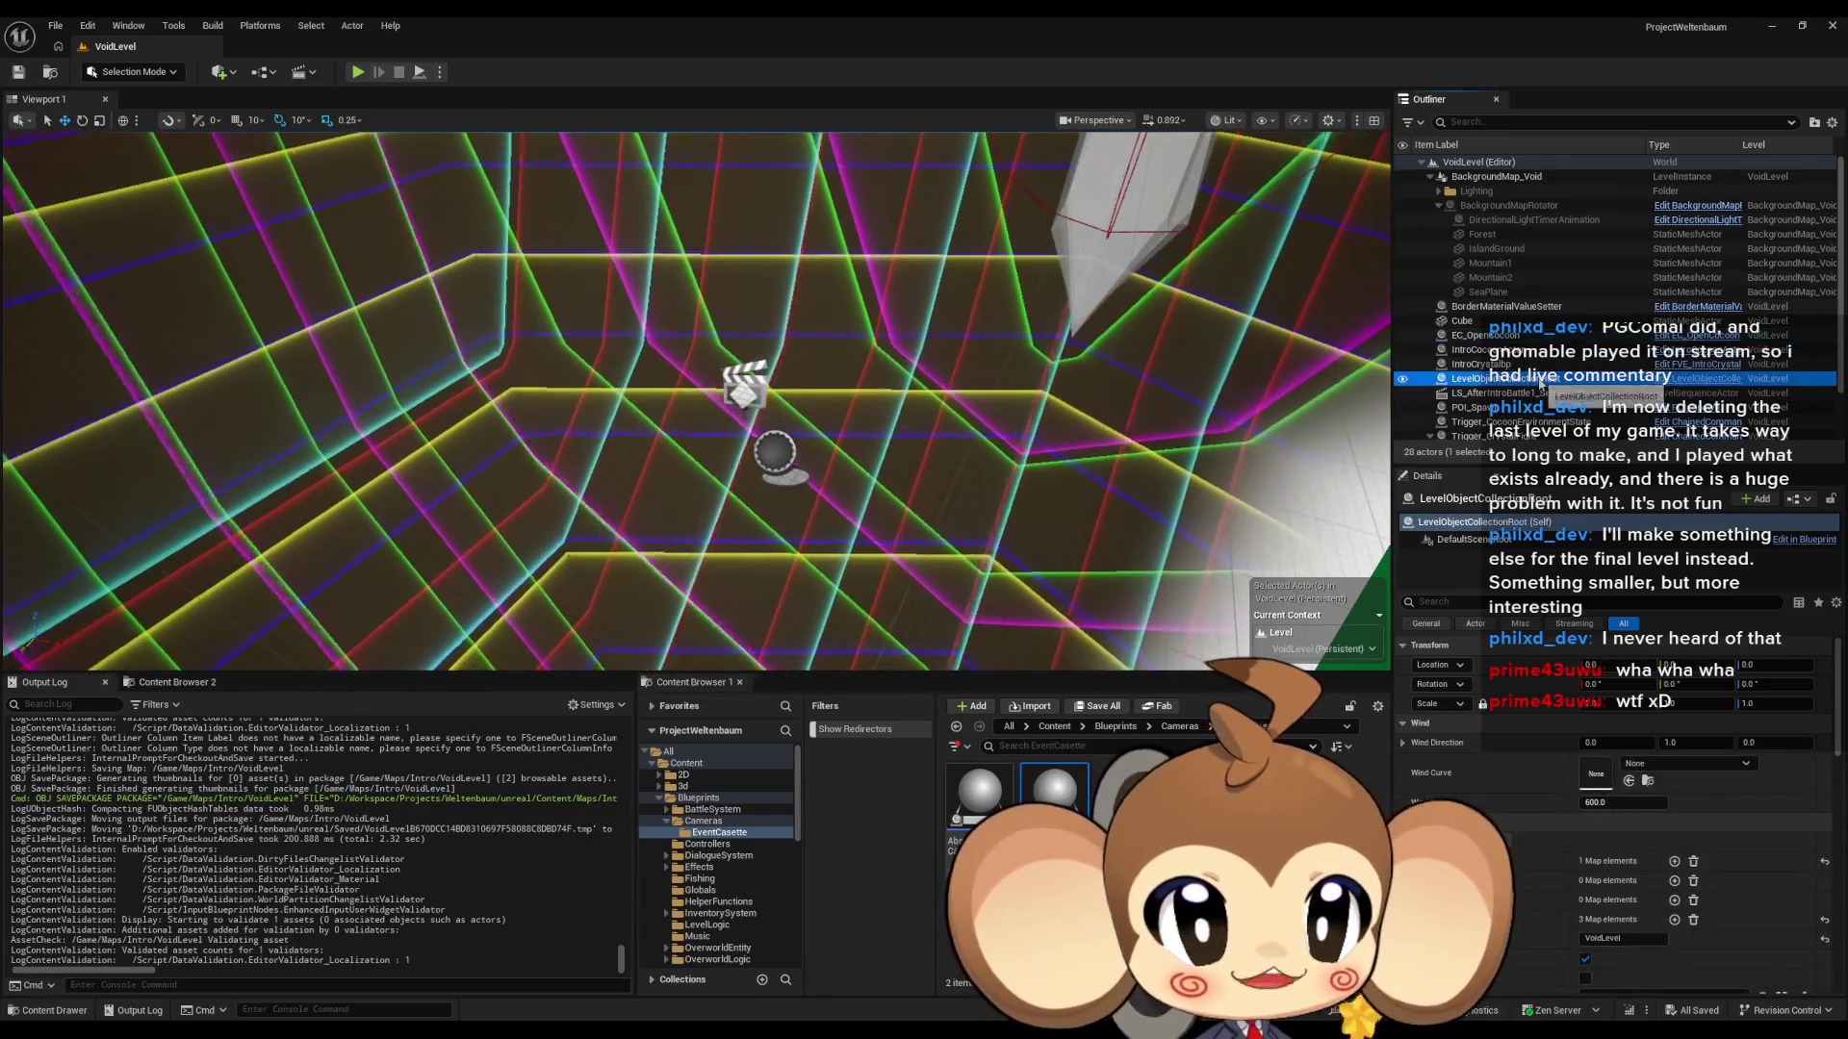
scroll(1621, 714, "down", 4)
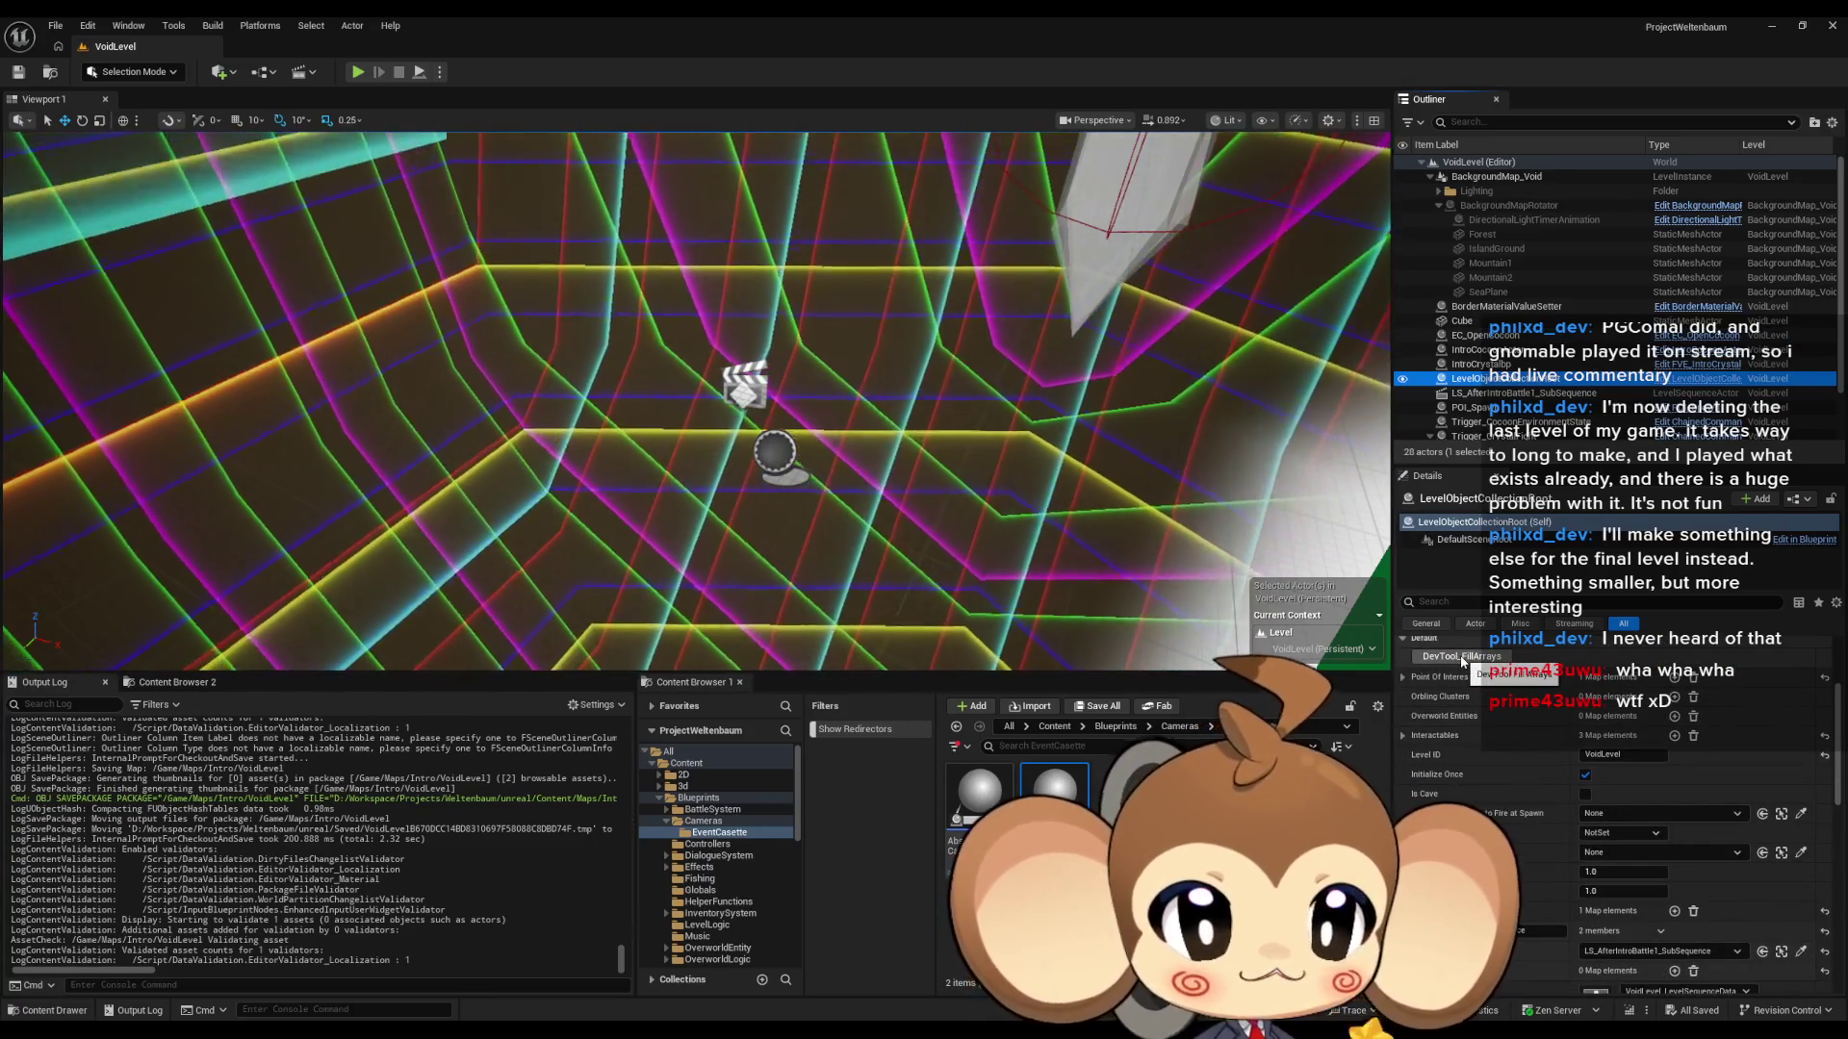
scroll(1591, 819, "down", 2)
left_click(1526, 902)
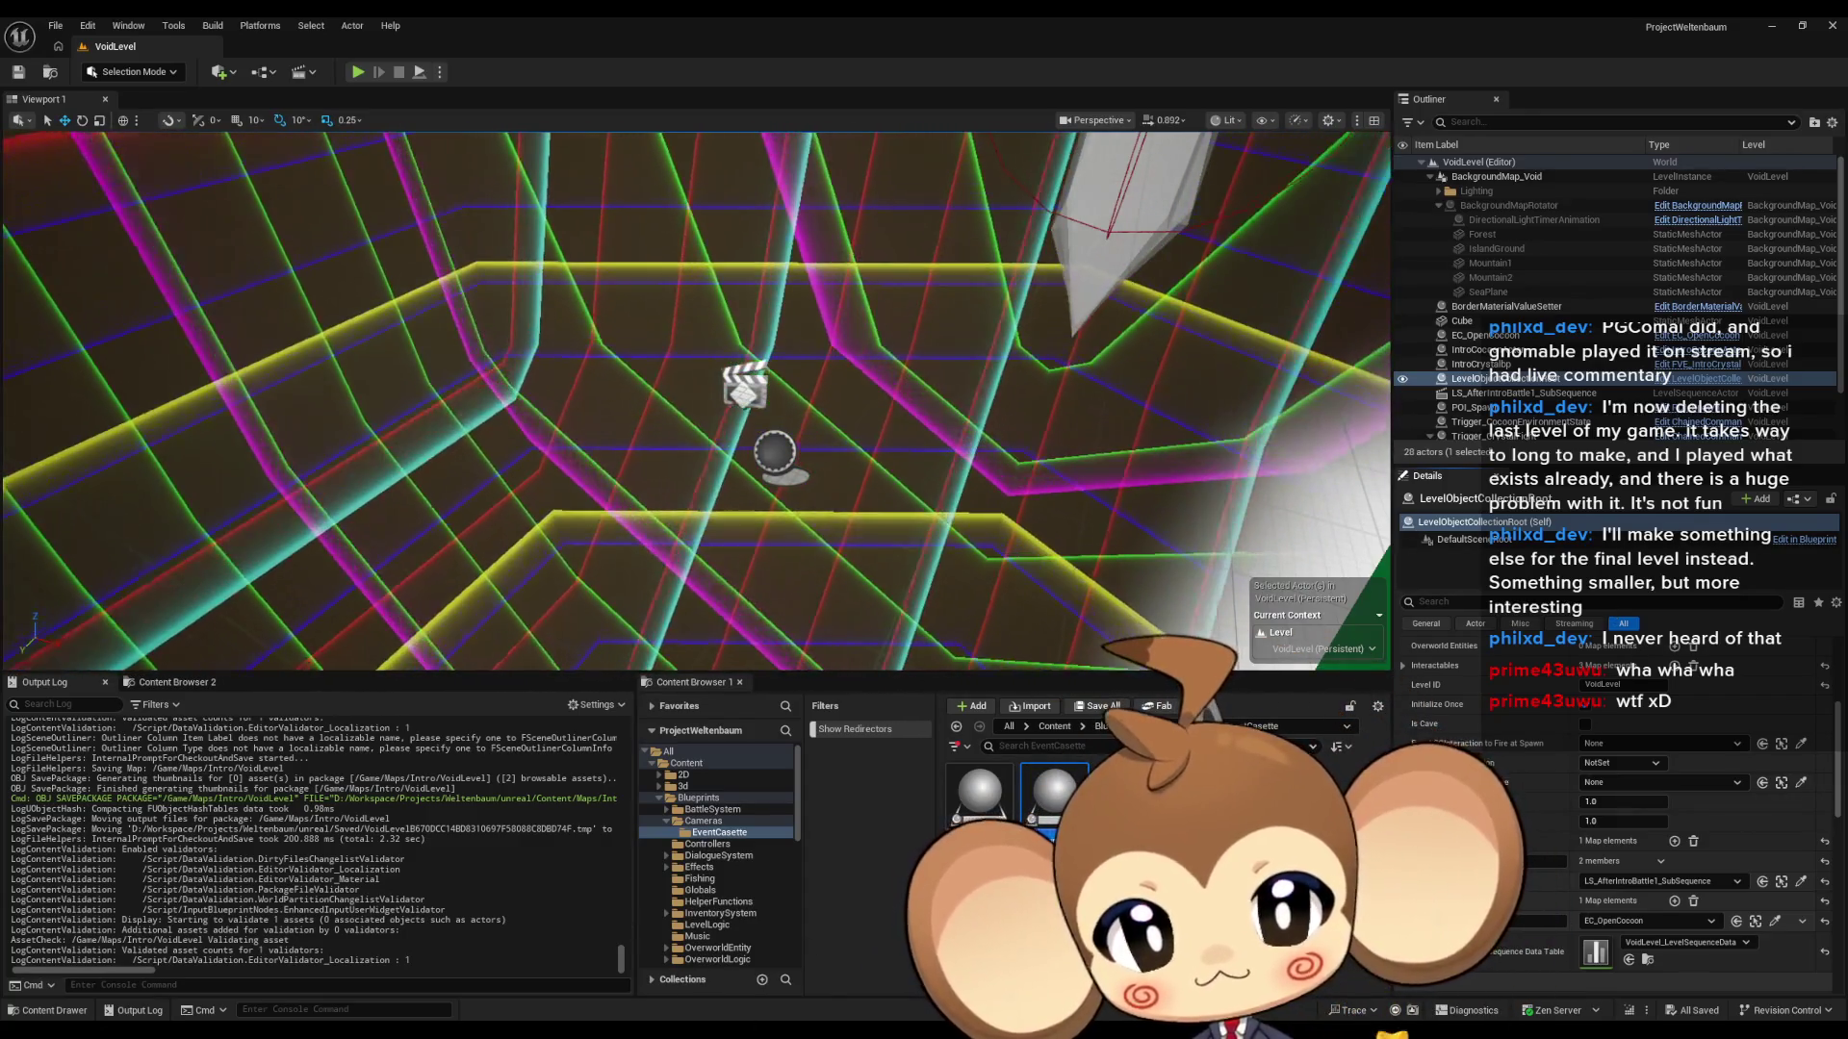
- Return to LevelObjectCollectionRoot's DevFunction_RegisterLevelSequences graph in the Blueprint editor
left_click(875, 982)
scroll(755, 647, "down", 4)
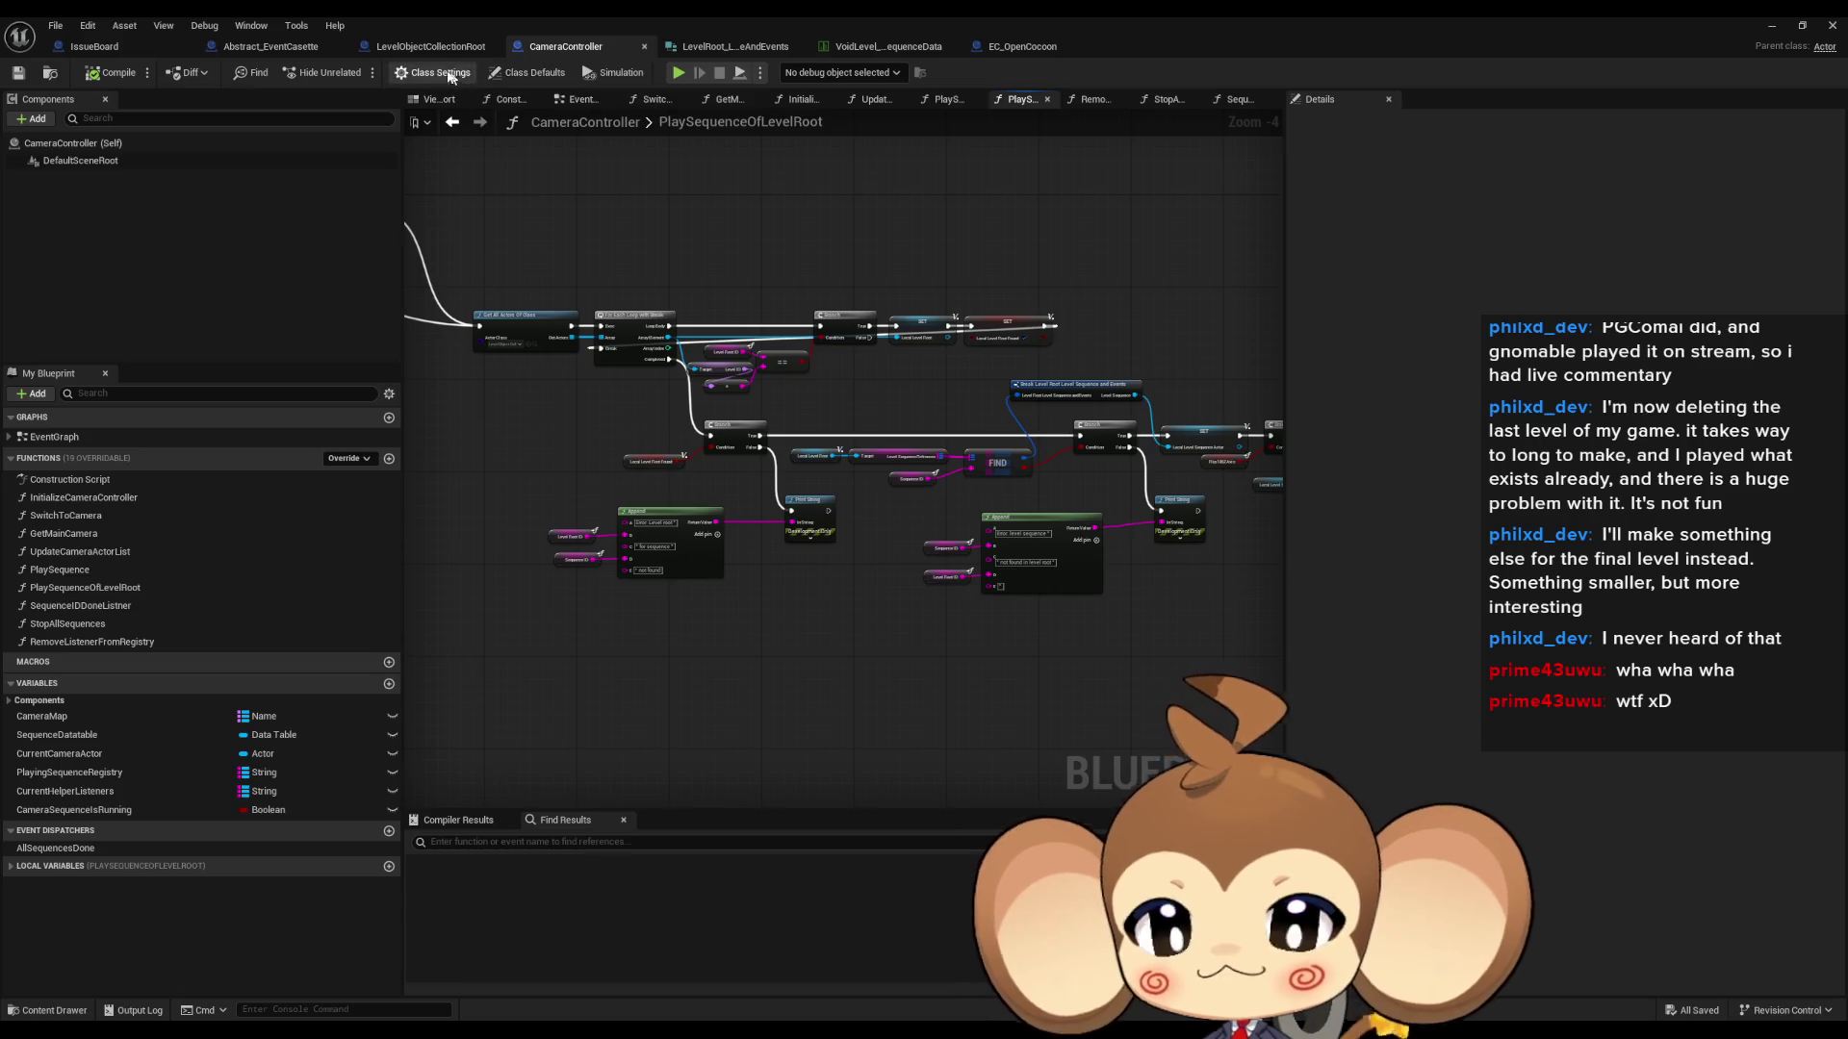
left_click(423, 48)
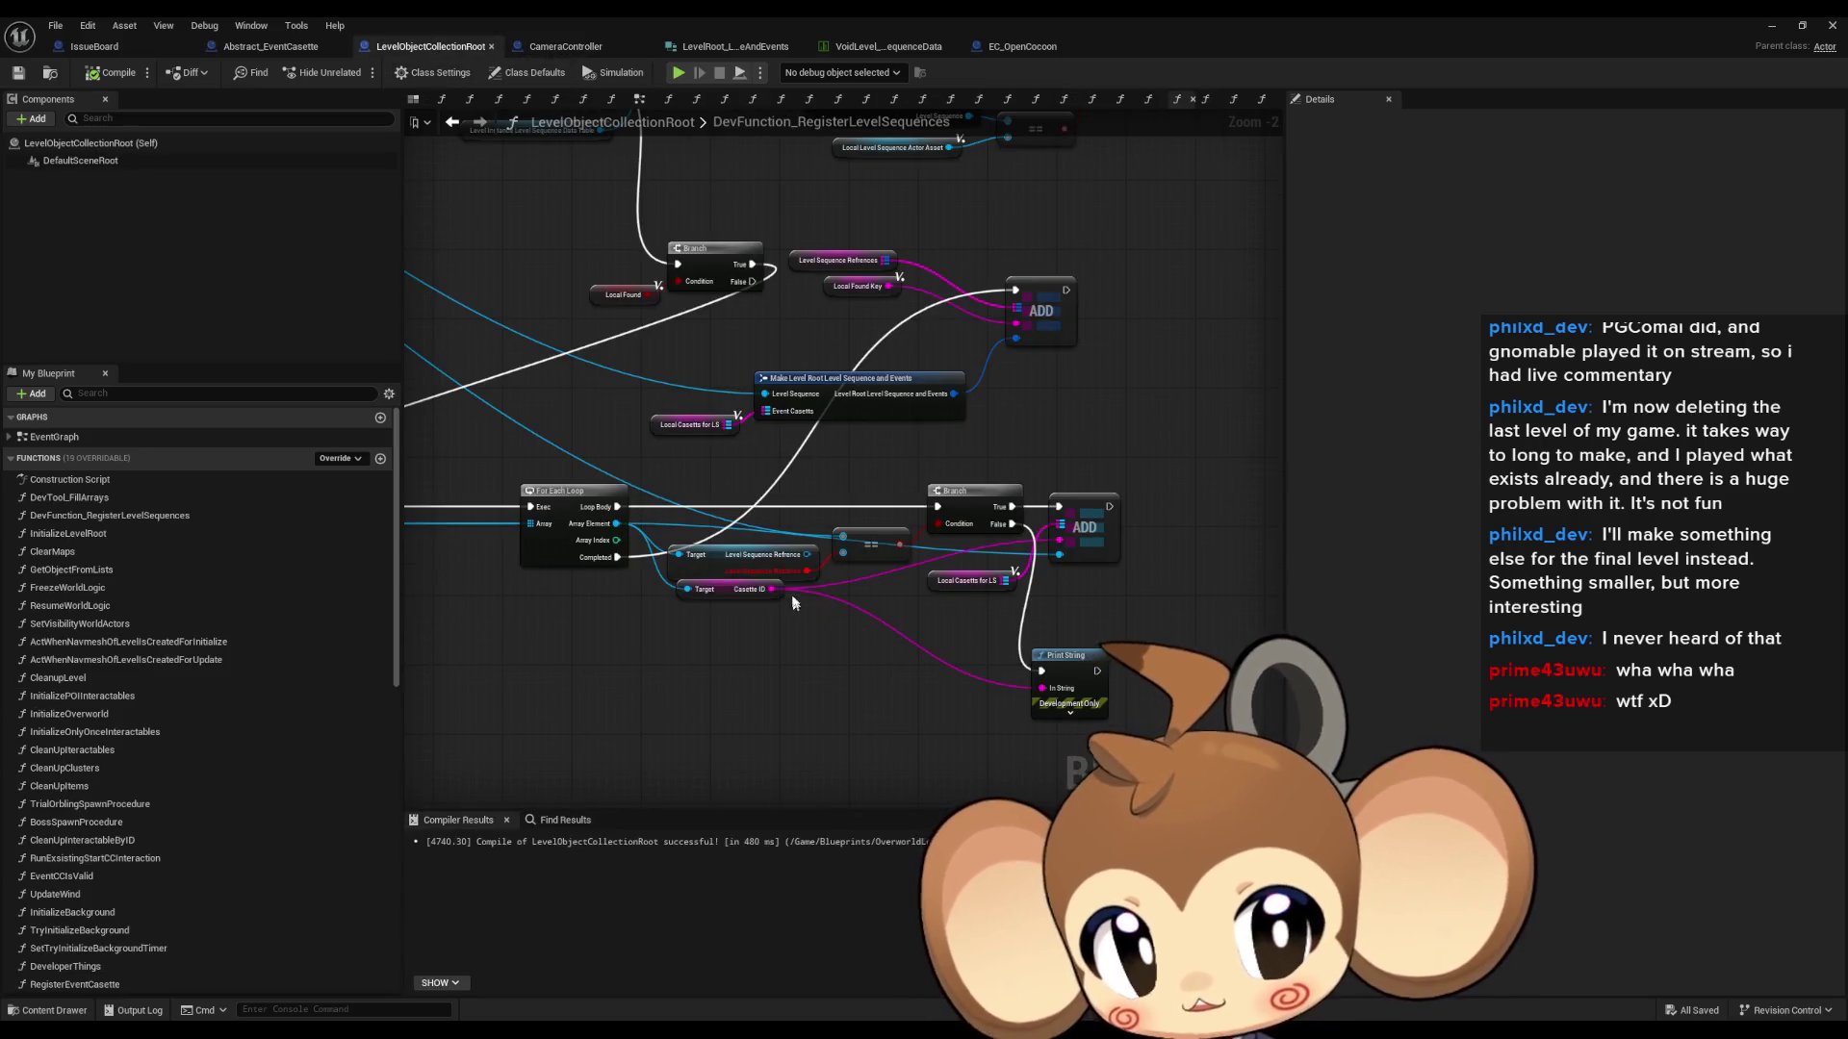
- Wire the Get node's Level Sequence Refrence pin into the == node's B input and recompile successfully
scroll(806, 571, "up", 2)
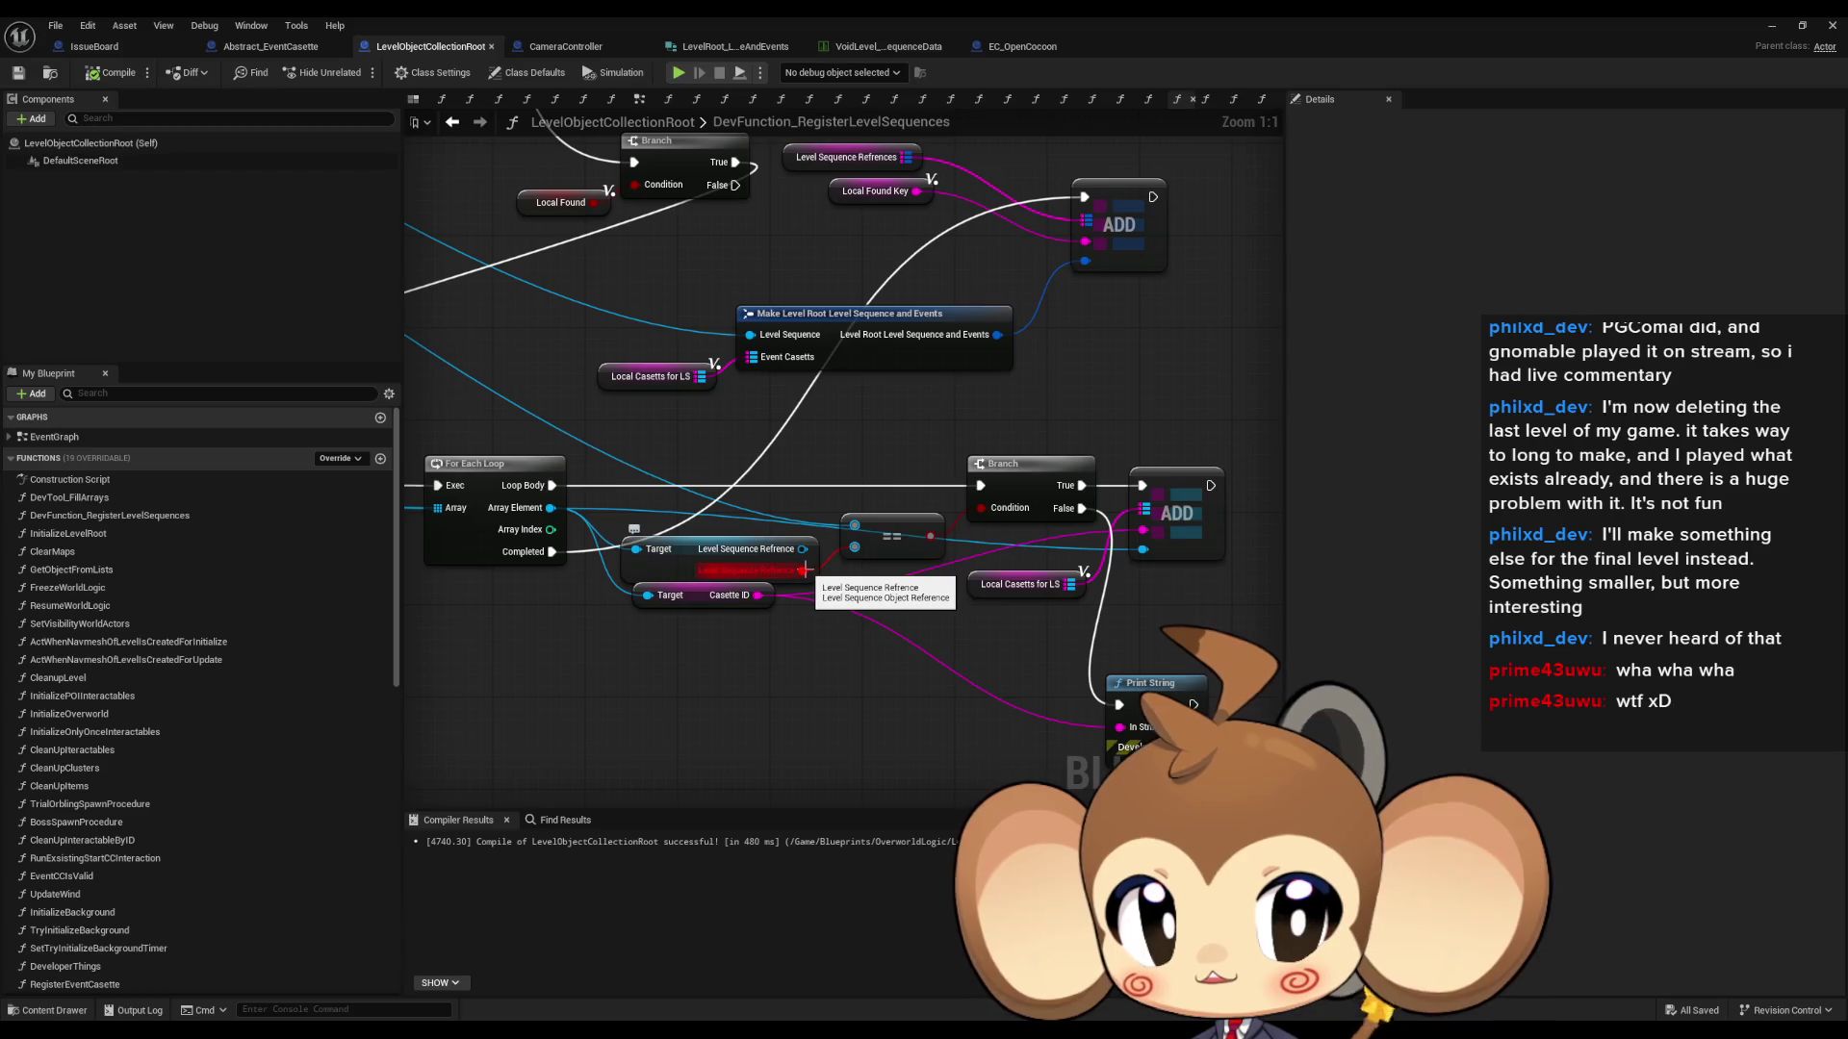
left_click_drag(830, 635, 886, 662)
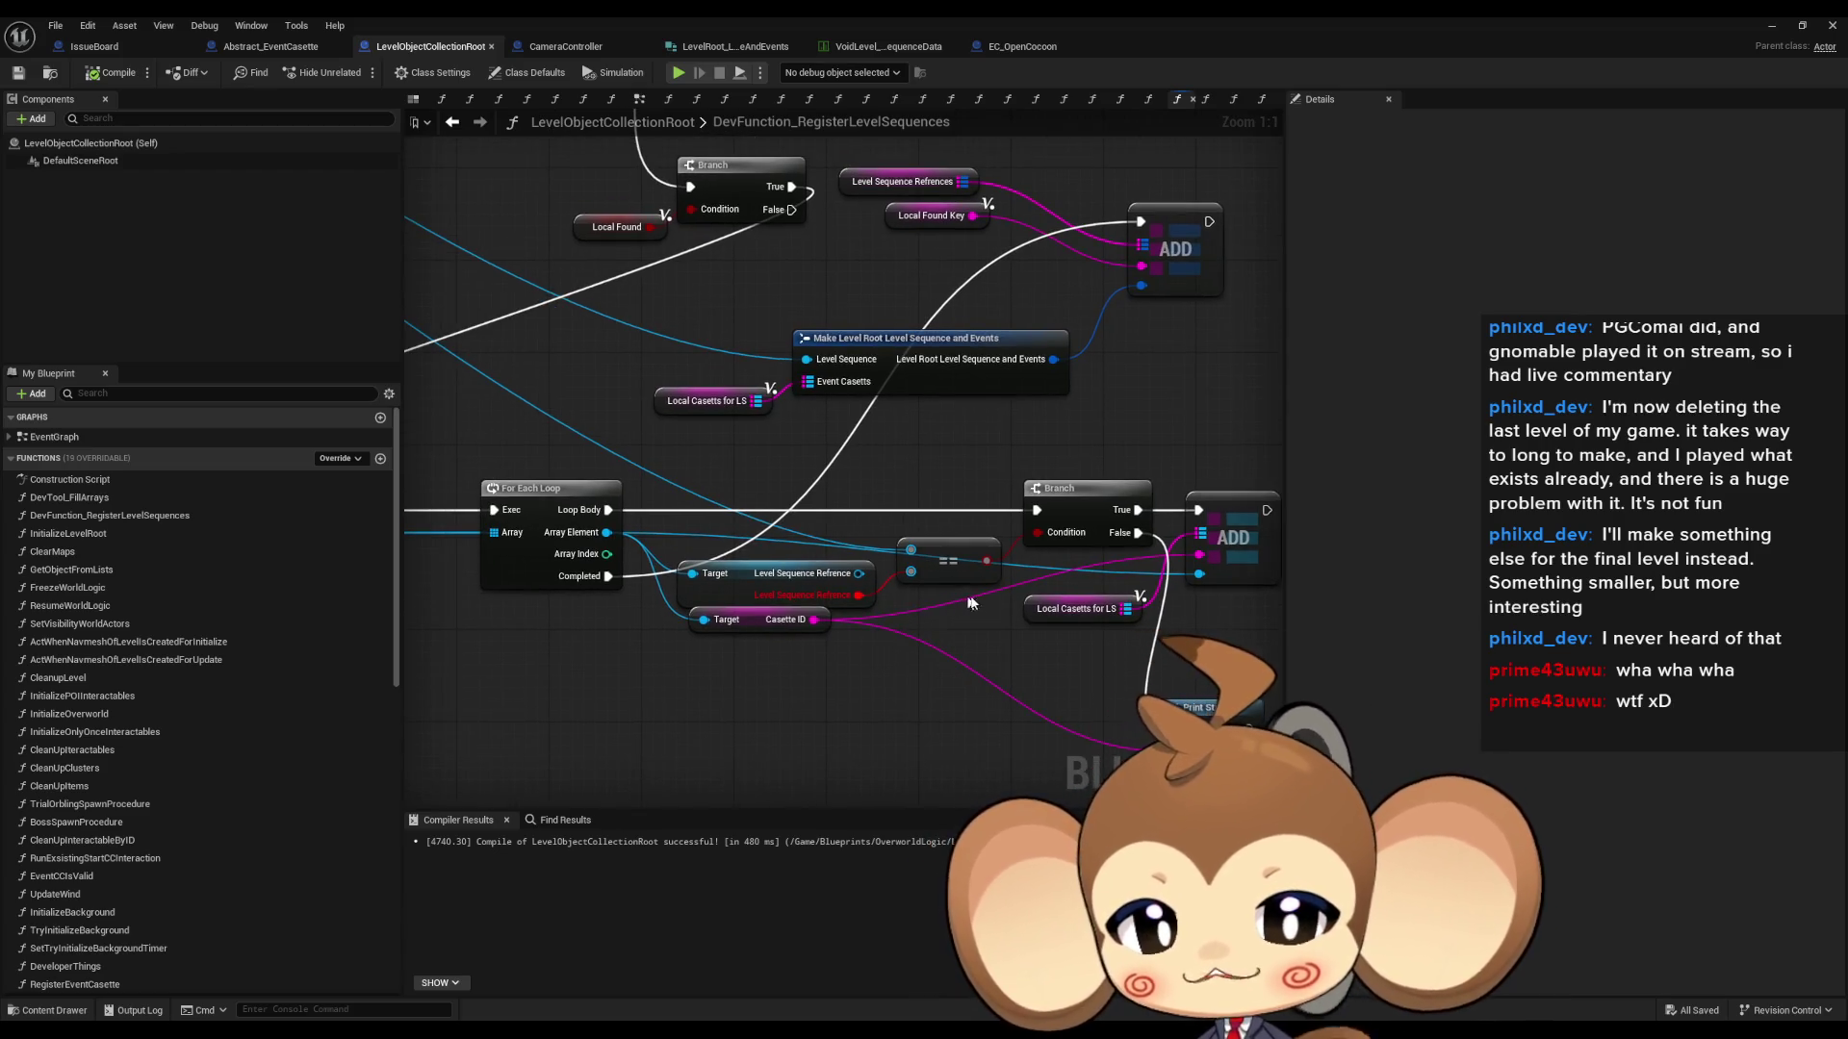
left_click_drag(970, 604, 854, 561)
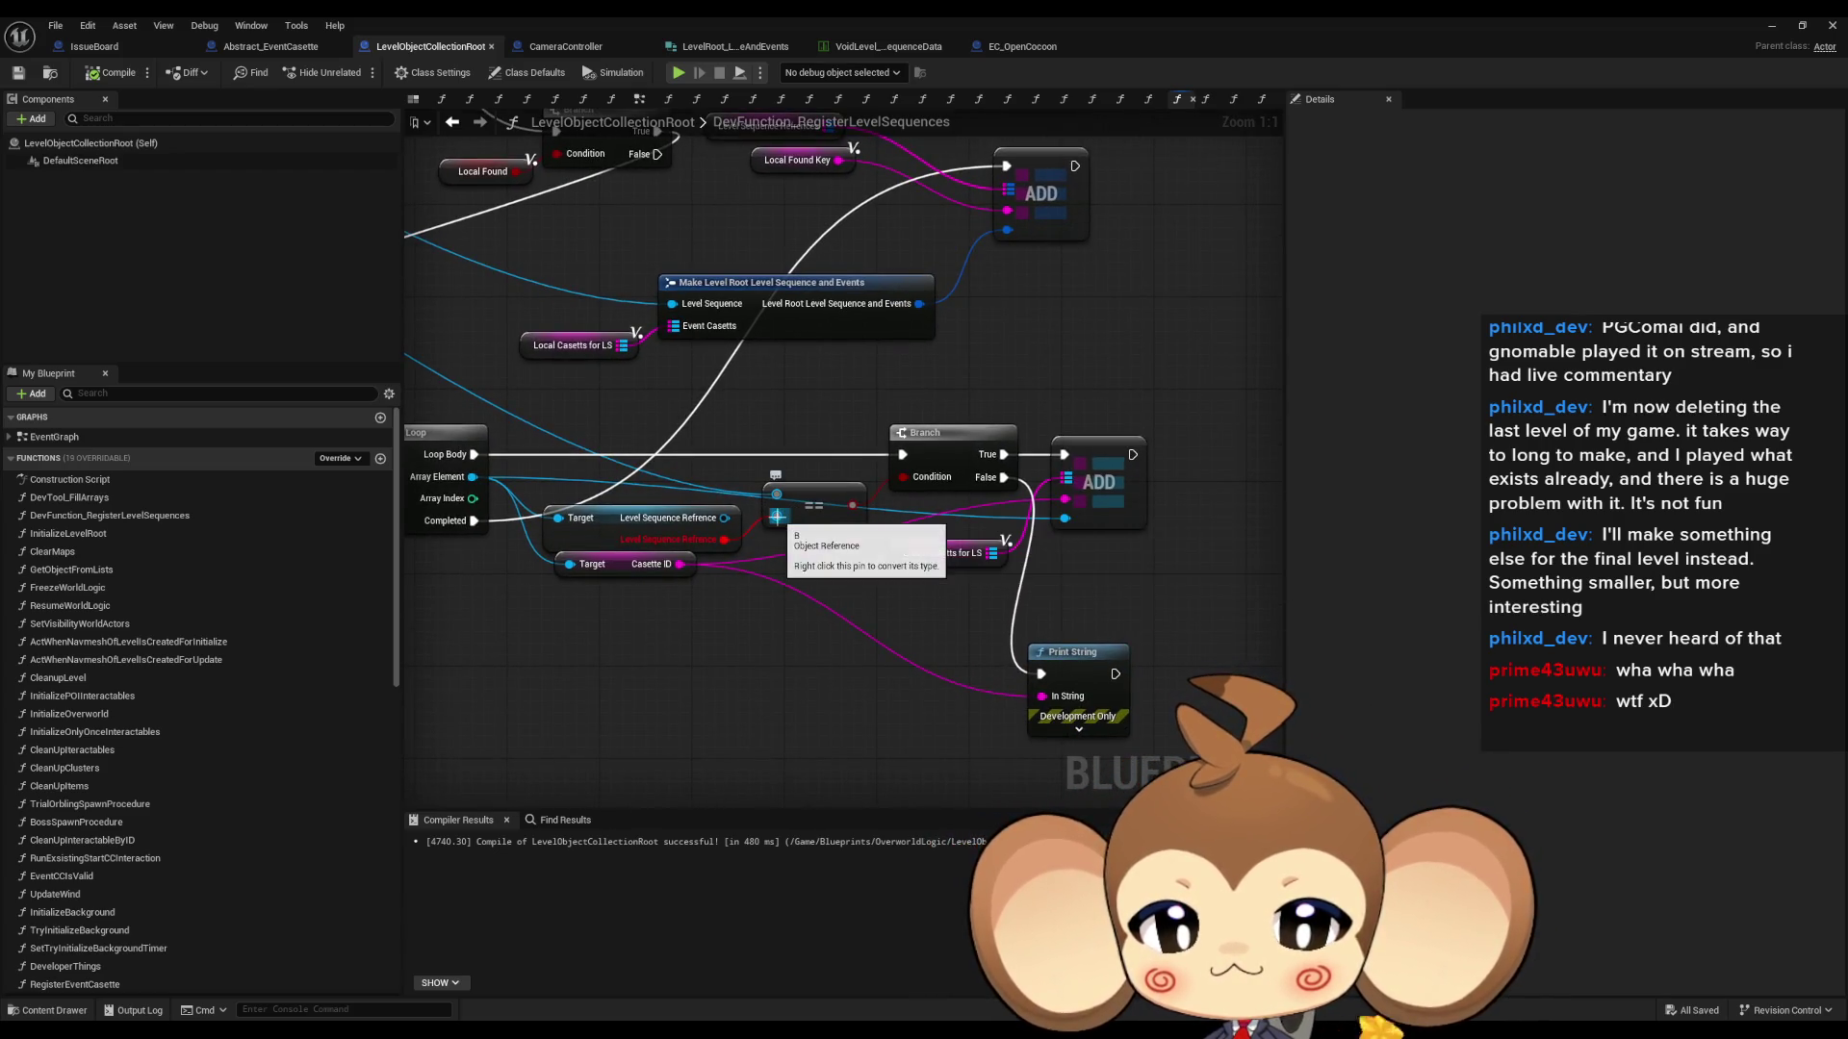
left_click_drag(670, 538, 890, 550)
left_click(110, 78)
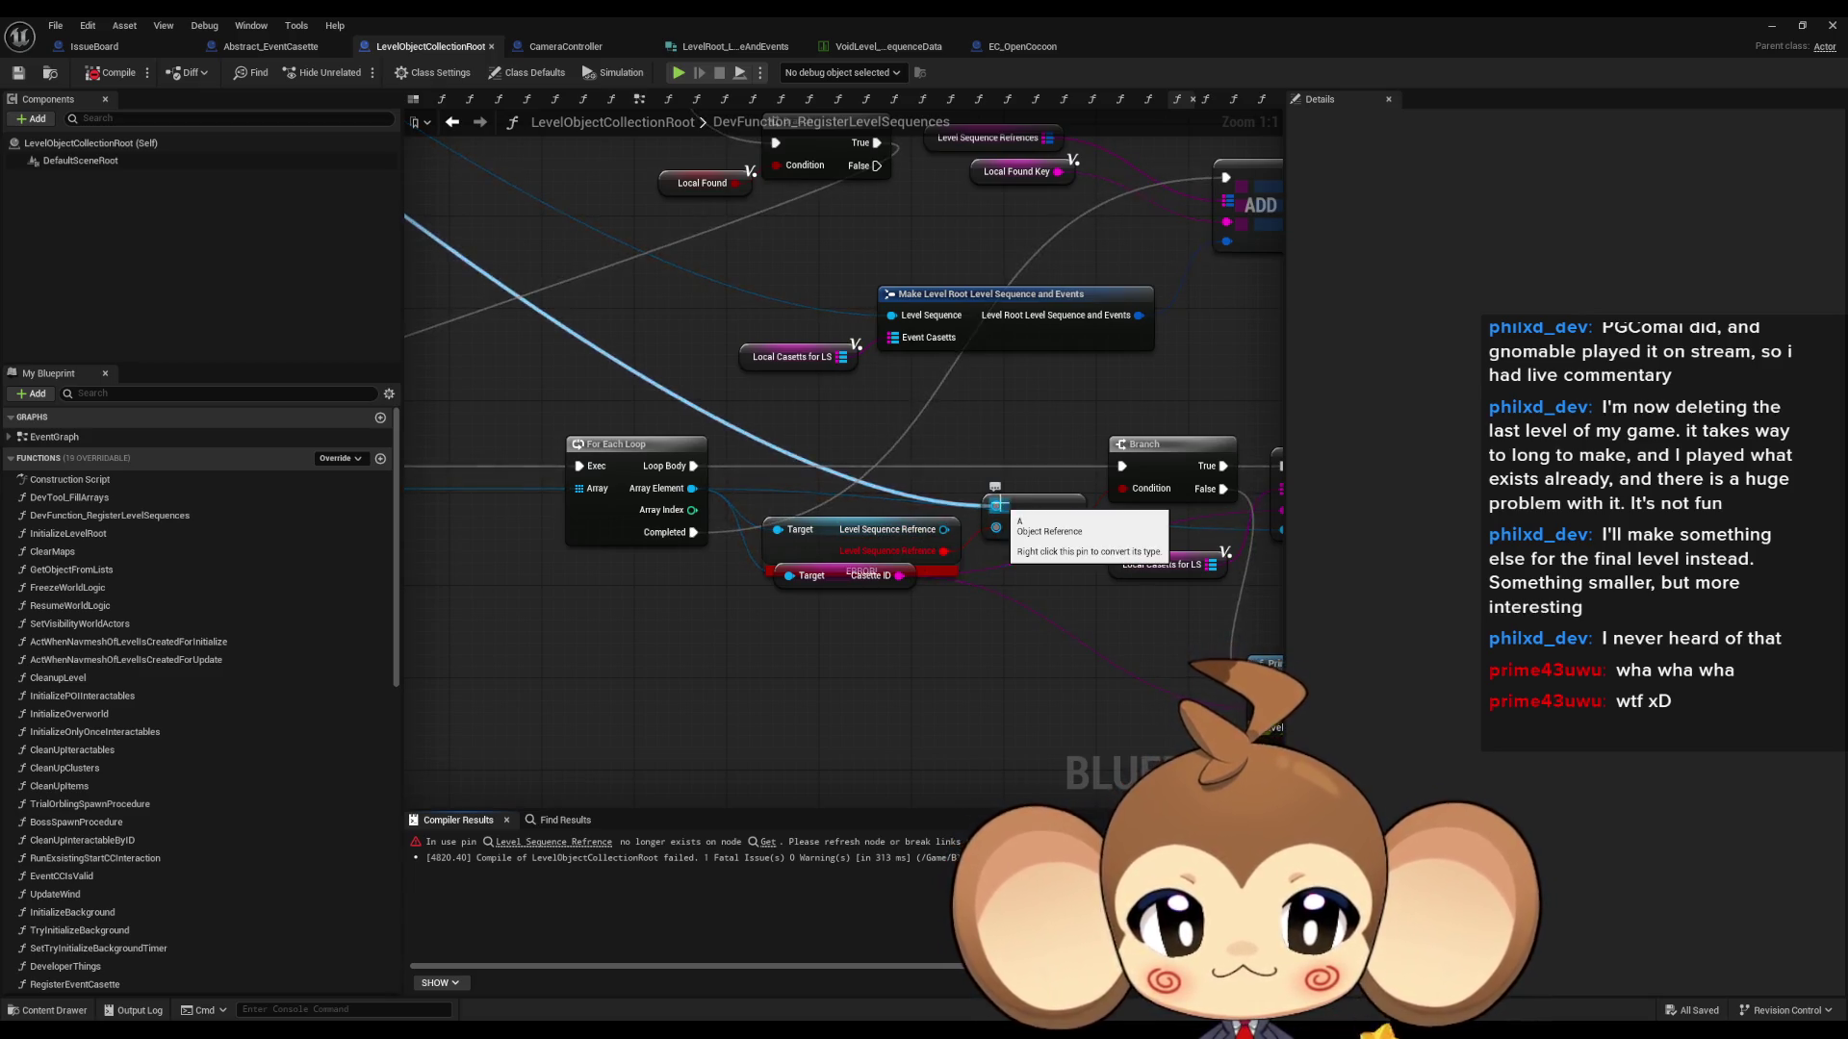
left_click_drag(996, 528, 943, 529)
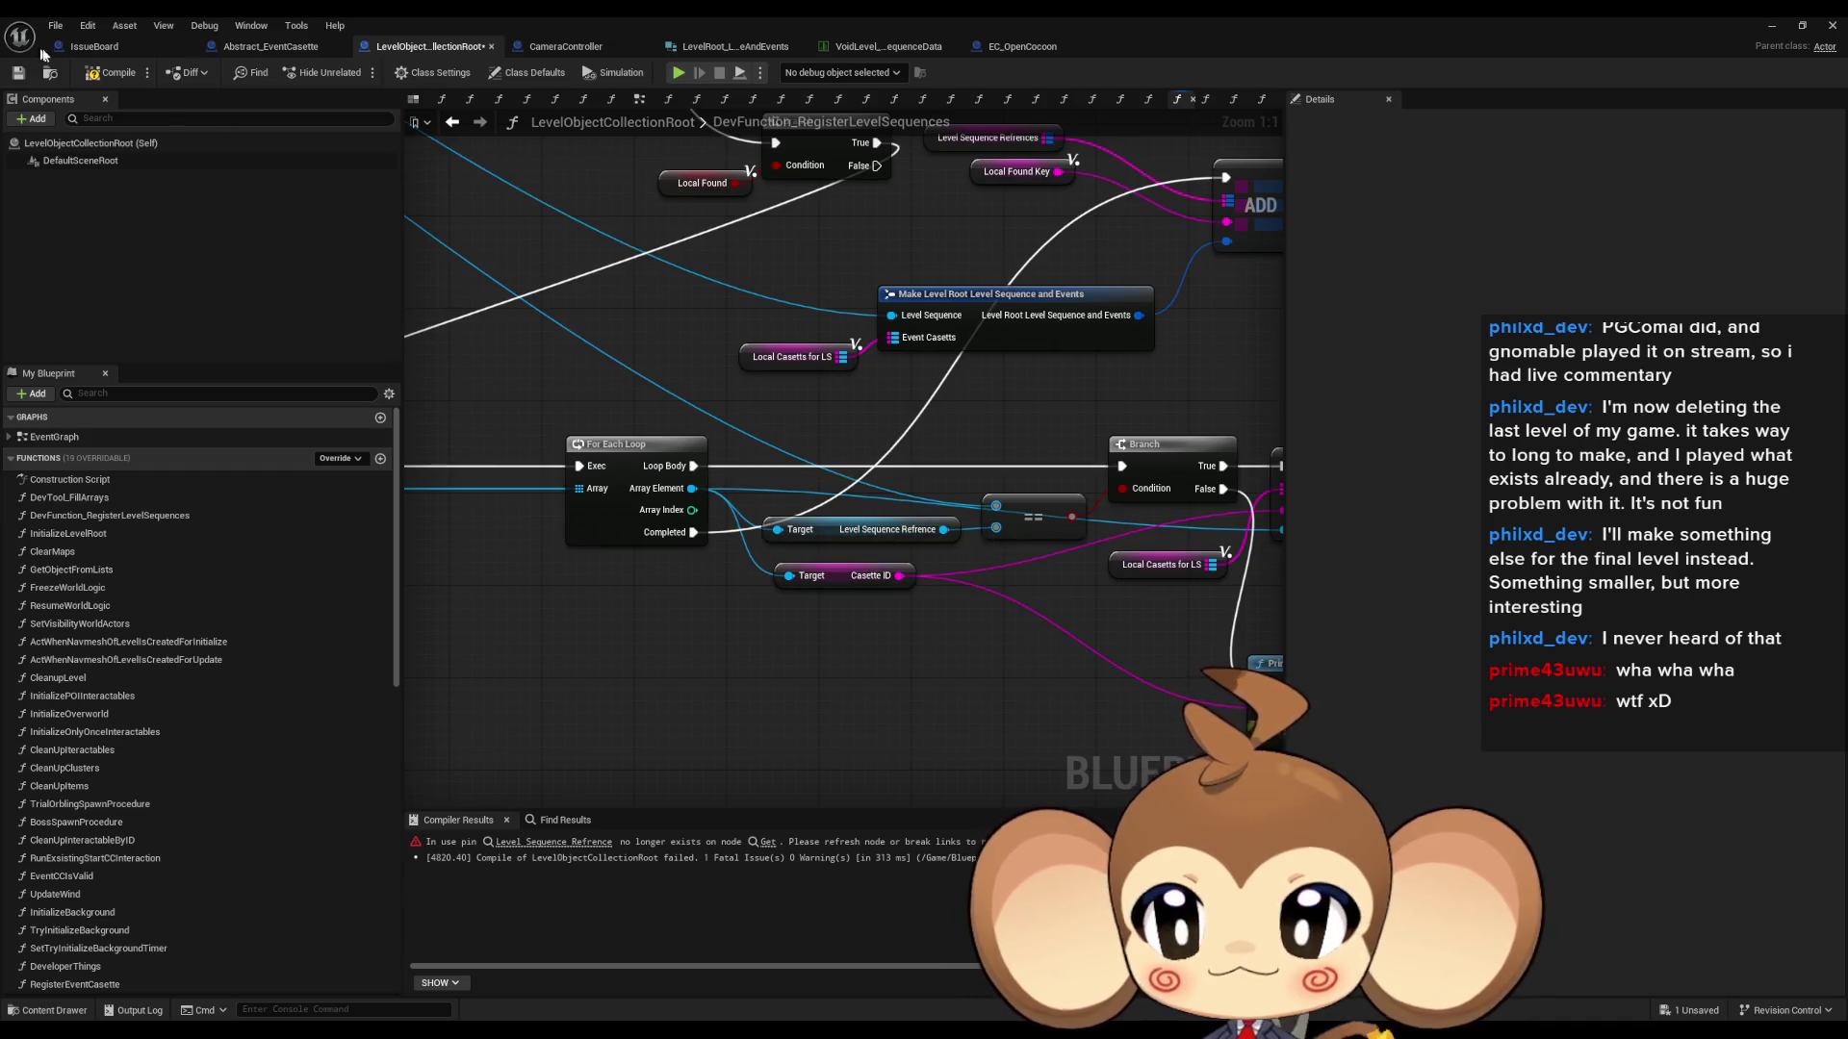
left_click(112, 76)
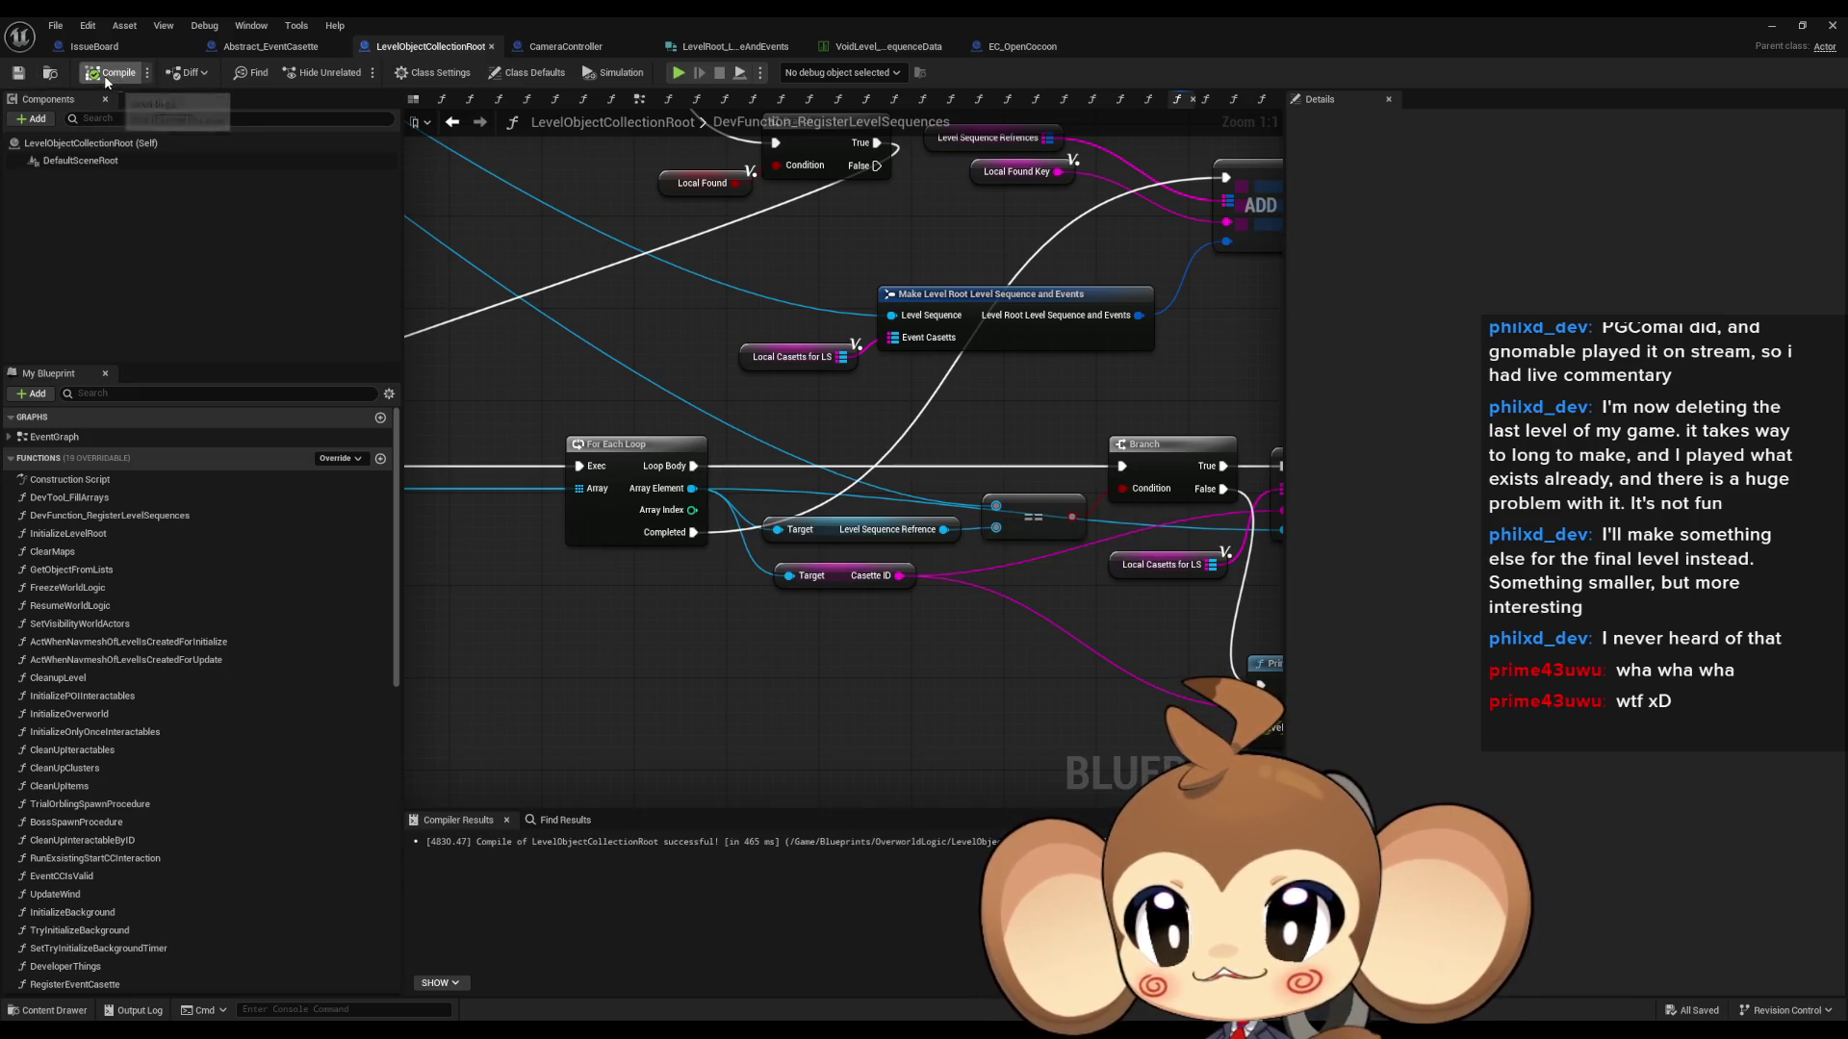
key("F7")
scroll(774, 433, "down", 3)
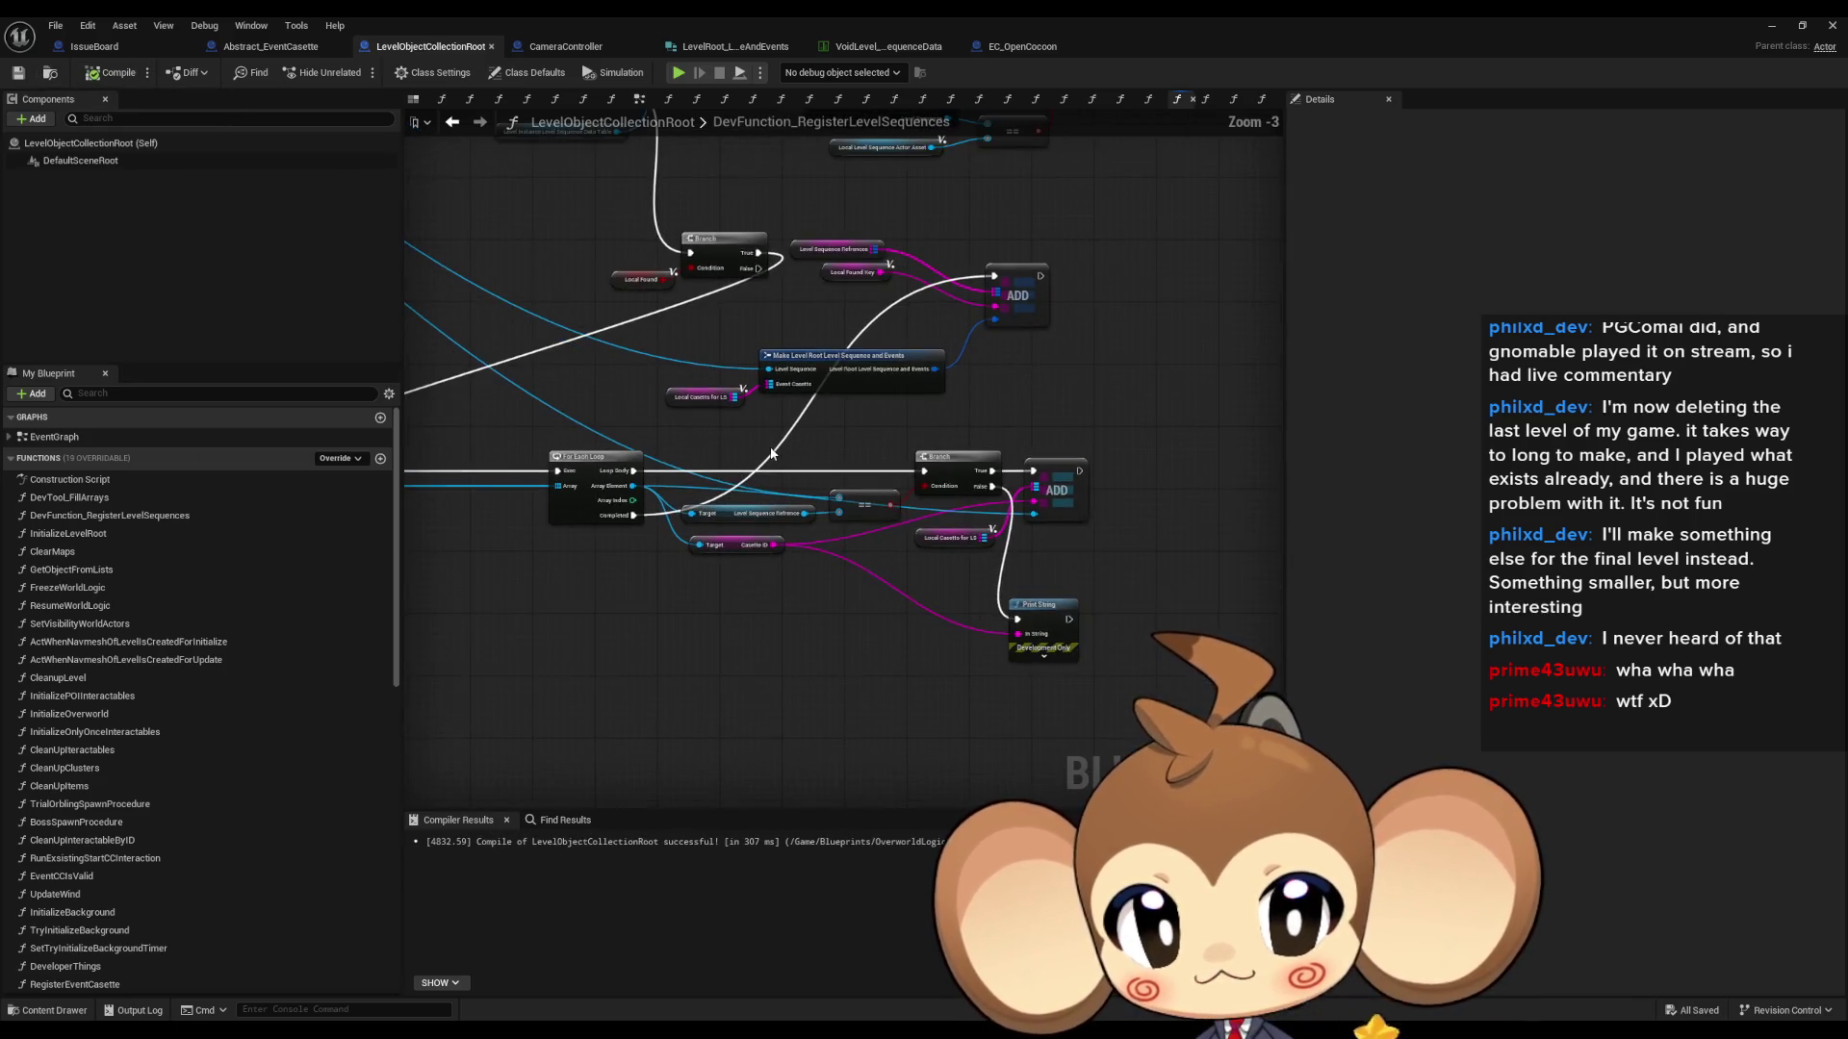
left_click_drag(772, 453, 1359, 640)
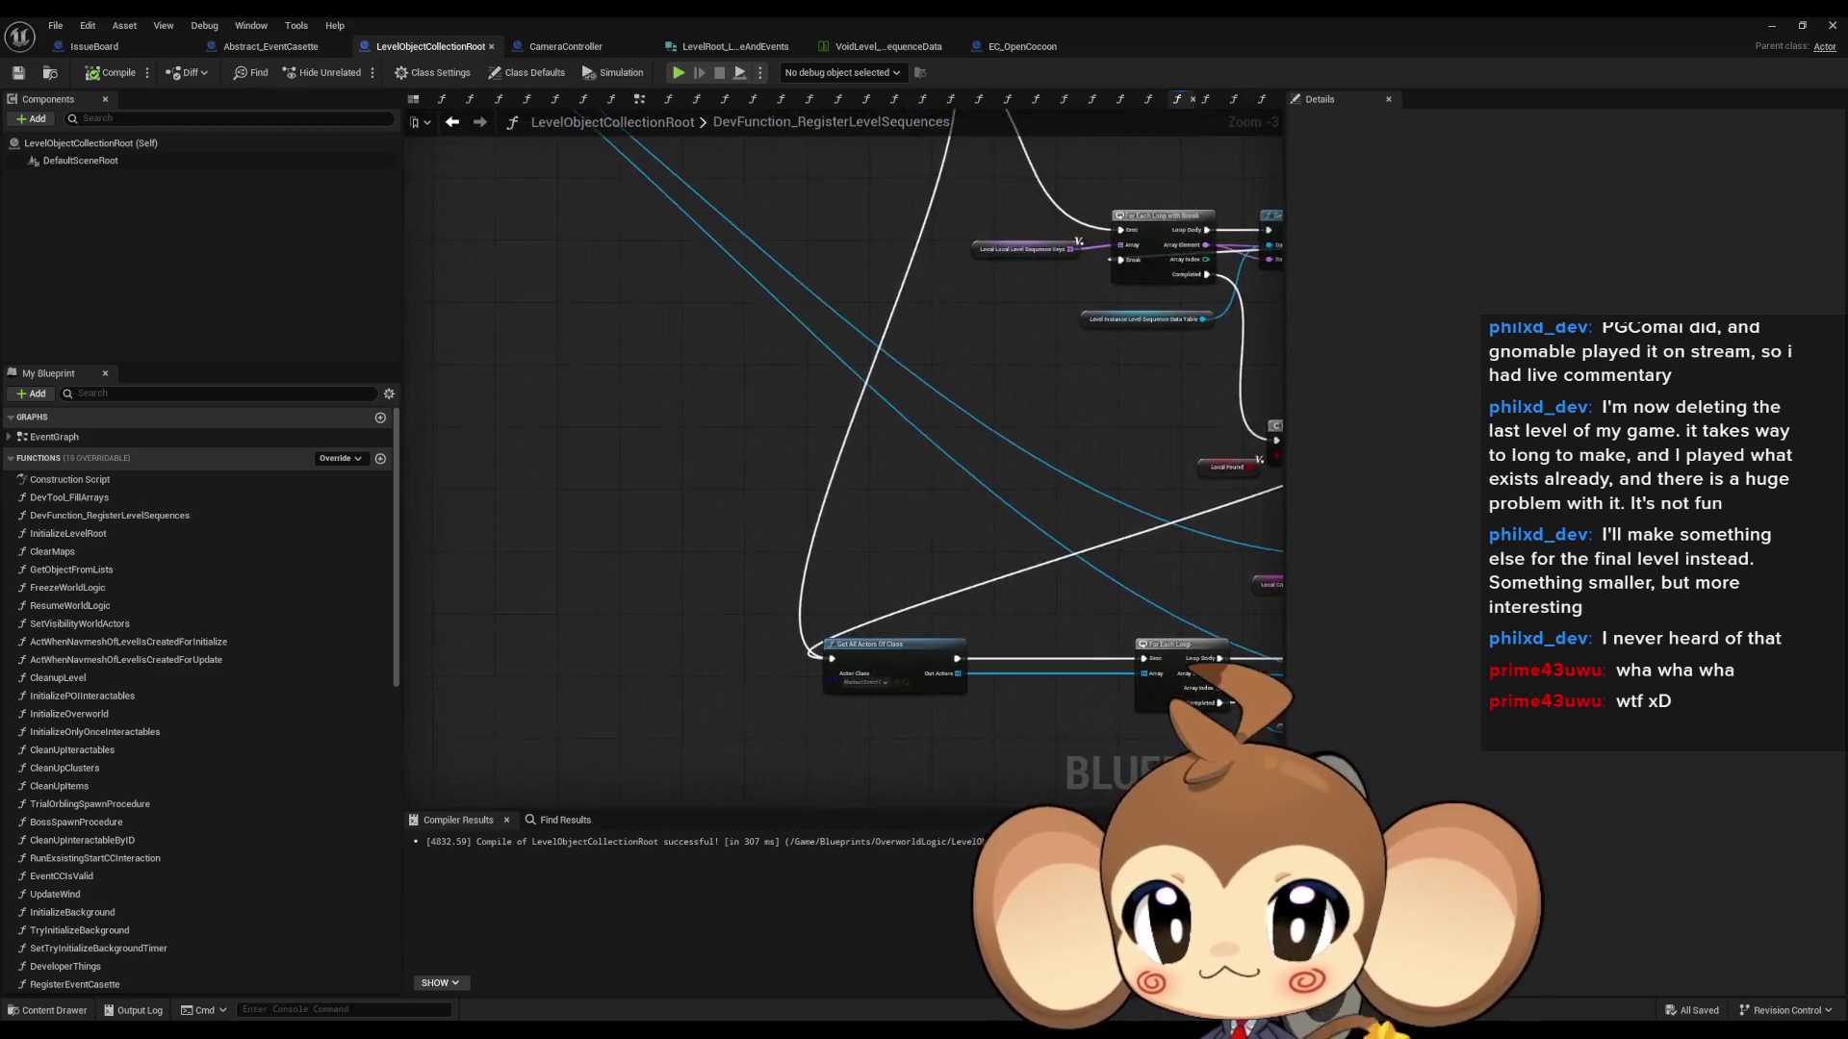
- Switch from the VoidLevel level editor back to the LevelObjectCollectionRoot Blueprint editor
left_click_drag(866, 433, 673, 337)
key("alt+Tab")
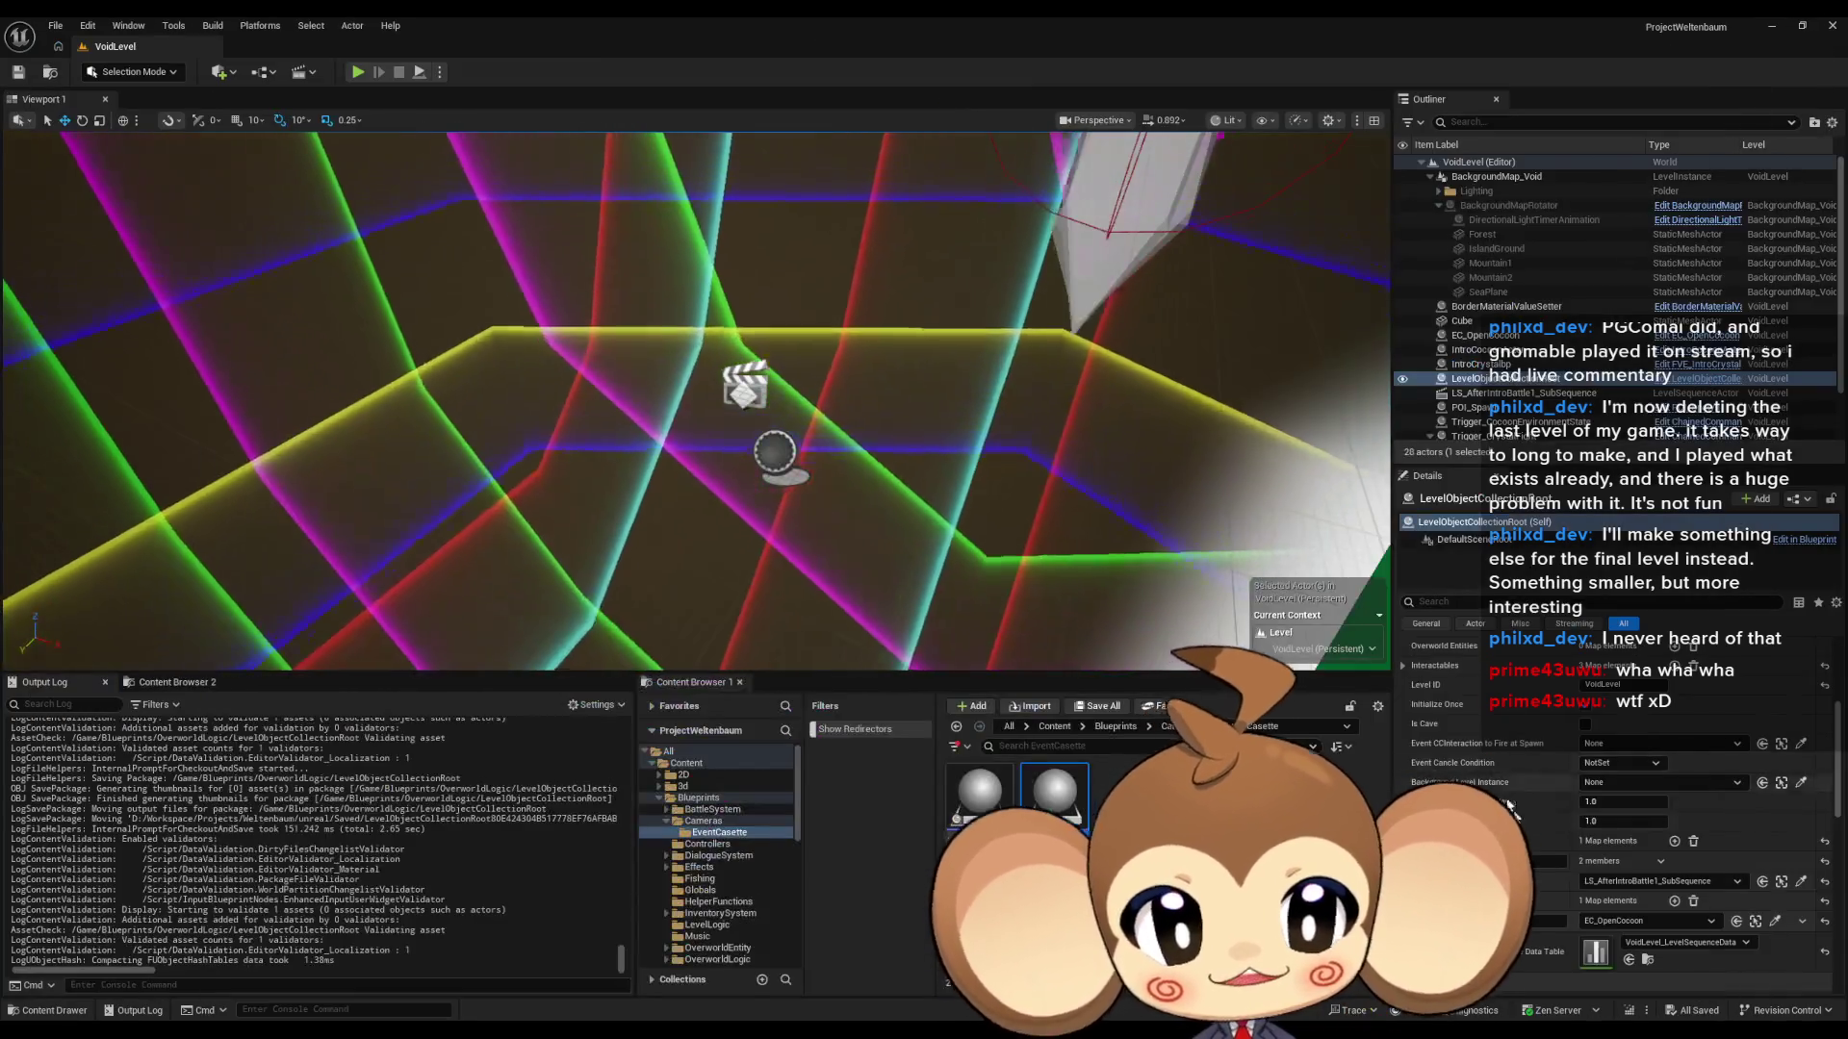
scroll(1534, 759, "up", 3)
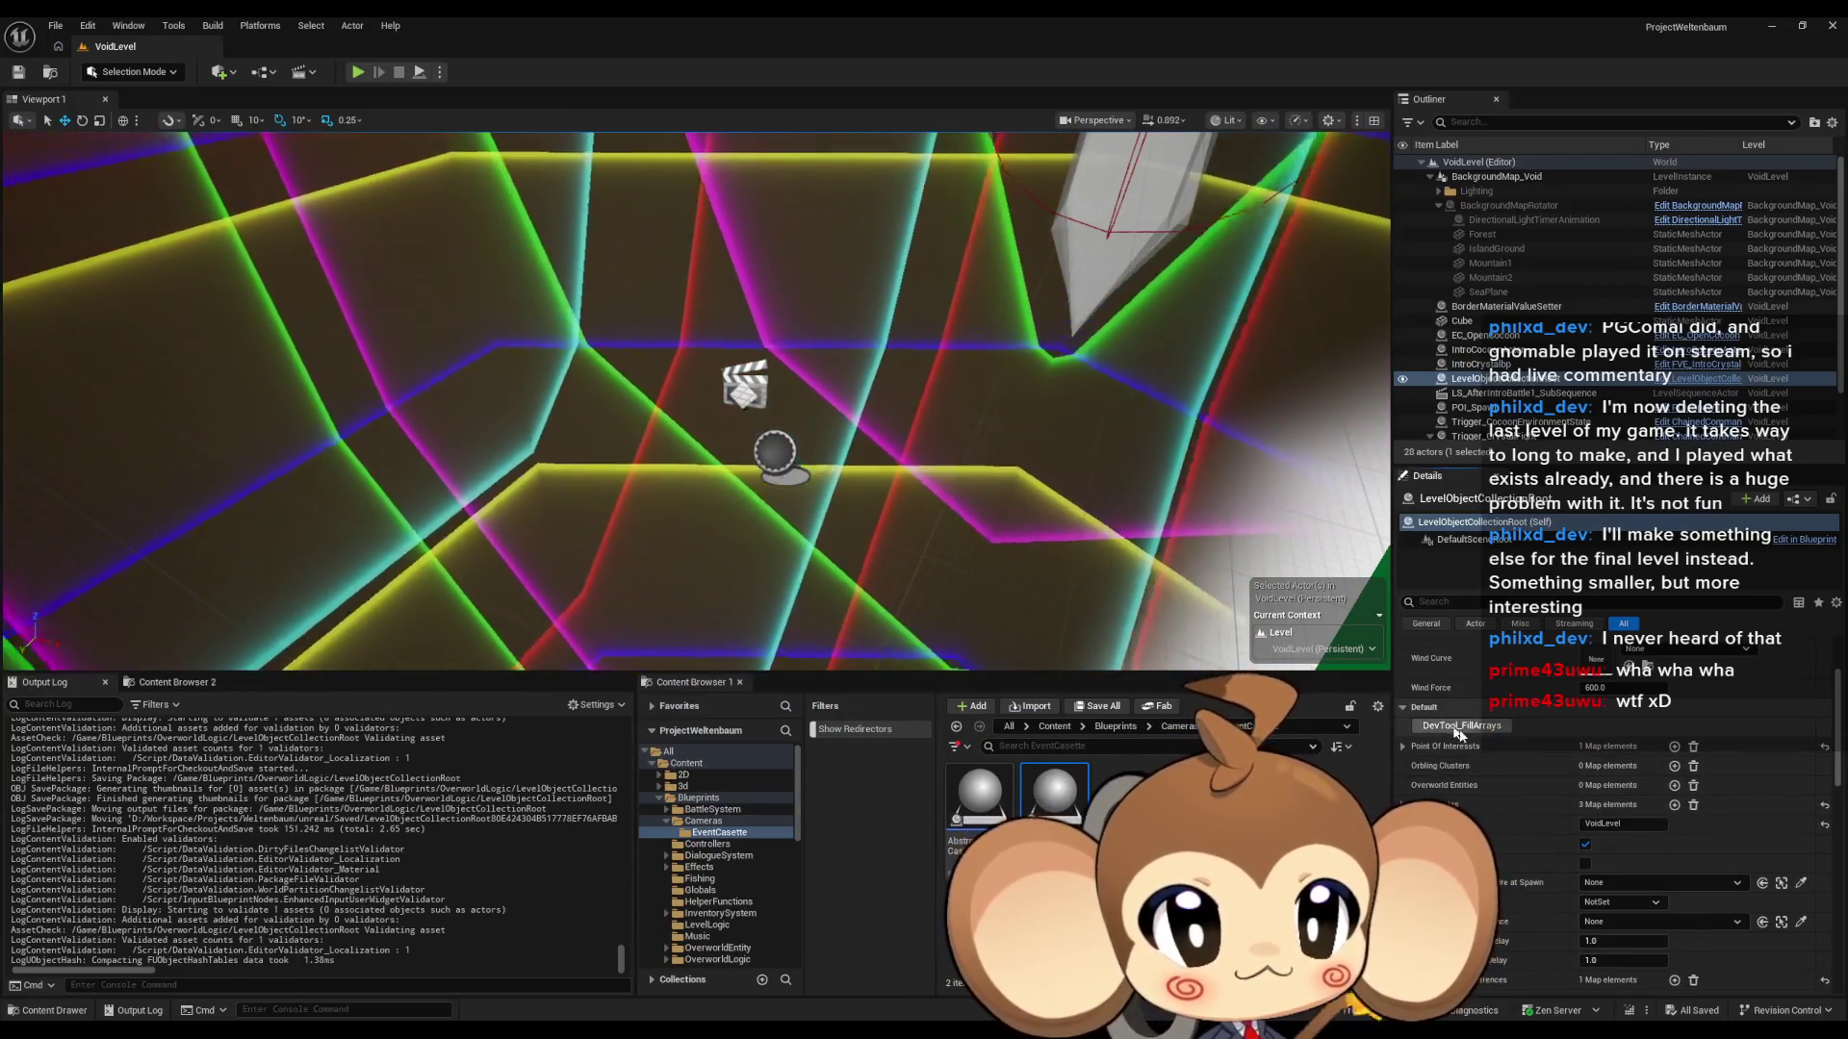
scroll(1557, 864, "down", 4)
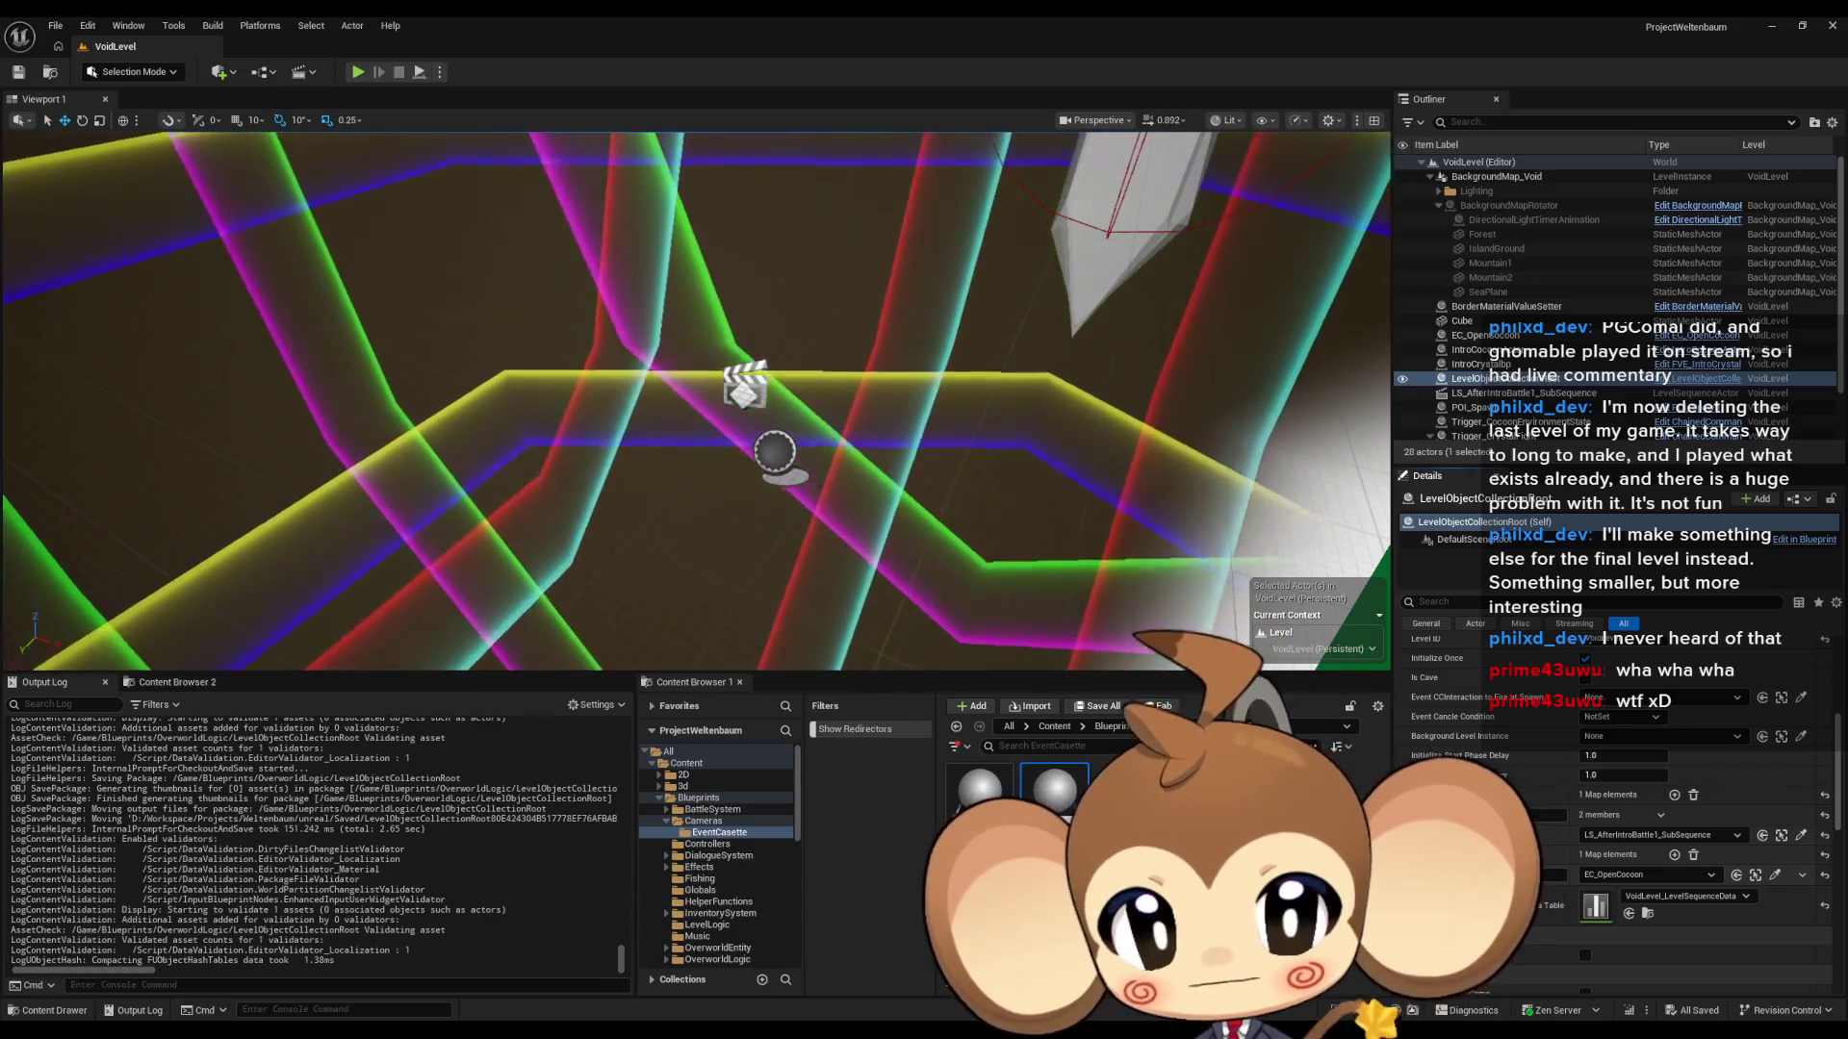
left_click(863, 985)
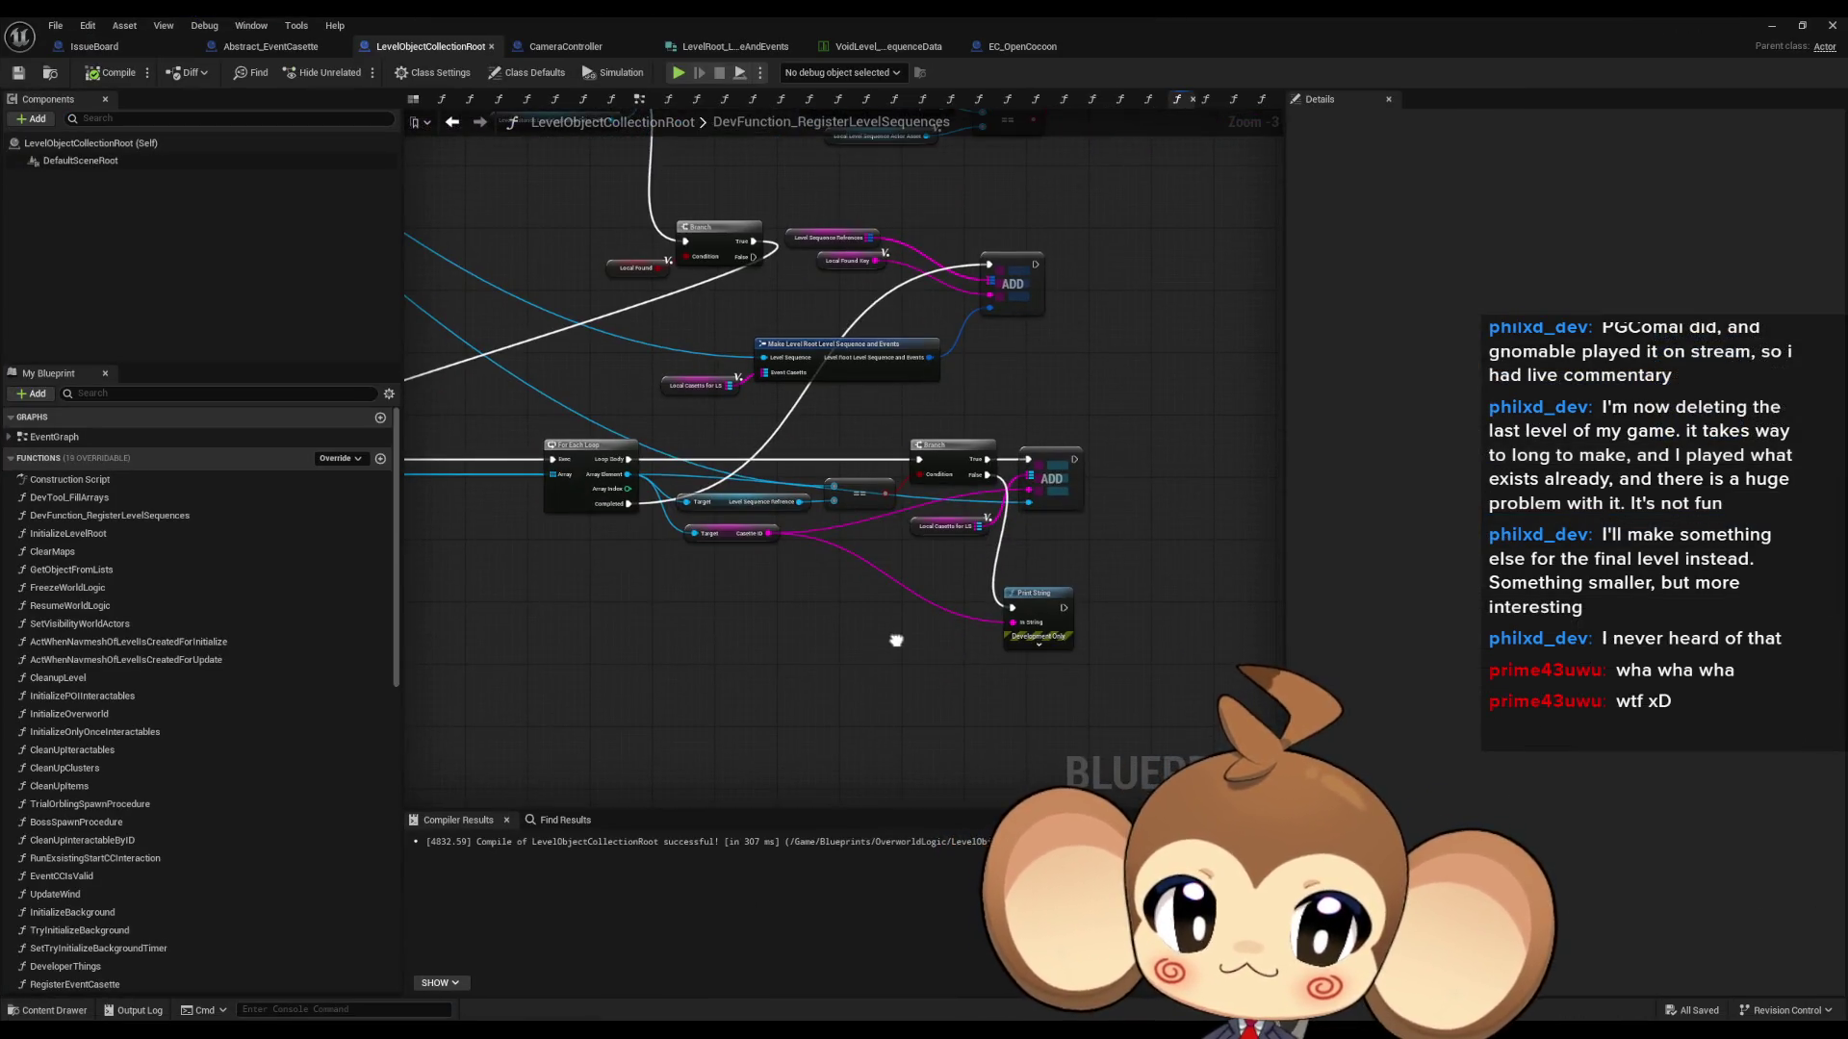
- Move the Add/Make nodes lower, shift Get All Actors Of Class closer, and delete the Print String node
left_click_drag(896, 640, 986, 681)
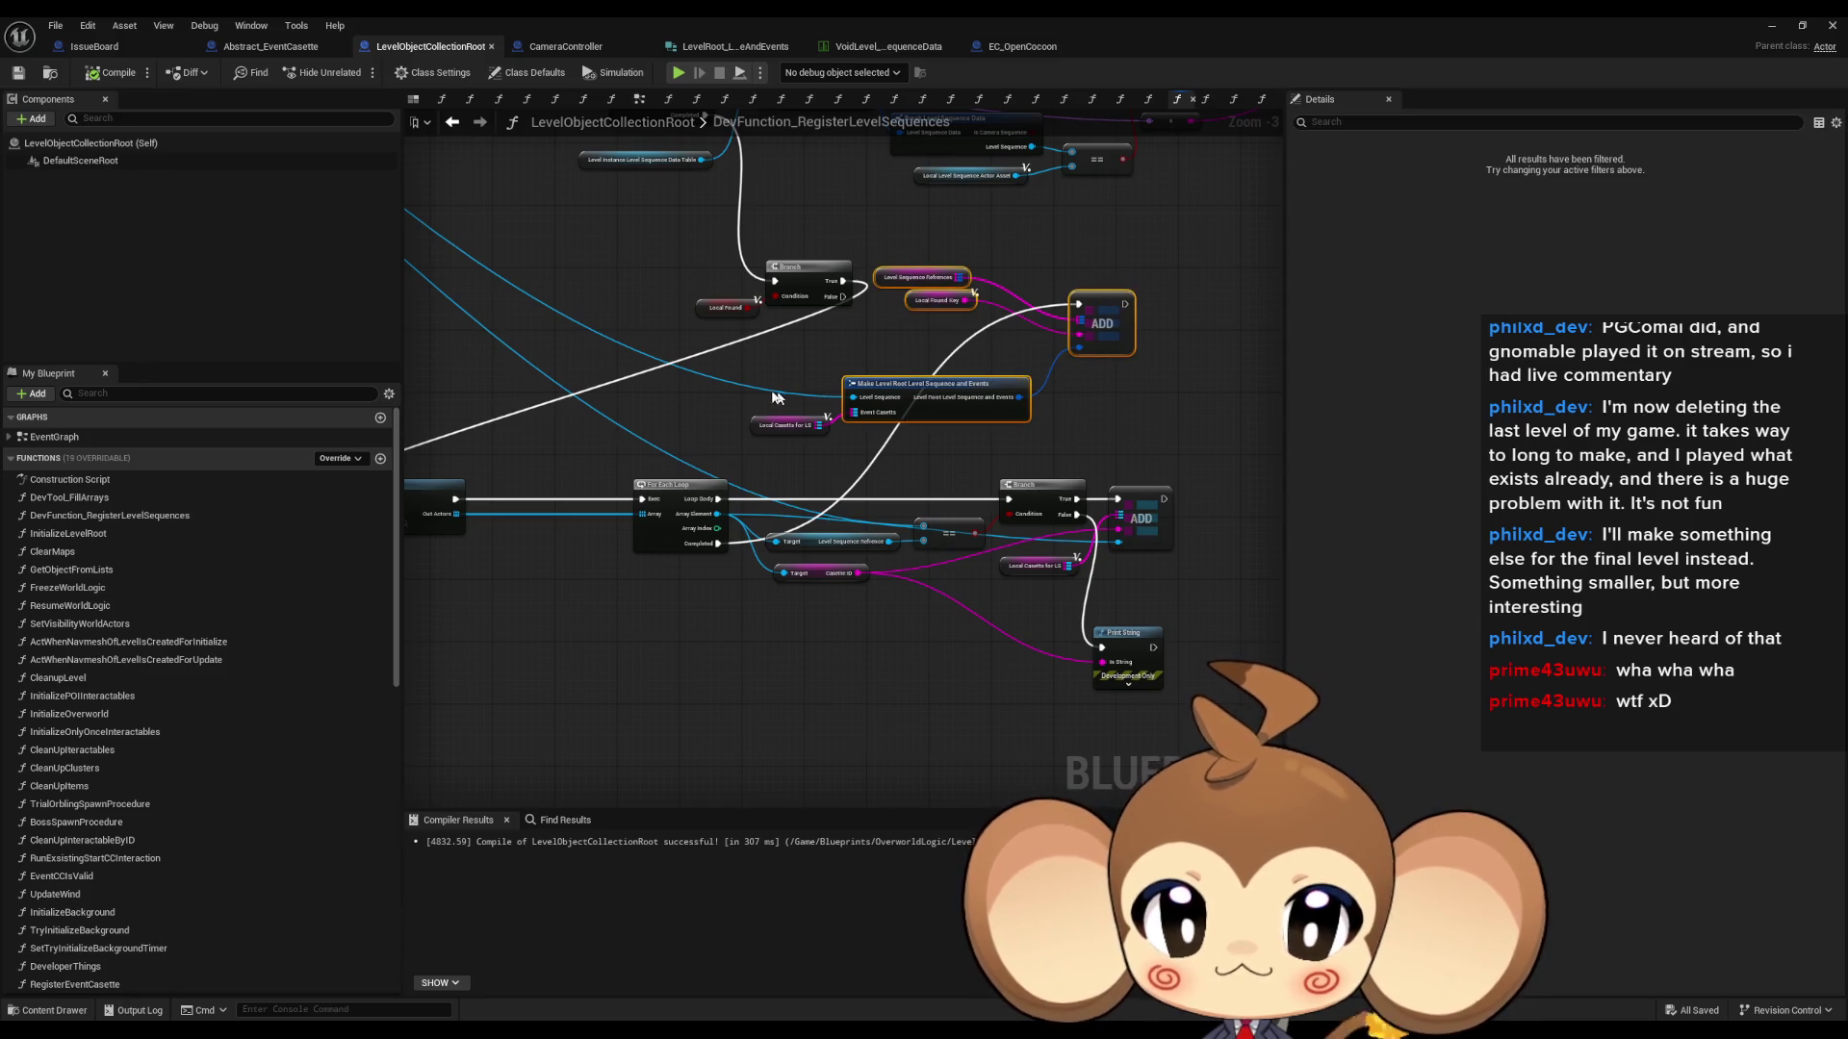
left_click_drag(1092, 289, 1057, 749)
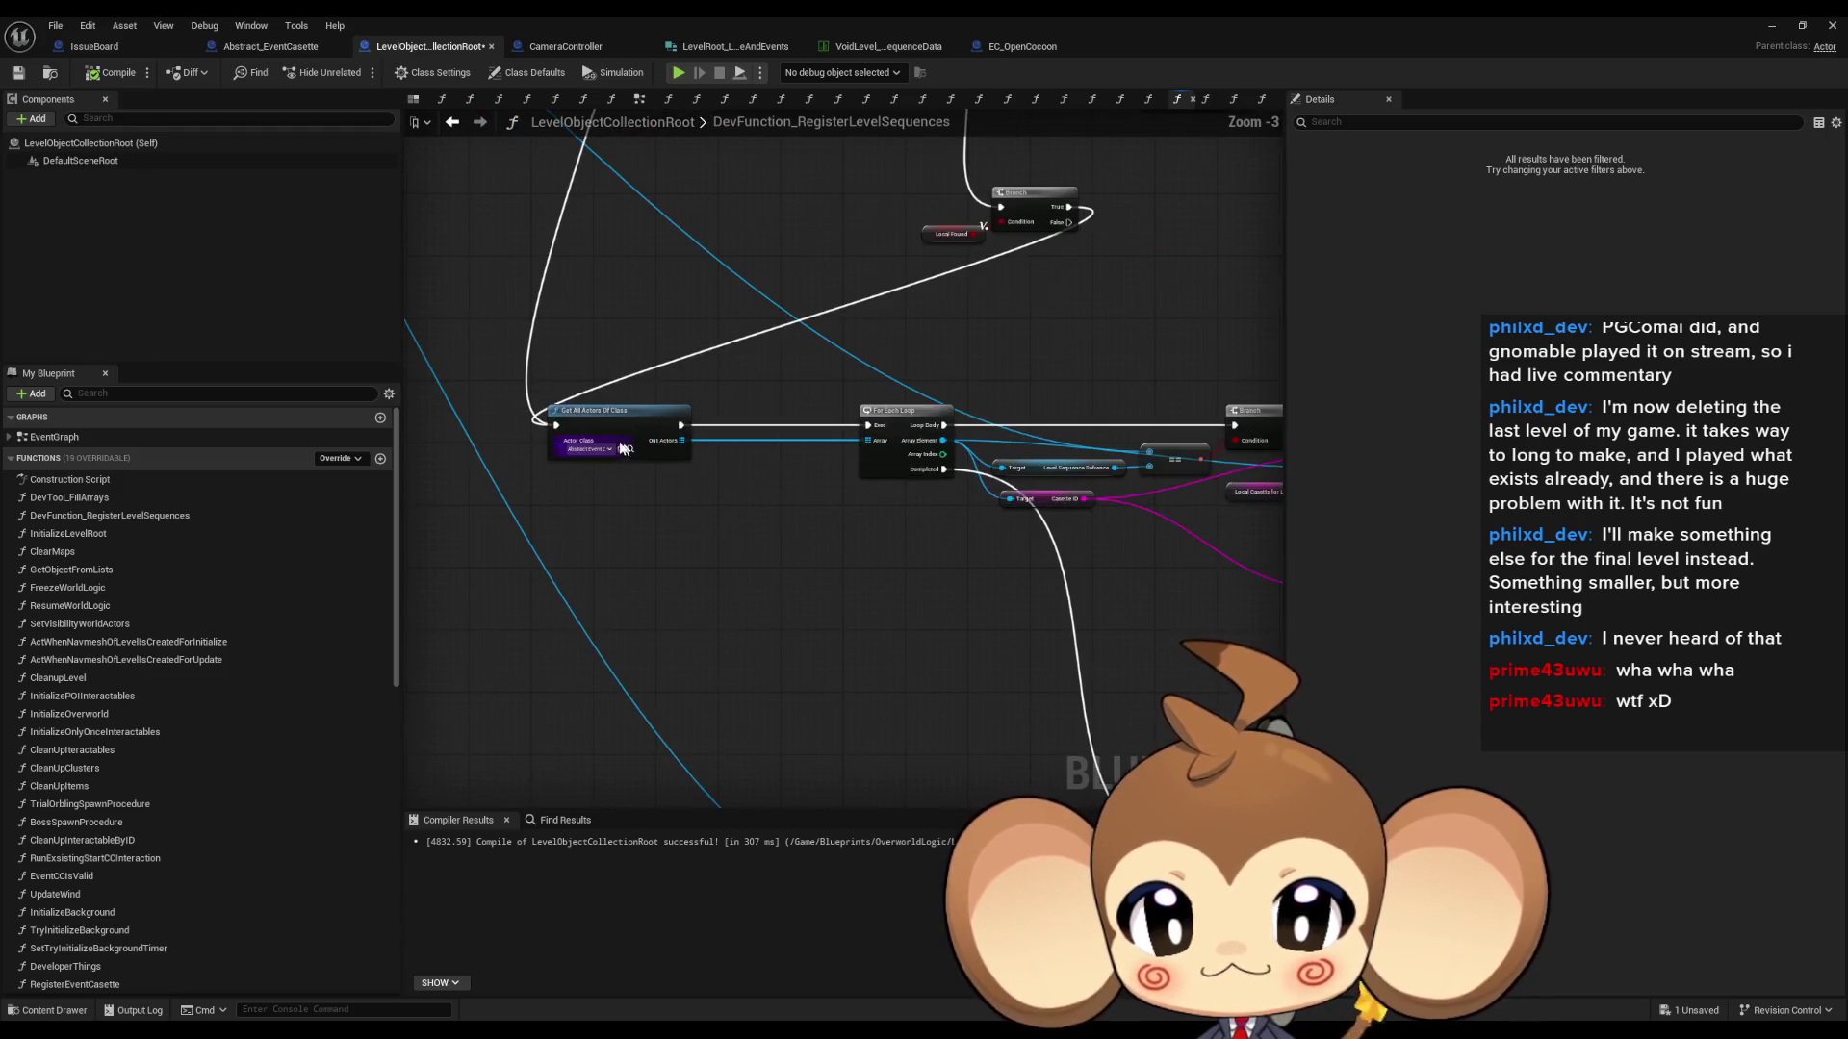
left_click(624, 448)
key("Escape")
mouse_move(629, 435)
left_mouse_down()
mouse_move(747, 435)
mouse_move(709, 435)
left_mouse_up()
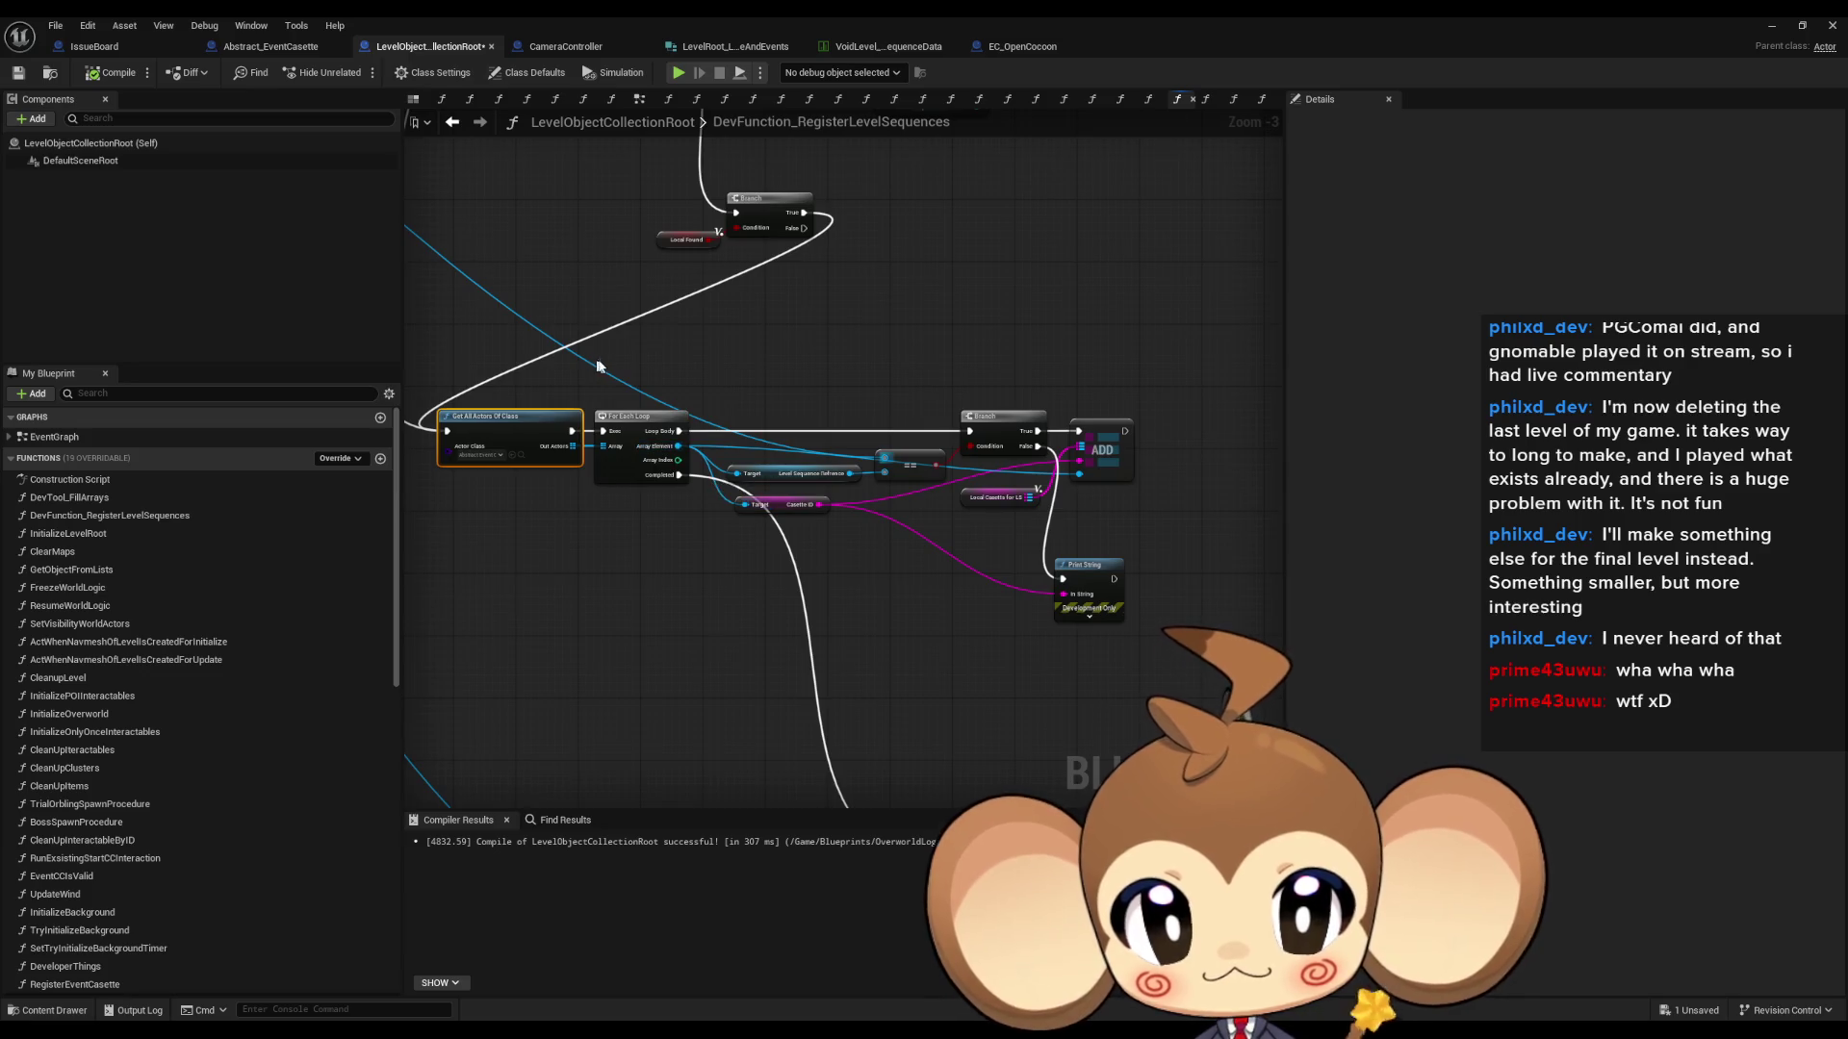
left_click(1088, 565)
key("Delete")
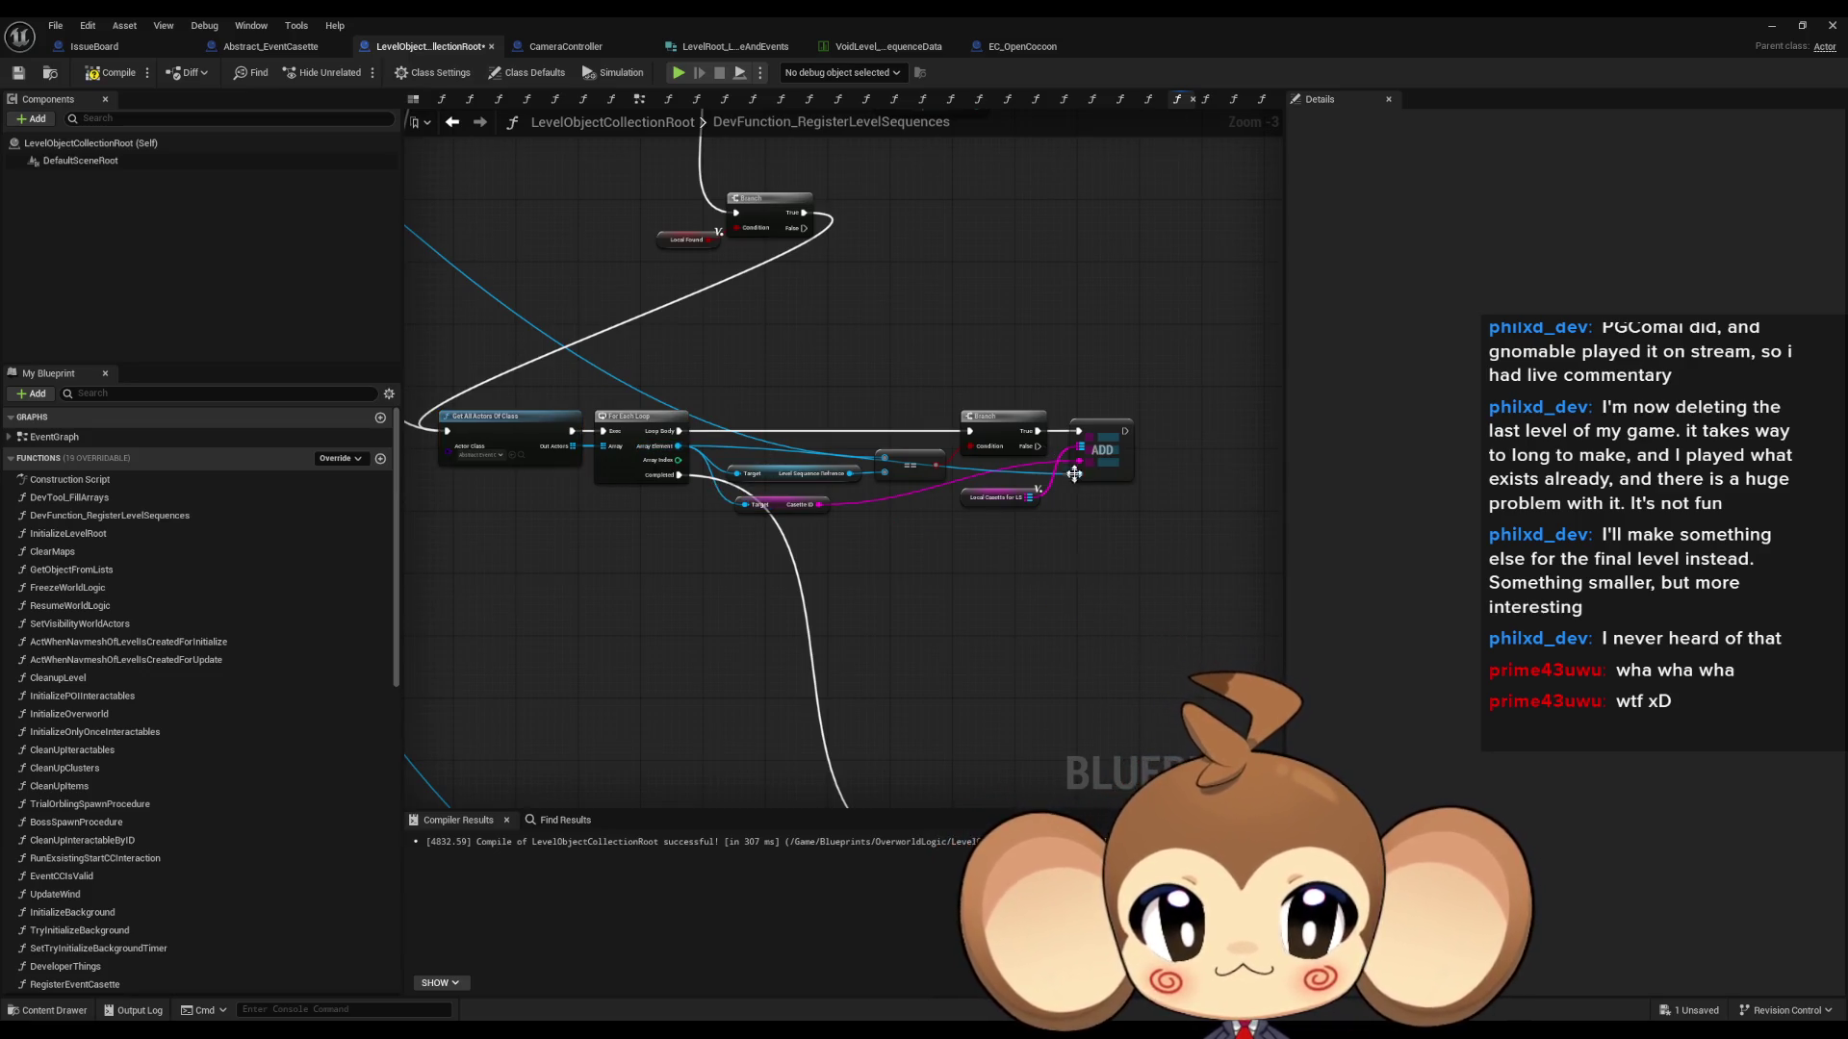
- Move the actor loop nodes up beside the Branch node
scroll(982, 526, "up", 2)
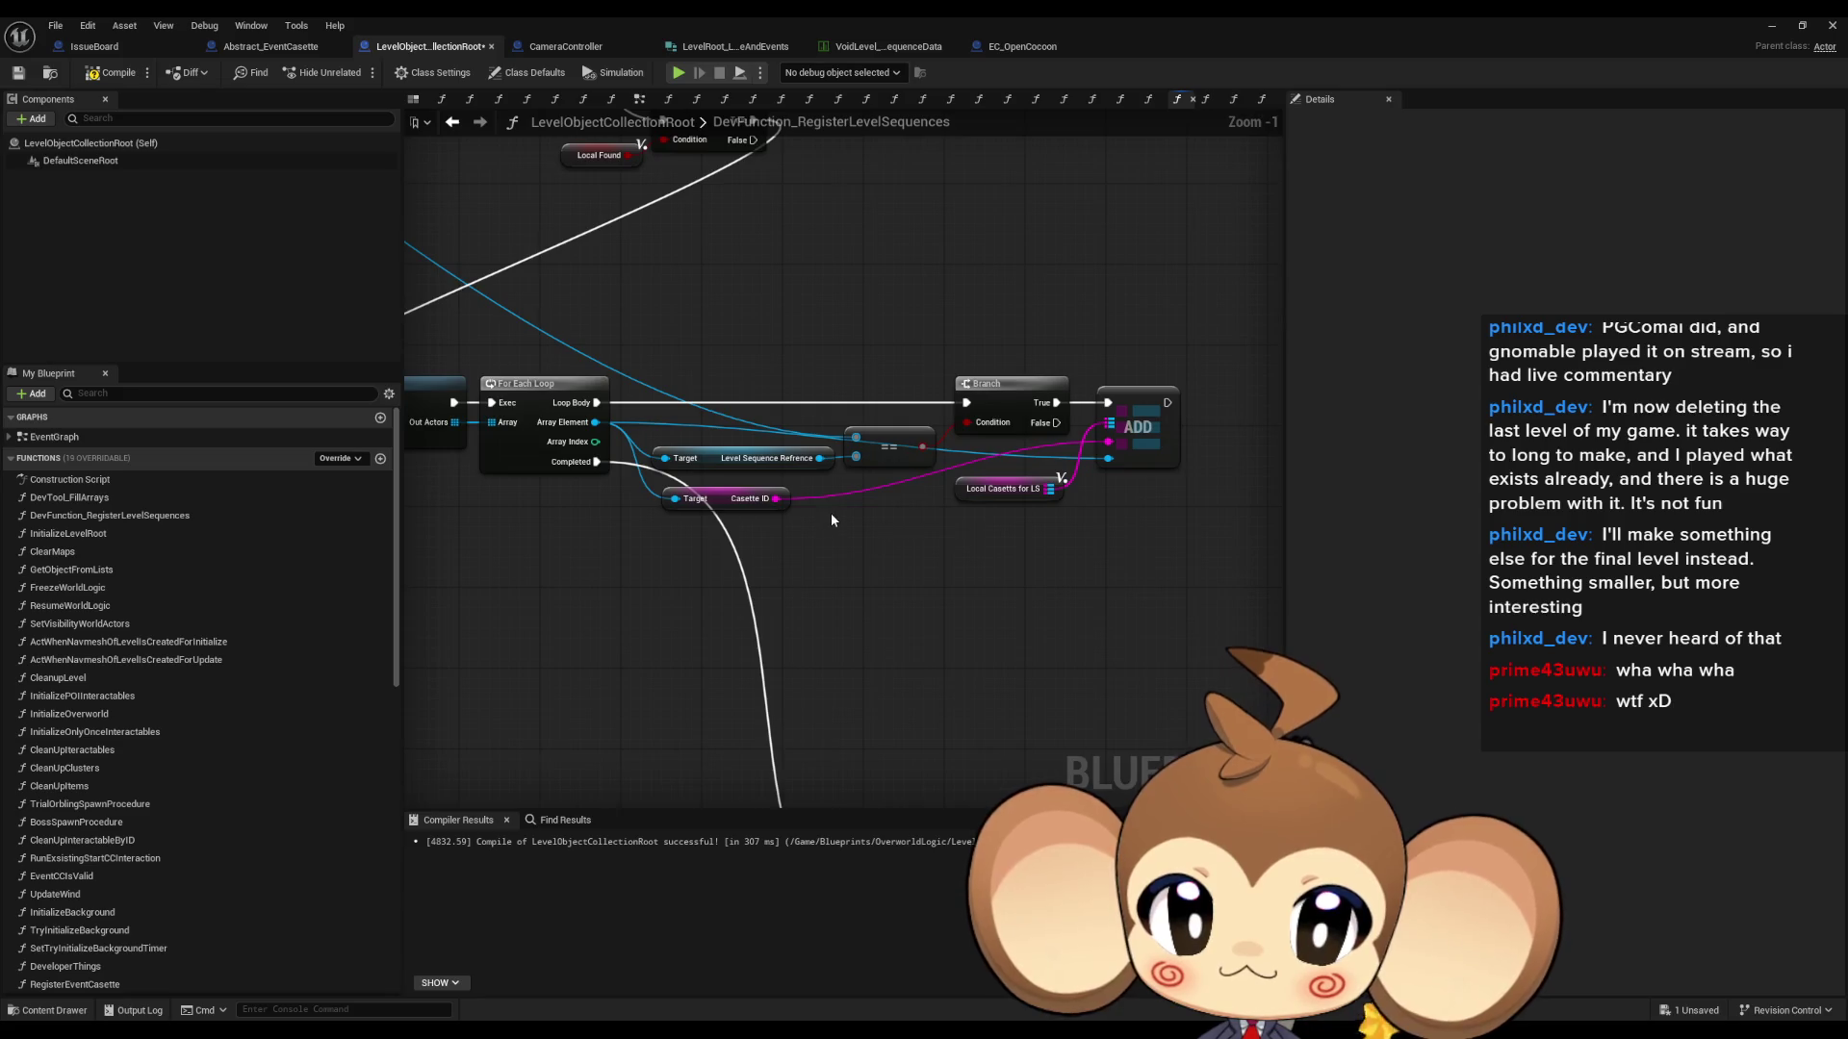
scroll(831, 512, "down", 1)
left_click_drag(831, 512, 880, 515)
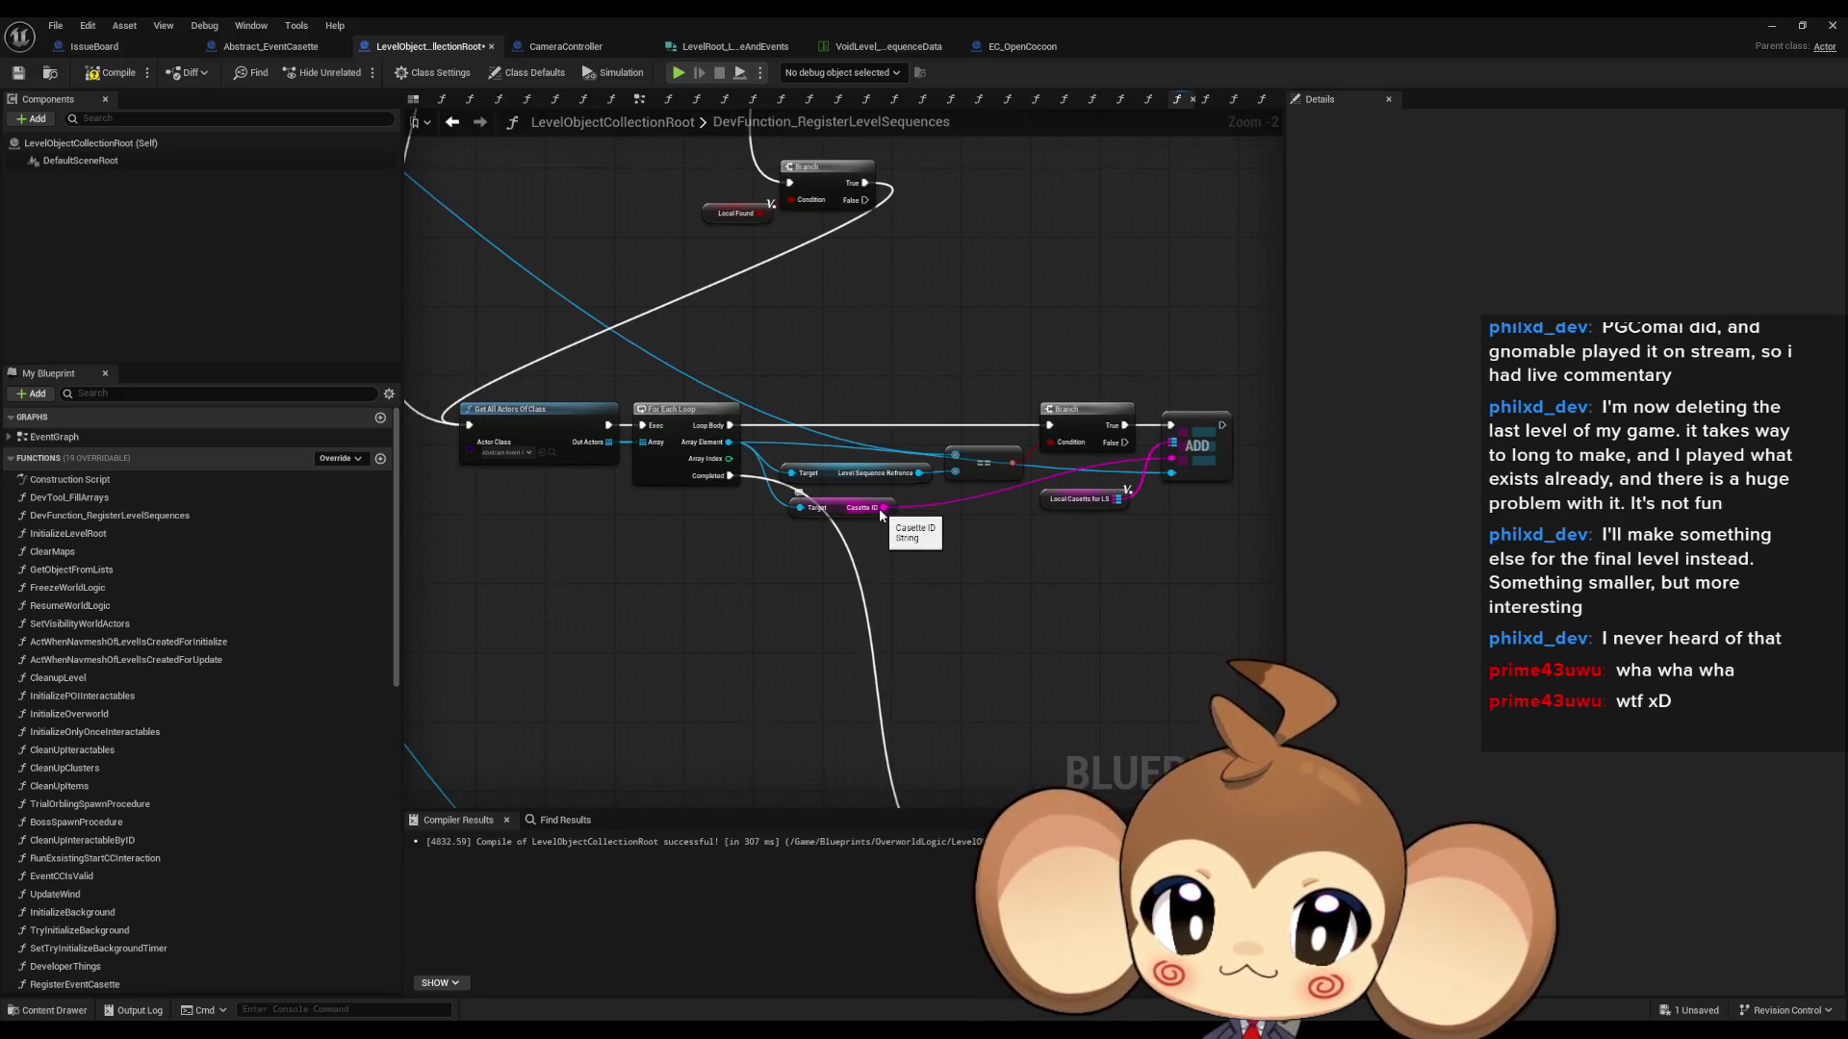
left_click_drag(414, 390, 1224, 562)
mouse_move(674, 527)
left_mouse_down()
mouse_move(1024, 527)
mouse_move(1157, 284)
left_mouse_up()
left_click_drag(1015, 252, 1001, 252)
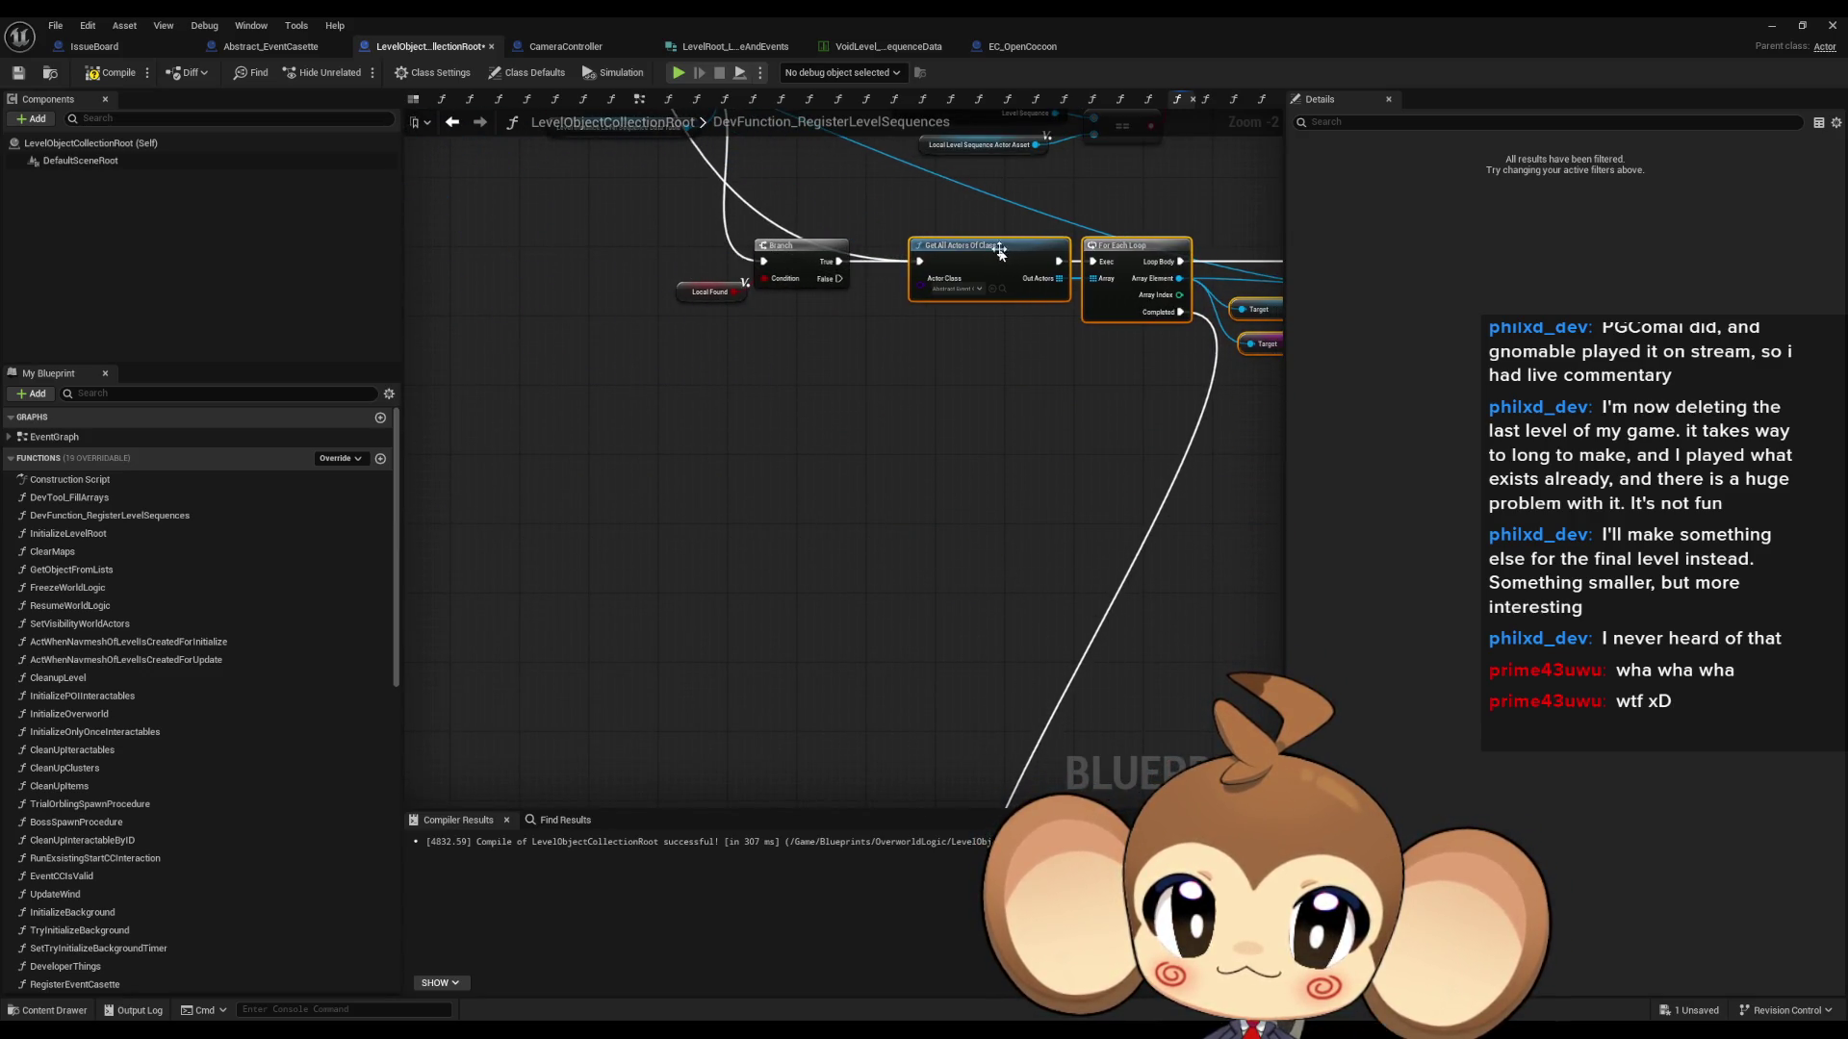
- Group Level Sequence Refrences, Local Found Key, Make Level Root and Local Casetts for LS compactly
scroll(1001, 252, "down", 3)
mouse_move(653, 499)
left_mouse_down()
mouse_move(847, 630)
mouse_move(1006, 414)
mouse_move(1011, 322)
left_mouse_up()
scroll(1031, 280, "up", 5)
left_click(1012, 306)
mouse_move(662, 262)
left_mouse_down()
mouse_move(811, 358)
mouse_move(784, 365)
mouse_move(865, 400)
left_mouse_up()
left_click_drag(741, 471, 776, 447)
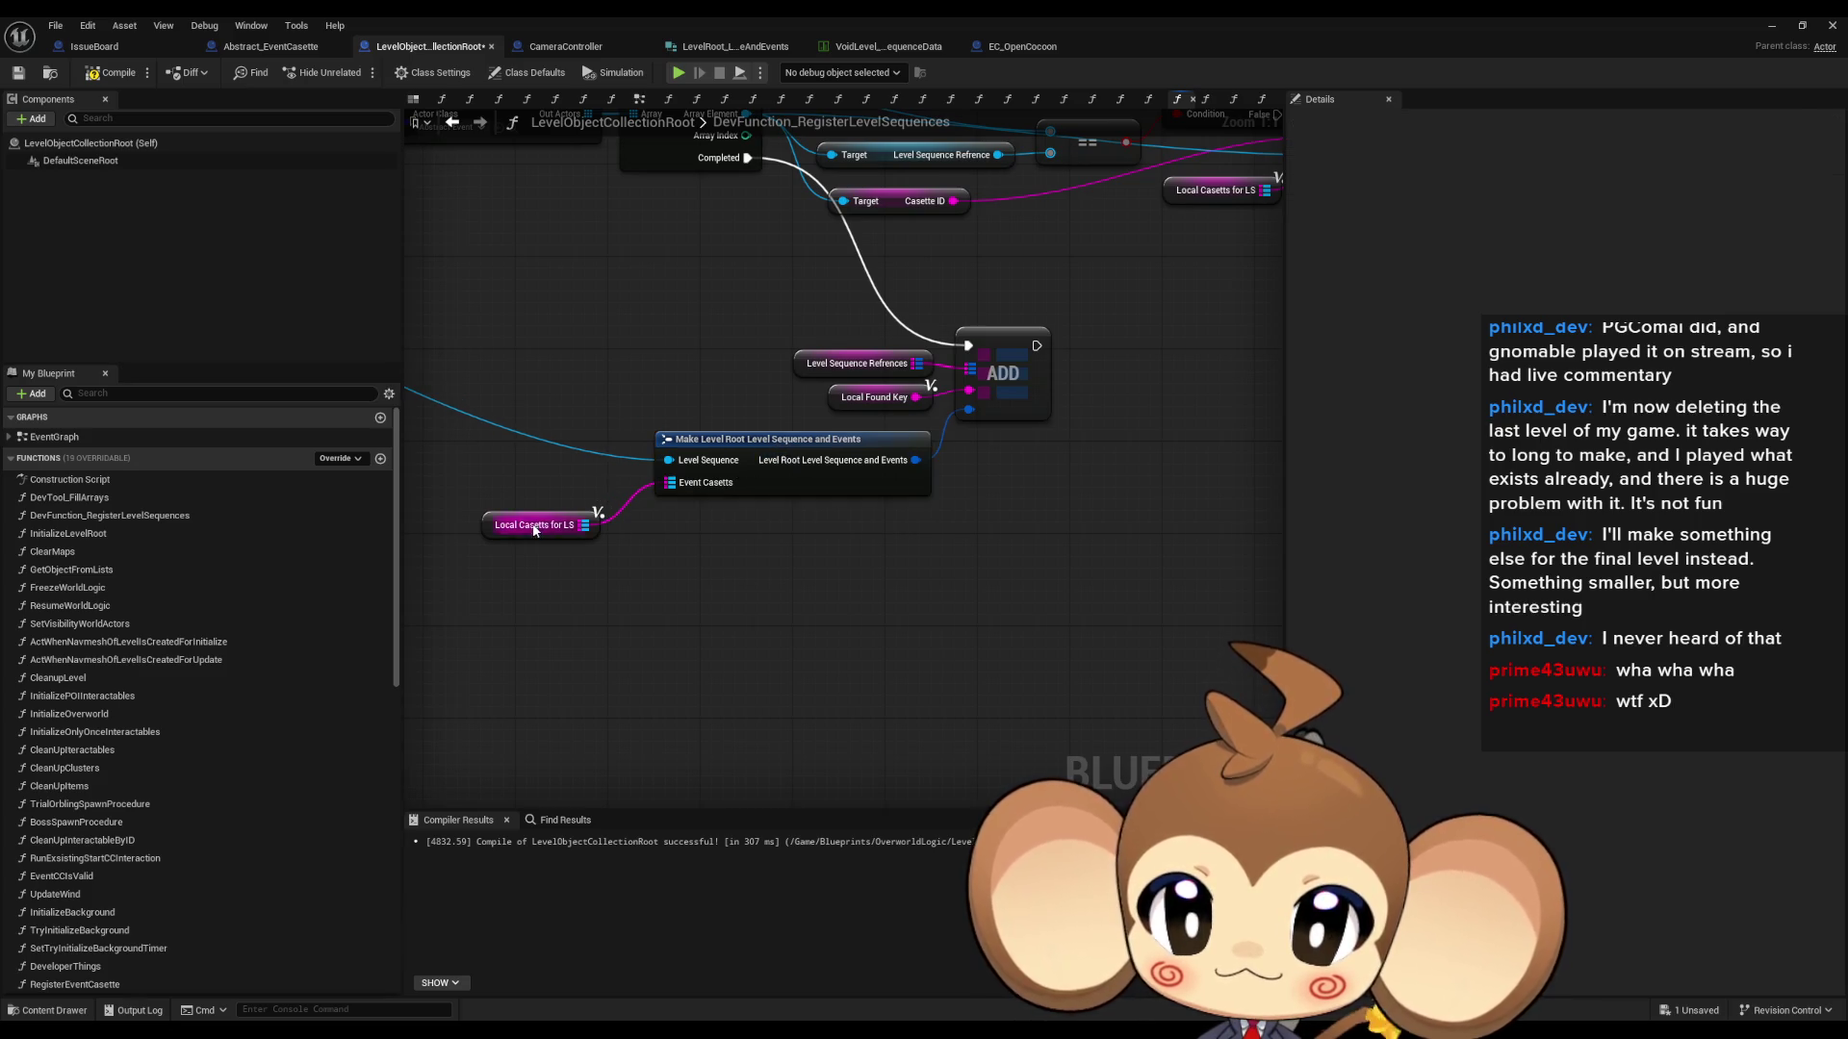
left_click_drag(535, 530, 602, 493)
scroll(876, 668, "down", 4)
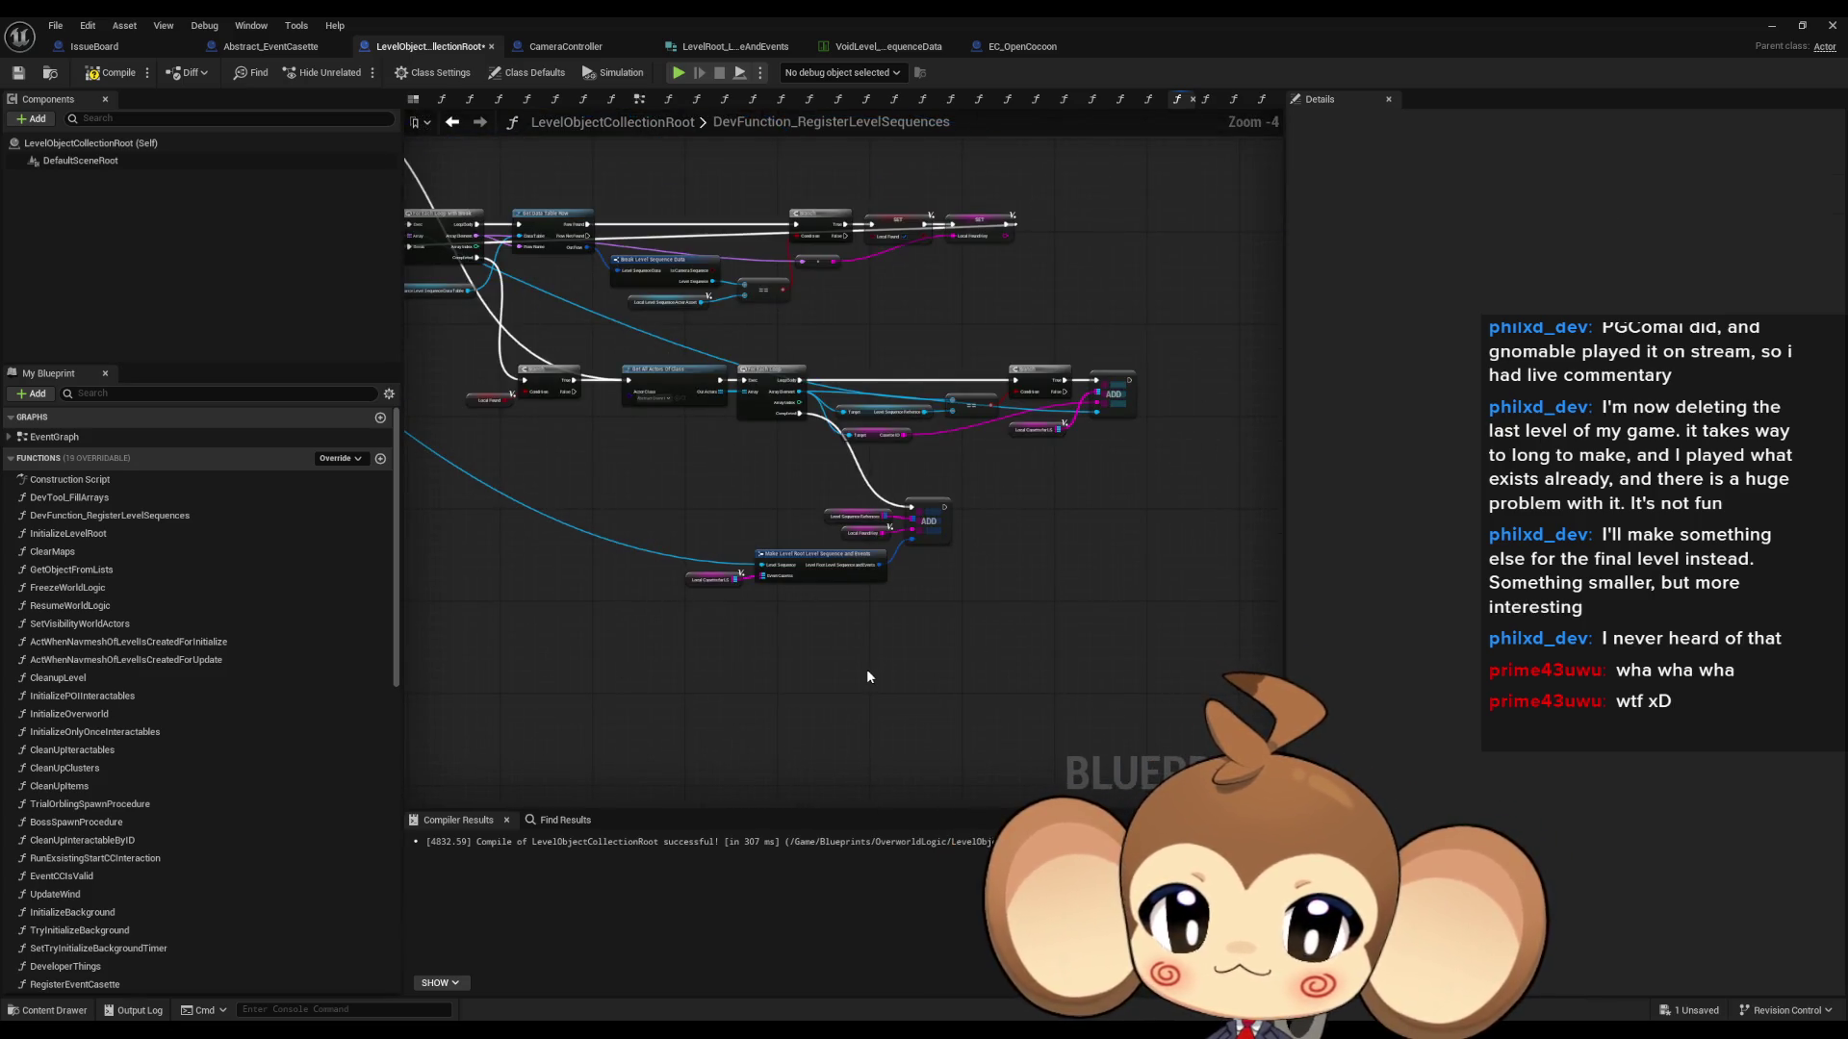